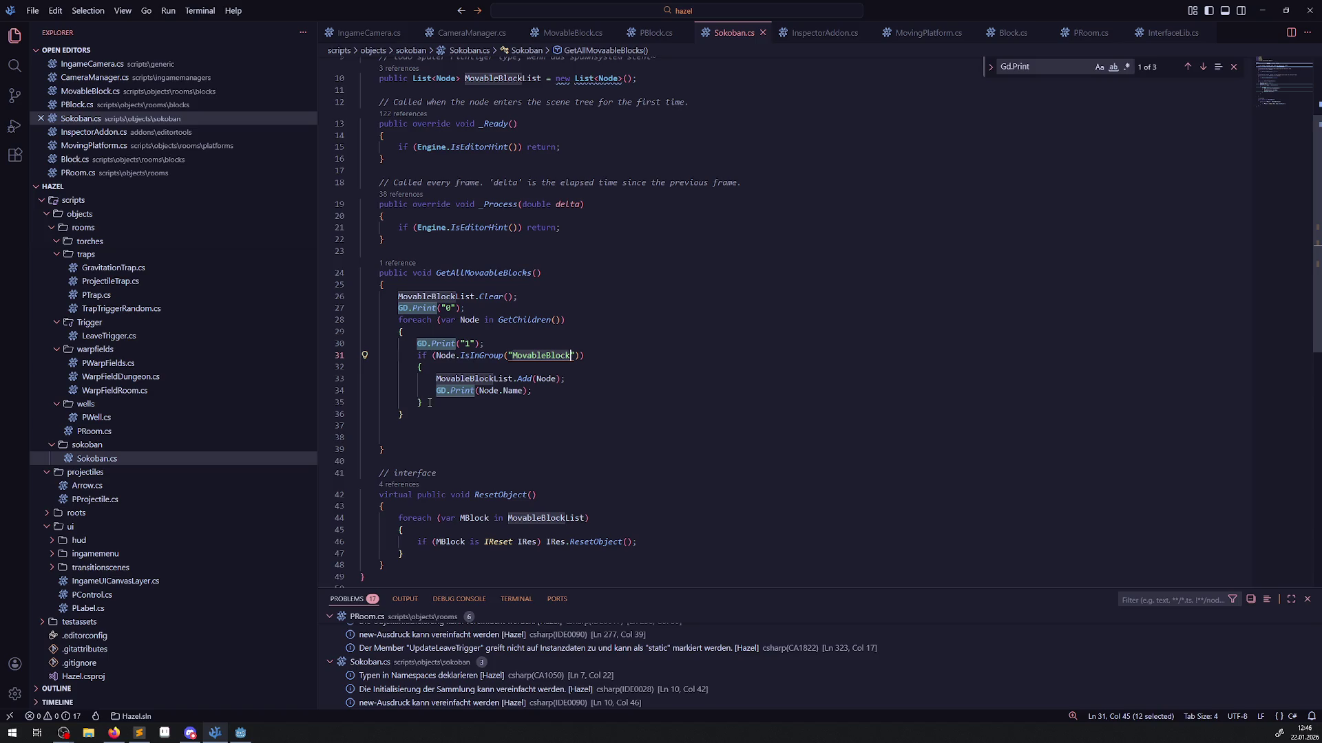
Duplicate the MovableBlock if-block in GetAllMovableBlocks as an else branch after it.
drag(430, 402, 422, 355)
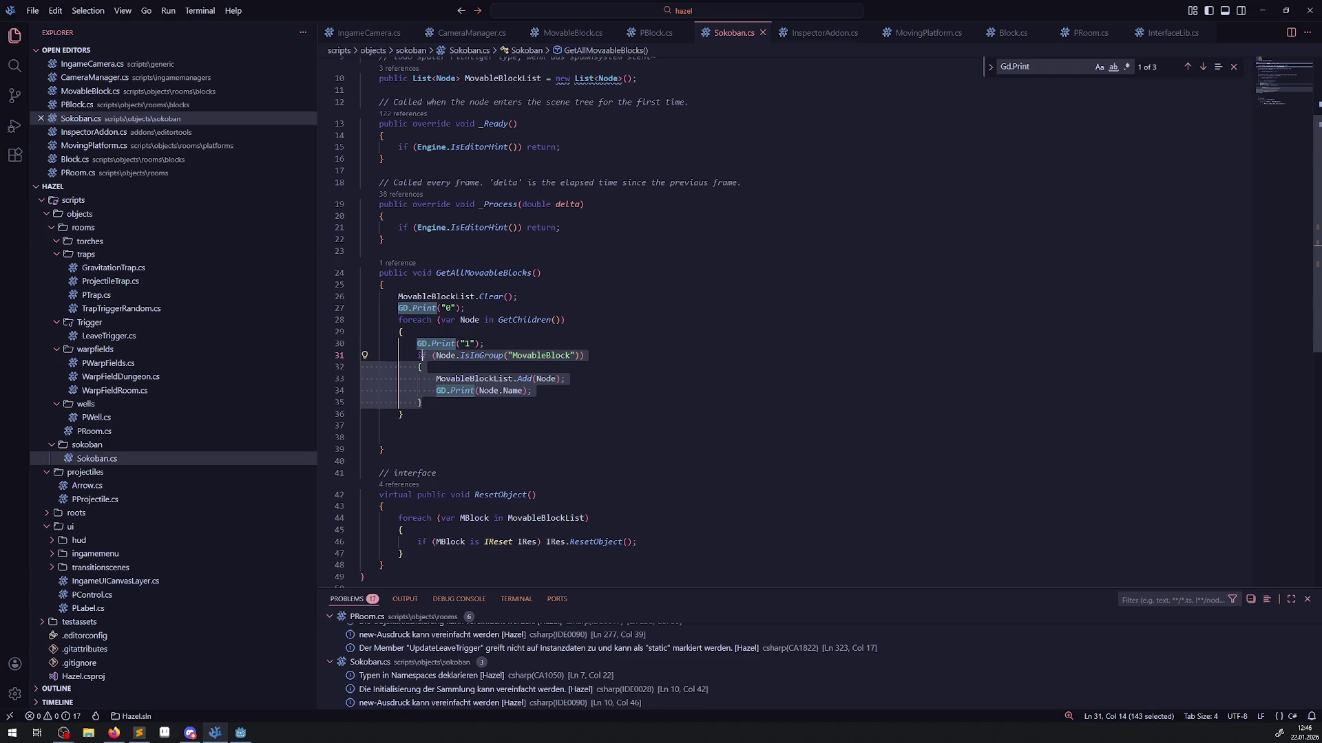
click(483, 404)
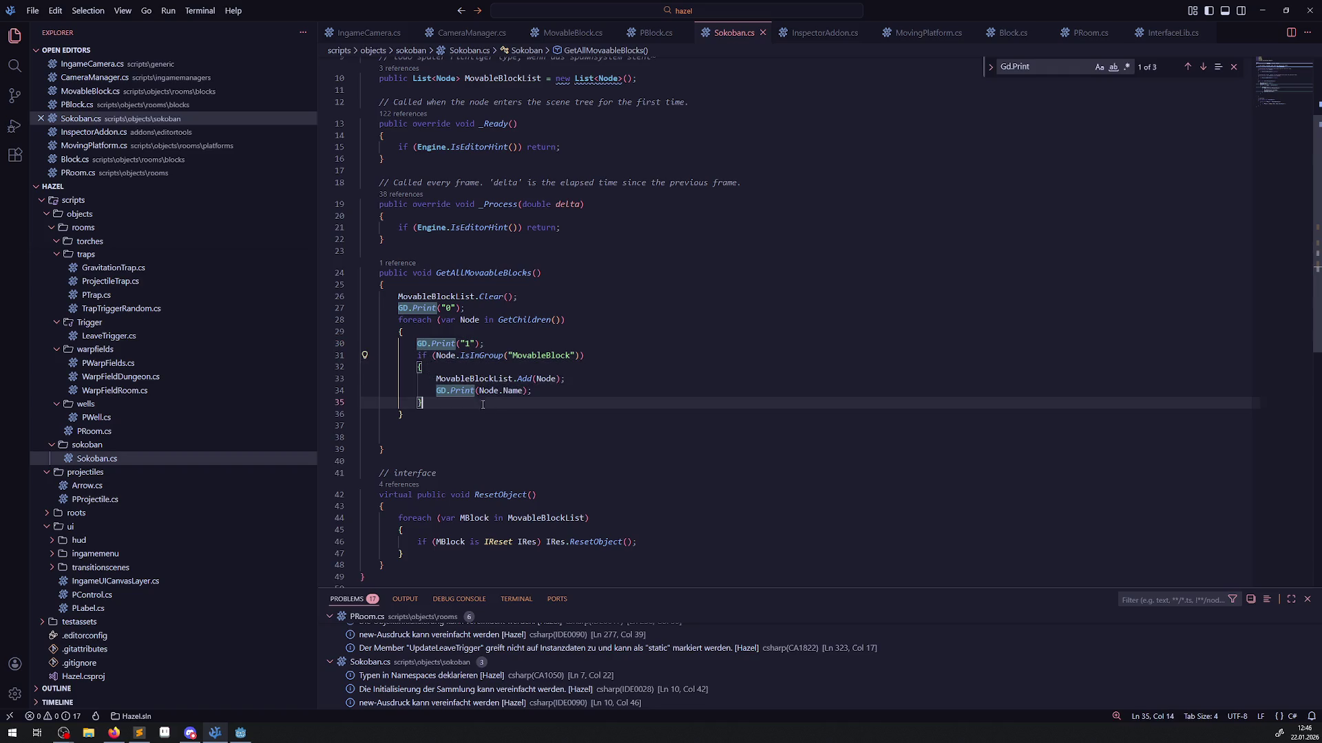
key(shift+Up)
key(shift+Up)
key(shift+Up)
key(shift+Left)
key(shift+Left)
key(ctrl+c)
click(434, 405)
key(Return)
text(else)
key(ctrl+v)
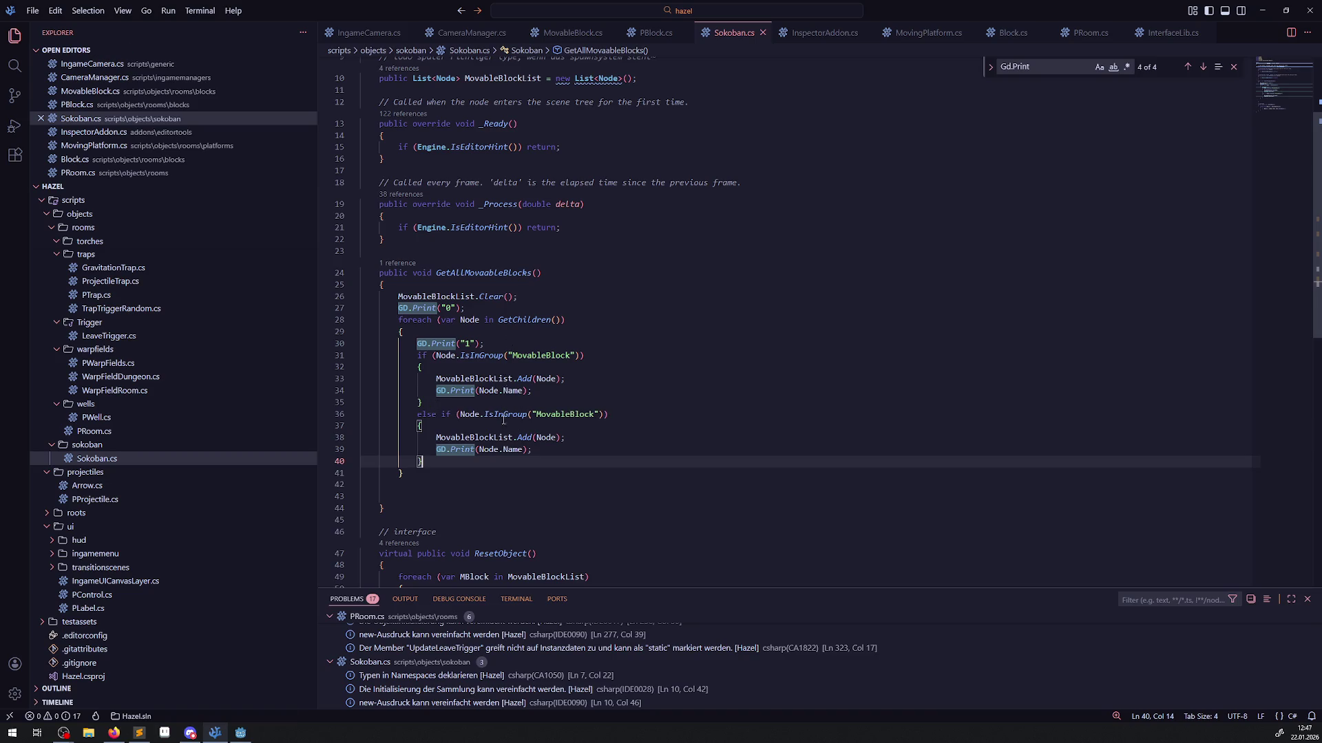
Change the pasted branch's condition to 'Node is IReset' and save Sokoban.cs.
drag(477, 415, 601, 415)
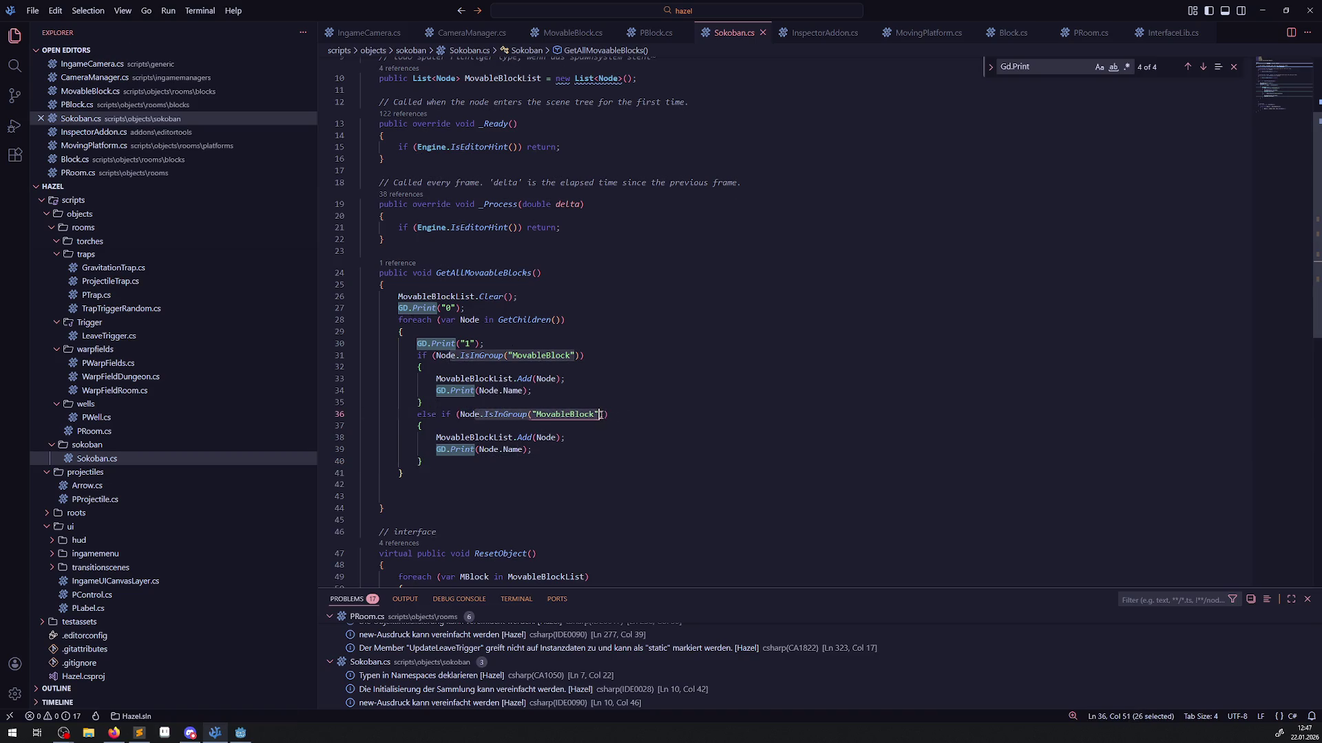
text(e is )
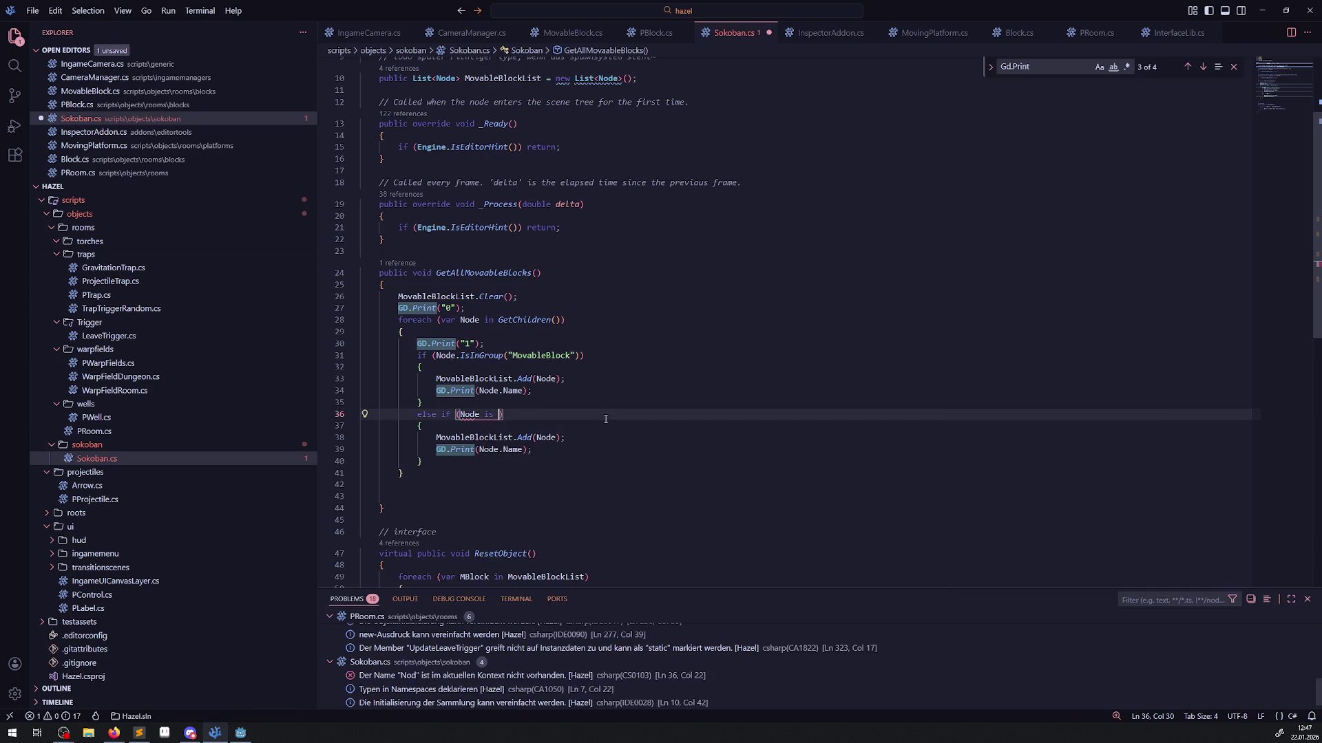
text(IReset)
key(ctrl+s)
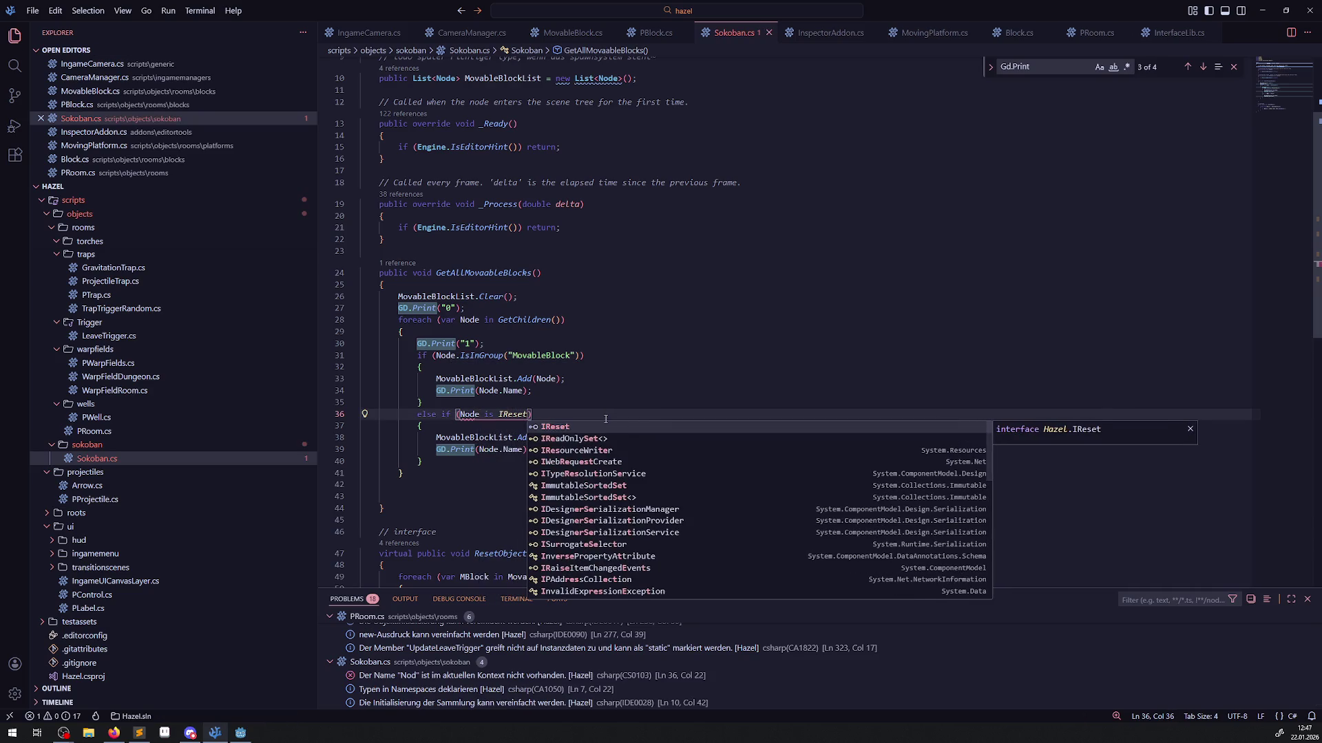
click(605, 380)
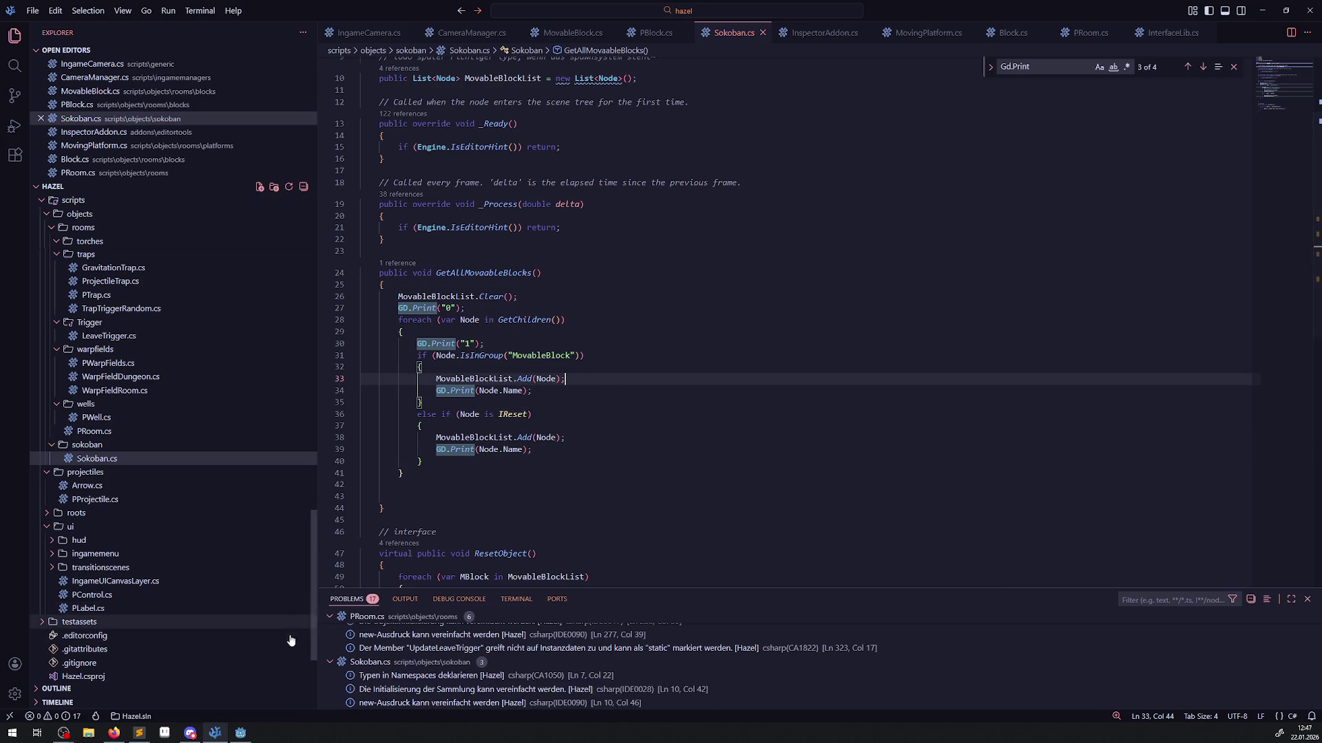
key(alt+Tab)
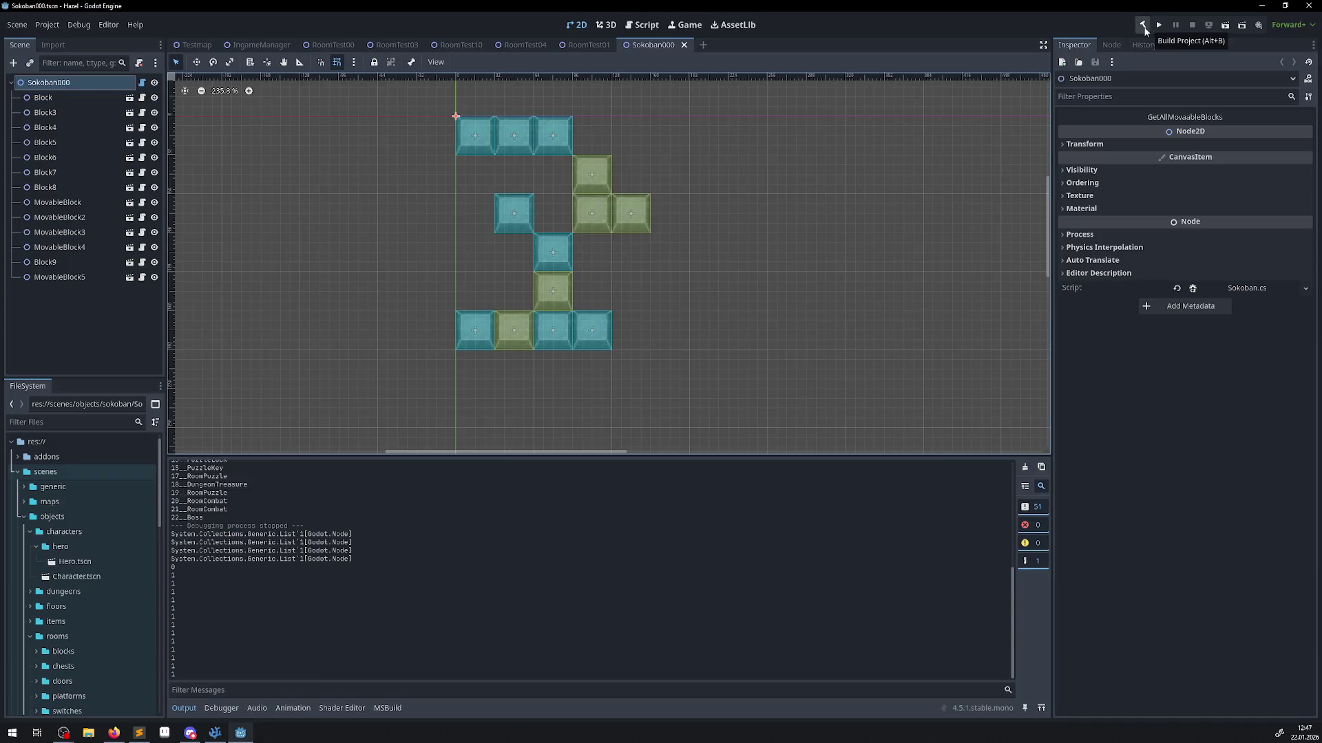
Rebuild the .NET project and run GetAllMovableBlocks from the Inspector, checking the output log.
click(1141, 28)
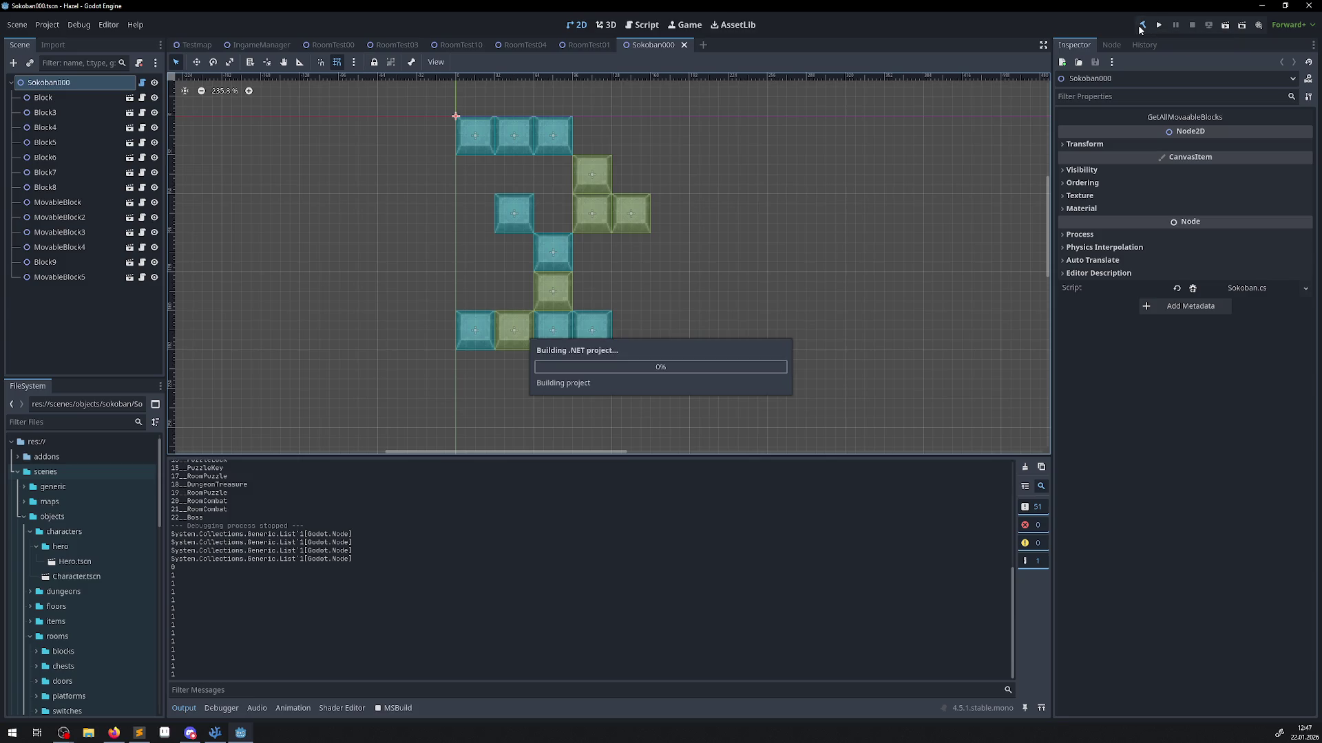
click(1157, 119)
scroll(564, 596, up, 5)
scroll(571, 585, down, 5)
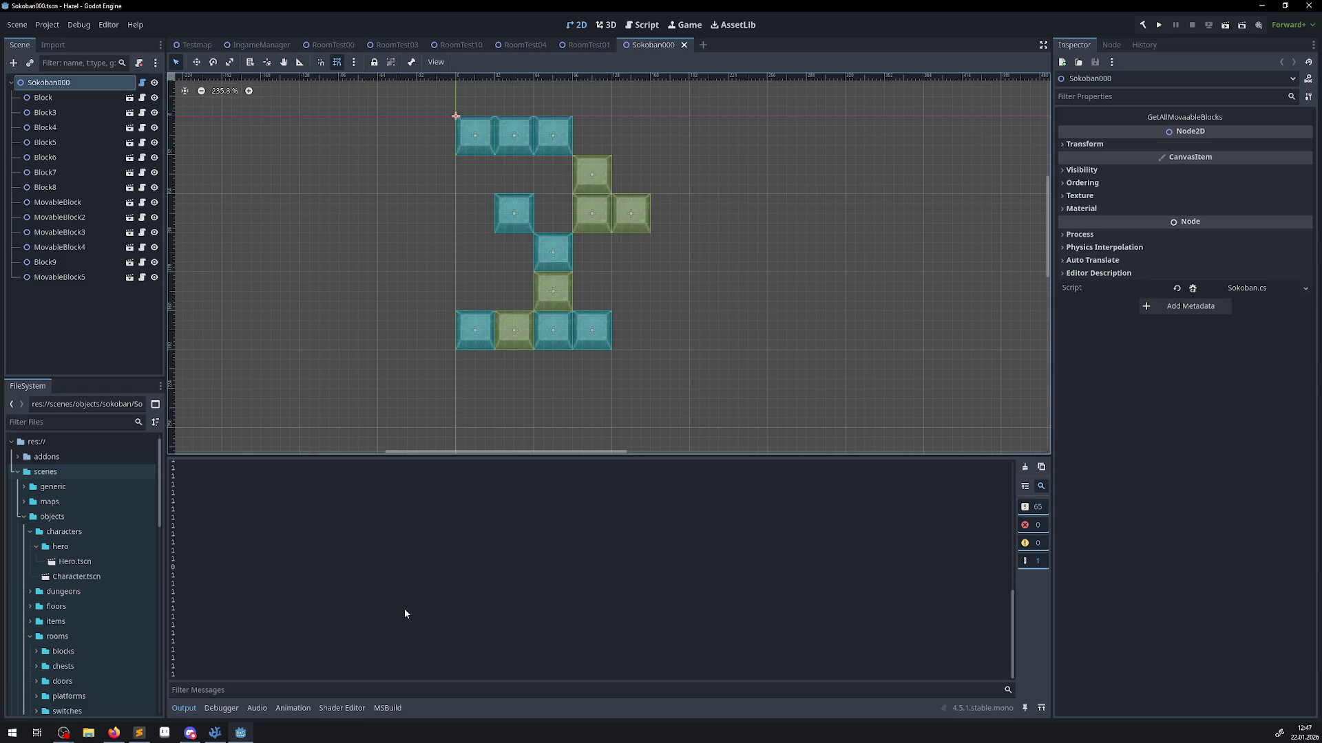
click(214, 733)
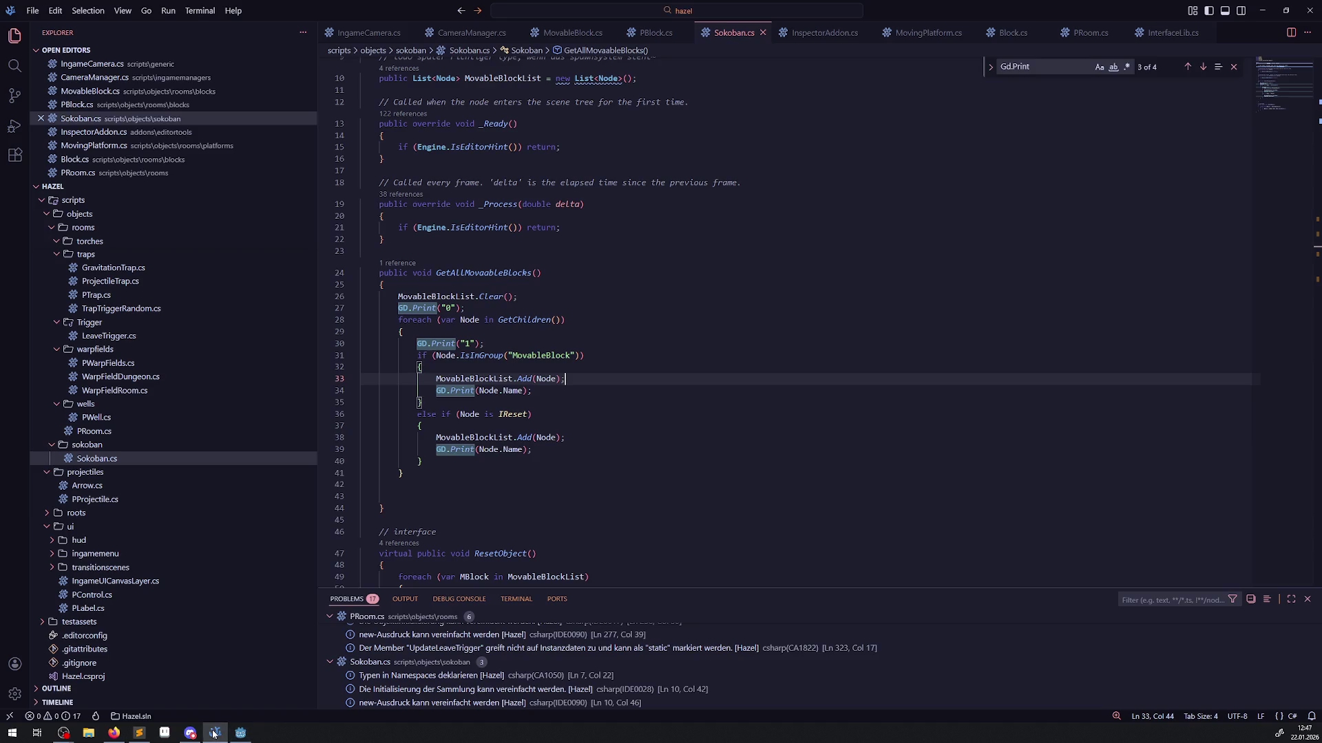
Delete the IReset else-if branch and its leftover blank lines, then save Sokoban.cs.
drag(495, 343, 438, 343)
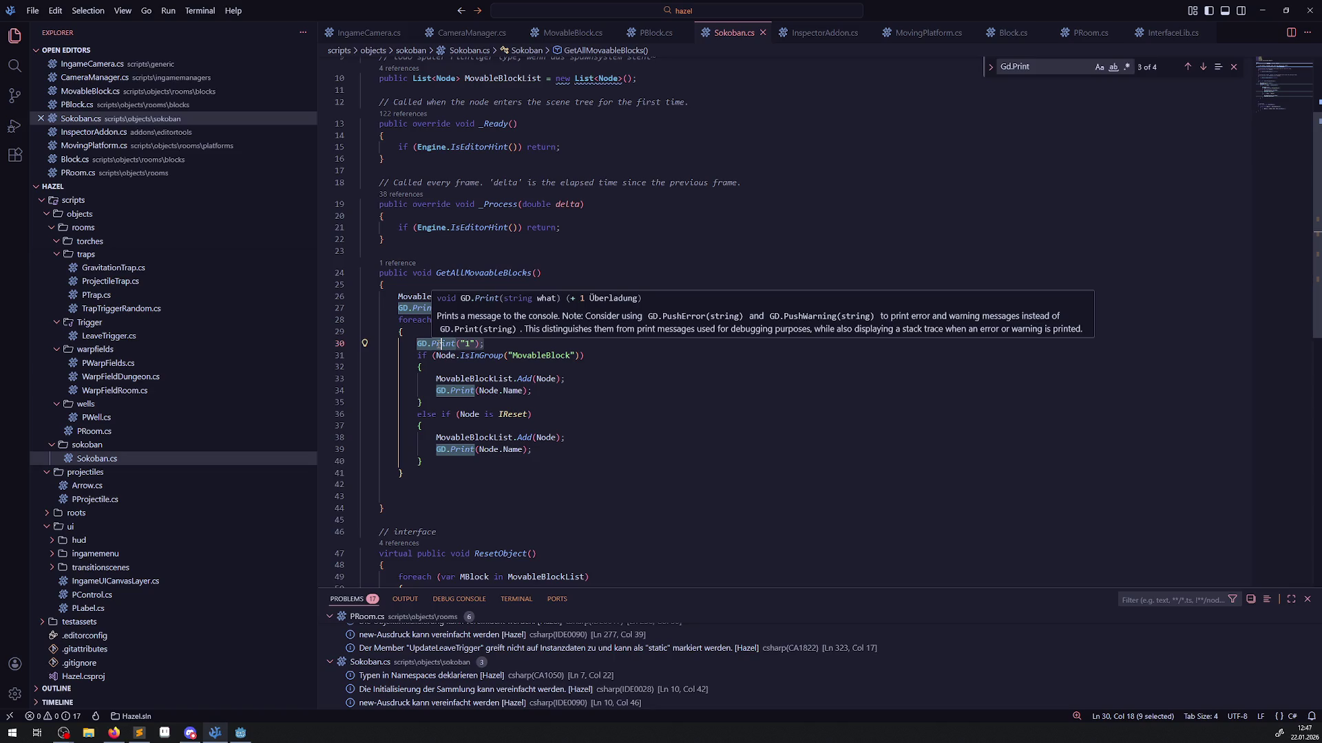
click(511, 416)
mouse_move(422, 461)
mouse_down()
mouse_move(413, 415)
mouse_move(332, 426)
mouse_up()
key(shift+Up)
key(BackSpace)
key(BackSpace)
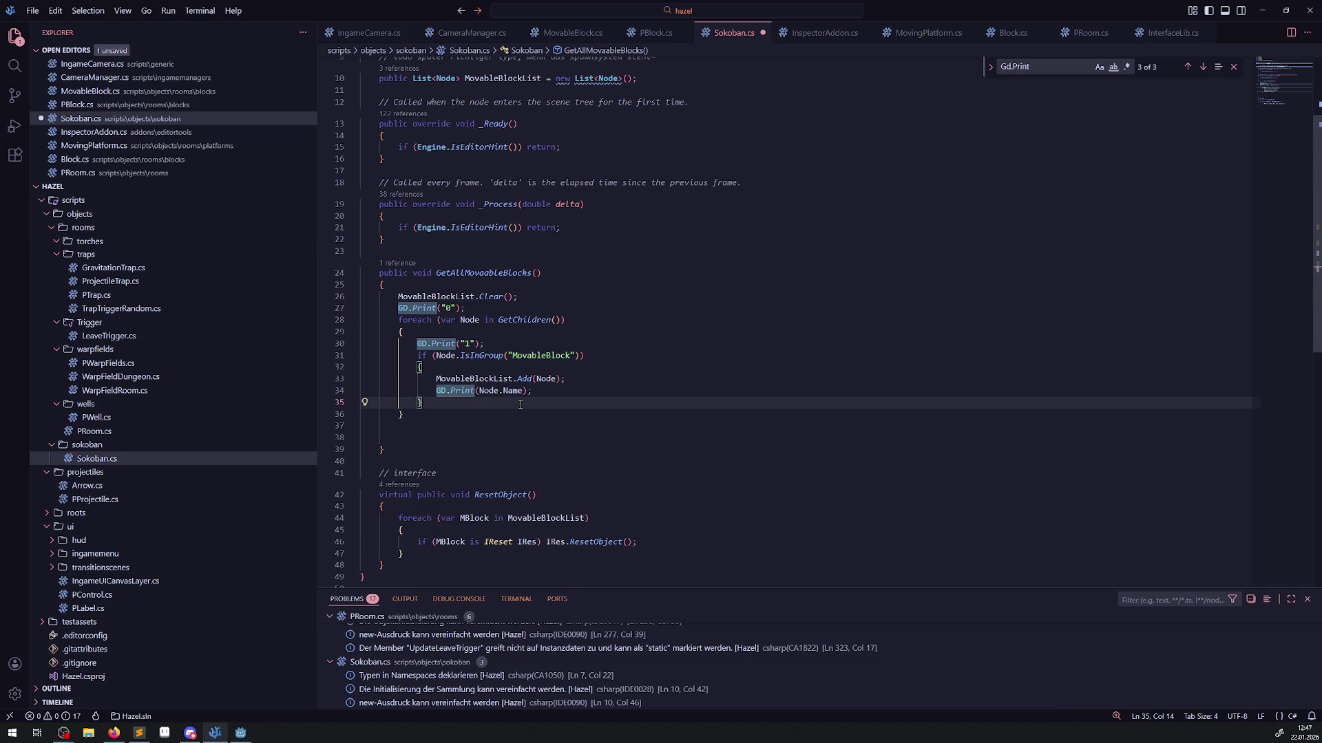
key(Down)
key(Delete)
key(Delete)
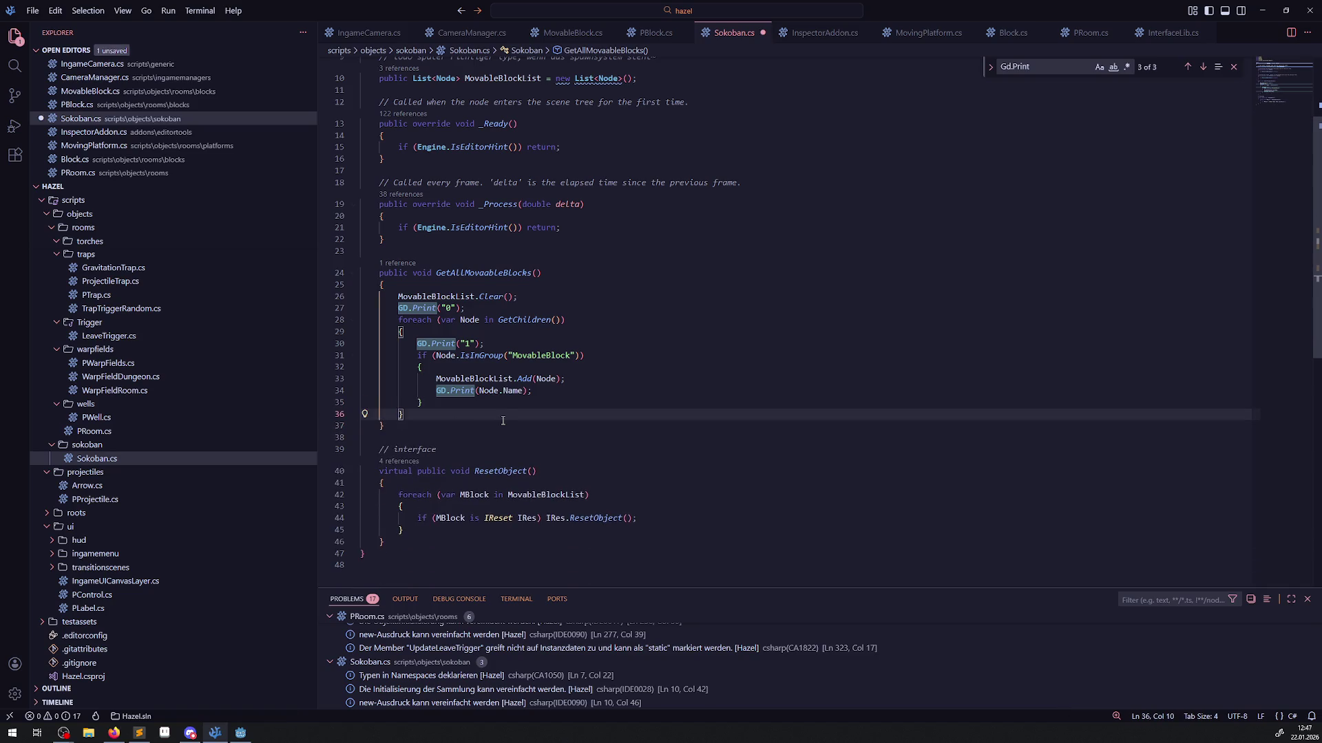
key(ctrl+s)
Switch between Godot and the code editor, then bring up MovingPlatform.cs.
click(240, 733)
click(246, 735)
click(242, 733)
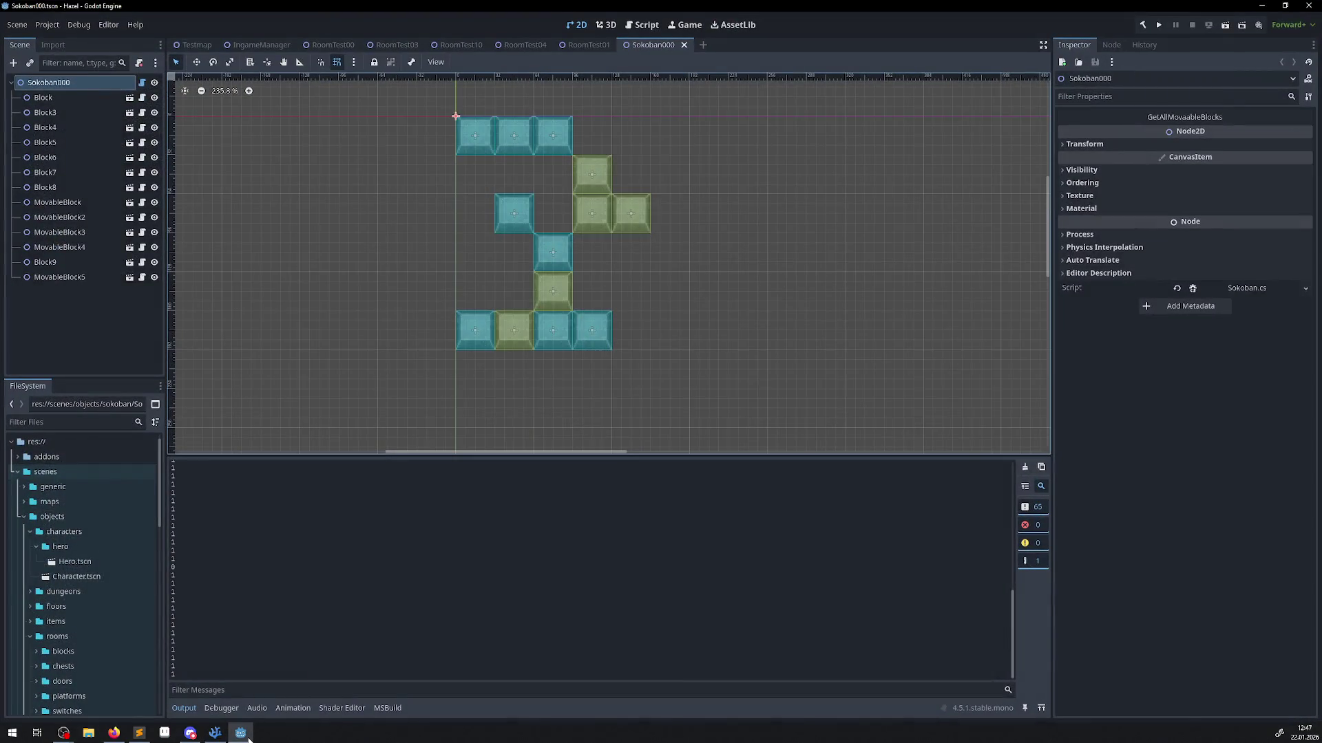
click(243, 733)
click(902, 33)
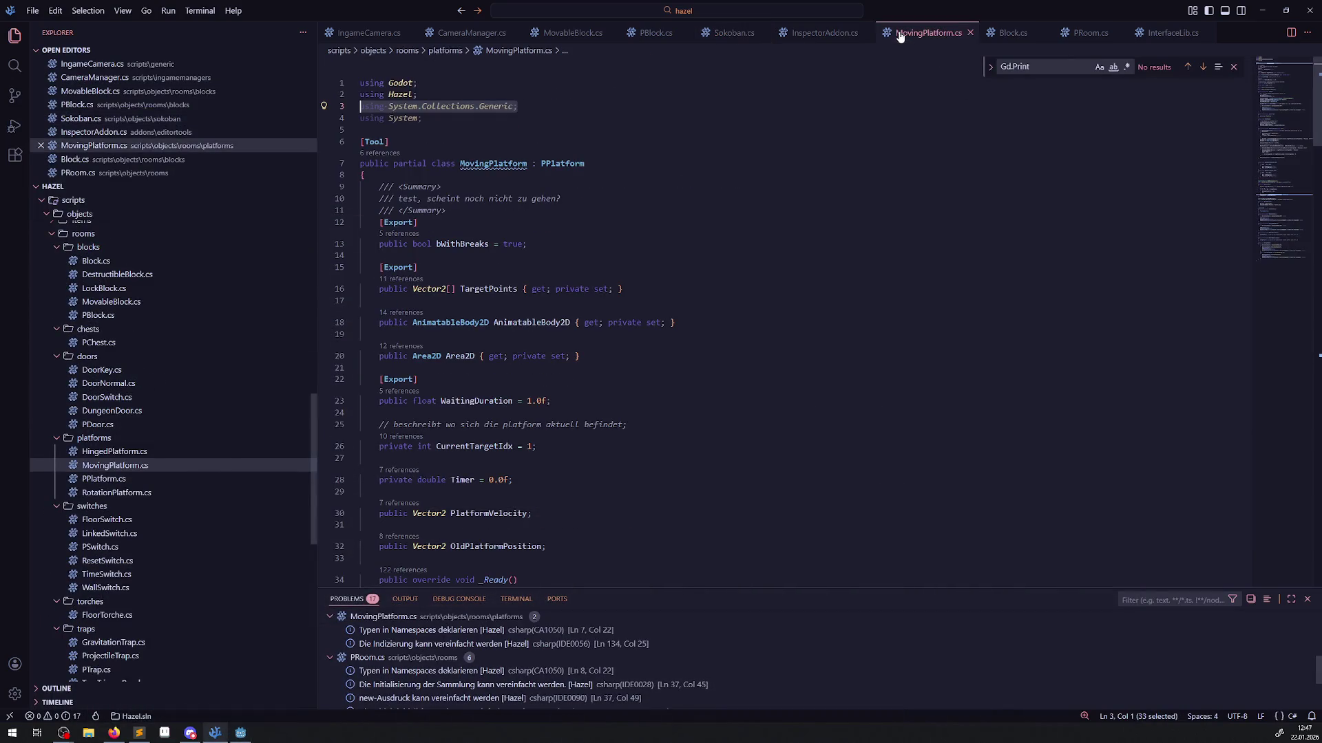
Close MovingPlatform.cs and view MovableBlock.cs's _EnterTree group assignments.
scroll(601, 363, down, 5)
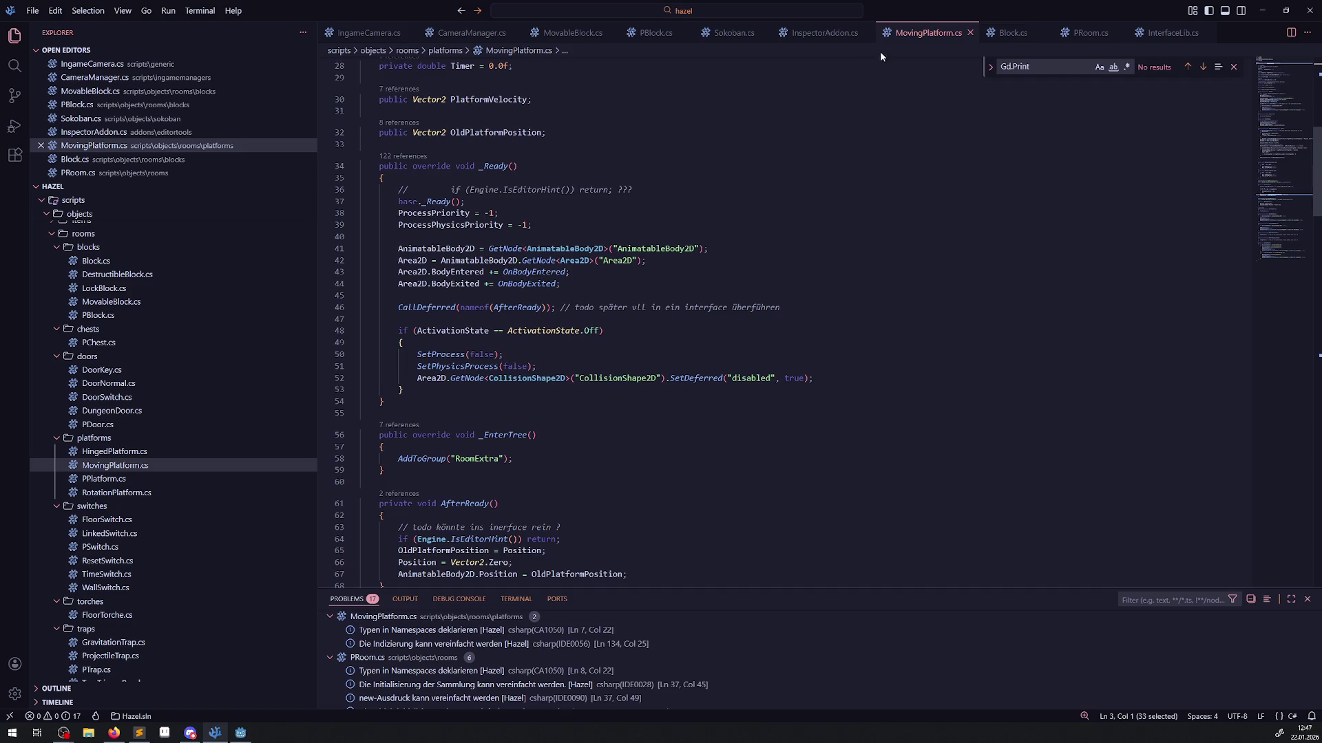
click(970, 32)
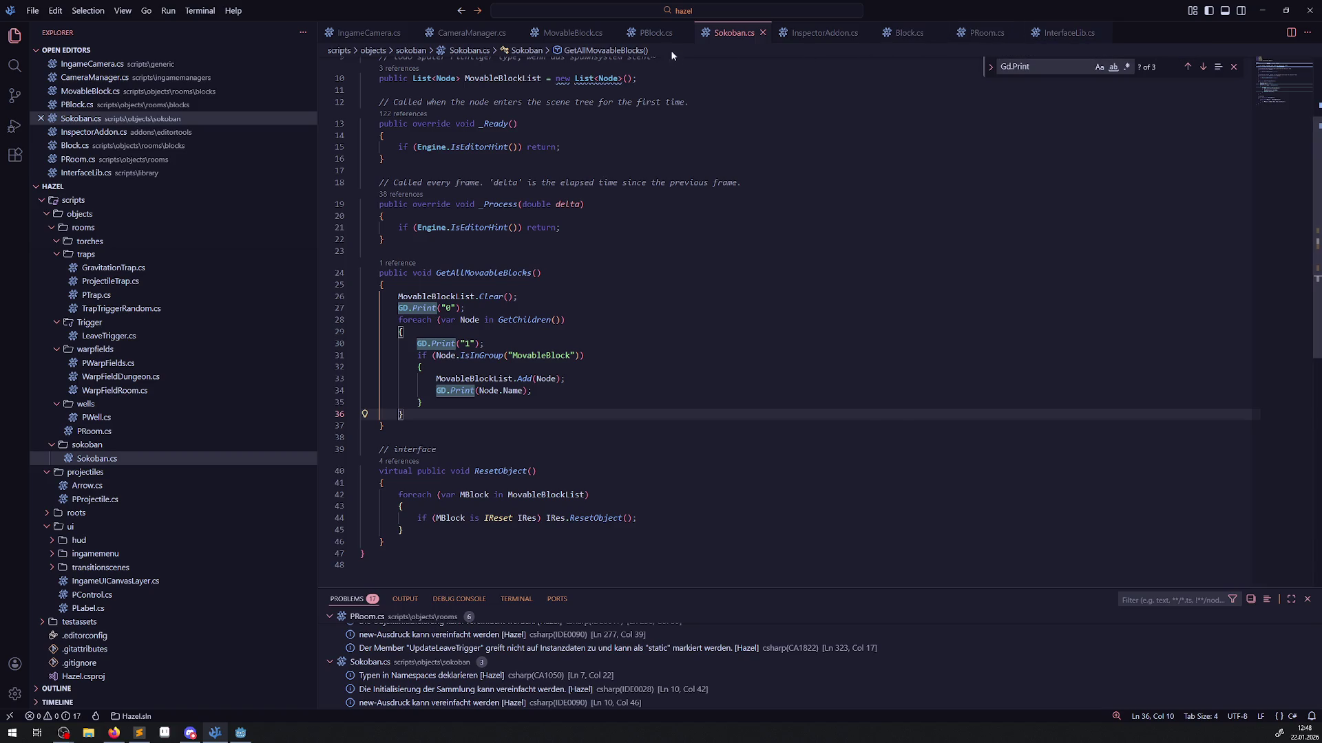
click(570, 33)
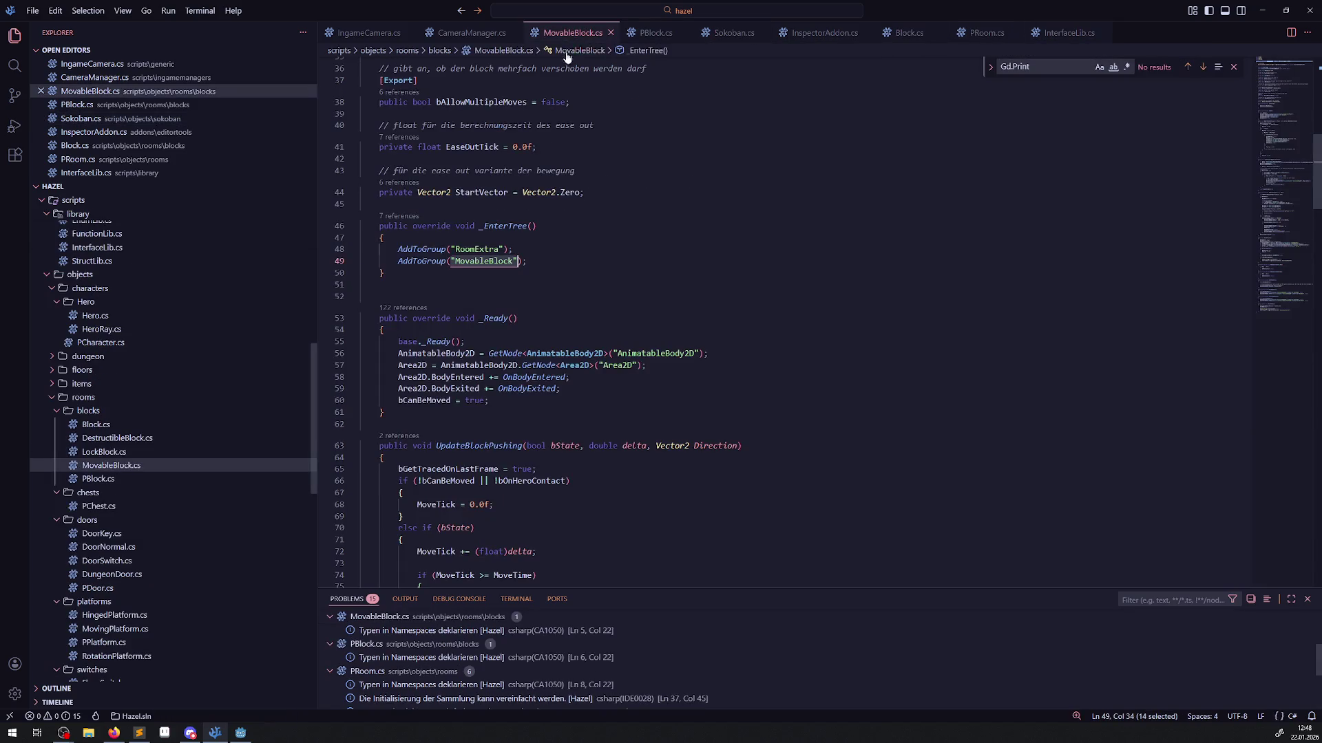
click(385, 273)
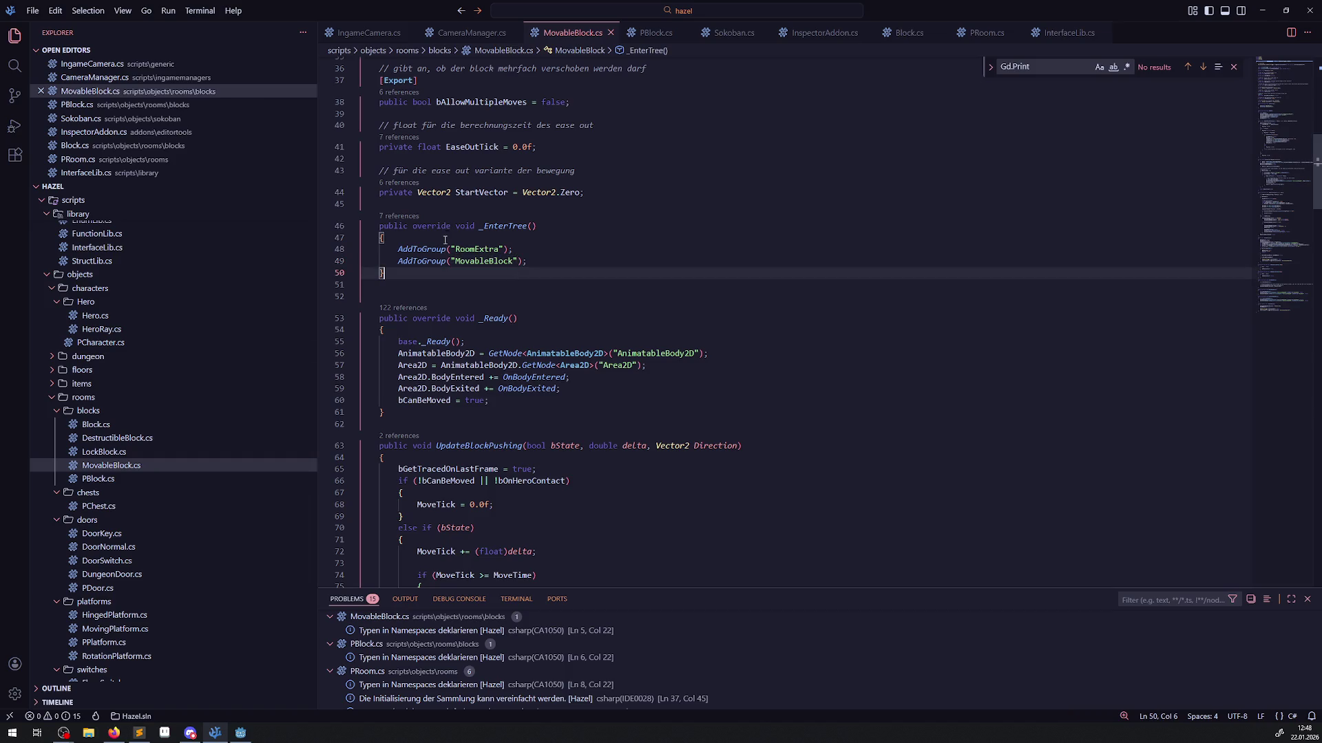
mouse_move(501, 228)
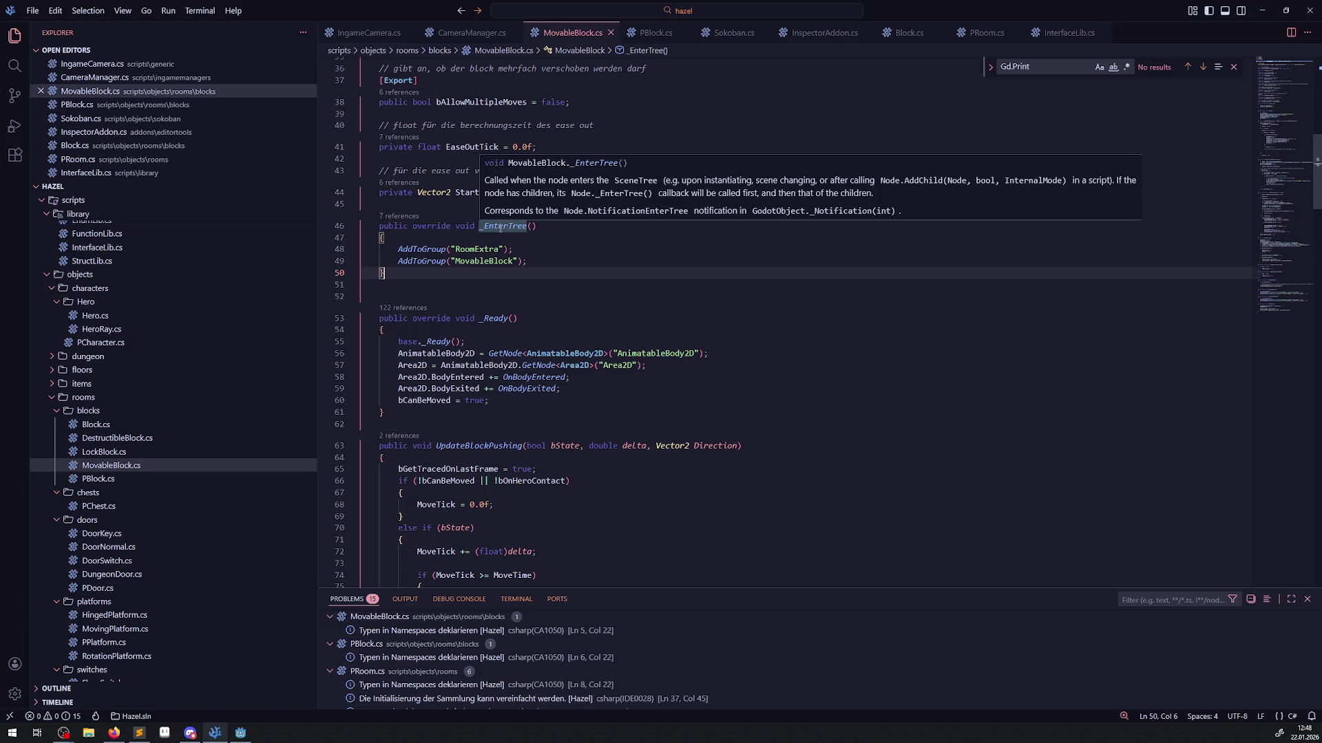
scroll(600, 413, up, 10)
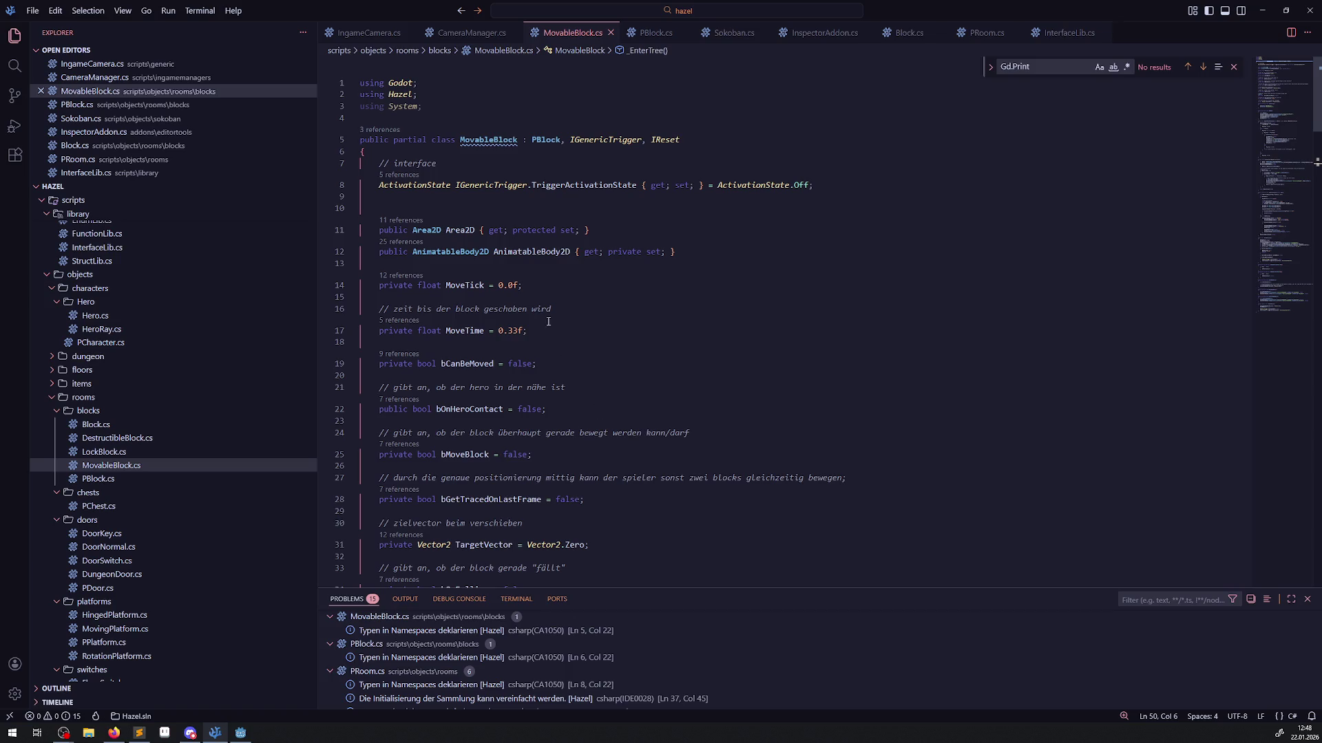
Remove the empty line 10 from MovableBlock.cs and review the rest of the file.
click(417, 206)
key(BackSpace)
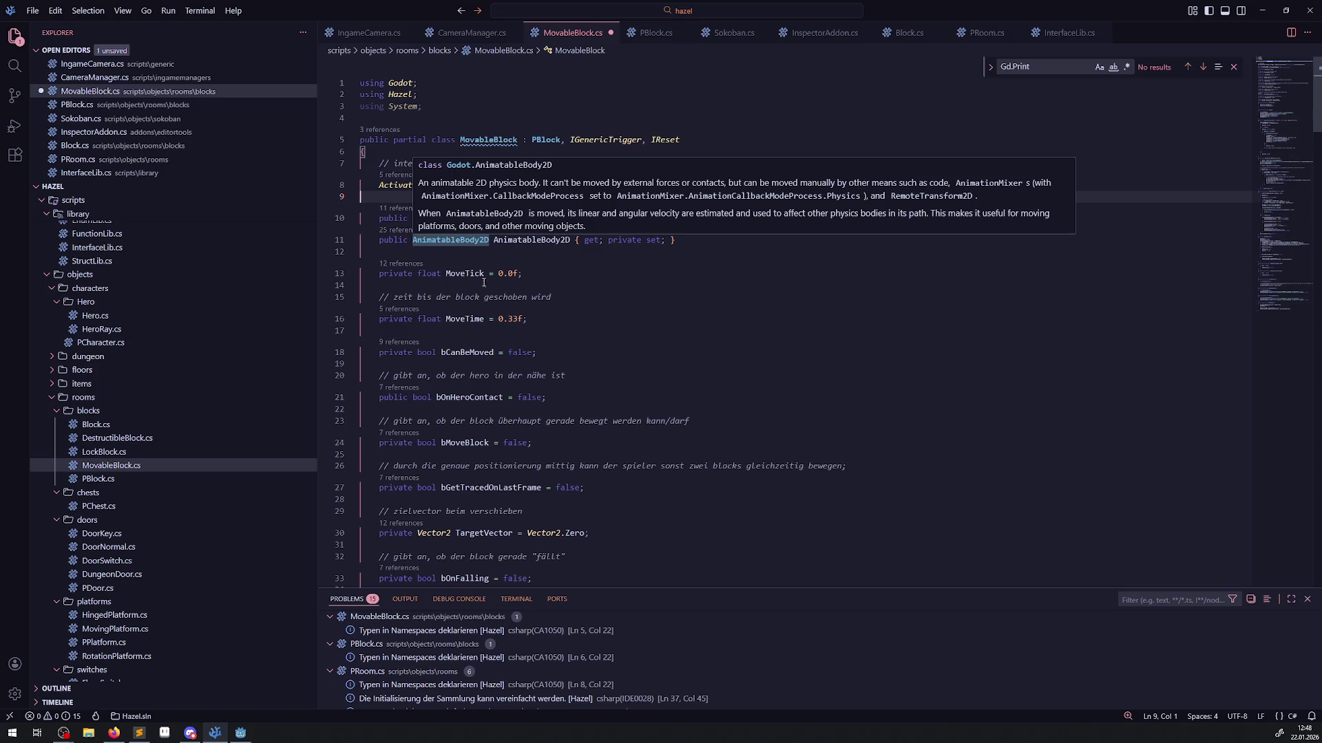
scroll(537, 322, down, 5)
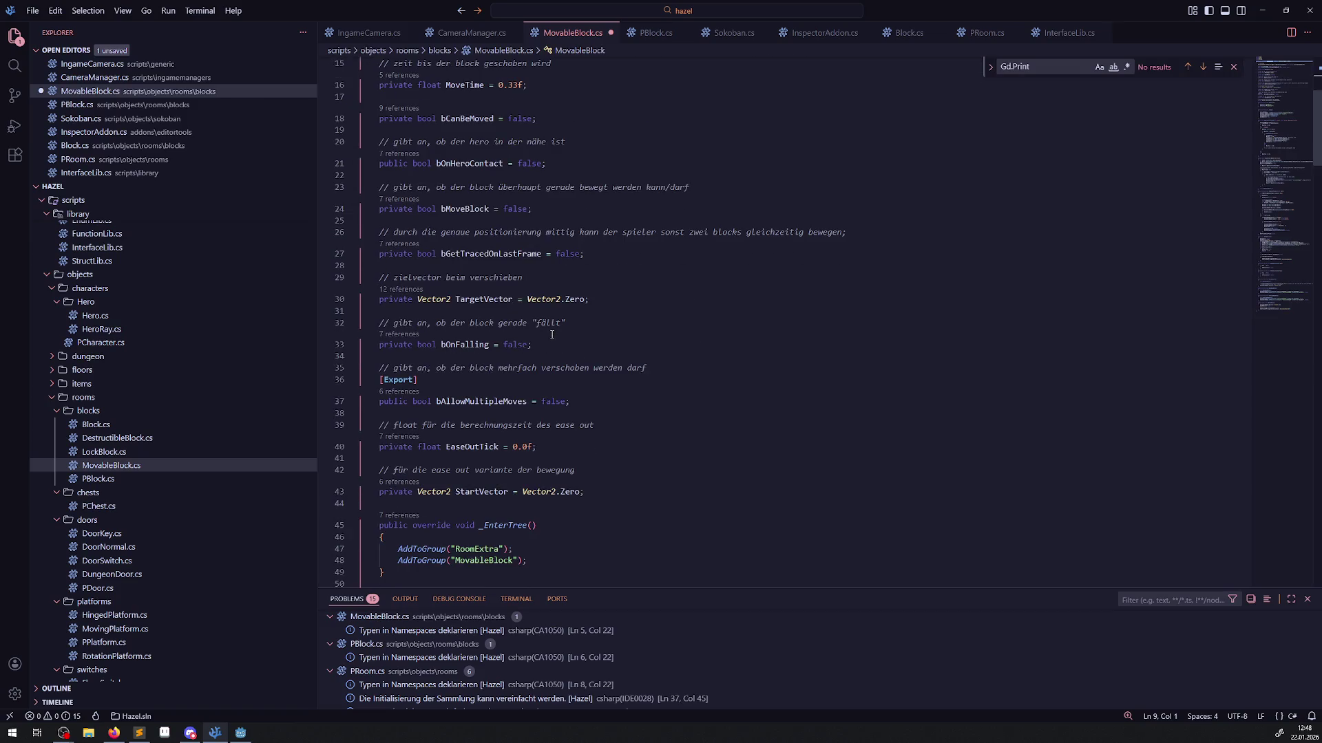
scroll(552, 337, down, 3)
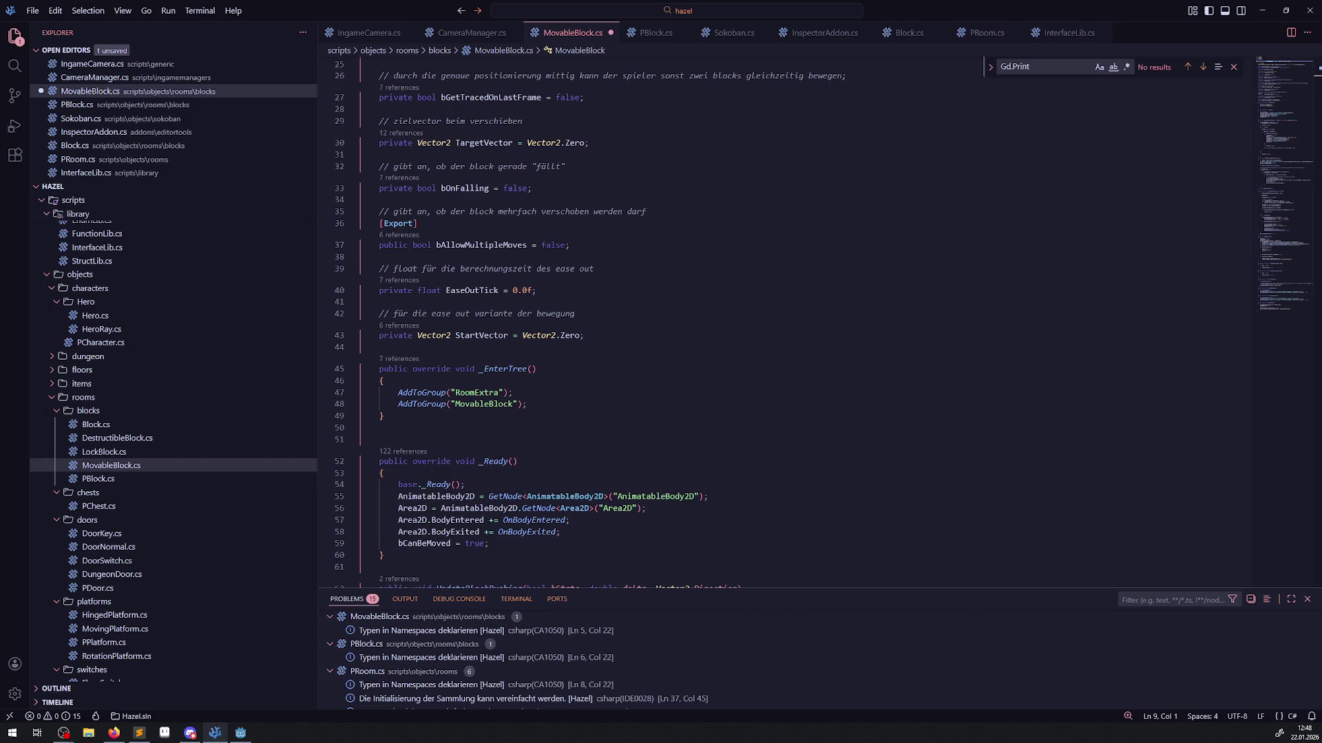
click(113, 732)
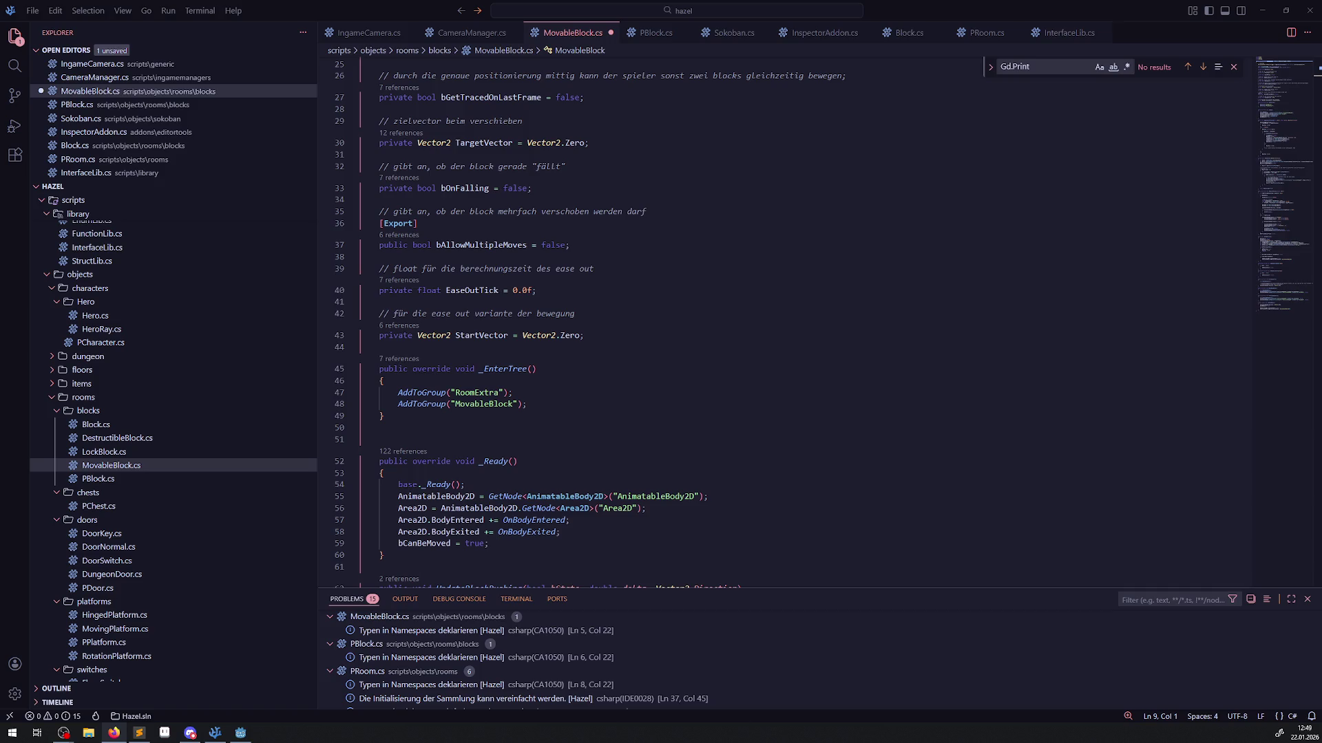
scroll(130, 548, down, 10)
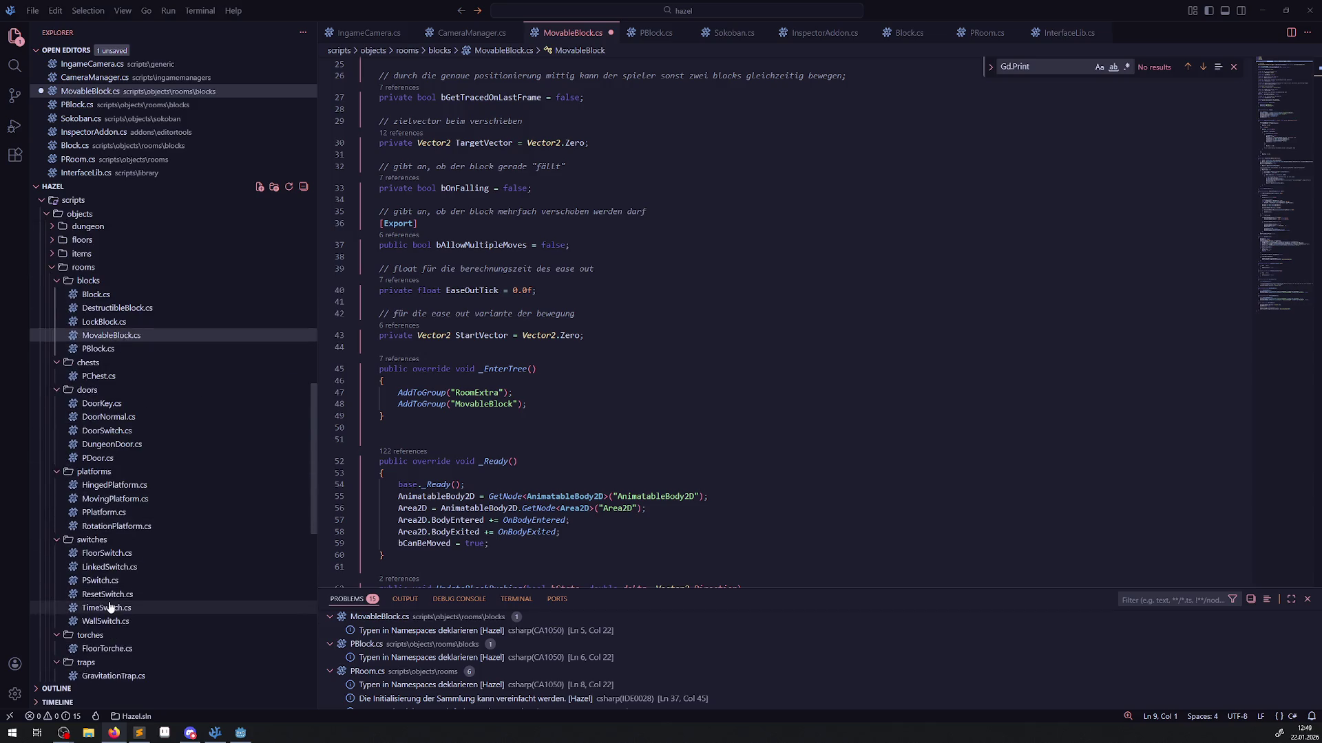
Open InterfaceLib.cs, add a '[Tool' line below the todo comment, and save.
scroll(133, 507, up, 10)
scroll(135, 475, up, 3)
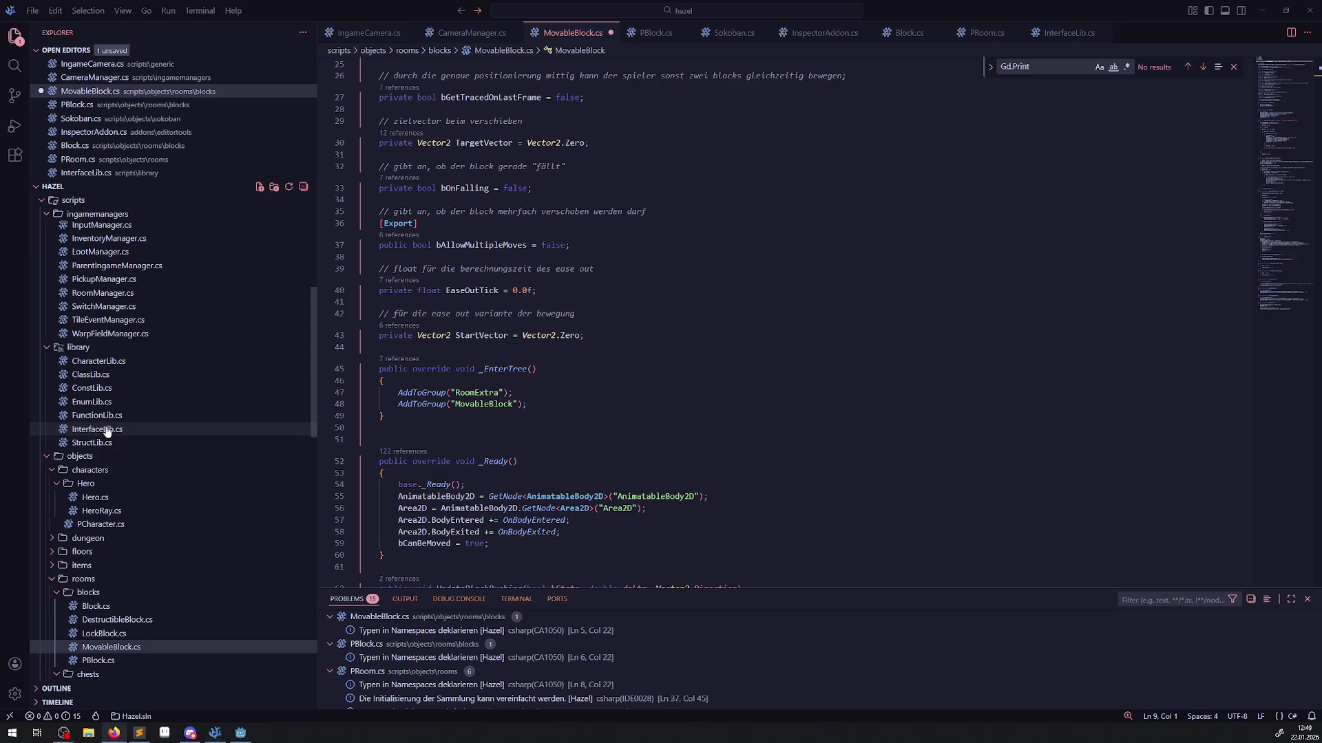
click(103, 429)
scroll(468, 413, down, 1)
click(484, 348)
key(Return)
text([Tool)
key(ctrl+s)
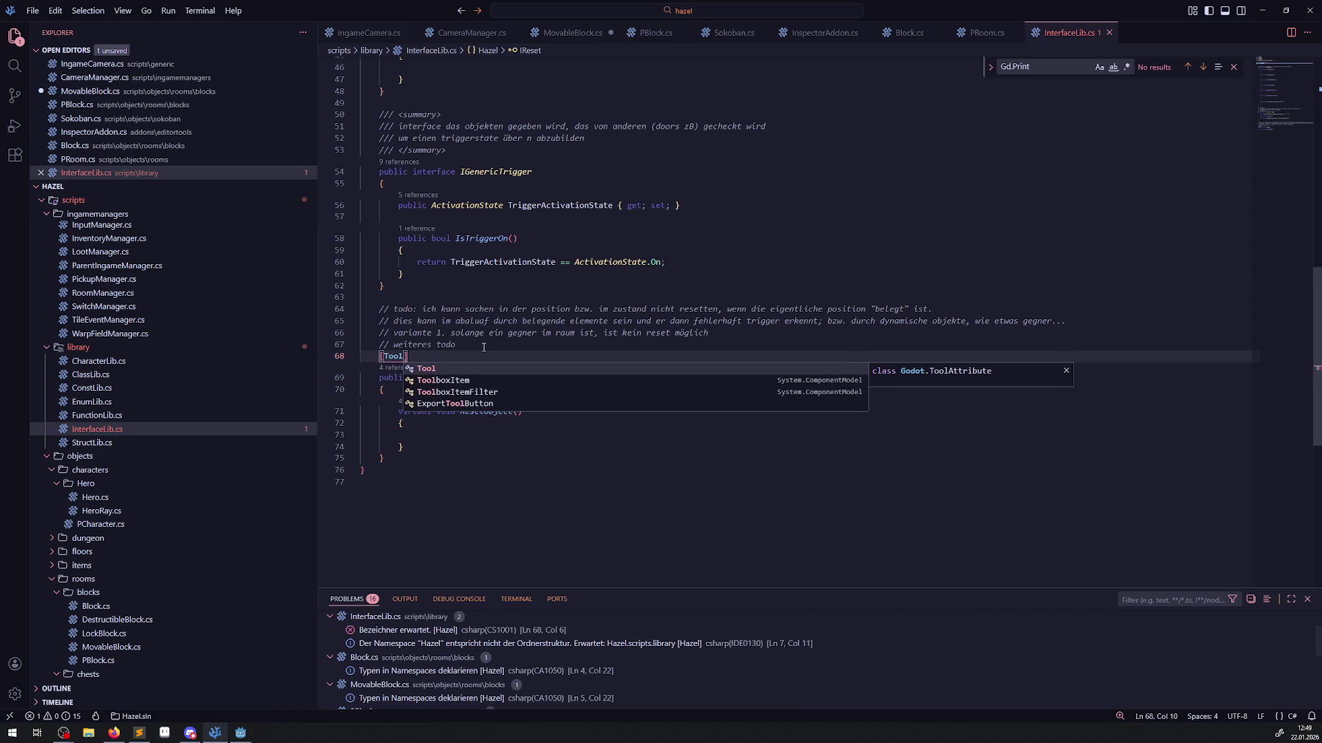
Delete the invalid [Tool] line above IReset, save InterfaceLib.cs, and view PRoom.cs.
click(510, 310)
mouse_move(395, 355)
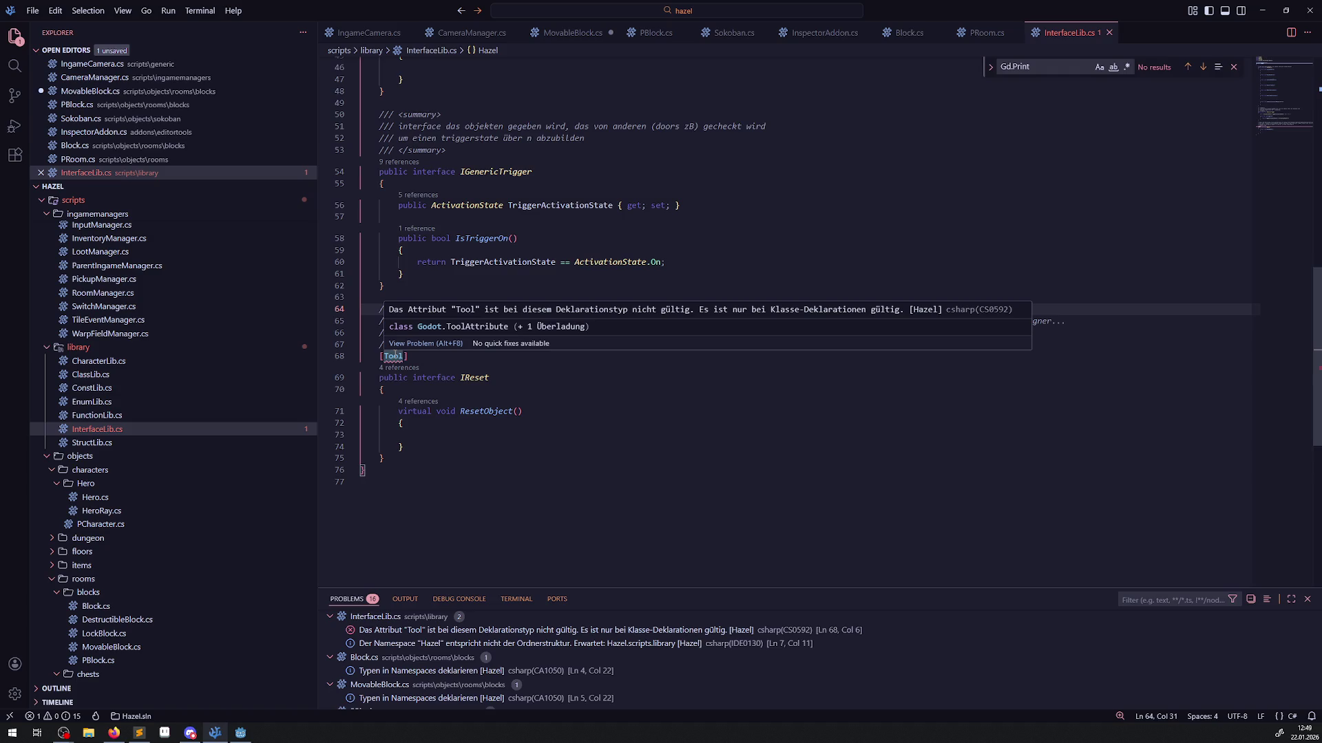
drag(424, 356, 289, 356)
key(BackSpace)
key(BackSpace)
key(Right)
key(ctrl+s)
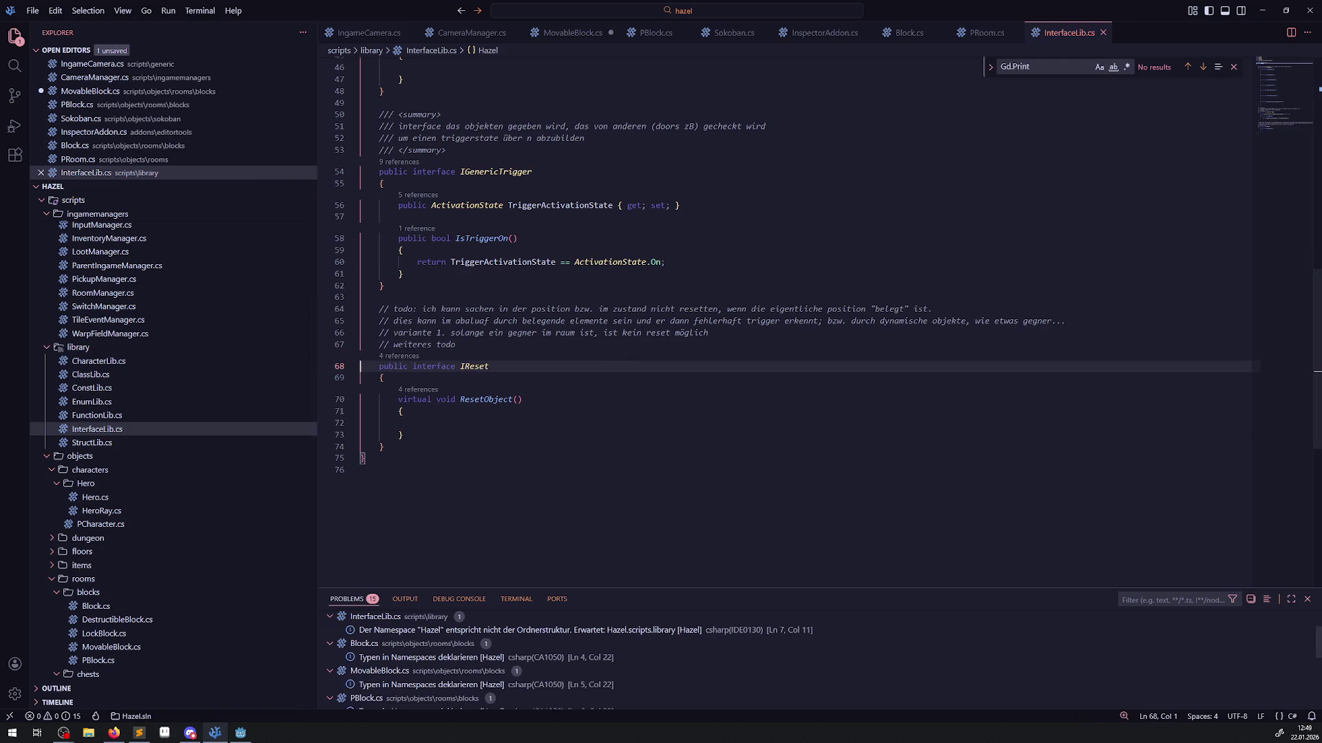
key(alt+Tab)
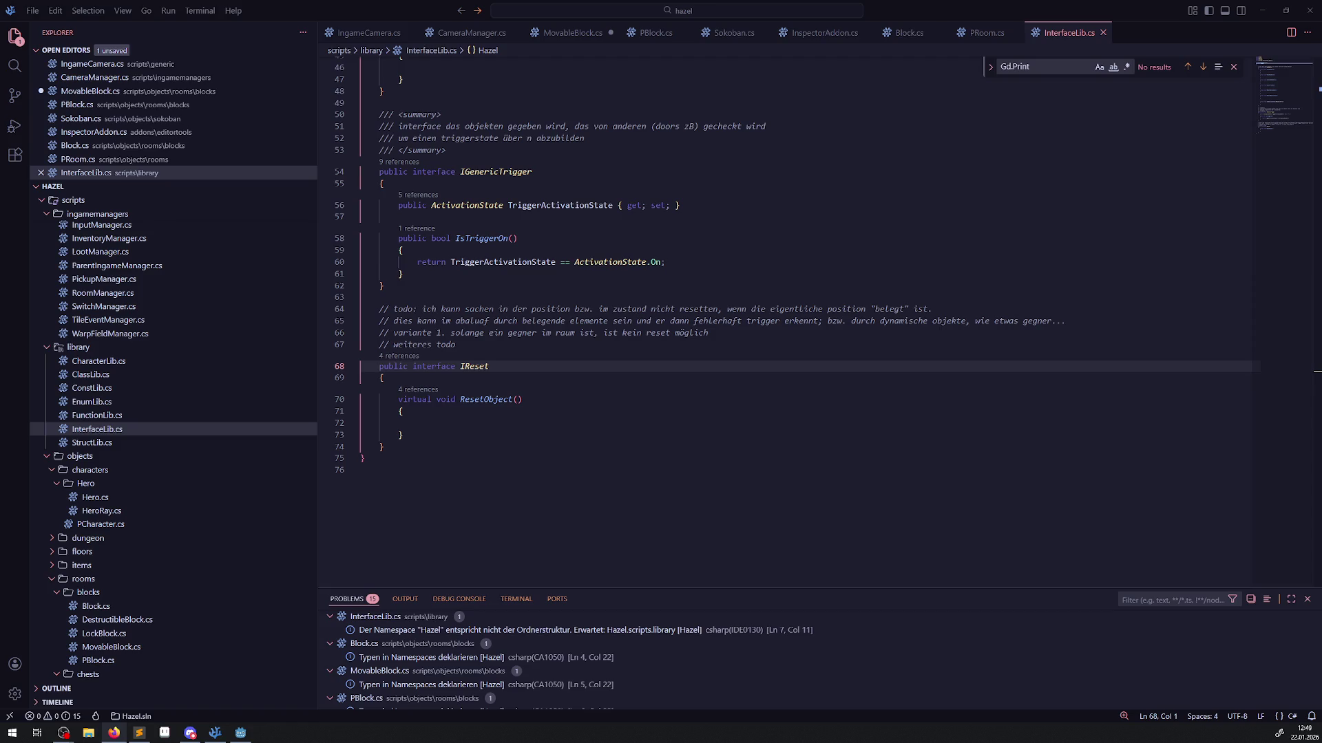
click(898, 378)
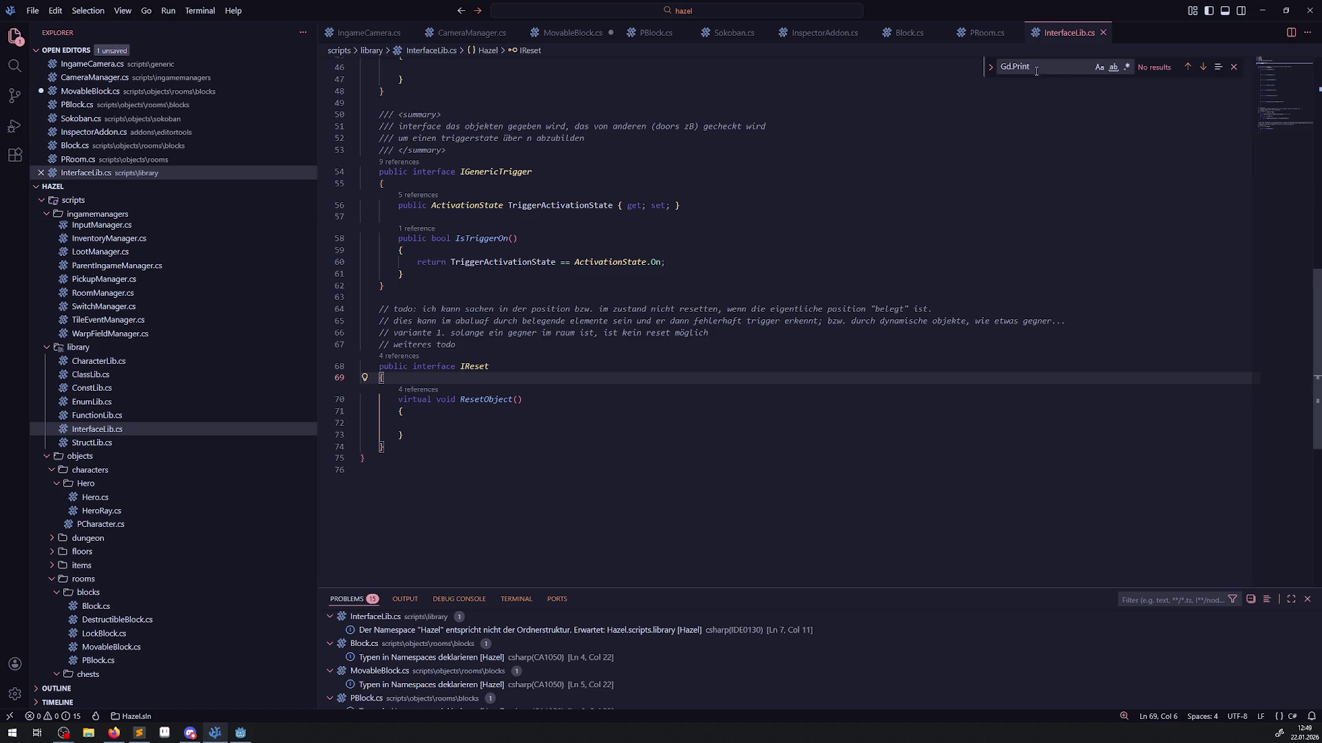
click(993, 36)
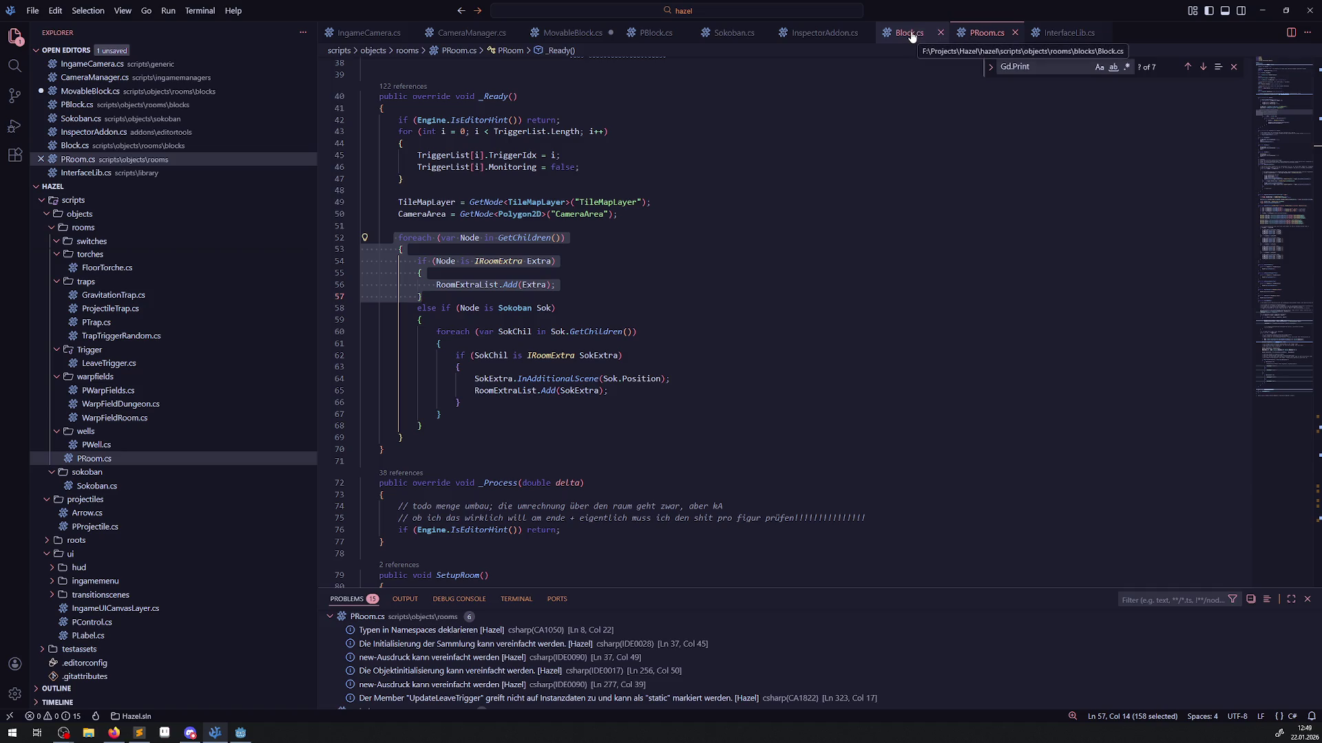
Look at Block.cs, then Sokoban.cs's GetAllMovaableBlocks and its GD.Print debug lines.
click(909, 32)
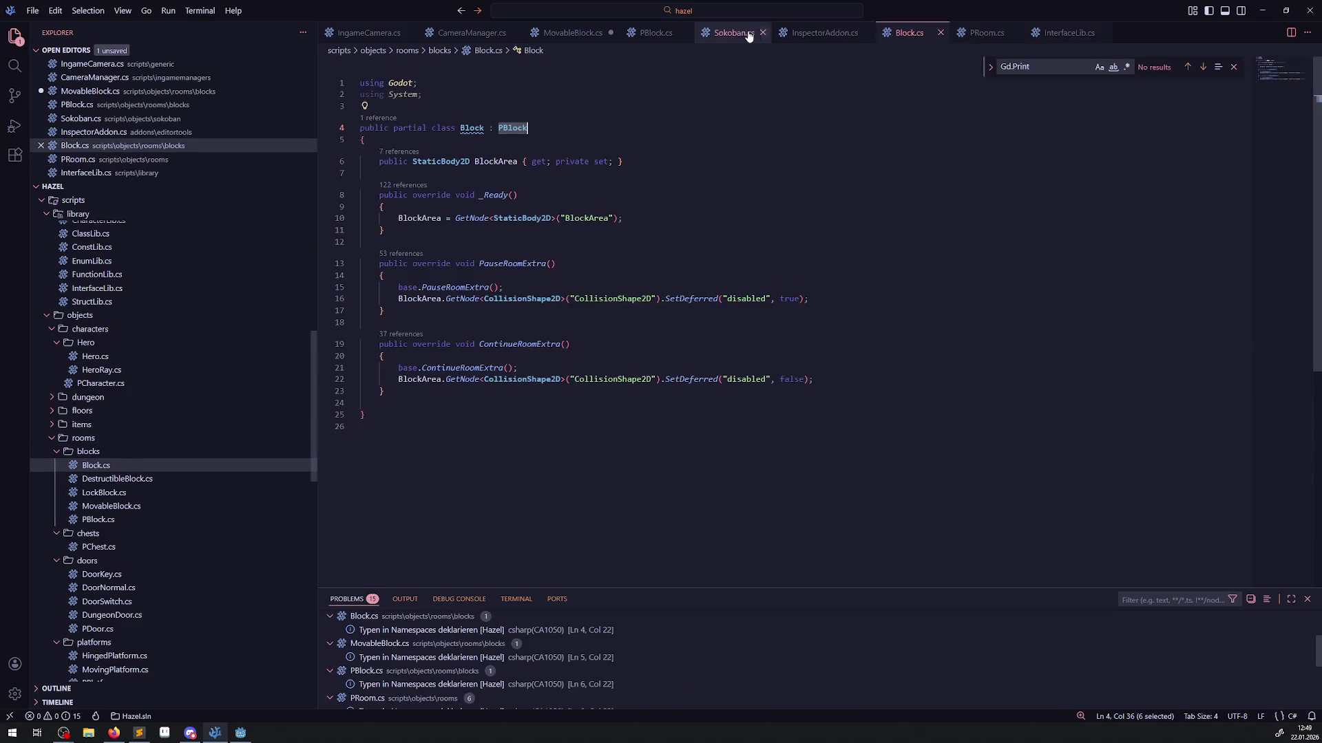
click(734, 32)
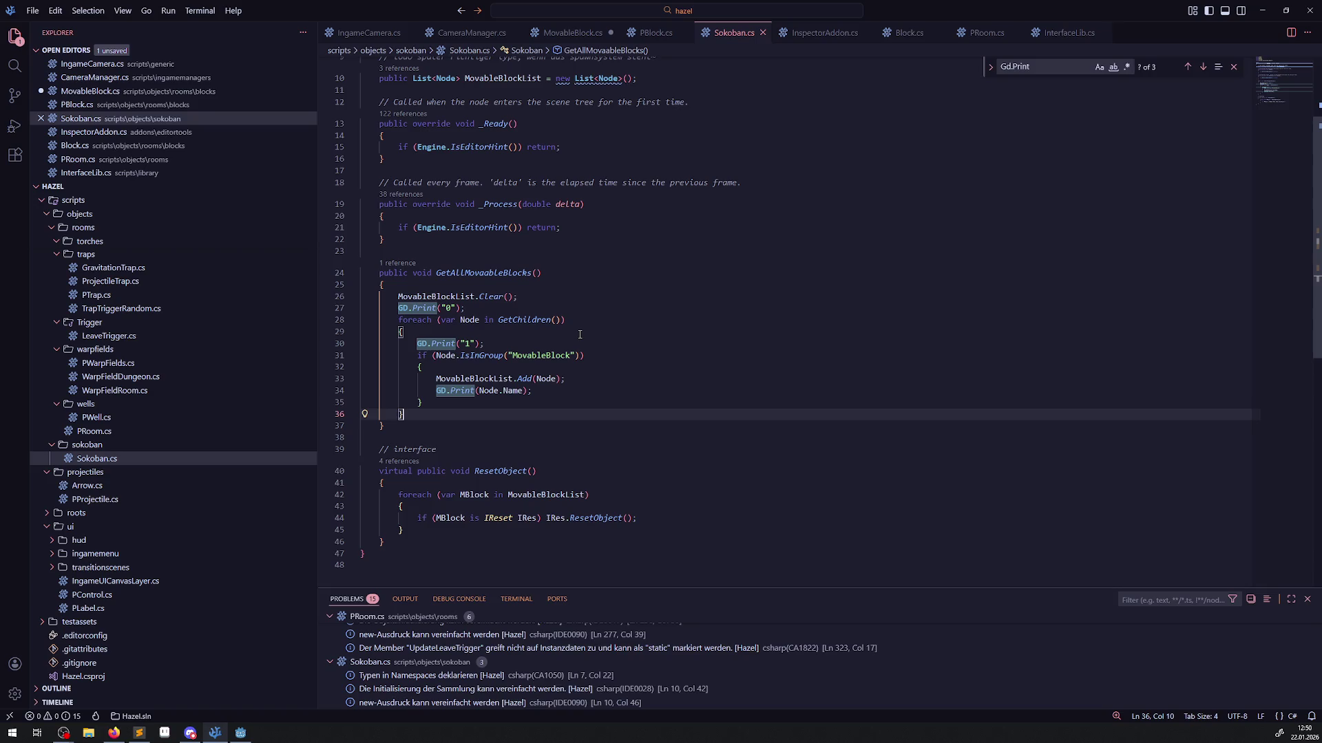
mouse_move(527, 355)
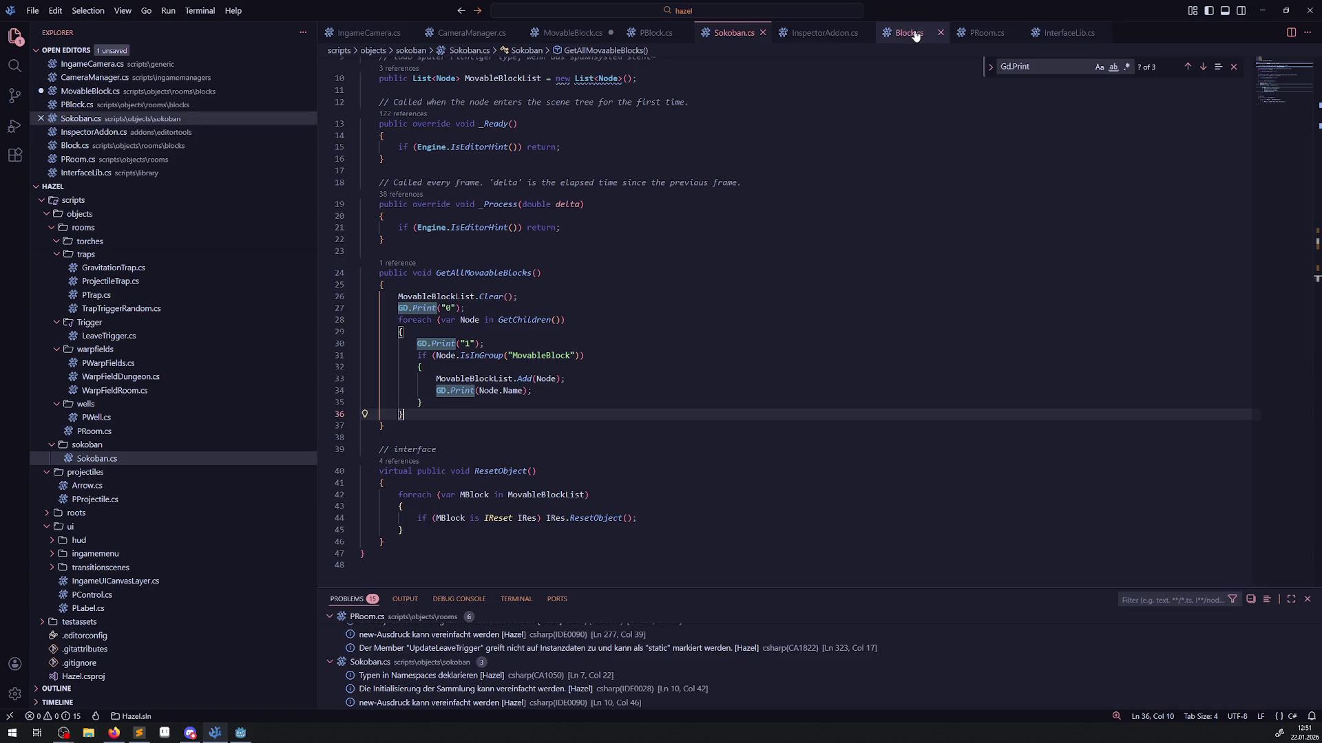
Switch to MovableBlock.cs to check the RoomExtra and MovableBlock groups.
click(571, 32)
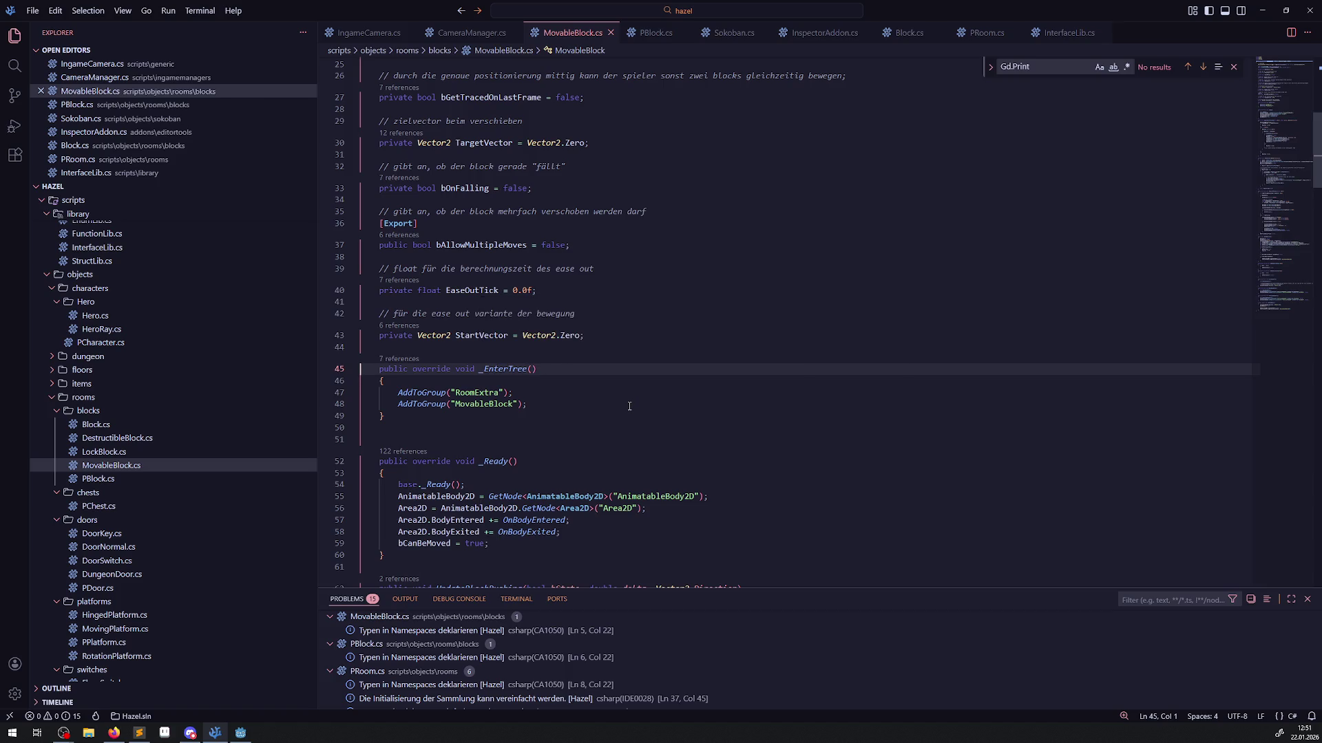
Add a GetAllMovaableBlocks(); call in _Ready after the editor-hint check and save Sokoban.cs.
click(731, 33)
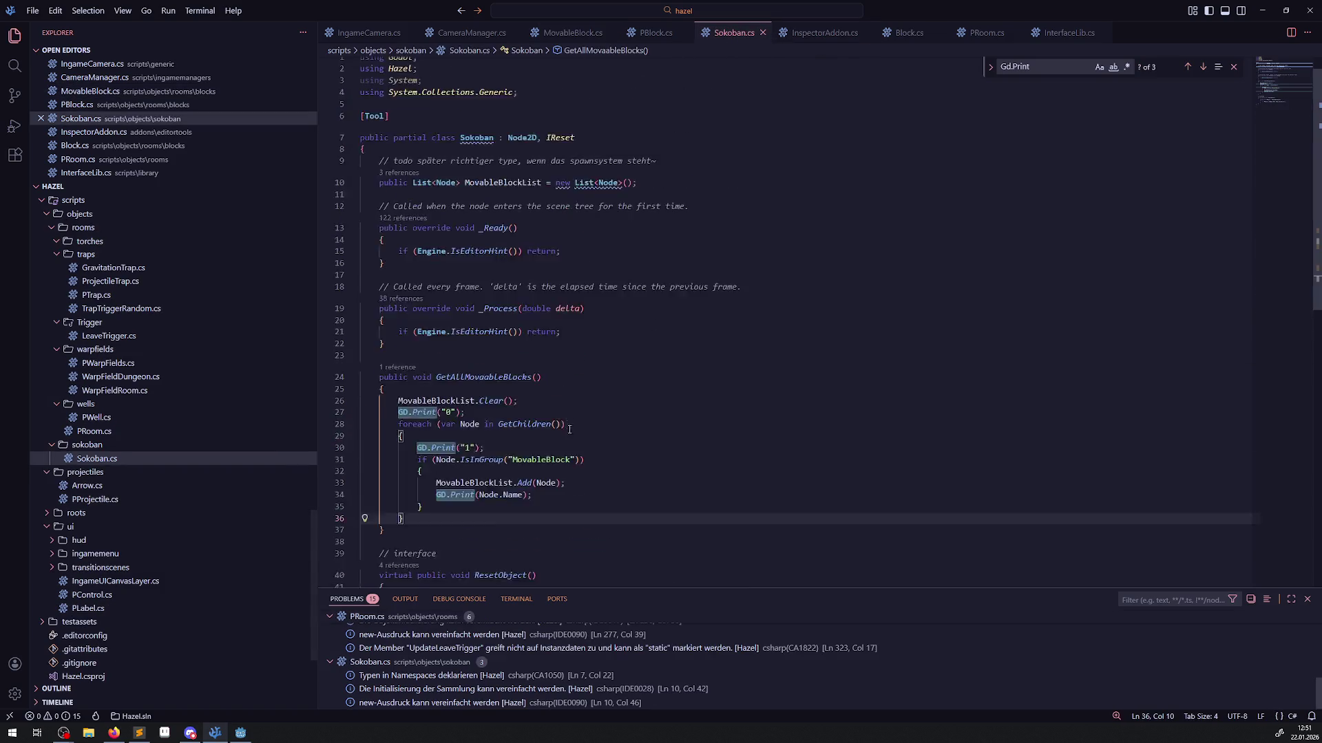
scroll(565, 441, up, 1)
scroll(560, 455, down, 3)
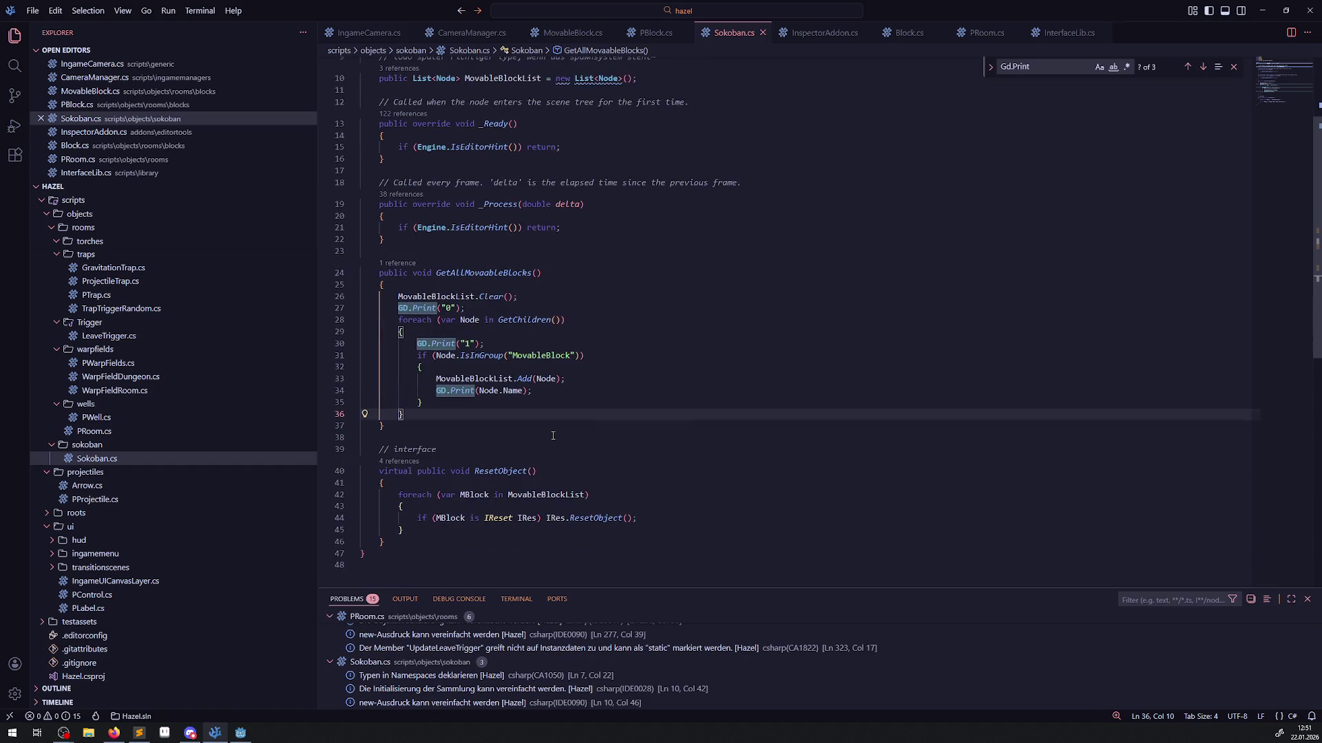
double_click(466, 273)
key(ctrl+c)
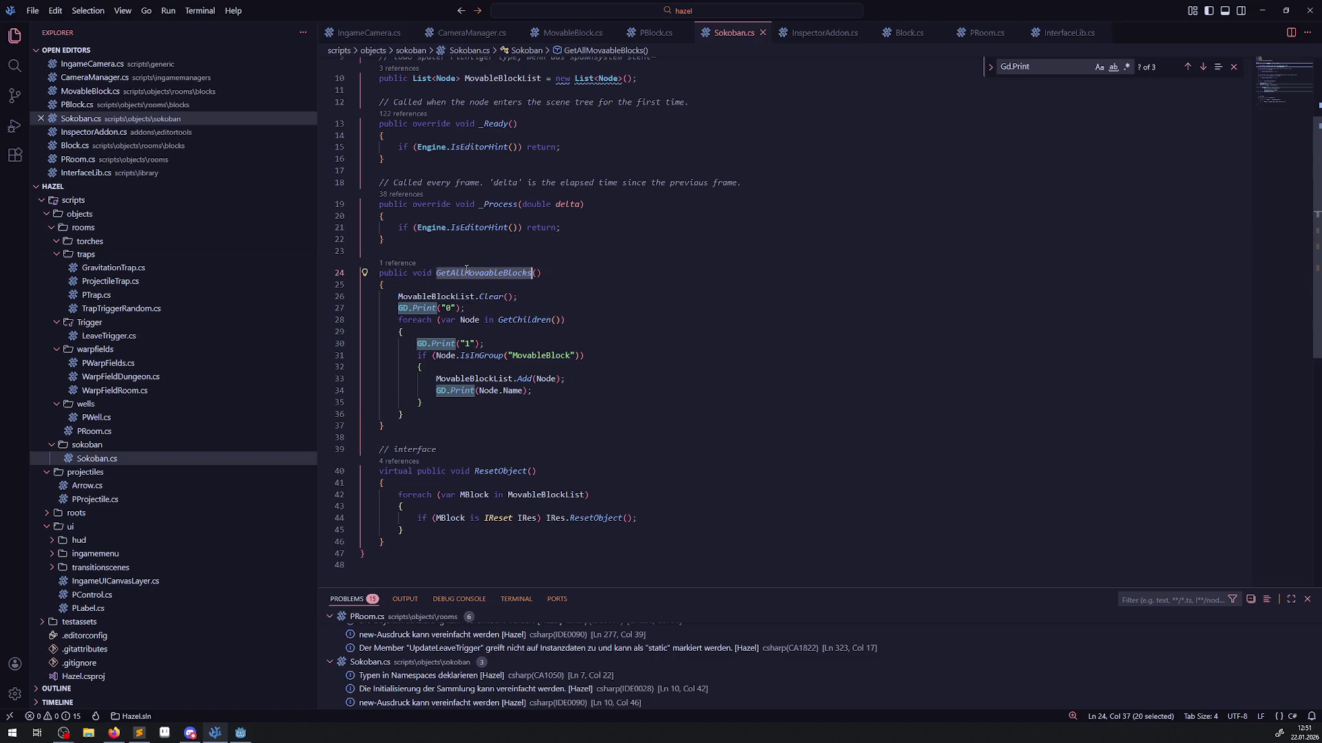
scroll(506, 307, up, 3)
click(563, 252)
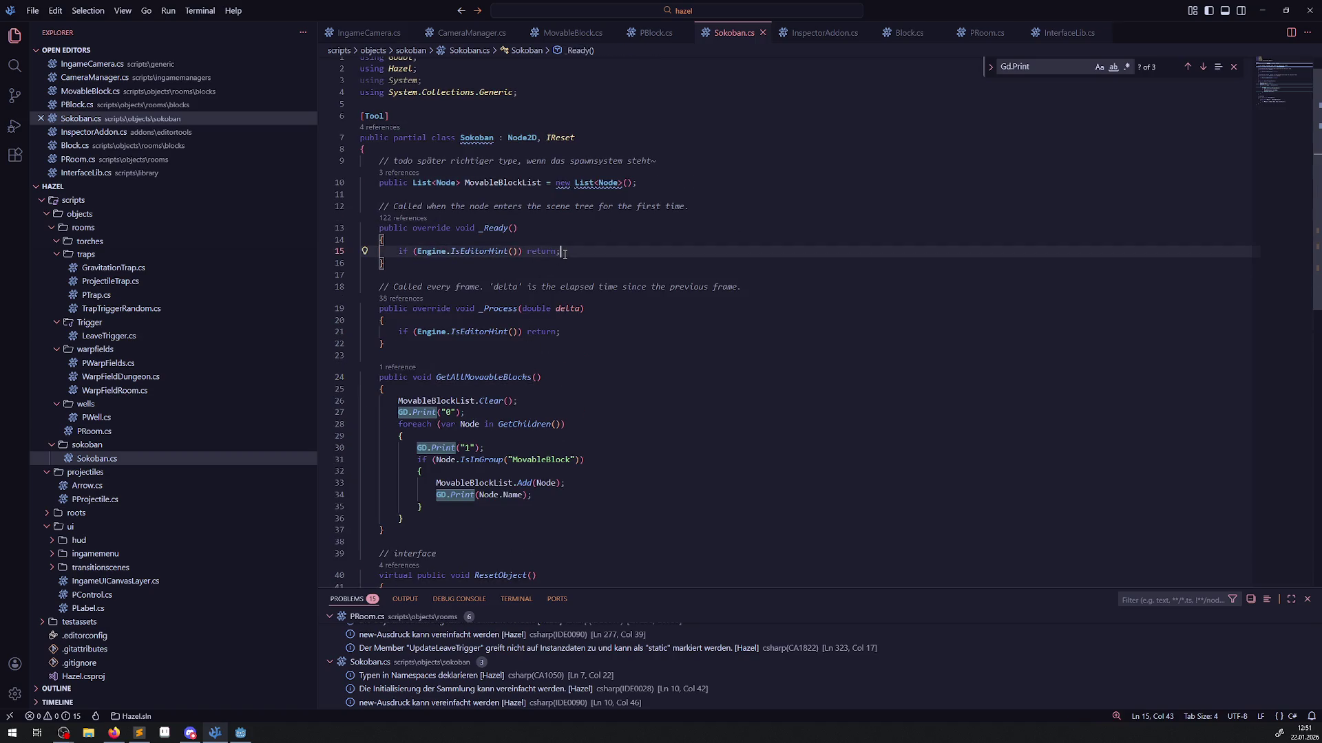
key(Return)
key(ctrl+v)
text(();)
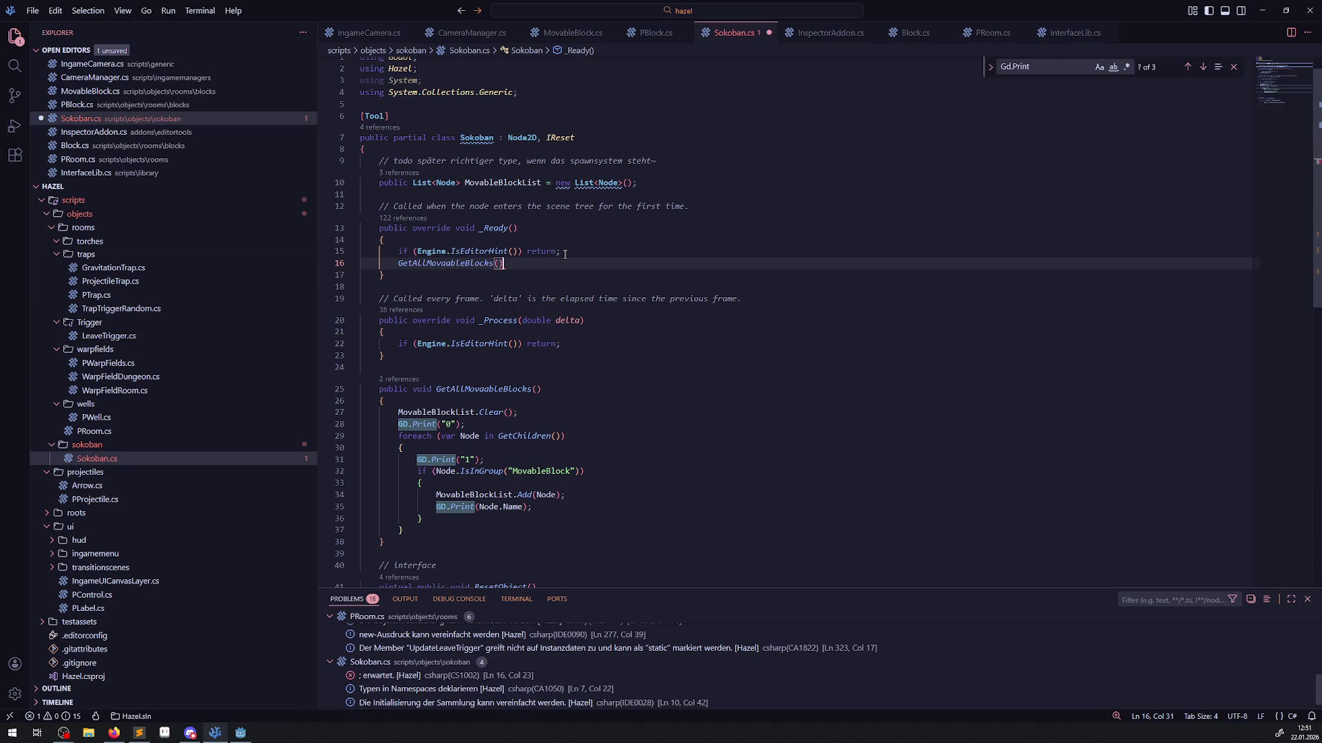
key(ctrl+s)
Review the MovableBlock group check, then bring the Godot editor forward.
click(583, 471)
scroll(583, 470, down, 2)
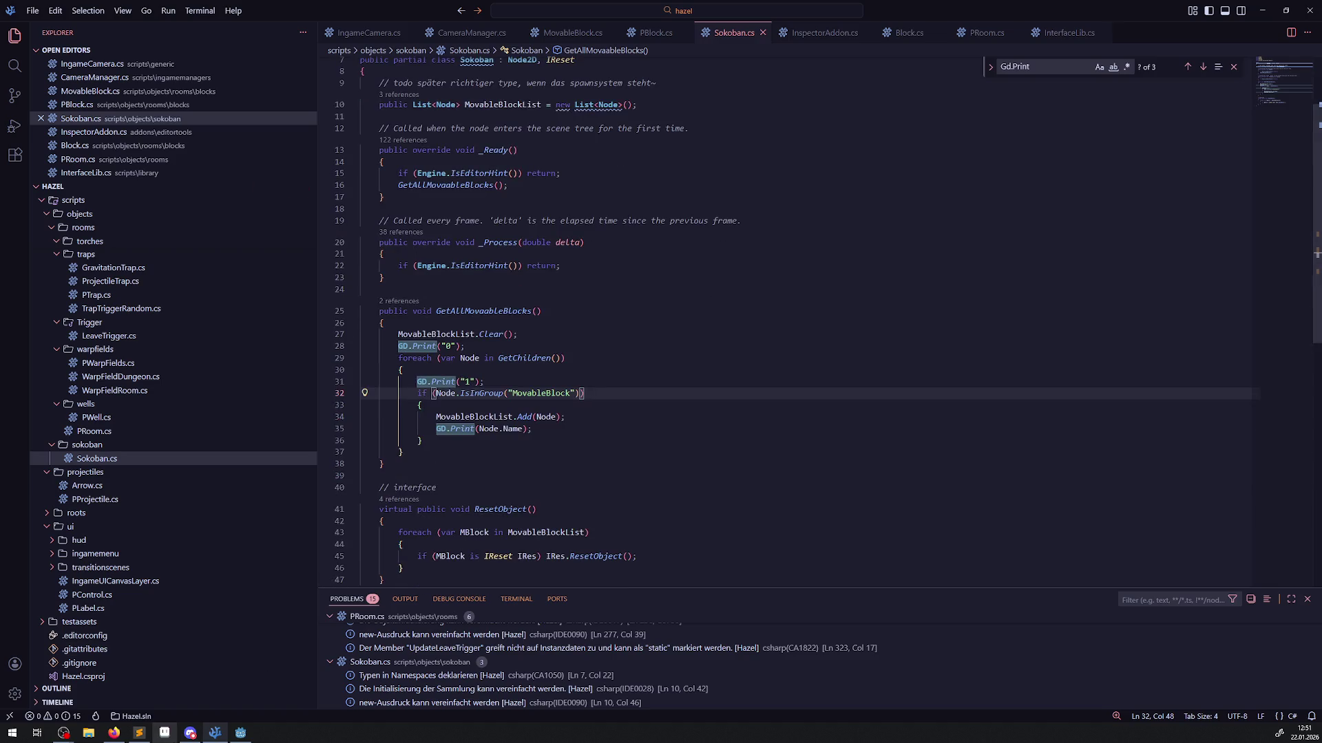
click(240, 733)
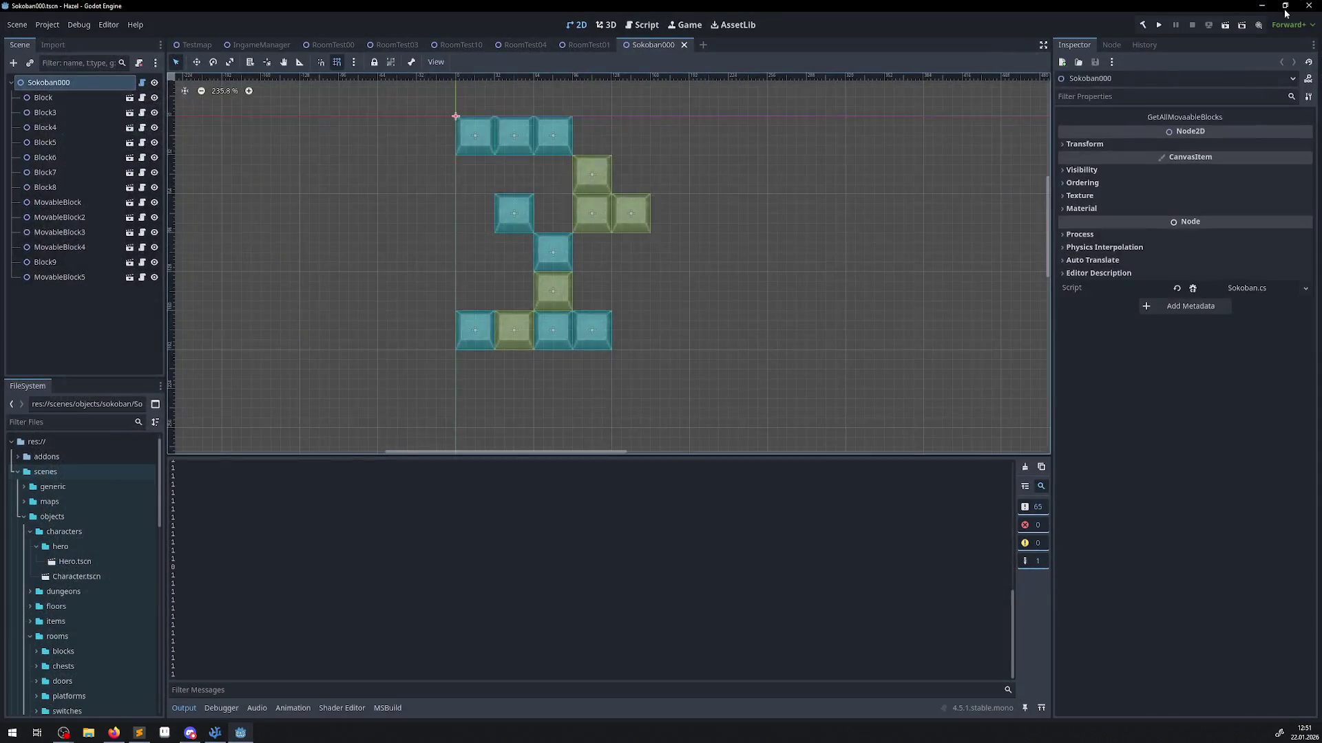
Rebuild the C# project with the hammer button in the Godot toolbar.
click(1139, 29)
Delete the GD.Print("1") and GD.Print("0") debug lines from GetAllMovaableBlocks and save.
click(216, 731)
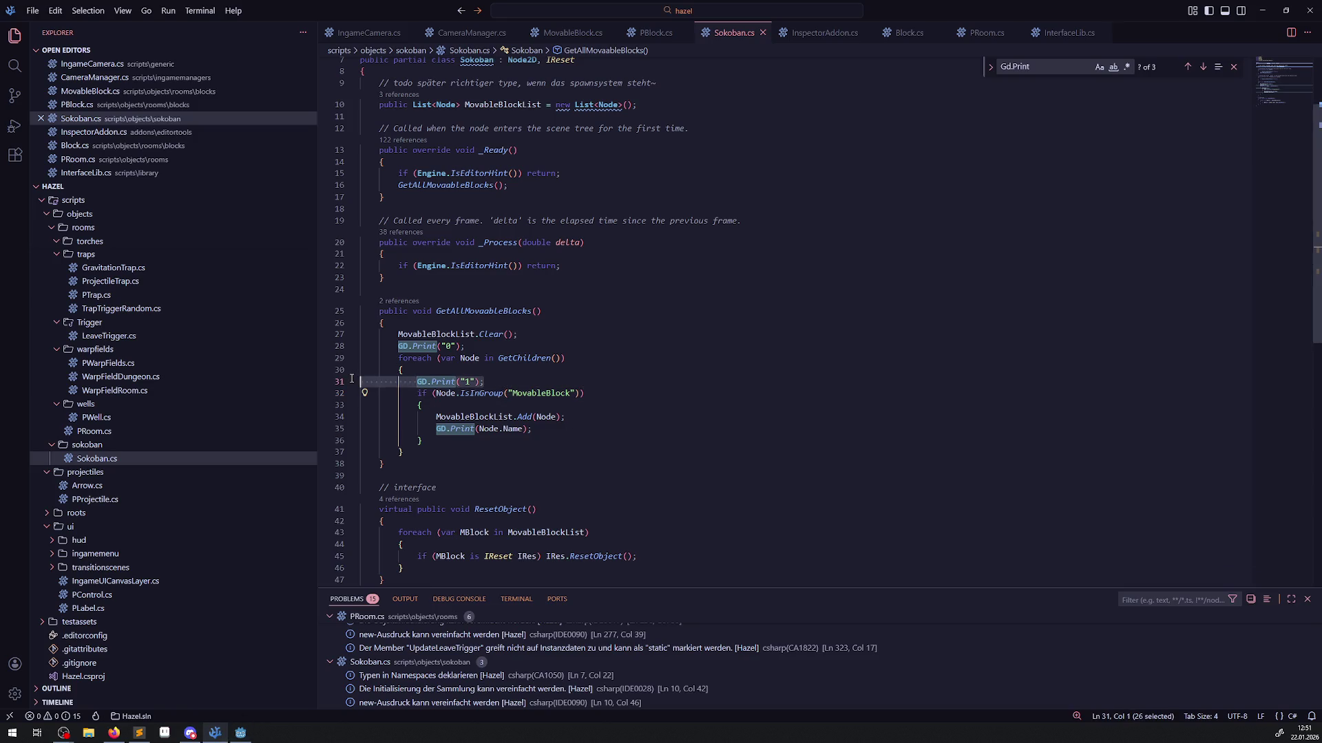
triple_click(506, 383)
key(Delete)
drag(468, 347, 357, 344)
key(Delete)
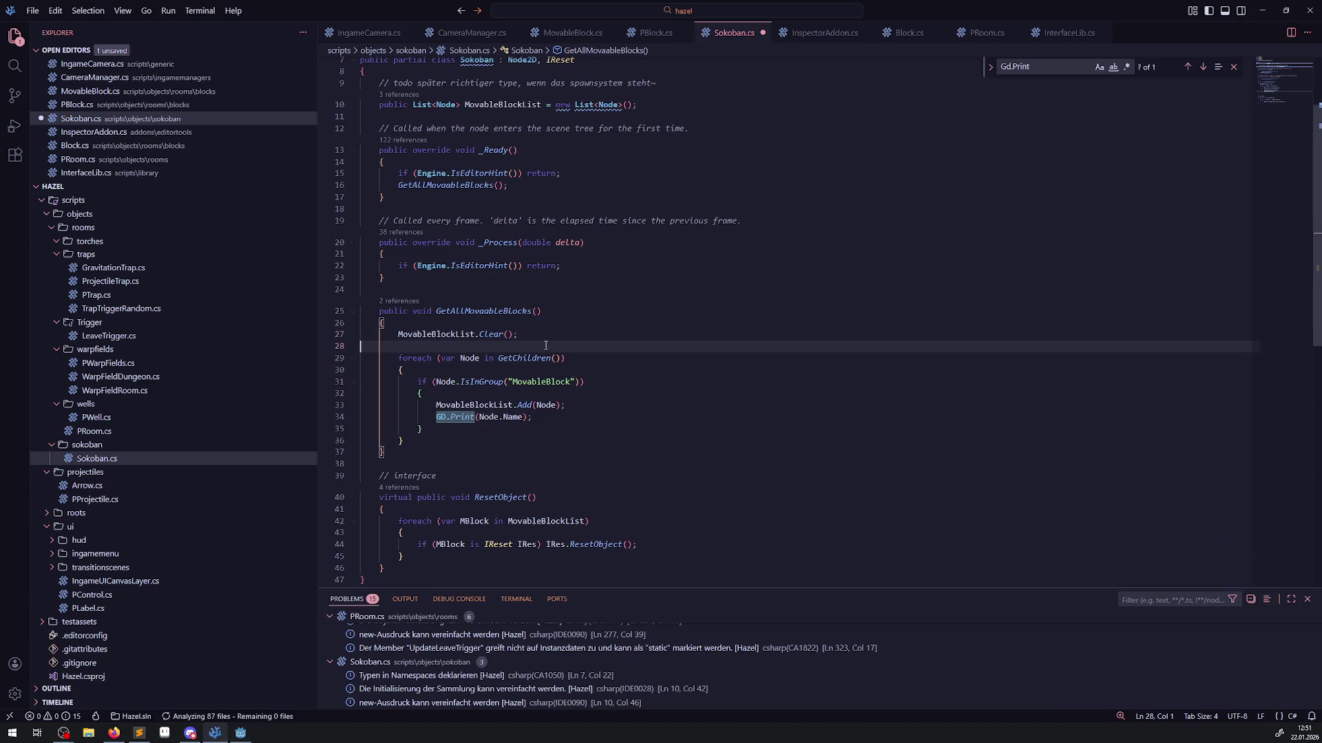
key(Delete)
key(End)
key(ctrl+s)
Remove the GD.Print(Node.Name) line, save Sokoban.cs, and return to Godot.
triple_click(556, 404)
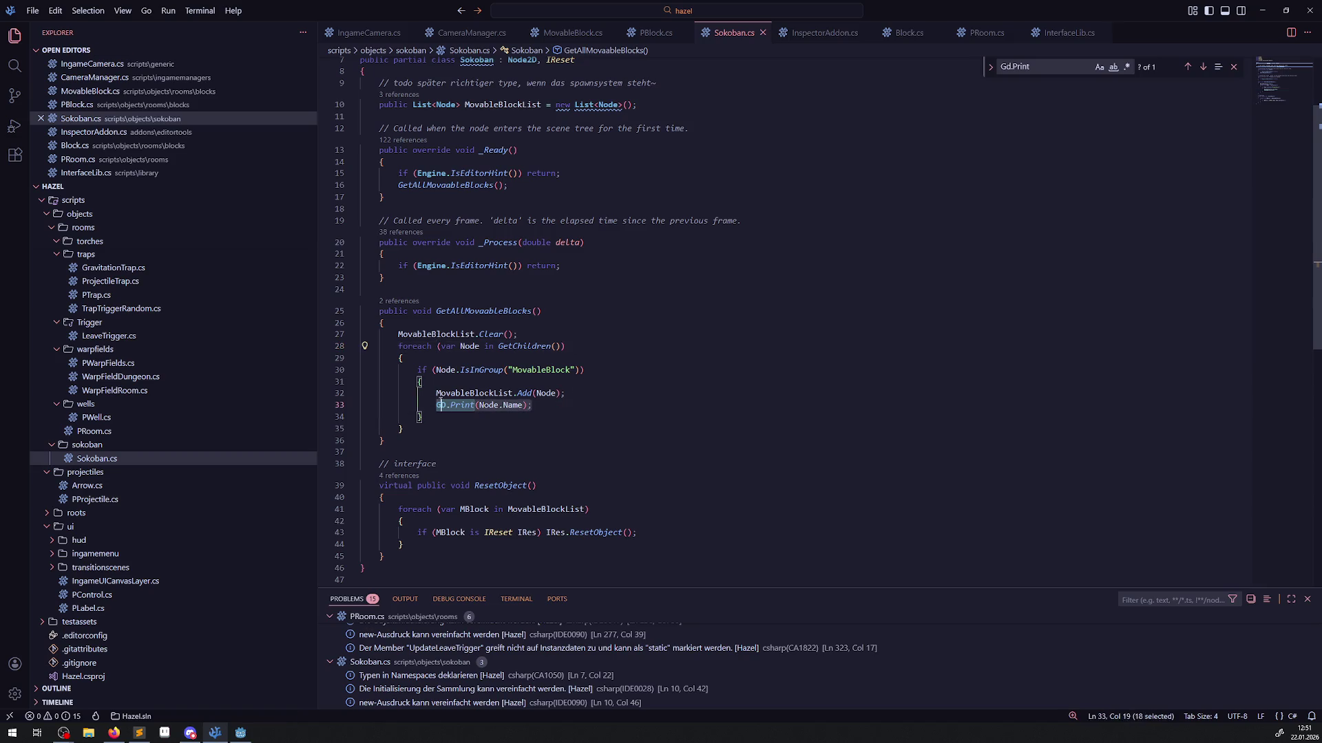
key(Delete)
click(650, 383)
key(ctrl+s)
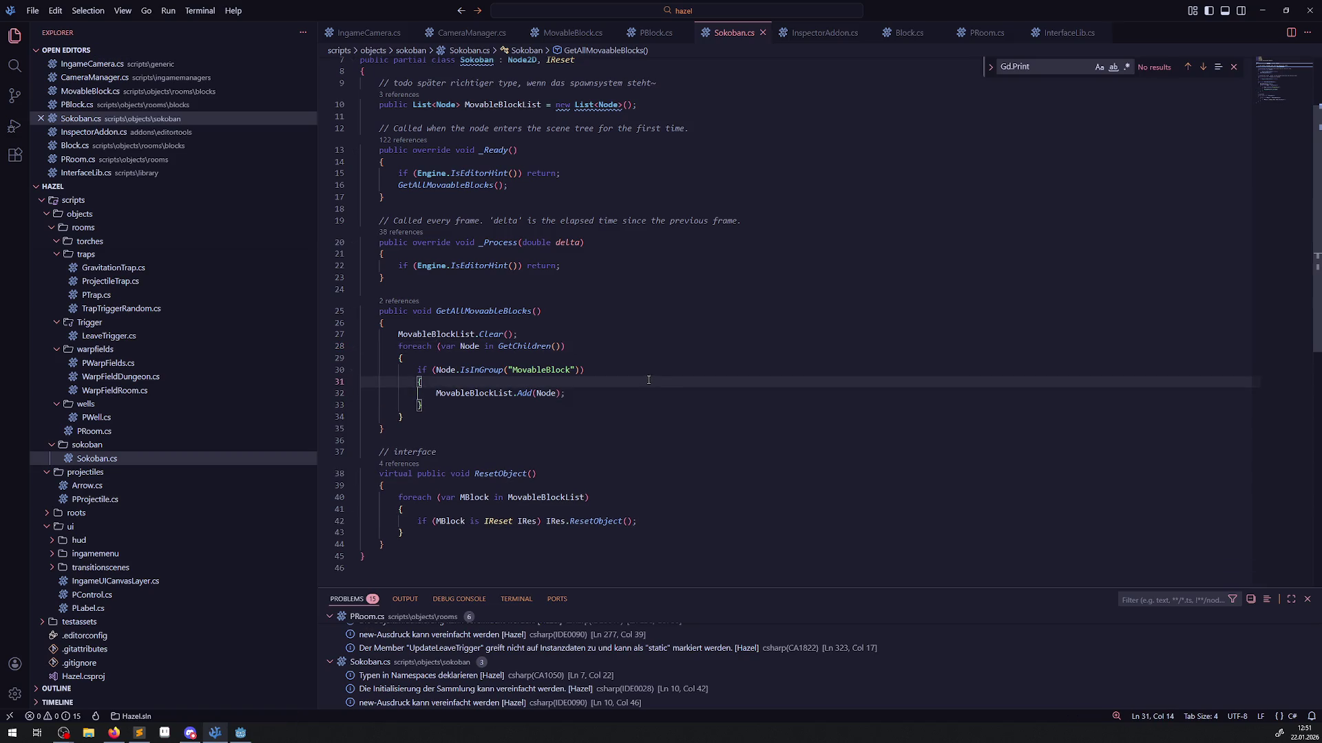
click(1262, 10)
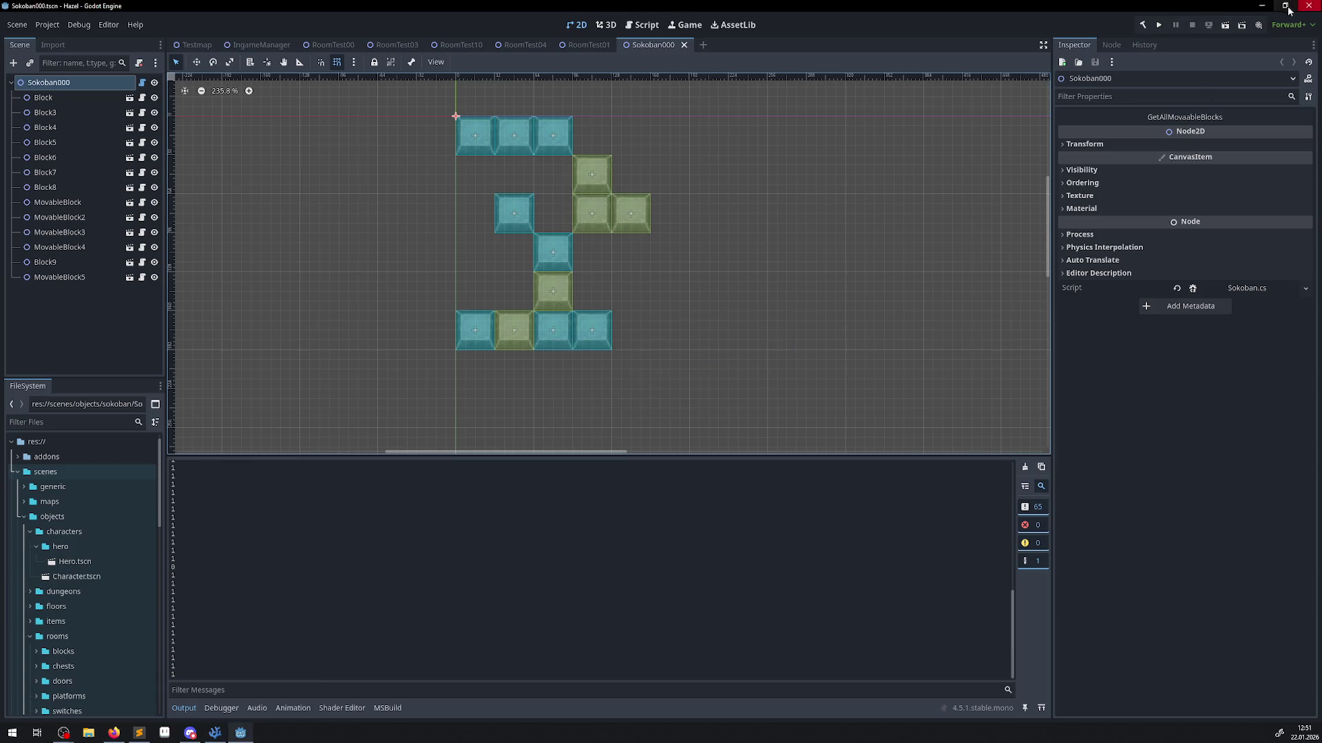
Build the C# project, run the game, and walk the hero left and up into the next room.
click(1142, 26)
click(1162, 27)
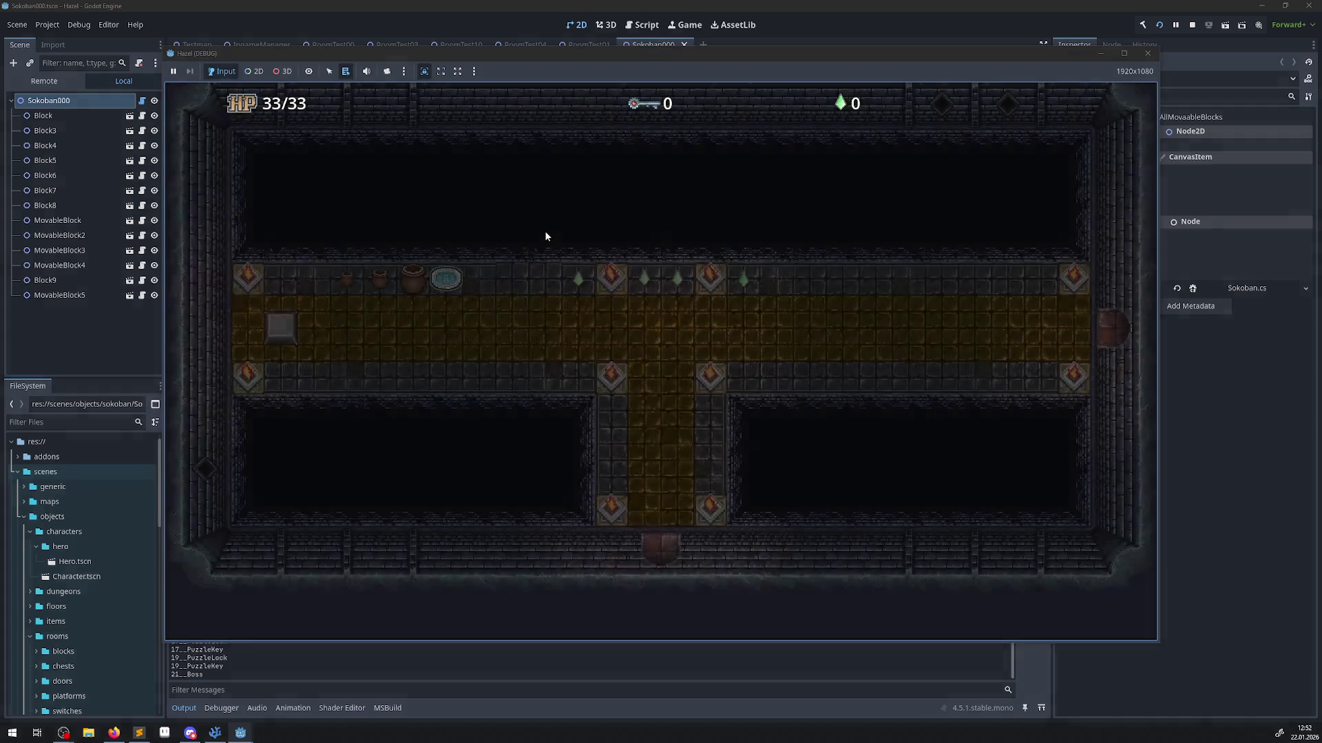
key(Left)
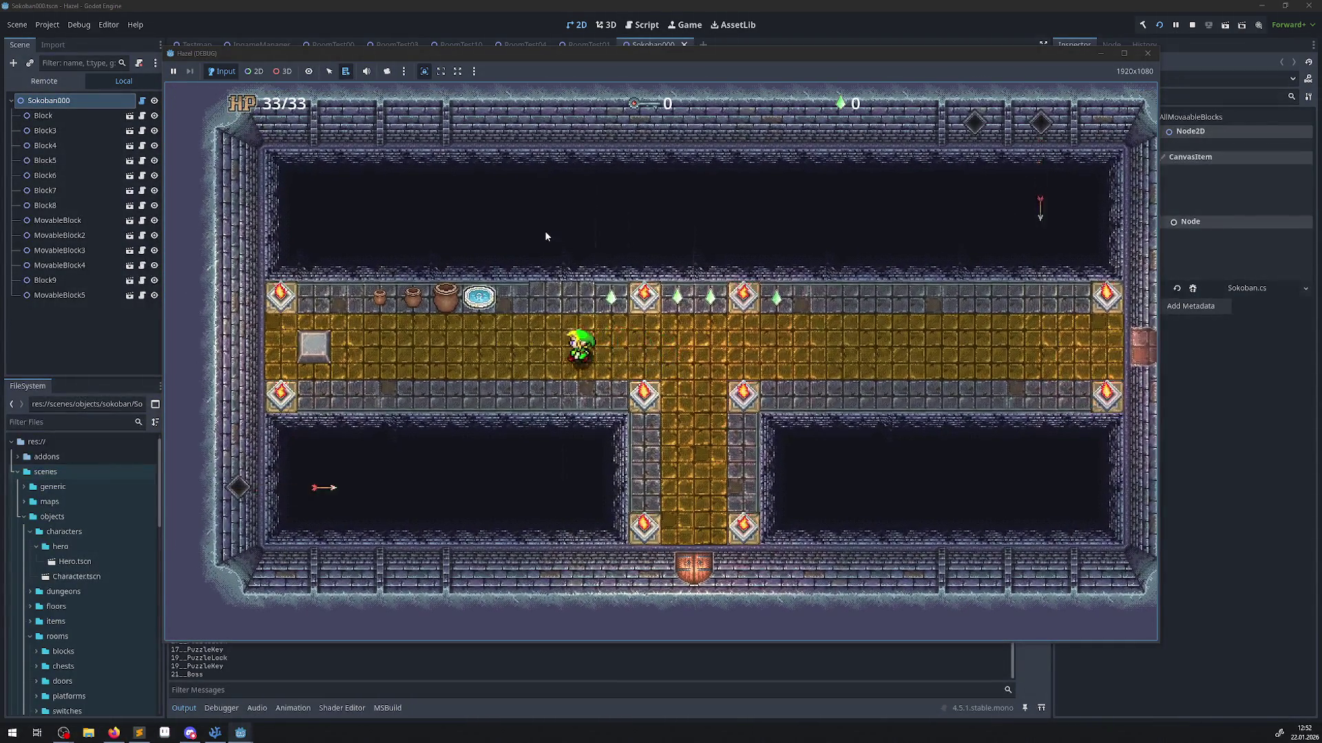
key(Left)
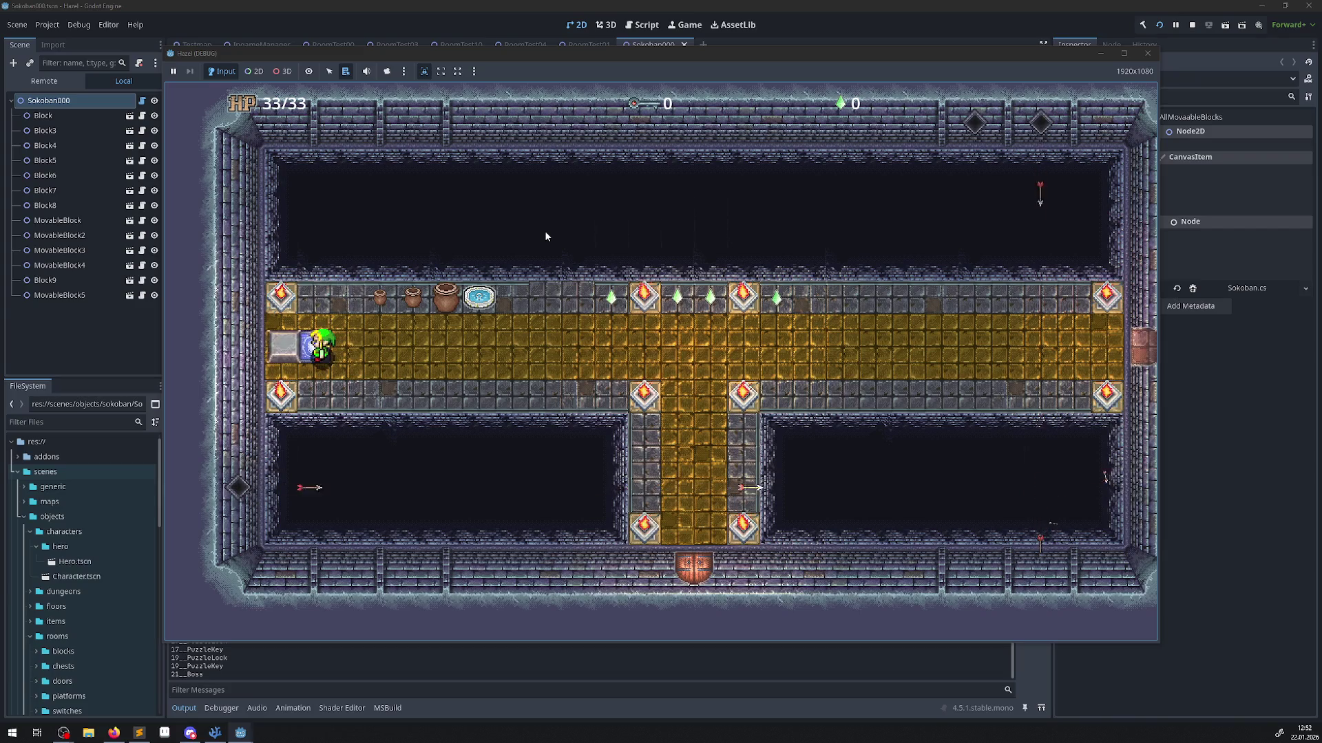
key(Up)
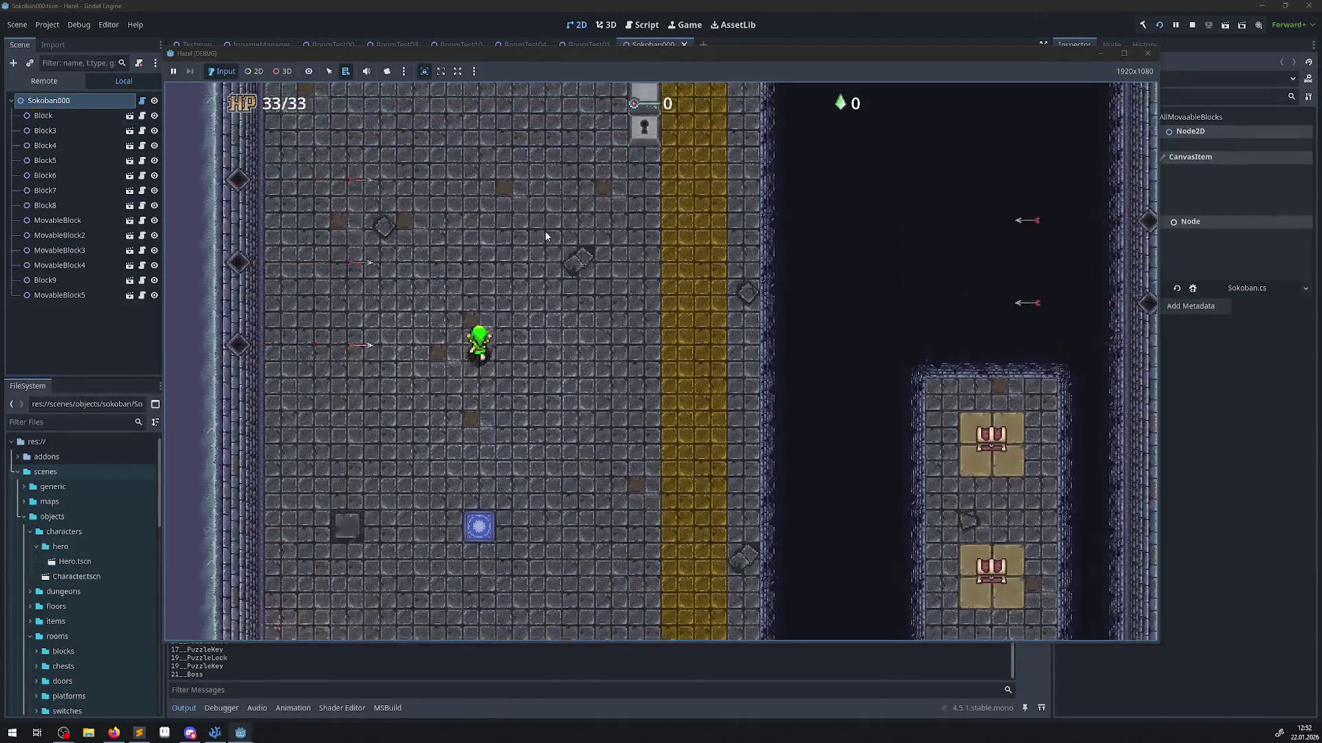
key(Up)
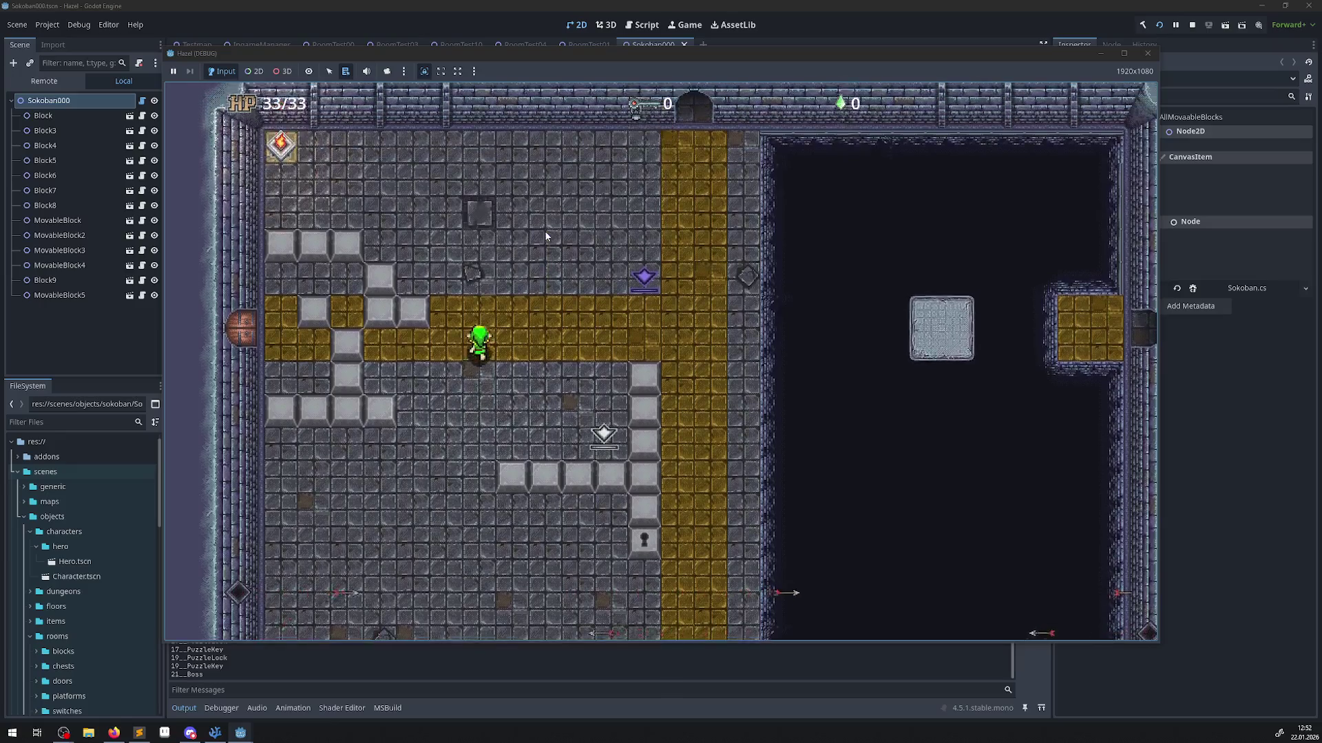
Walk the hero along the golden corridor and down into the Sokoban room.
key(Left)
key(Right)
key(Right)
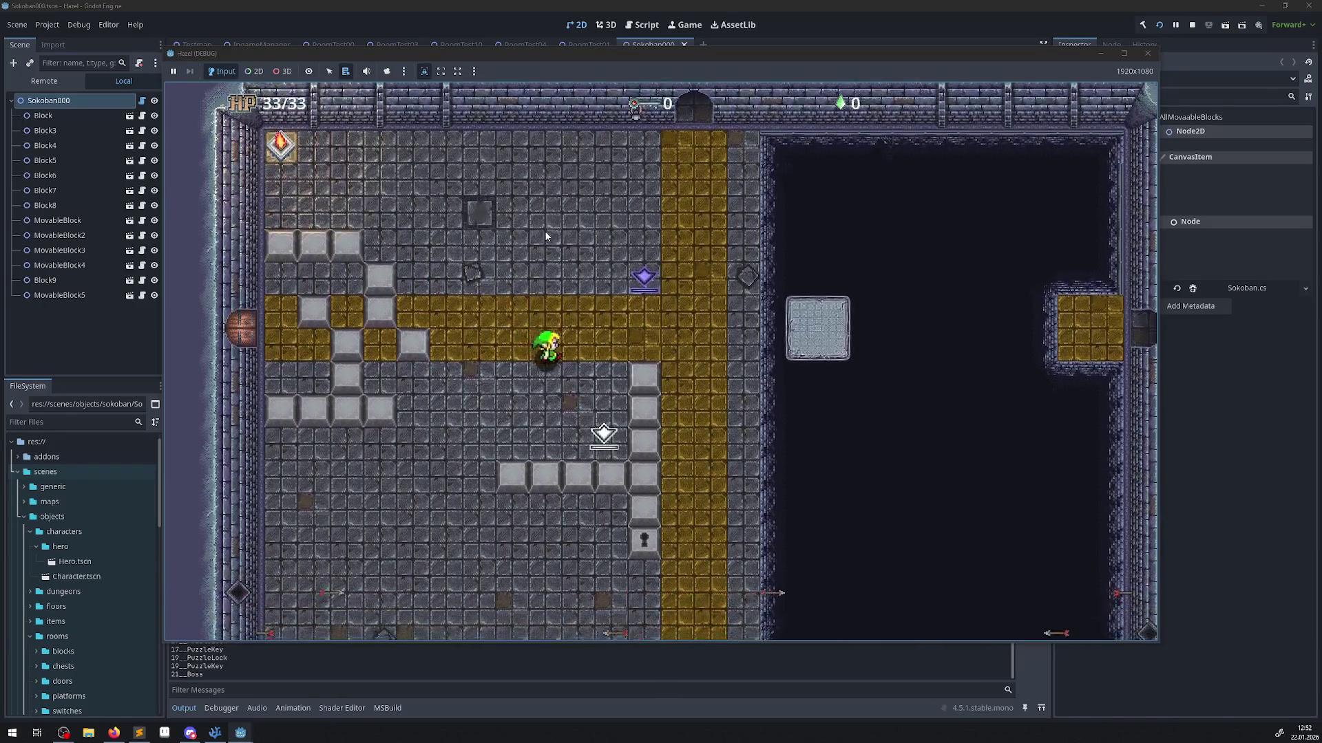
key(Down)
key(Up)
key(Left)
key(Up)
key(Left)
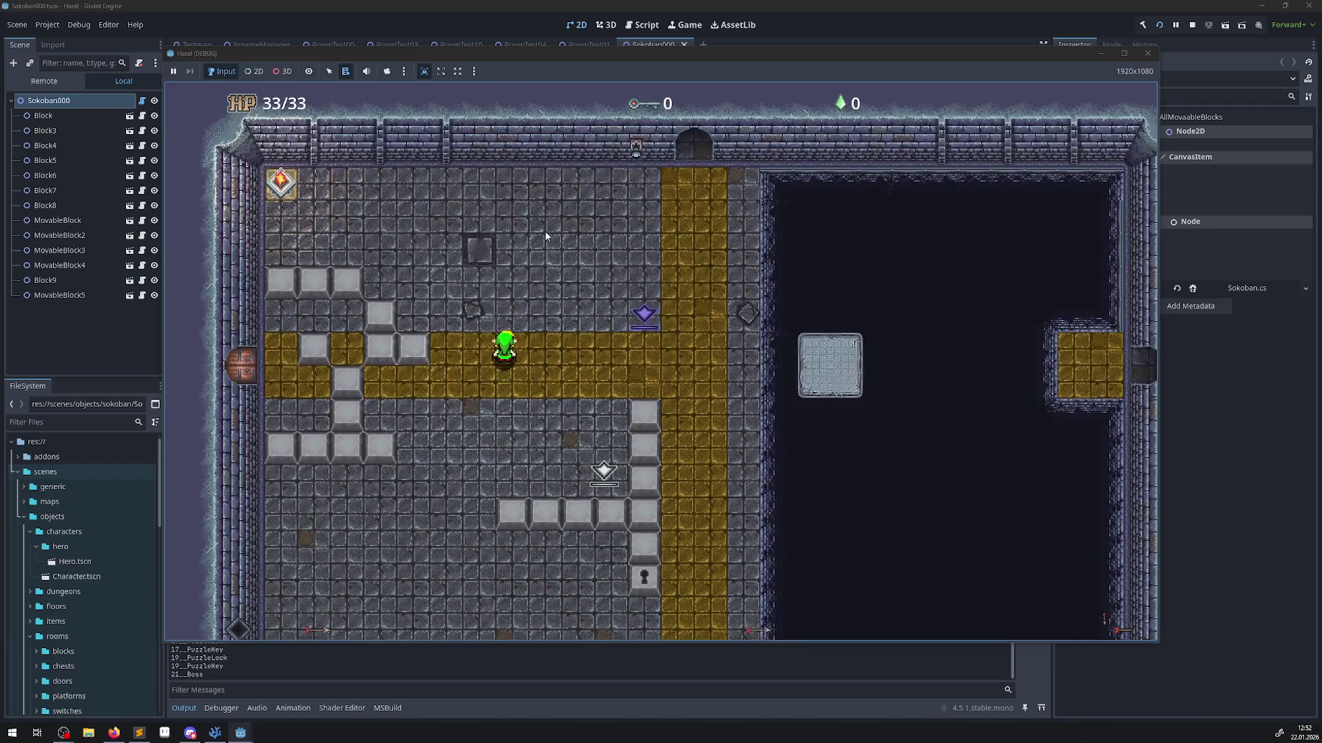
key(Right)
key(Down)
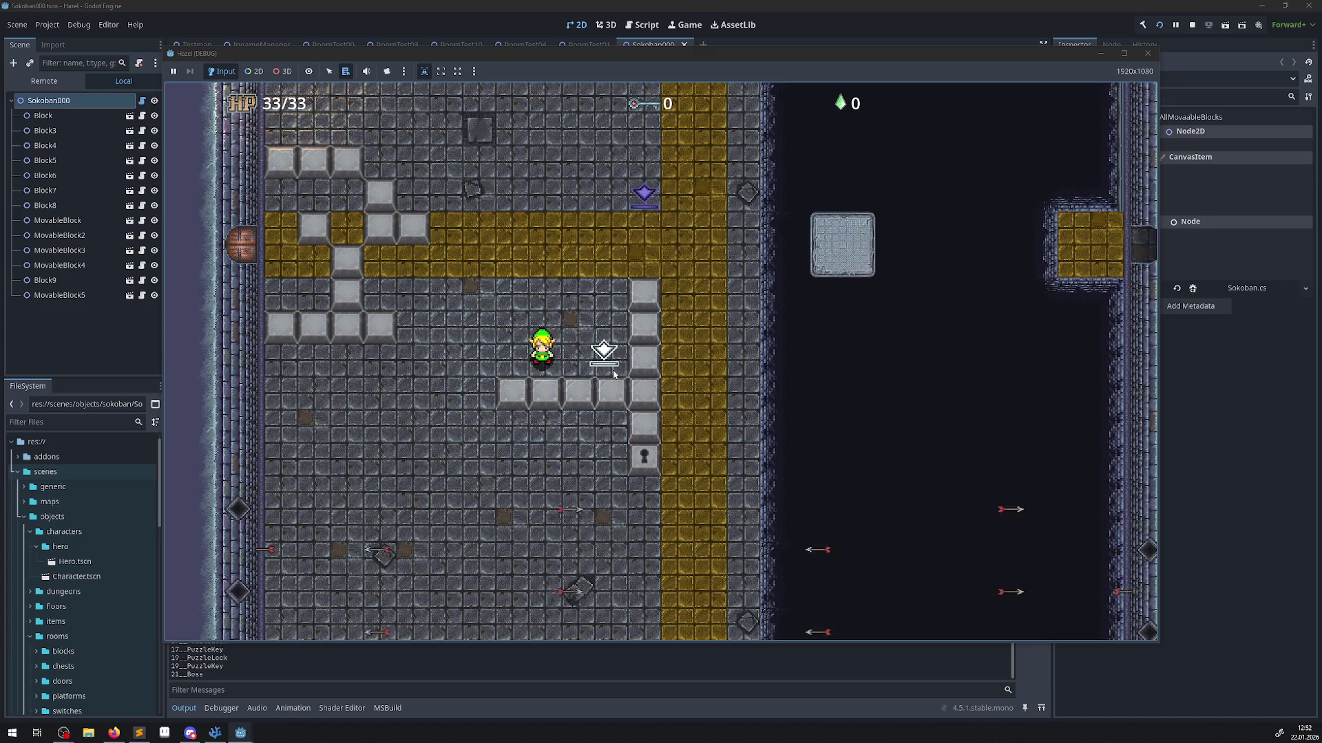
Walk the hero toward the grey blocks and along the yellow path.
key(Up)
key(Left)
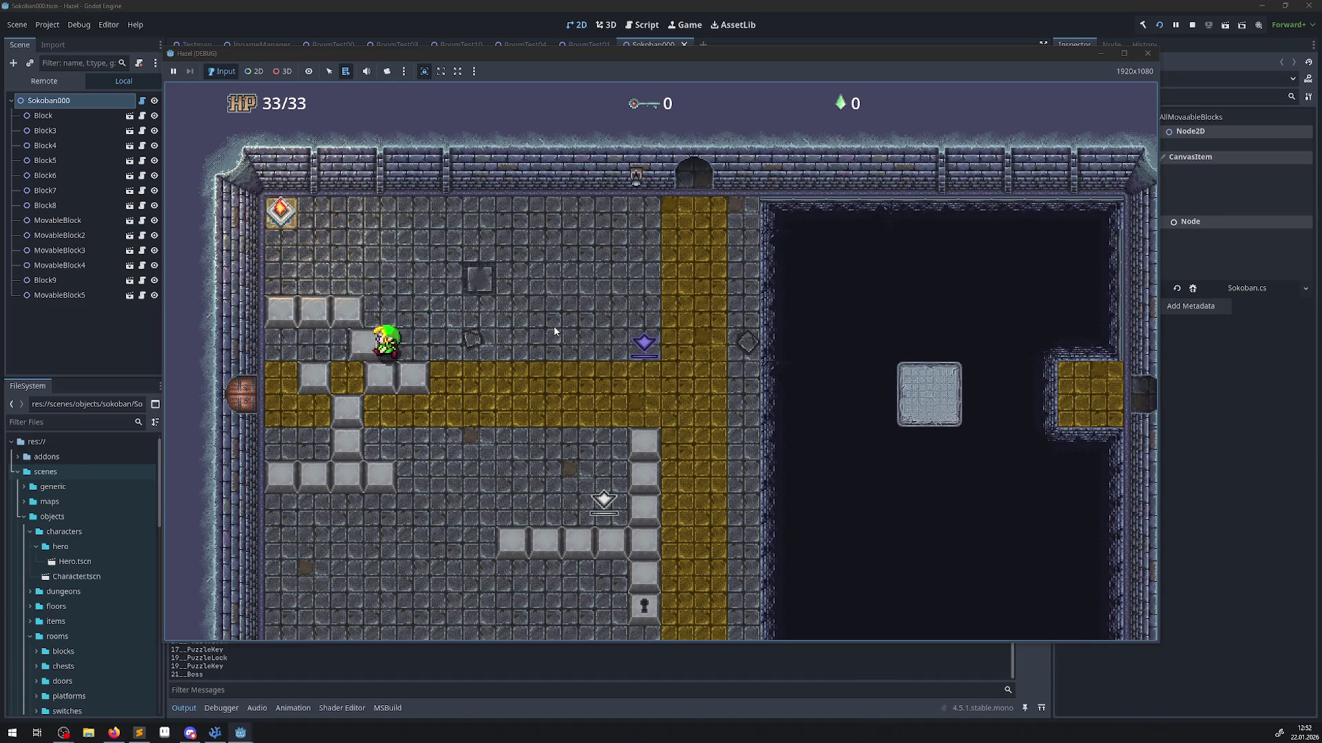
key(Down)
key(Left)
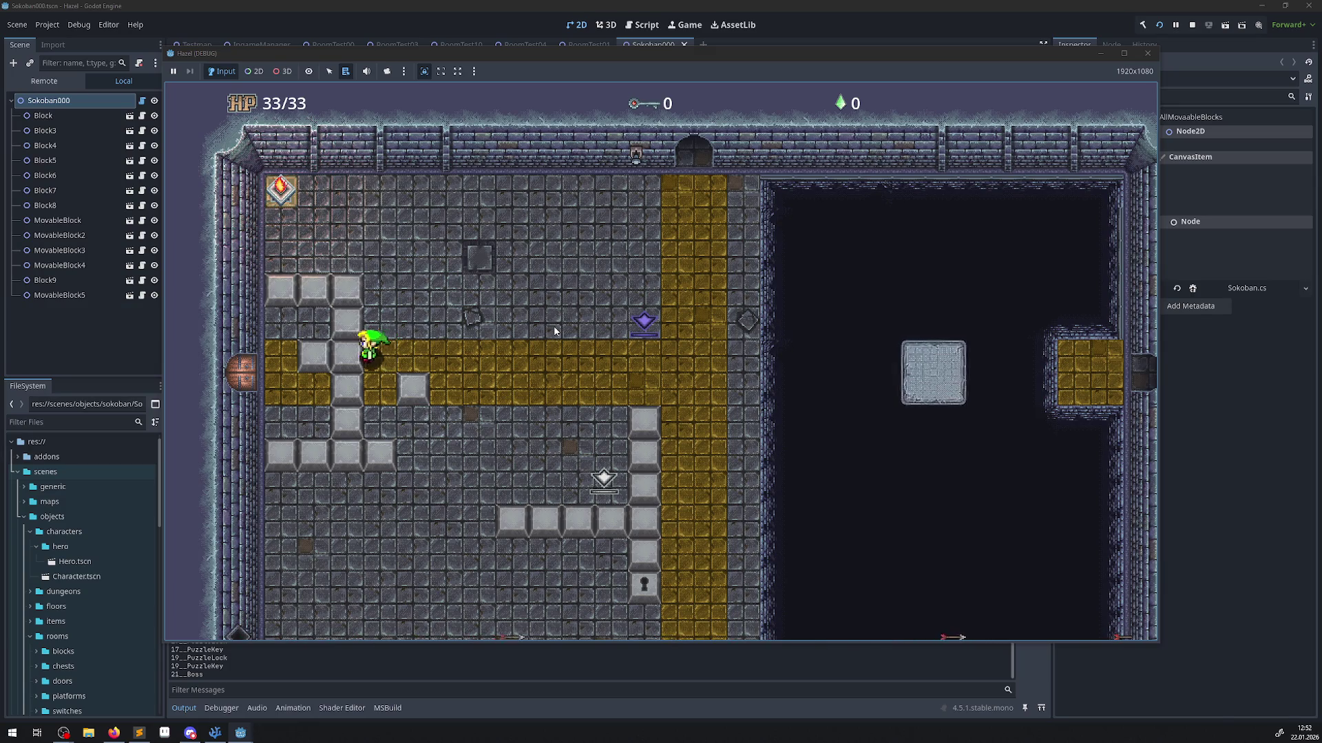
key(Right)
key(Down)
key(Up)
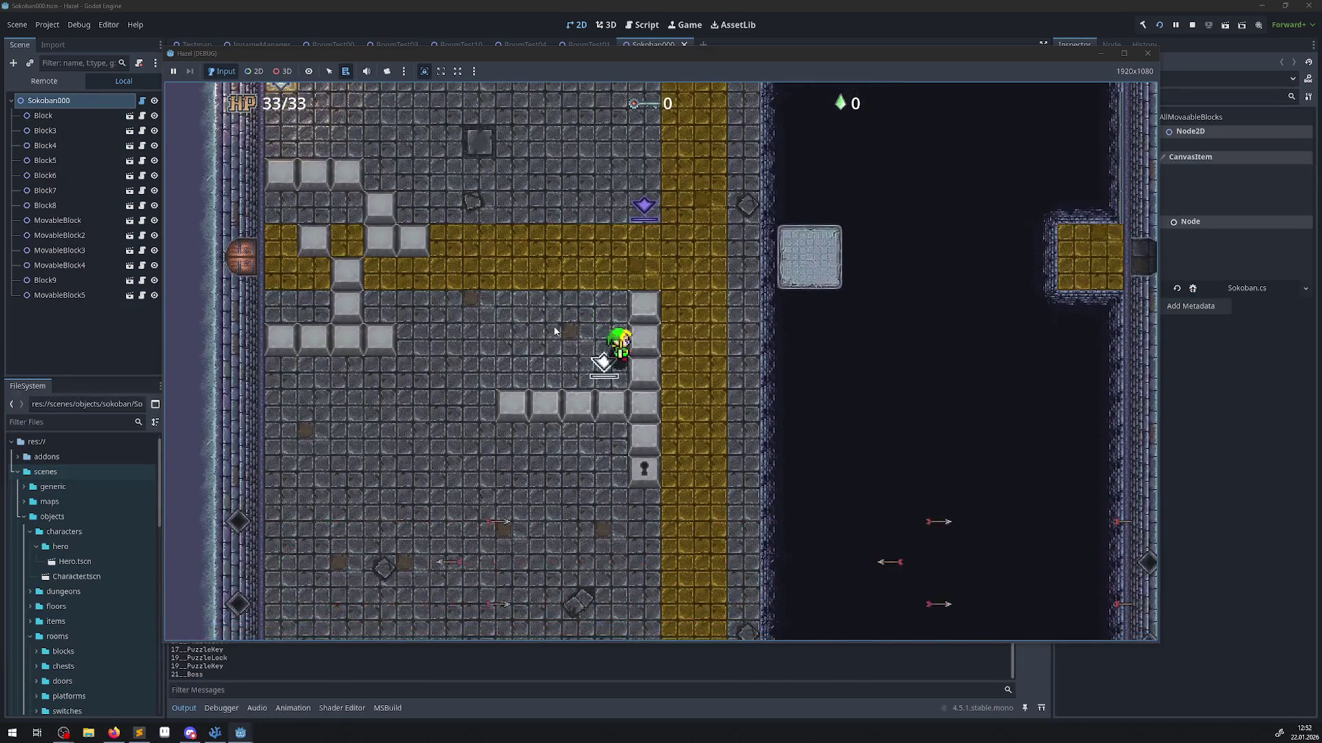
key(Left)
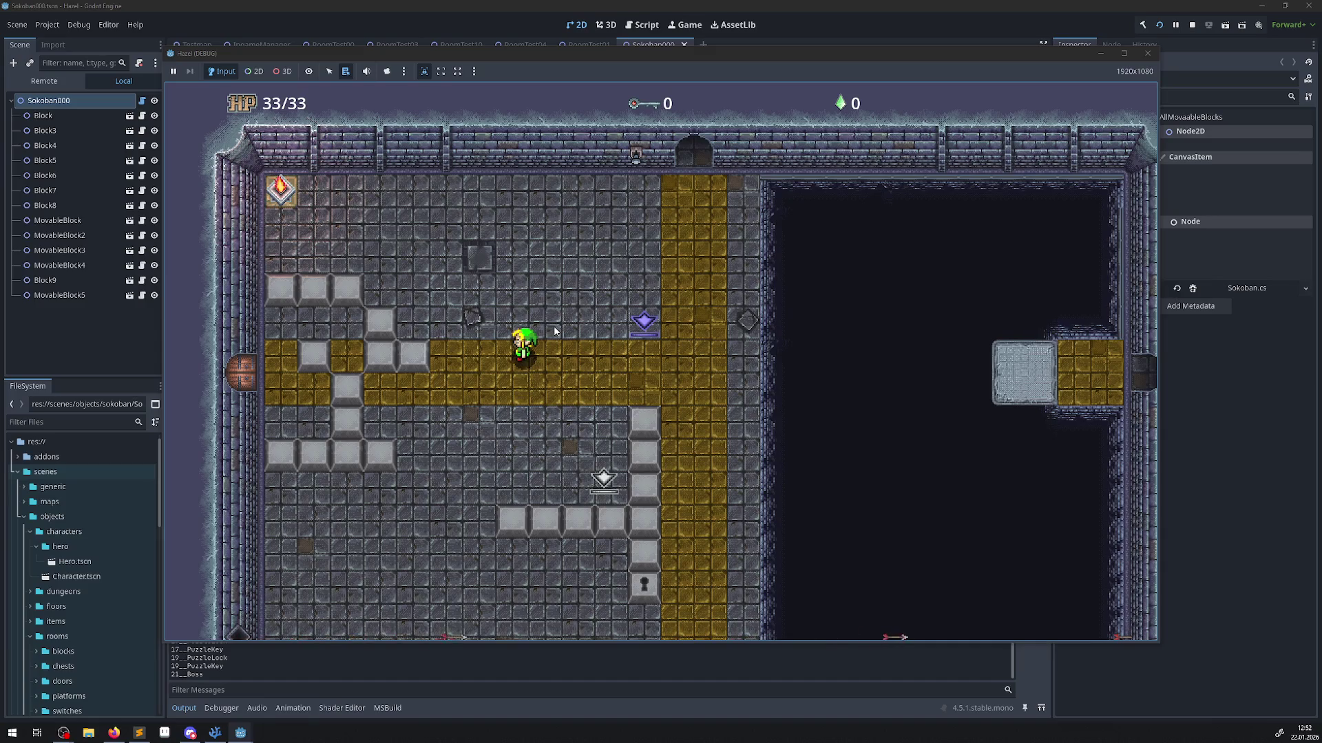
Move up and left, then push a grey block one tile down.
key(Up)
key(Left)
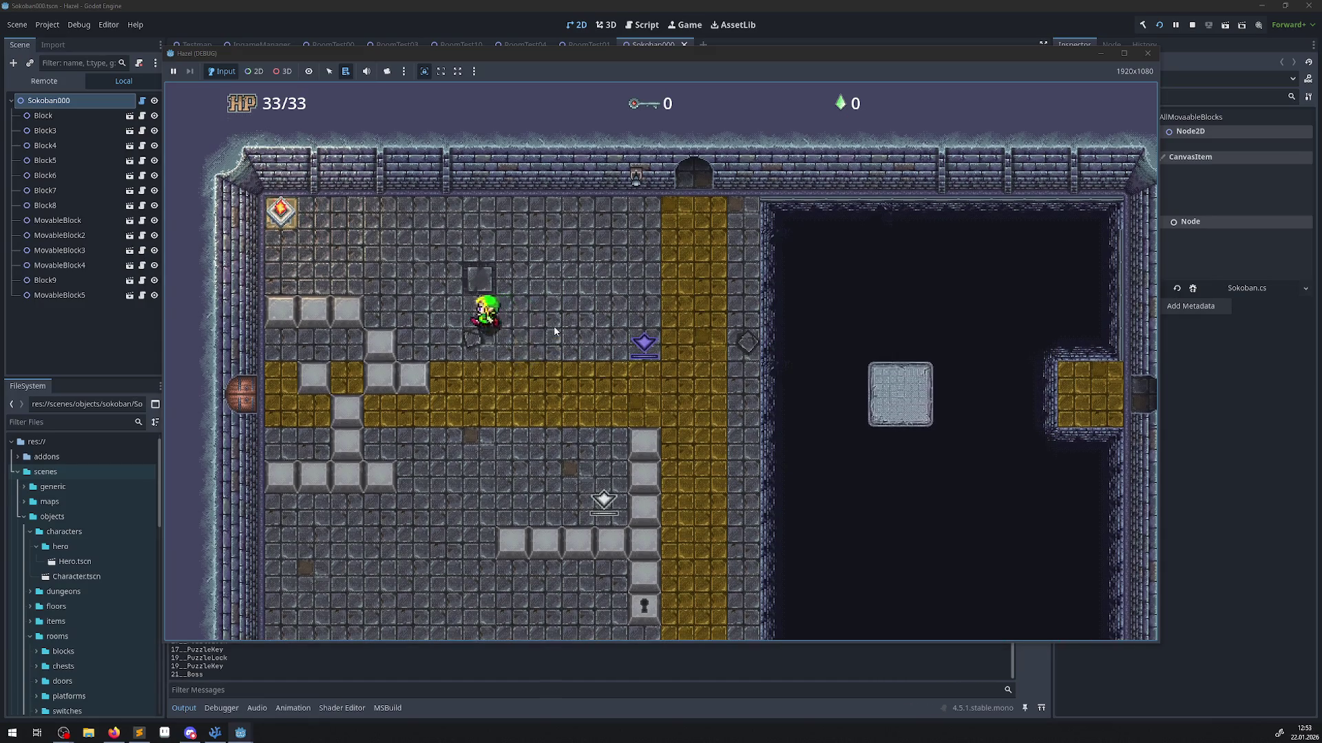
key(Down)
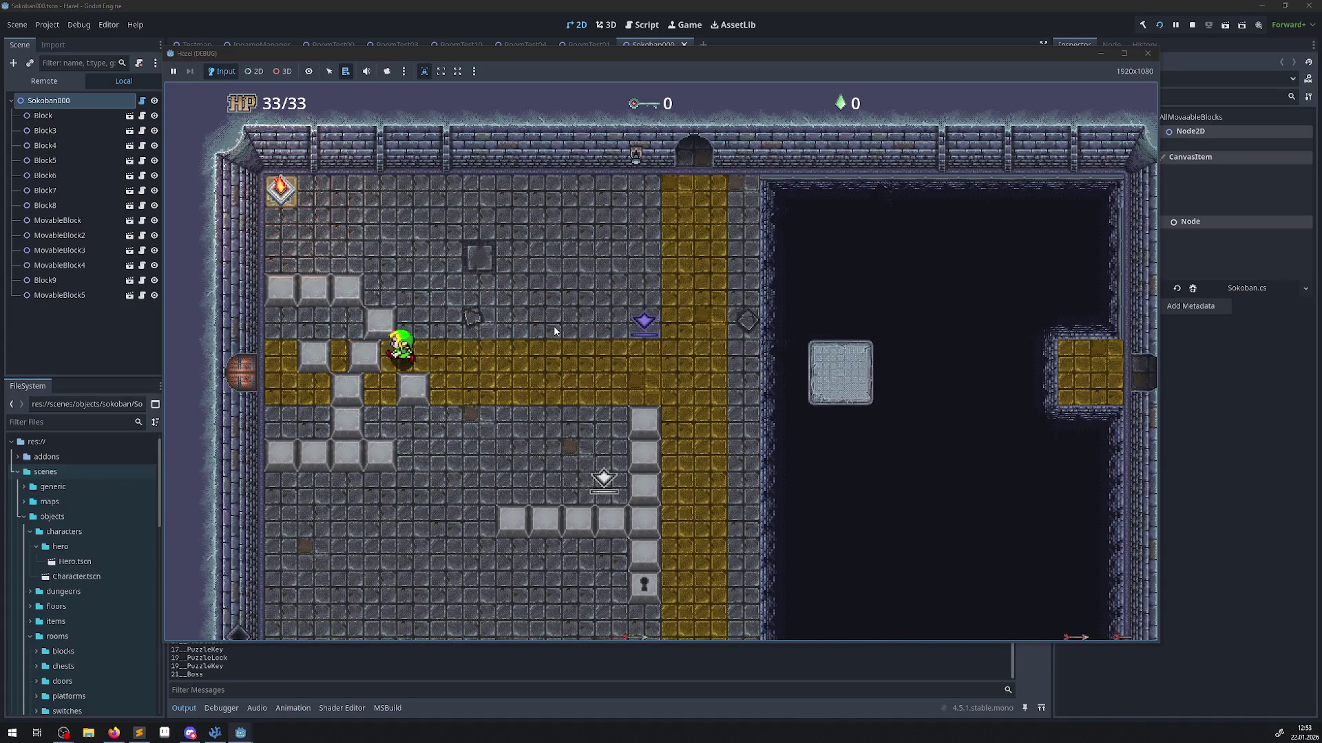
key(Up)
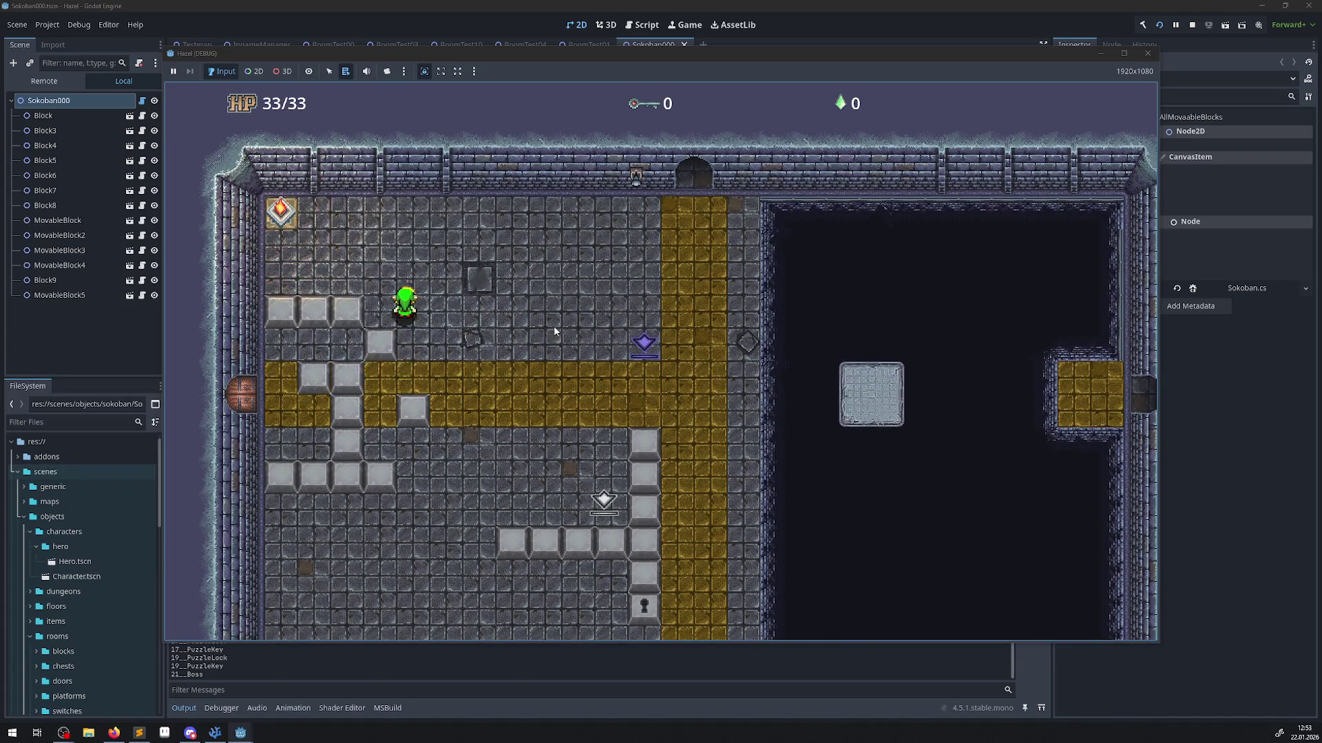
key(Down)
key(Left)
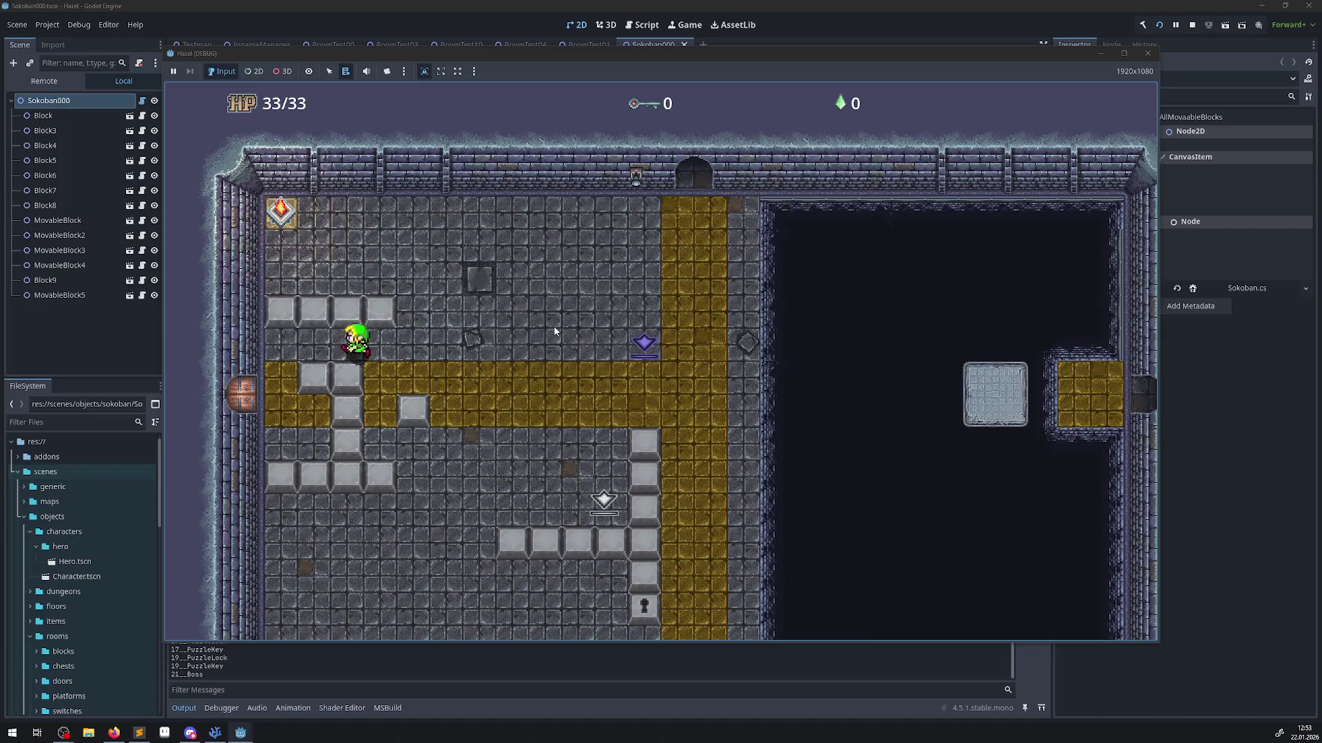
key(Left)
key(Left)
Push one block to the right and another block down.
key(Down)
key(Right)
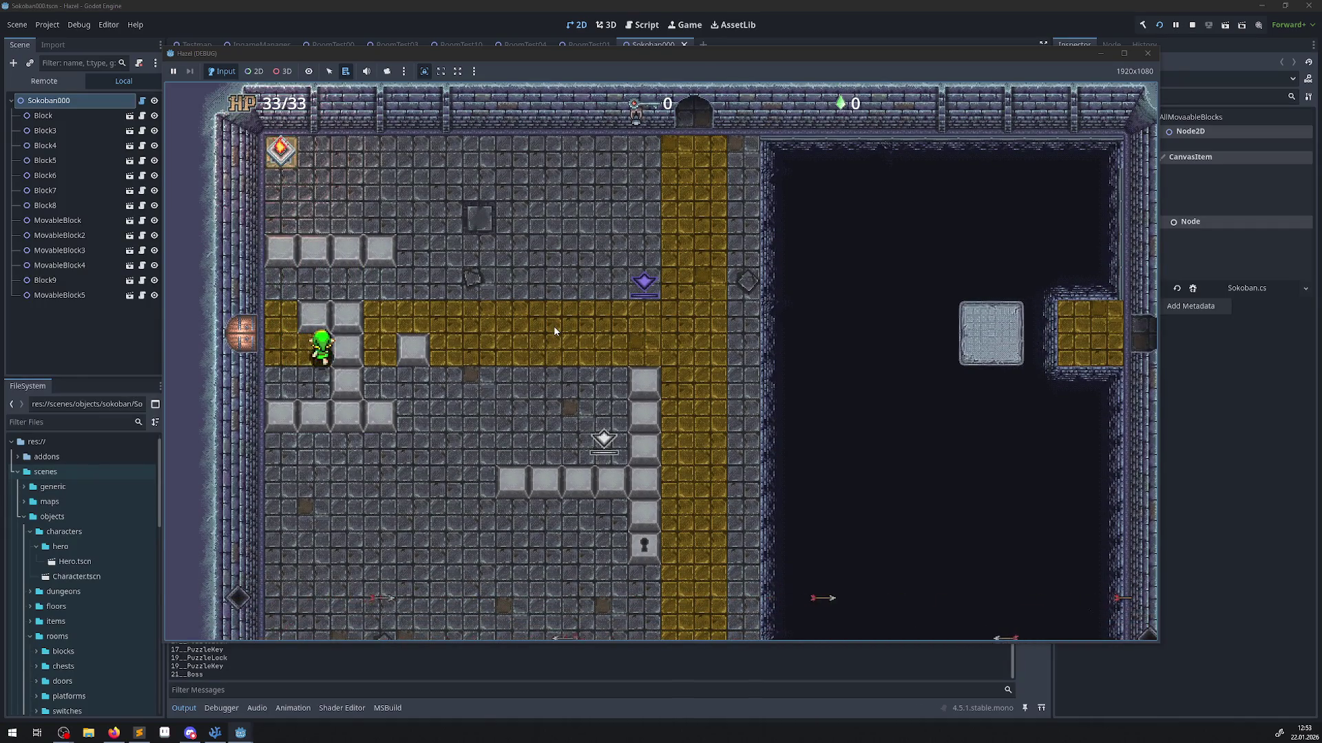
key(Down)
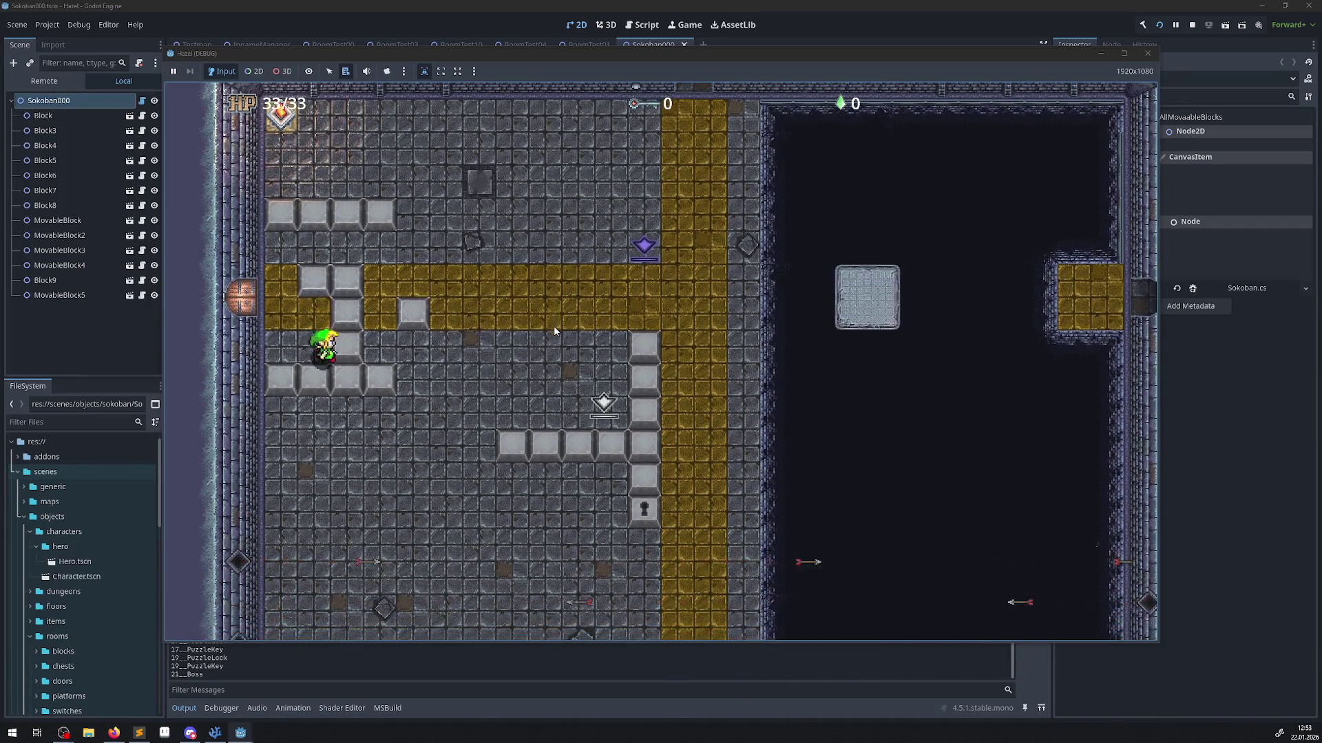
key(Right)
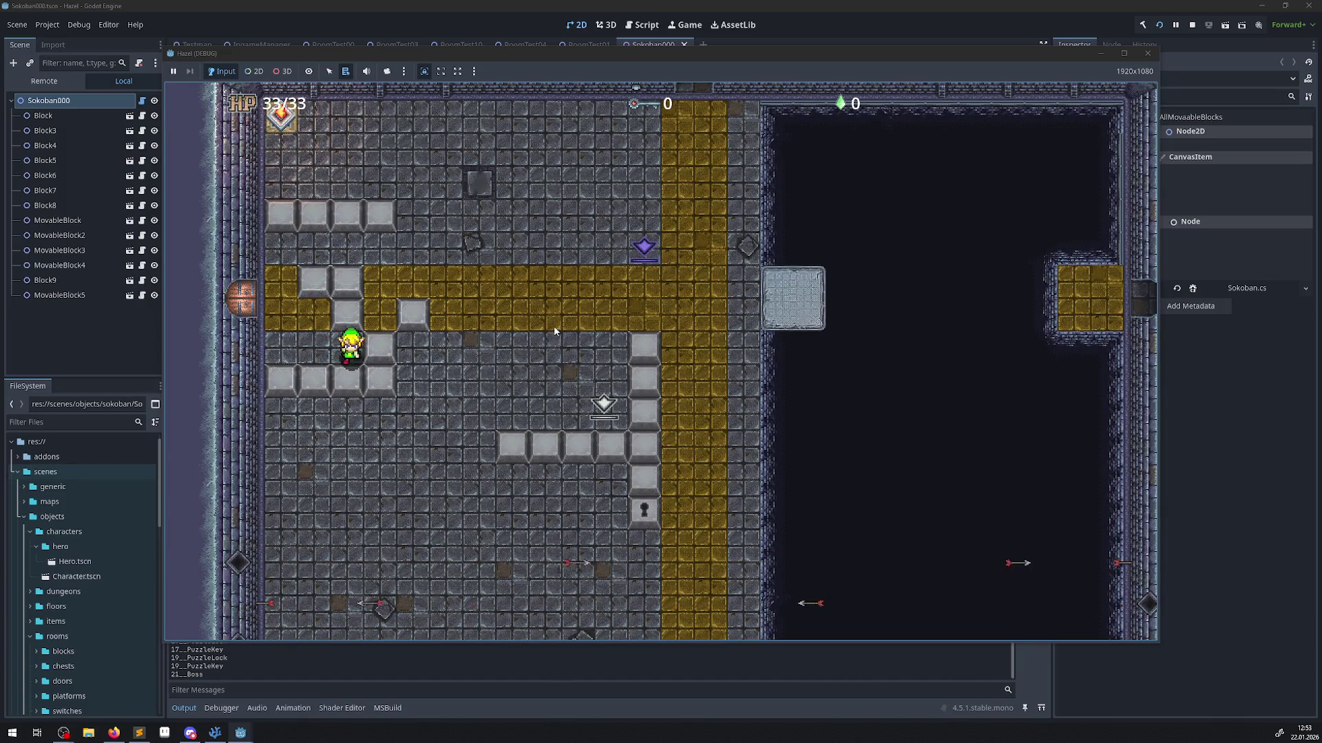
key(Left)
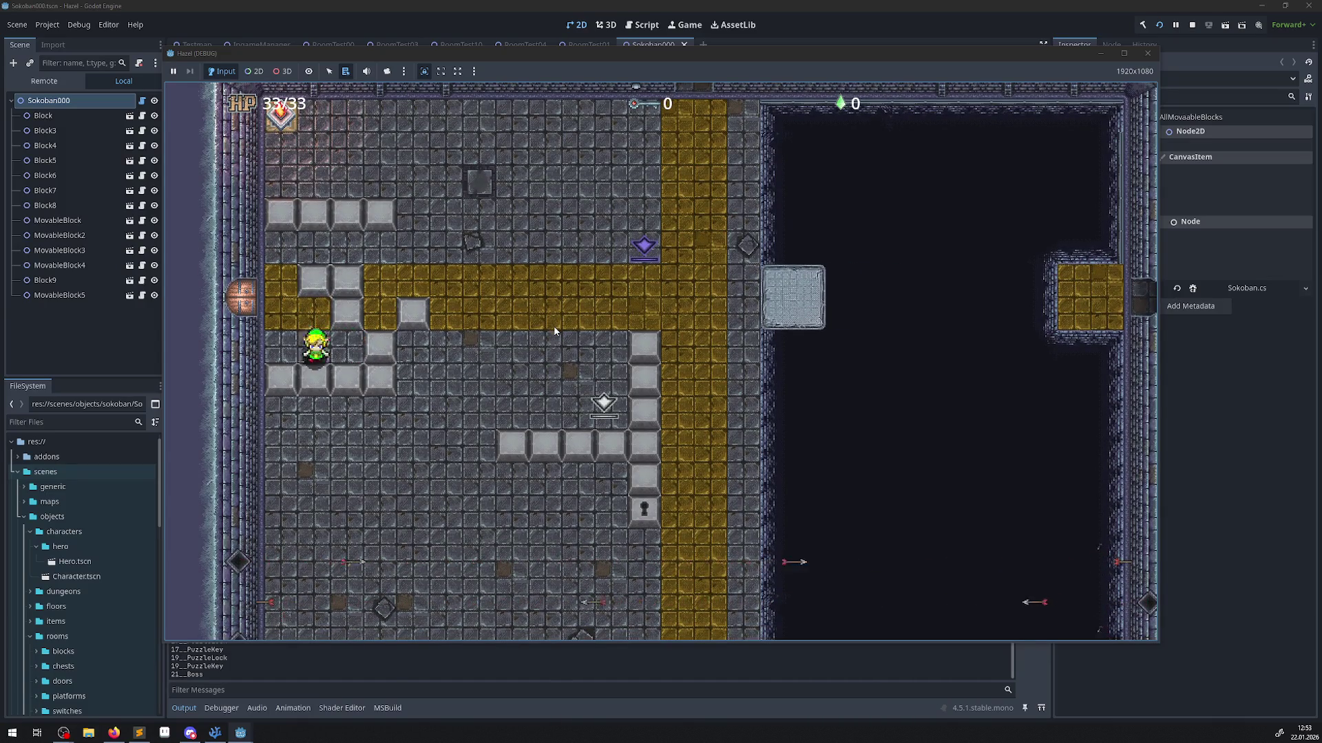
key(Down)
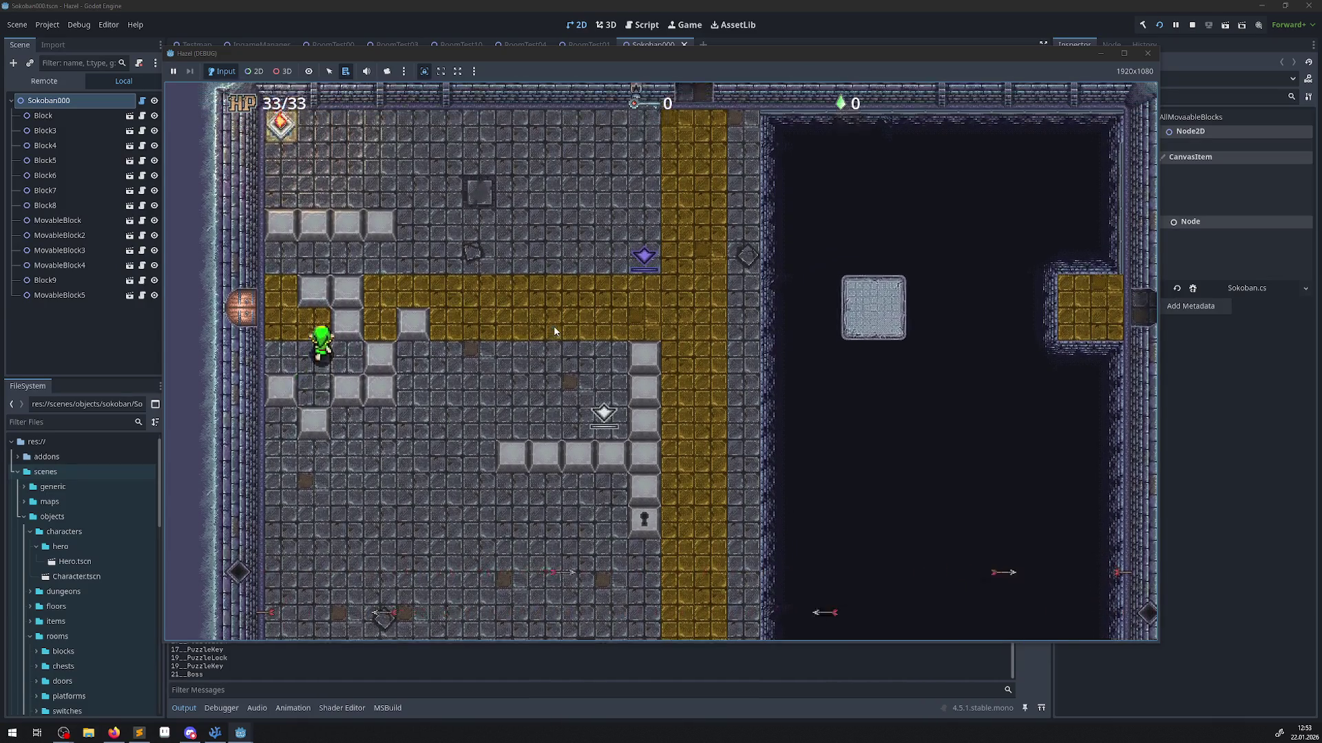
Walk the hero right past the blocks and back to the left.
key(Up)
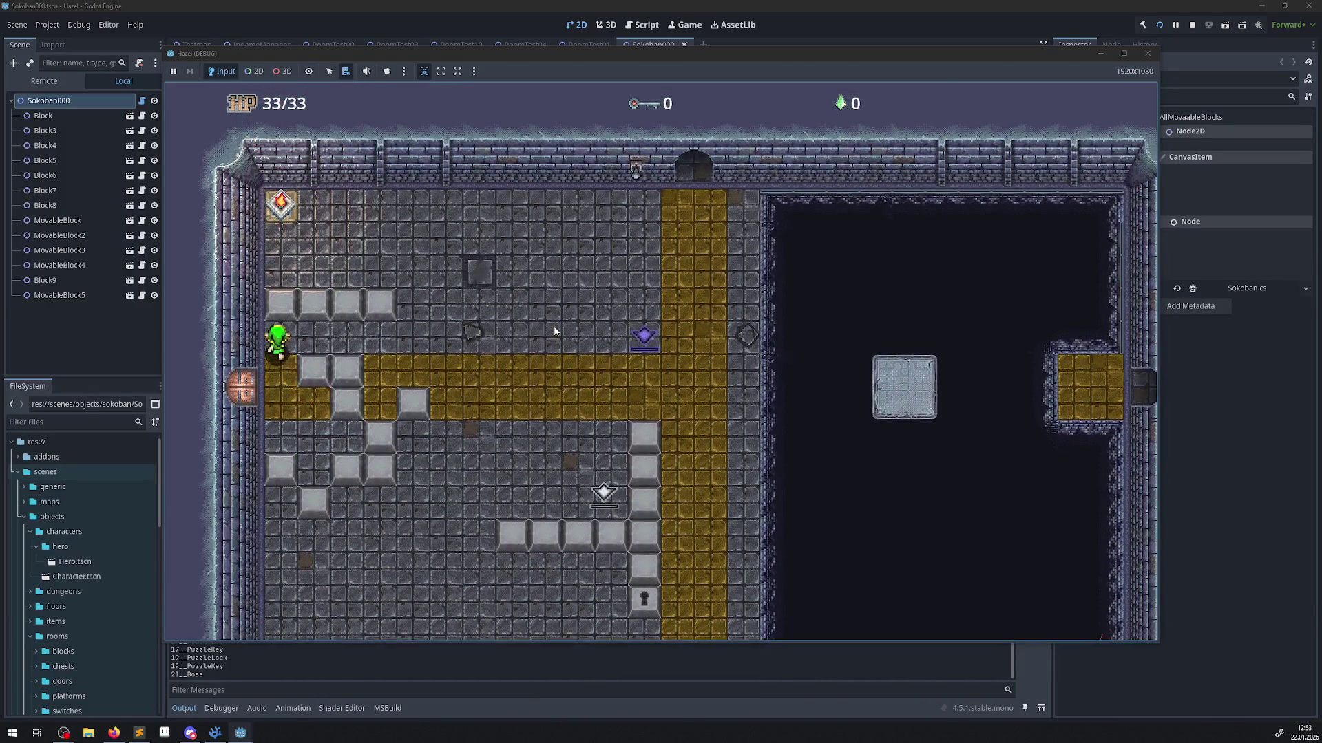
key(Right)
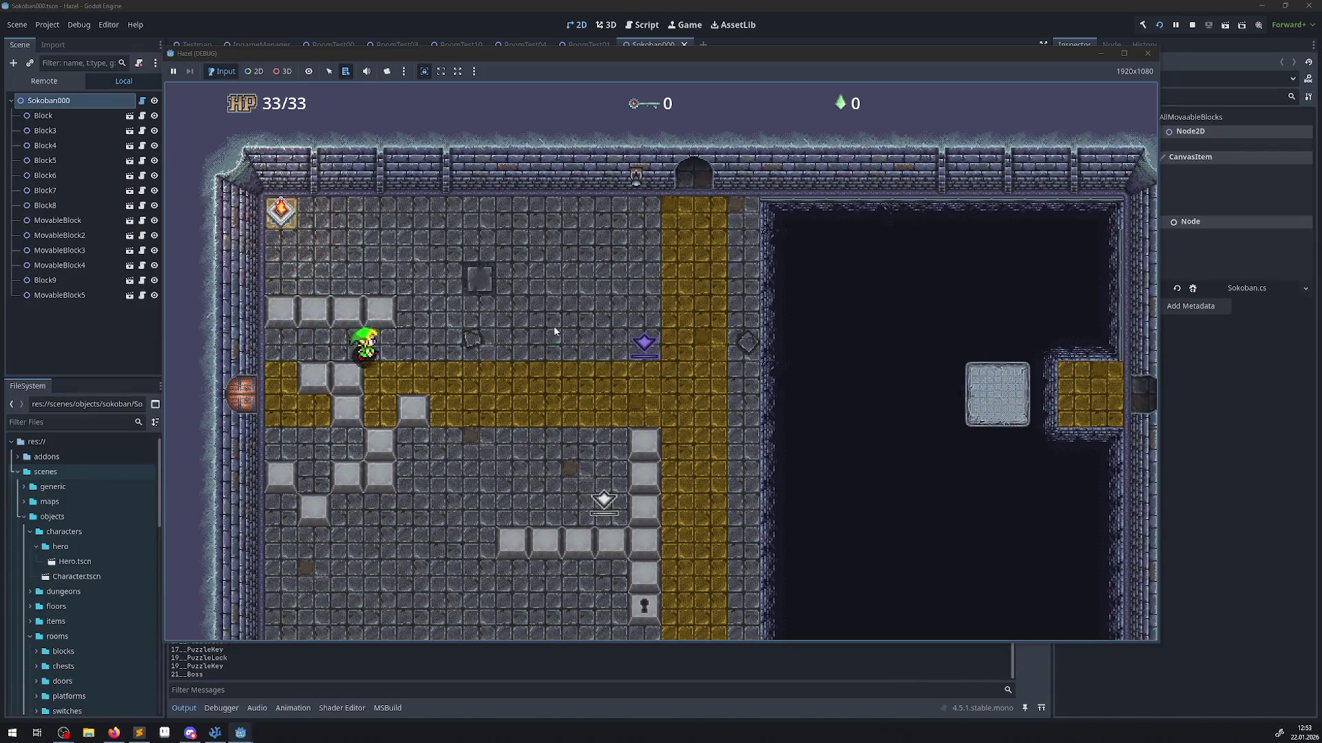
key(Down)
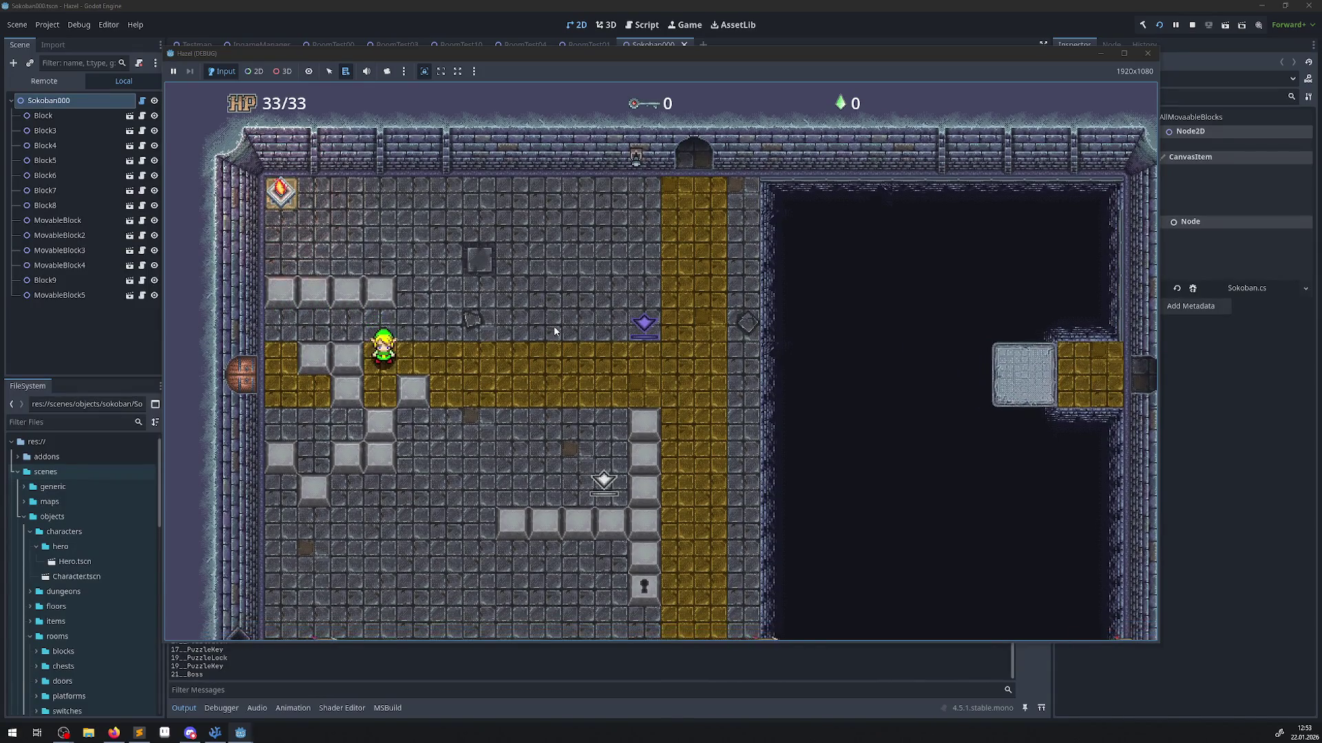
key(Right)
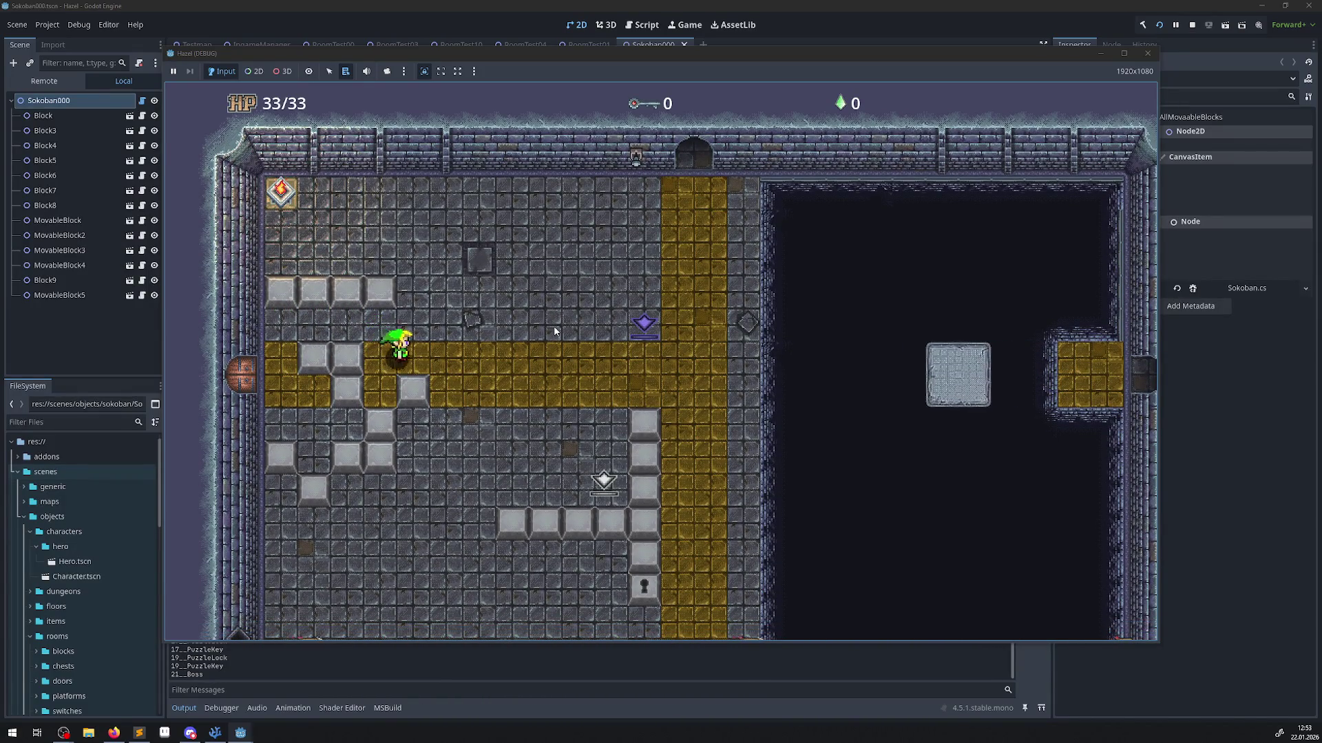
key(Down)
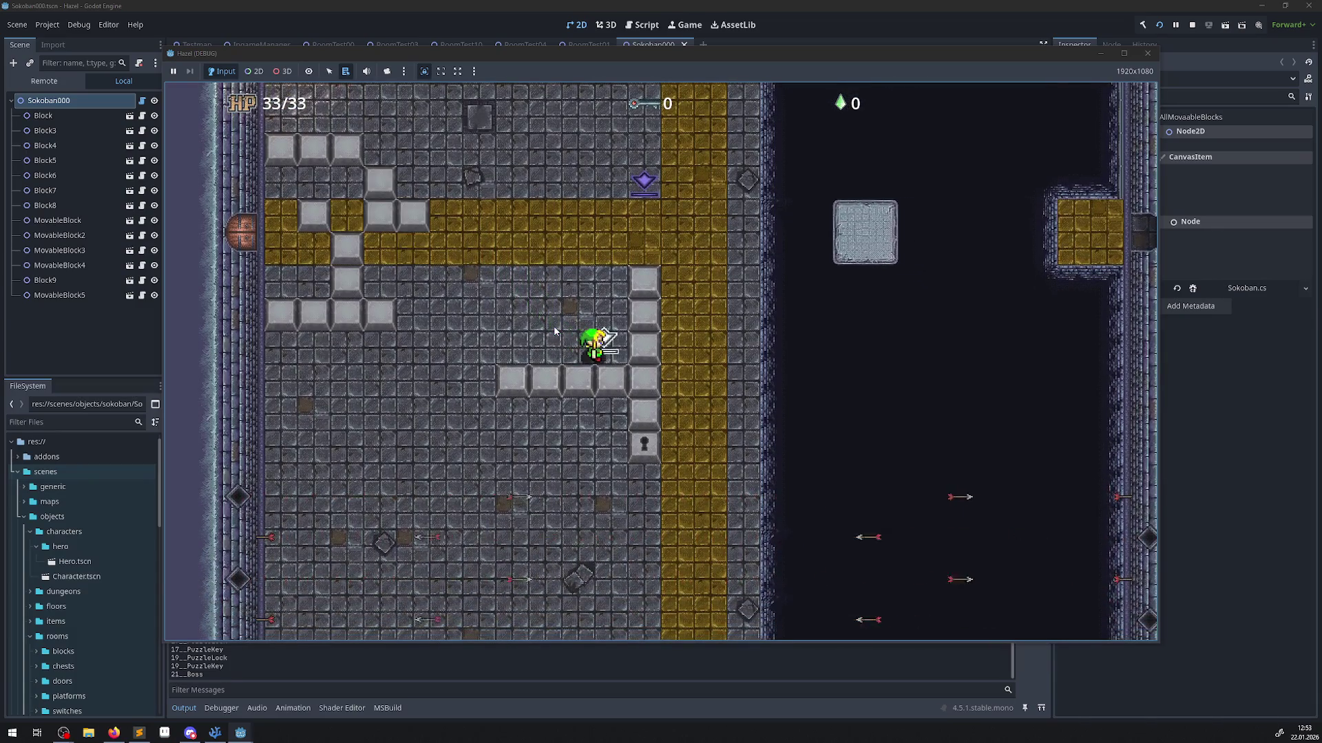
key(Left)
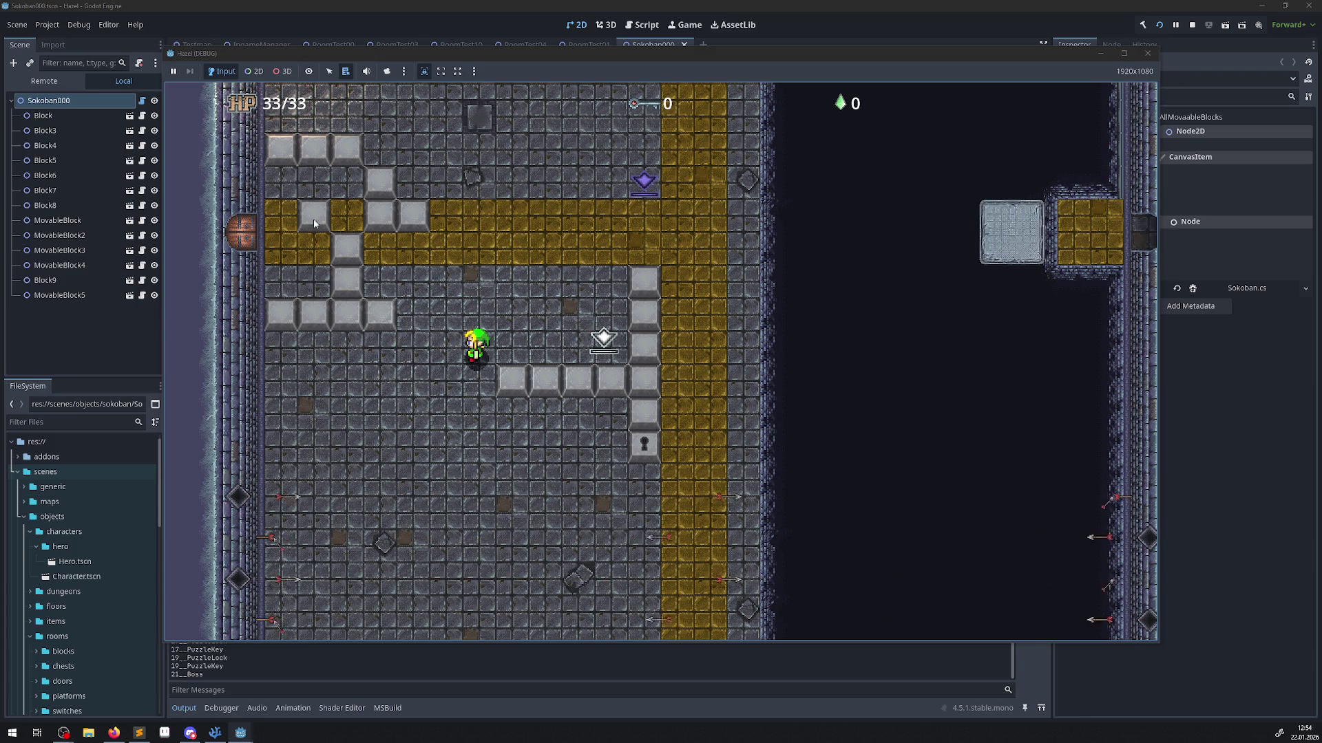
Push the nearby blocks one tile left and walk down beside them.
key(Up)
key(Left)
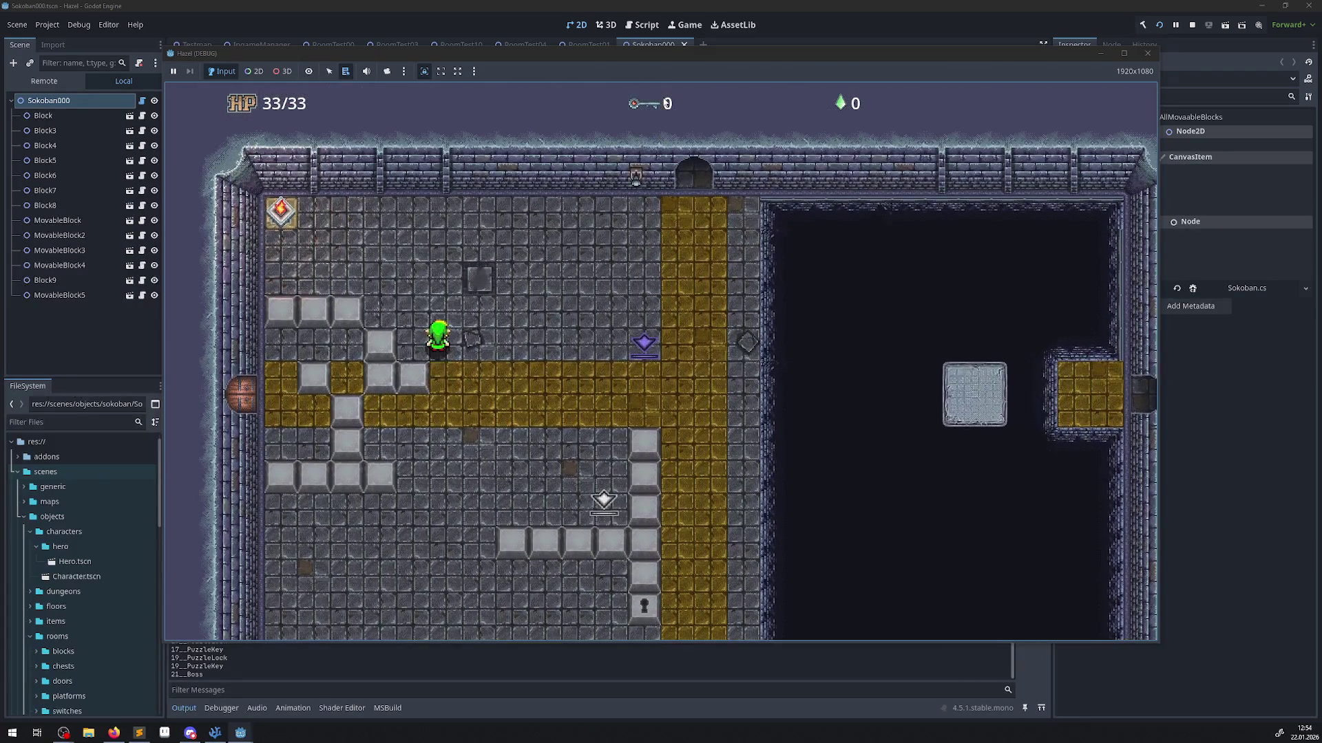
key(Left)
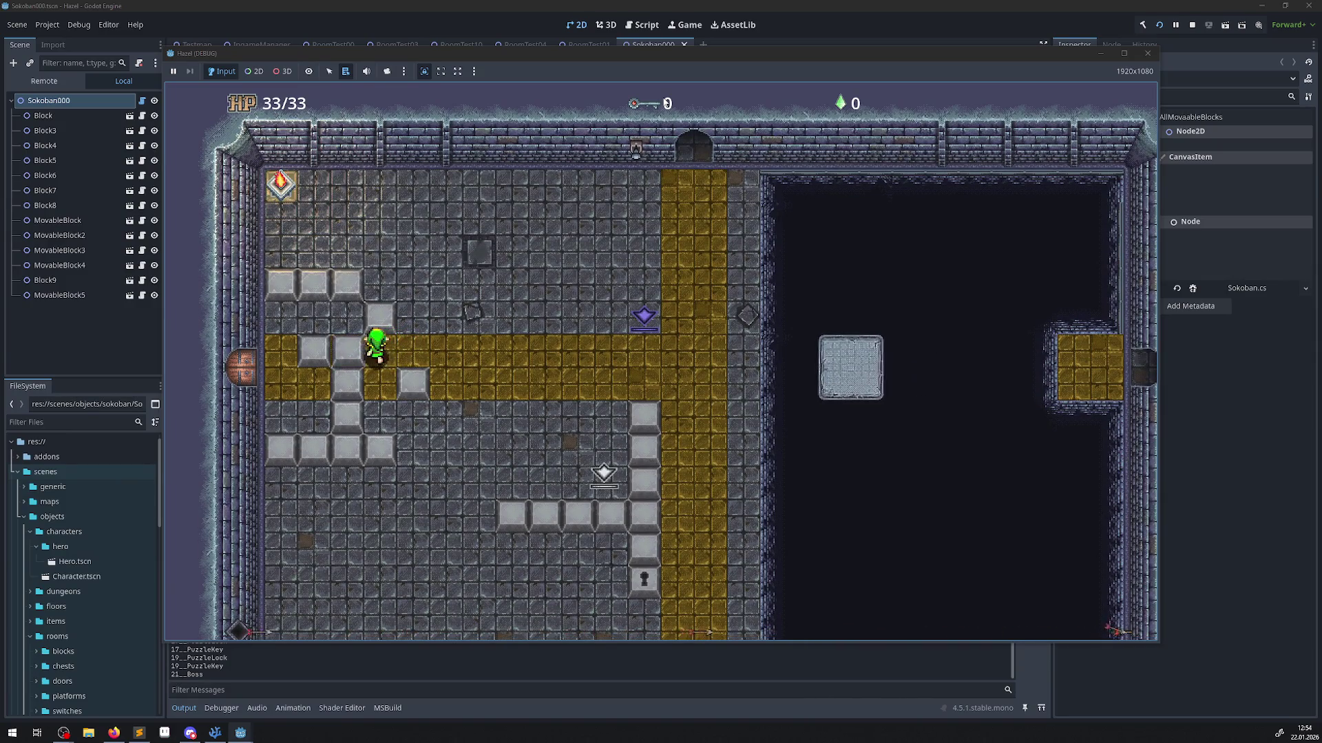
key(Left)
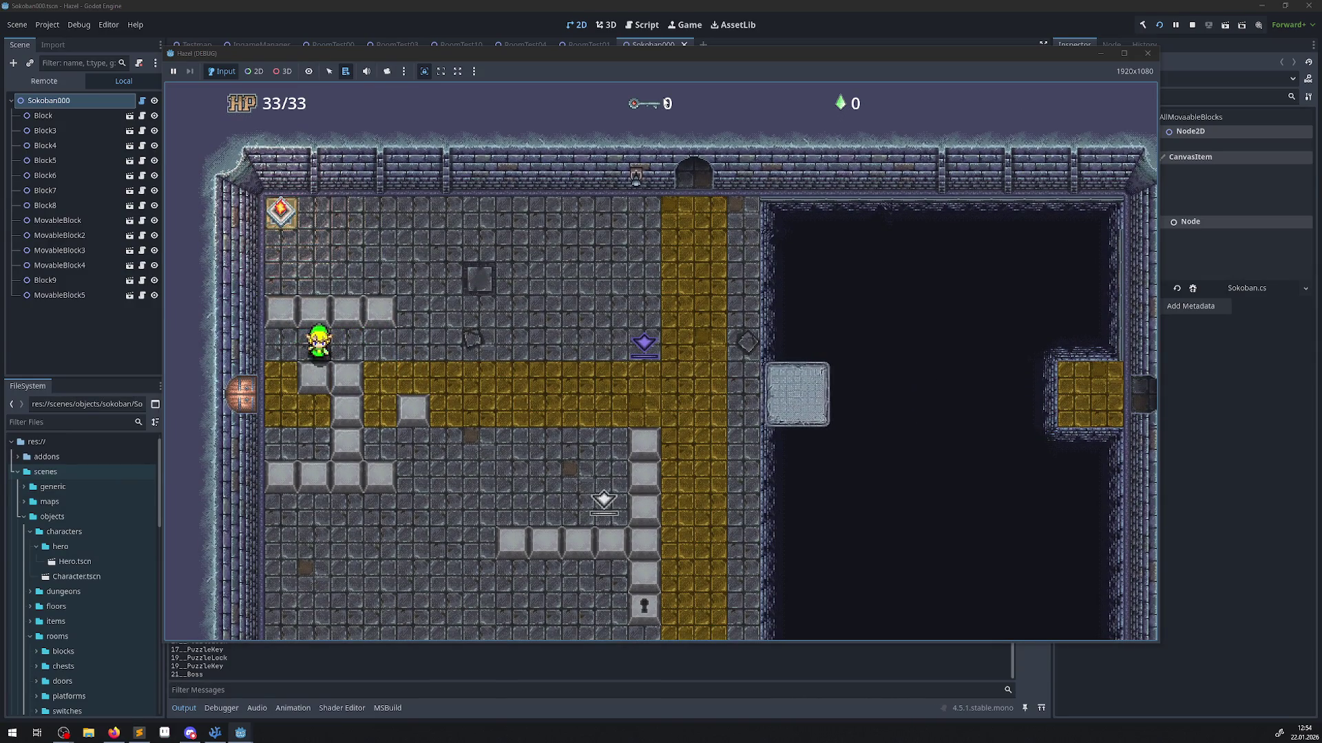
key(Left)
key(Down)
key(Right)
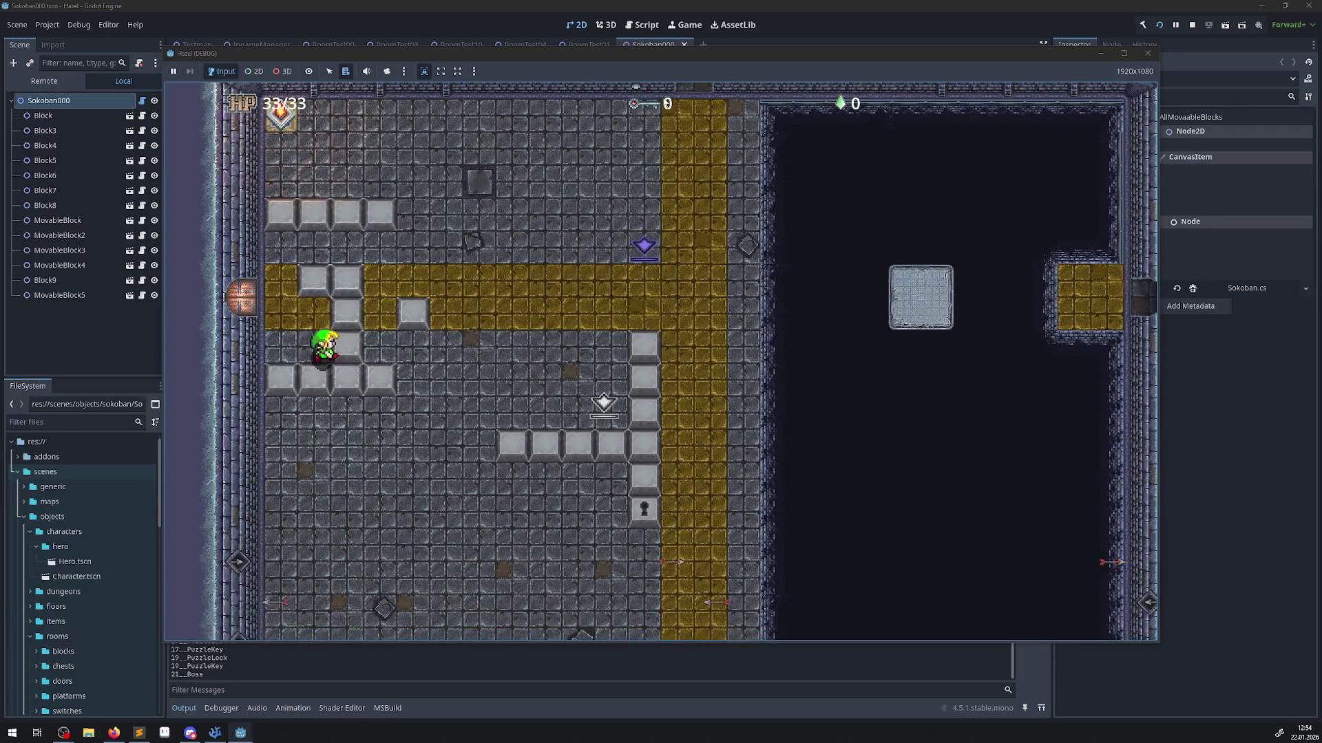
Push blocks one tile right and one tile down across the room.
key(Left)
key(Right)
key(Up)
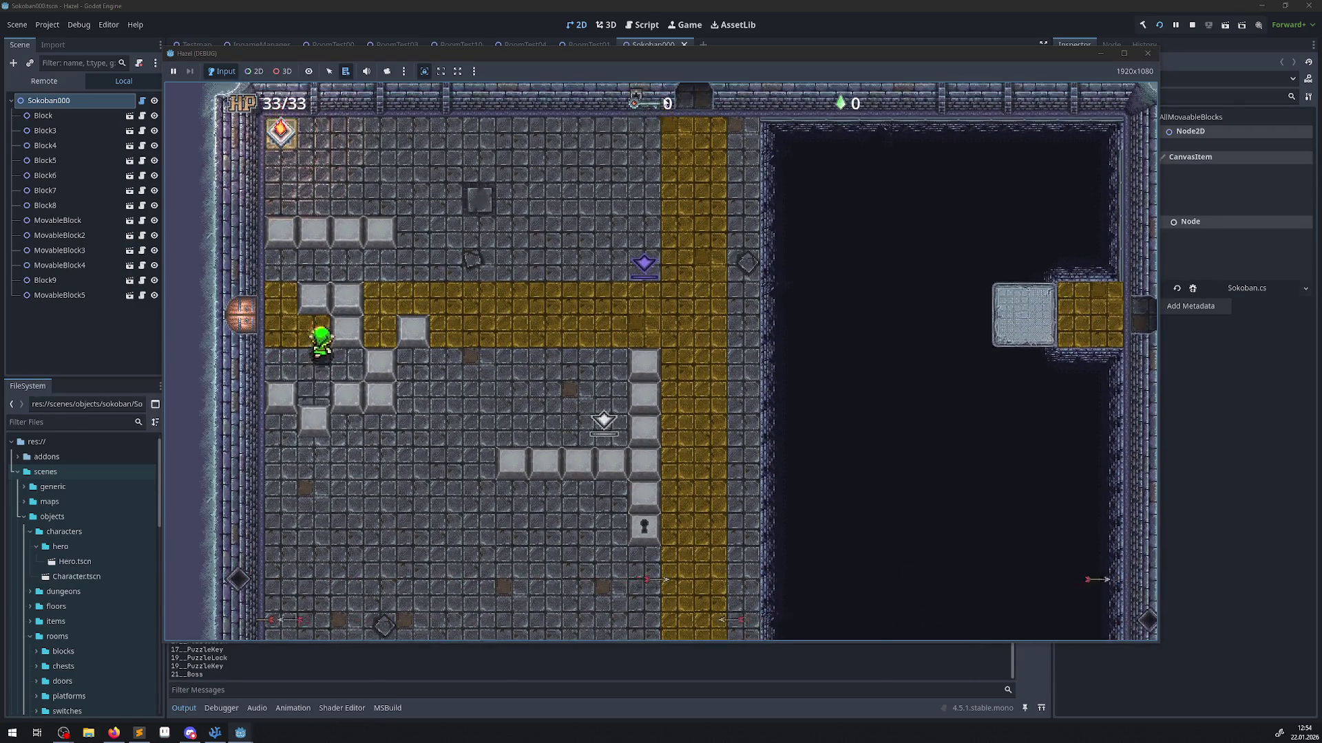
key(Down)
key(Right)
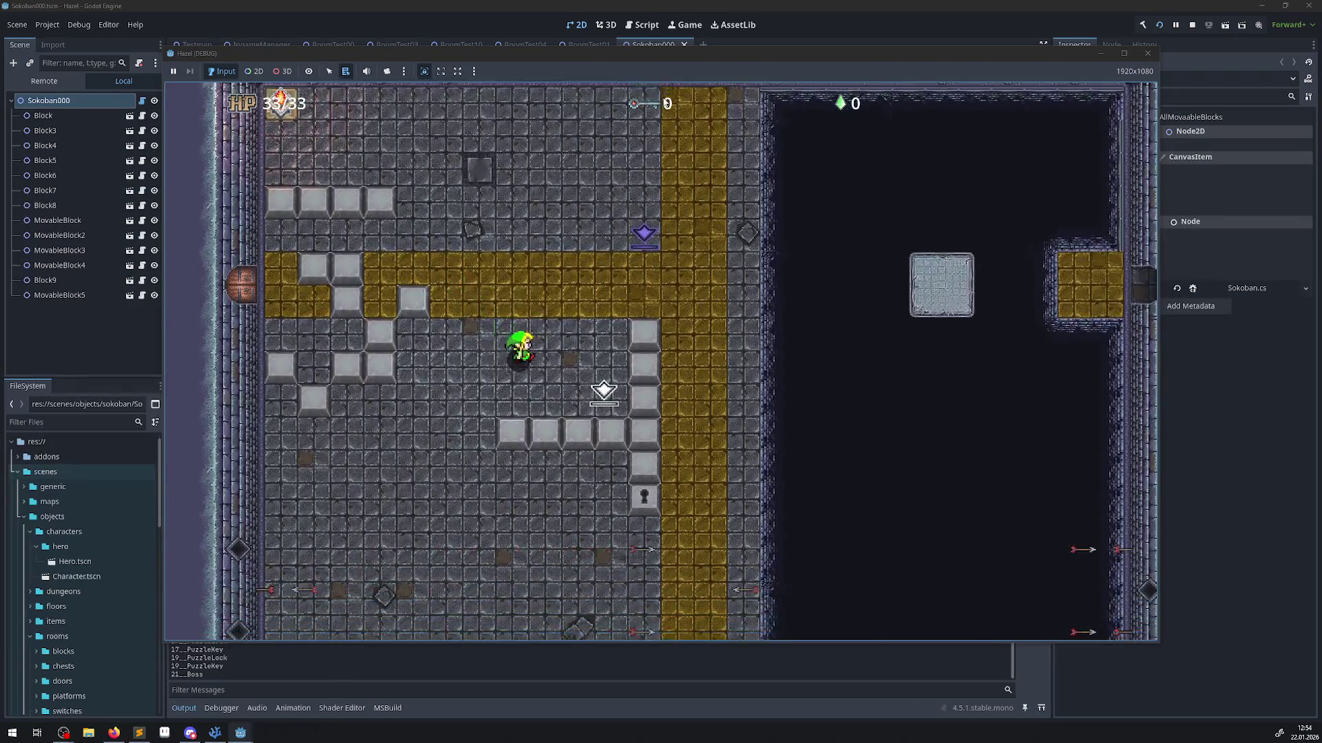
key(Right)
key(Down)
Walk the hero back left and up into the gold band, ending facing up.
key(Up)
key(Left)
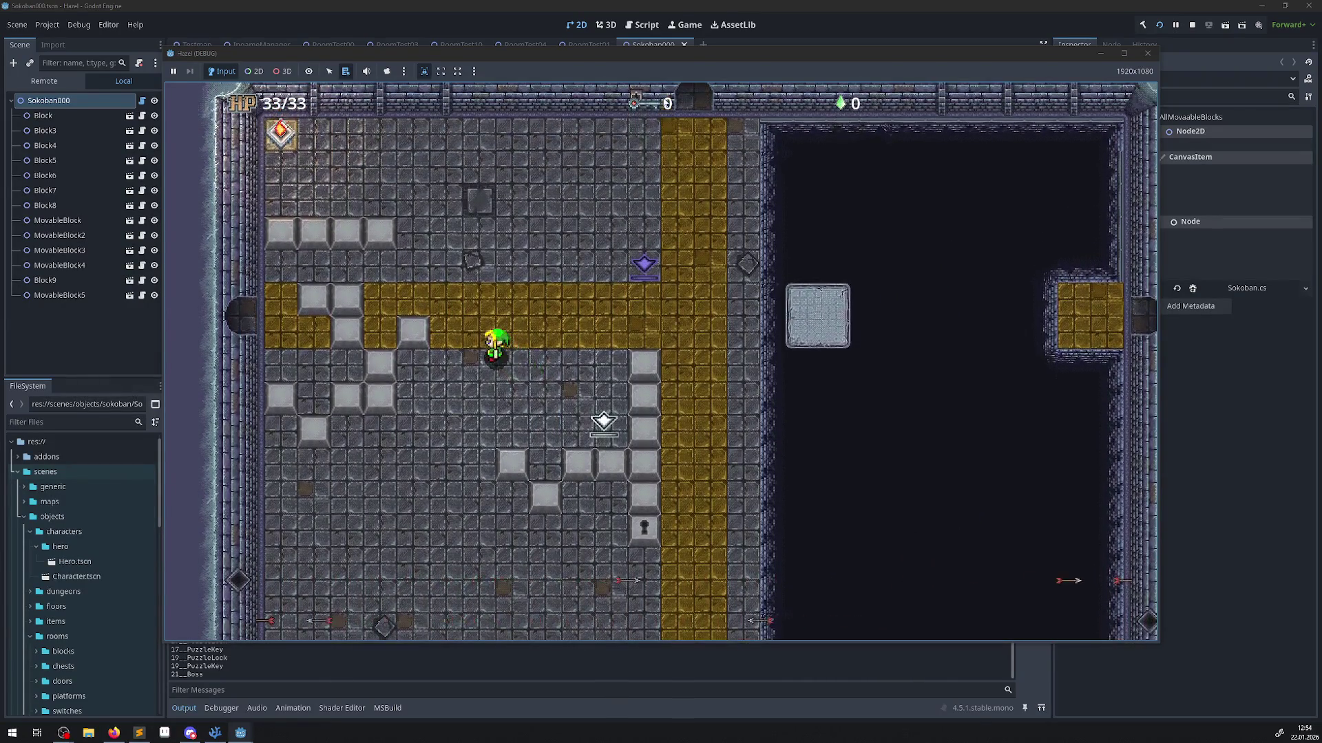
key(Right)
key(Down)
key(Left)
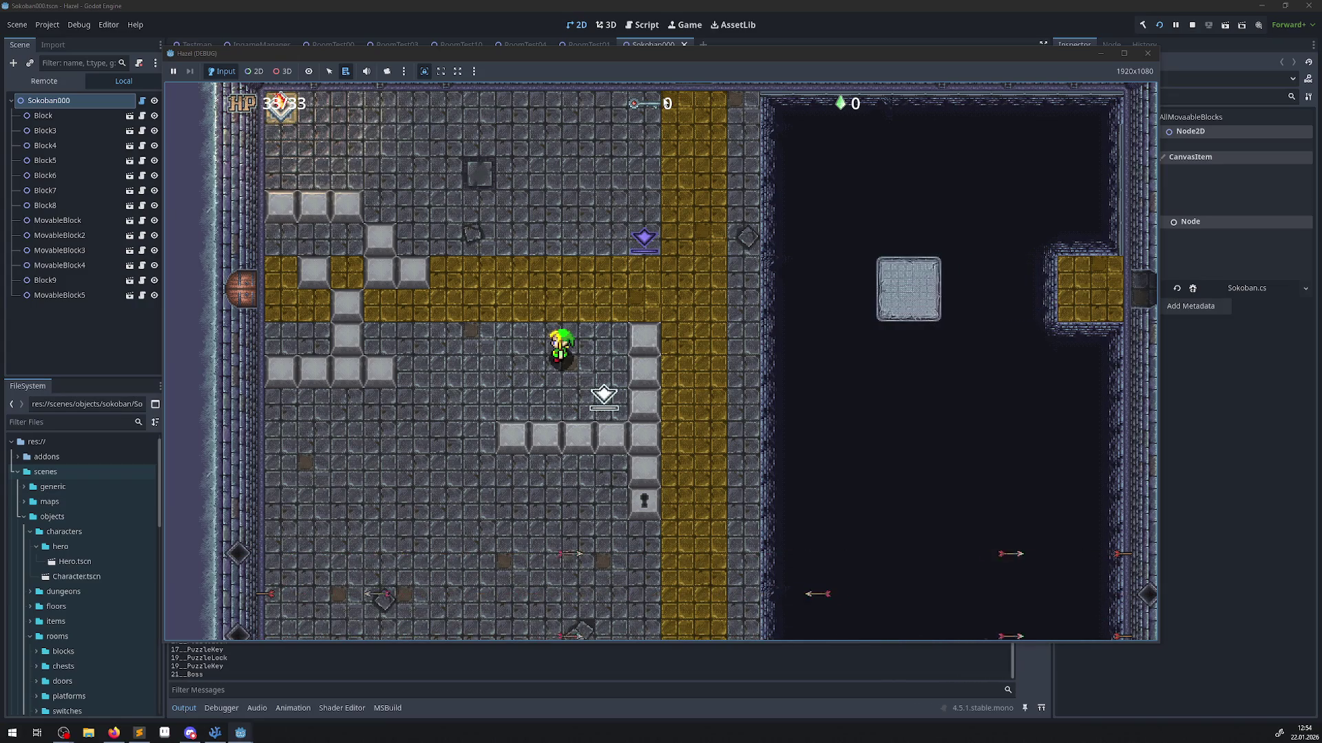
key(Left)
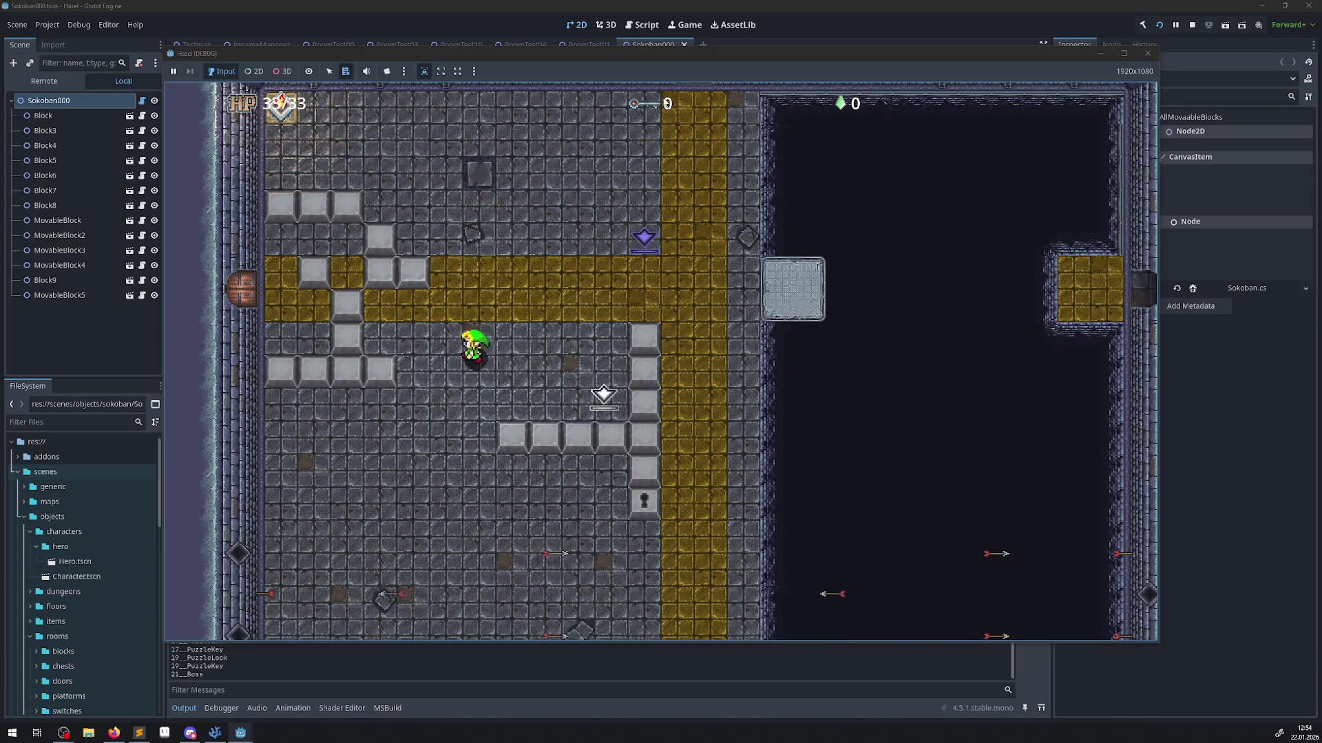
key(Left)
key(Up)
key(Down)
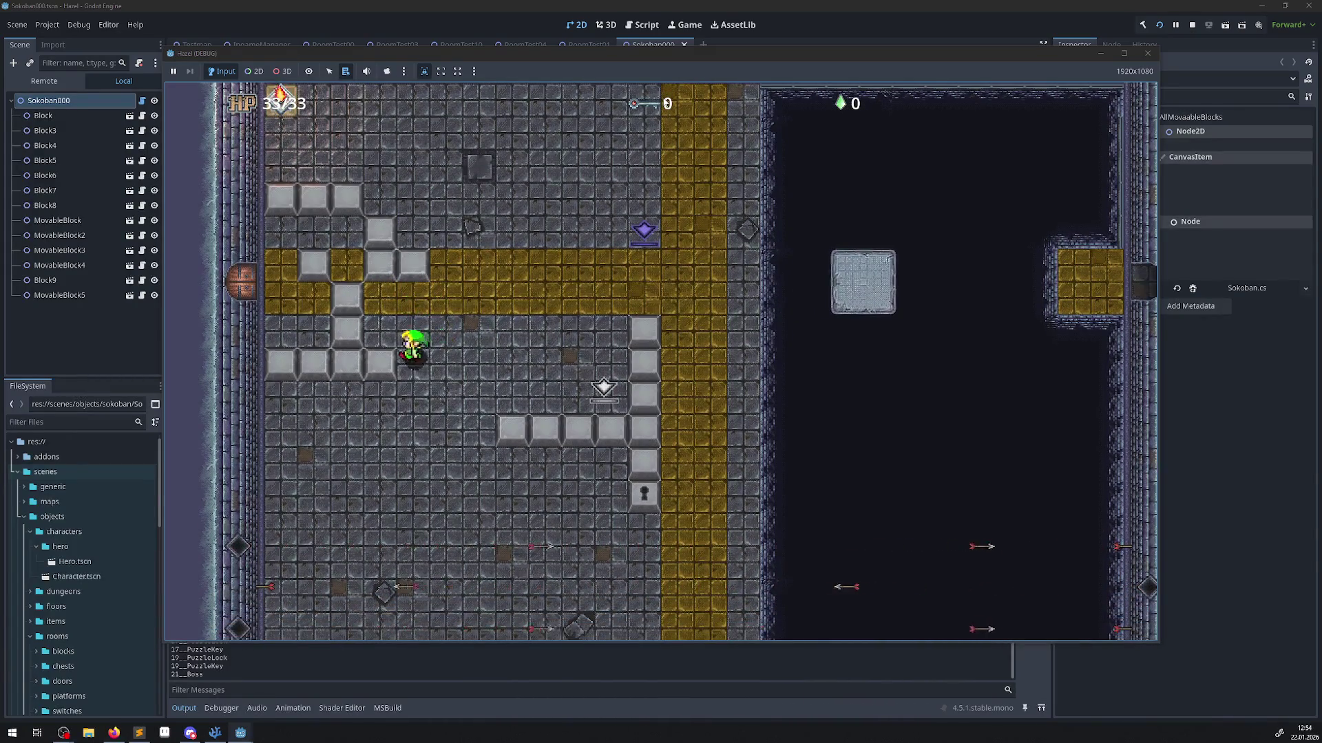
key(Up)
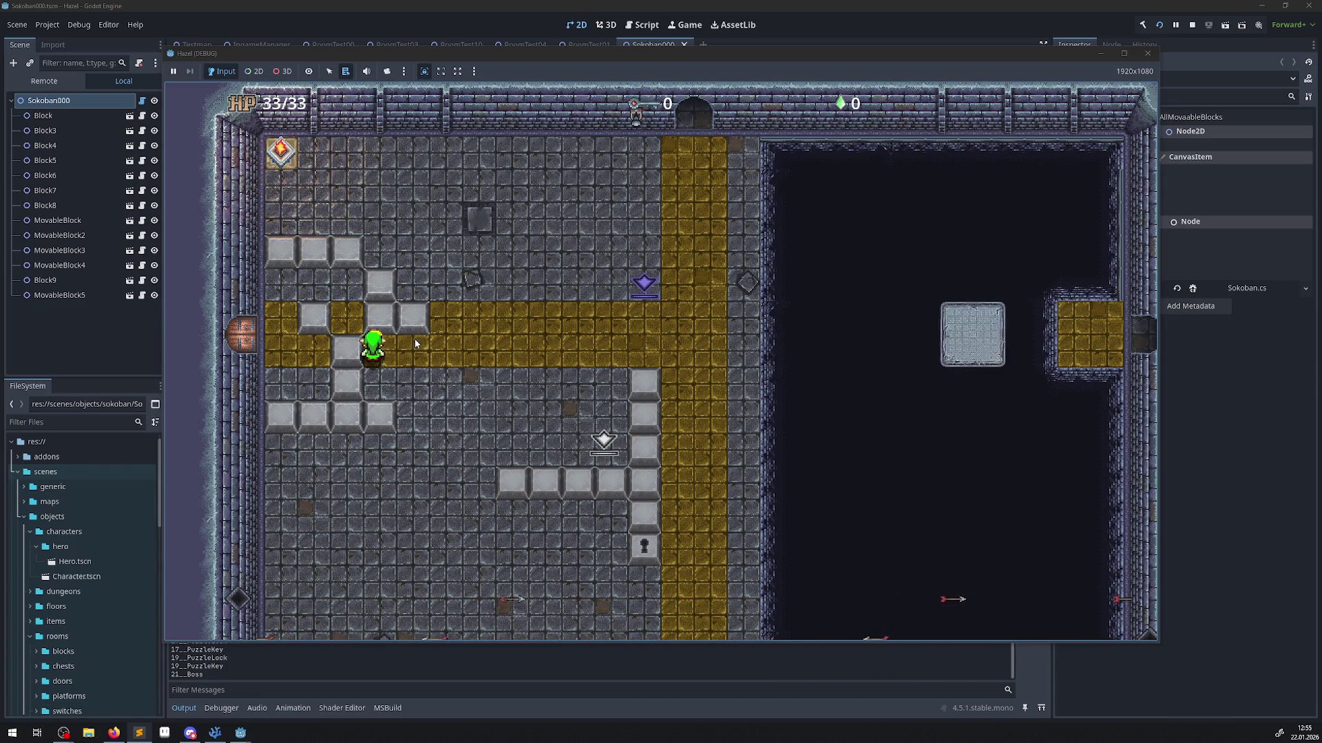
Close the Hazel (DEBUG) game window to stop the test run.
click(1147, 53)
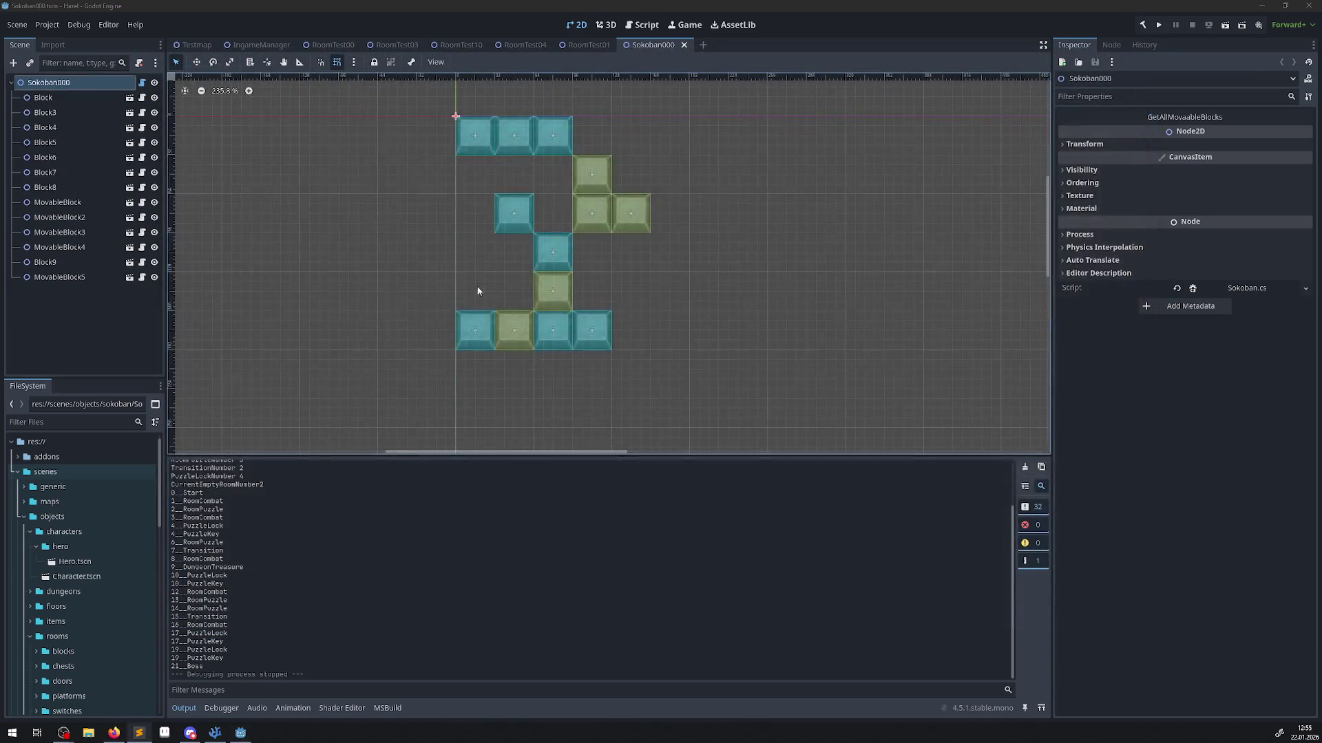
scroll(68, 564, down, 5)
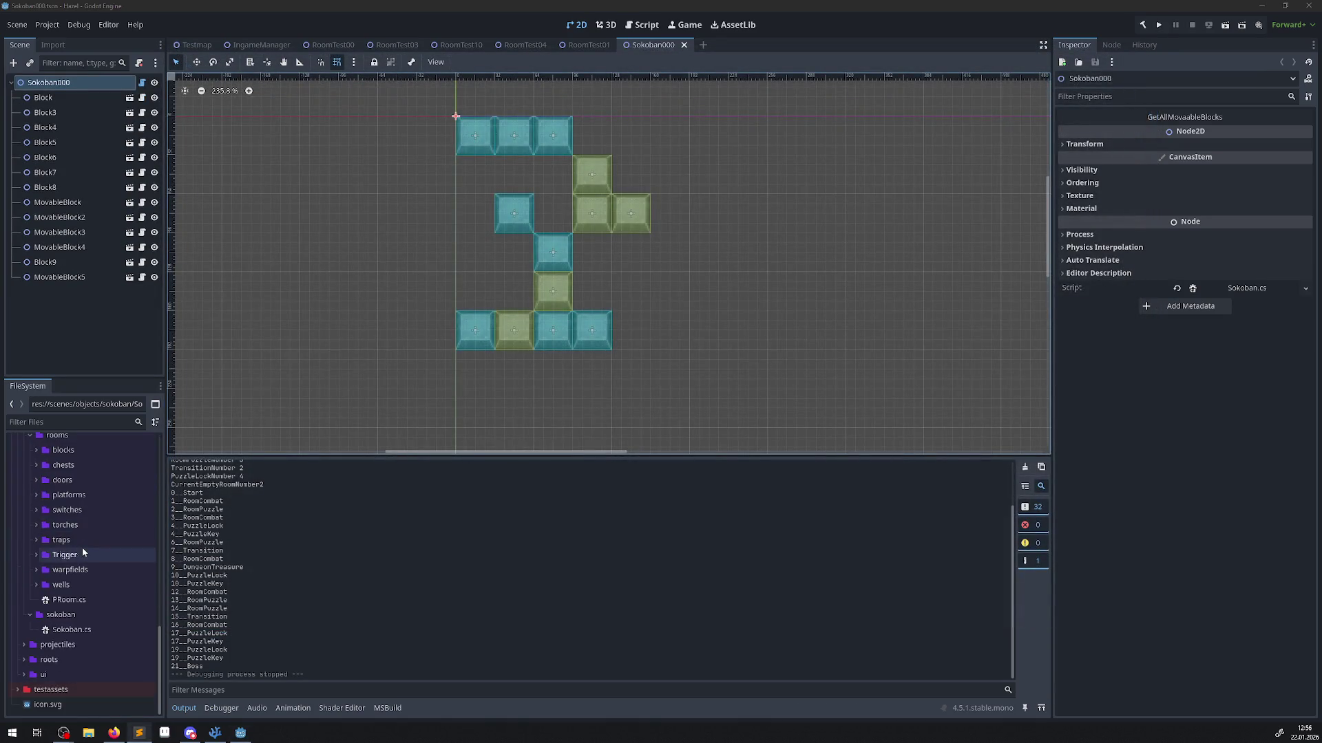
scroll(67, 592, up, 5)
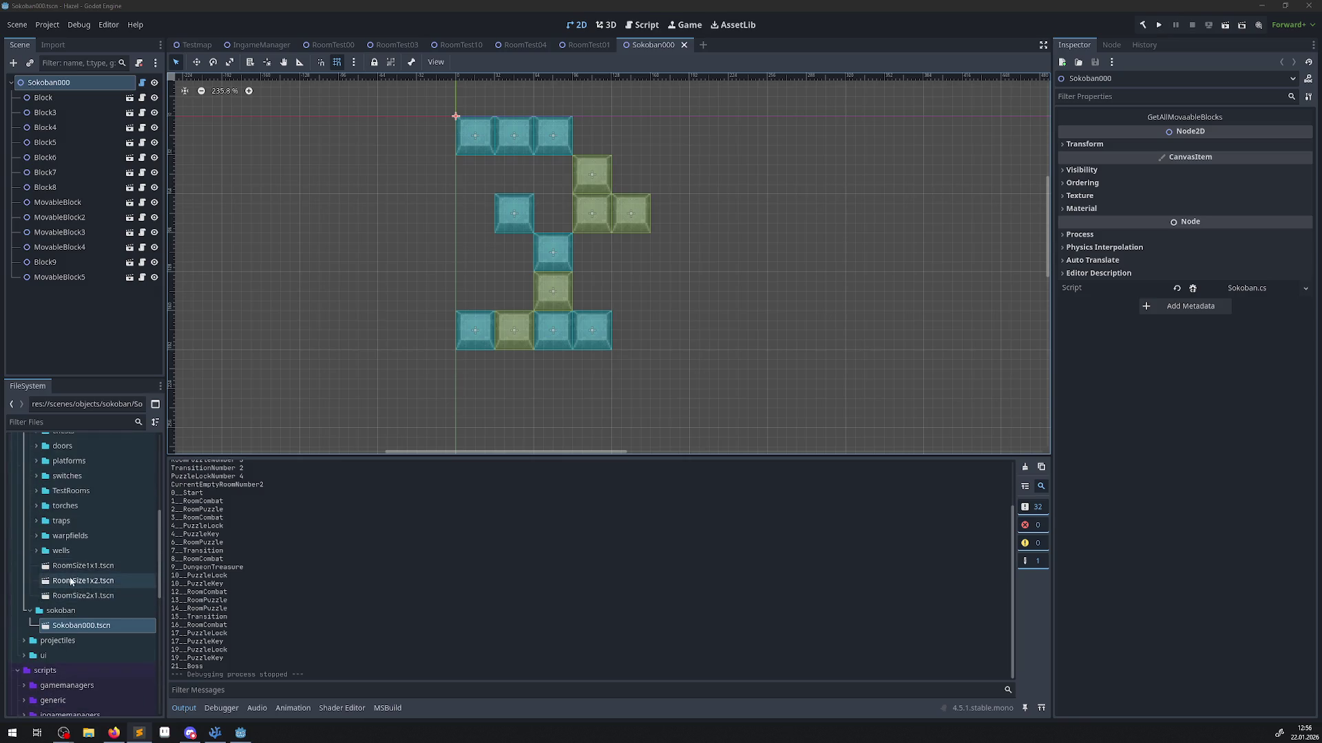
right_click(73, 623)
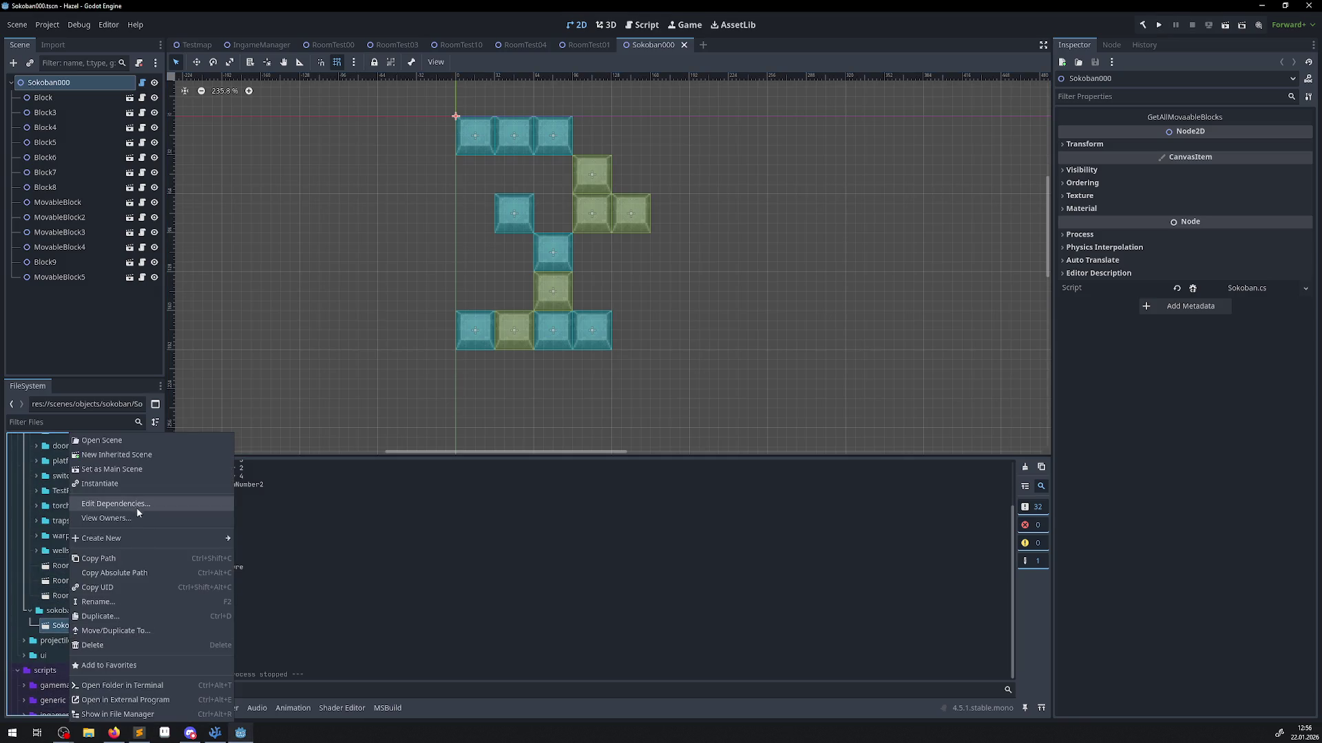
click(262, 607)
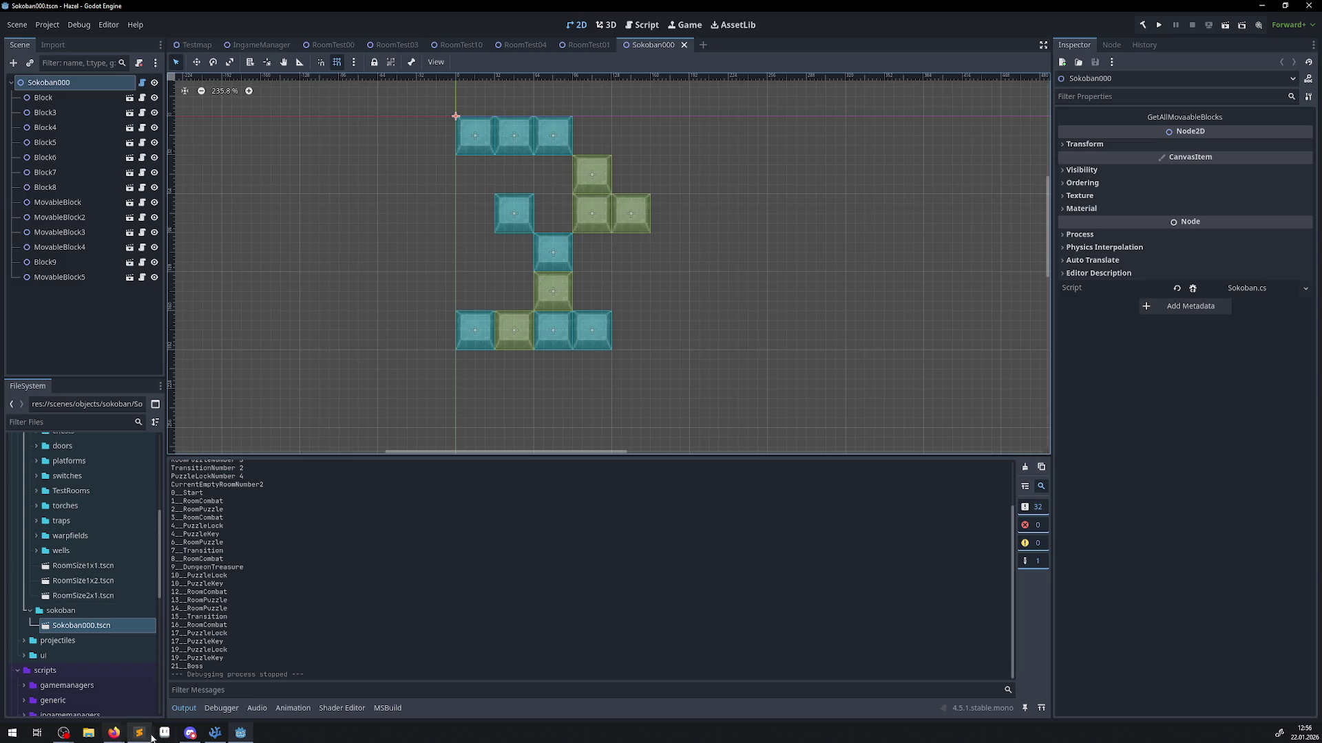
click(215, 733)
Open EnumLib.cs and start a public GridSize enum below ActivationState with a 0x0 member.
scroll(192, 413, up, 10)
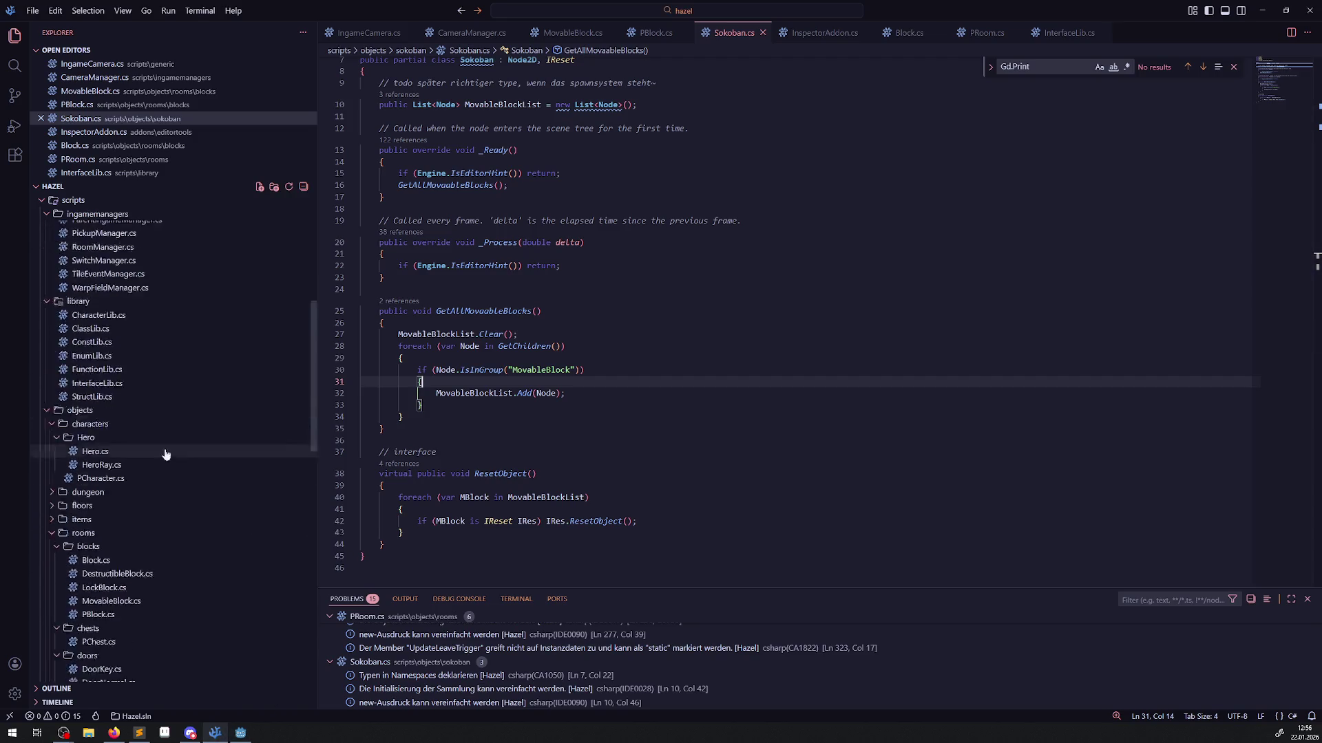
scroll(117, 495, down, 4)
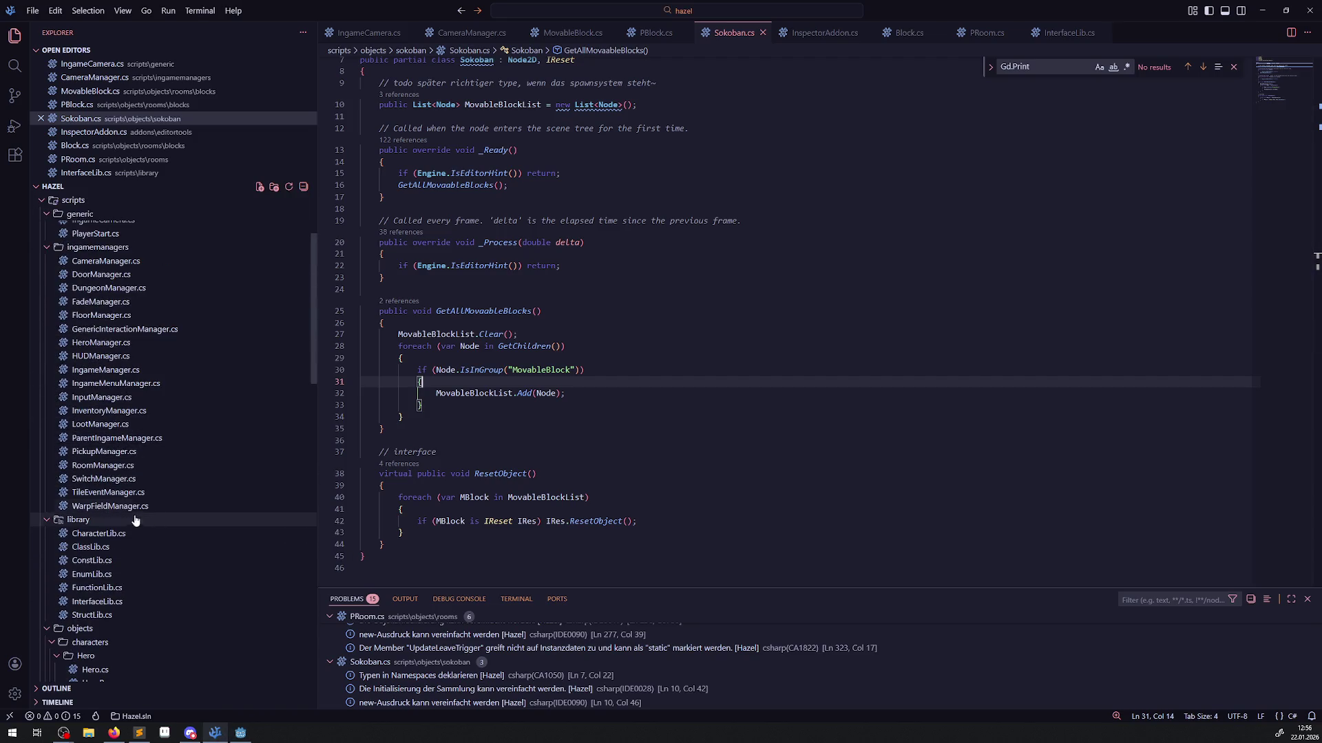
click(108, 575)
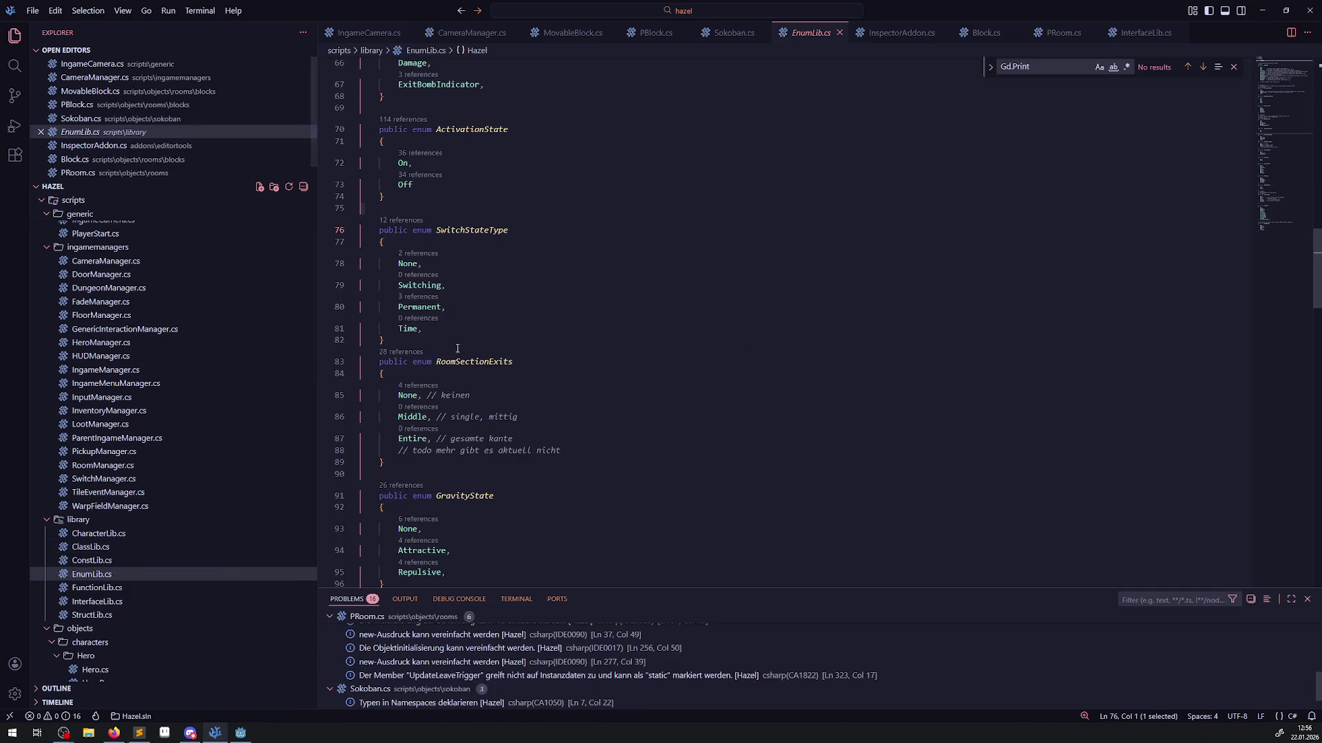
scroll(457, 365, up, 2)
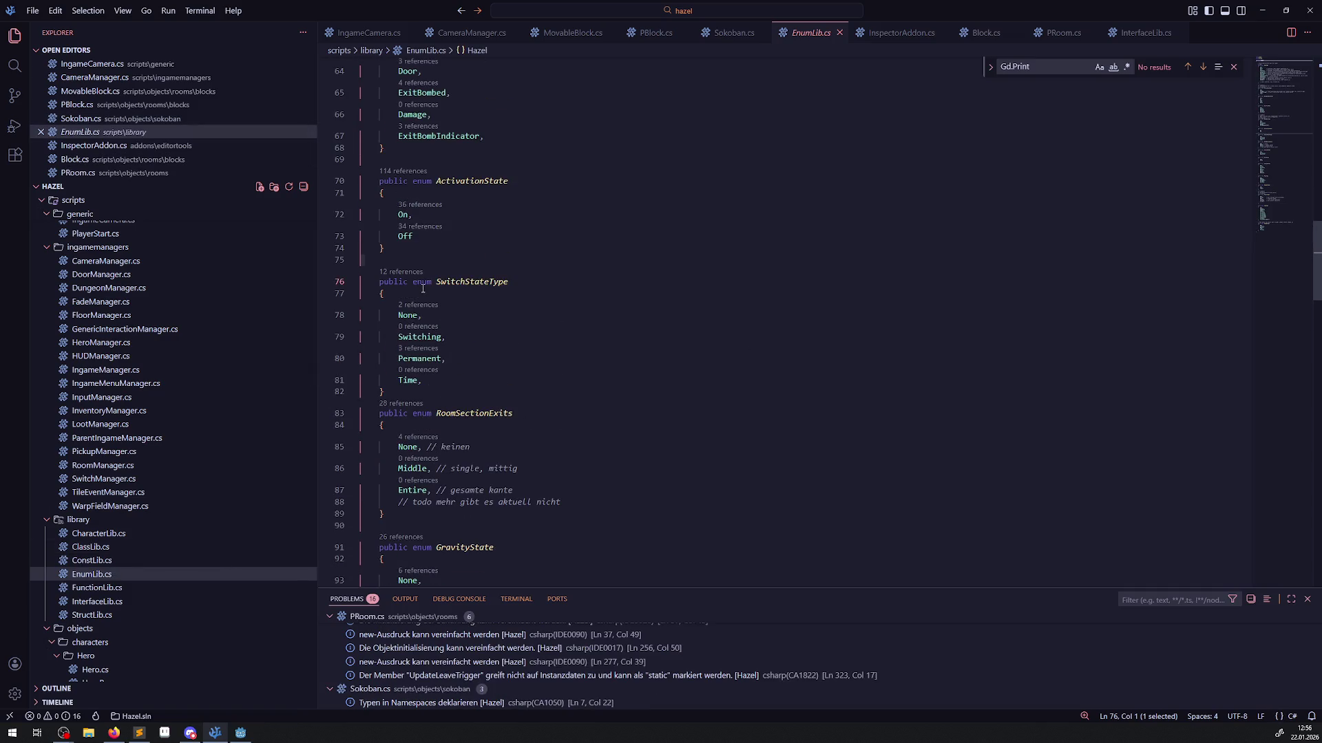
scroll(422, 289, up, 2)
click(391, 329)
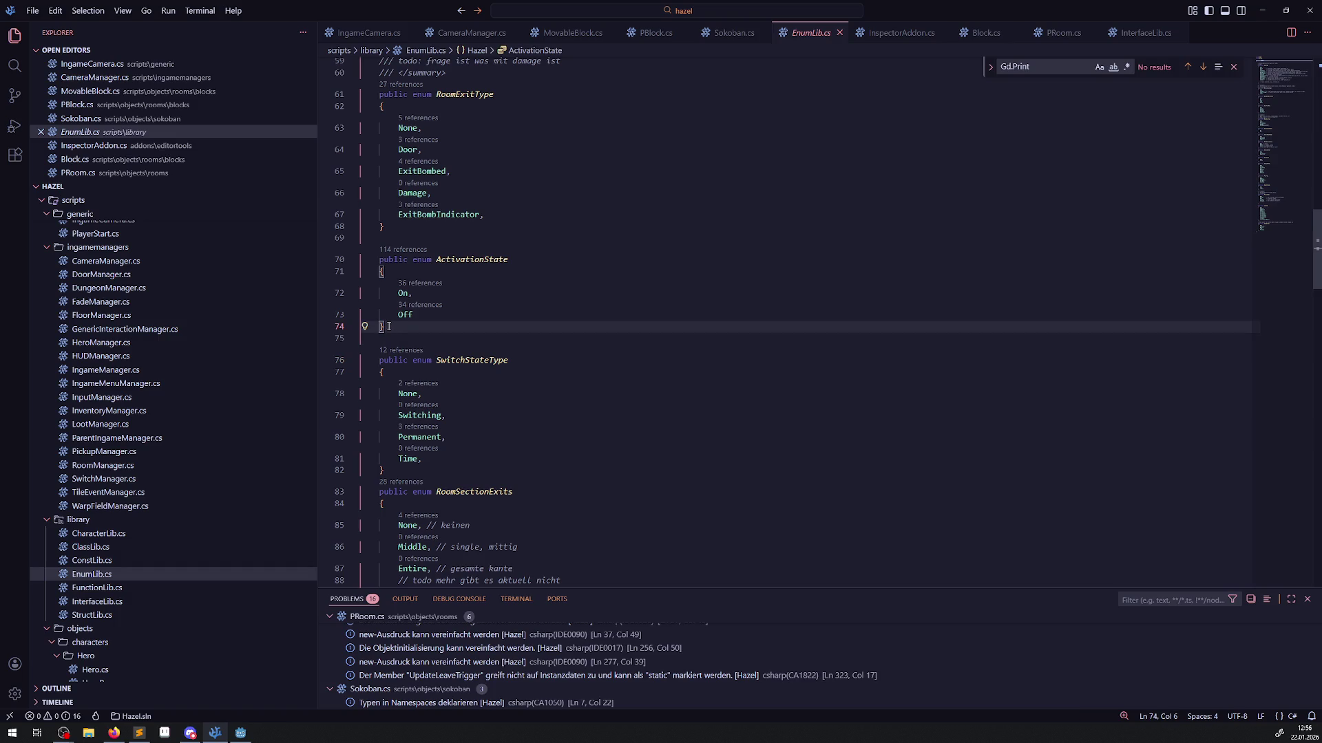
key(Return)
key(Return)
text(publ)
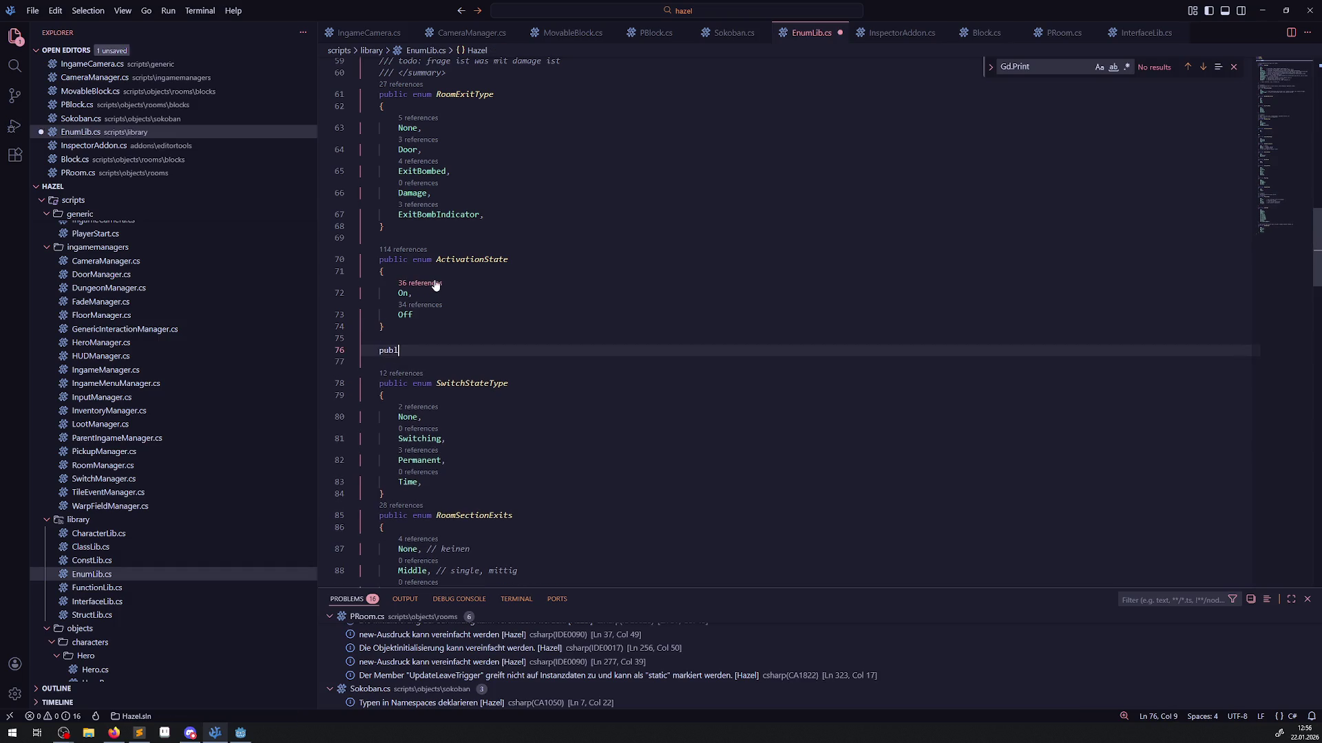
text(ic enum G)
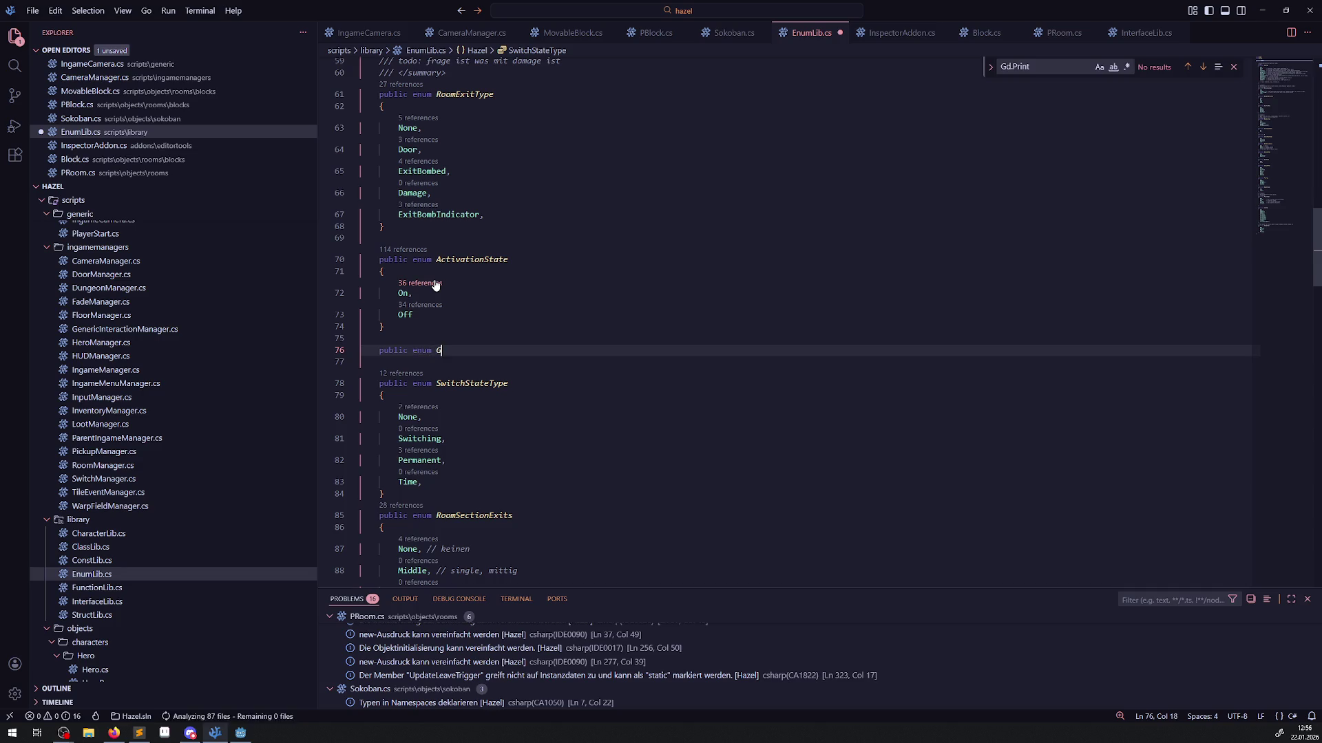
text(ridSize)
key(Return)
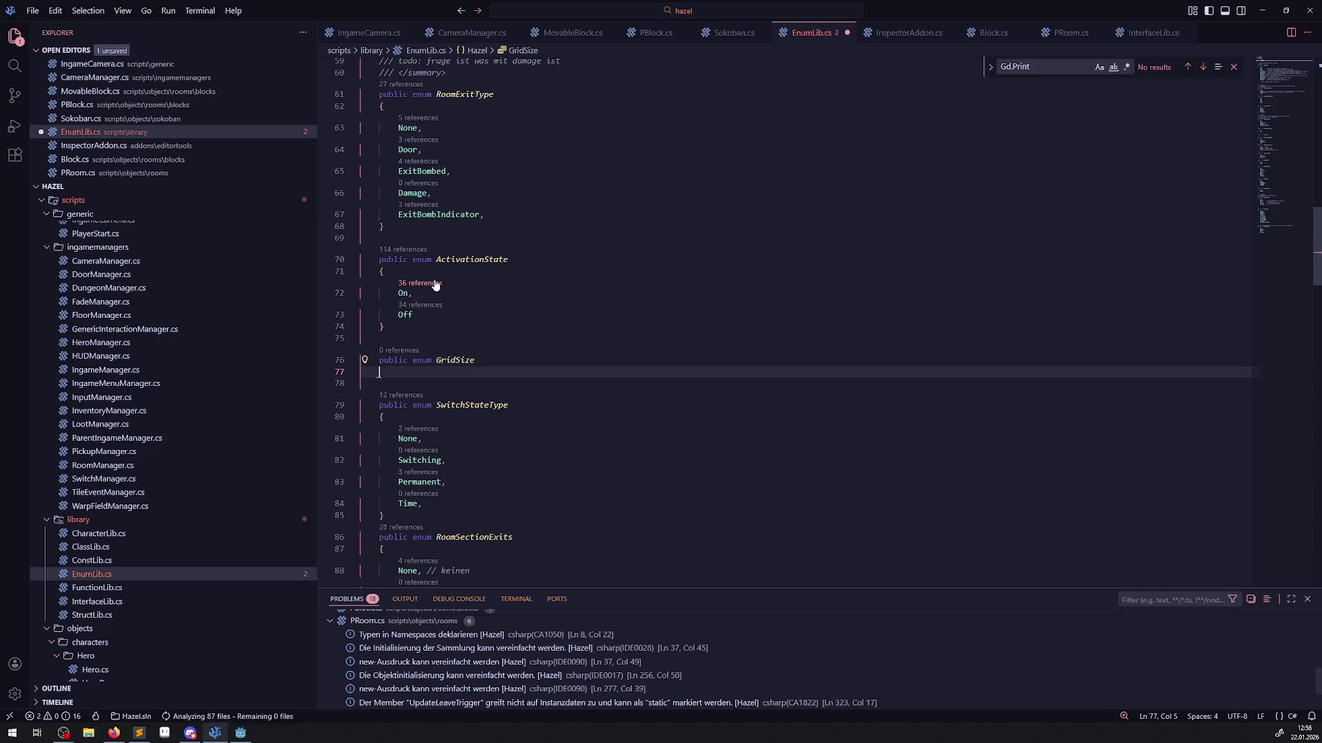
key(Return)
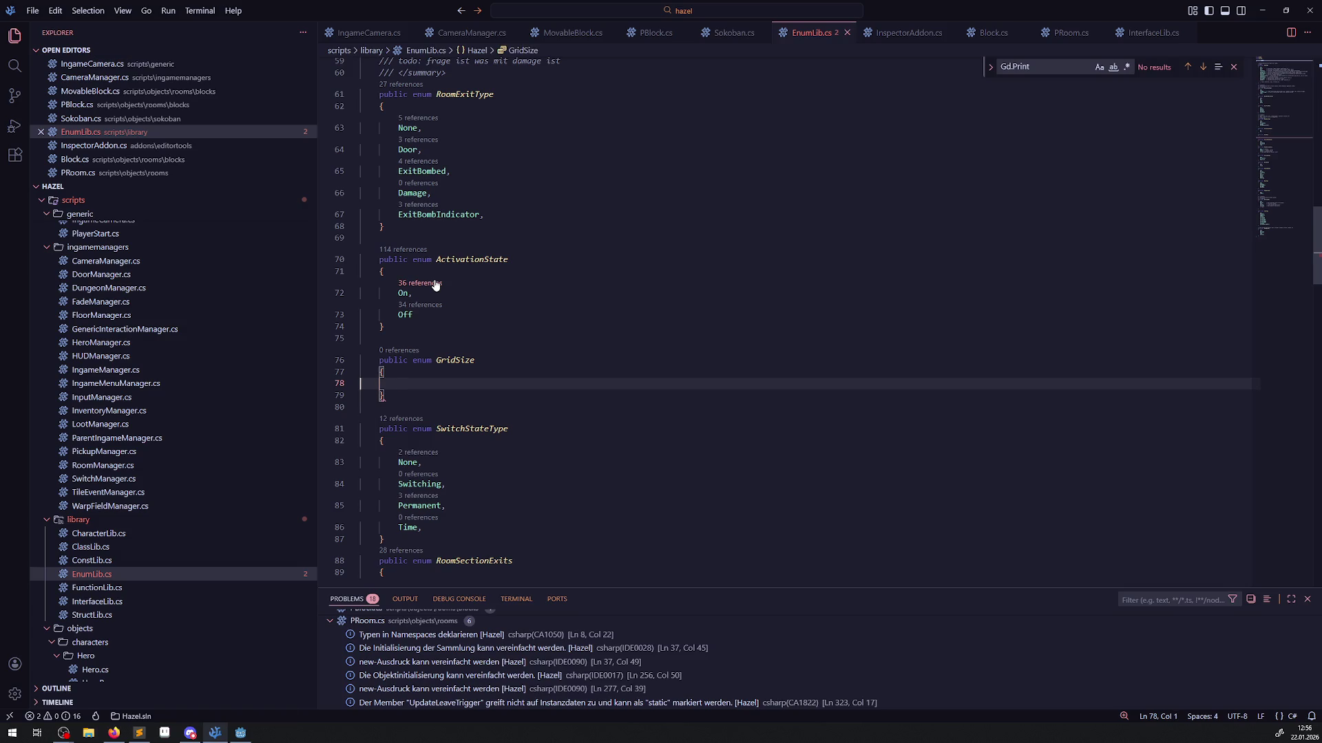
scroll(443, 286, down, 1)
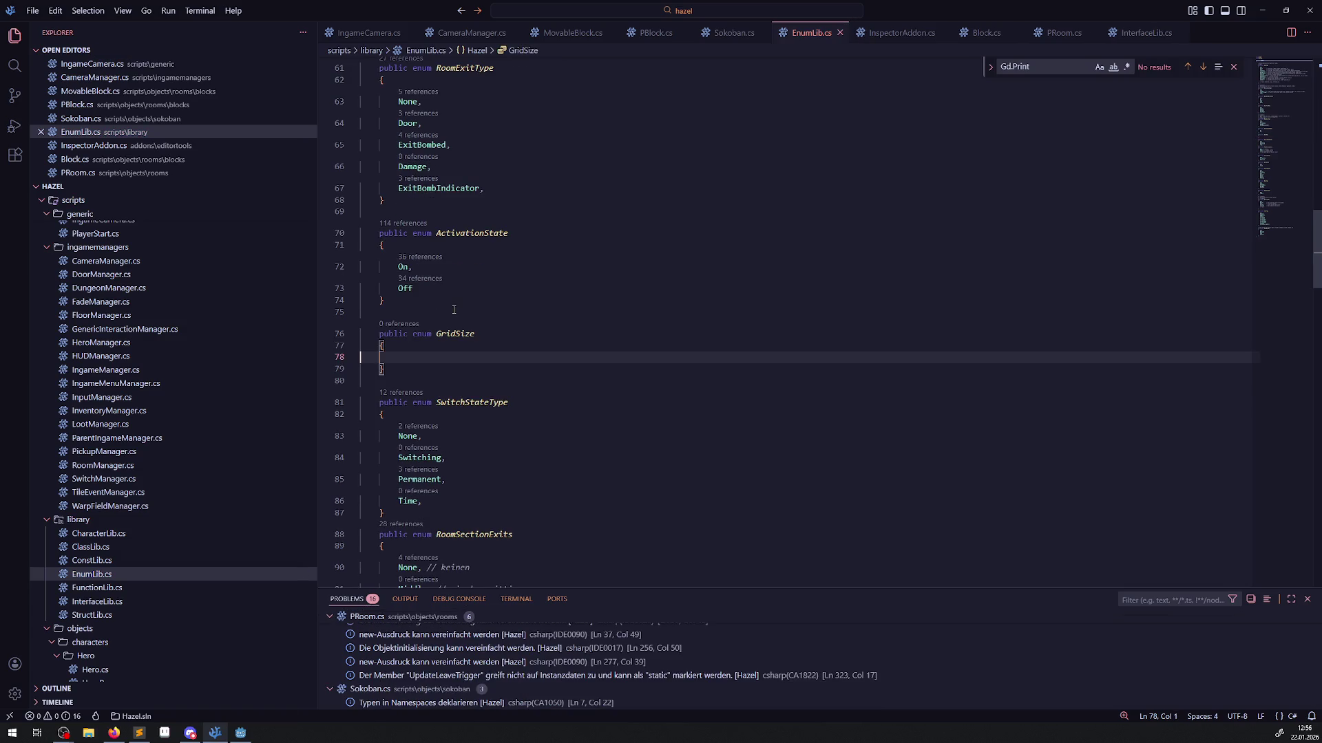
text(0x0,)
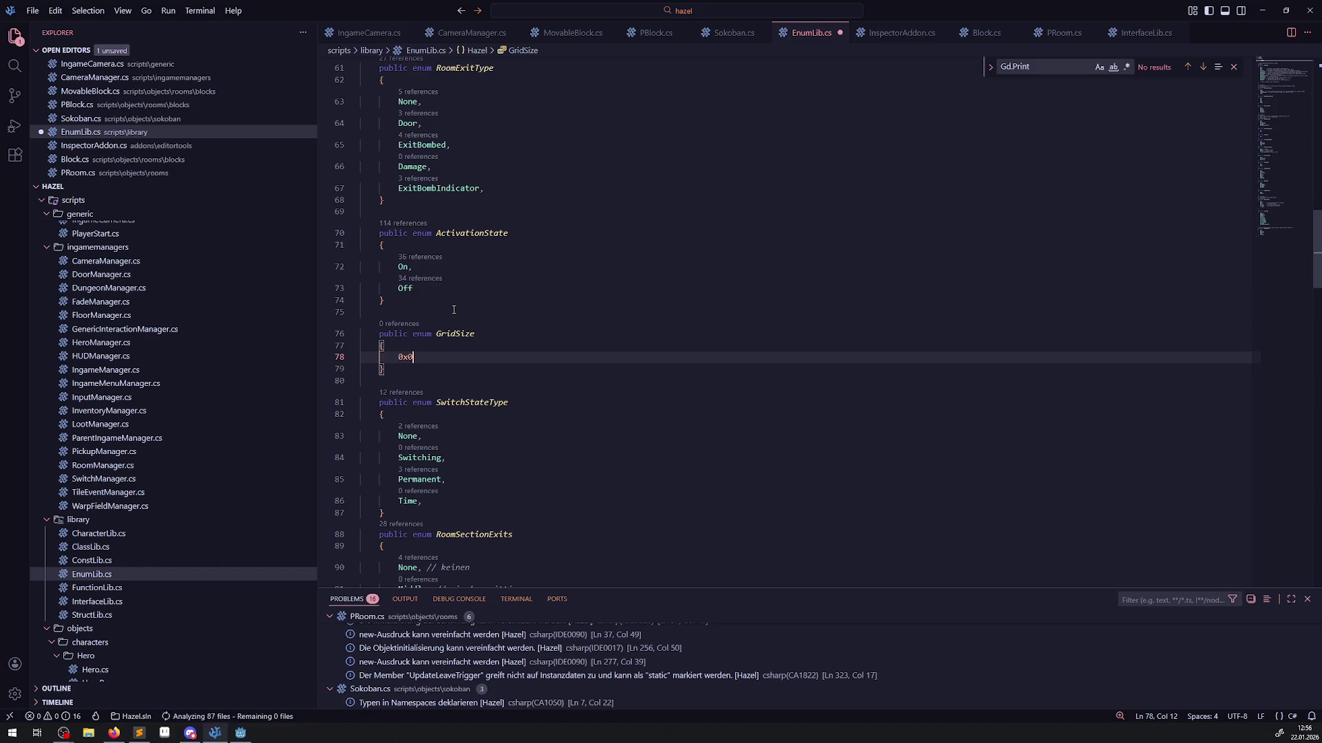
key(Return)
key(ctrl+s)
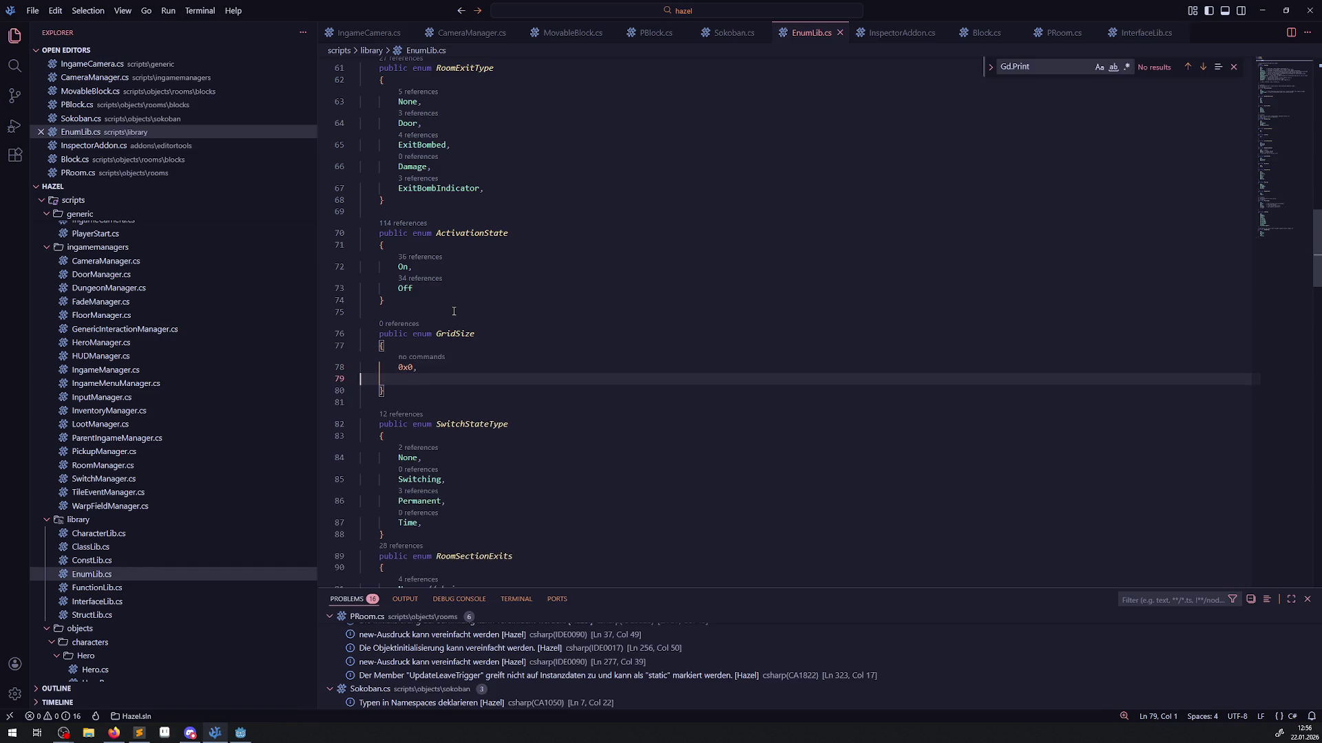
Add a 6x6 member and begin prefixing the members with S.
mouse_move(411, 367)
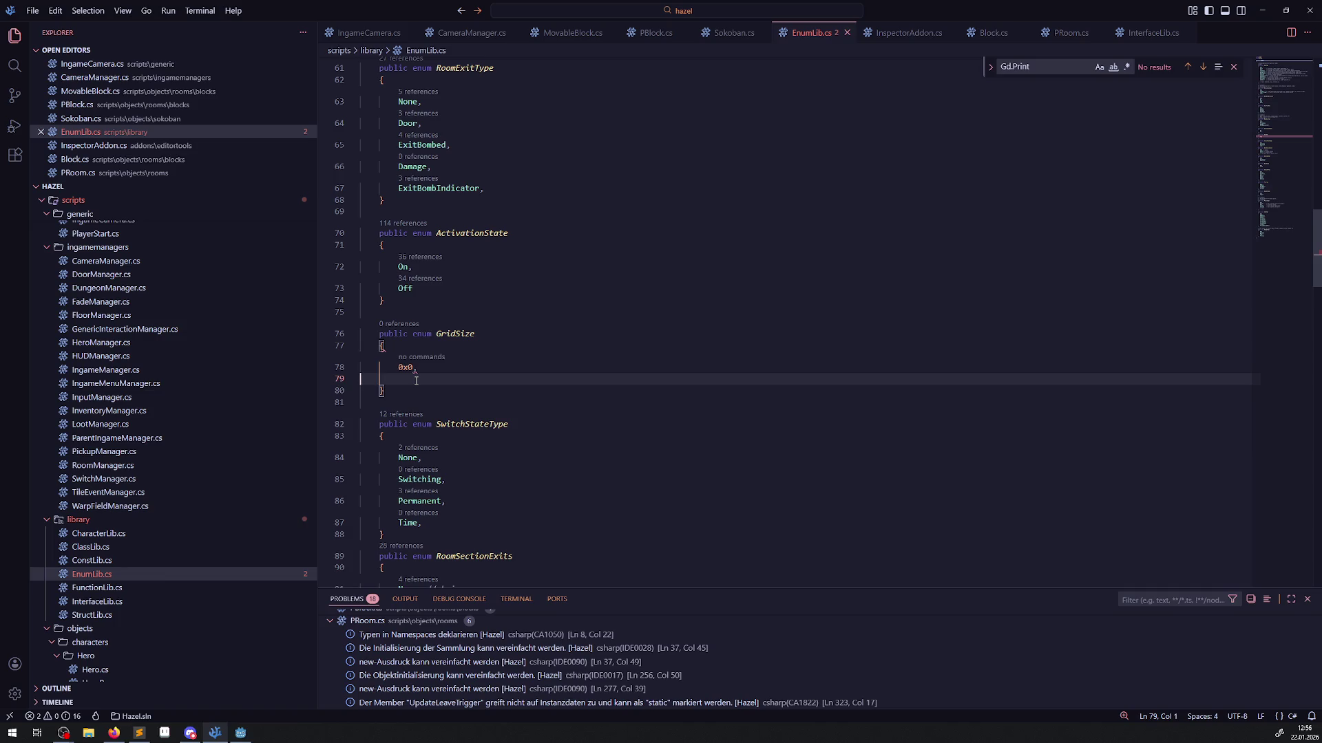
text(6x6,)
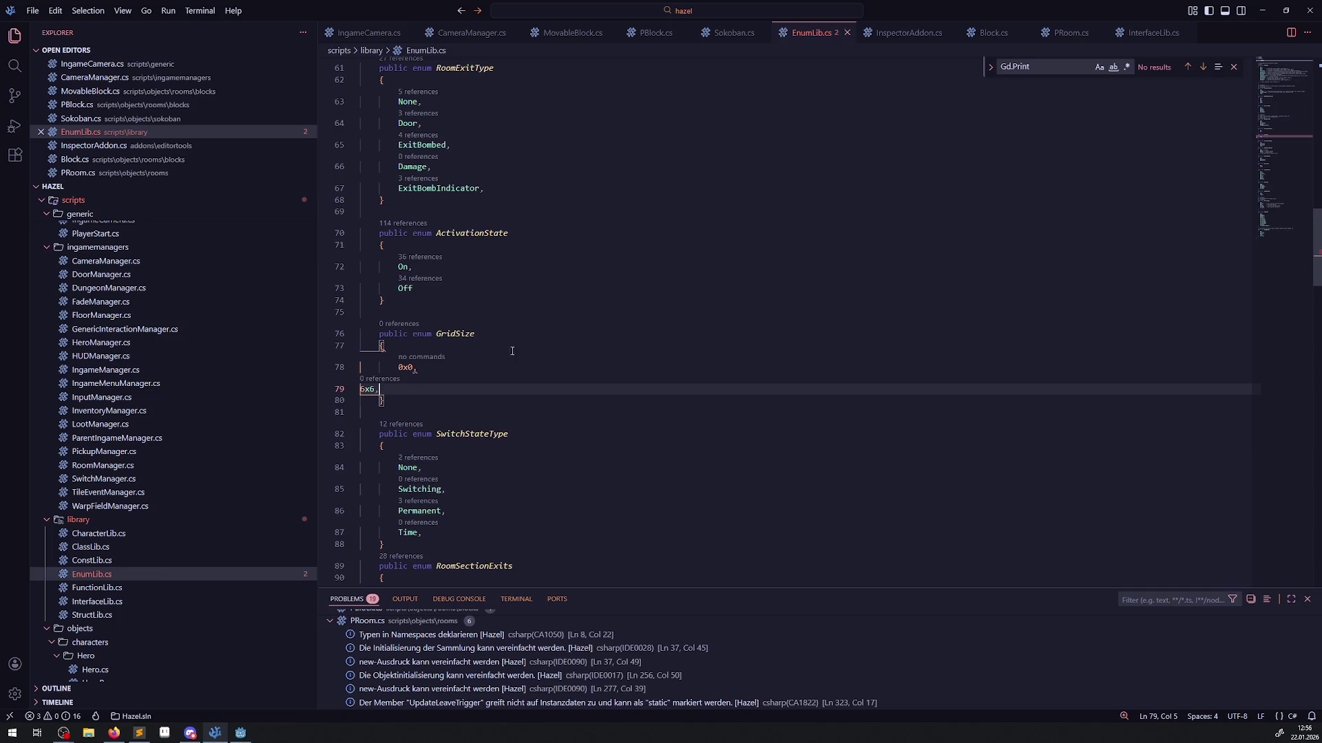
click(512, 351)
click(469, 384)
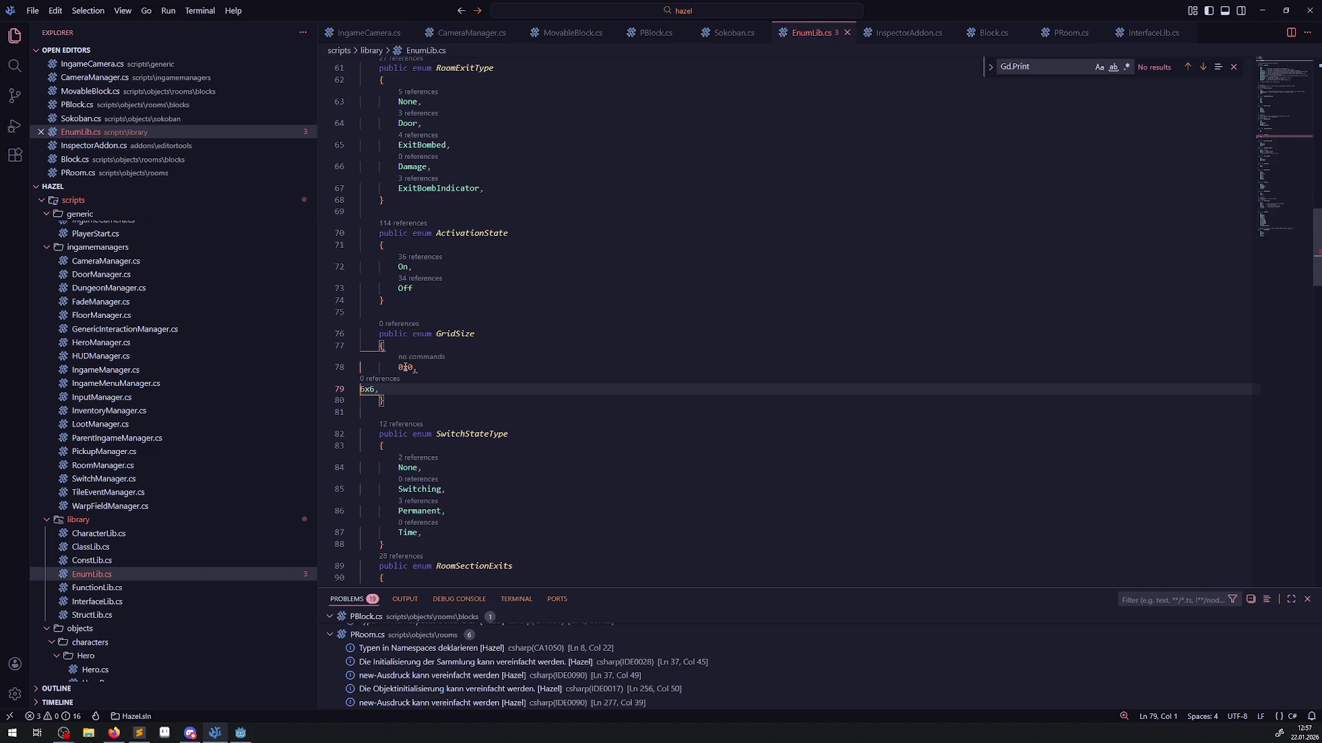
click(396, 367)
text(S)
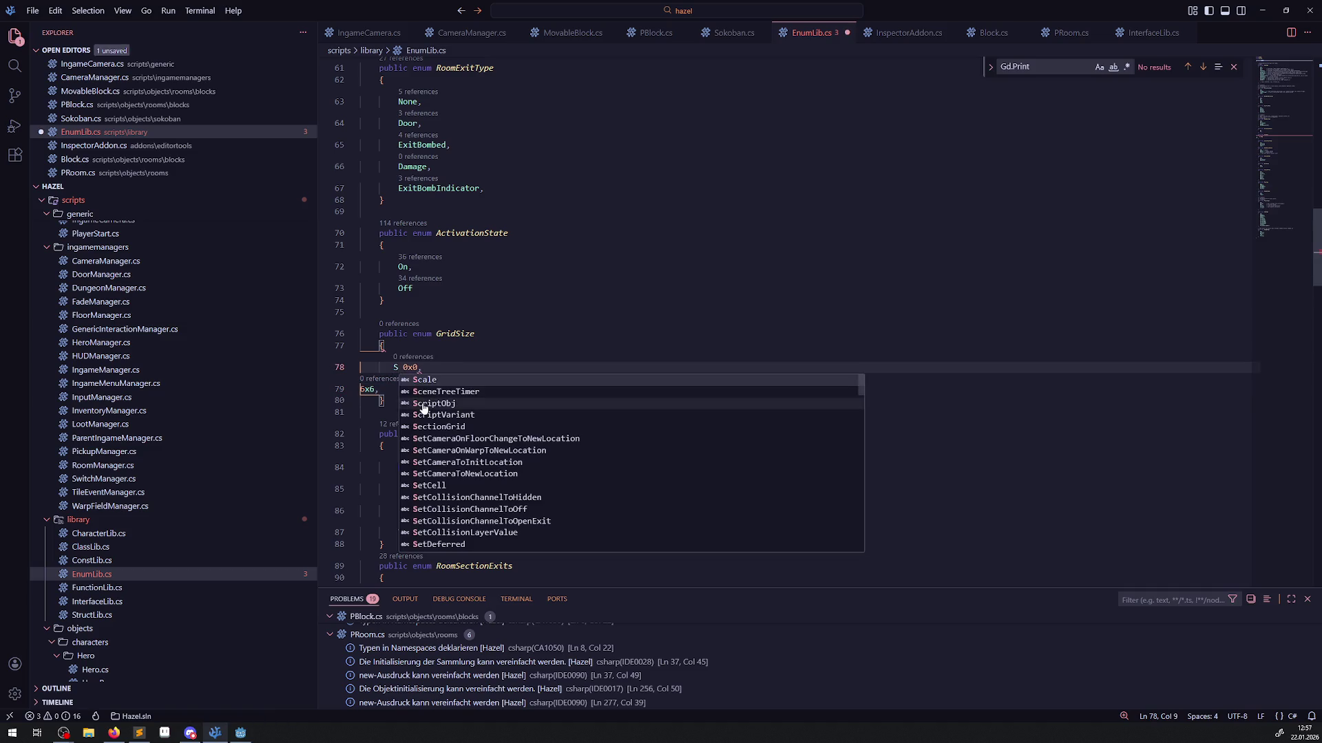
key(Escape)
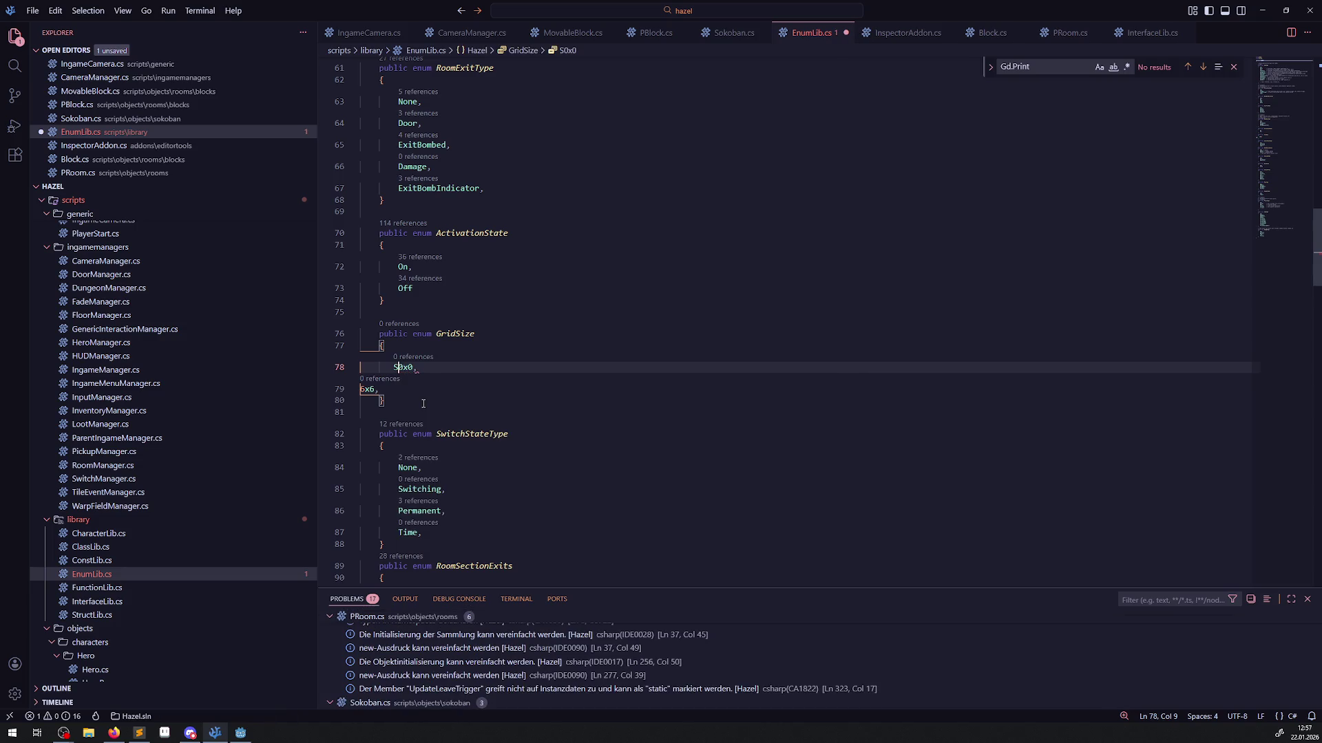
key(BackSpace)
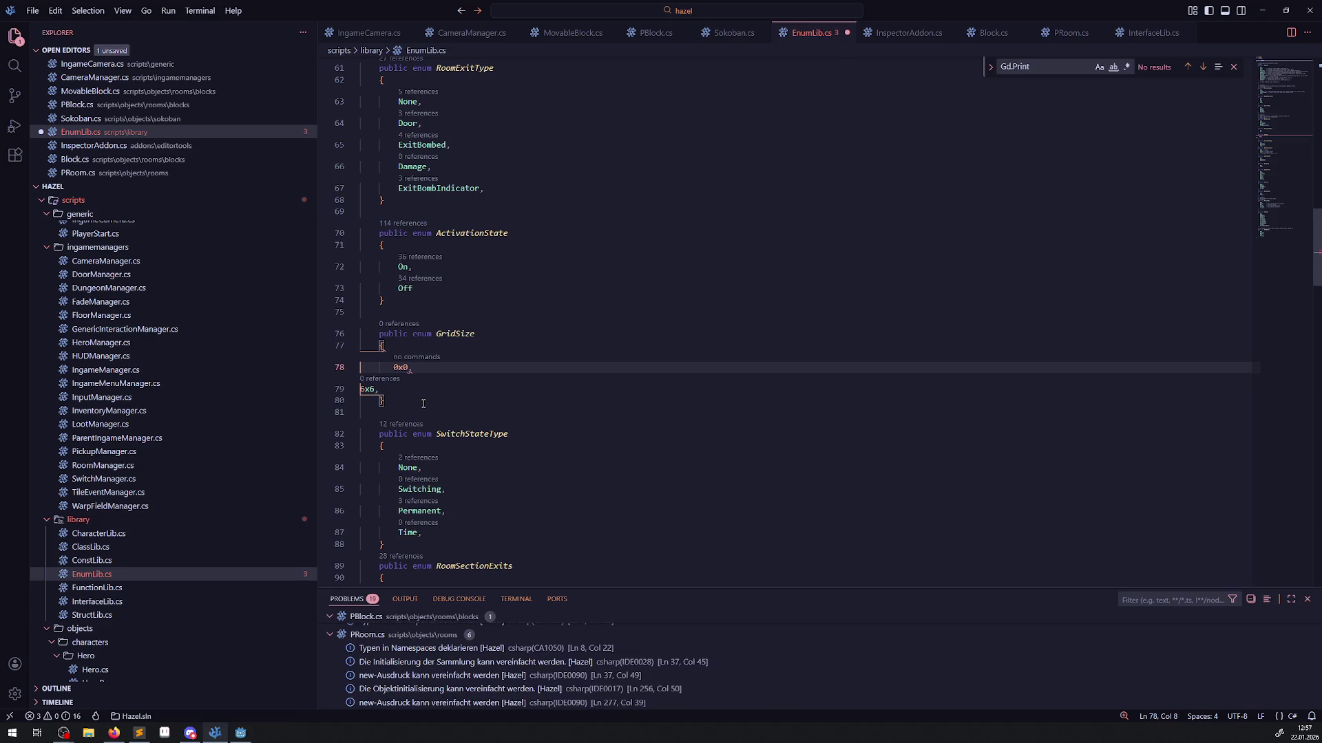
text(S)
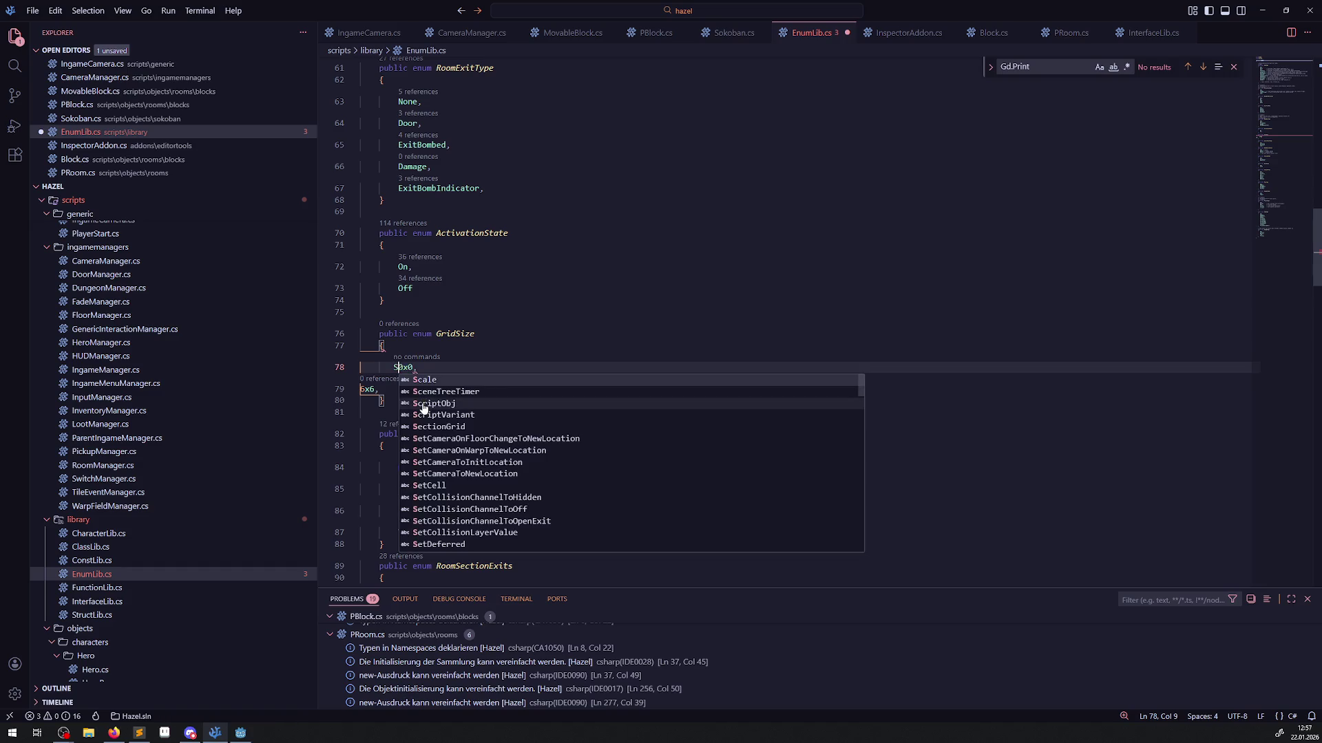
key(Left)
click(452, 375)
key(ctrl+s)
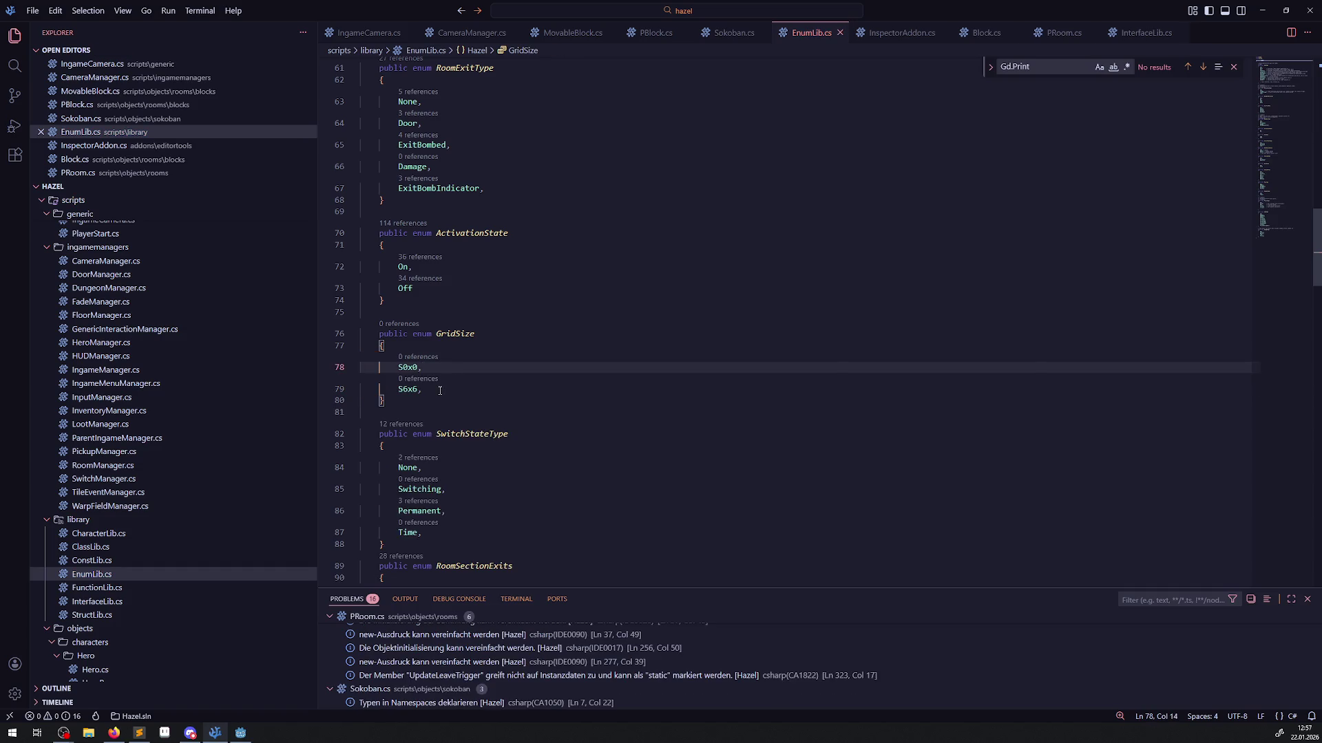
Rename the members to GS_0x0 and GS_6x6 and add a GS12x6 member.
click(403, 368)
text(_)
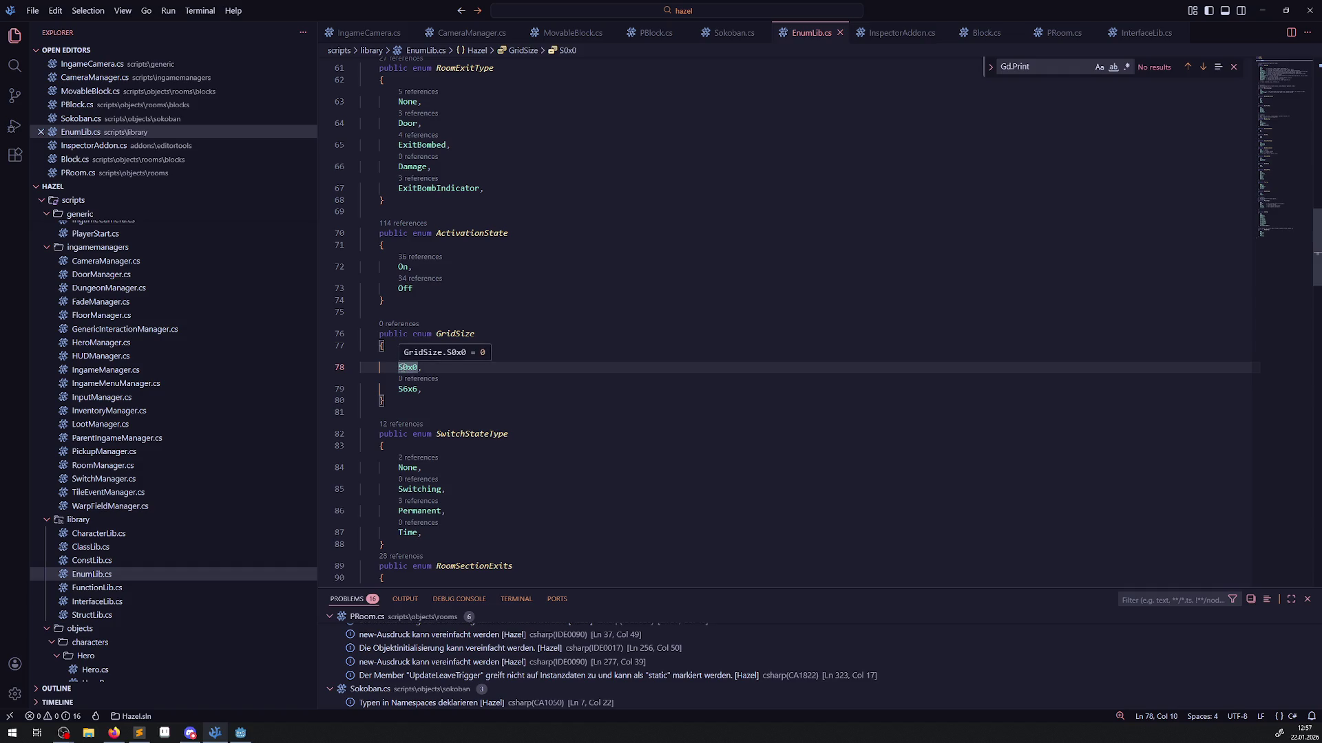
click(404, 389)
text(_)
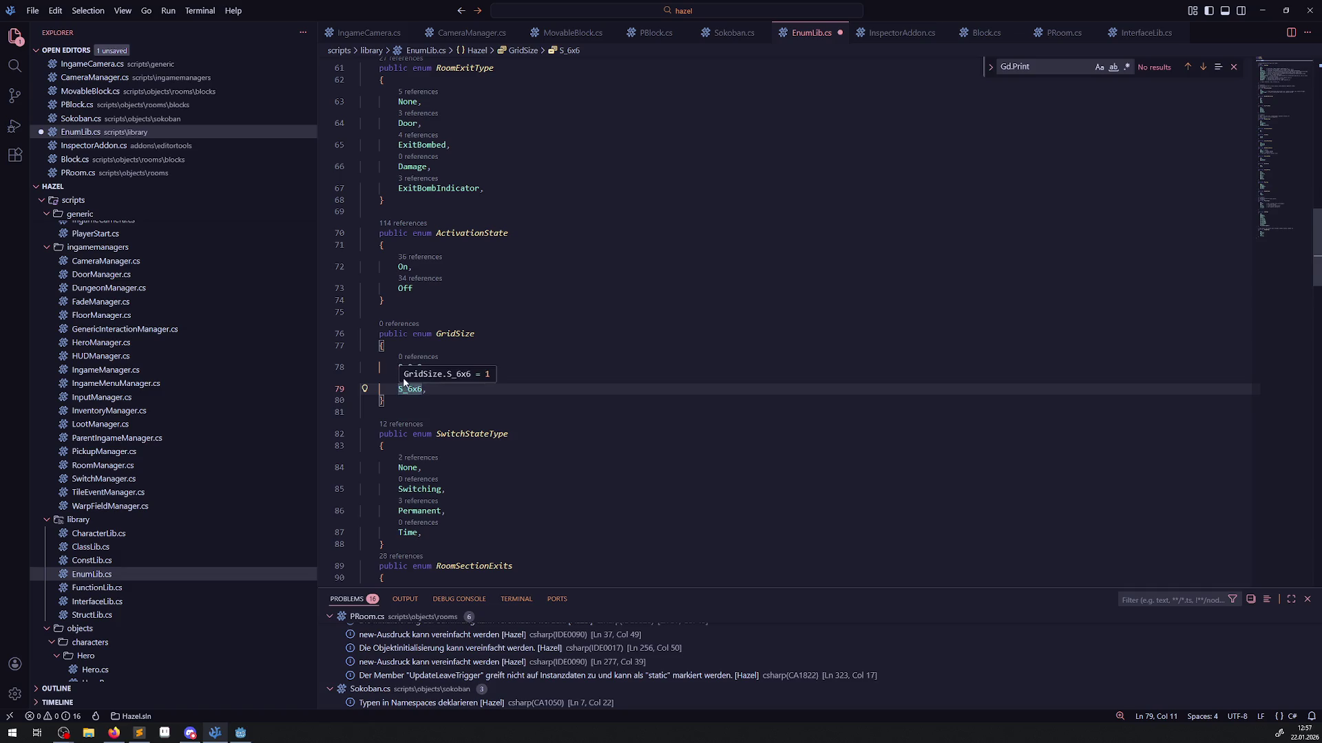
click(398, 367)
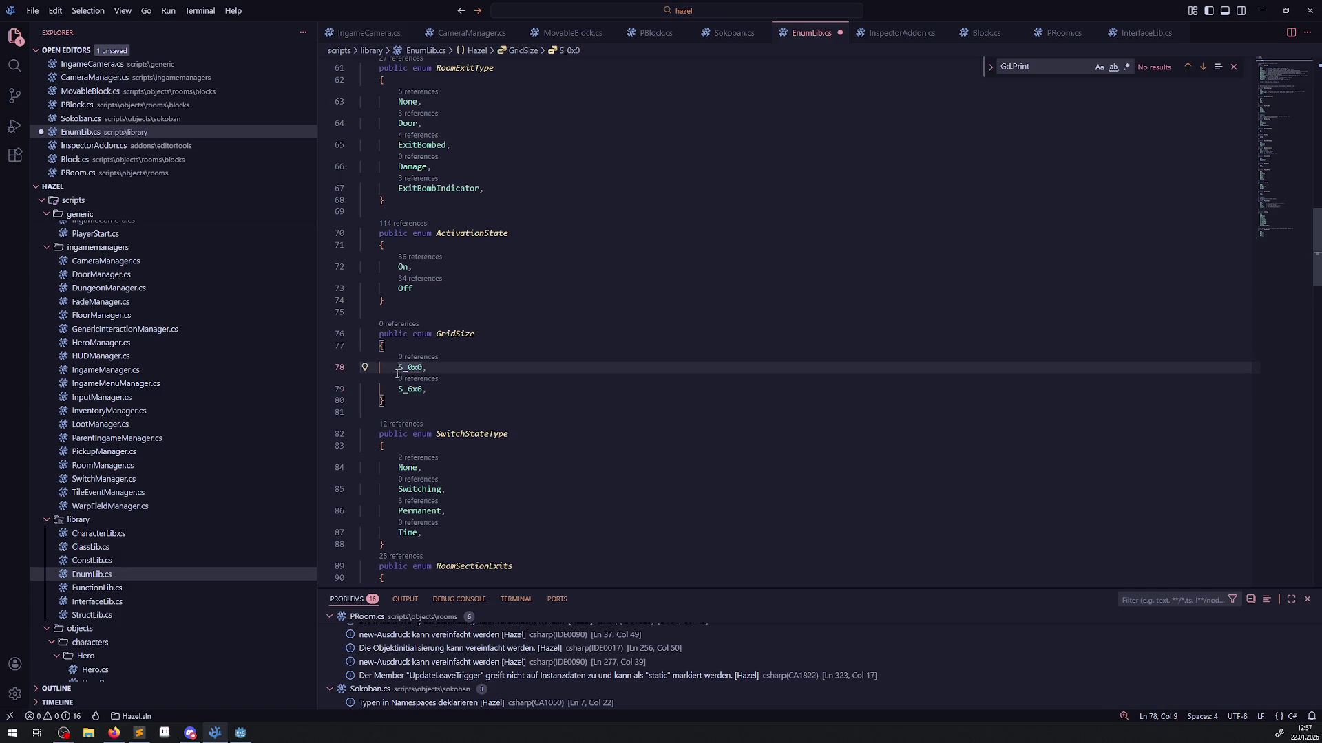
text(G)
click(398, 389)
text(G)
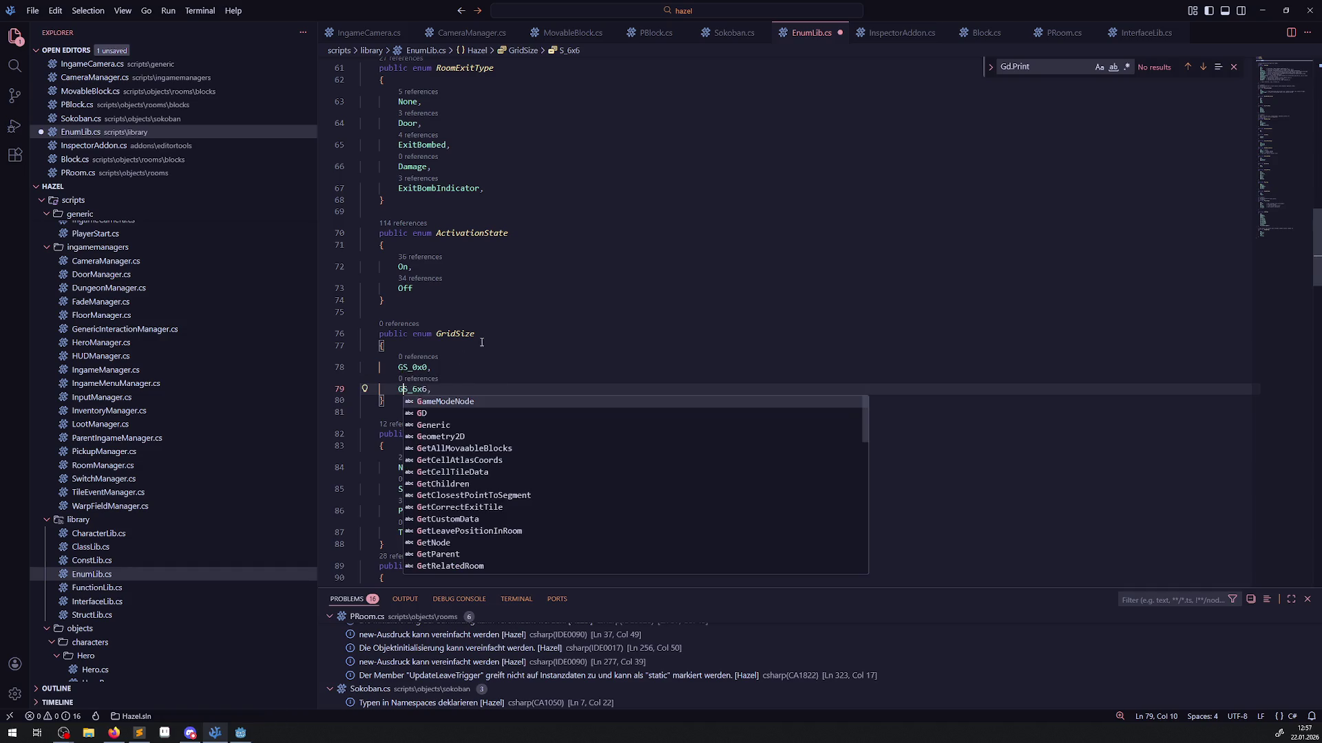
click(455, 367)
click(454, 394)
key(Return)
text(GS)
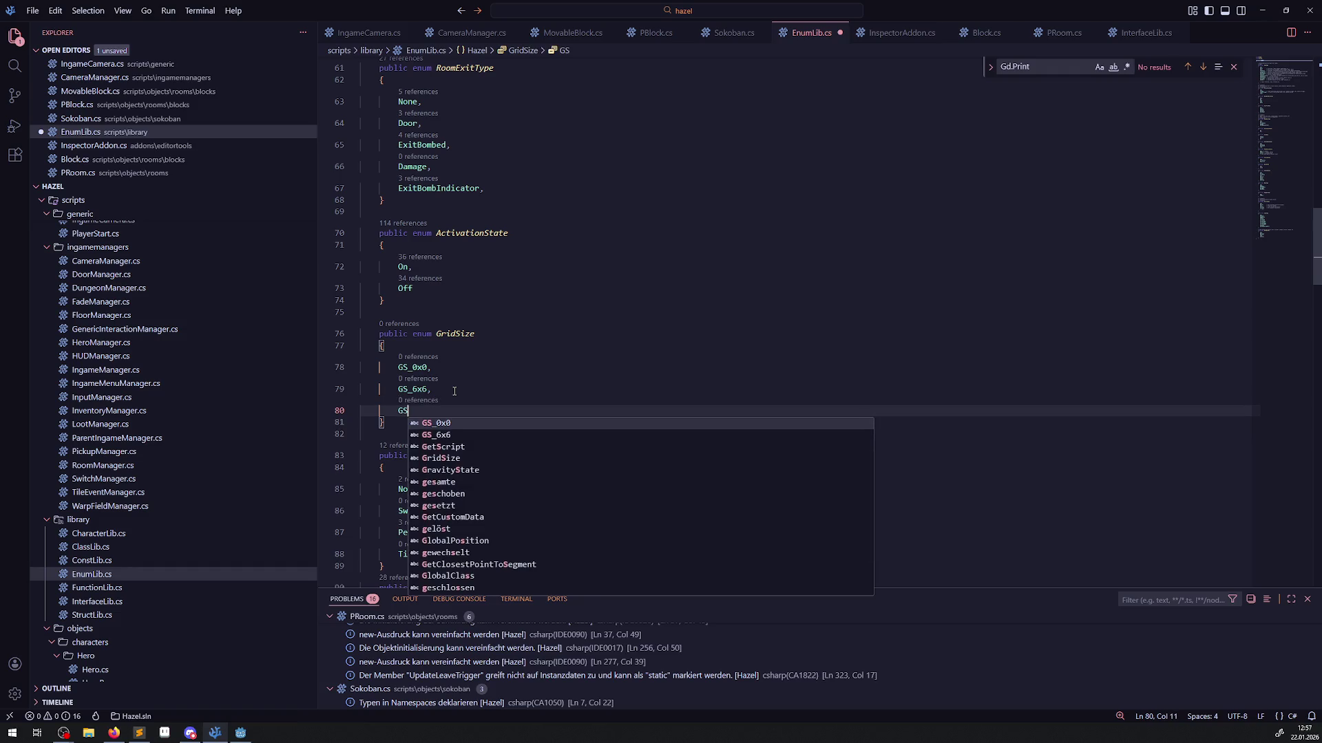
text(1)
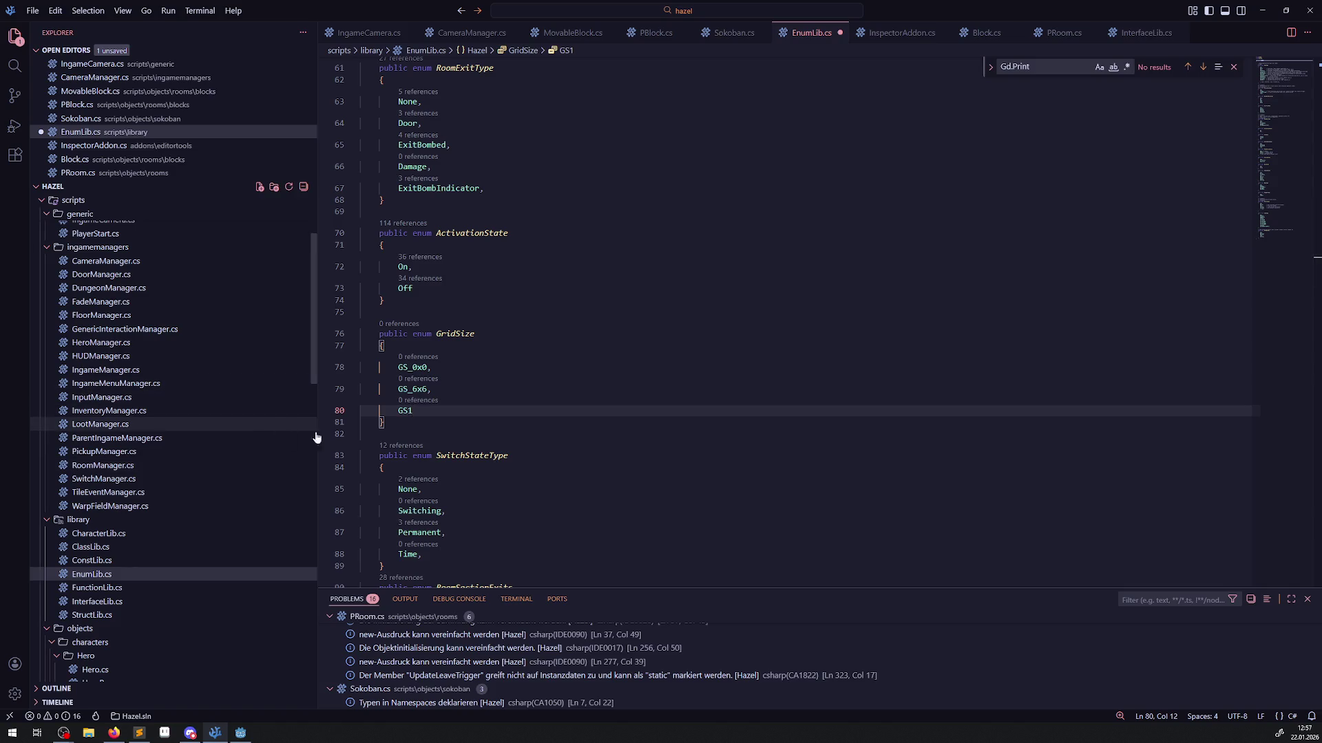
text(2x6)
Duplicate GS12x6 into a GS6x3 member, save EnumLib.cs, and switch back to Godot.
key(shift+alt+Down)
key(Up)
text(,)
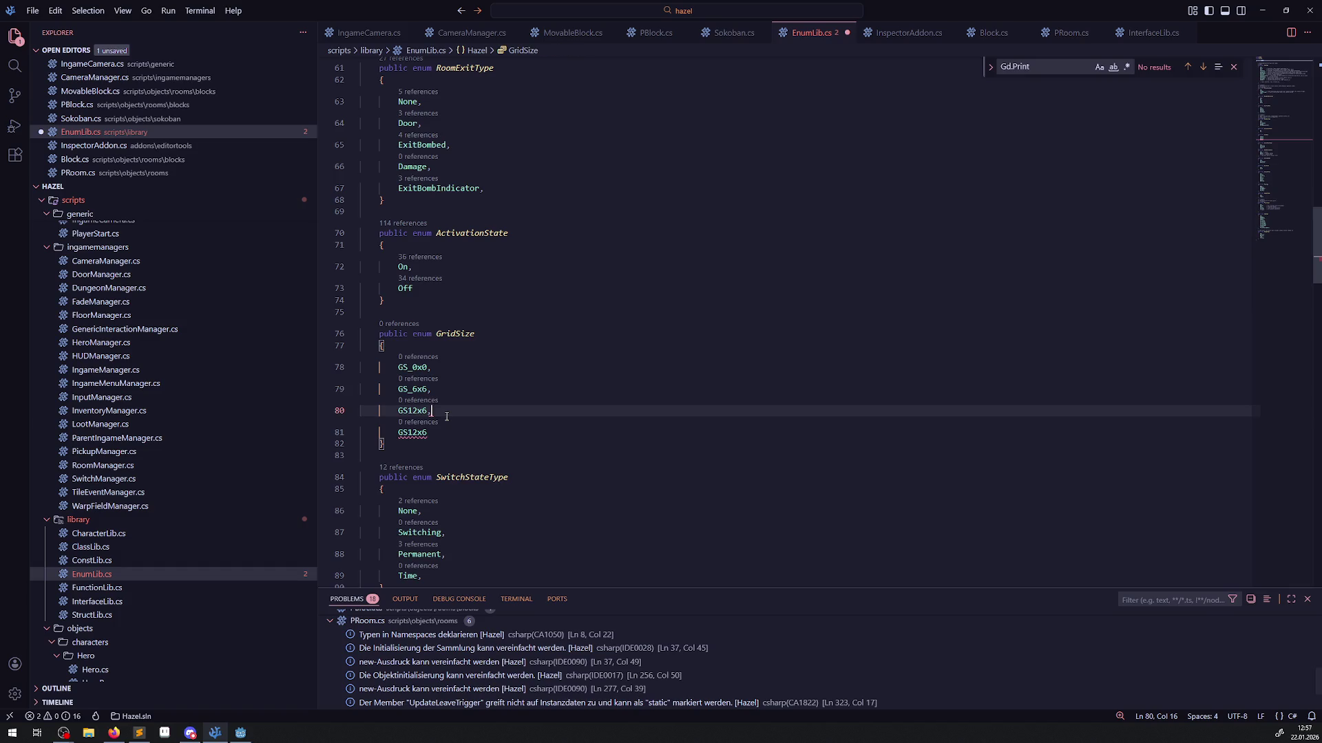
key(Down)
key(Left)
key(Left)
key(BackSpace)
key(BackSpace)
text(6)
key(End)
key(BackSpace)
text(3)
key(ctrl+s)
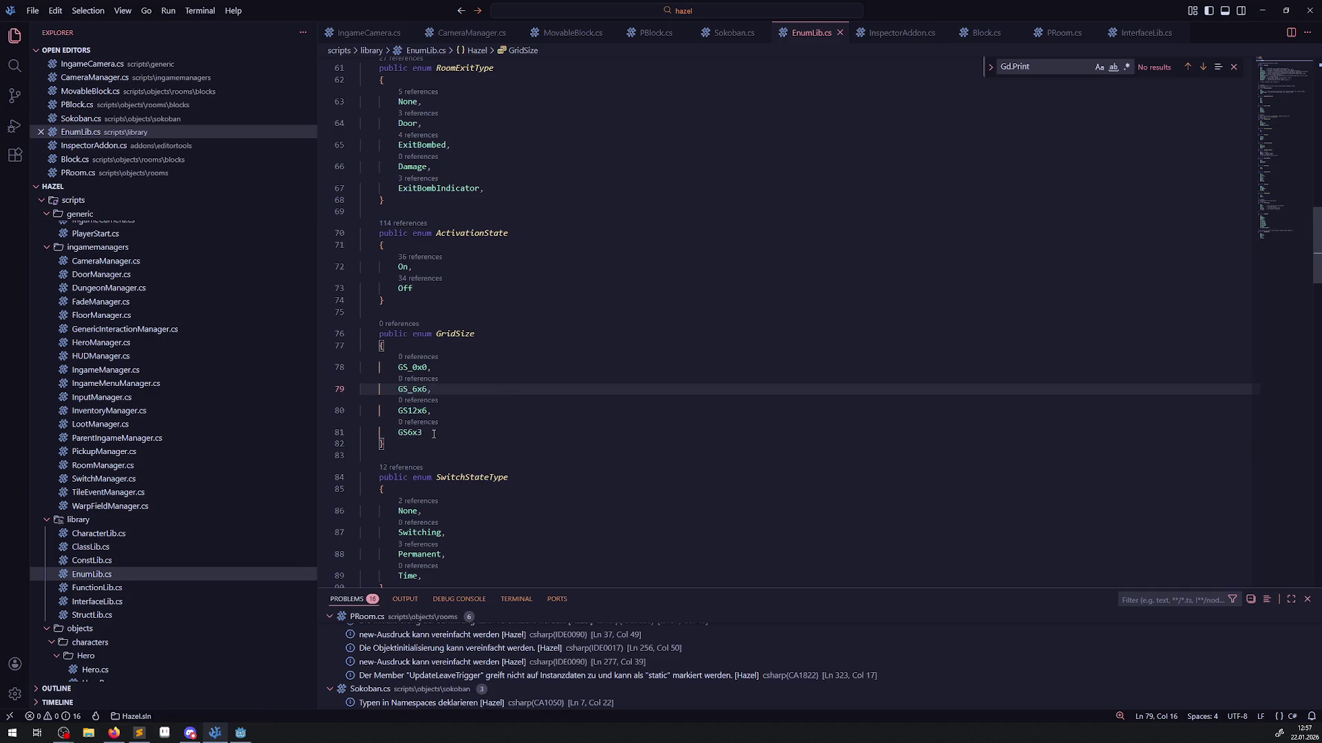
text(,)
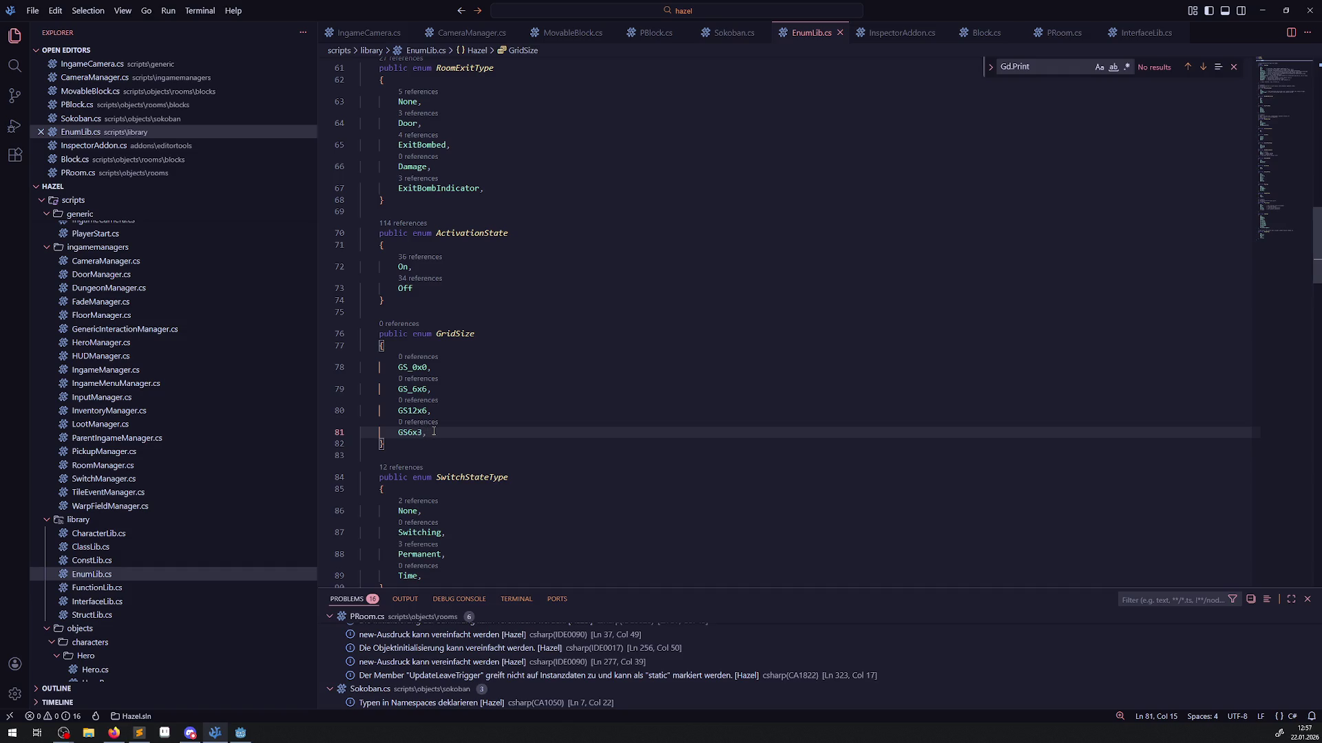
click(242, 733)
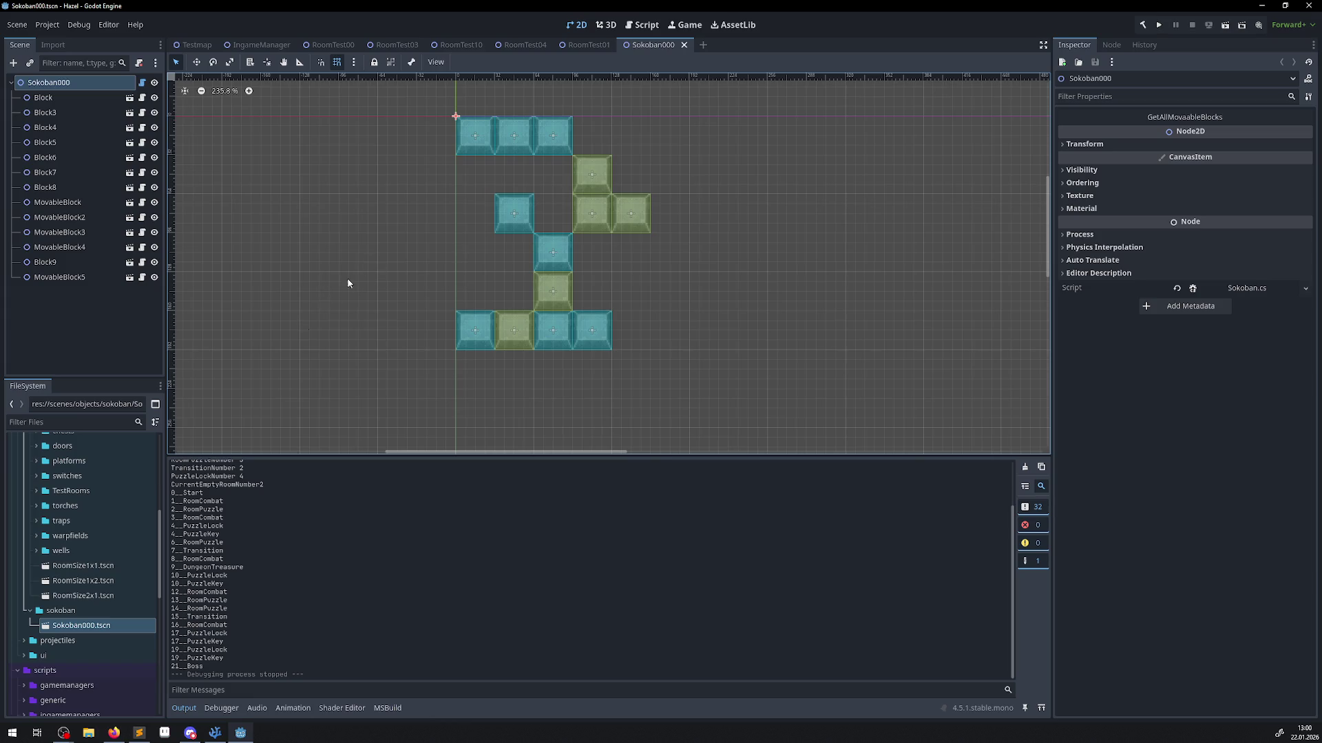
Duplicate Sokoban000.tscn as Sokoban001.tscn in the sokoban folder.
right_click(59, 628)
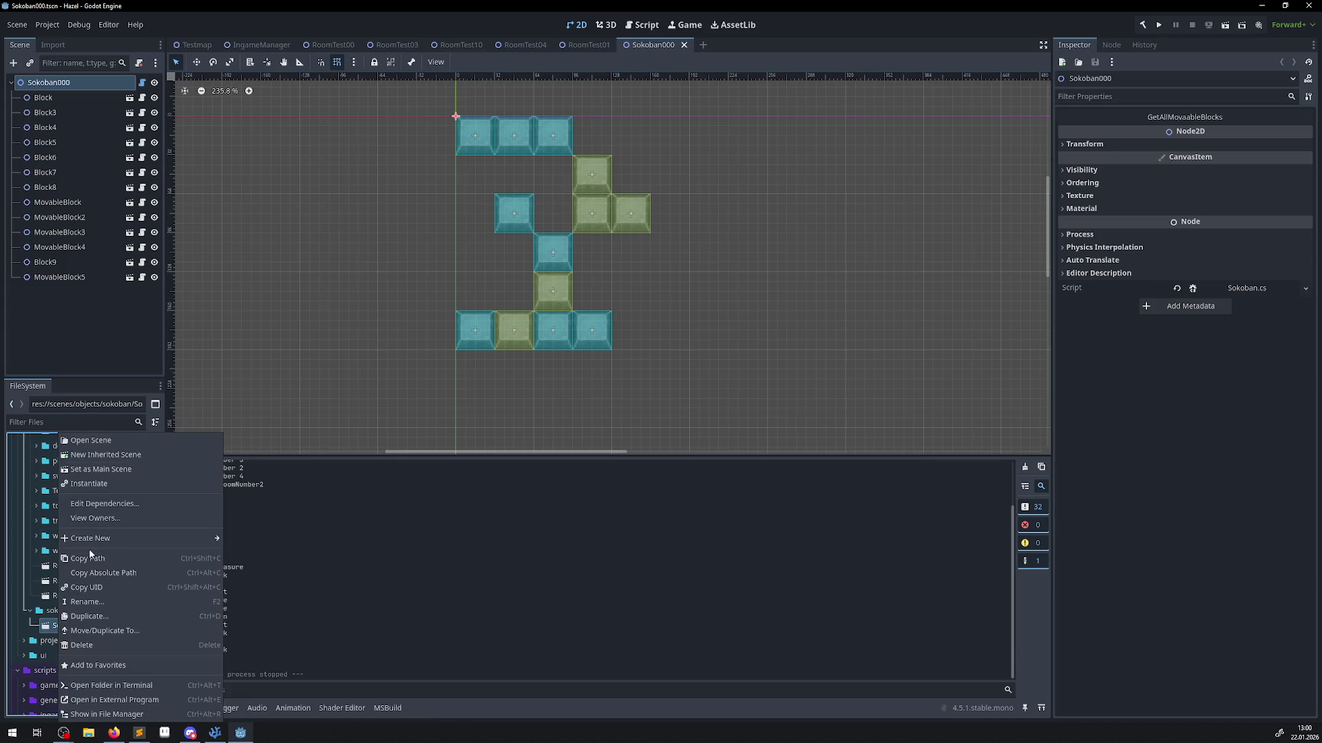
click(106, 616)
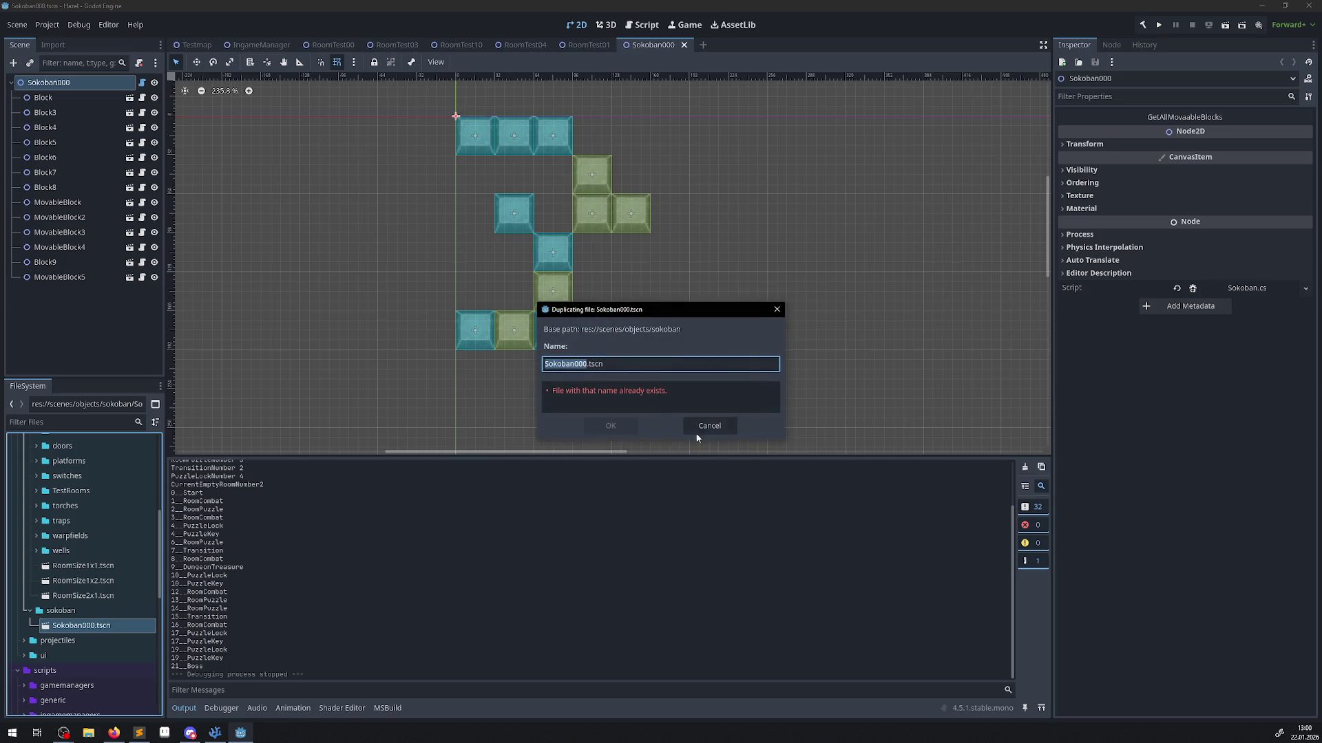
text(Sokoban001)
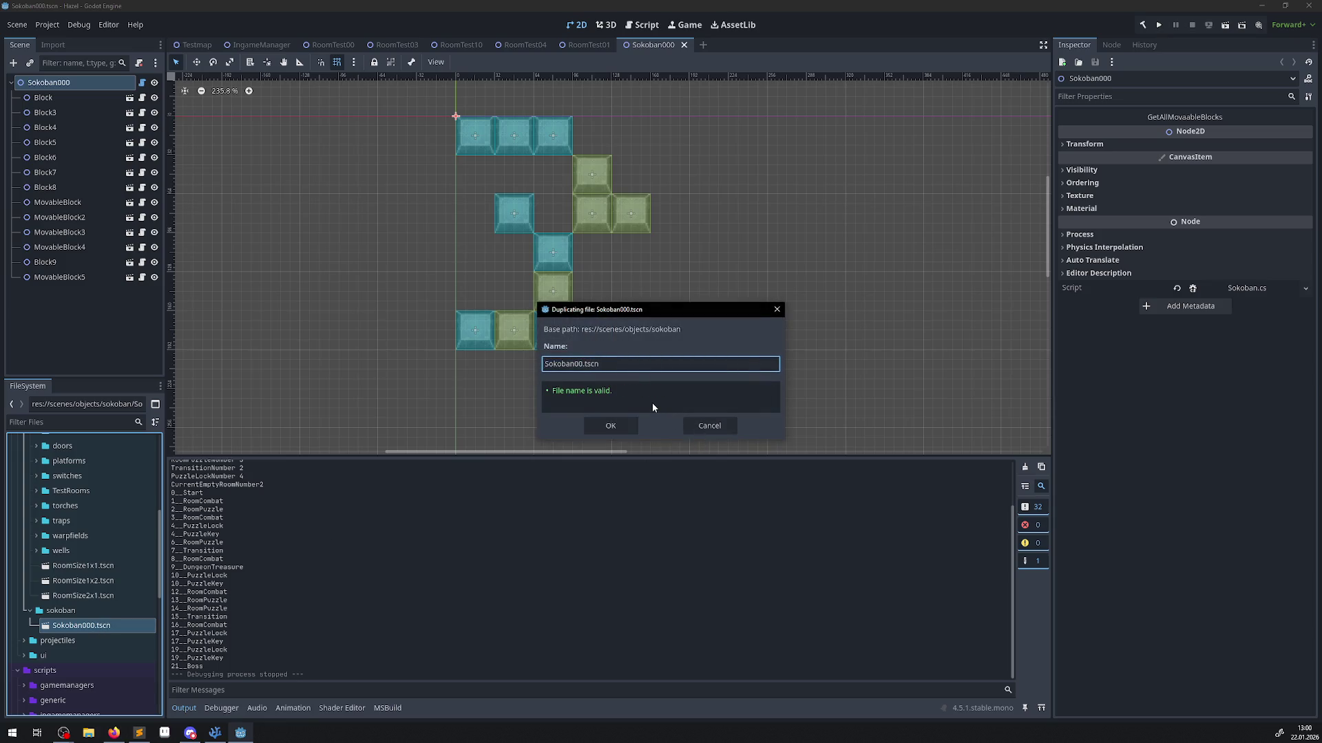
key(Return)
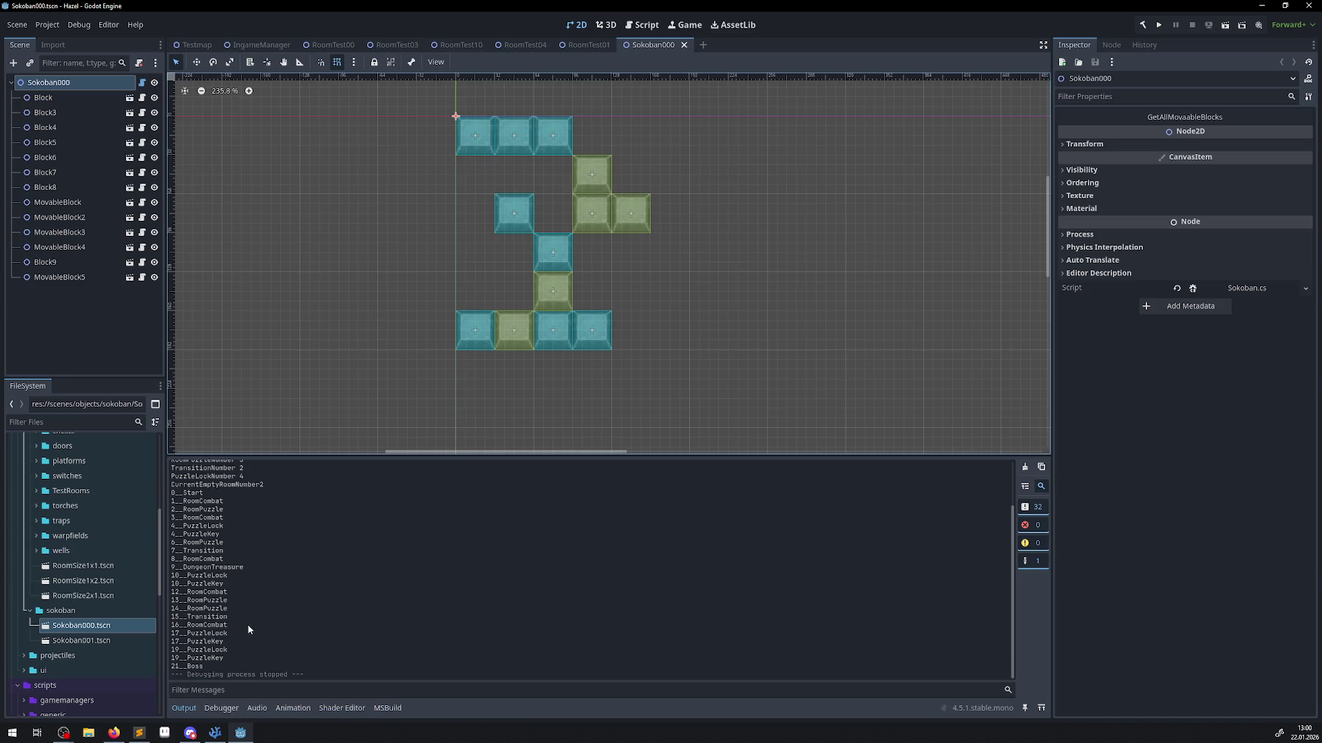
scroll(93, 564, up, 6)
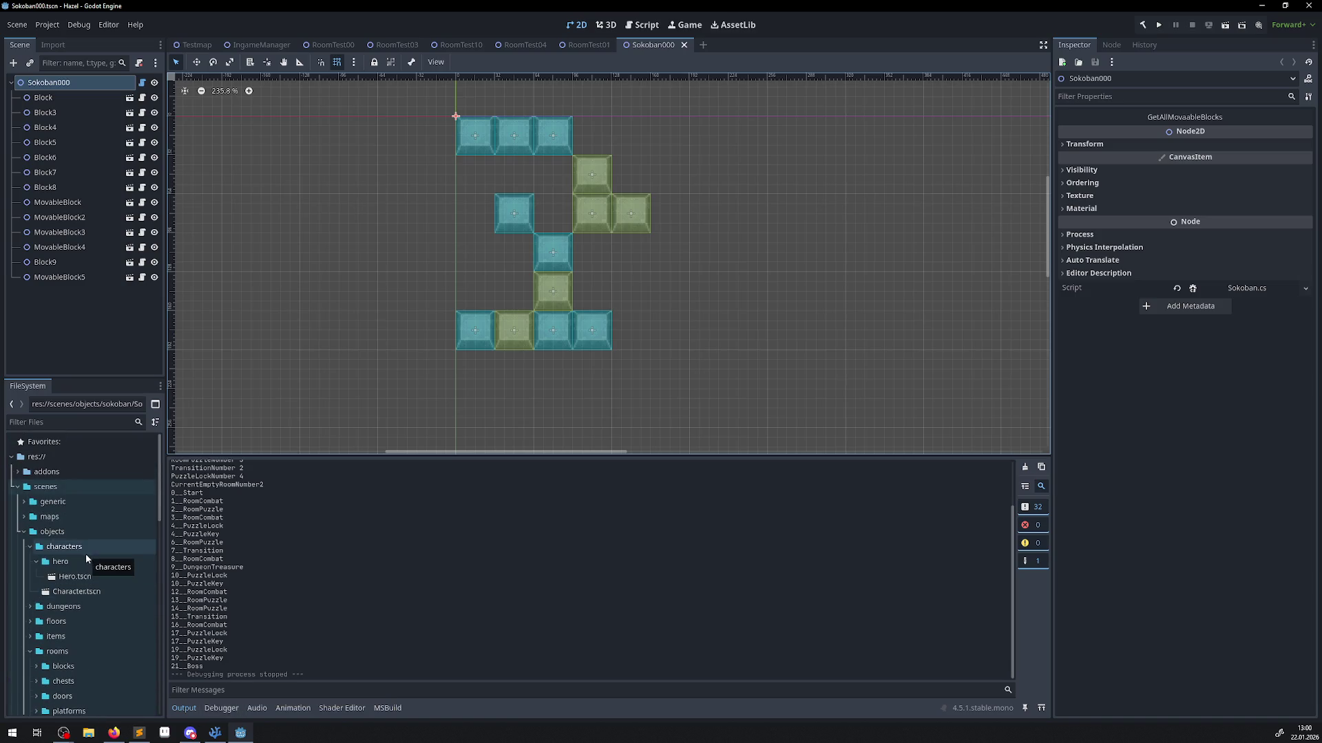
scroll(60, 560, down, 4)
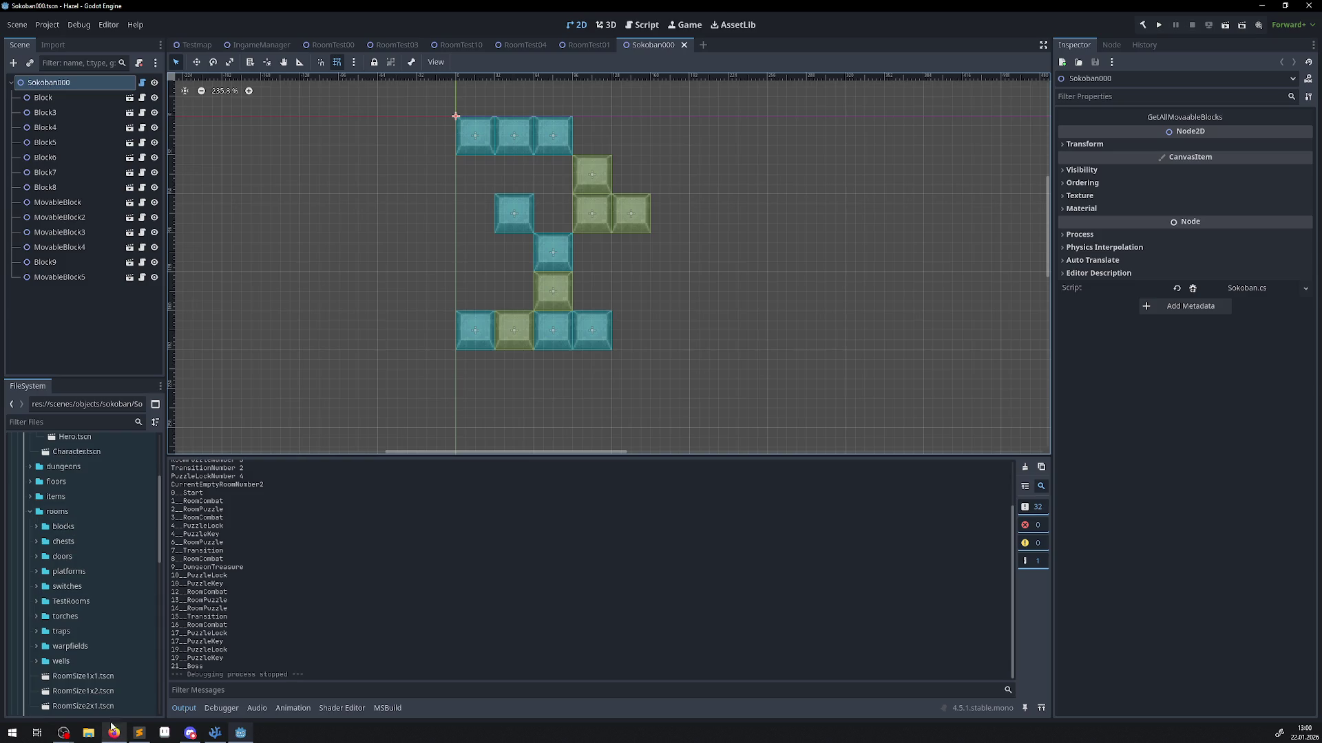
scroll(98, 623, down, 3)
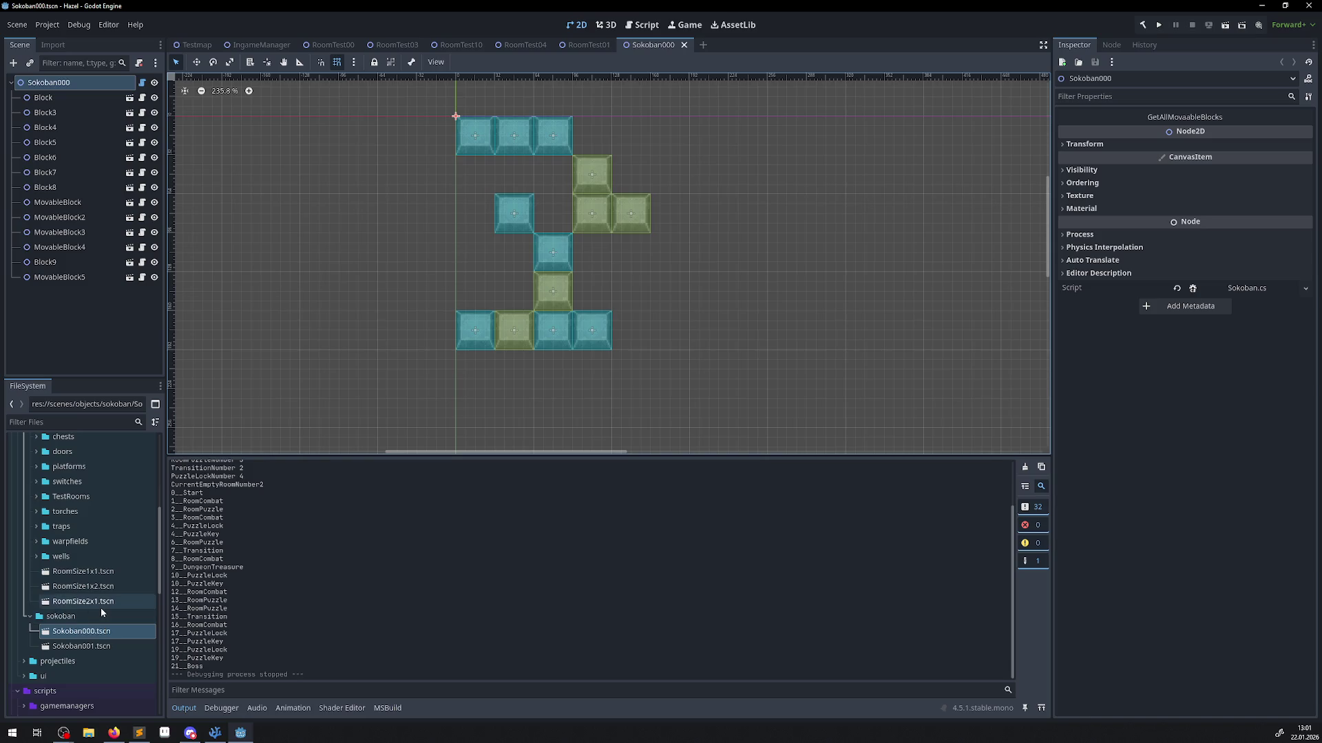
Open the duplicated Sokoban001.tscn scene and pan the canvas to bring its blocks into view.
click(105, 649)
double_click(104, 649)
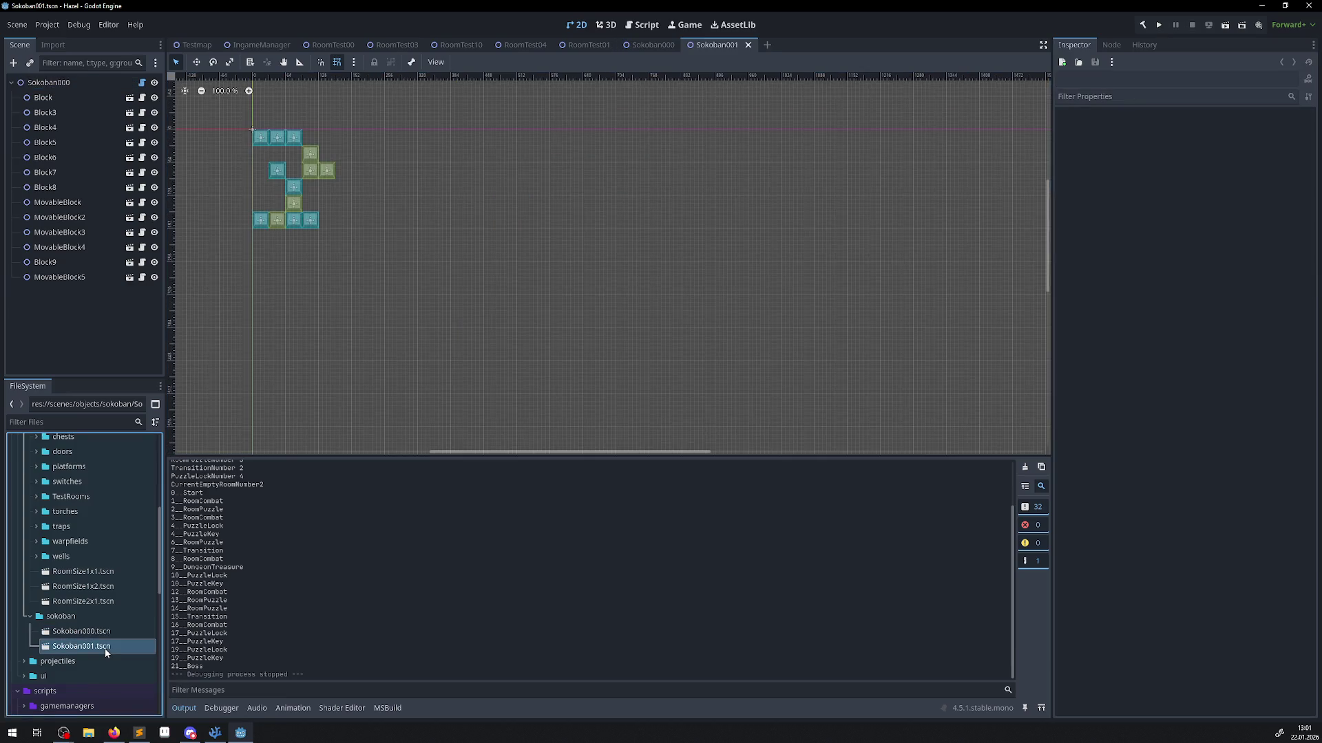
drag(295, 183, 437, 301)
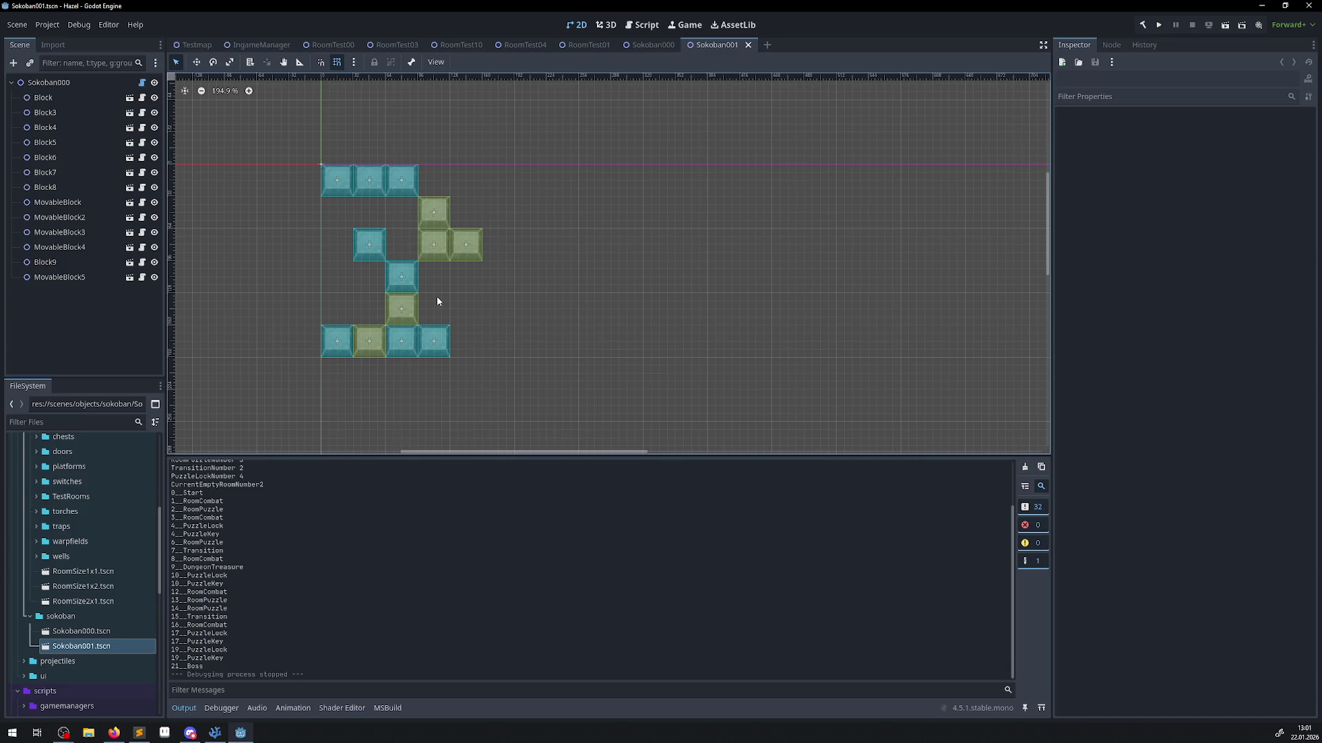
click(214, 732)
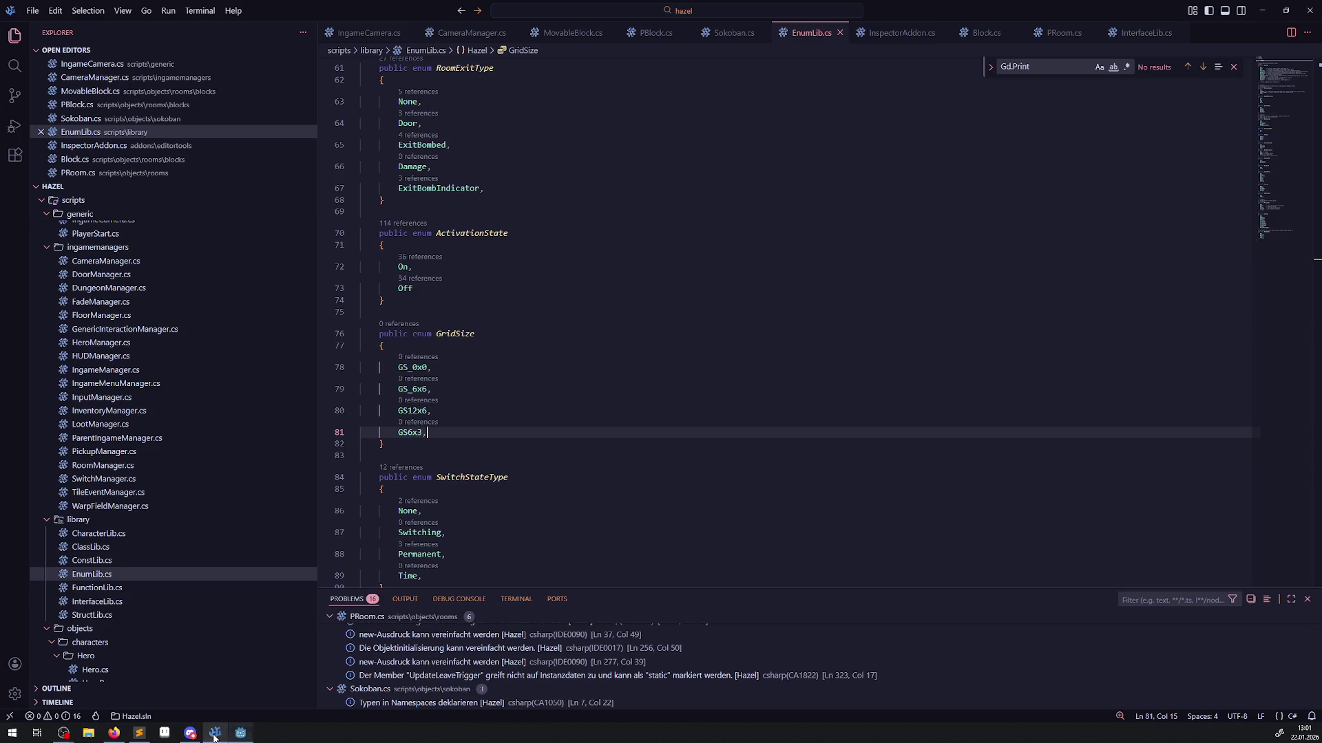
Select the GridSize enum name, then add a blank line at the top of the Sokoban class in Sokoban.cs.
mouse_move(201, 731)
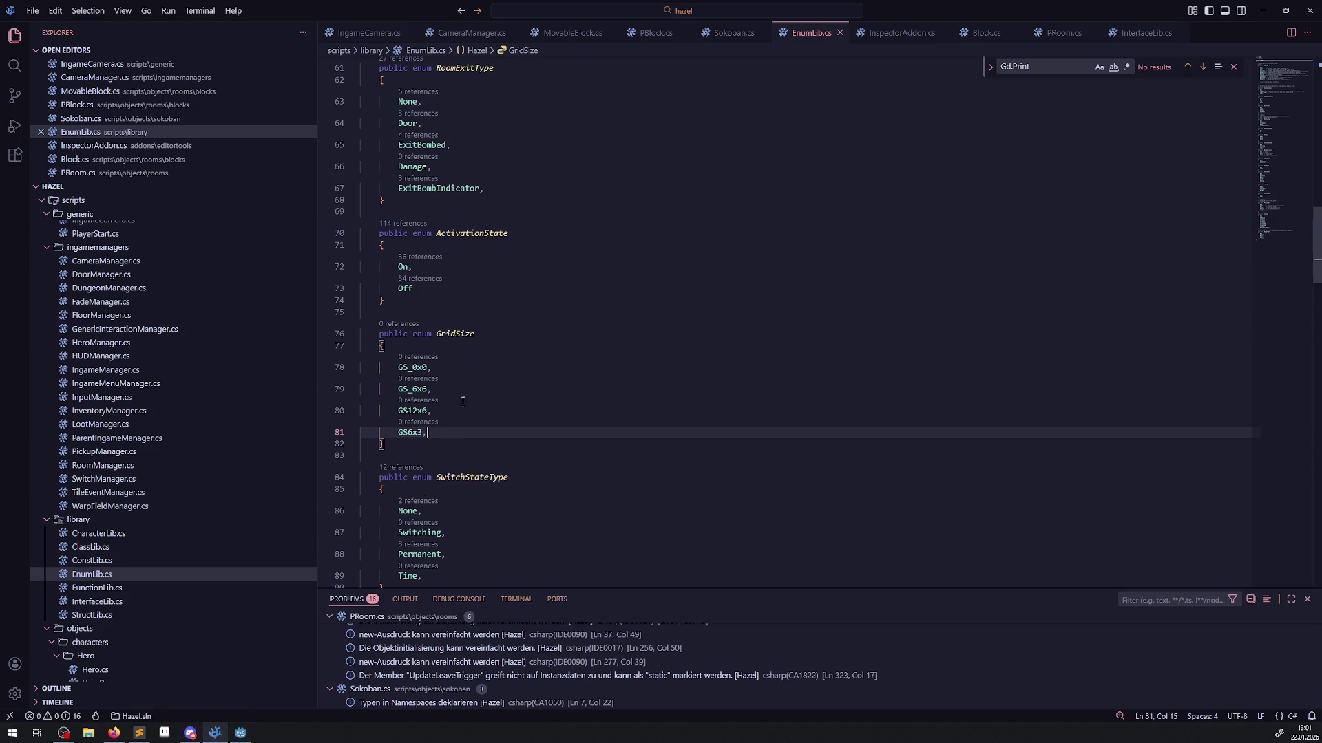
double_click(453, 333)
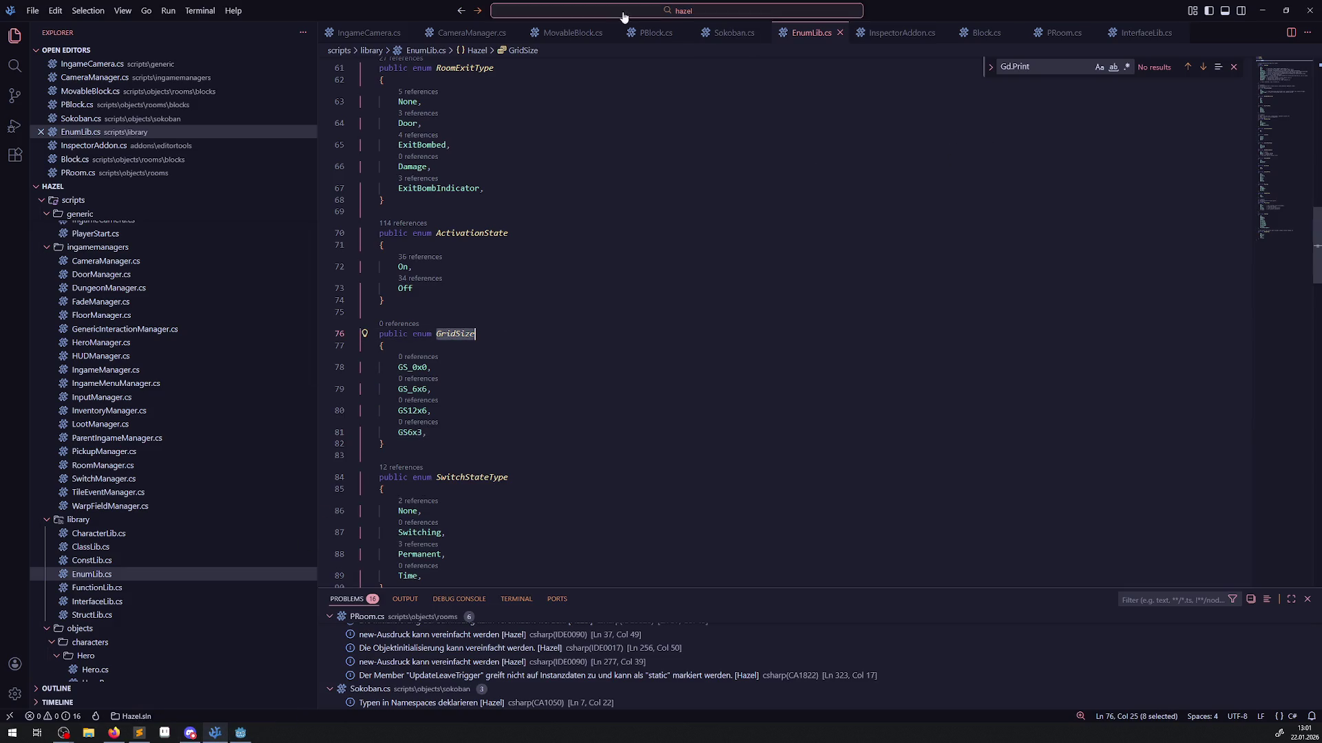
click(726, 33)
scroll(628, 102, up, 3)
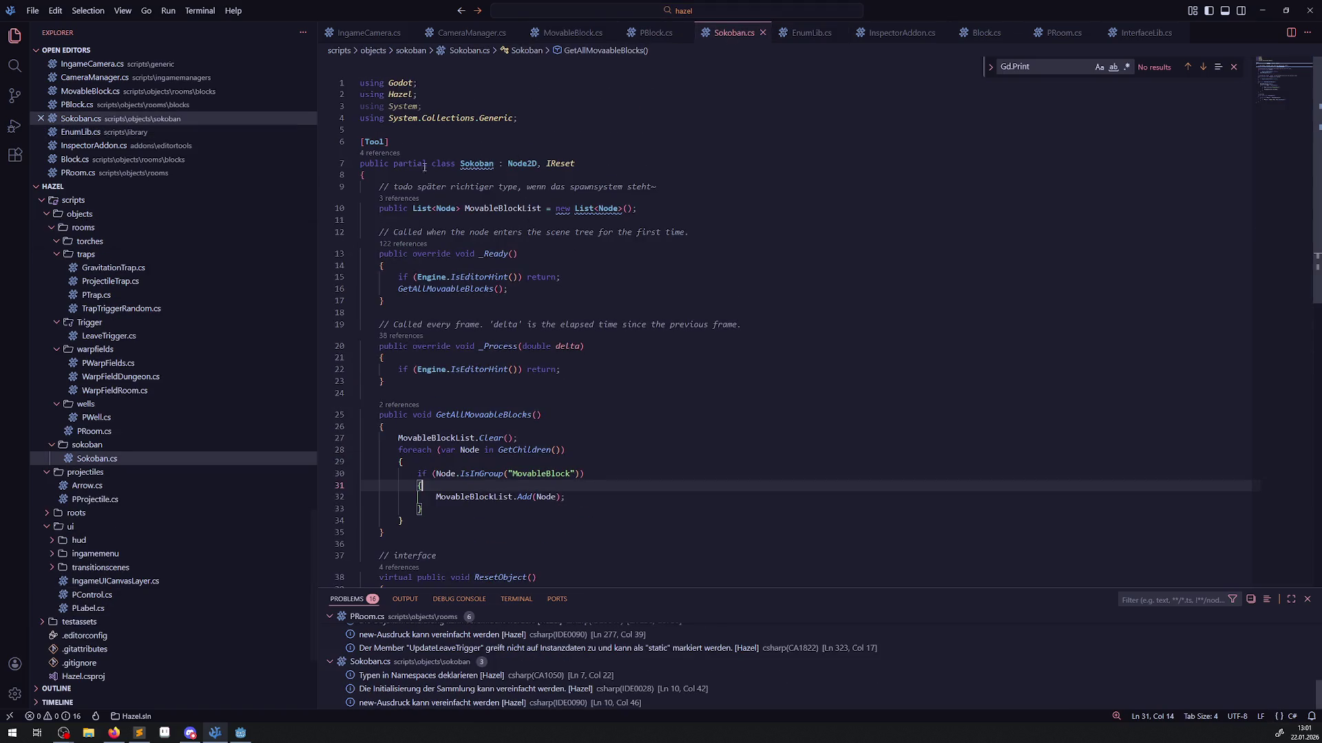
click(596, 177)
key(Return)
key(Return)
click(404, 190)
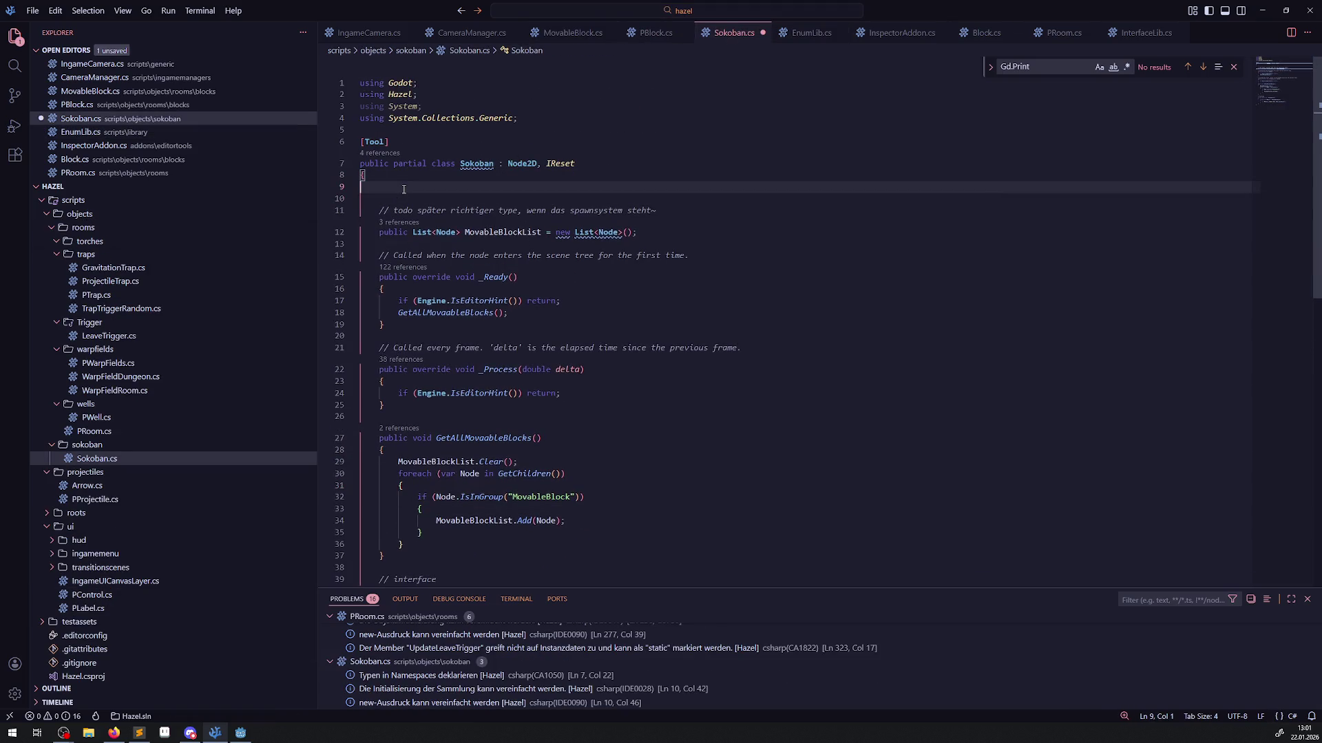
Add an [Export] attribute line inside the Sokoban class.
text([Exporz)
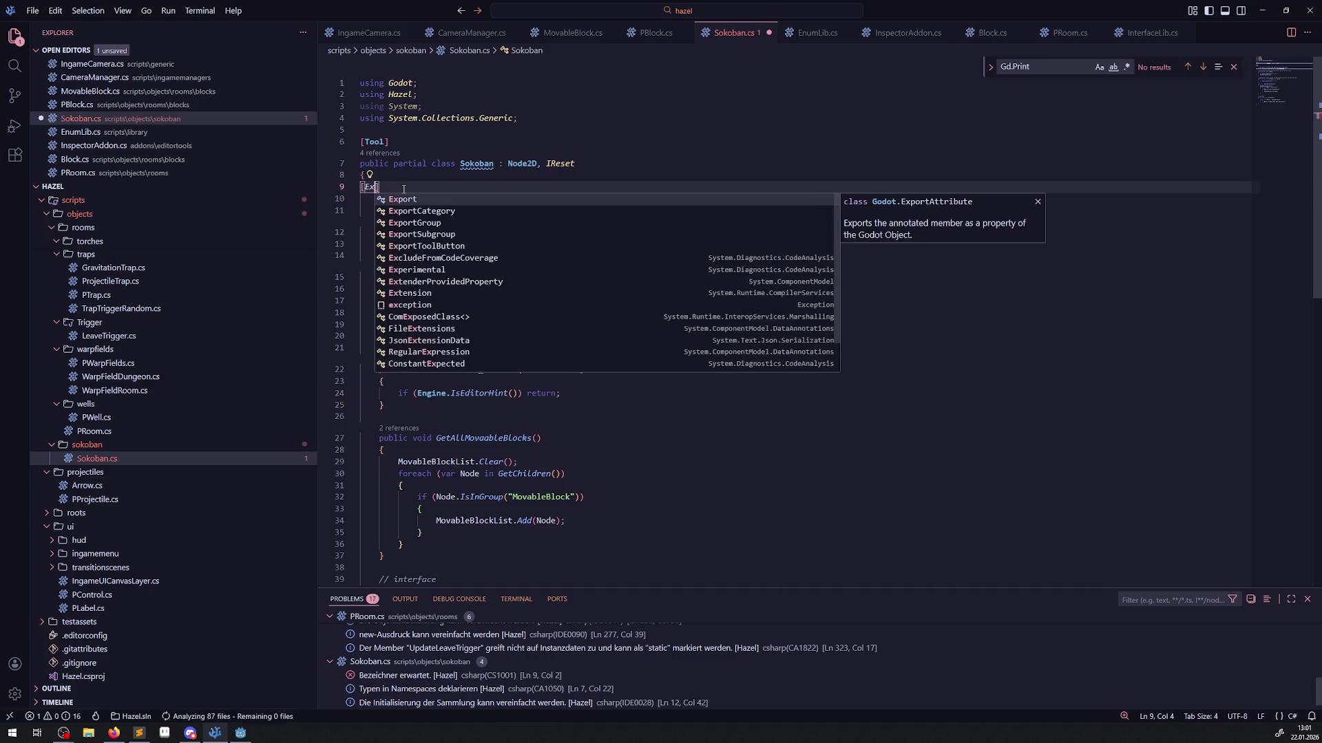
key(BackSpace)
text(t)
key(End)
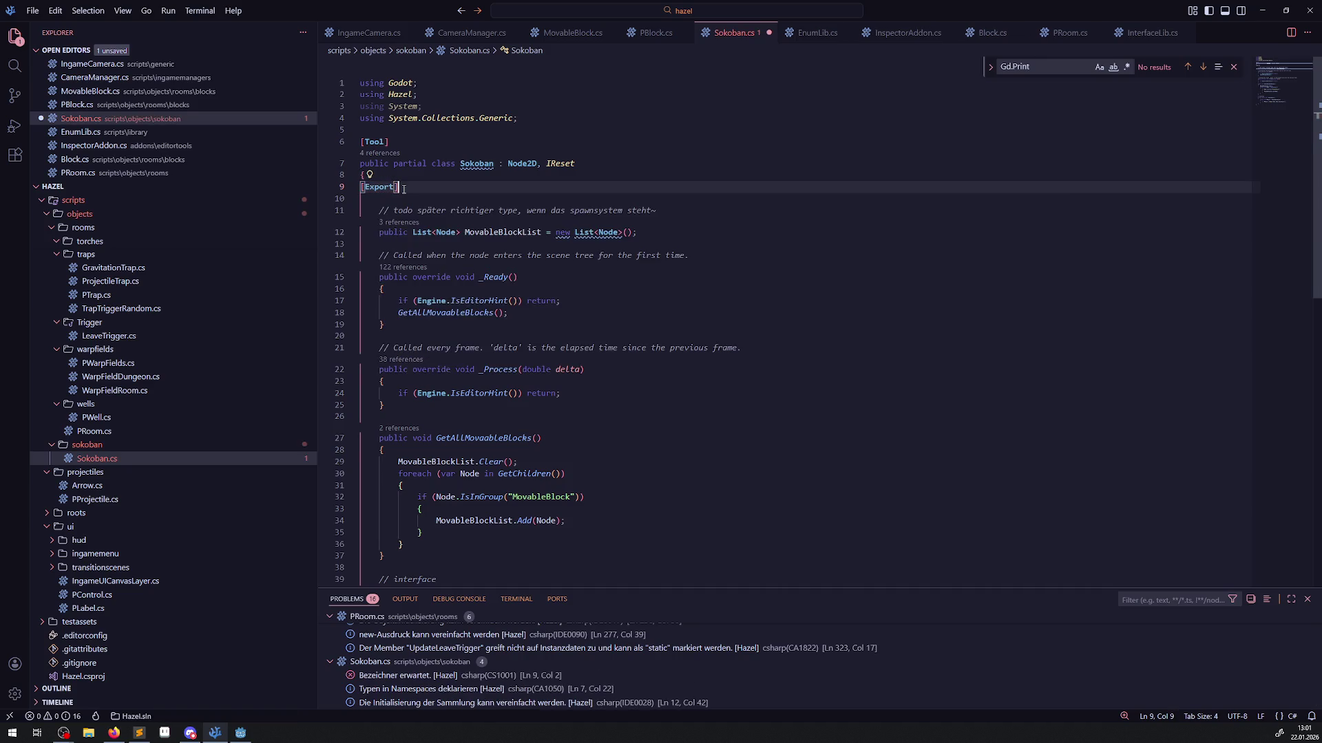
key(Return)
Declare 'public GridSize SokobanSize = GridSize.GS_0x0;' under the attribute and save Sokoban.cs.
text(public GridSize GridSize)
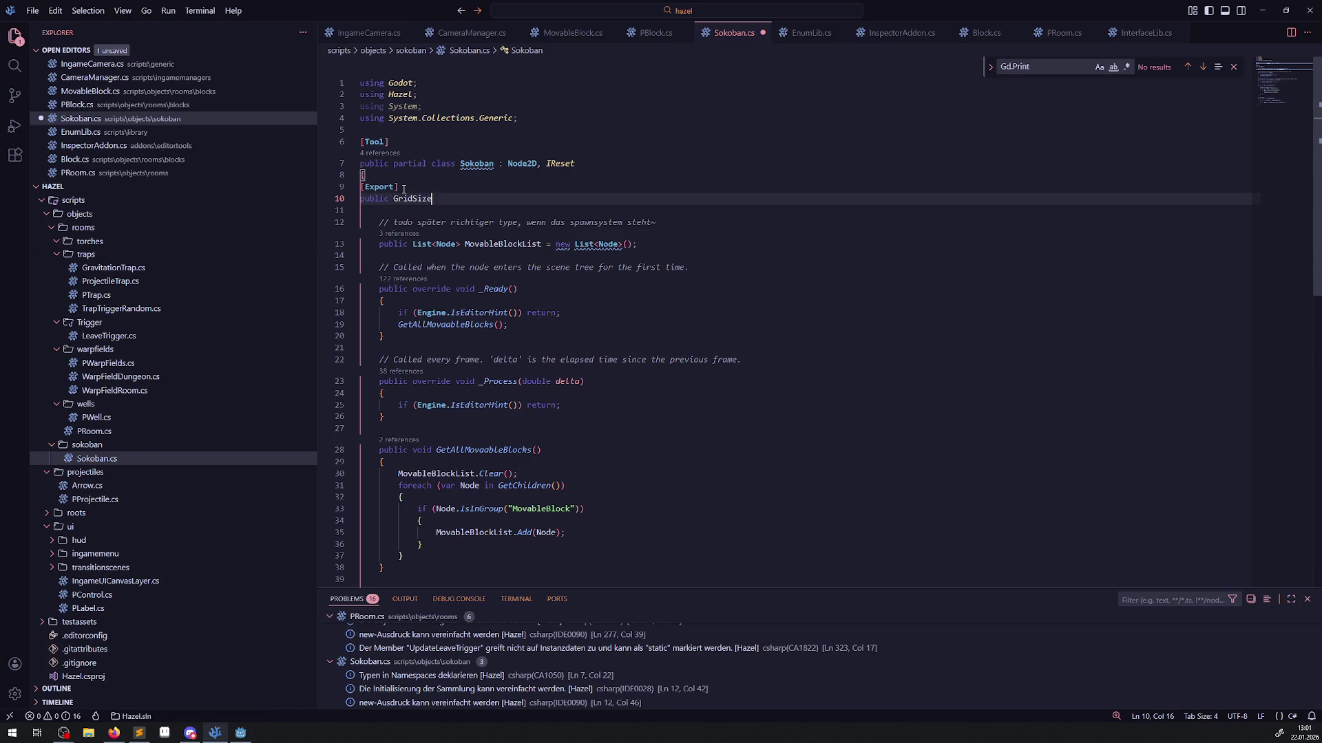
key(ctrl+BackSpace)
text(Sok)
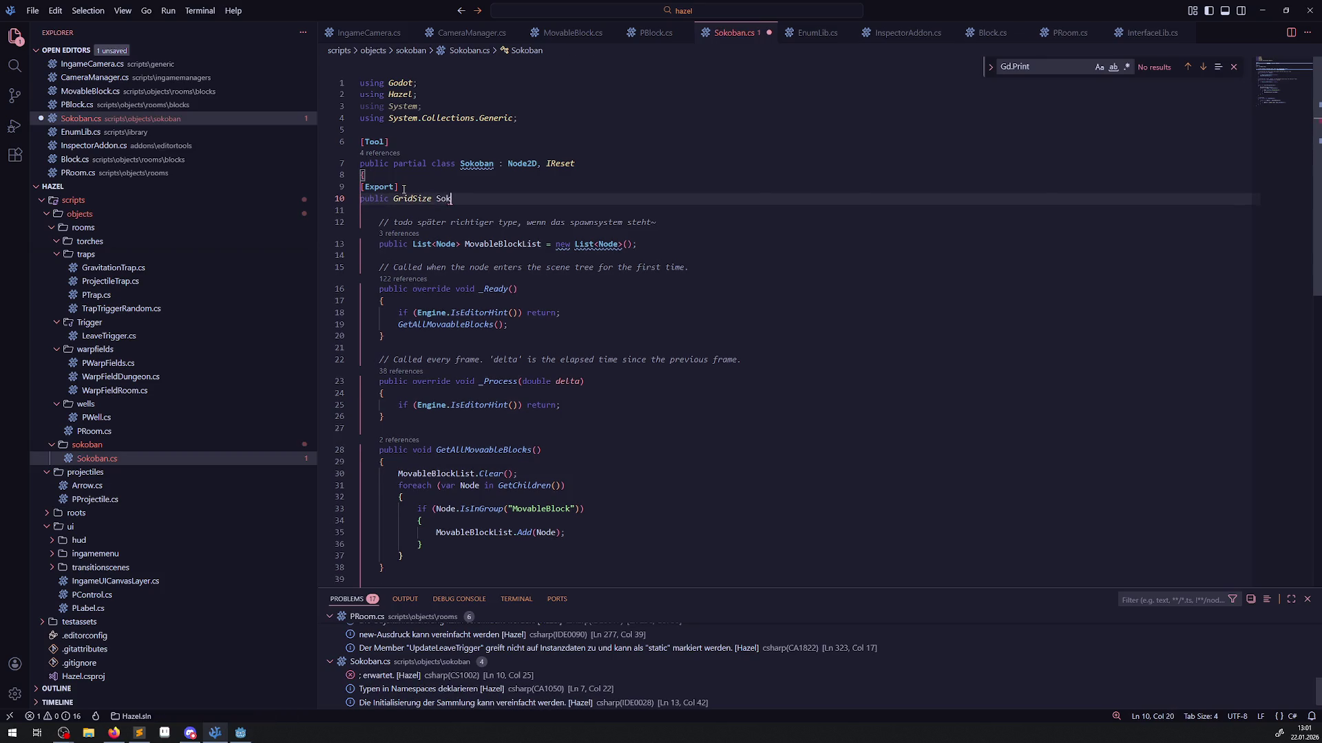
text(obanSize )
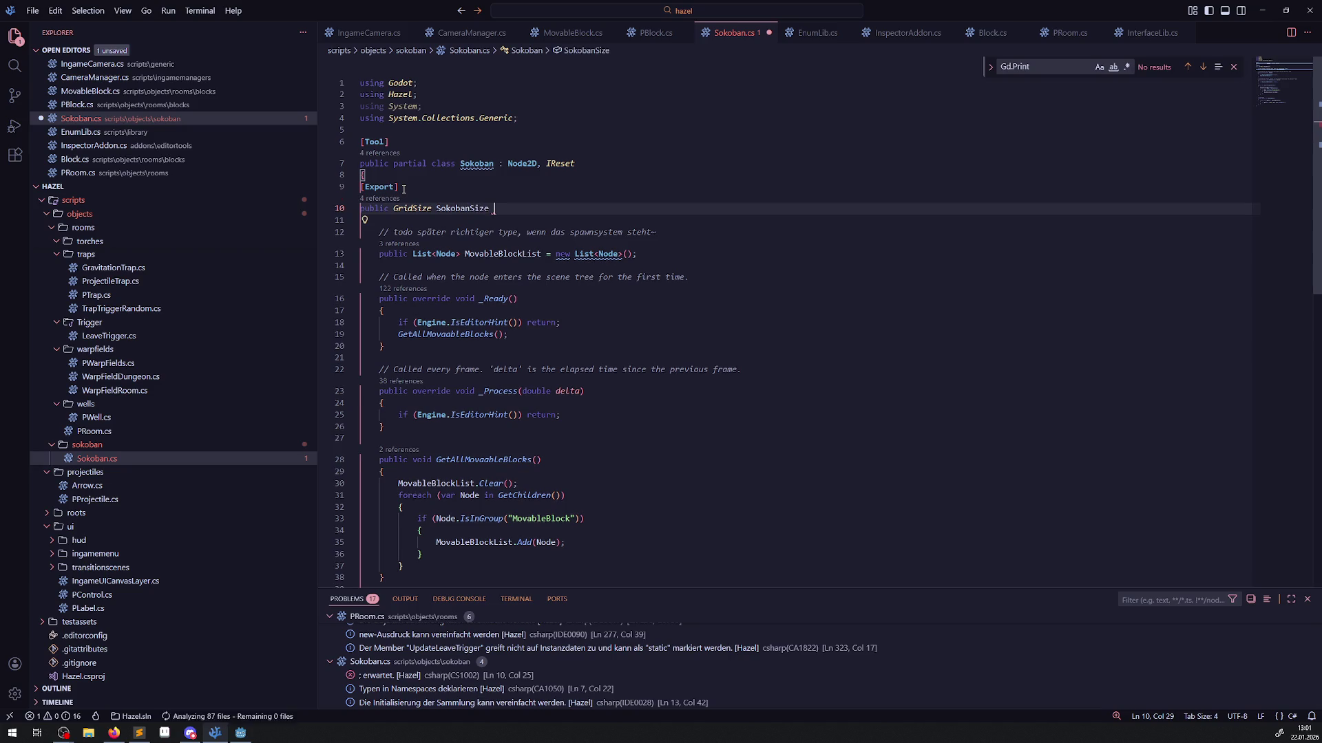
text(= GridSiz)
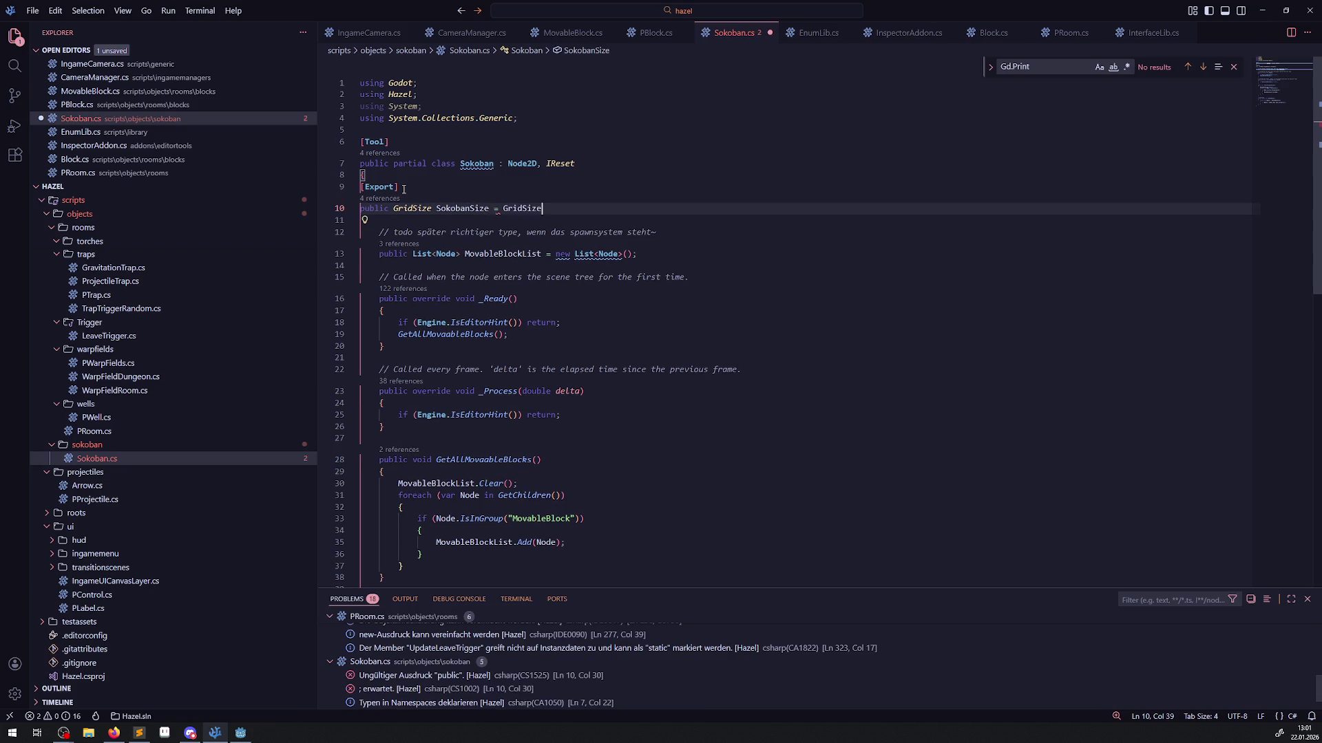
key(ctrl+BackSpace)
key(ctrl+space)
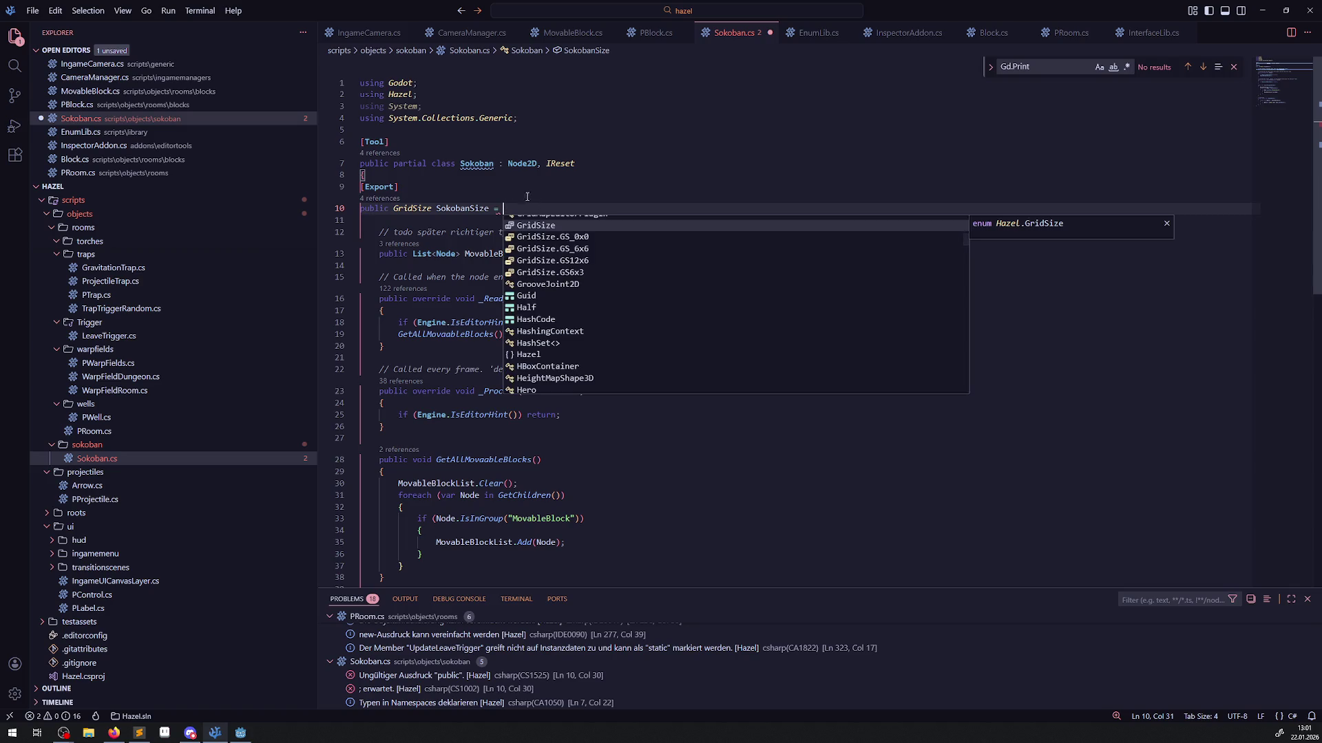
click(590, 237)
text(;)
key(ctrl+s)
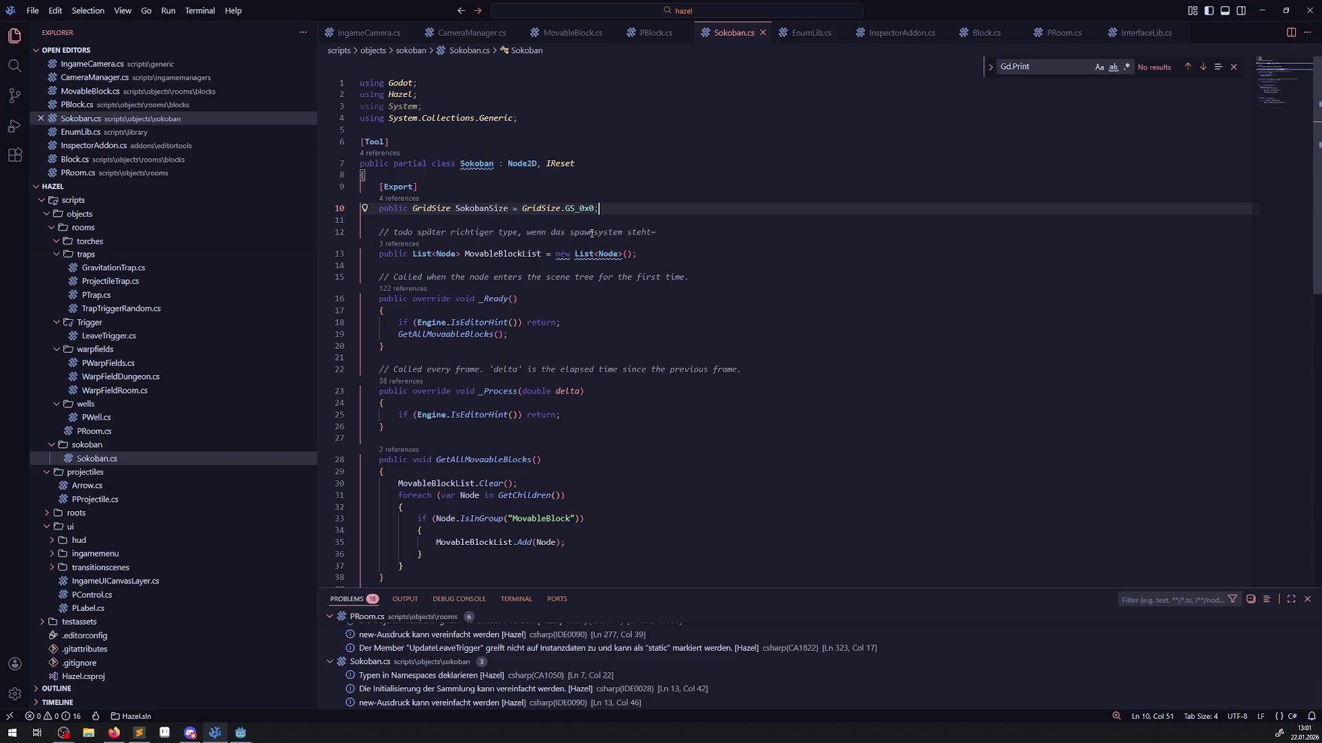
key(alt+Tab)
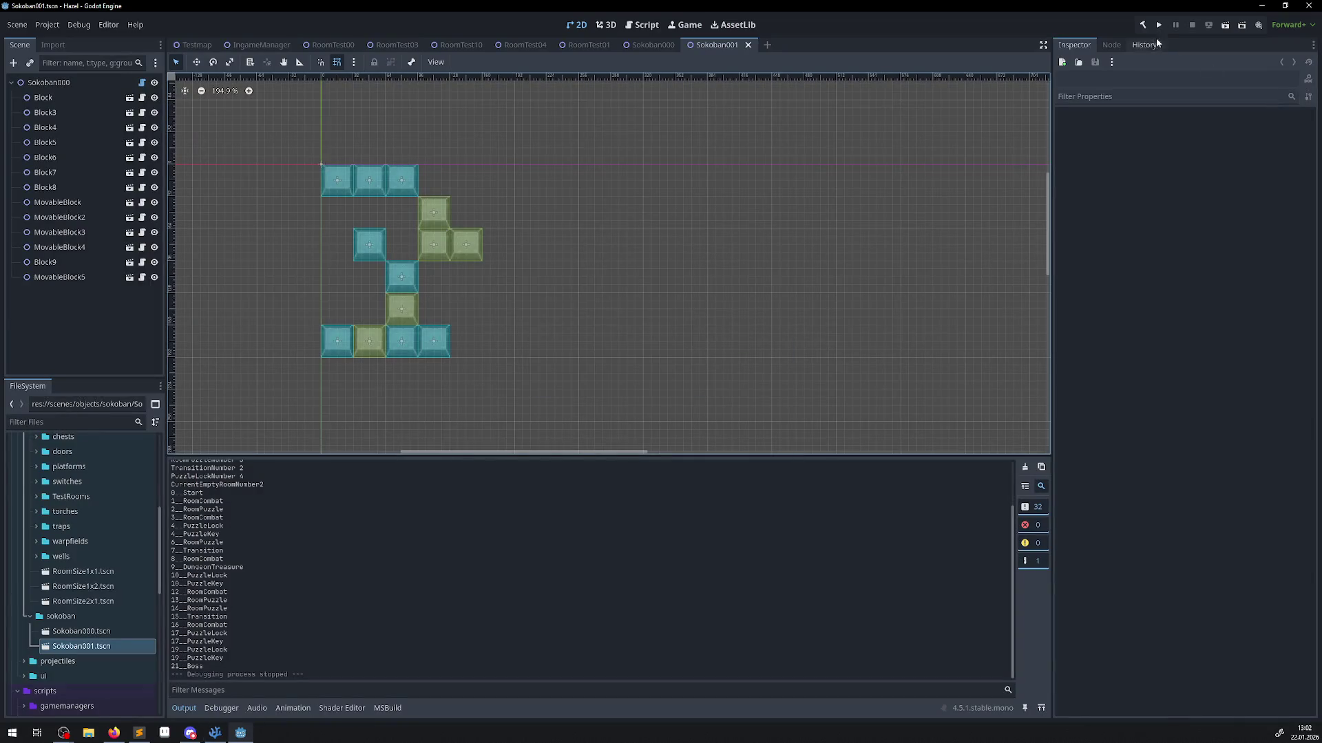
Rebuild by running the game, then set the Sokoban001 root's Sokoban Size to GS_6x6.
click(1154, 27)
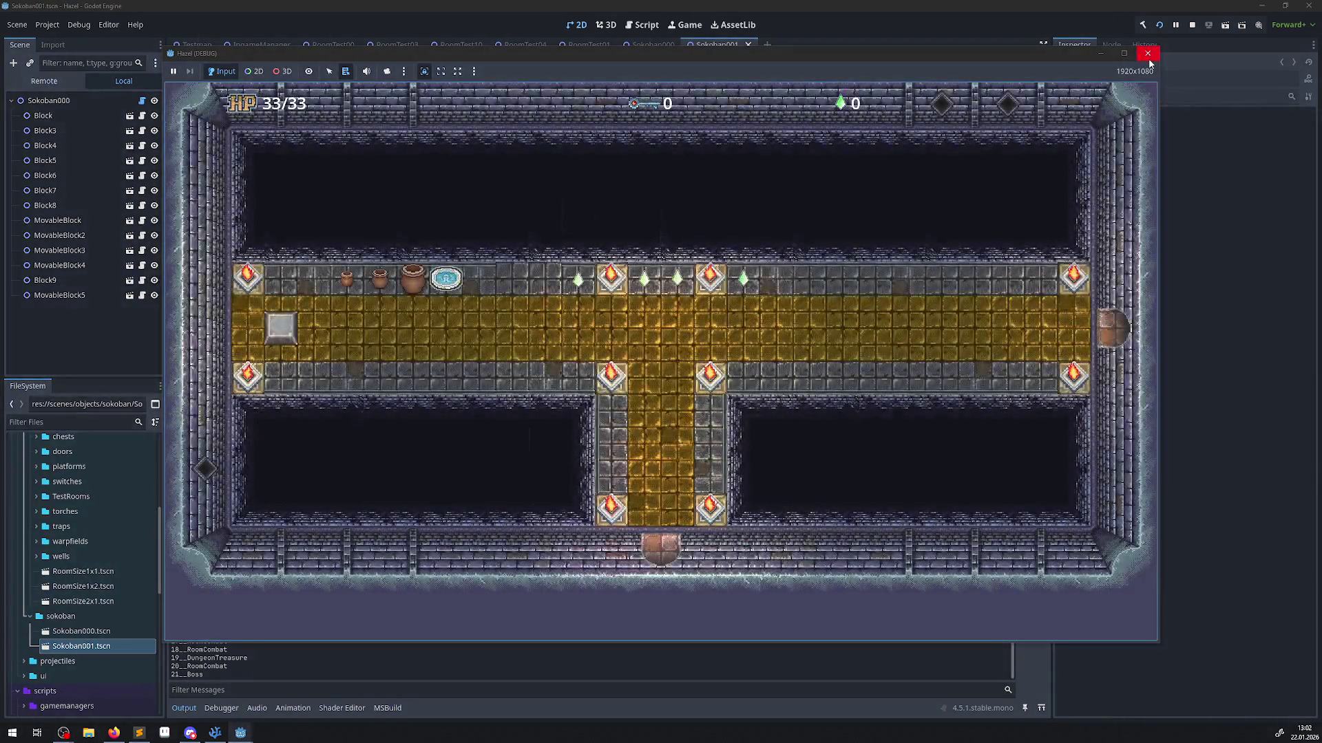
click(1149, 59)
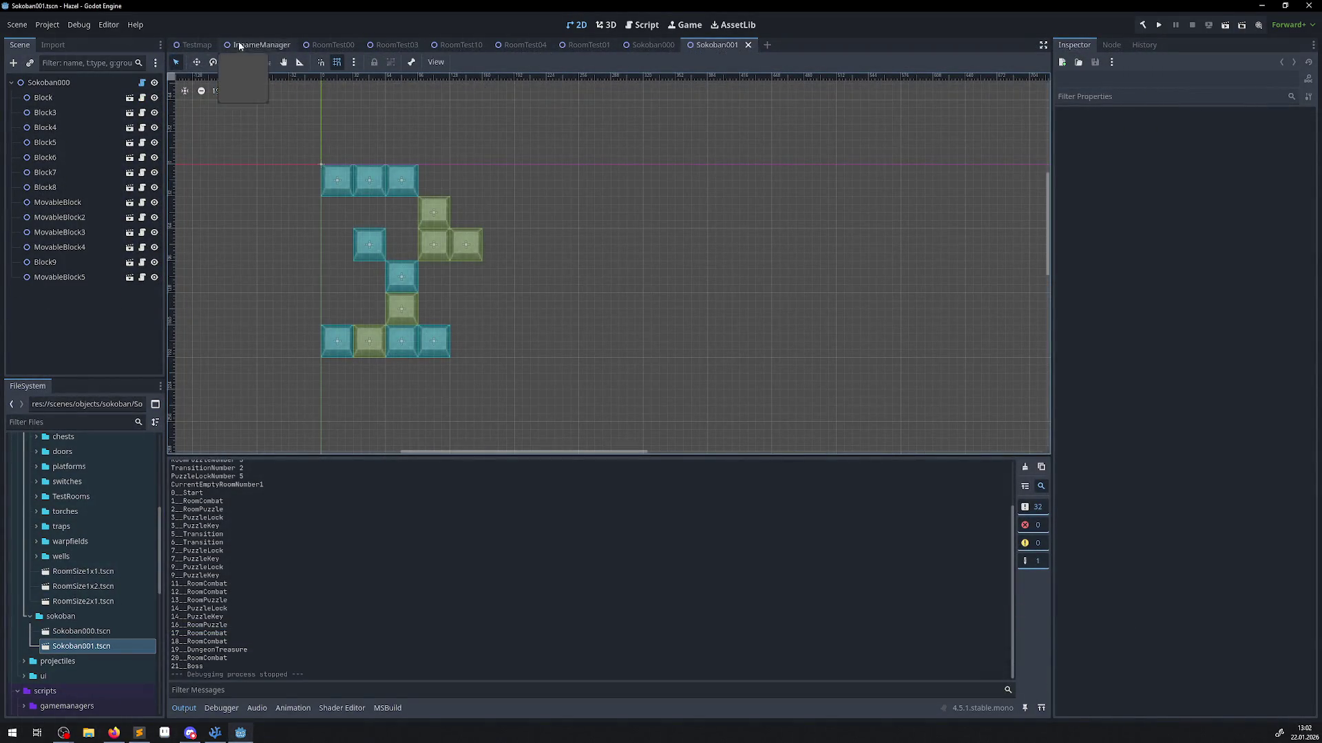
click(33, 80)
click(1217, 146)
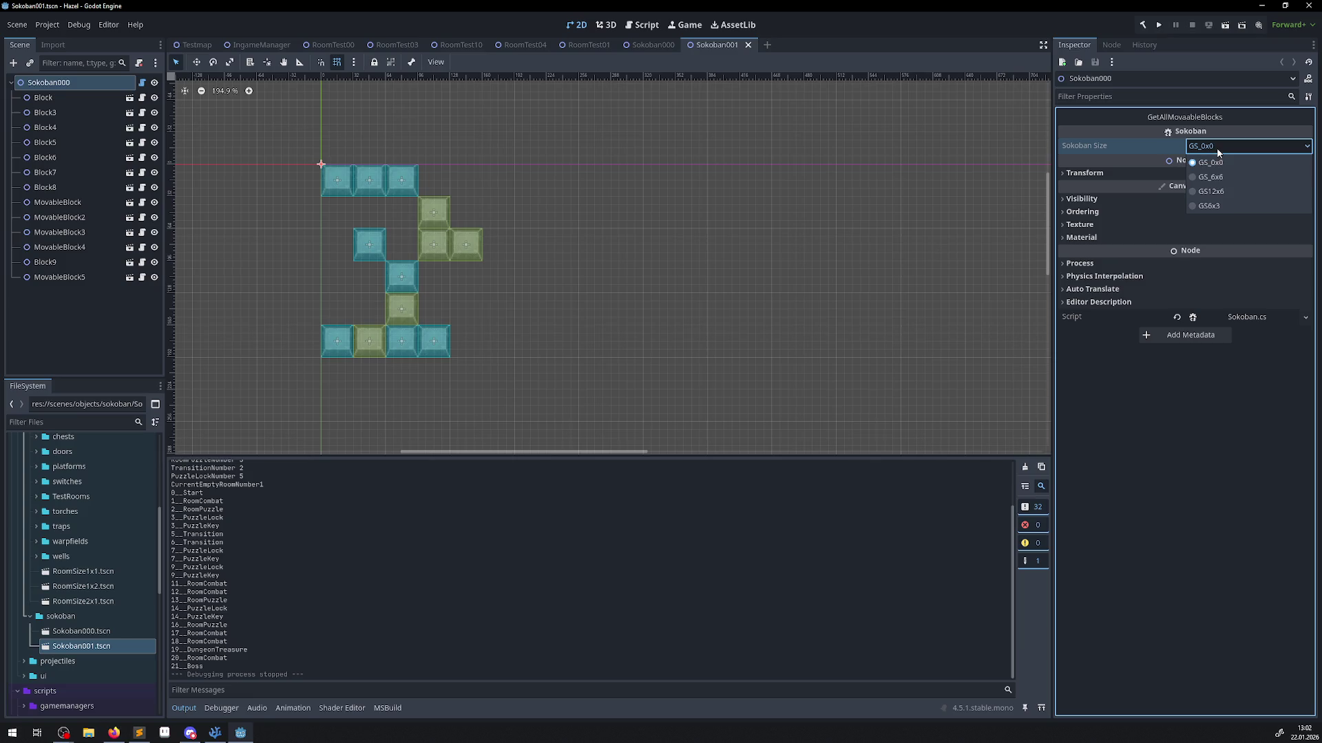
click(1215, 178)
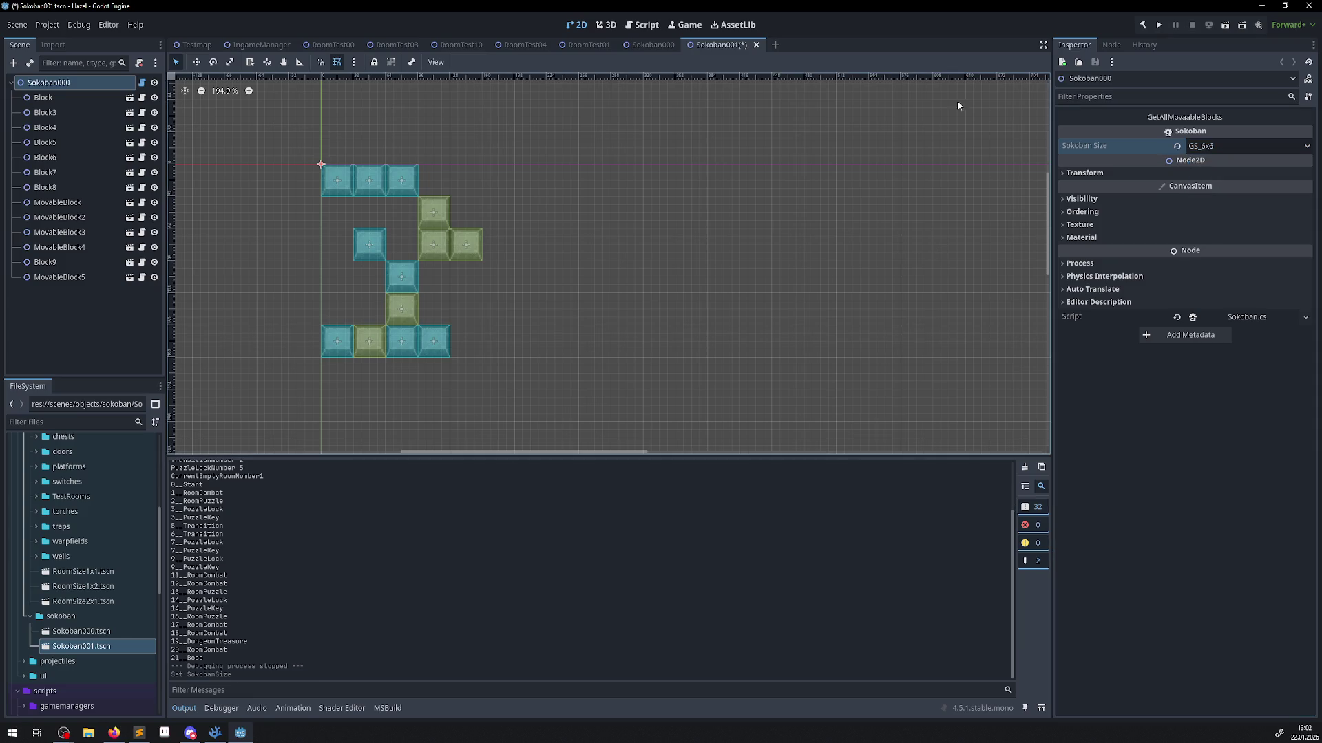
Set Sokoban000's Sokoban Size to GS_6x6 as well, and save both Sokoban000 and Sokoban001.
click(644, 45)
click(1204, 146)
click(1209, 176)
key(ctrl+s)
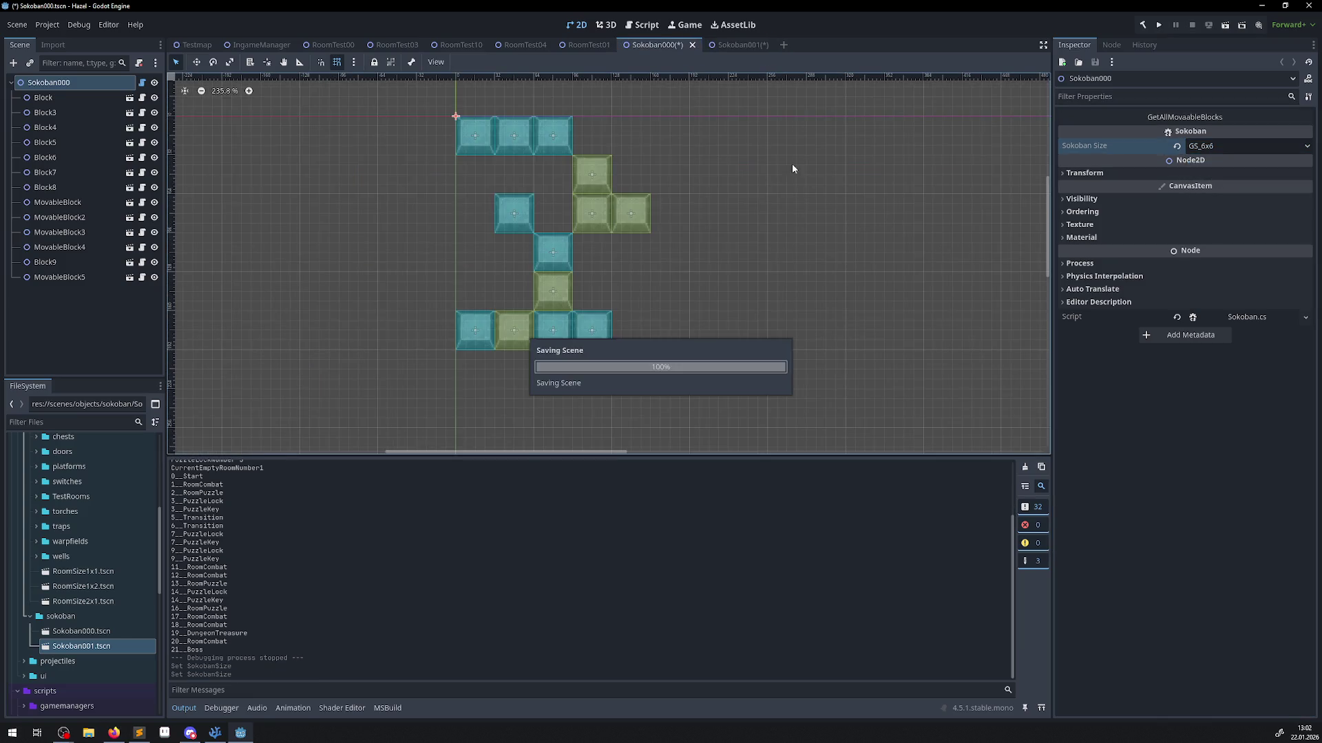
click(735, 45)
key(ctrl+s)
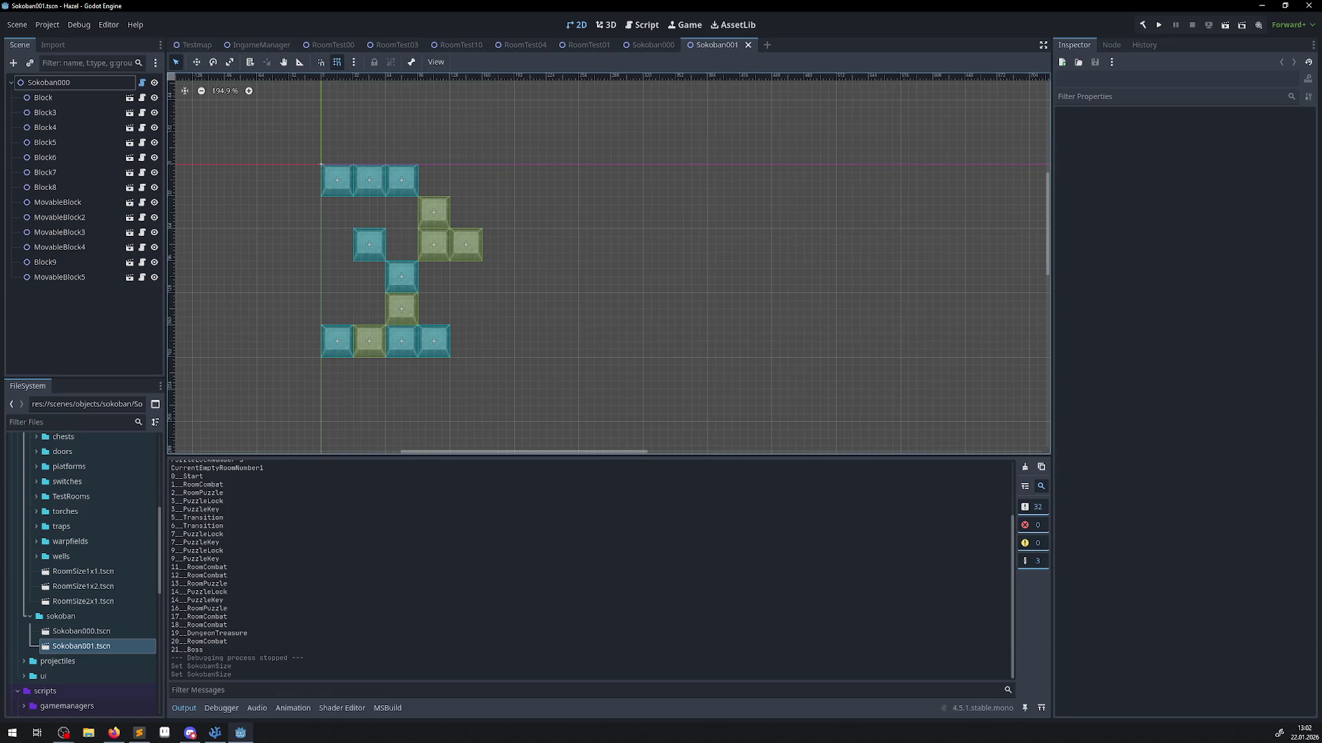
key(alt+Tab)
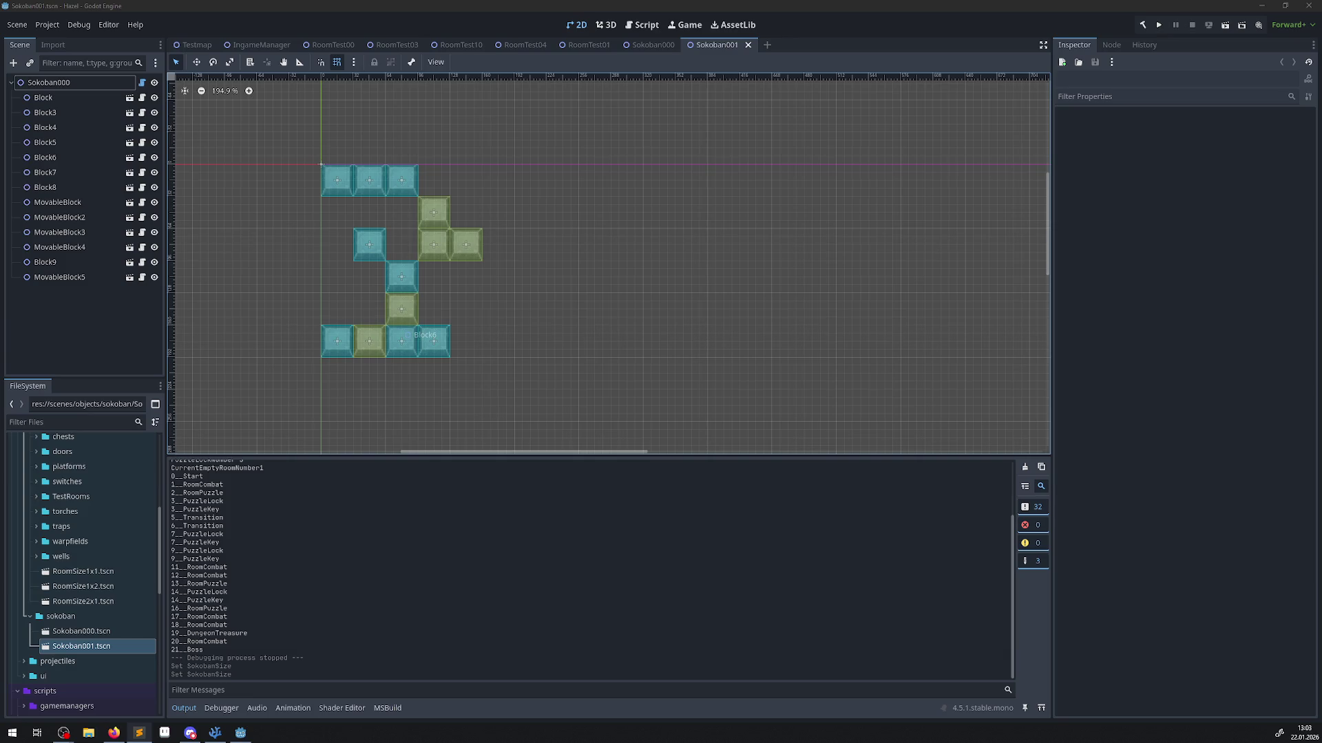
Show InterfaceLib.cs and select the IGenericTrigger interface name.
key(alt+Tab)
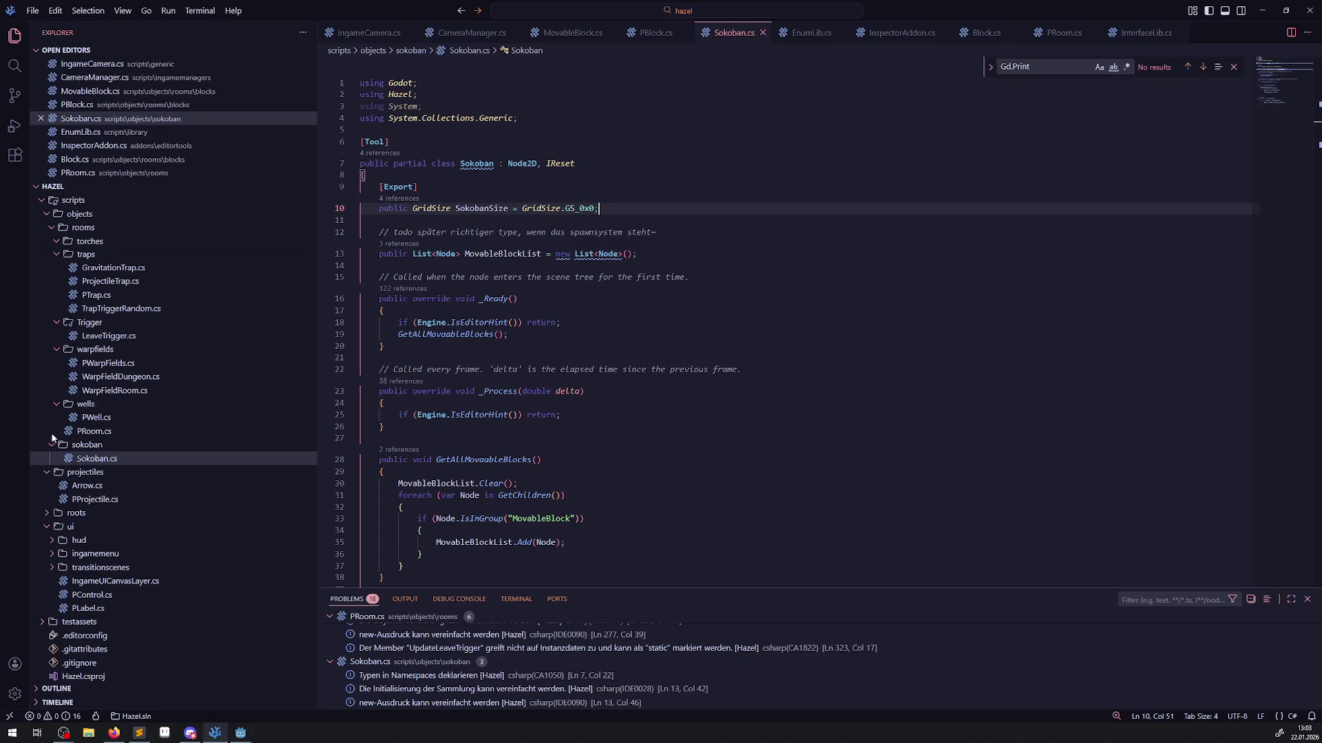
scroll(99, 482, up, 5)
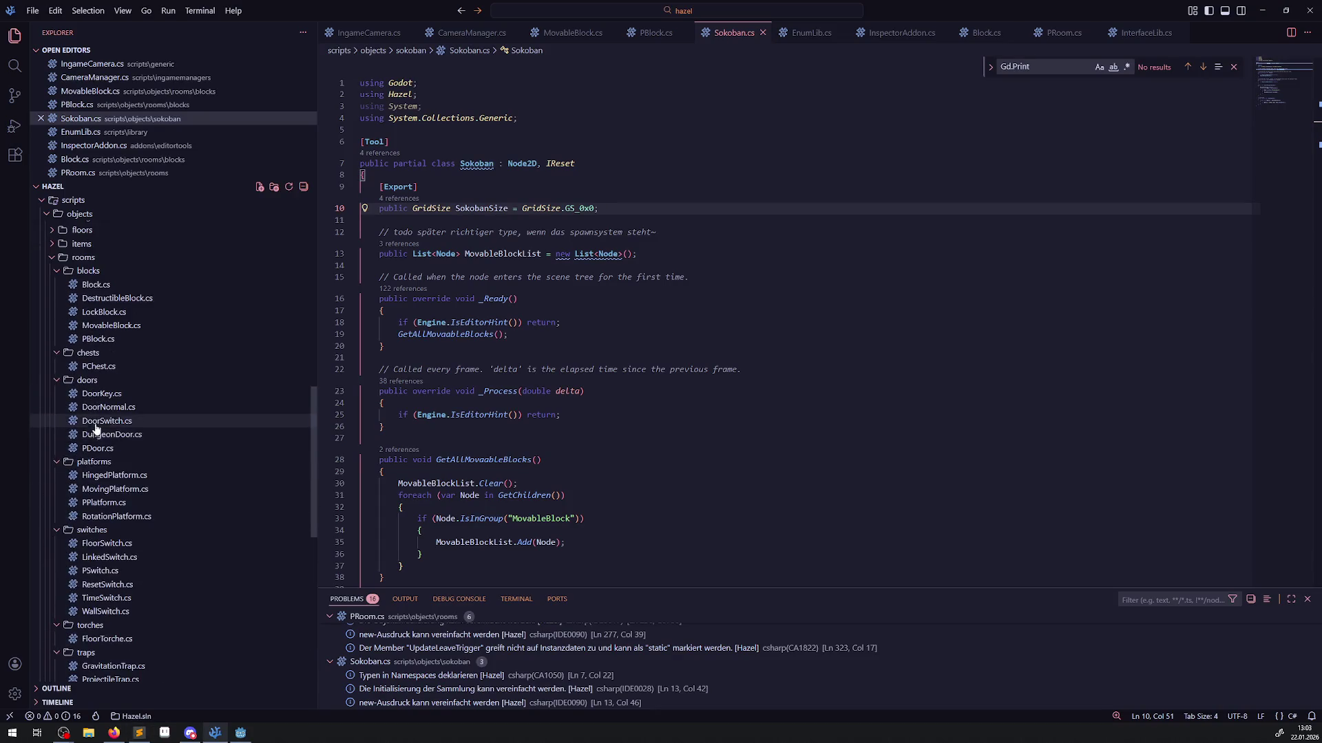
scroll(108, 435, up, 3)
scroll(108, 436, up, 3)
scroll(104, 413, up, 2)
click(100, 342)
scroll(482, 310, up, 3)
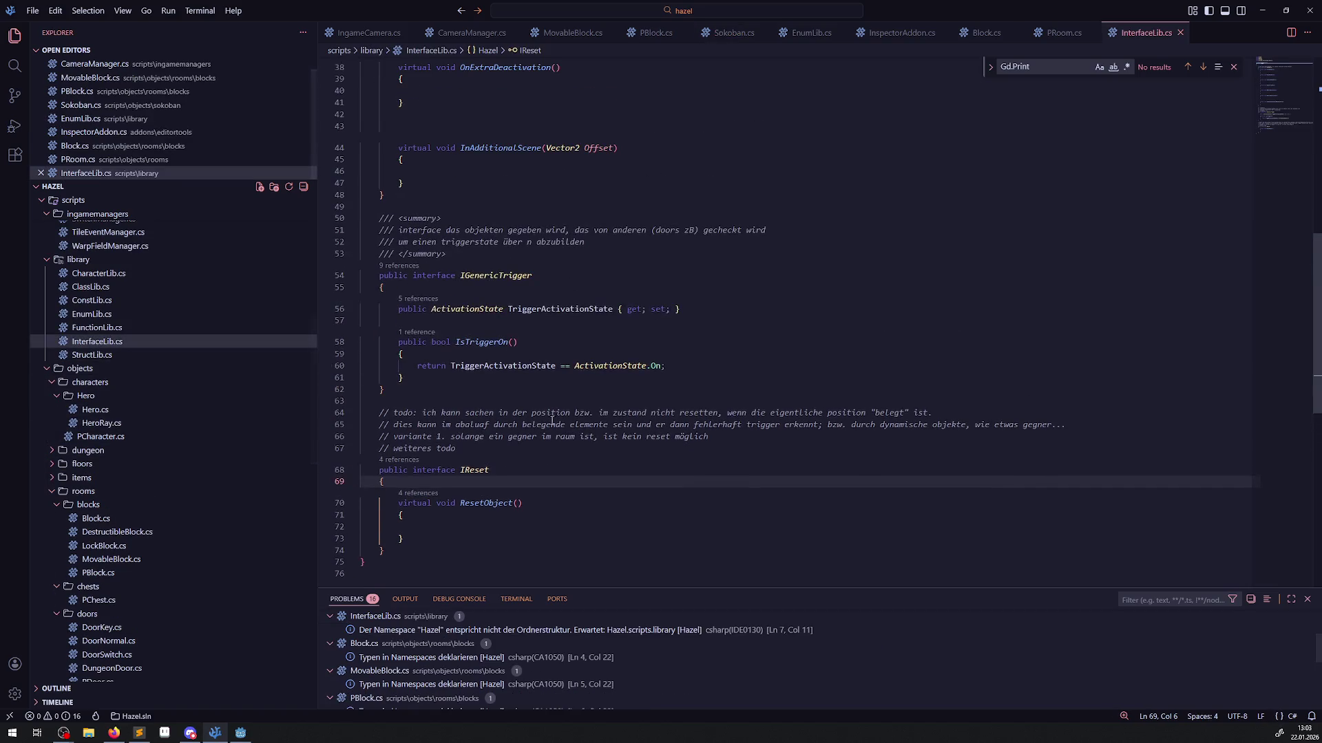
click(484, 275)
double_click(484, 276)
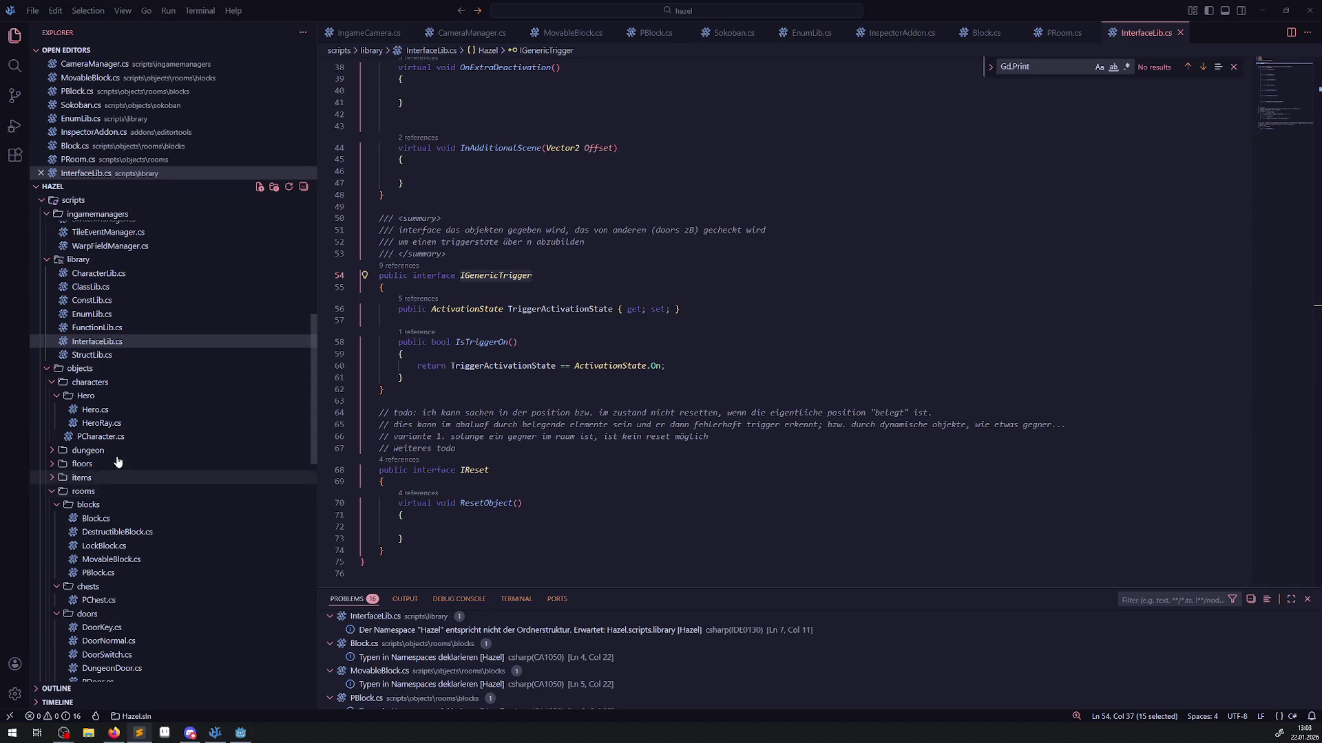
Review PSwitch, FloorSwitch, LinkedSwitch, ResetSwitch, TimeSwitch and WallSwitch scripts, then close WallSwitch.cs.
scroll(131, 529, down, 5)
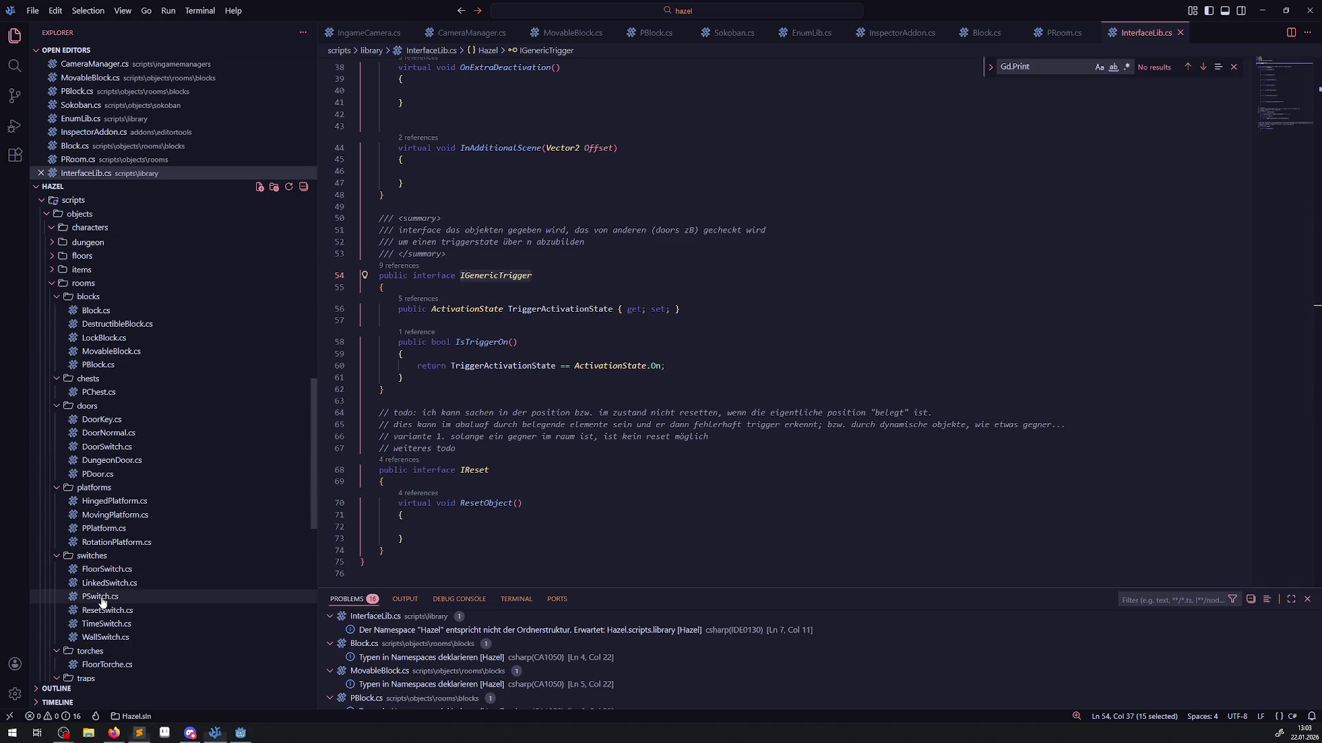
click(103, 597)
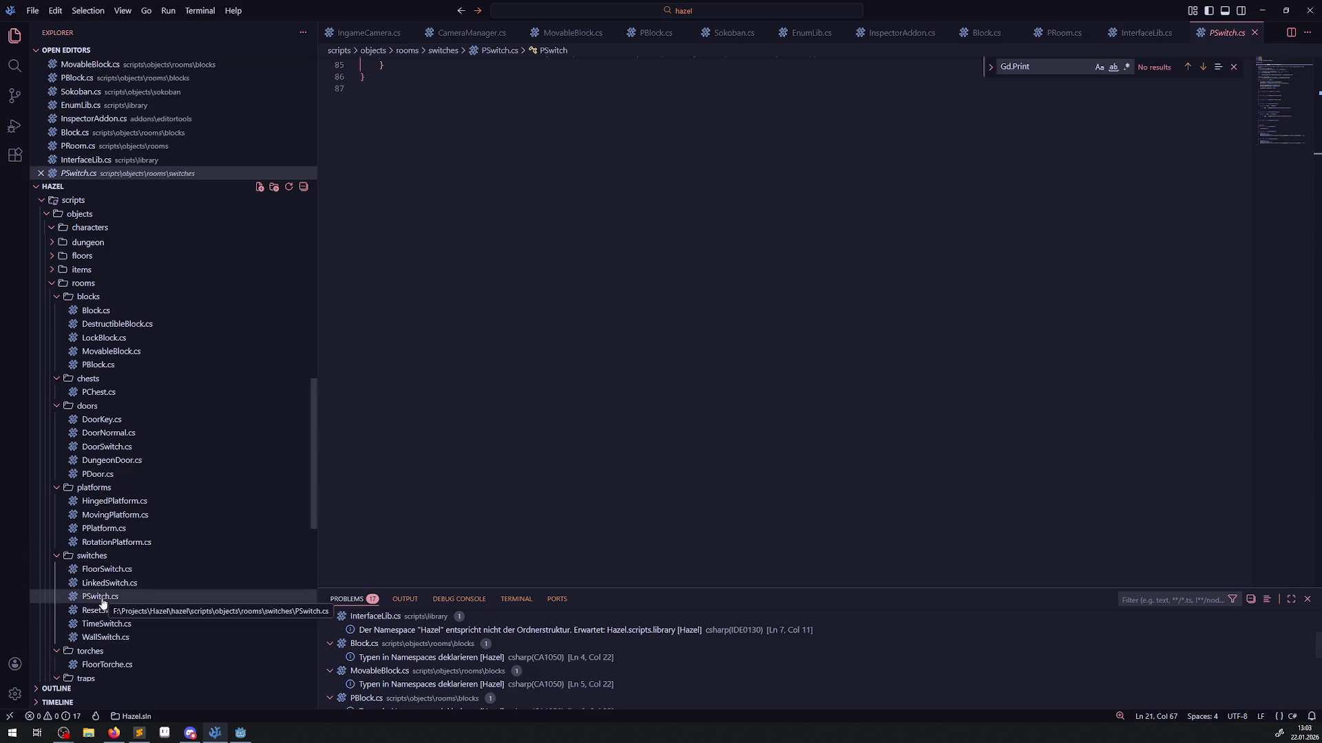
scroll(540, 358, up, 20)
scroll(540, 358, up, 5)
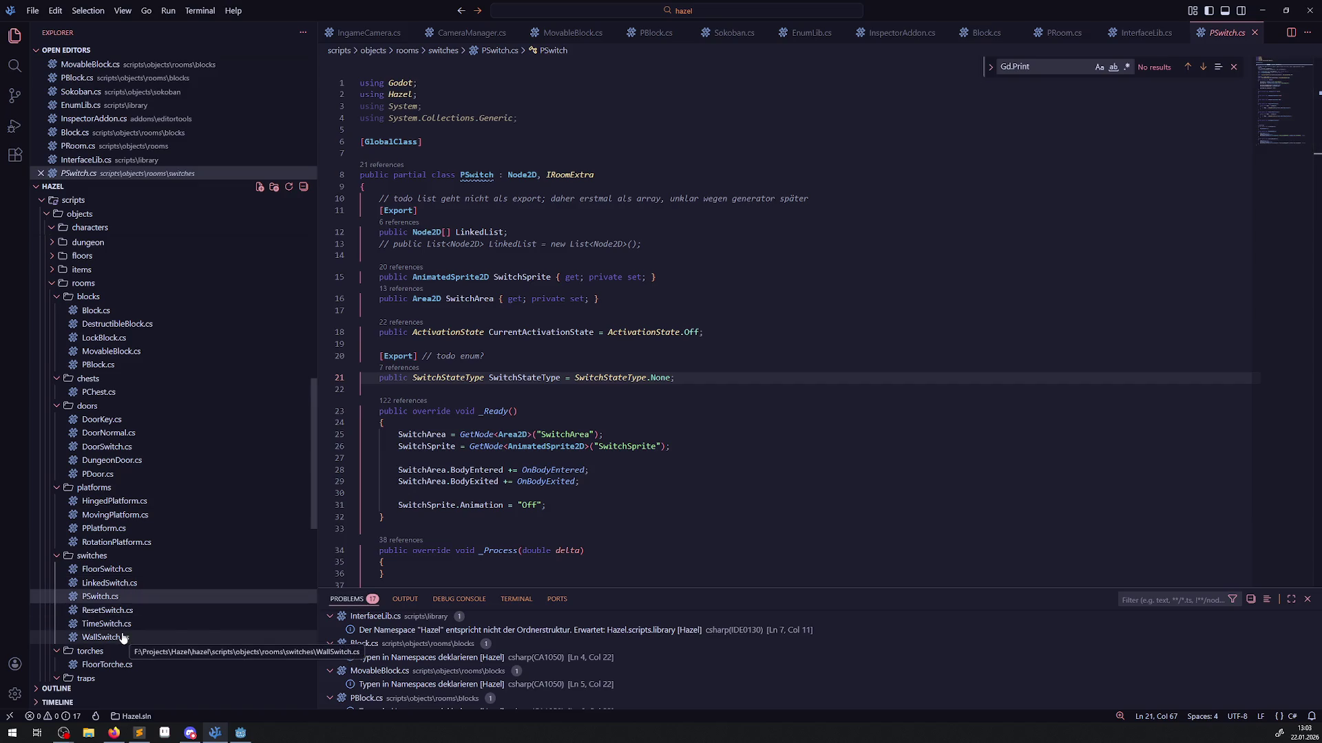
click(123, 571)
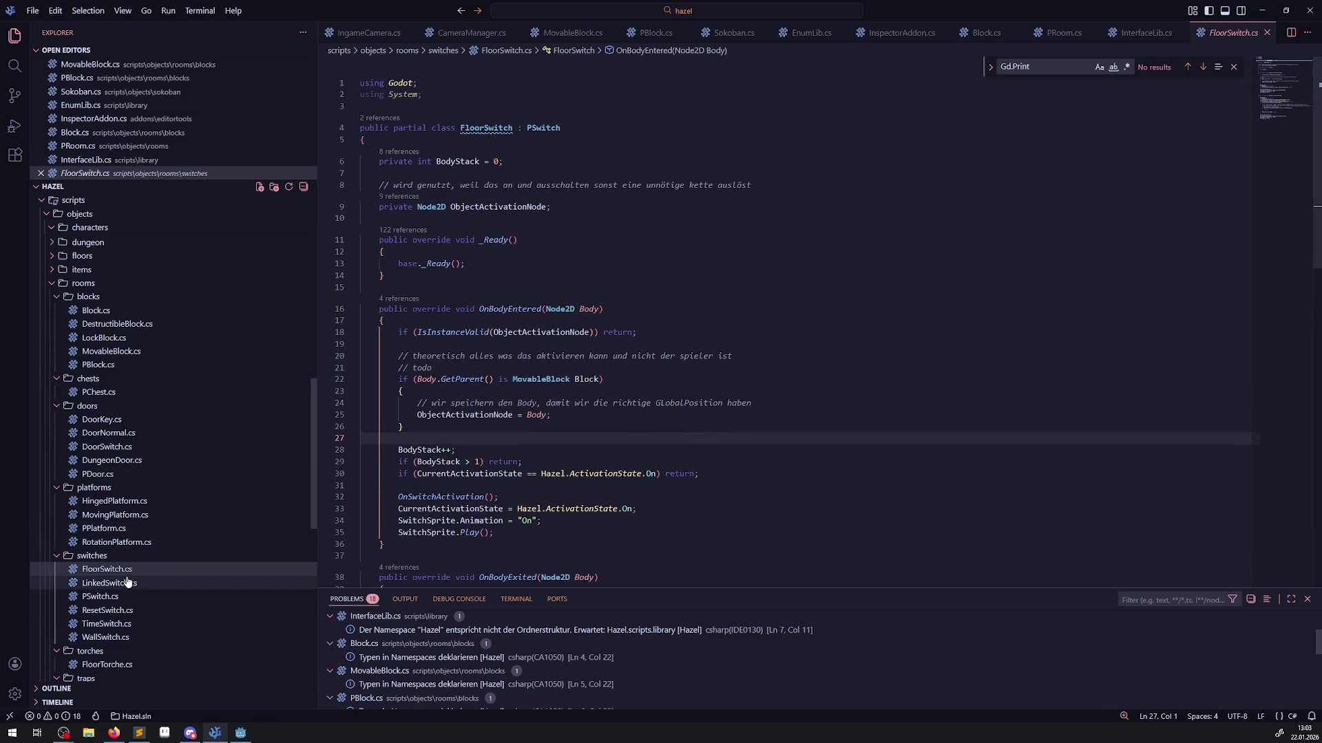
click(177, 583)
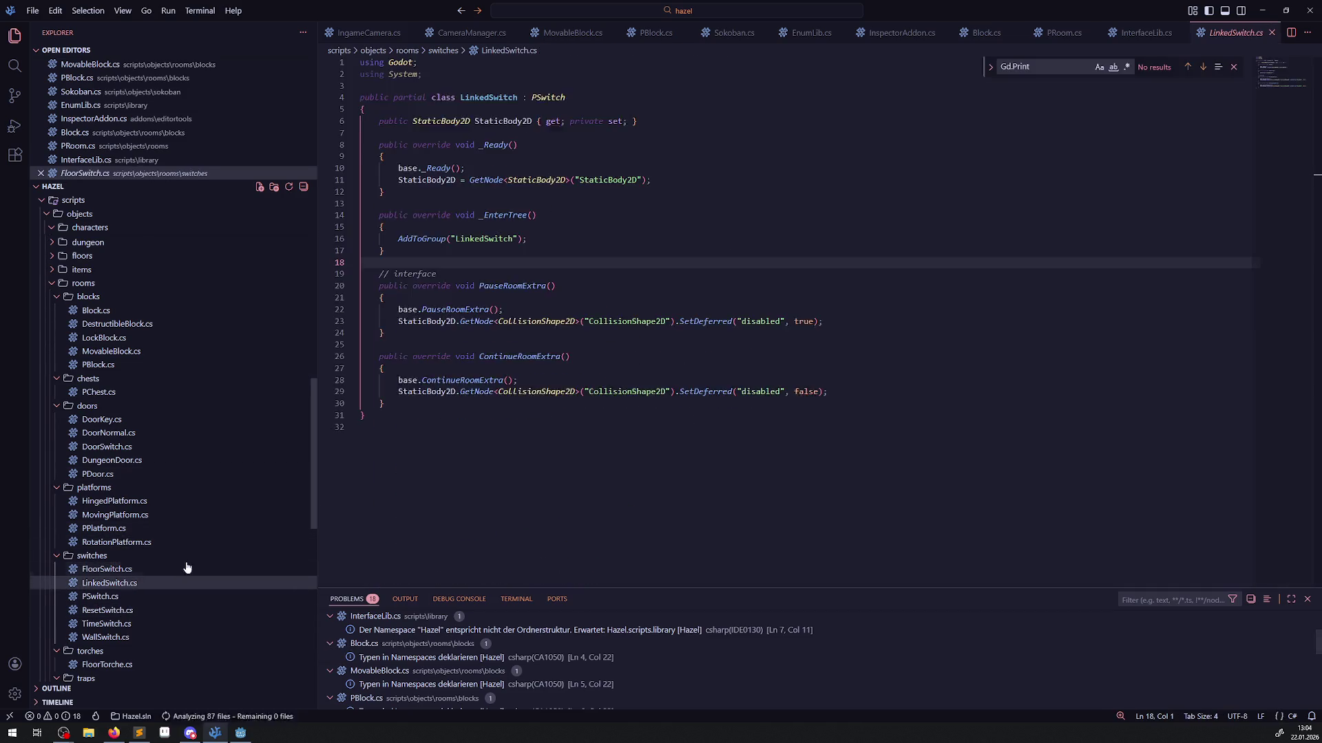
click(110, 612)
click(109, 624)
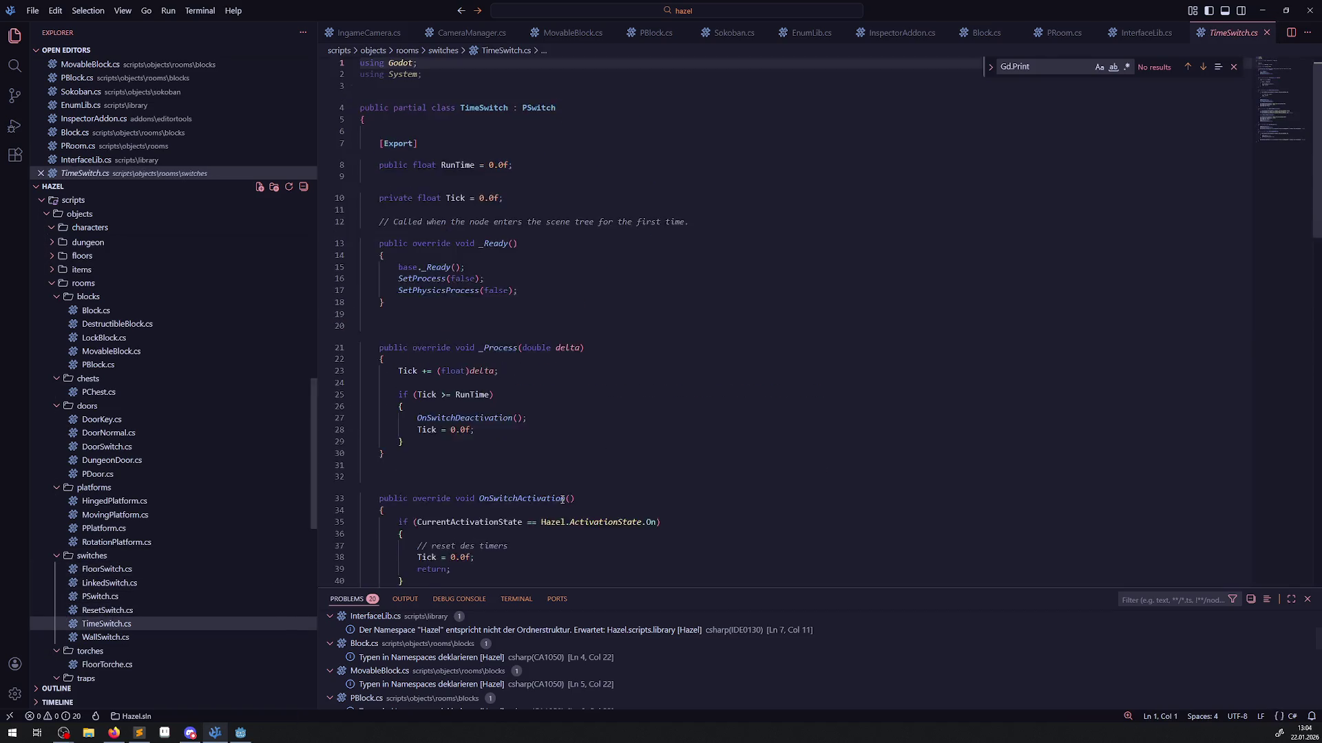
click(105, 637)
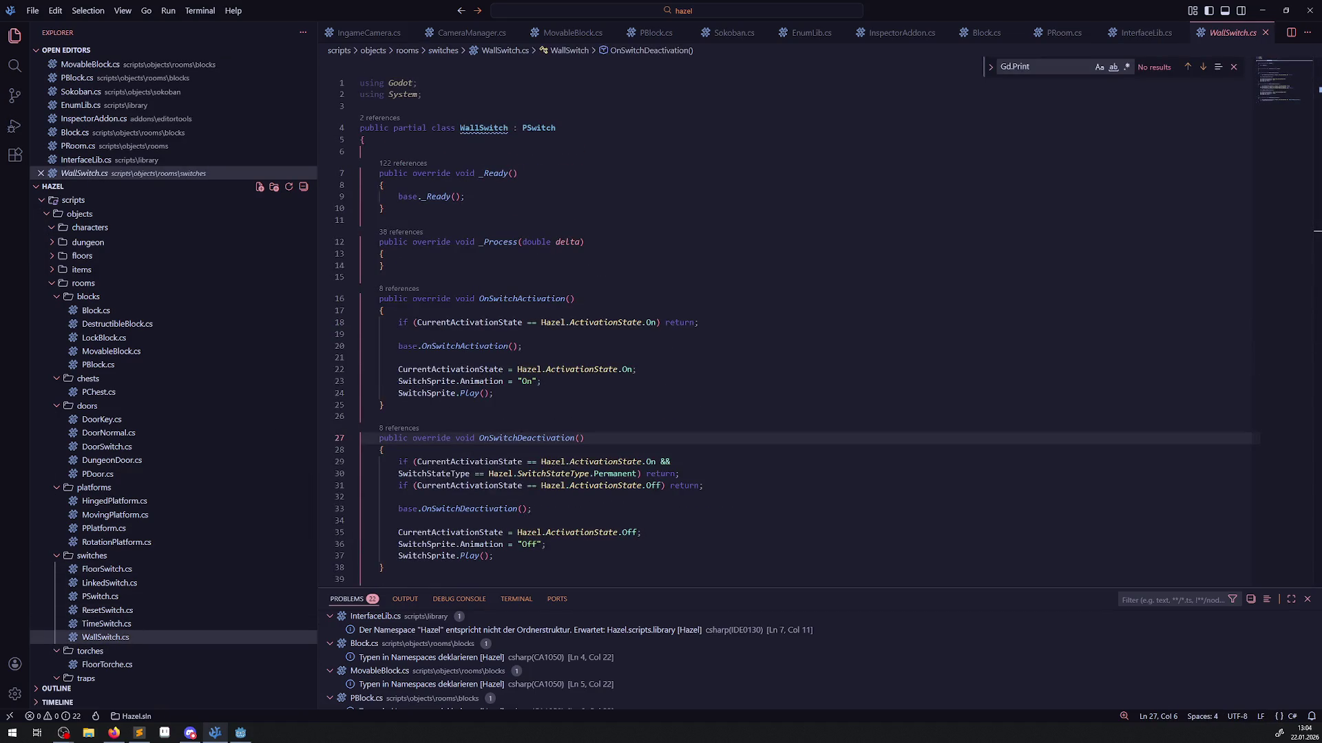
key(alt+Tab)
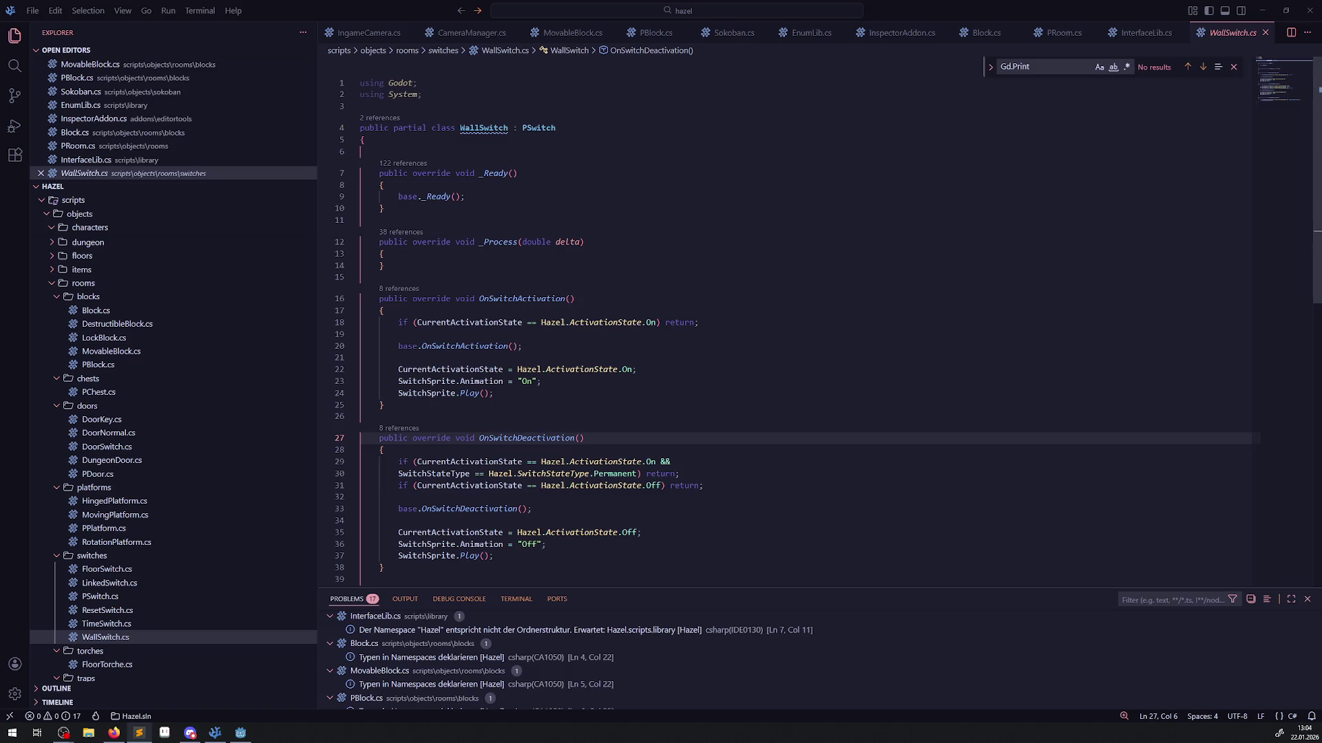
click(1265, 32)
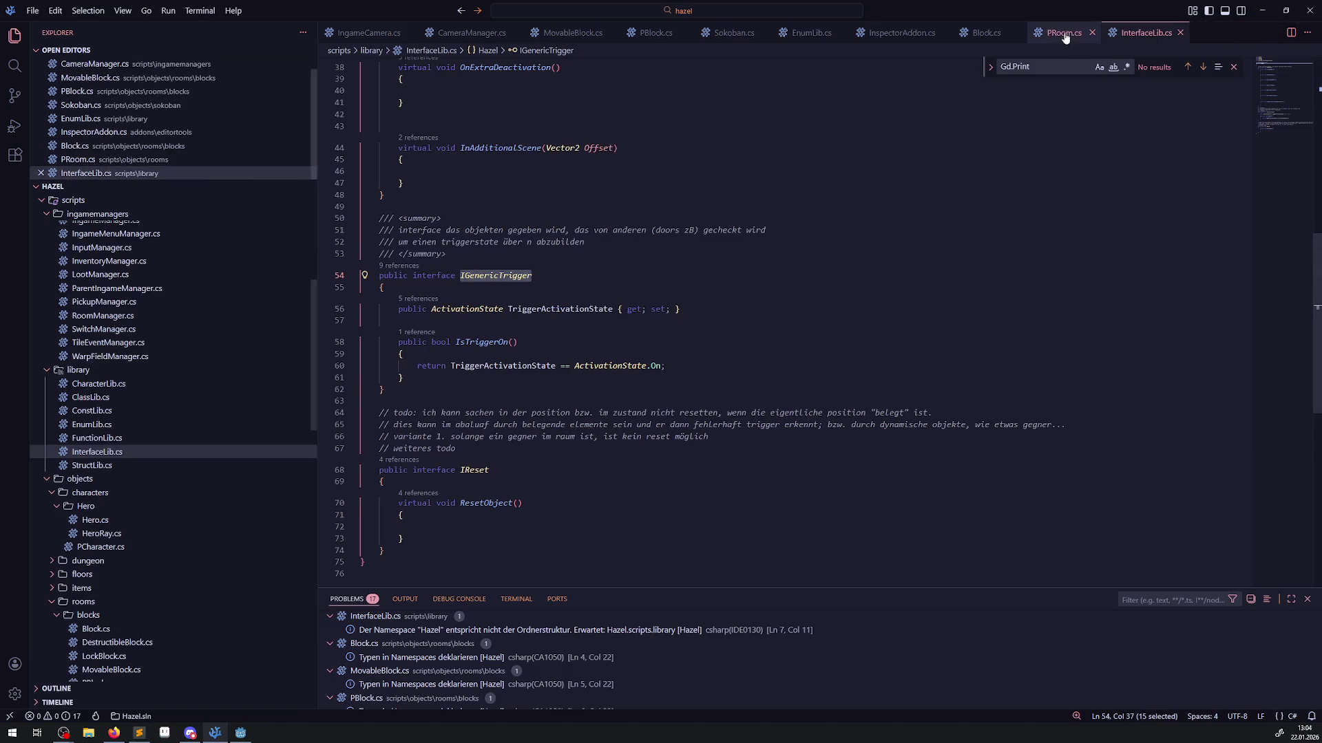
Look over PRoom.cs, then the SokobanSize [Export] line in Sokoban.cs.
click(1064, 36)
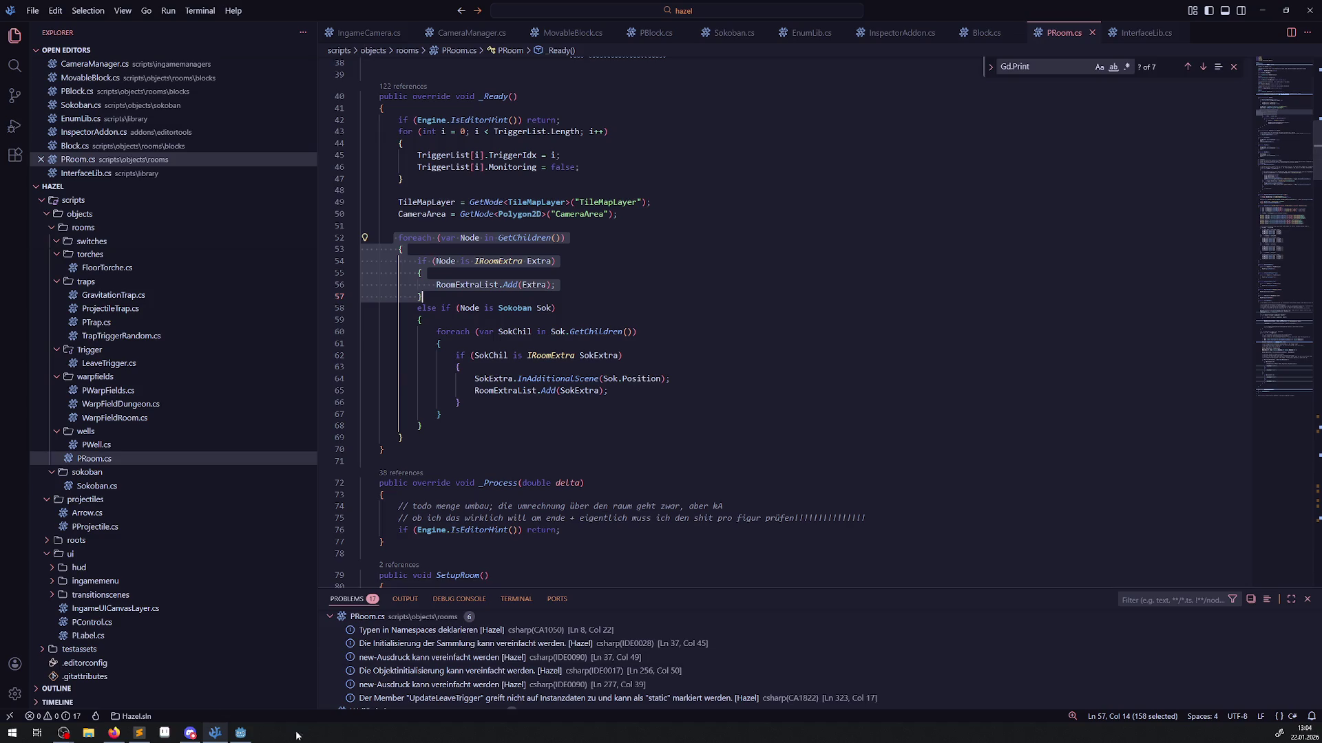
click(729, 32)
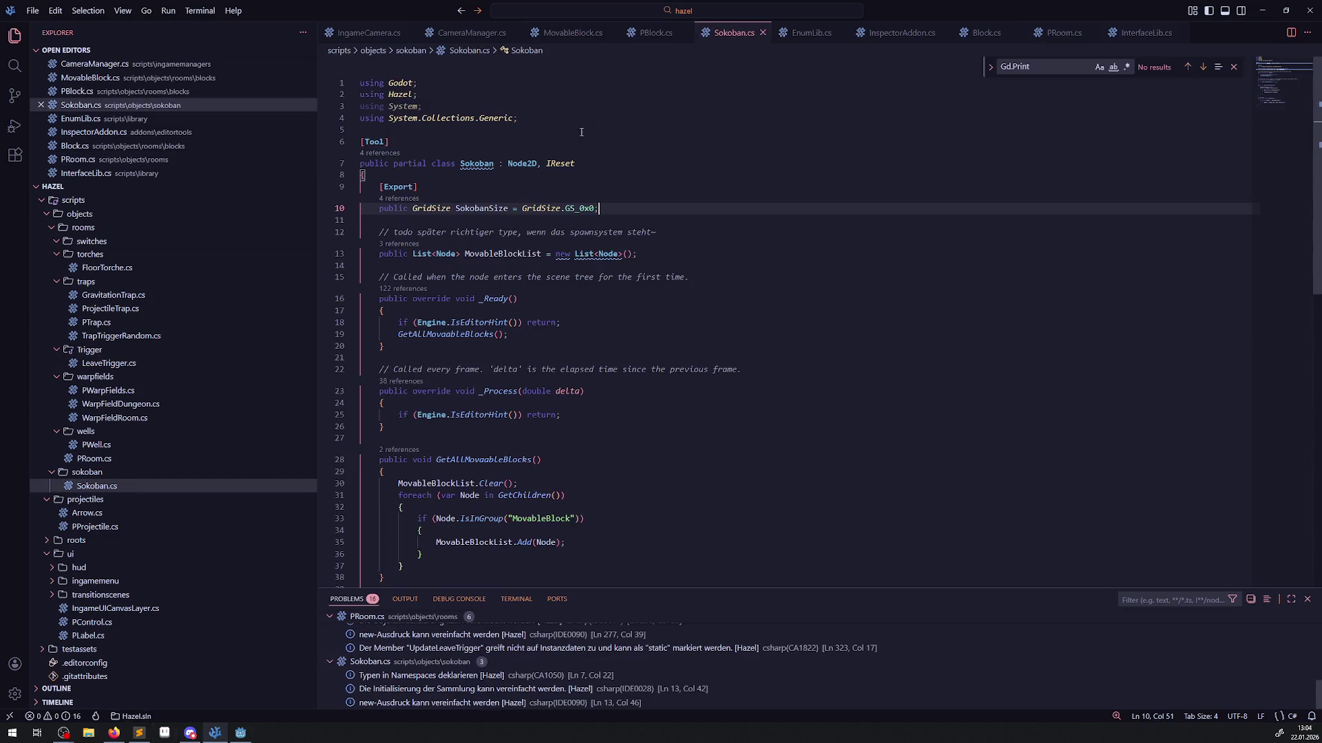
key(Up)
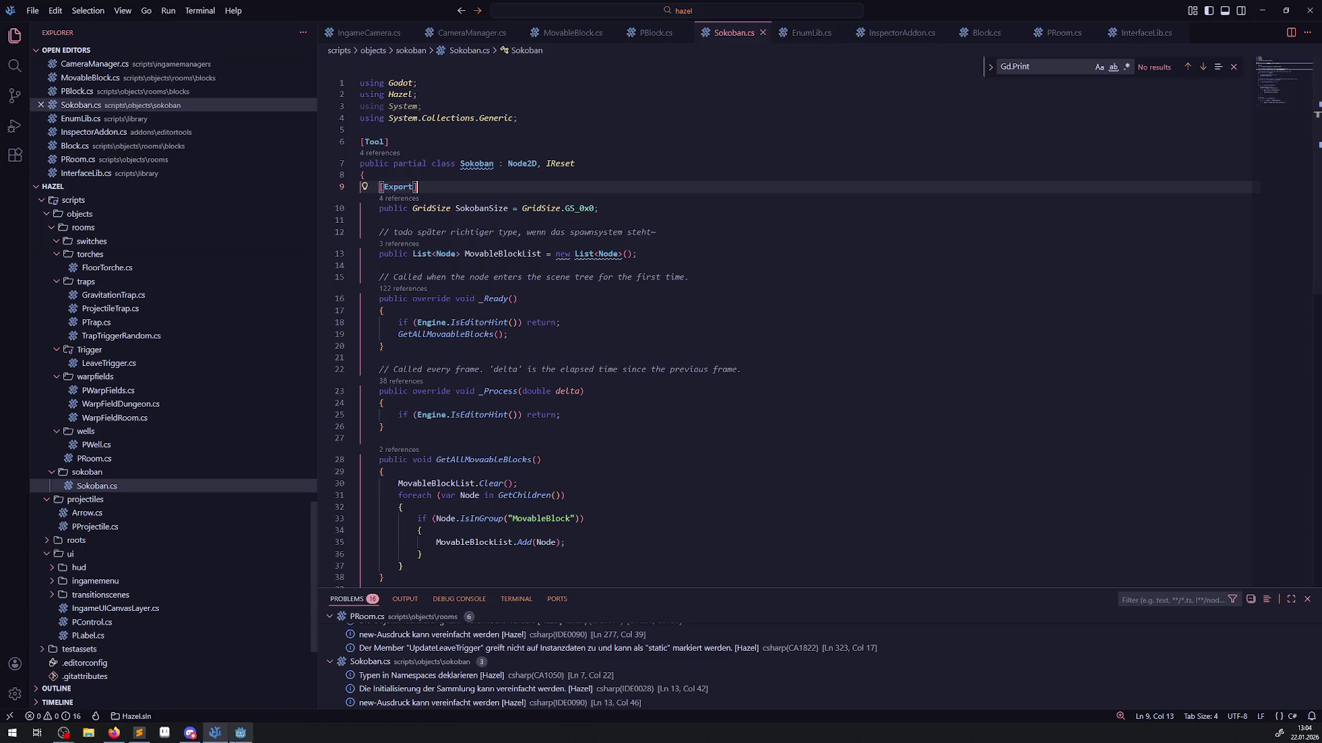
click(240, 733)
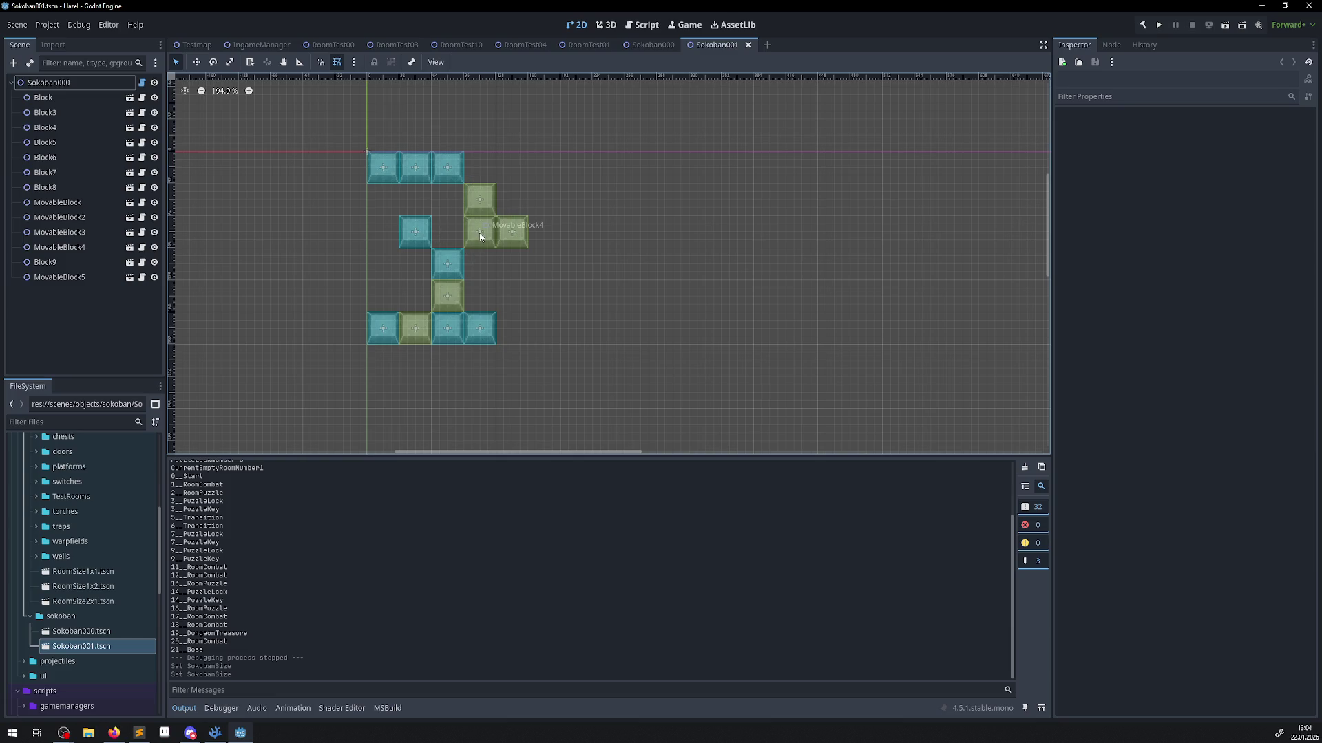
Move Block8, MovableBlock4, MovableBlock3 and Block9 into a new puzzle layout and save Sokoban001.
drag(460, 253, 444, 188)
drag(488, 227, 446, 263)
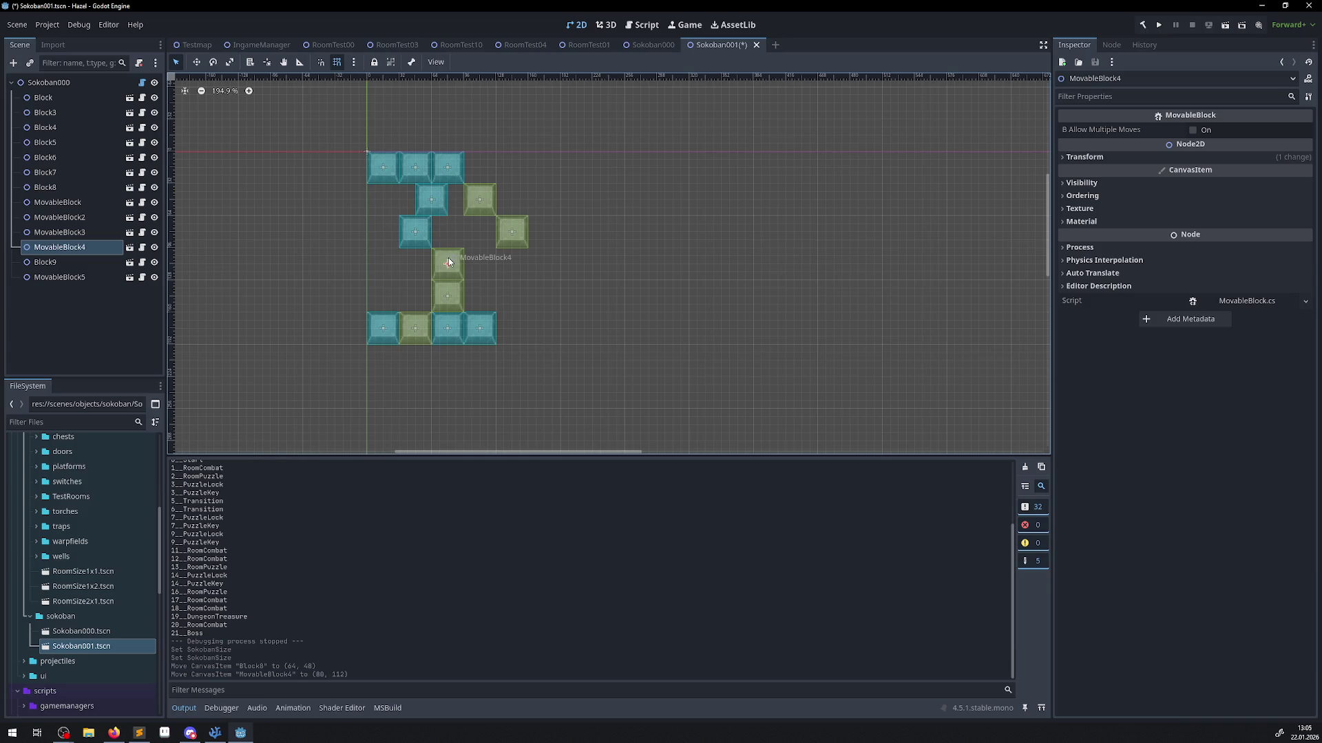
drag(438, 198, 454, 199)
mouse_move(518, 240)
mouse_down()
mouse_move(490, 259)
mouse_move(493, 275)
mouse_up()
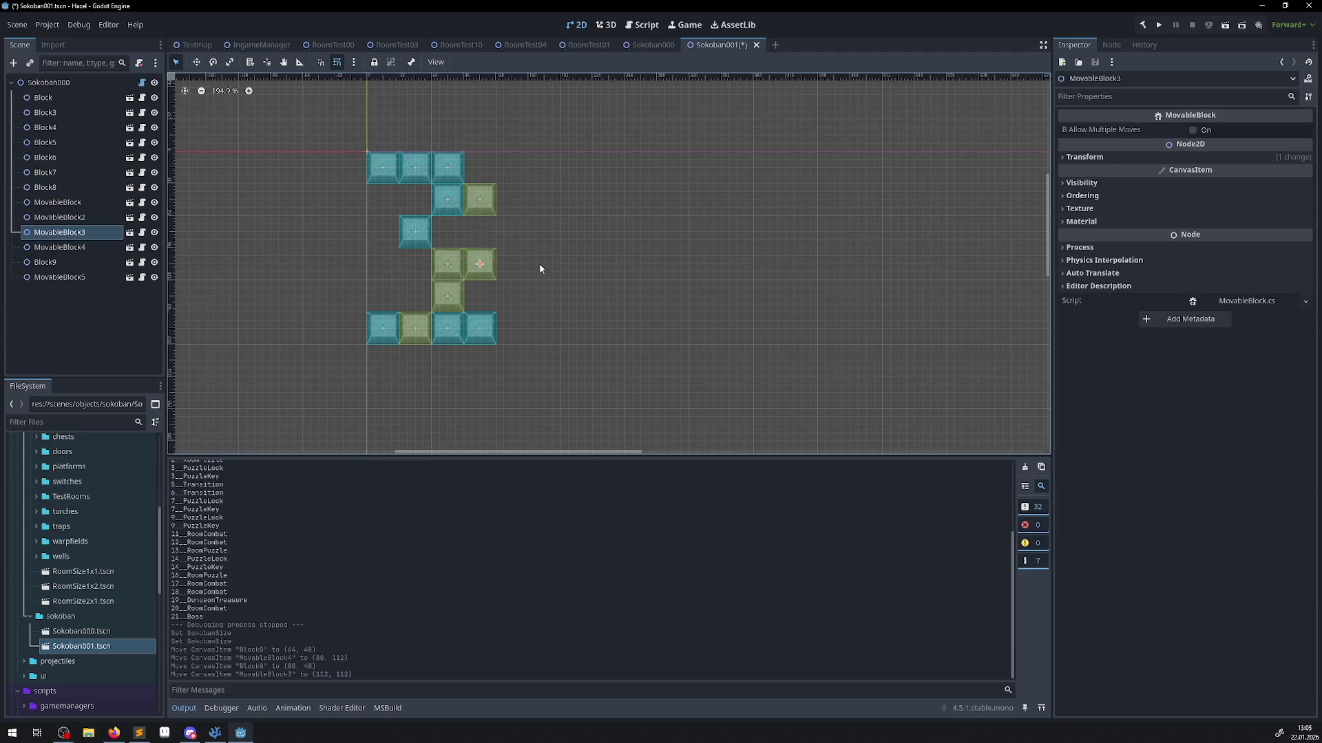
mouse_move(479, 345)
mouse_down()
mouse_move(480, 174)
mouse_move(485, 332)
mouse_up()
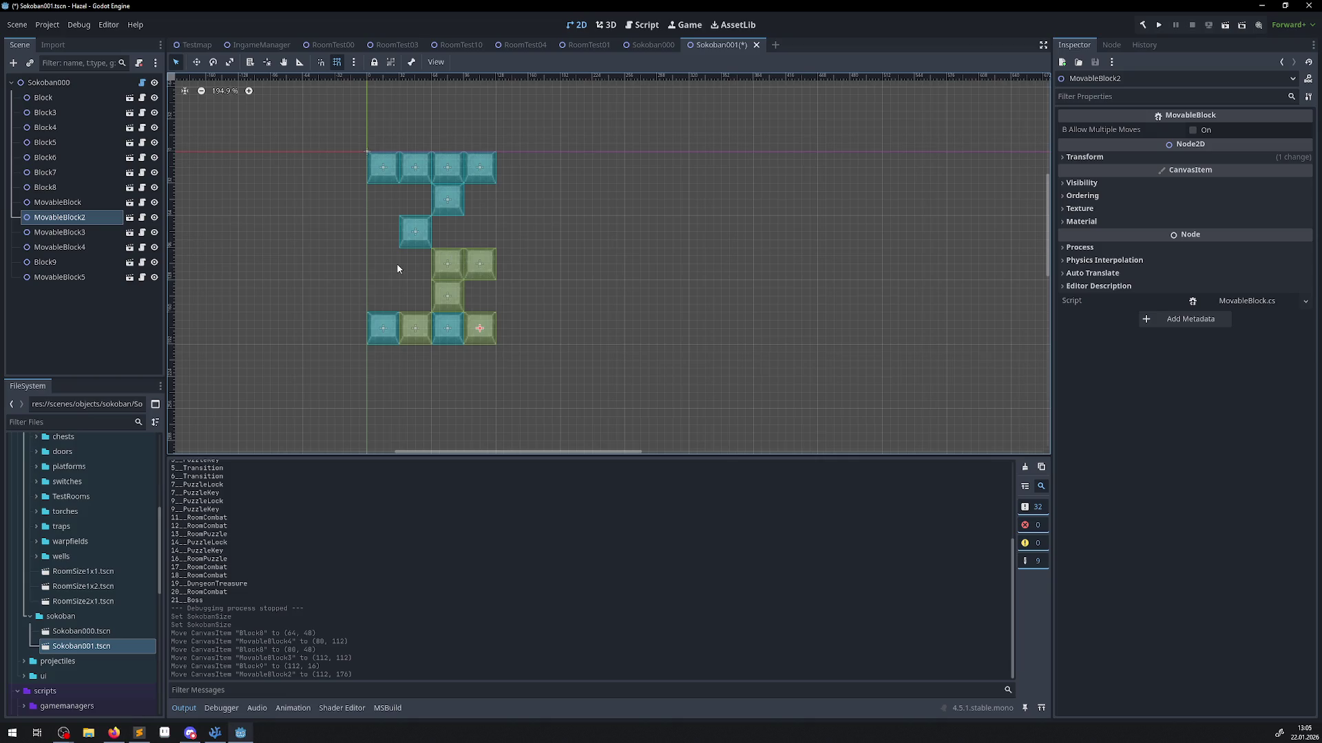
click(573, 266)
key(ctrl+s)
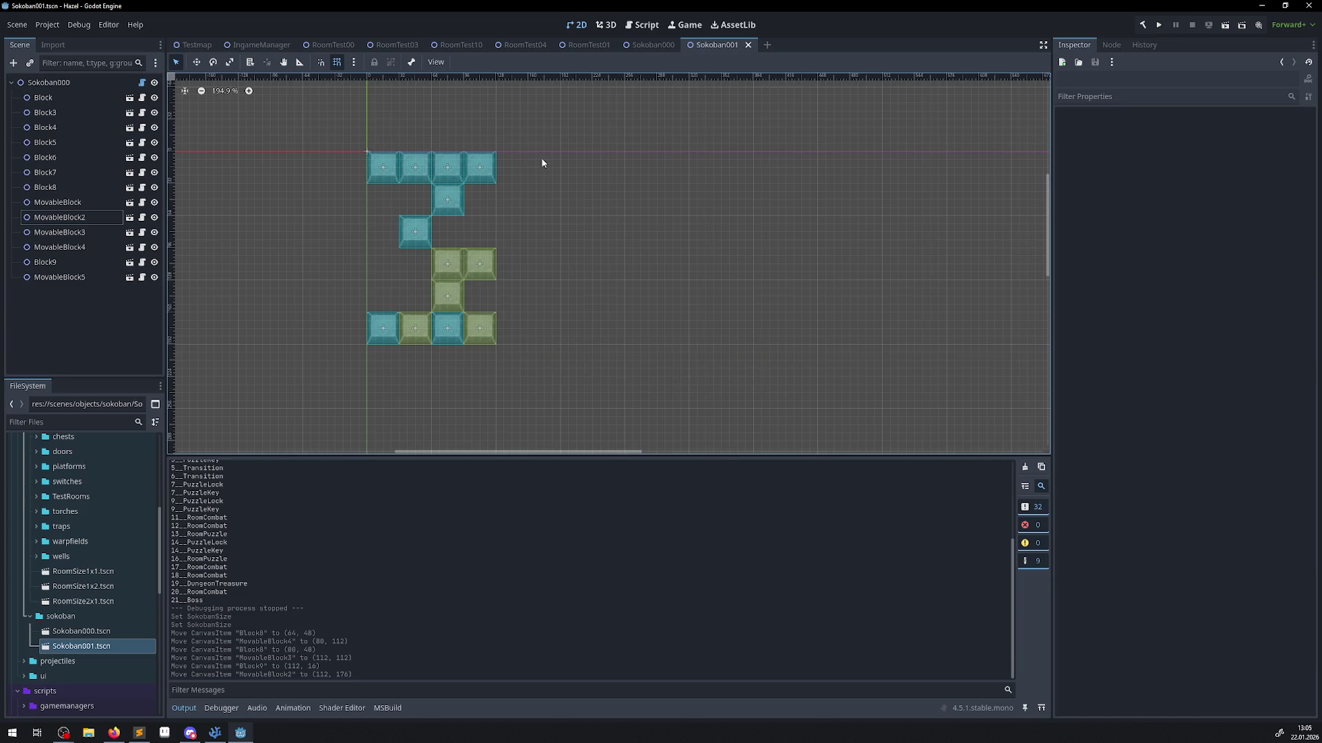
Instantiate Sokoban001 as a child of RoomTest01 and drag it to the room's lower-left.
click(652, 44)
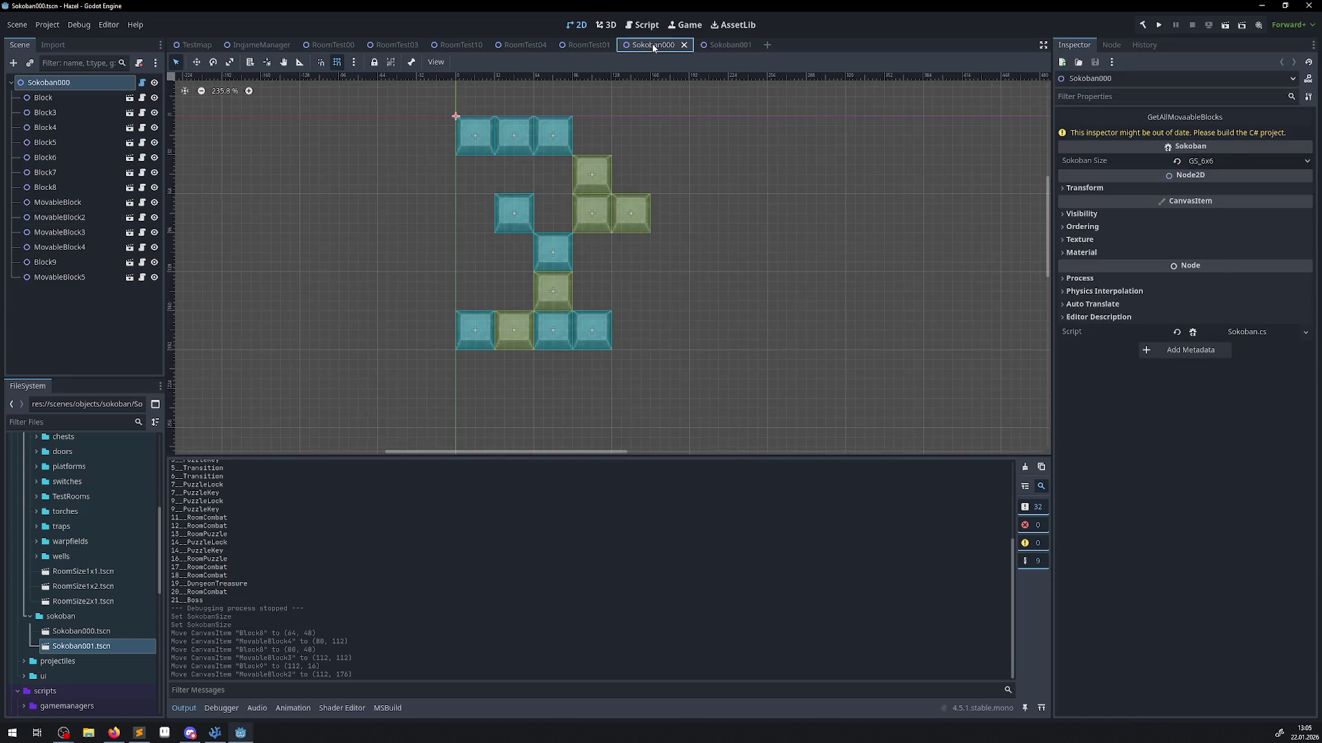
click(582, 45)
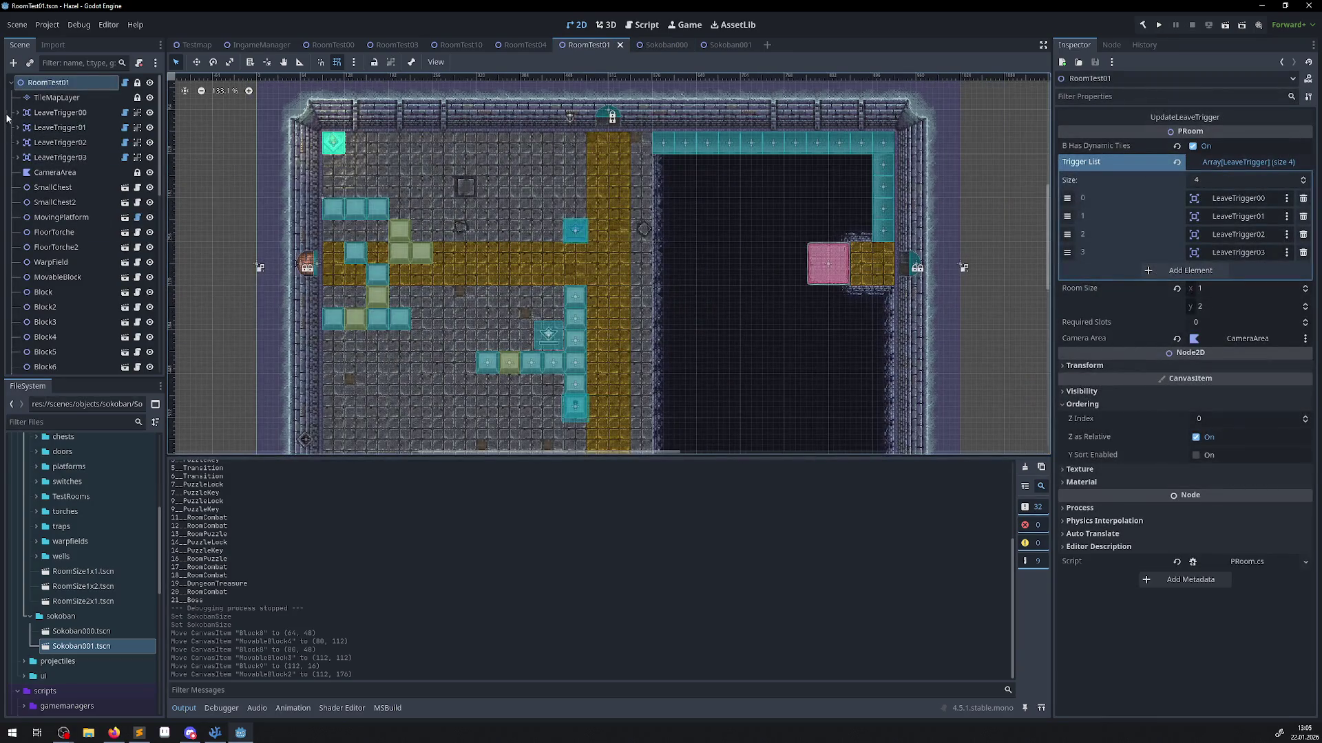
click(30, 66)
text(soko)
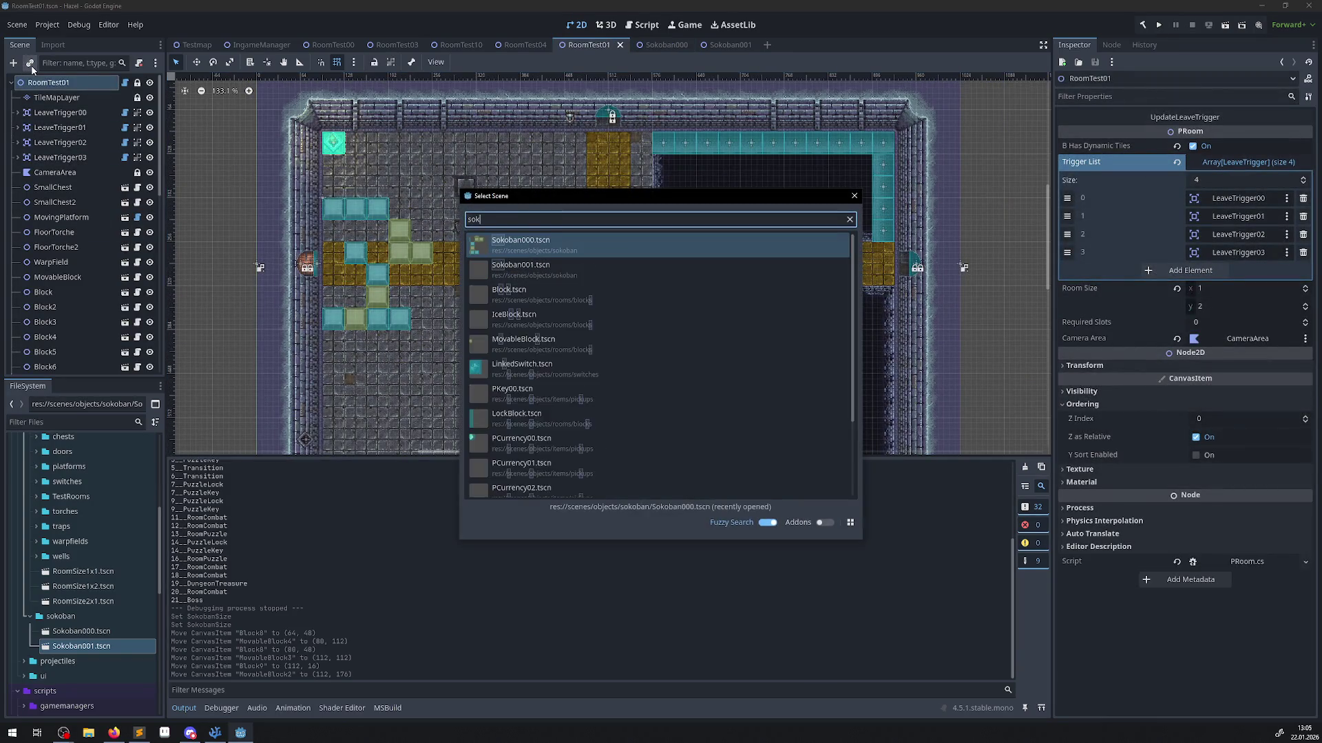
double_click(568, 273)
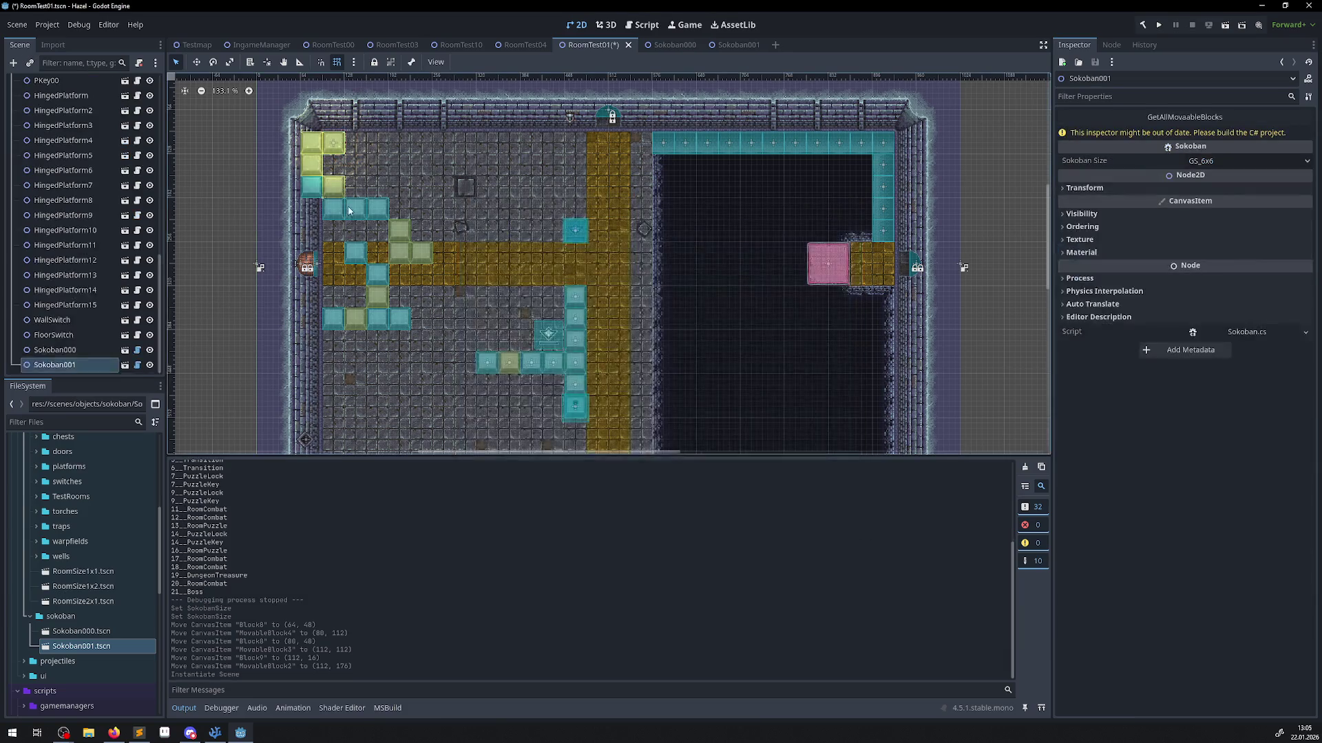
mouse_move(303, 162)
mouse_down()
mouse_move(570, 246)
mouse_move(463, 292)
mouse_up()
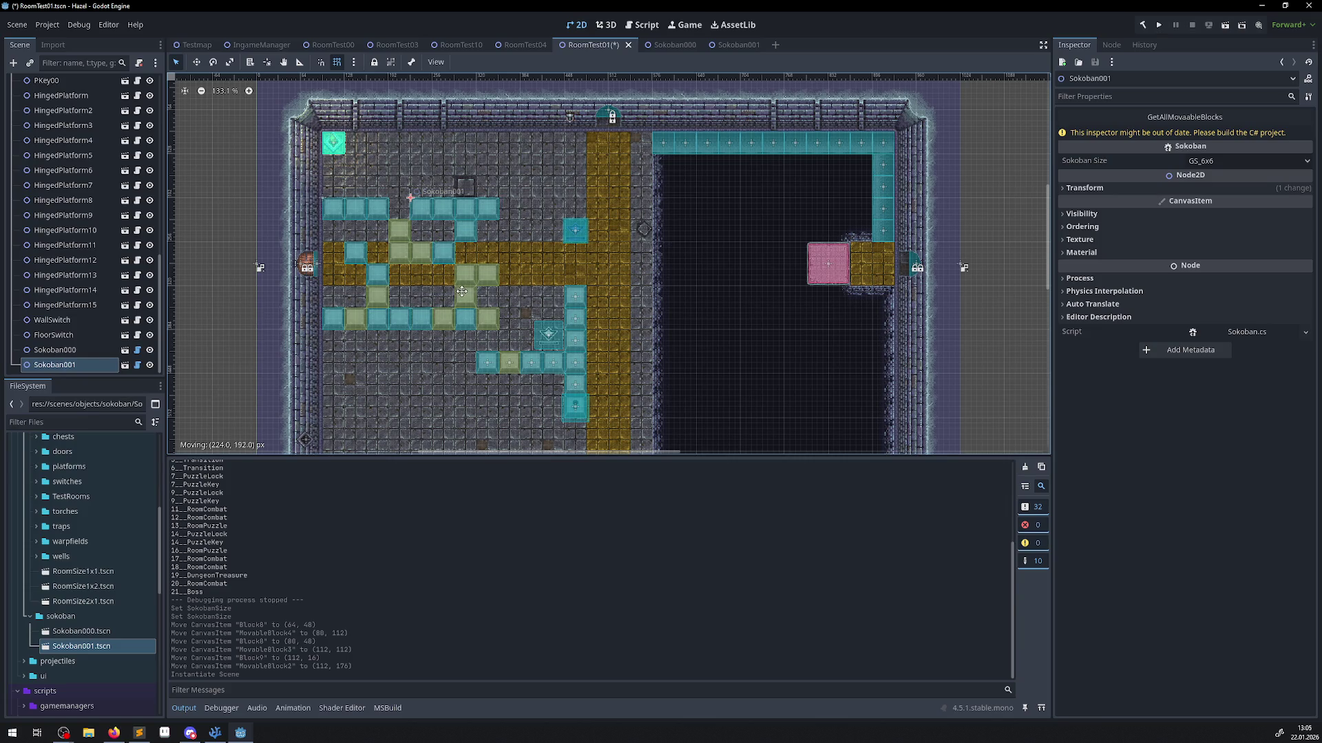
drag(461, 292, 373, 425)
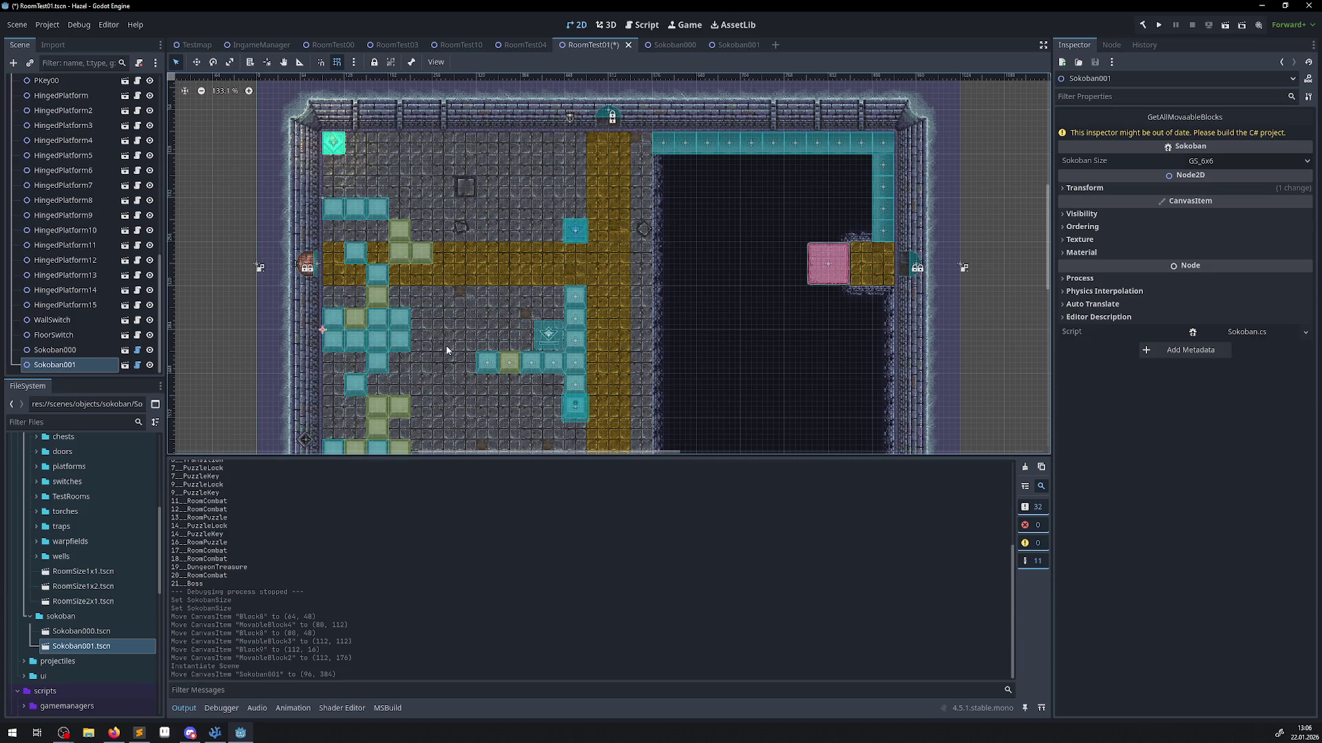
Delete the Sokoban001 instance from the room again and save RoomTest01.
scroll(456, 277, down, 2)
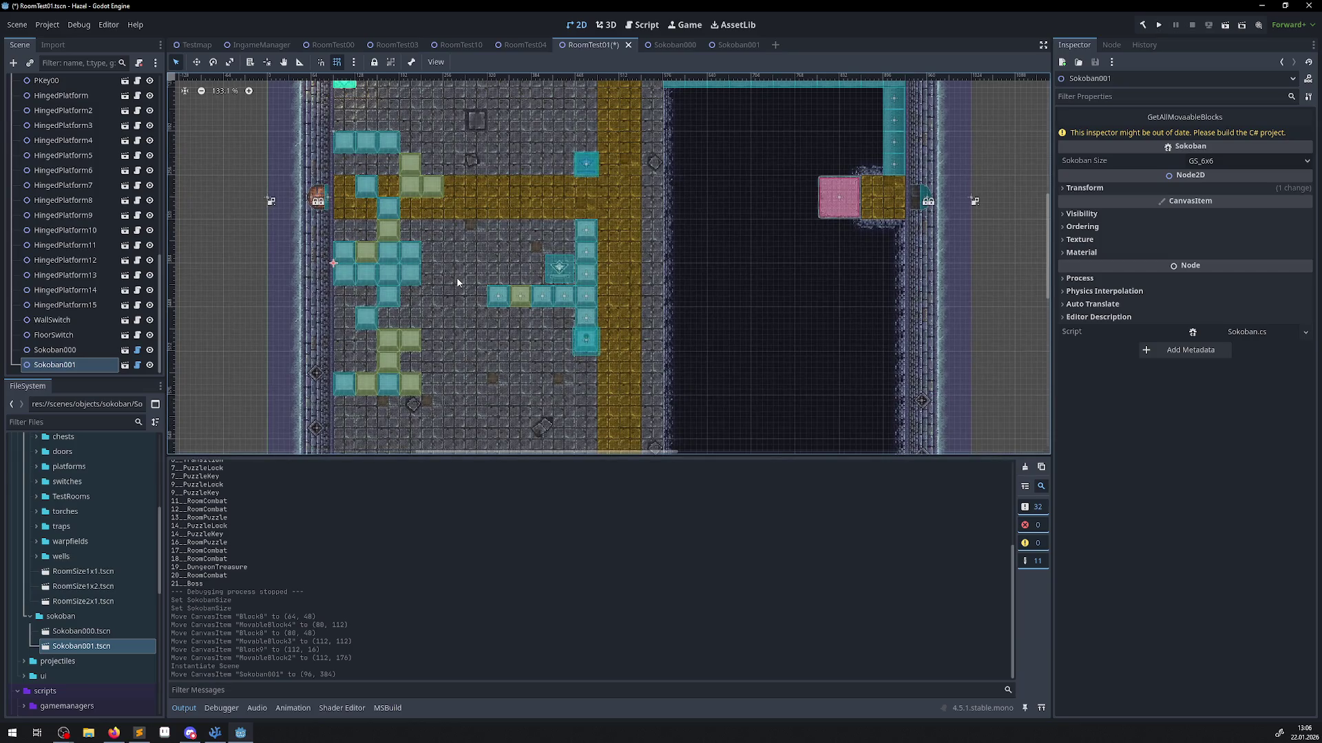
scroll(445, 282, up, 1)
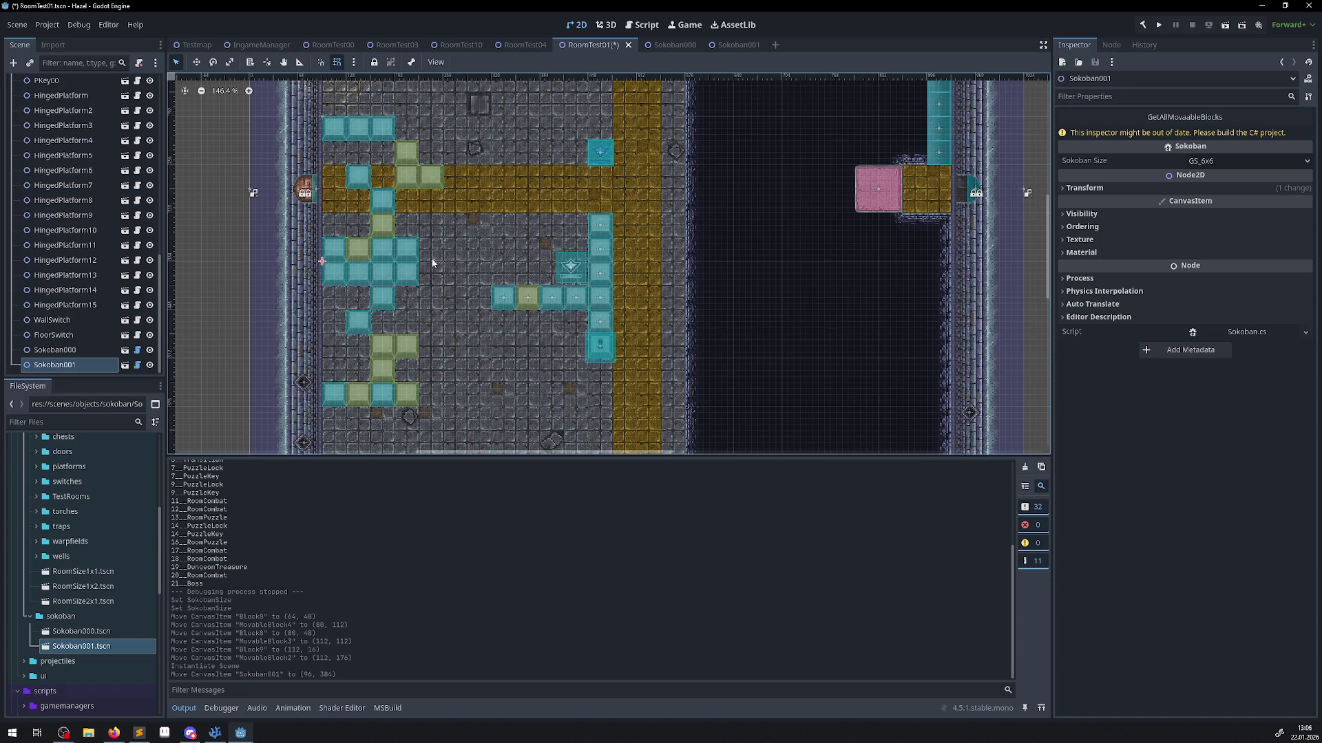
key(Delete)
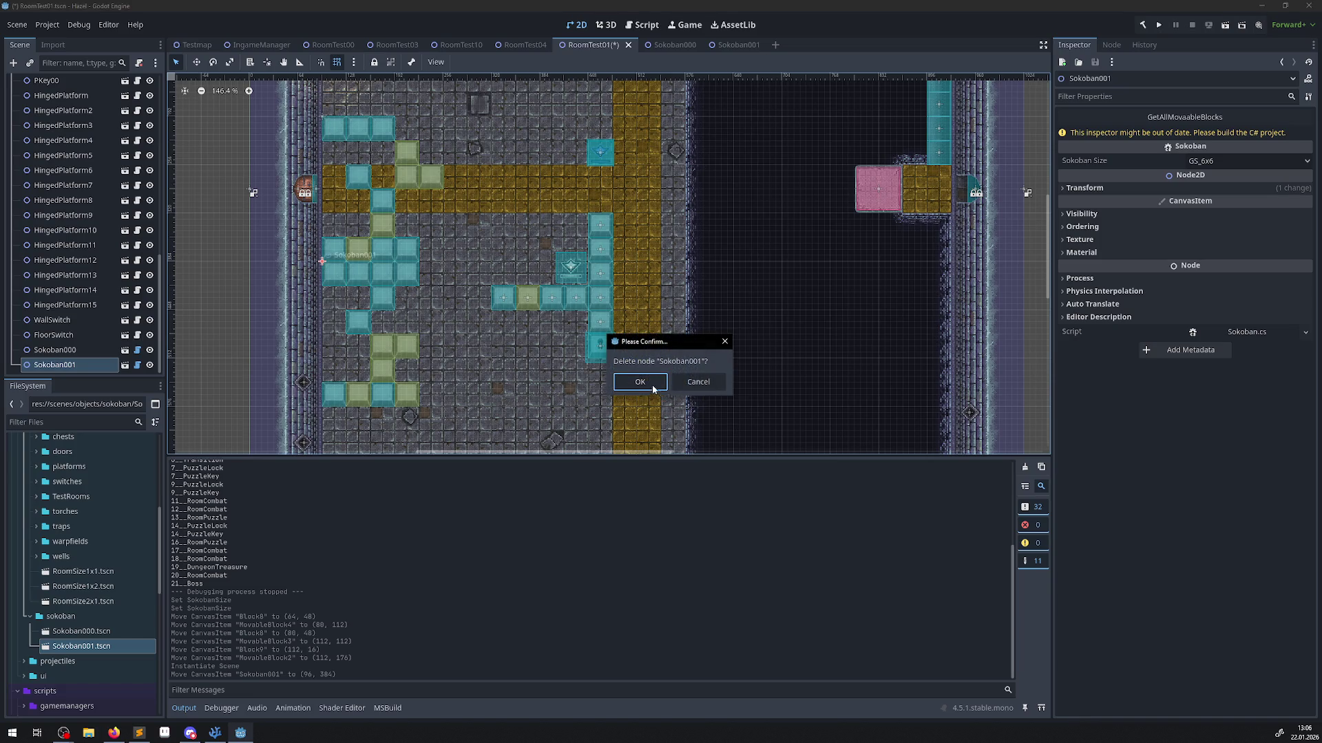
click(643, 382)
key(ctrl+s)
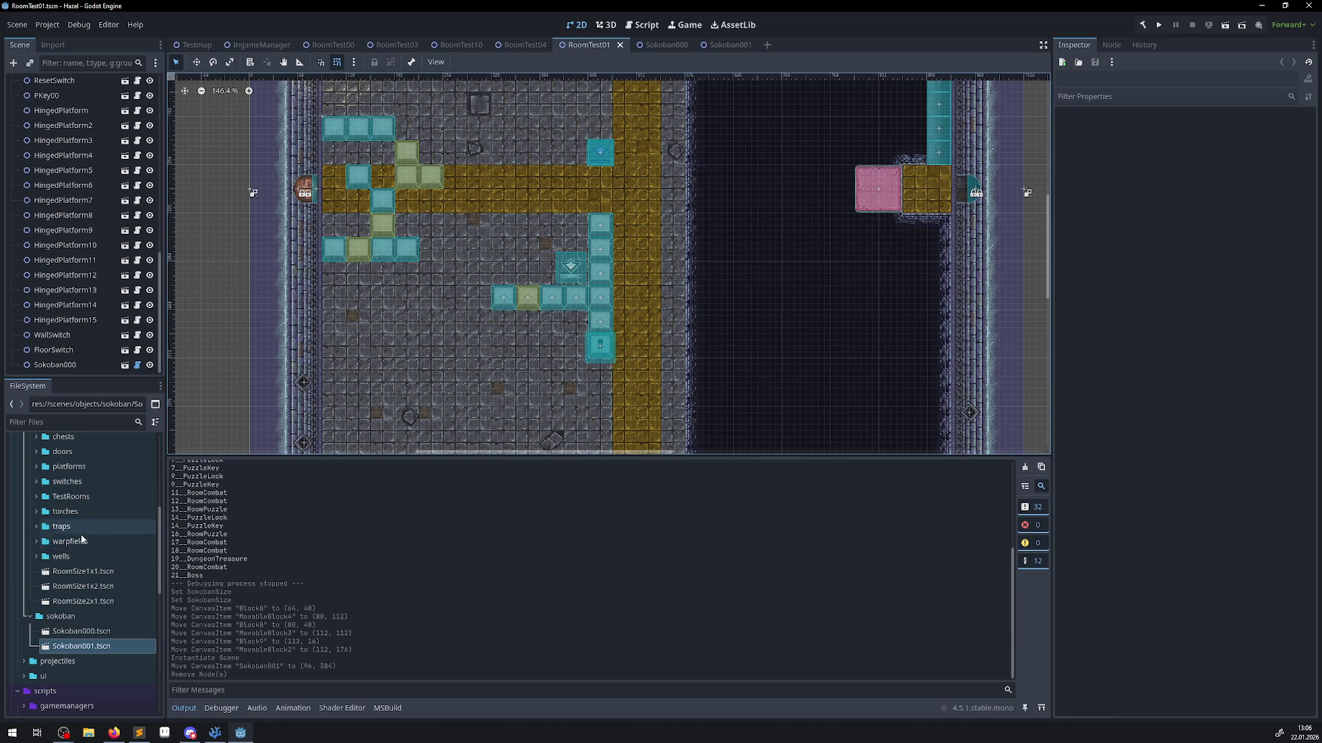
Expand the scripts/ingamemanagers folder in the FileSystem dock.
scroll(81, 535, up, 5)
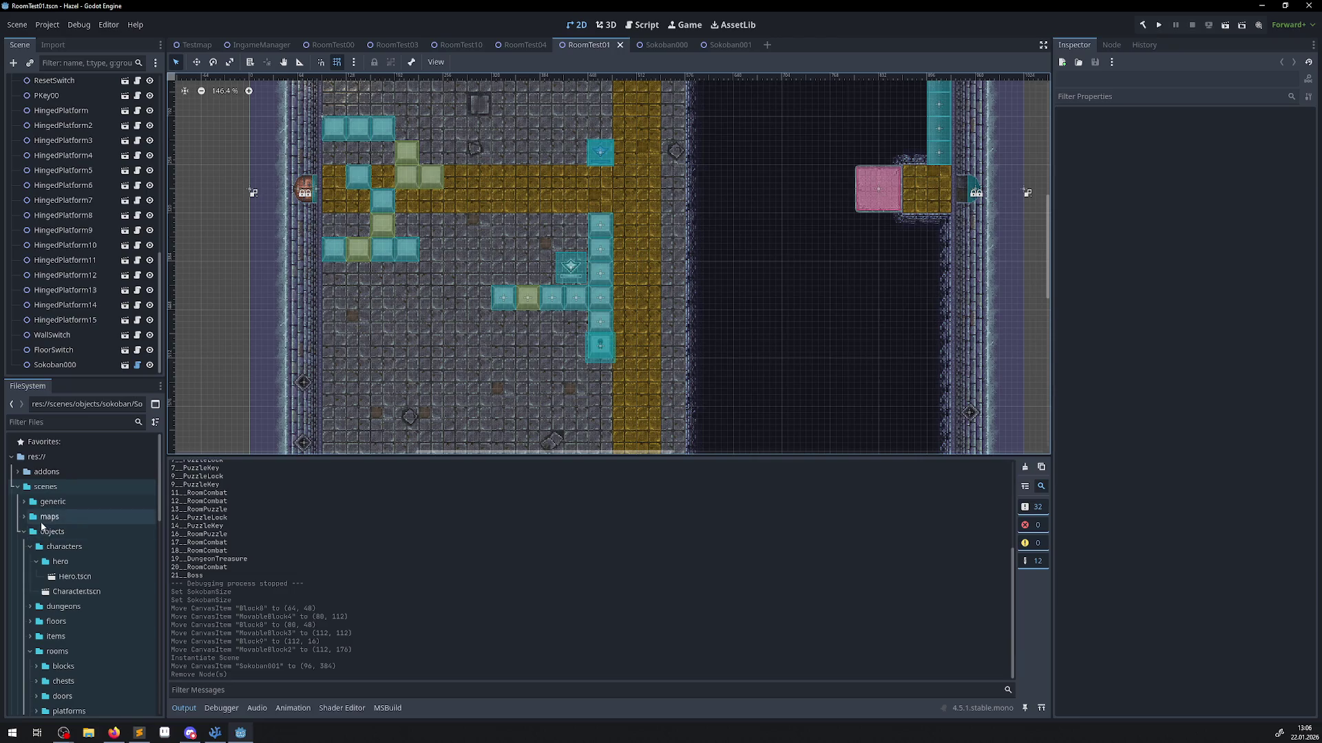
scroll(48, 569, down, 5)
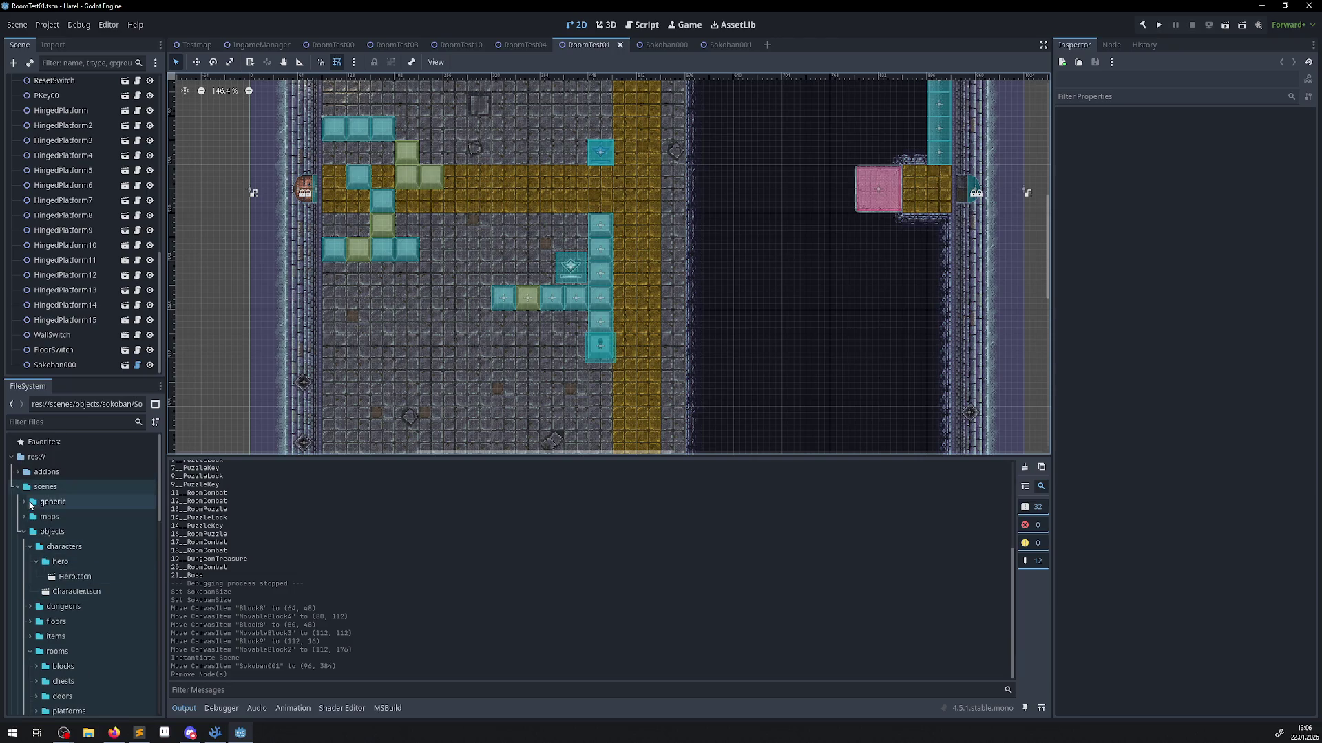
scroll(50, 551, down, 4)
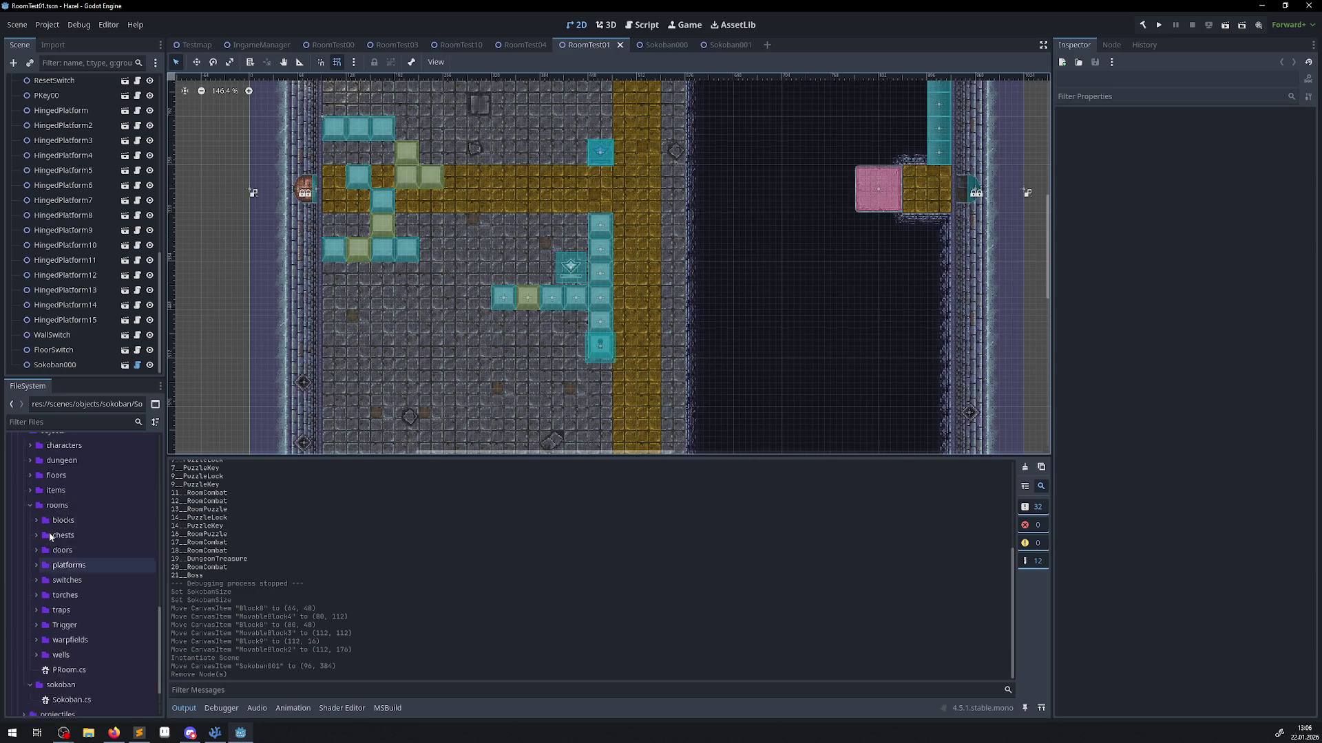
double_click(58, 541)
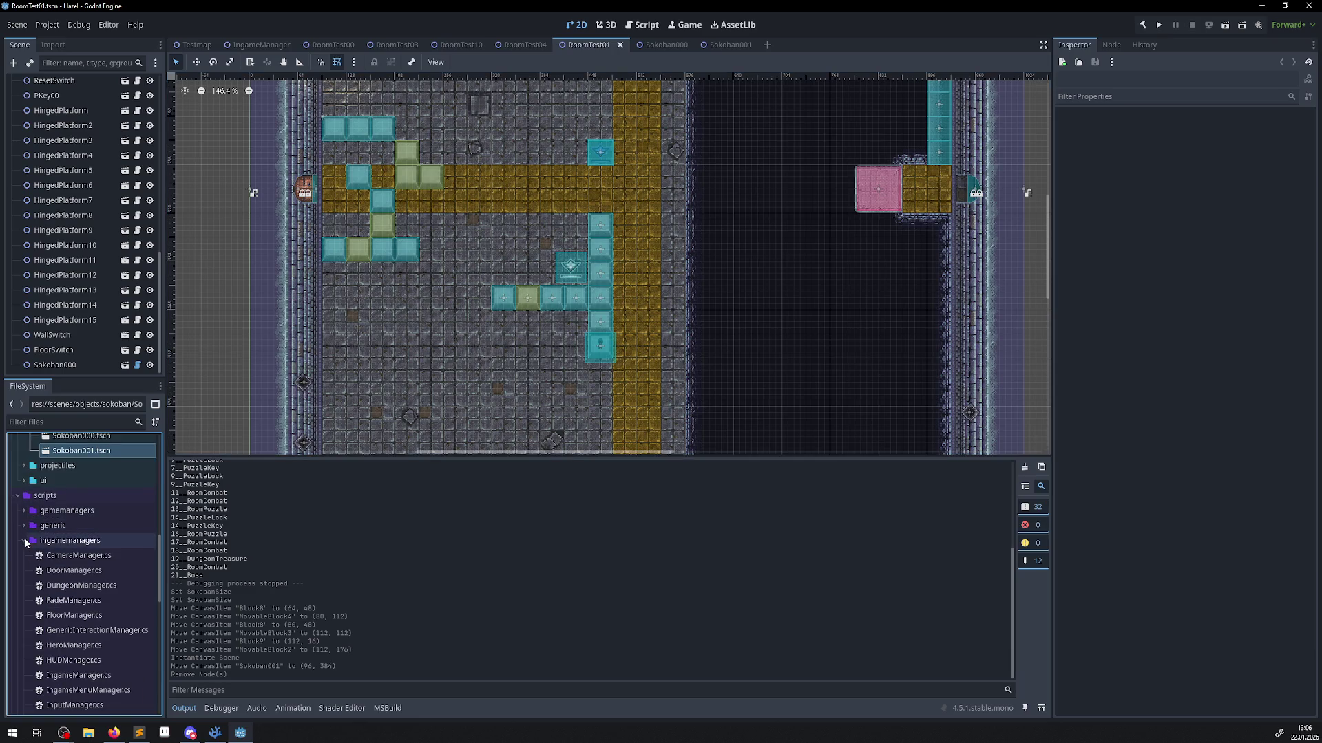
Try creating a new script there with an 'ingame' base class, then cancel it.
right_click(59, 541)
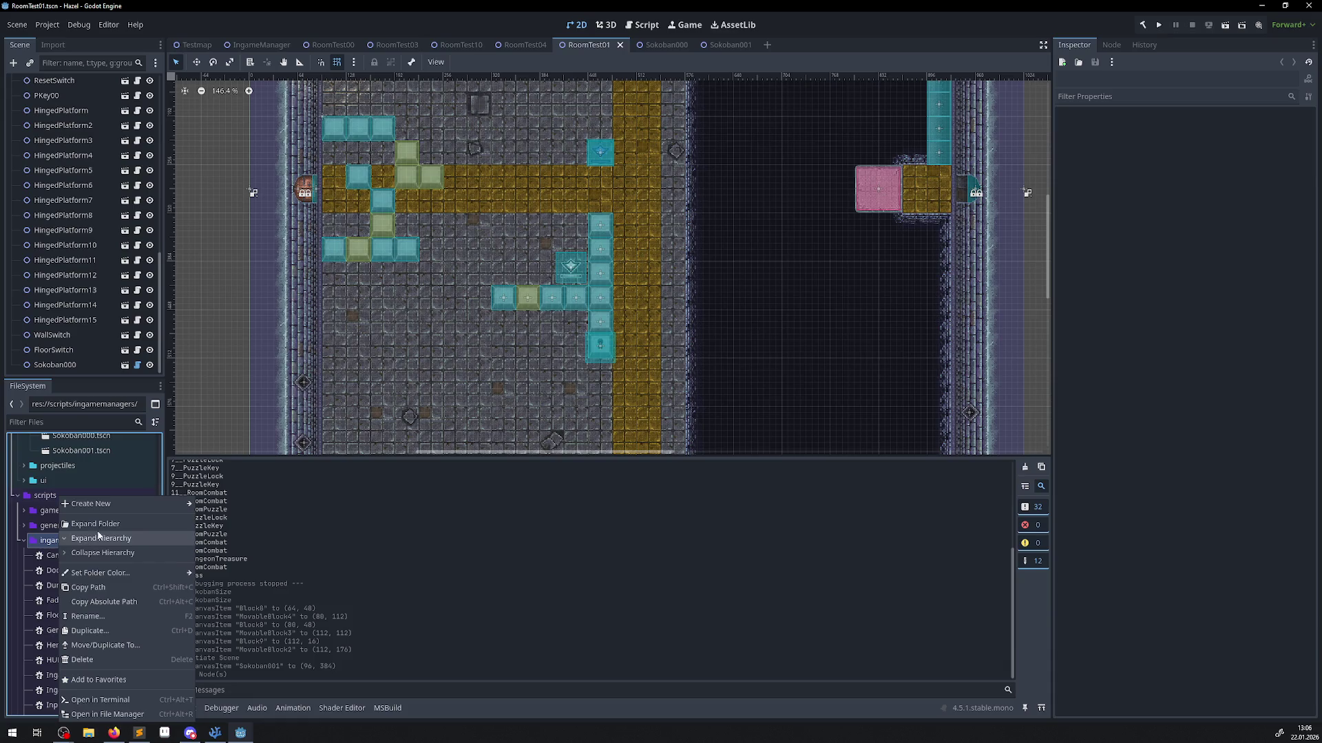
mouse_move(110, 508)
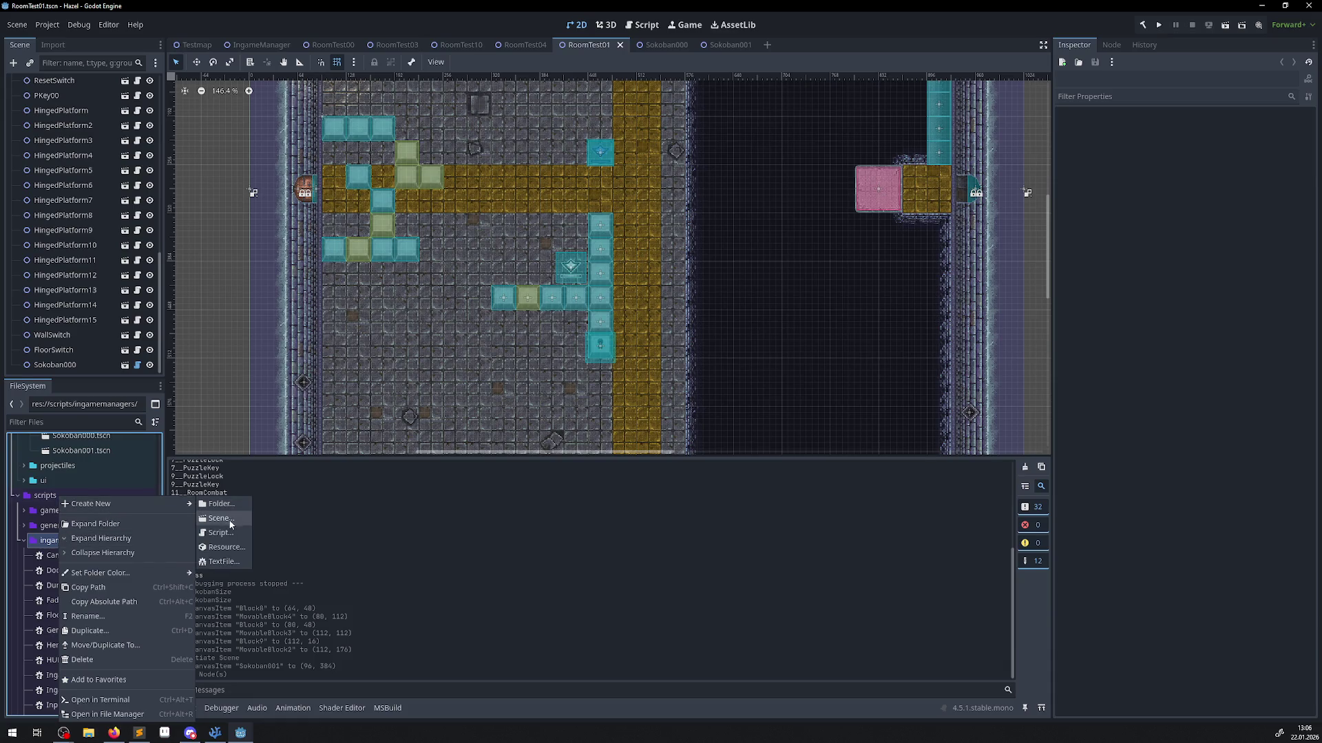
click(220, 533)
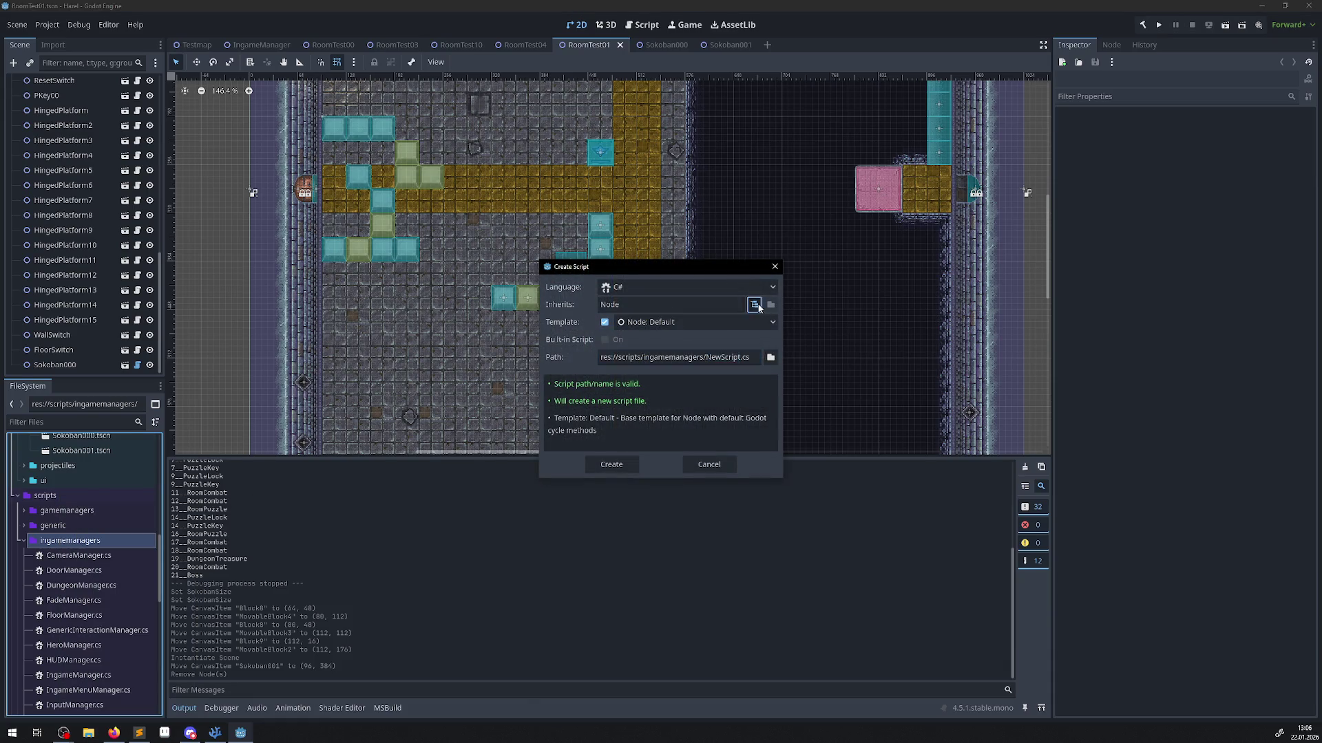
click(755, 304)
text(ingame)
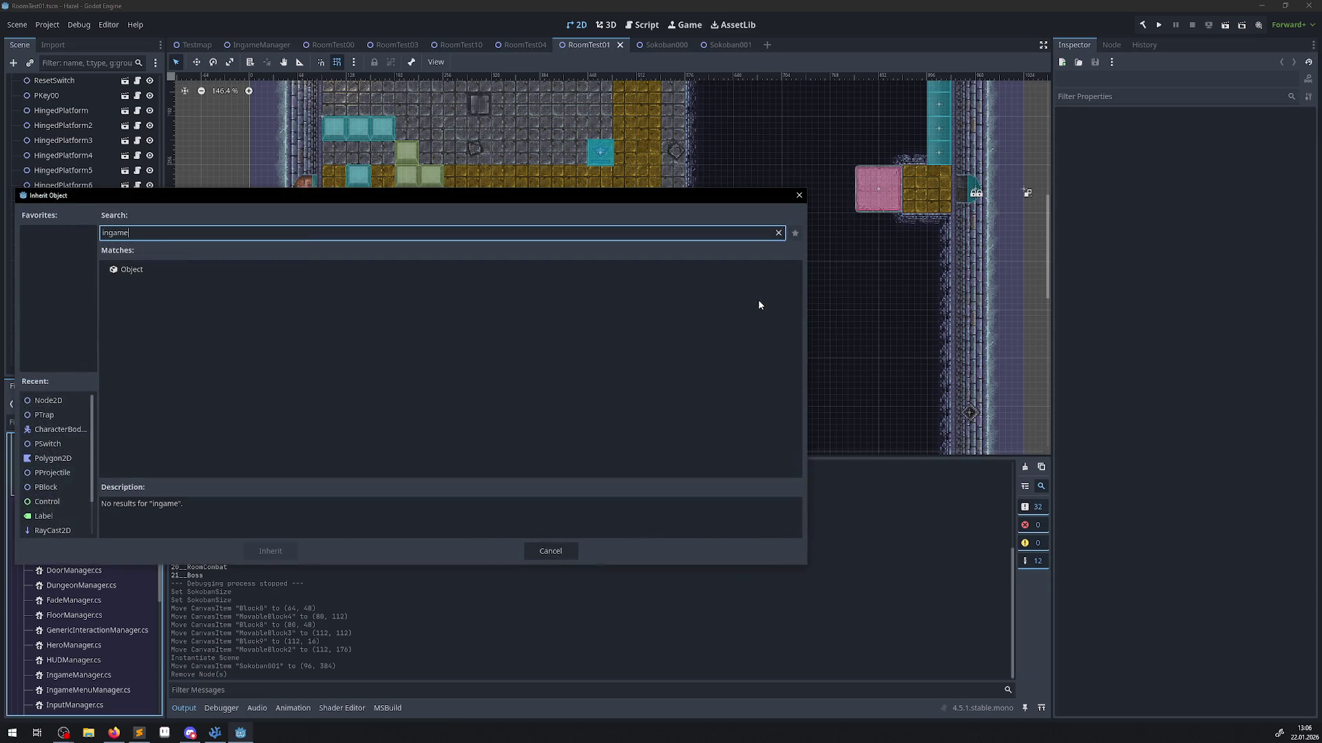
click(799, 197)
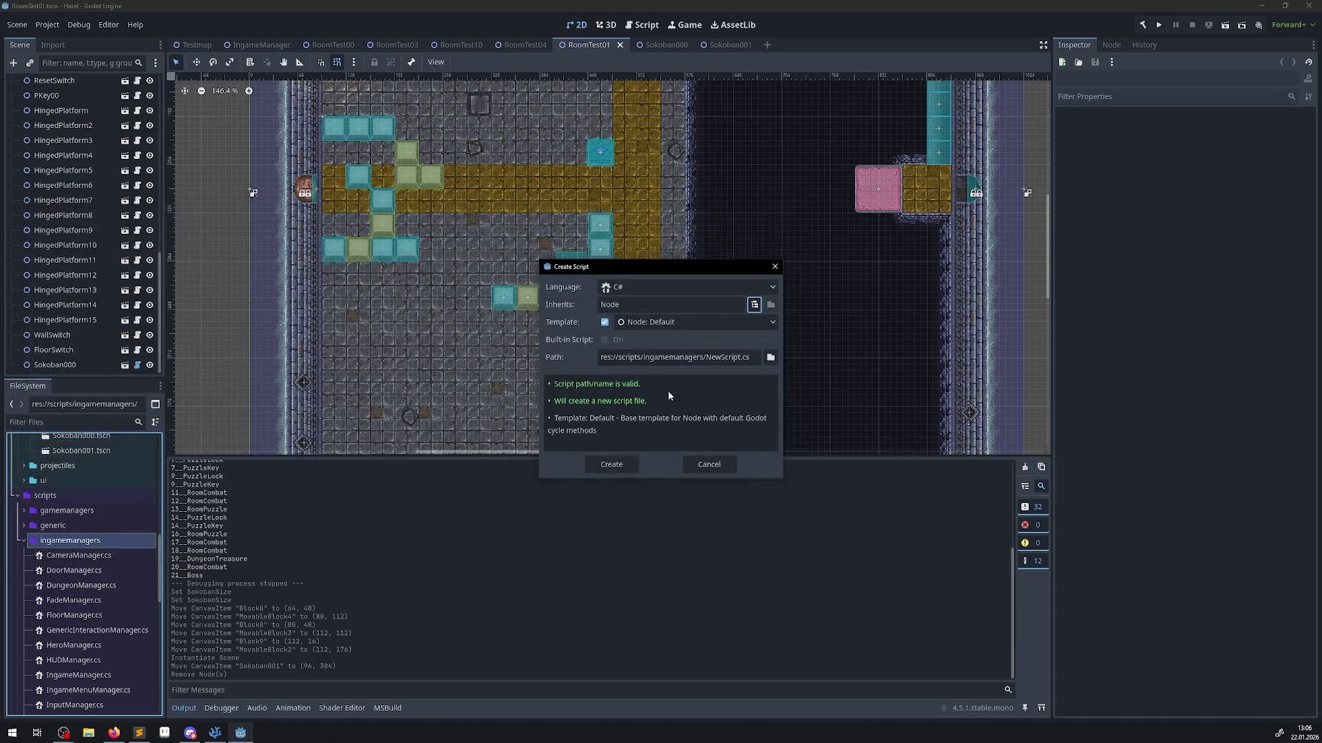
click(774, 267)
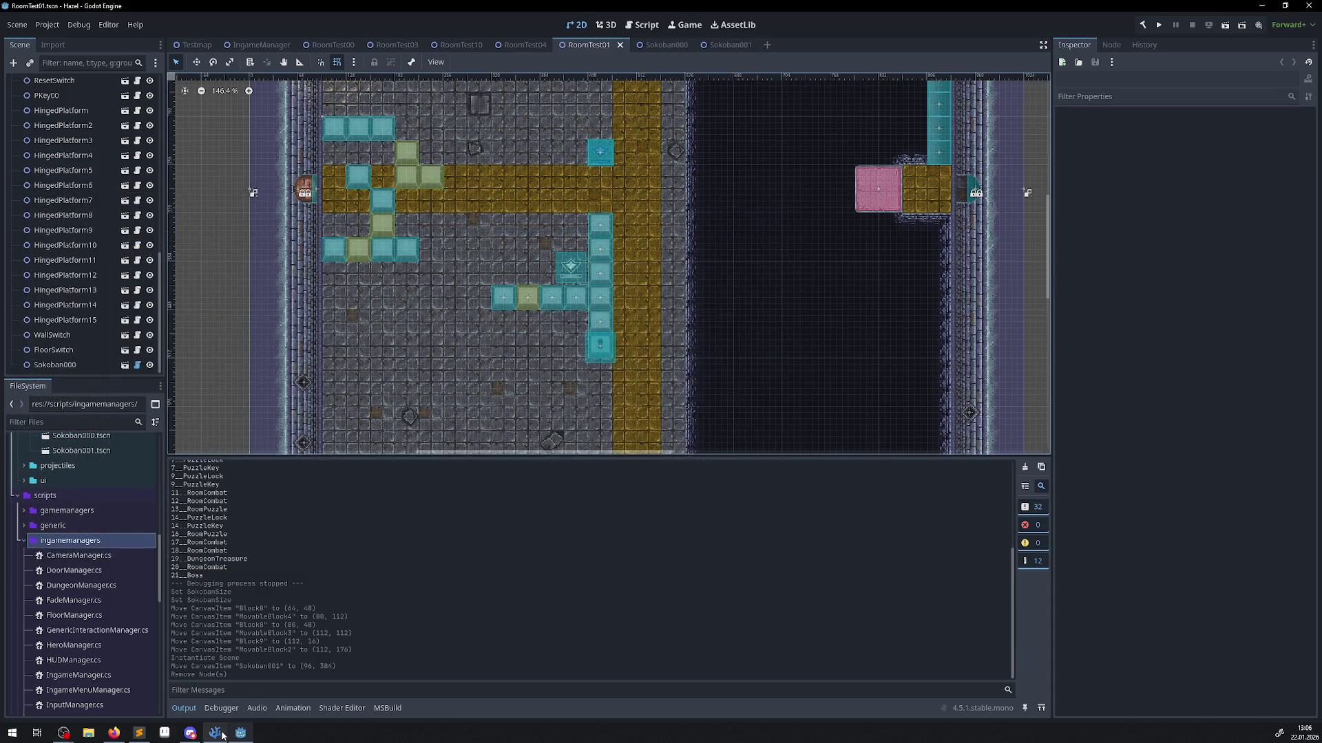
click(215, 733)
Add a [GlobalClass] attribute above the ParentIngameManager class and save the file.
scroll(130, 344, up, 10)
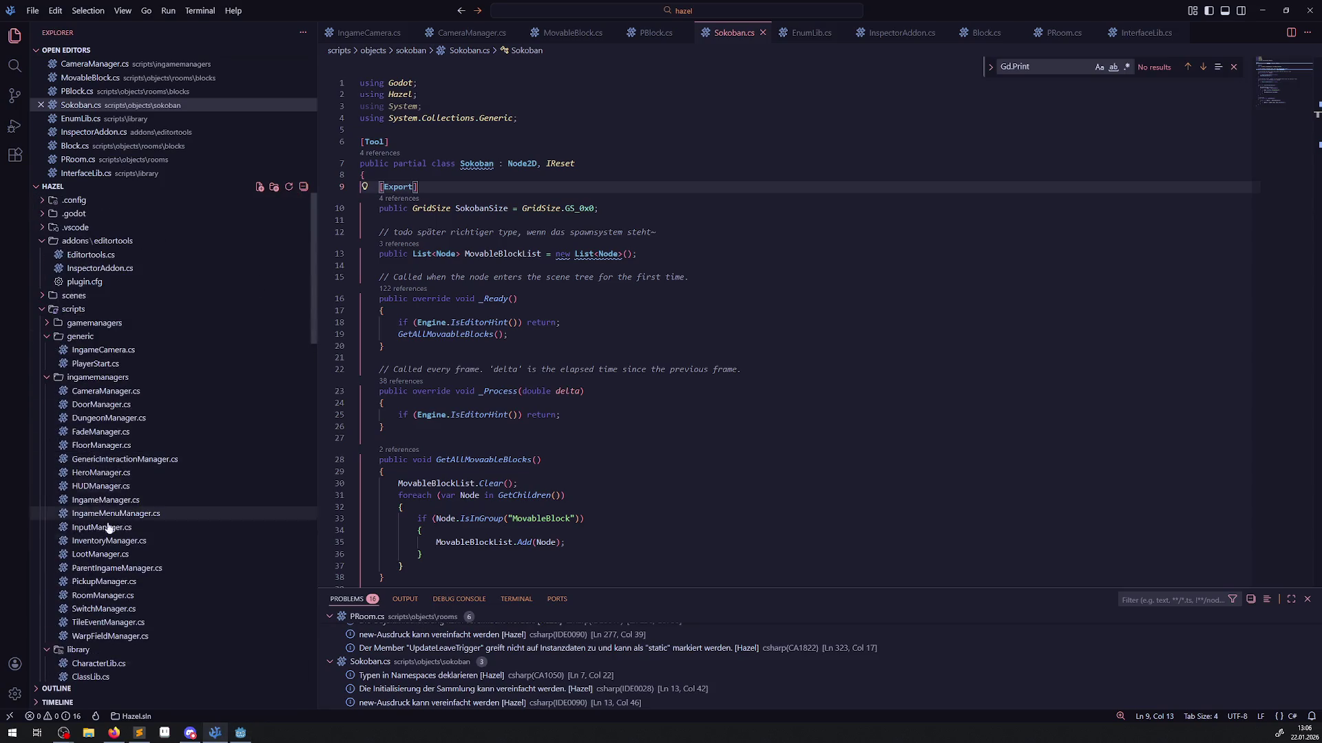
click(125, 571)
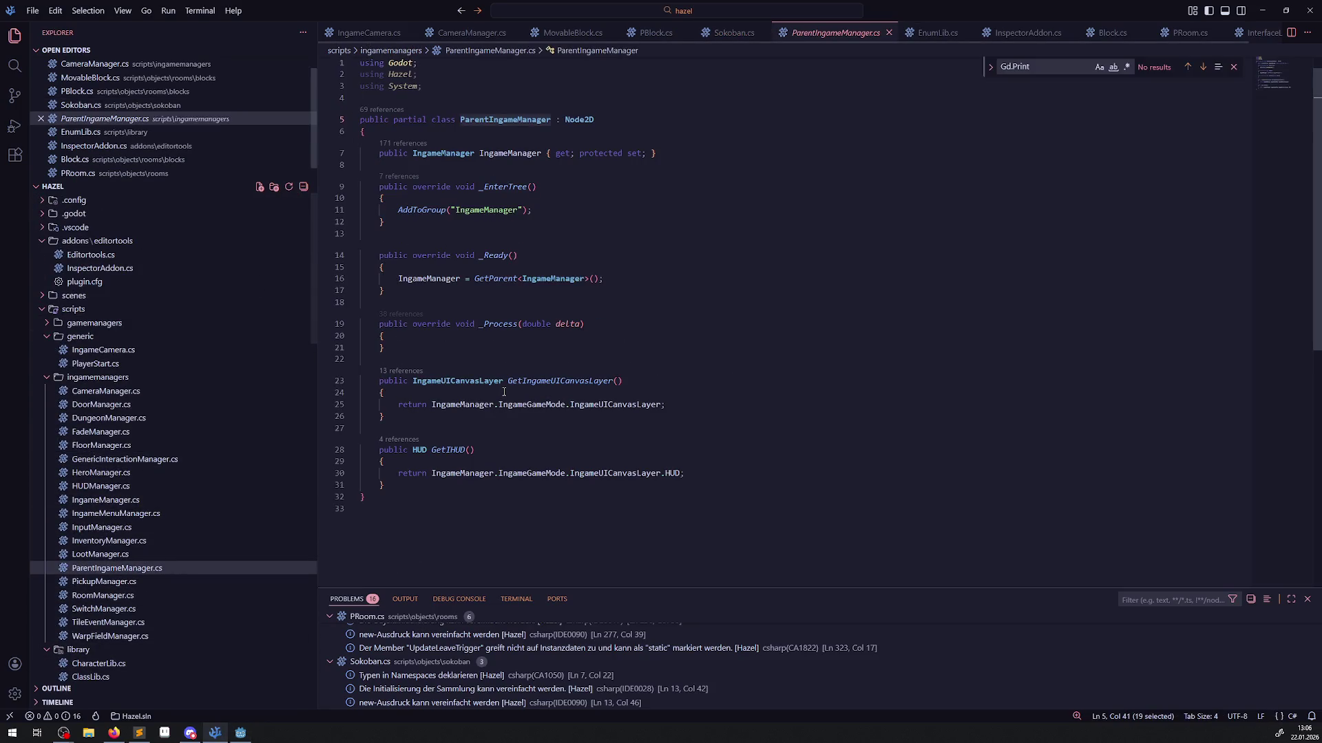
click(101, 582)
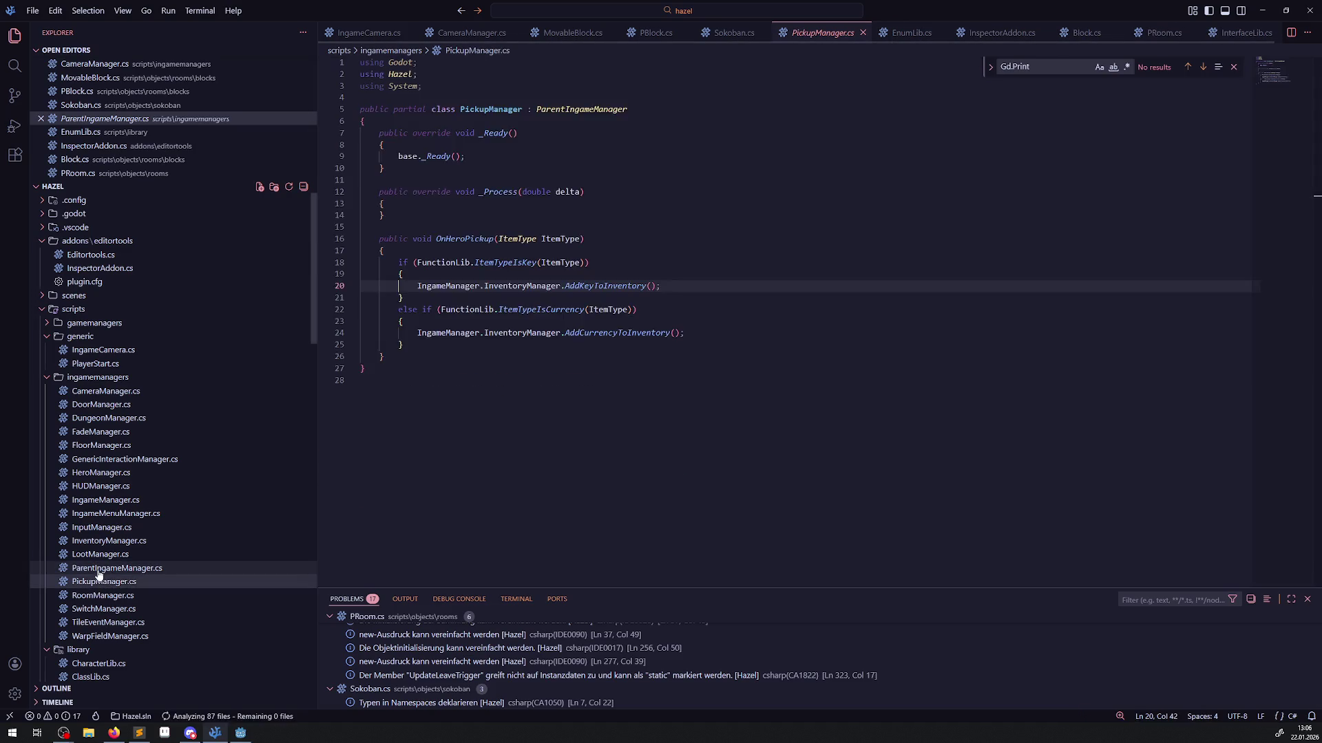
click(97, 568)
click(403, 118)
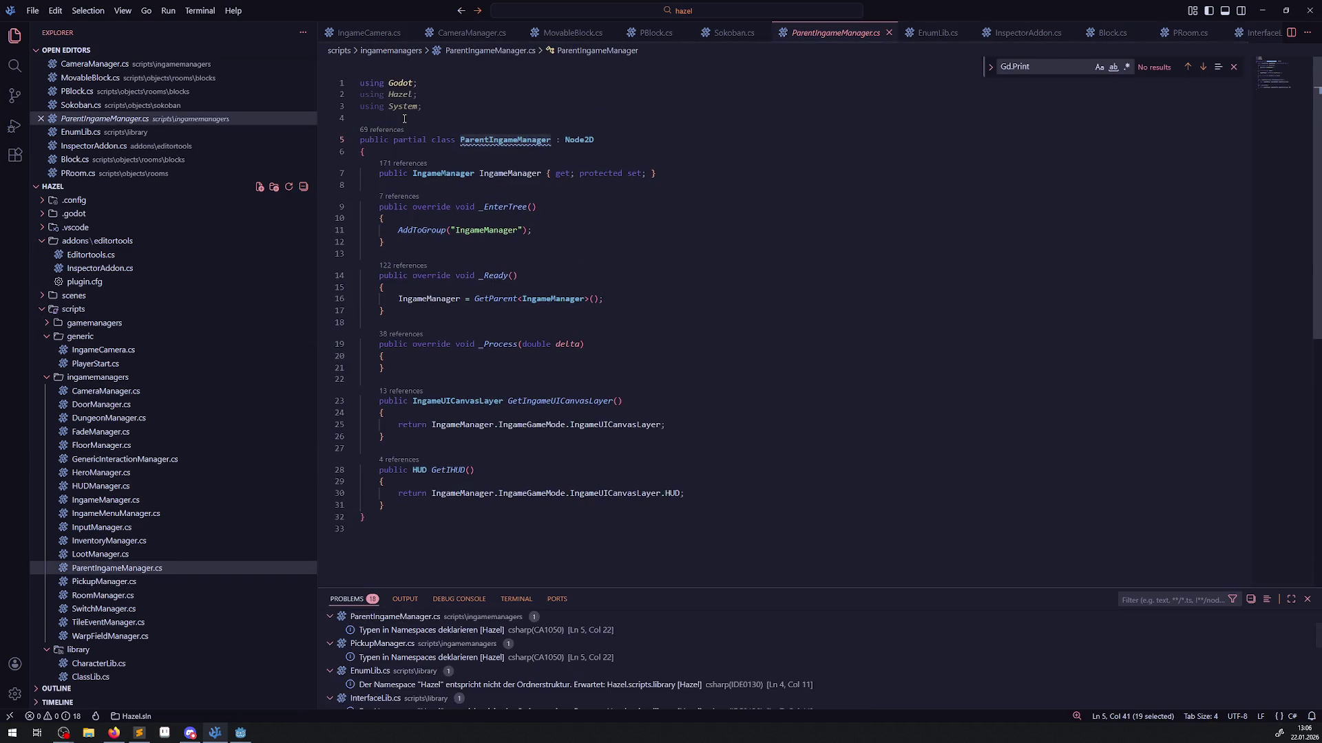
key(Return)
text([])
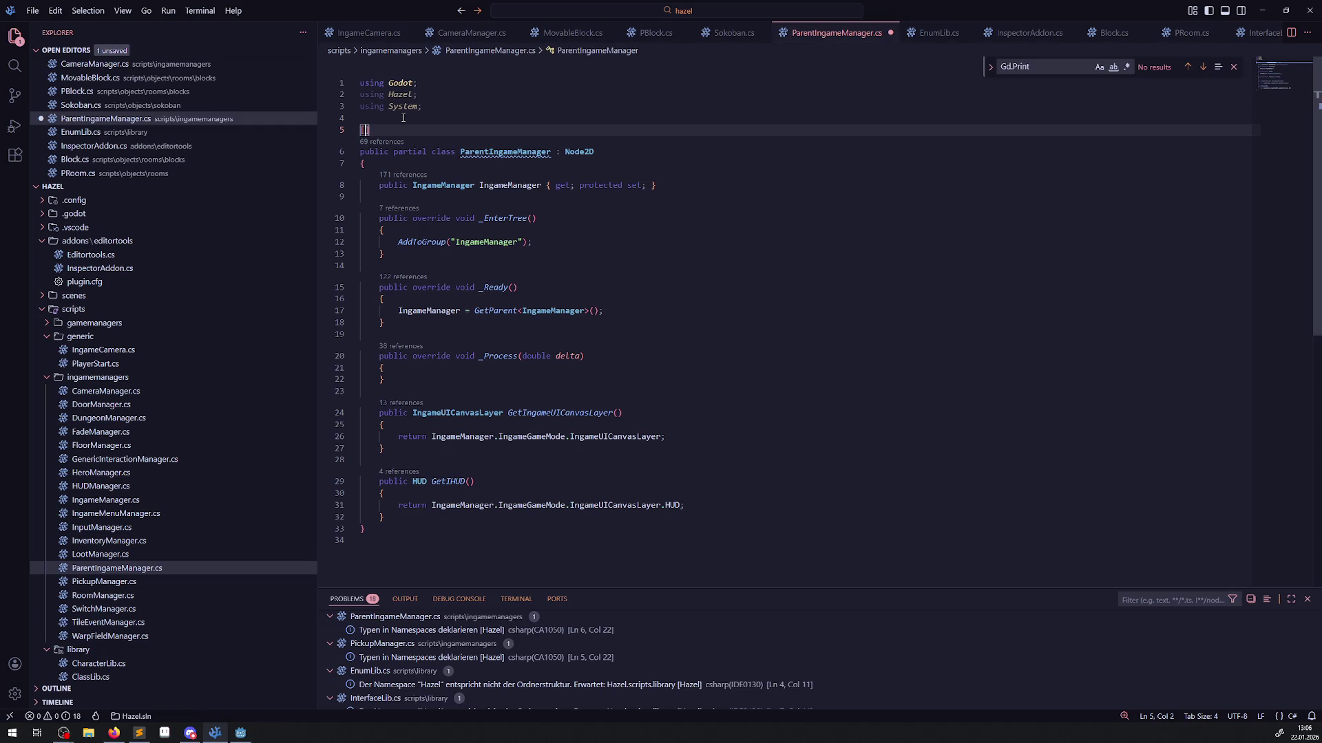
text(Glo)
click(433, 143)
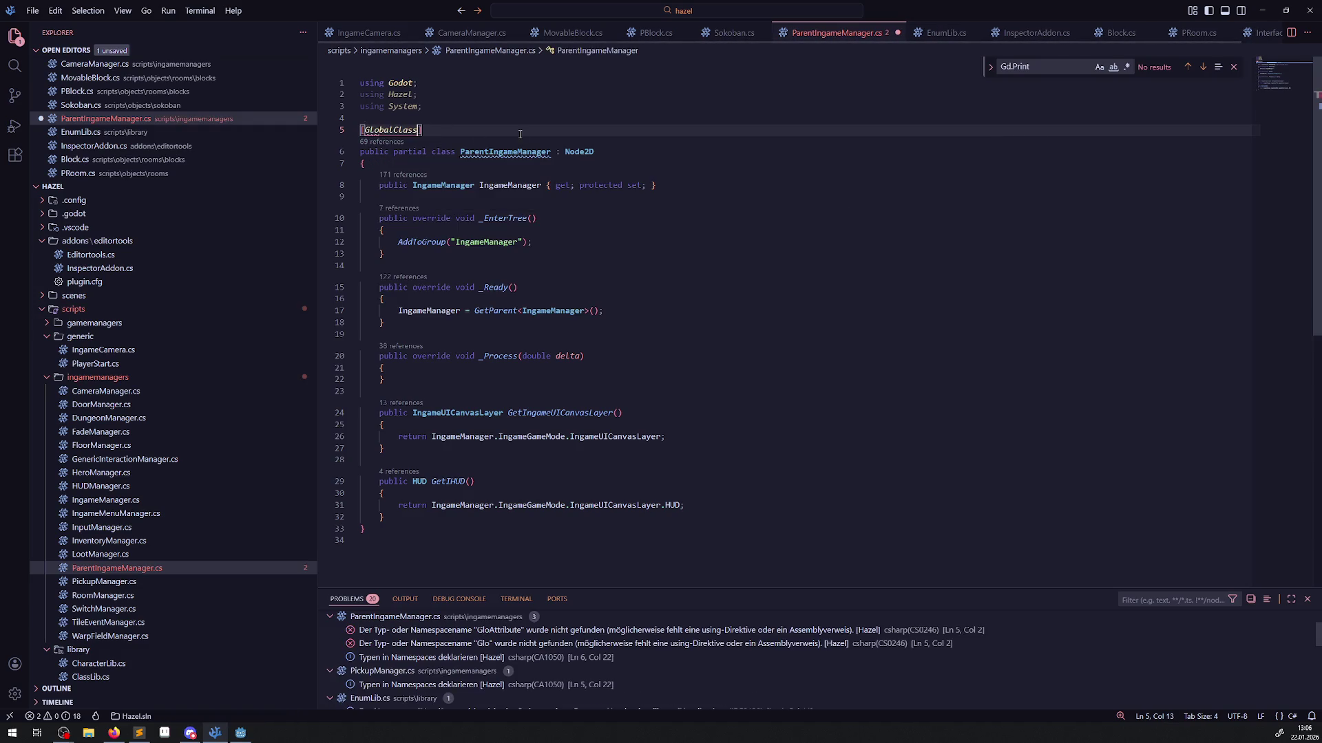
key(ctrl+s)
click(241, 733)
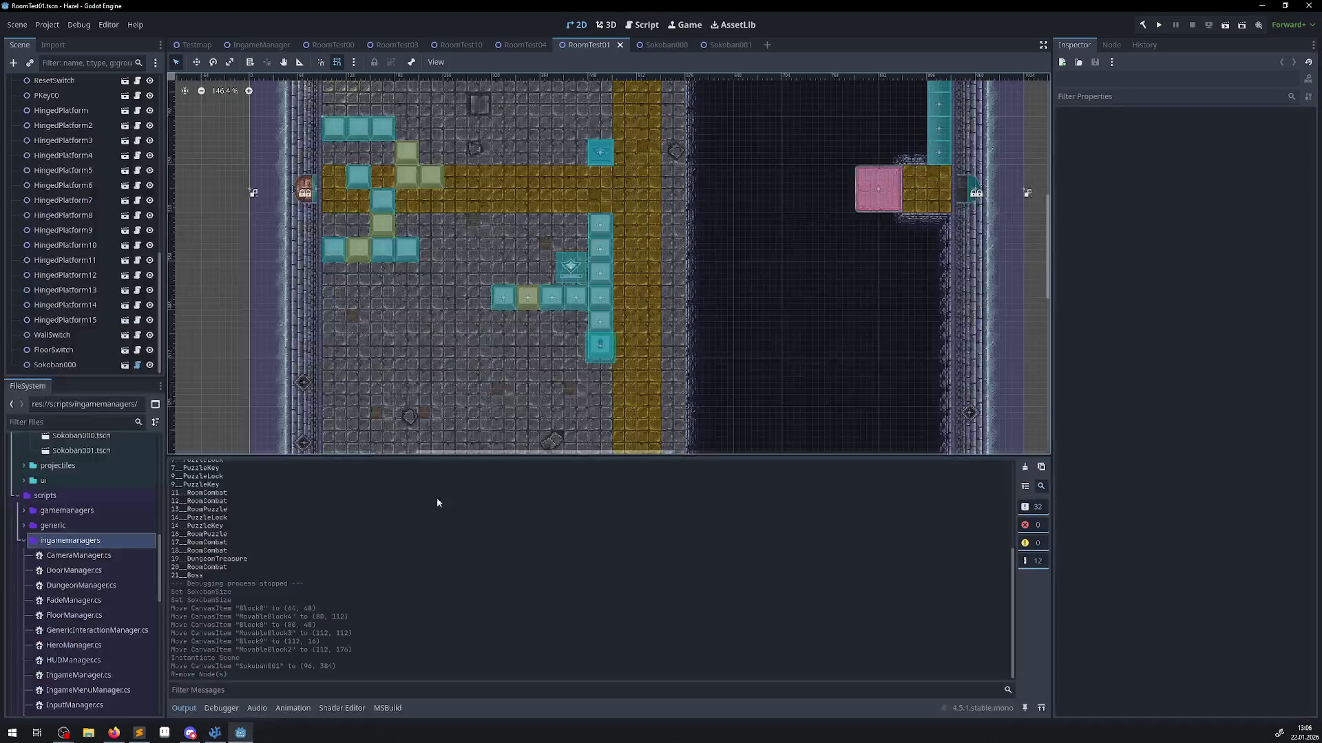
Rebuild, then create SokobanManager.cs inheriting ParentIngameManager in the ingamemanagers folder and open it.
click(1146, 27)
right_click(86, 542)
mouse_move(150, 507)
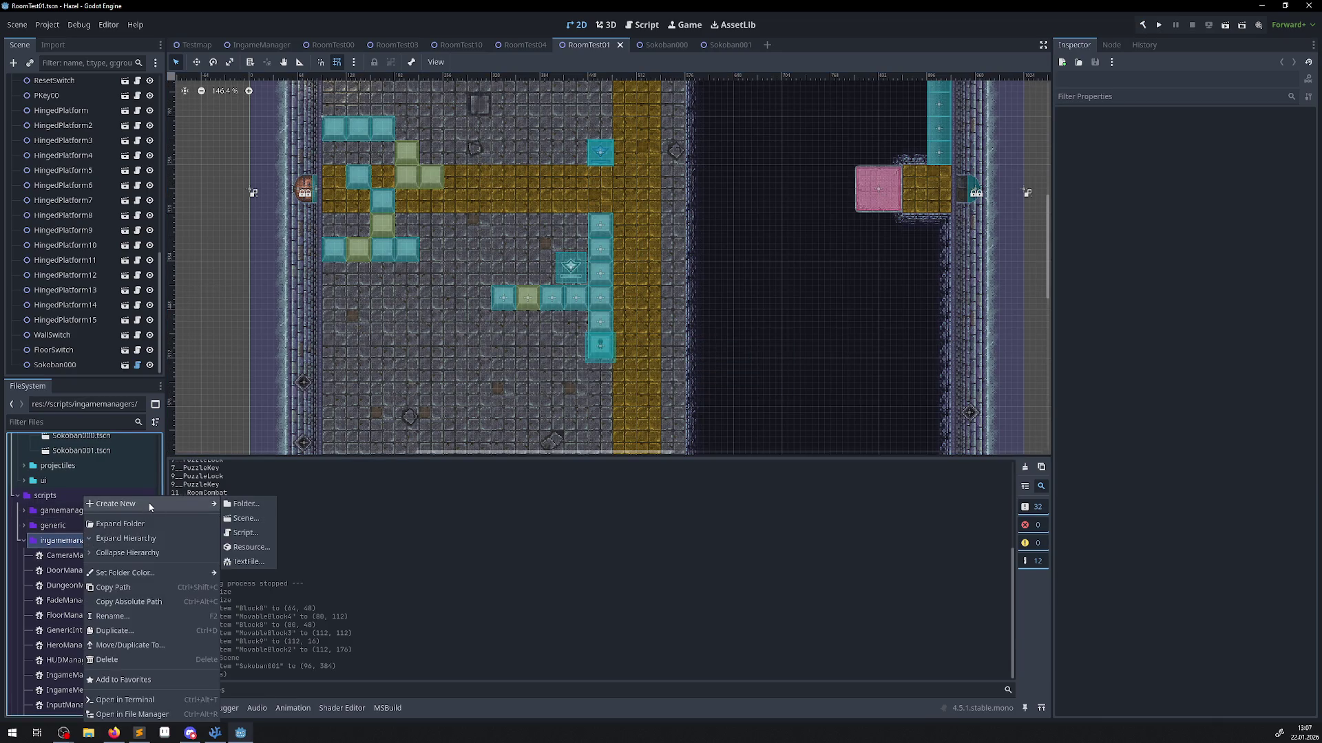
click(244, 533)
text(SokobanManager)
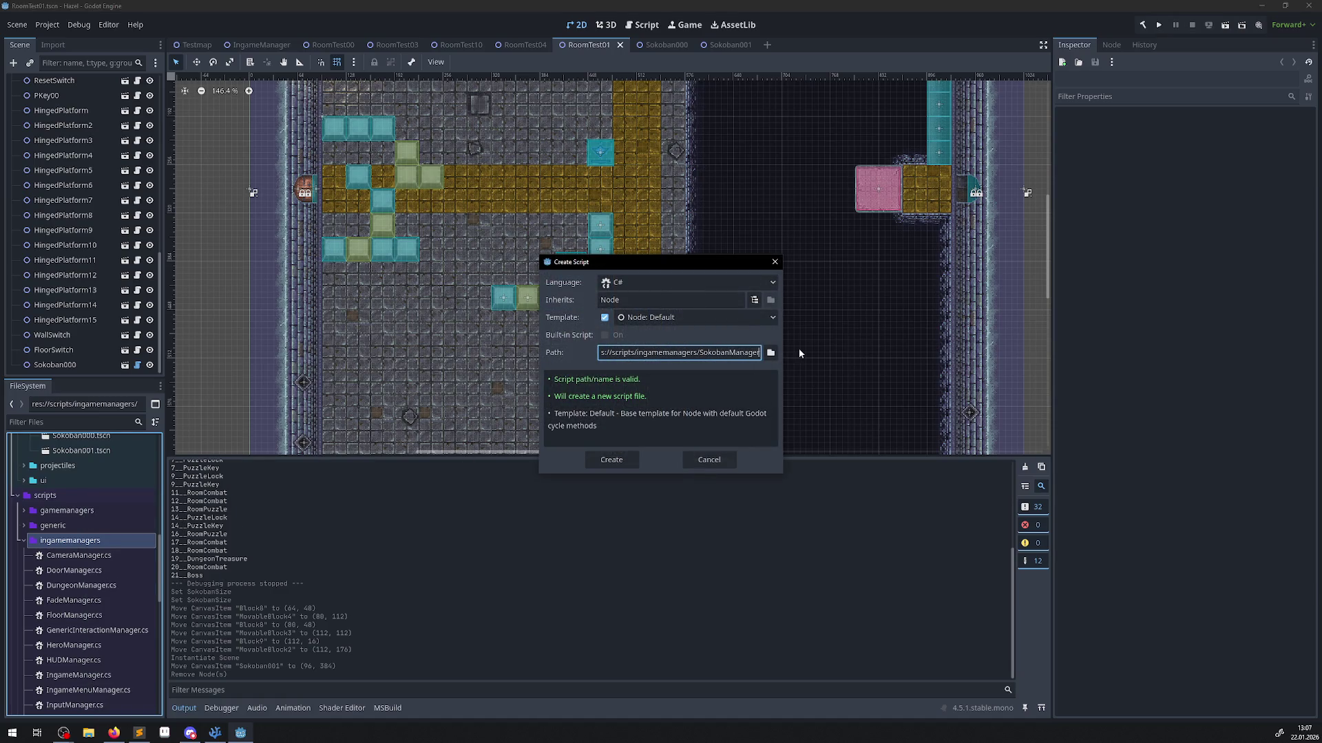
click(755, 300)
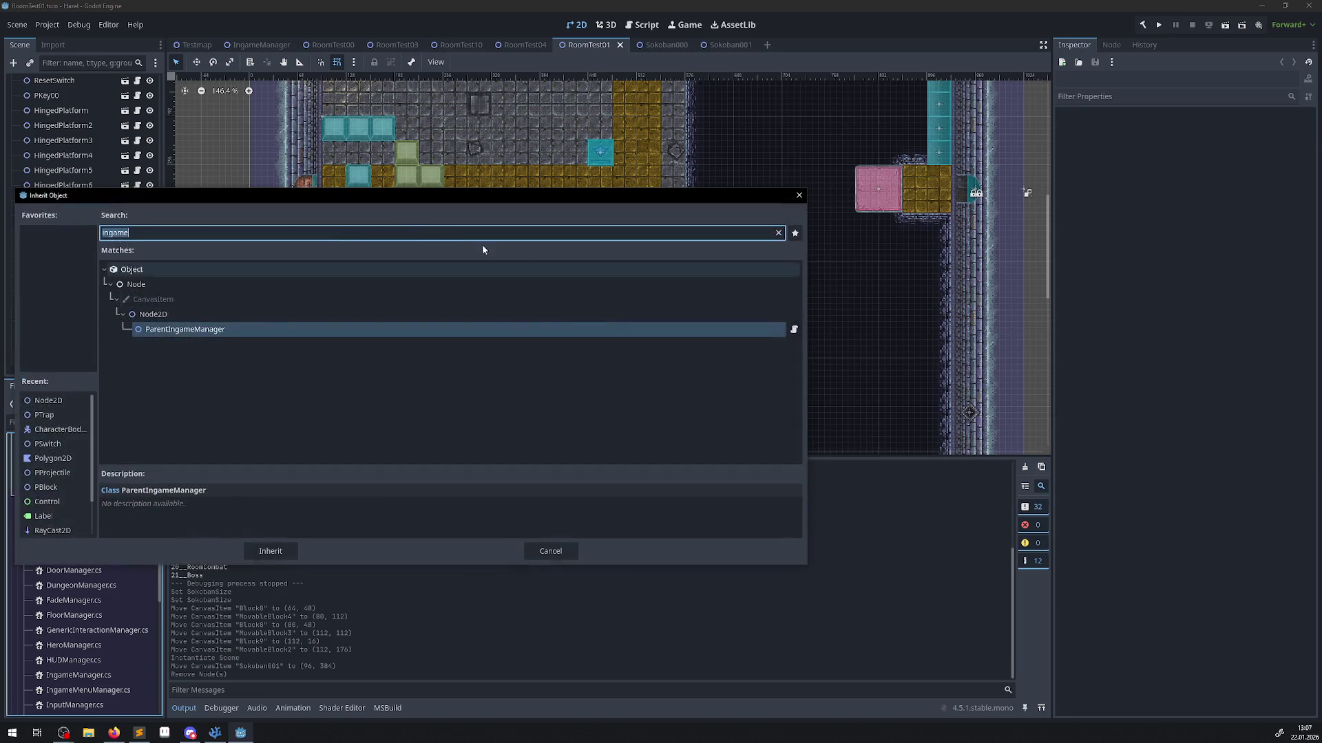
click(270, 551)
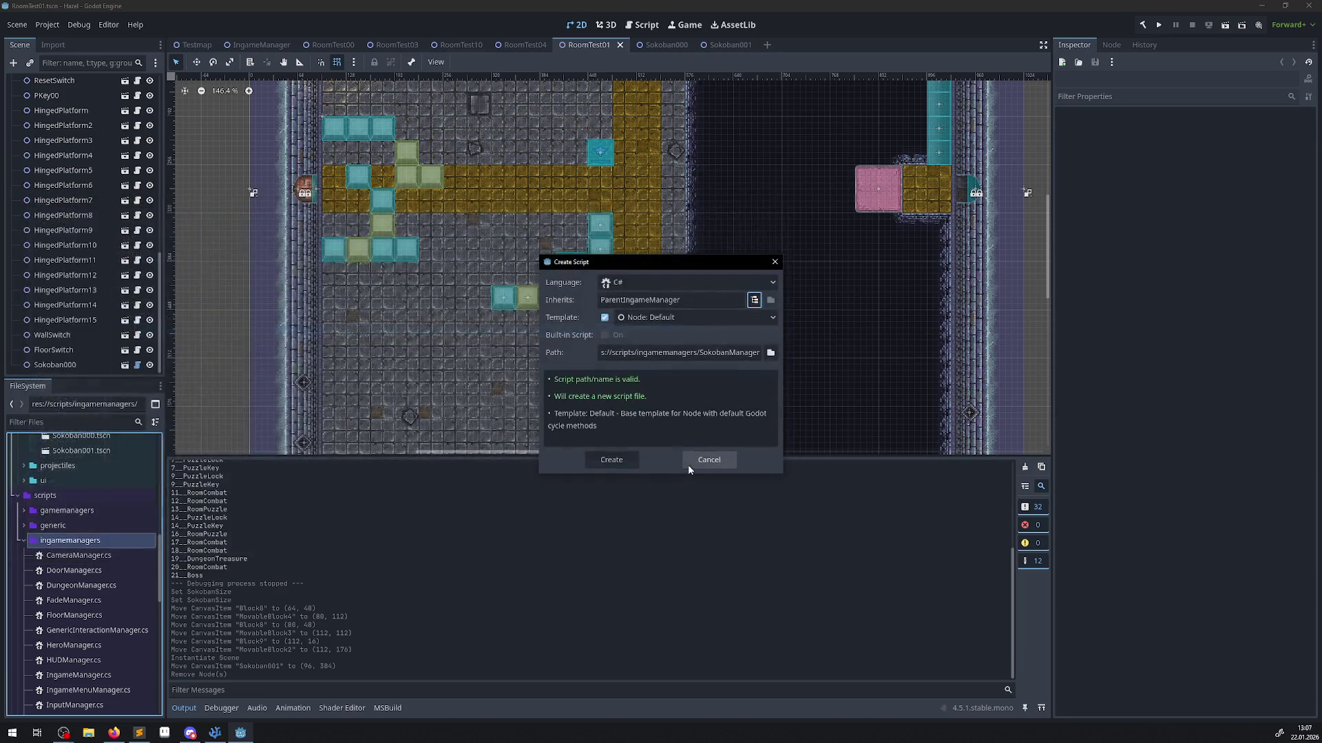
click(621, 460)
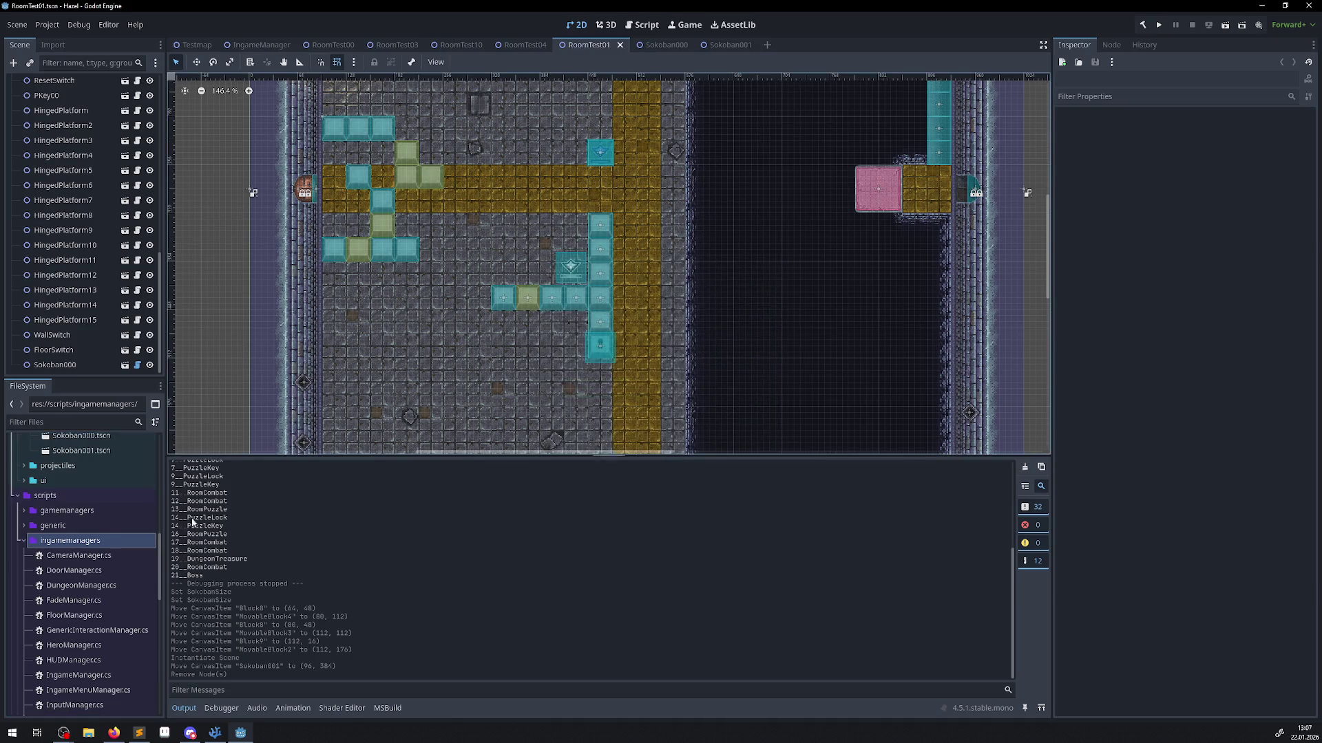
scroll(120, 588, down, 5)
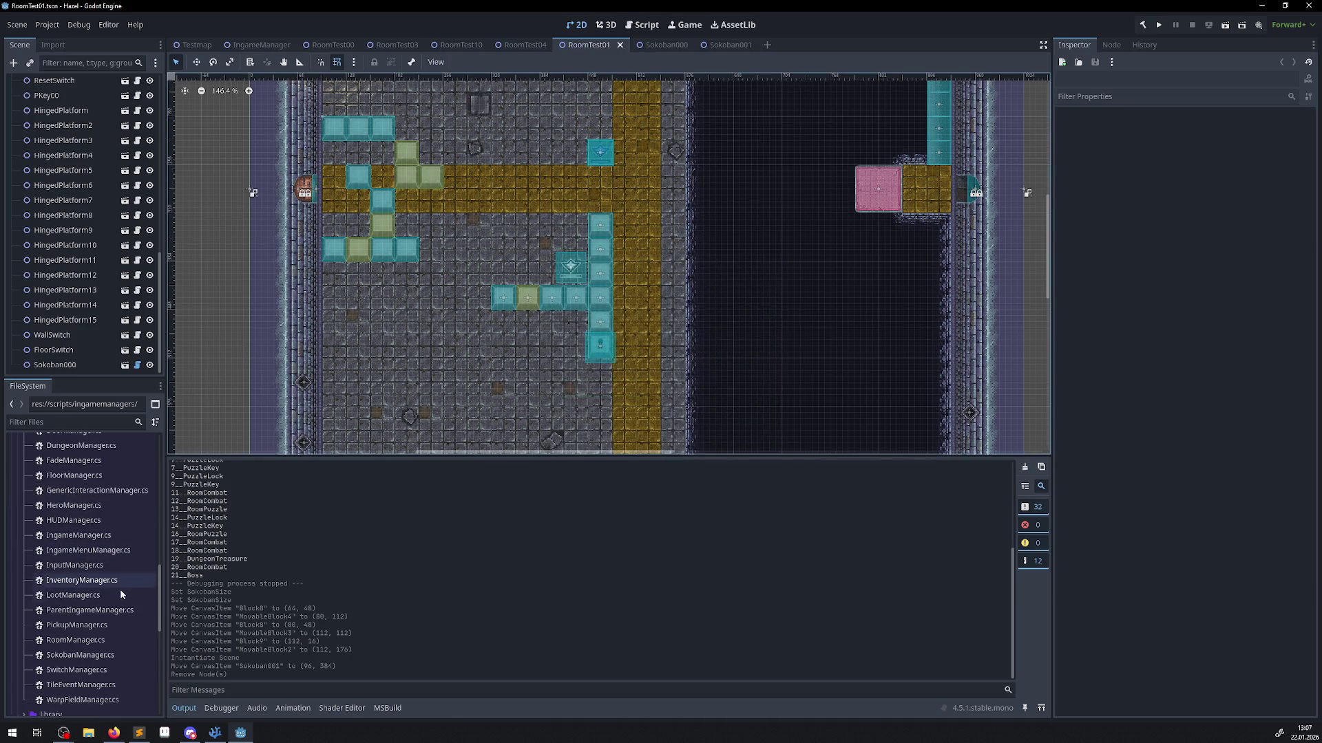
double_click(81, 656)
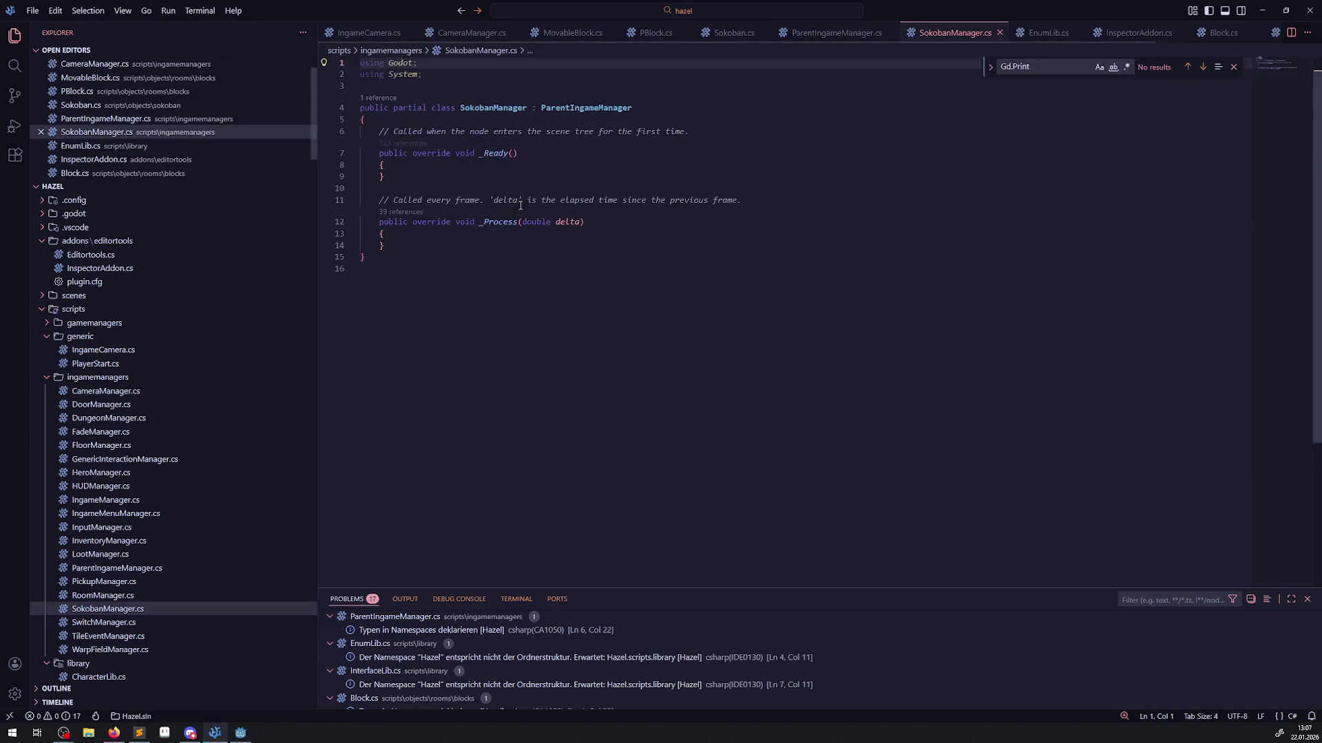
Add a base._Ready(); call inside the _Ready method and save.
click(433, 163)
key(Return)
text(bas)
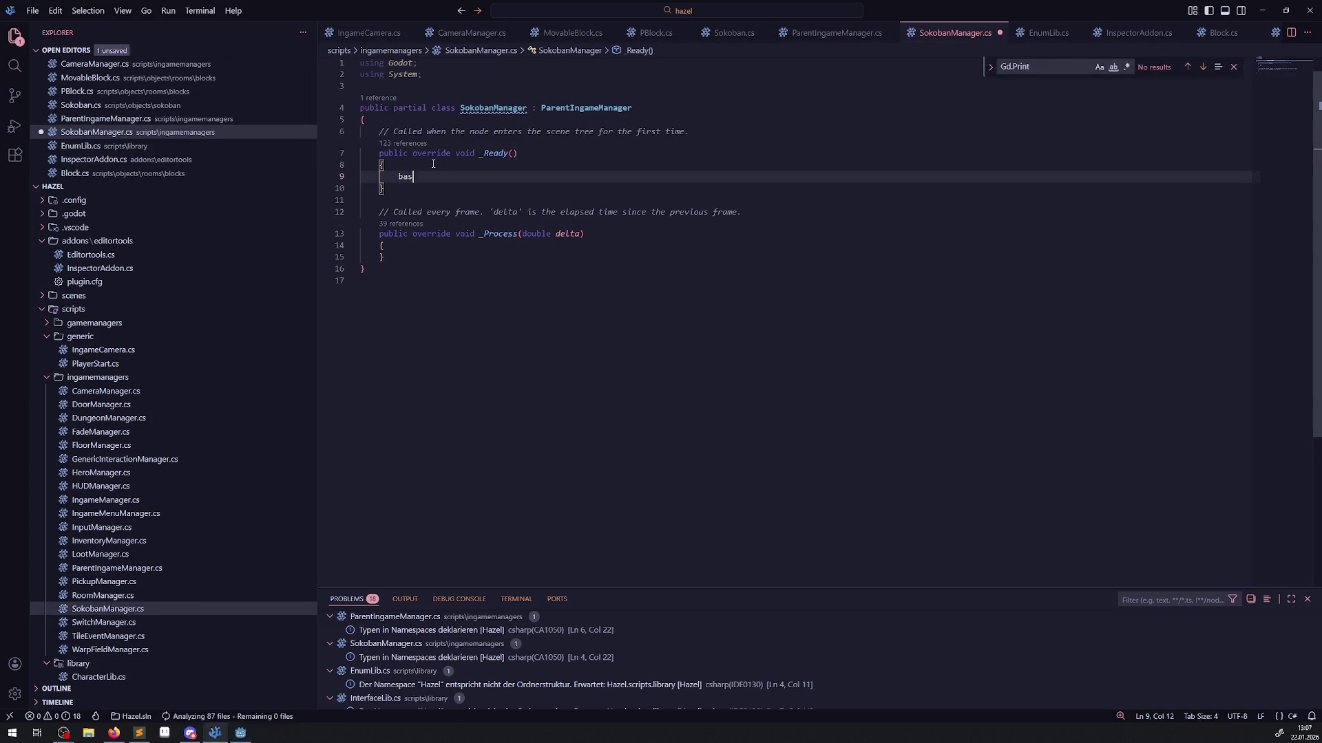
text(e._R)
key(Tab)
text(();)
key(ctrl+s)
Delete the unused _Process method and its comment, then save SokobanManager.cs.
click(408, 258)
drag(408, 258, 365, 199)
key(BackSpace)
key(BackSpace)
click(518, 180)
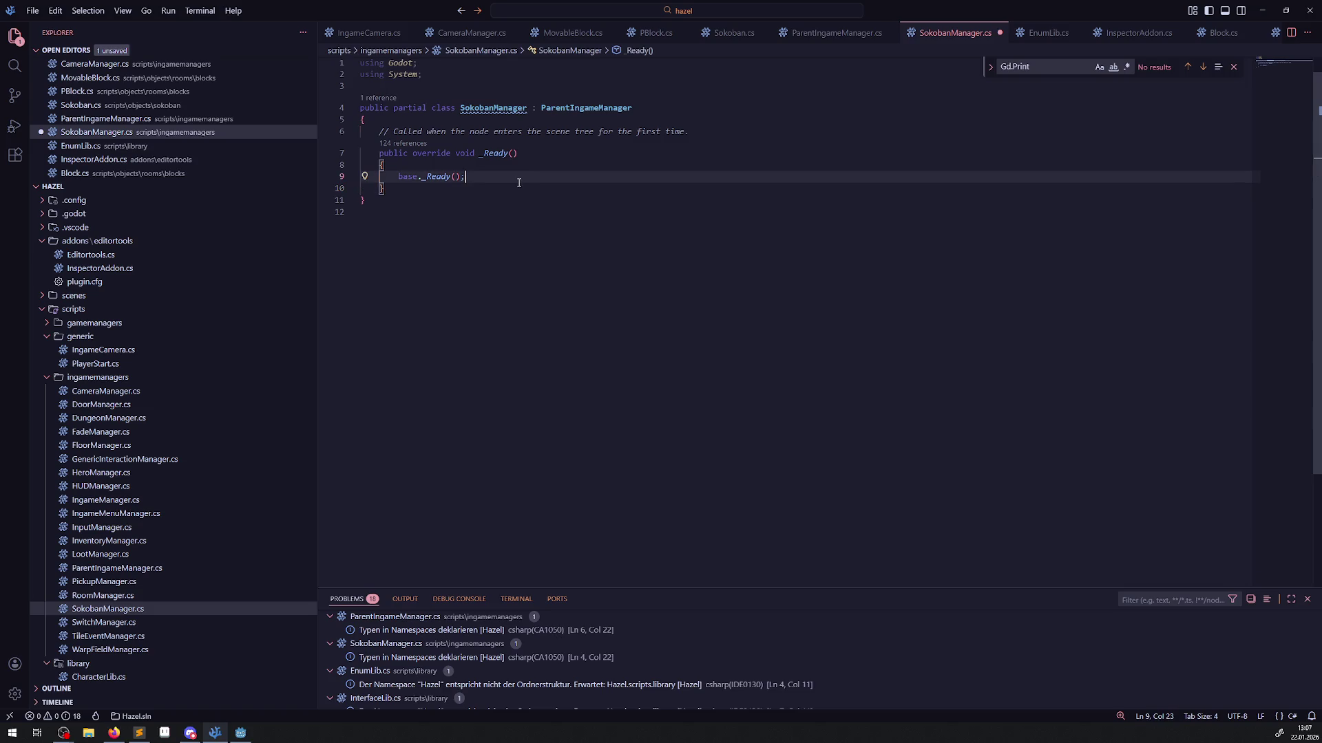
key(ctrl+s)
Compare with PickupManager.cs, then return to Godot and rebuild the .NET project.
click(124, 583)
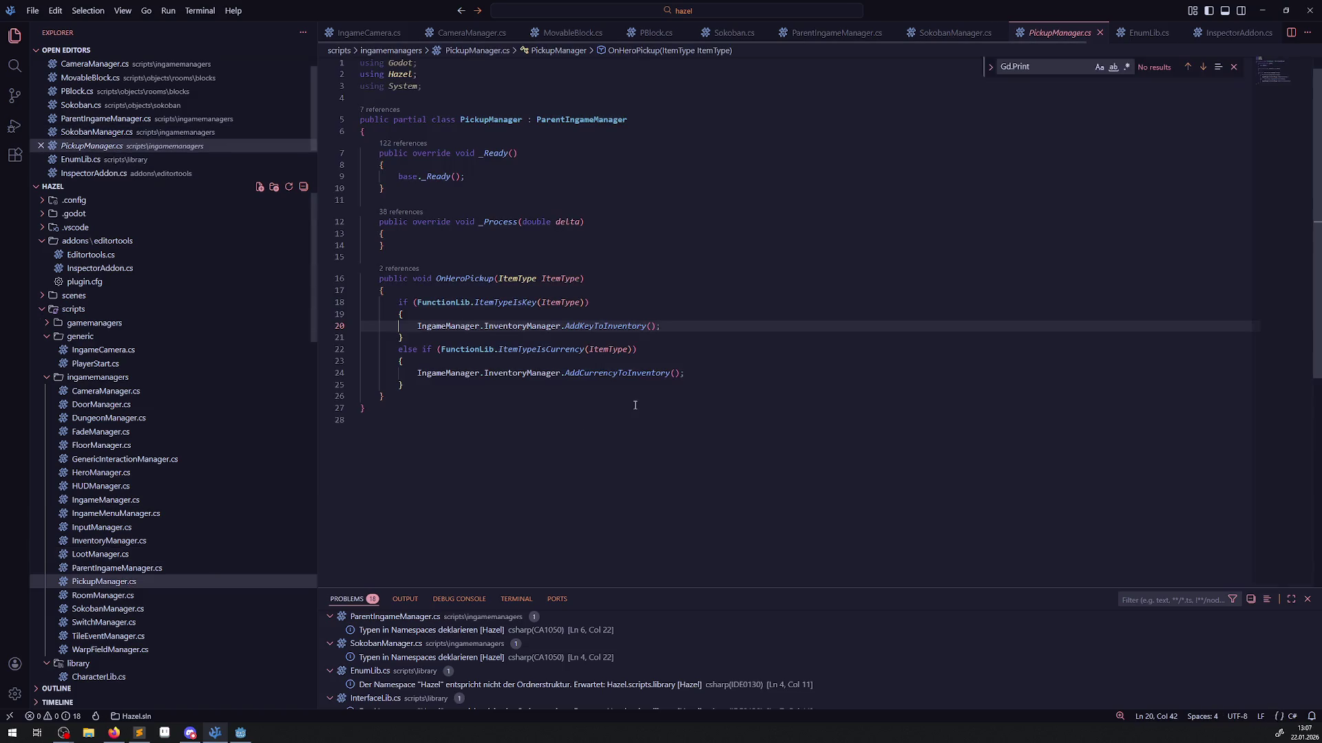
click(1100, 33)
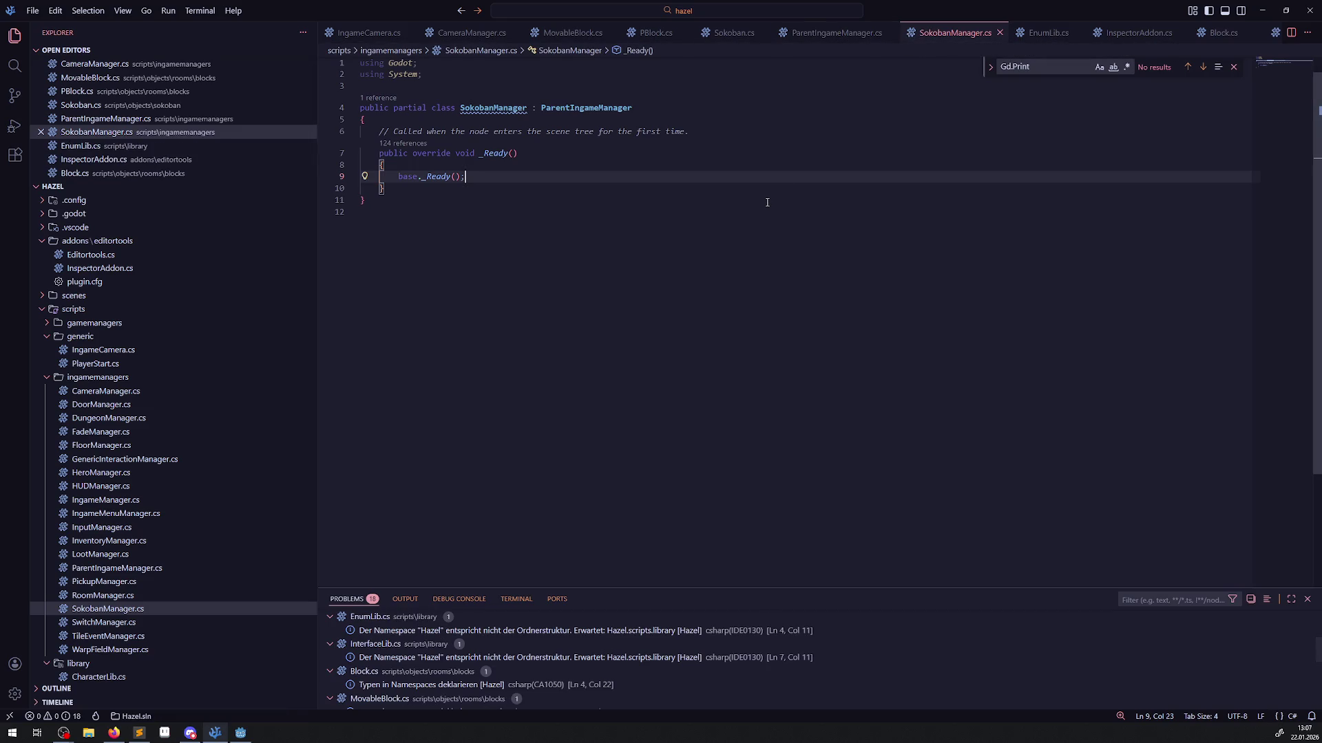
click(241, 733)
click(1144, 27)
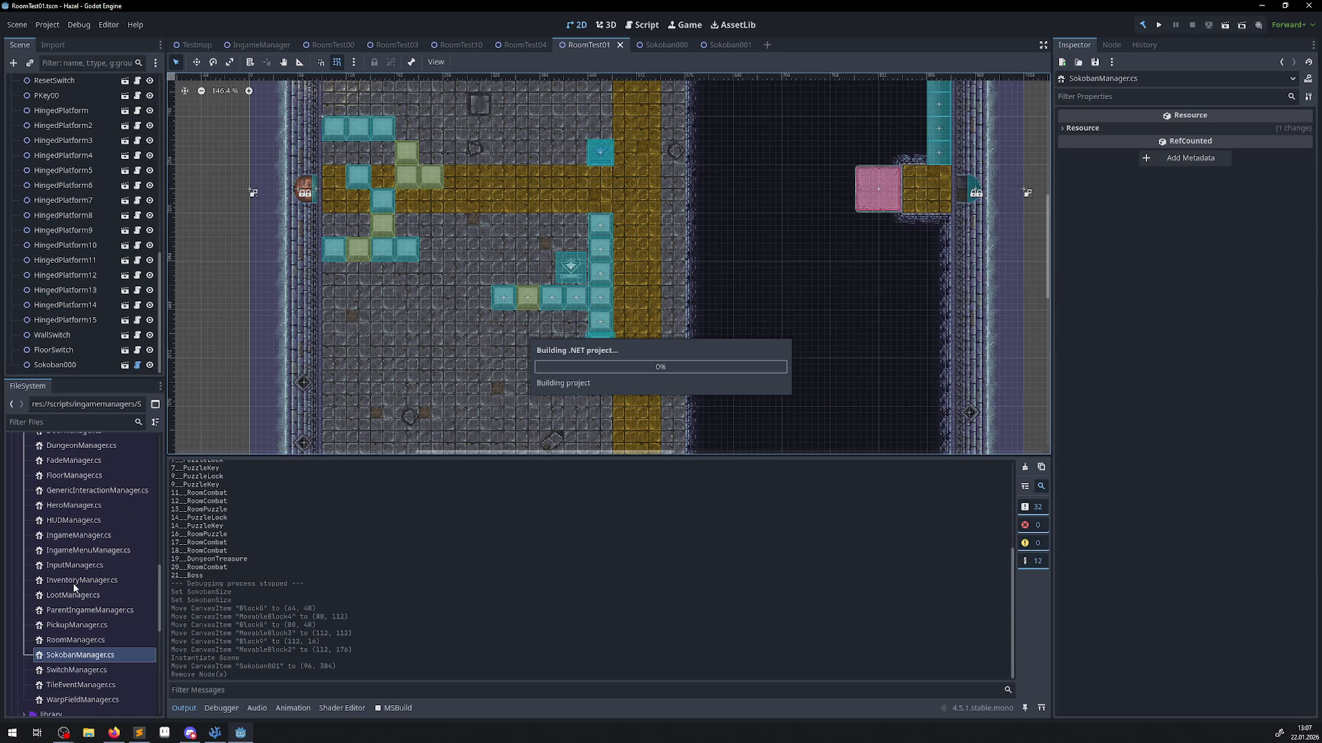
Switch windows with Alt+Tab while the .NET build finishes.
key(alt+Tab)
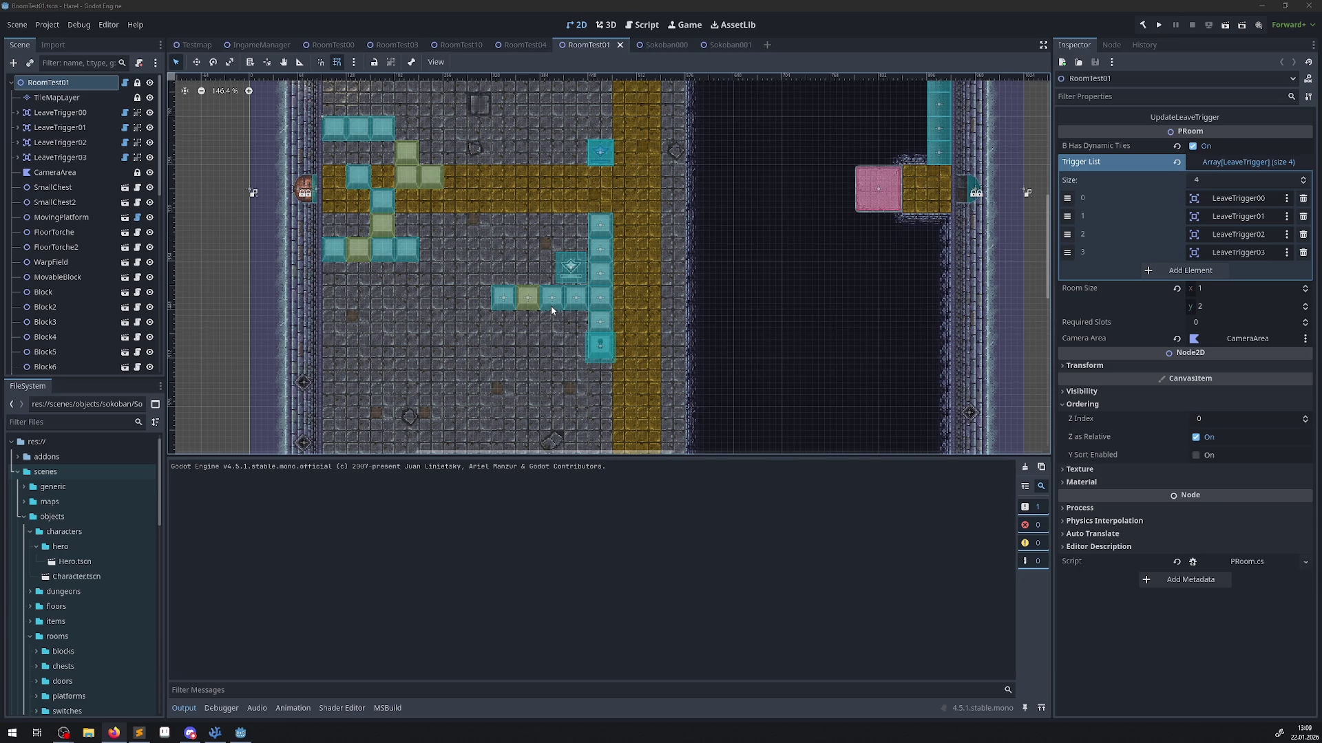
Bring up the Testmap scene and select its IngameManager node.
scroll(366, 241, up, 3)
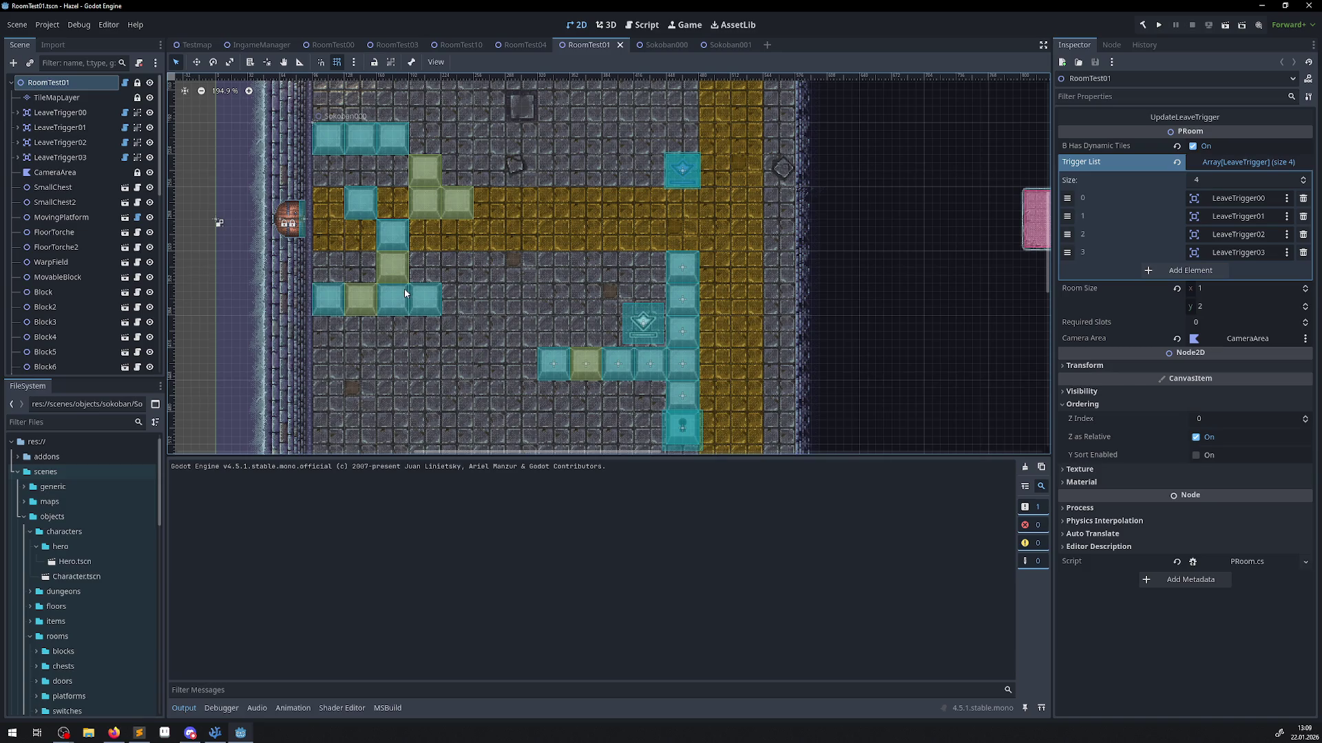
scroll(405, 291, down, 5)
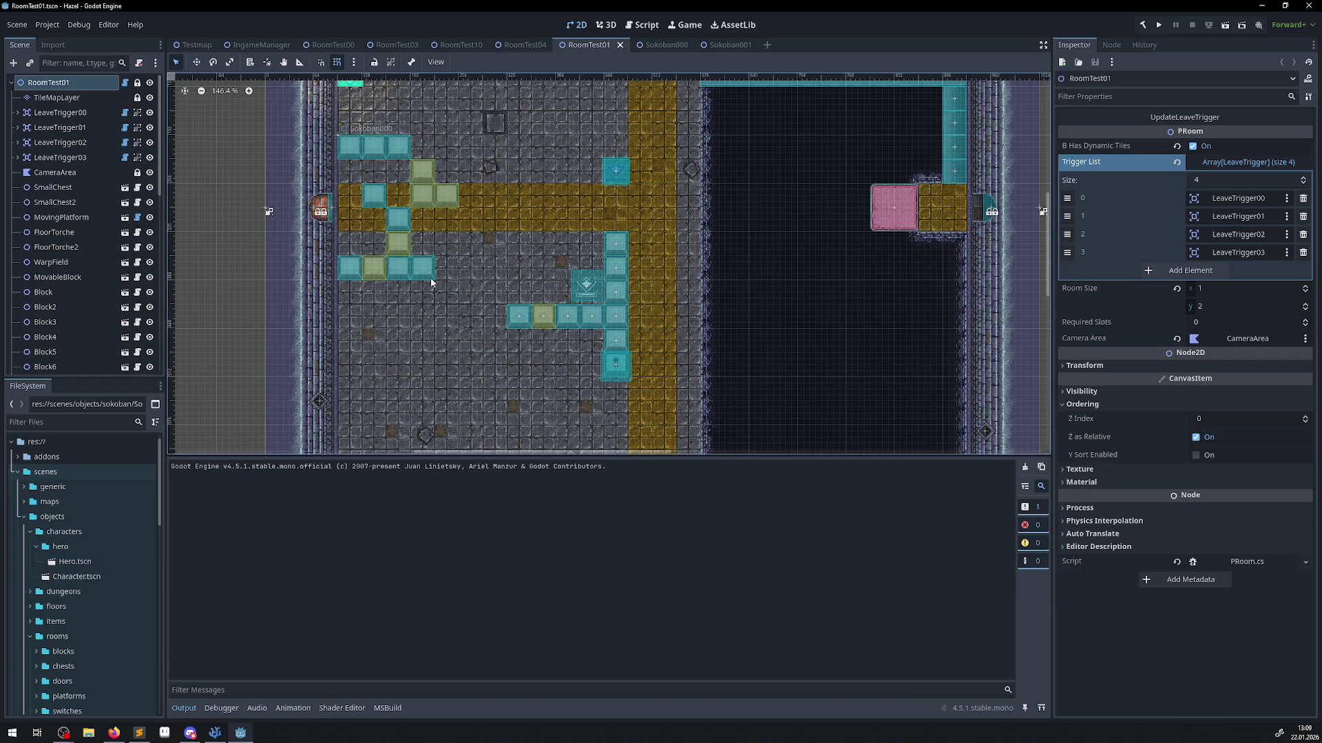
scroll(51, 530, up, 1)
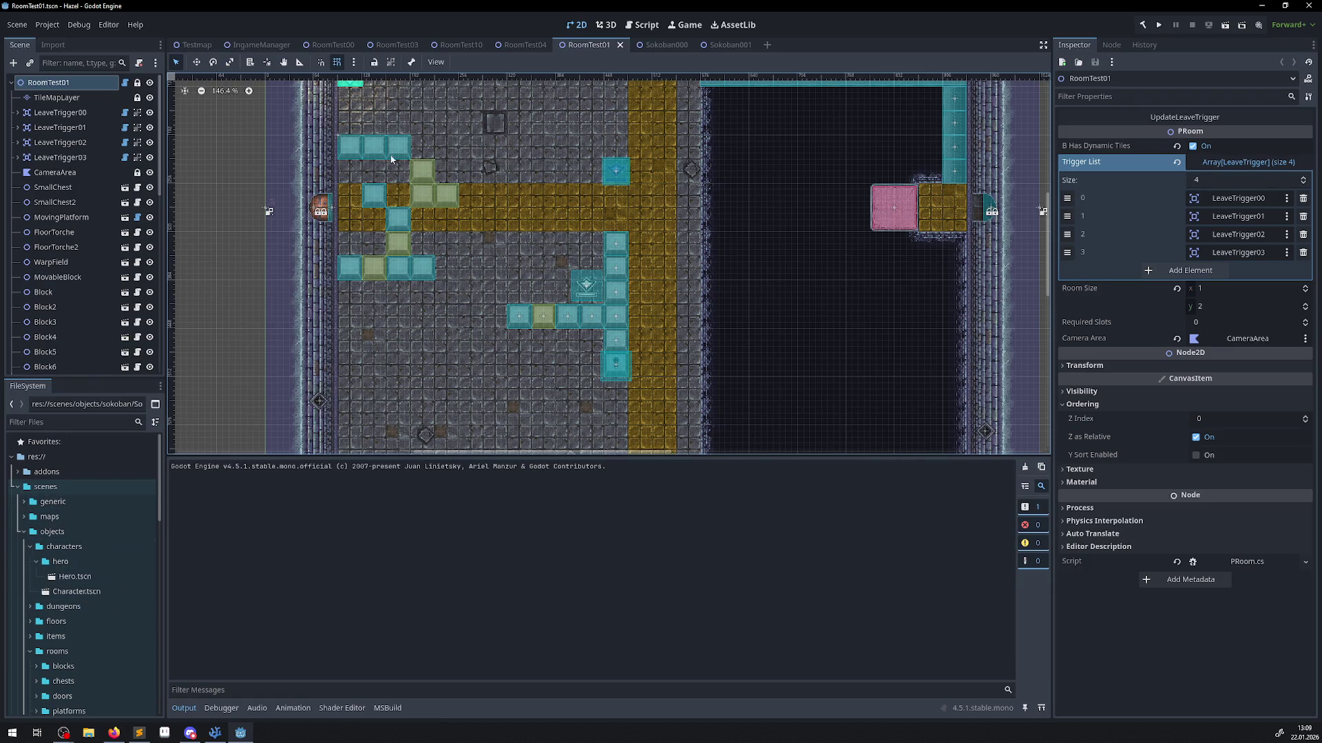
click(197, 44)
click(69, 99)
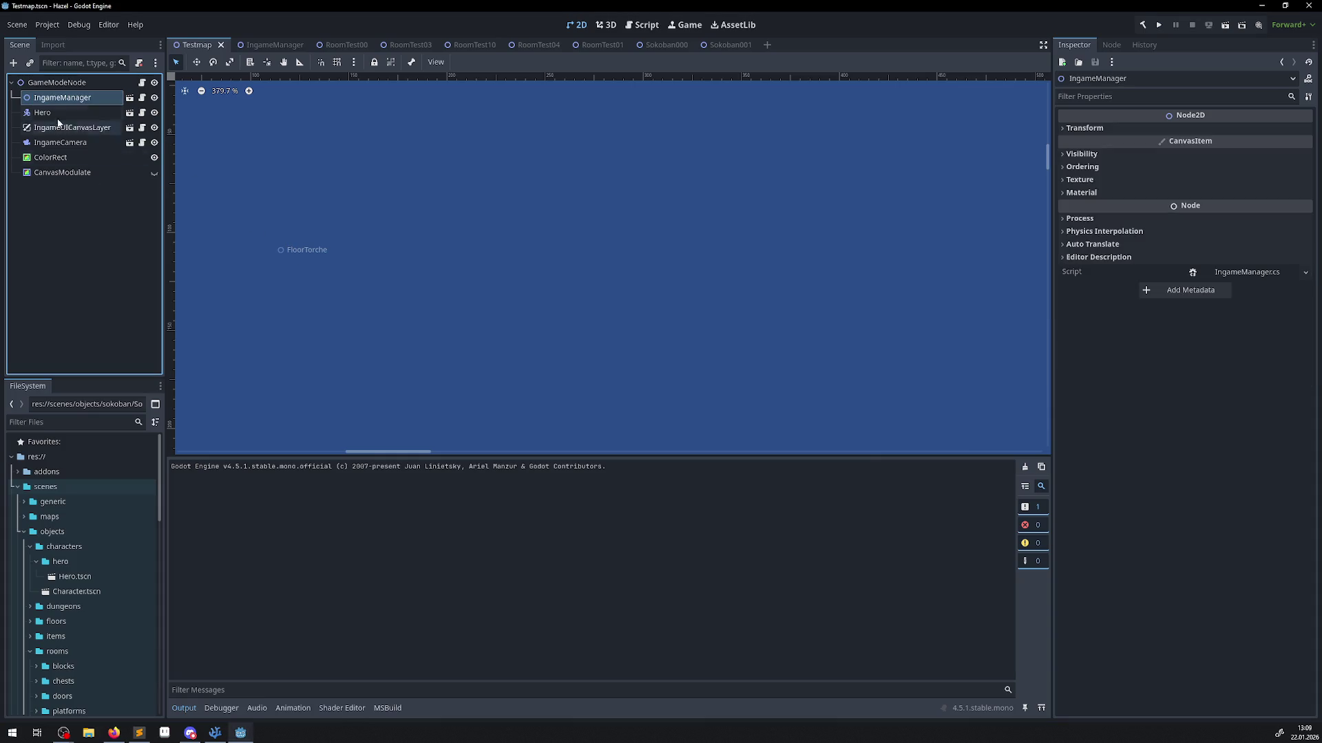
In the IngameManager scene, add a Node2D child named SokobanManager.
click(129, 100)
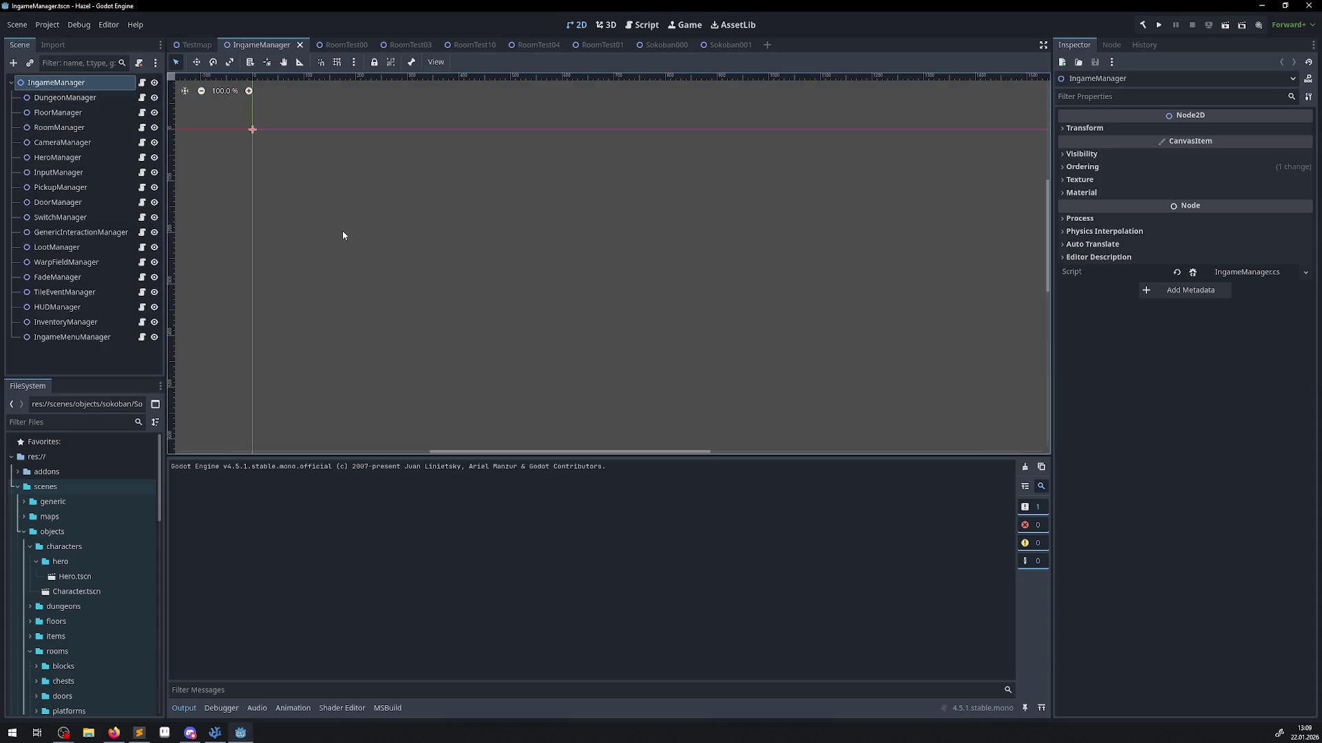
click(14, 63)
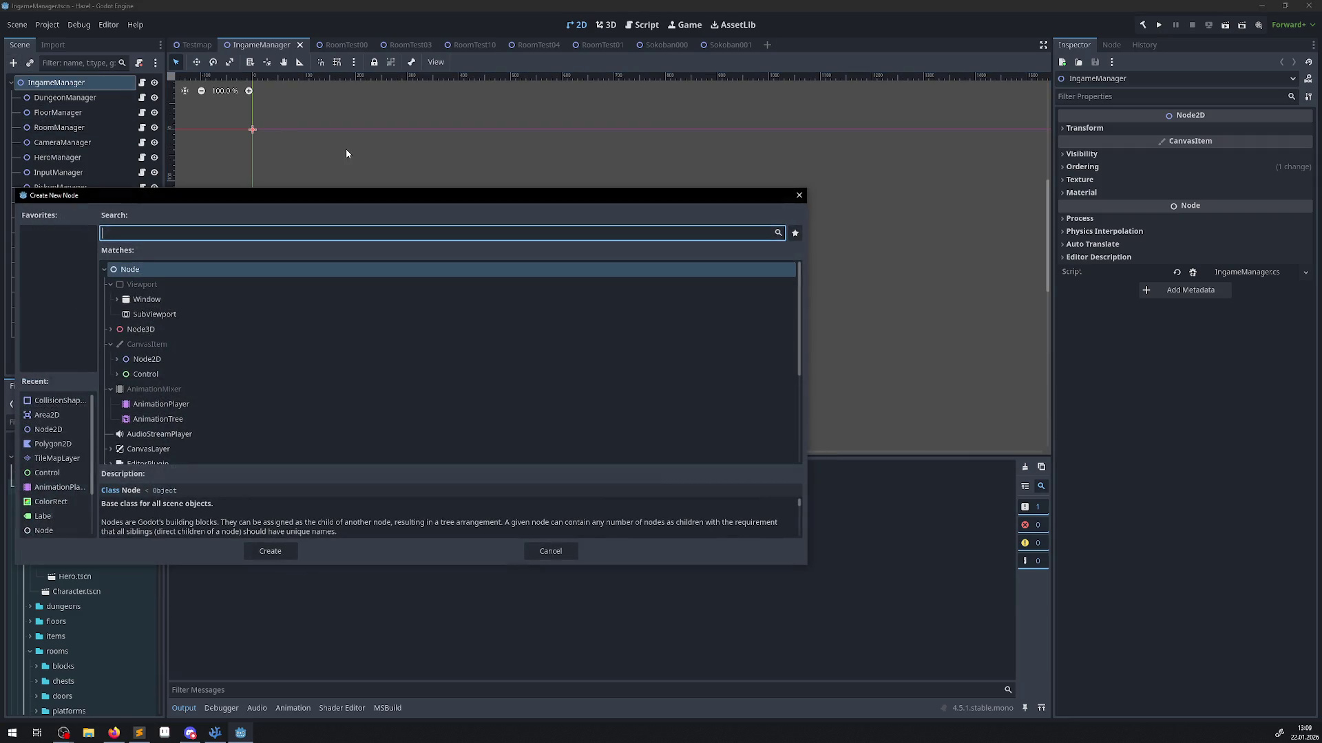
text(Node)
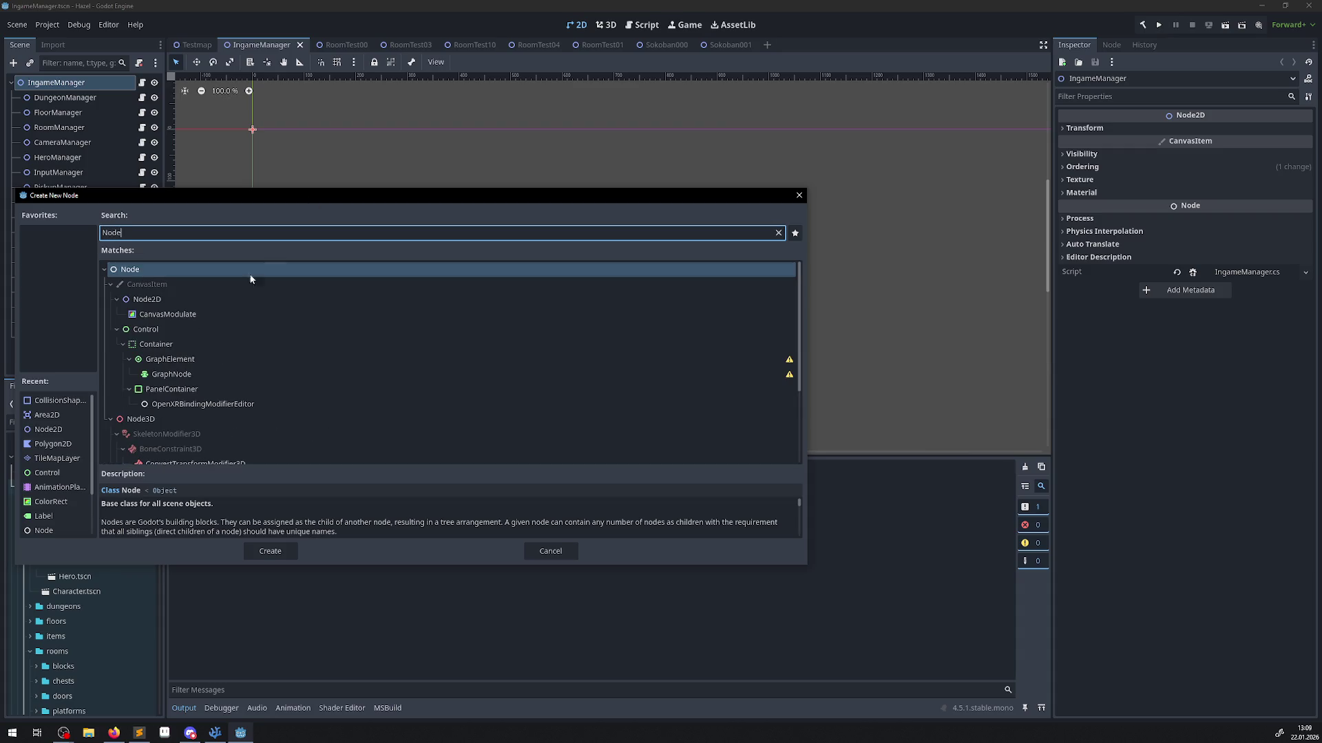
click(146, 299)
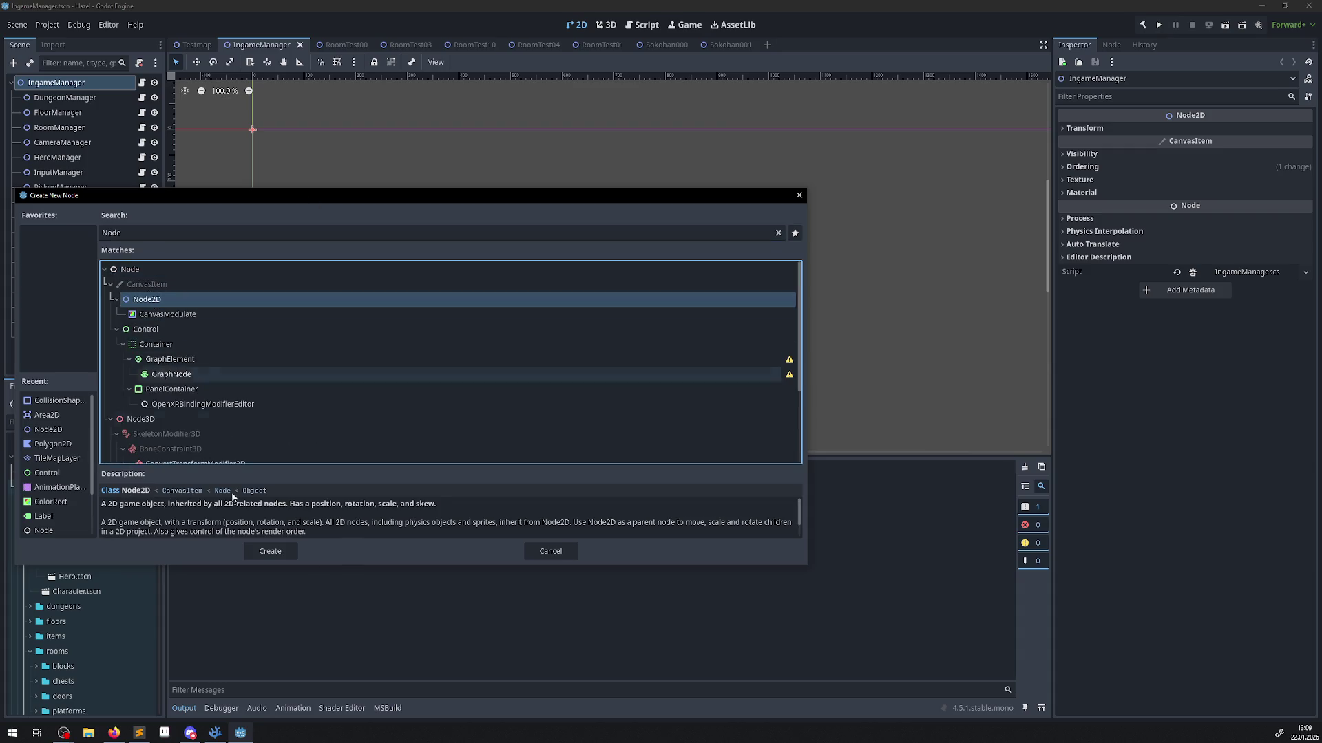
click(278, 557)
double_click(89, 352)
text(Sokoba)
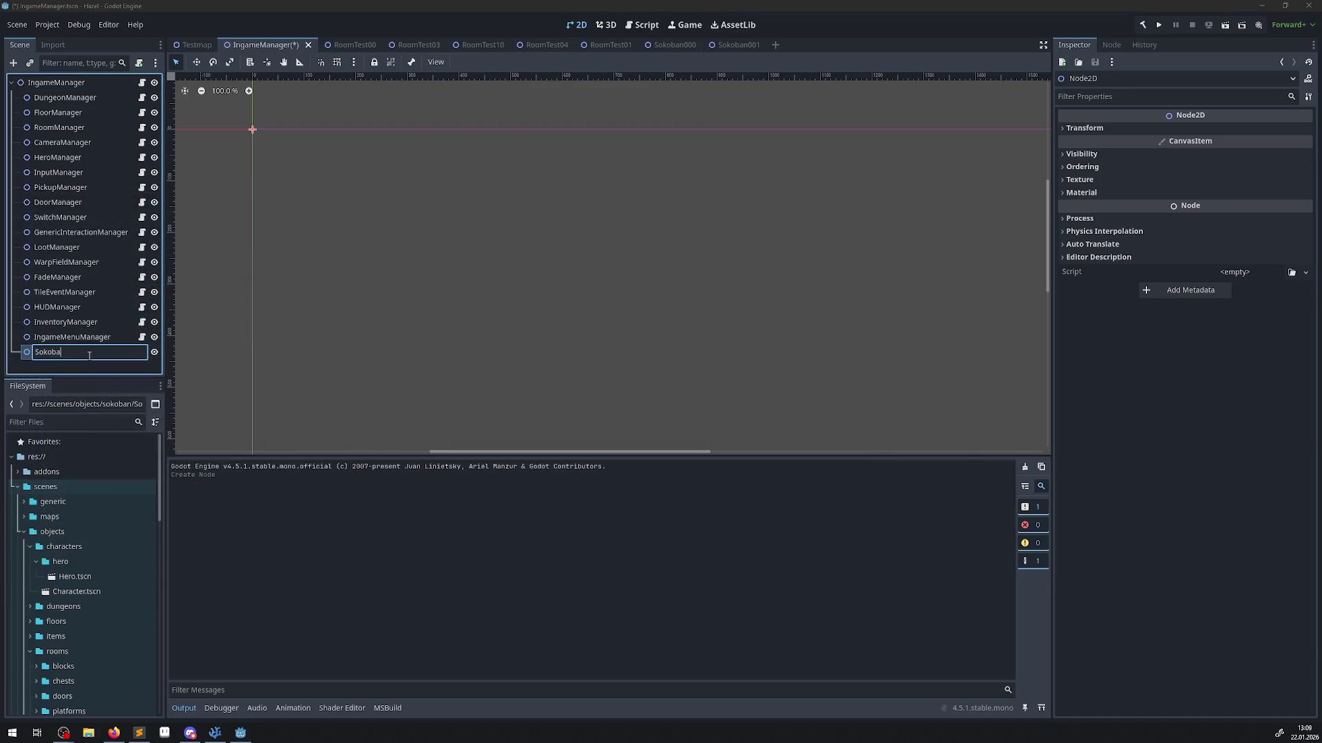
text(nManager)
key(Return)
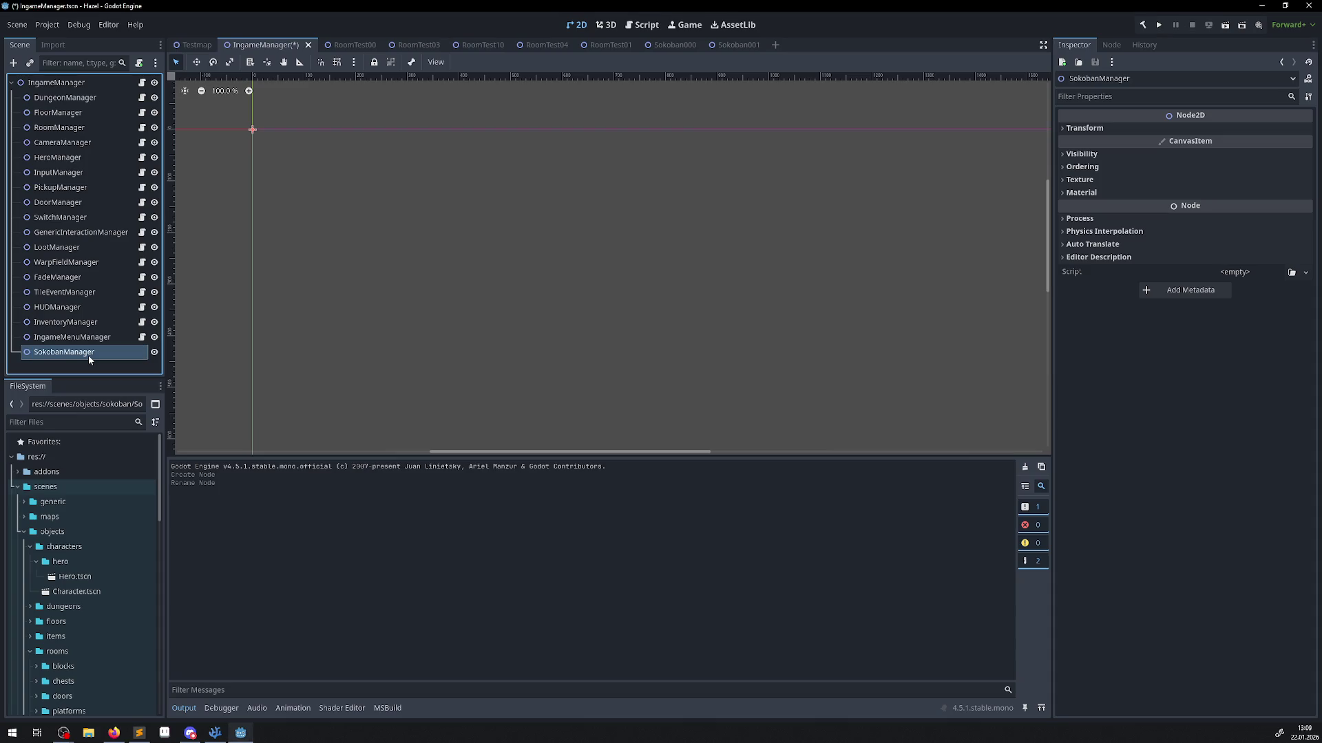
Attach the existing SokobanManager.cs script to the SokobanManager node.
click(1292, 273)
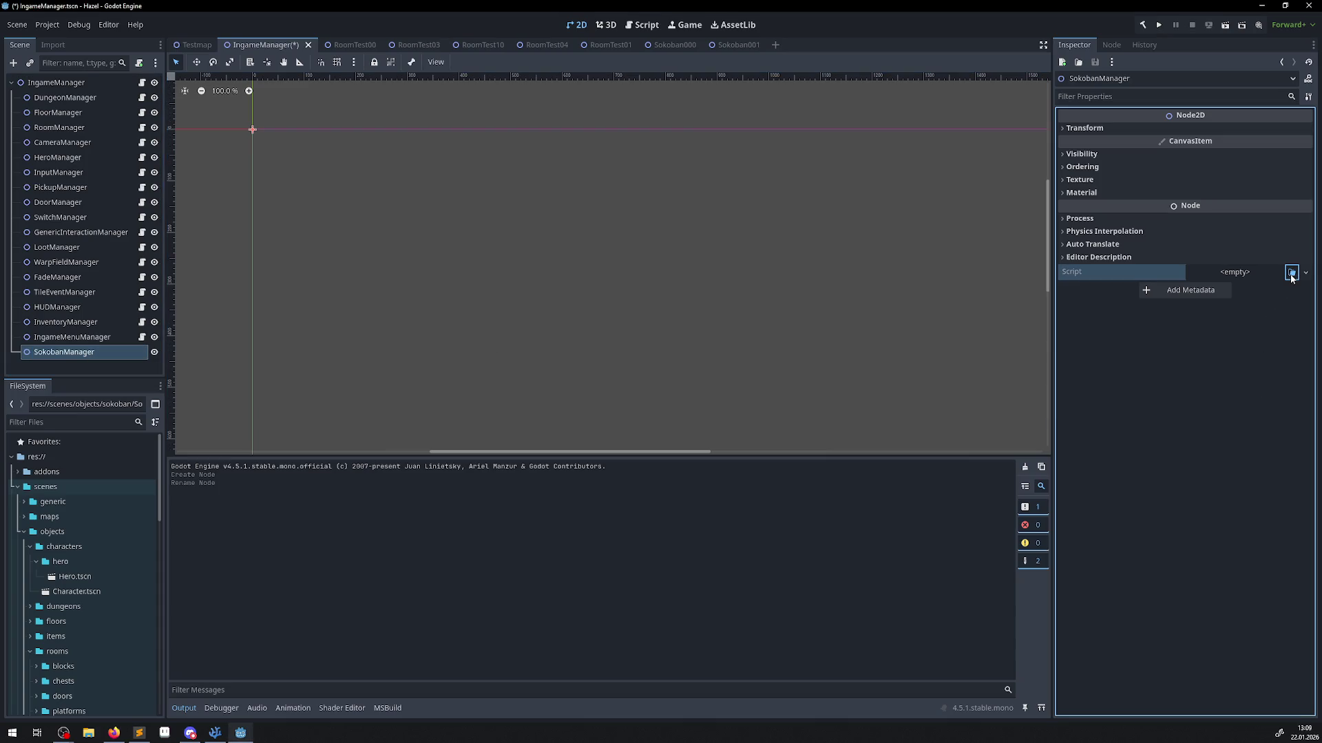
text(so)
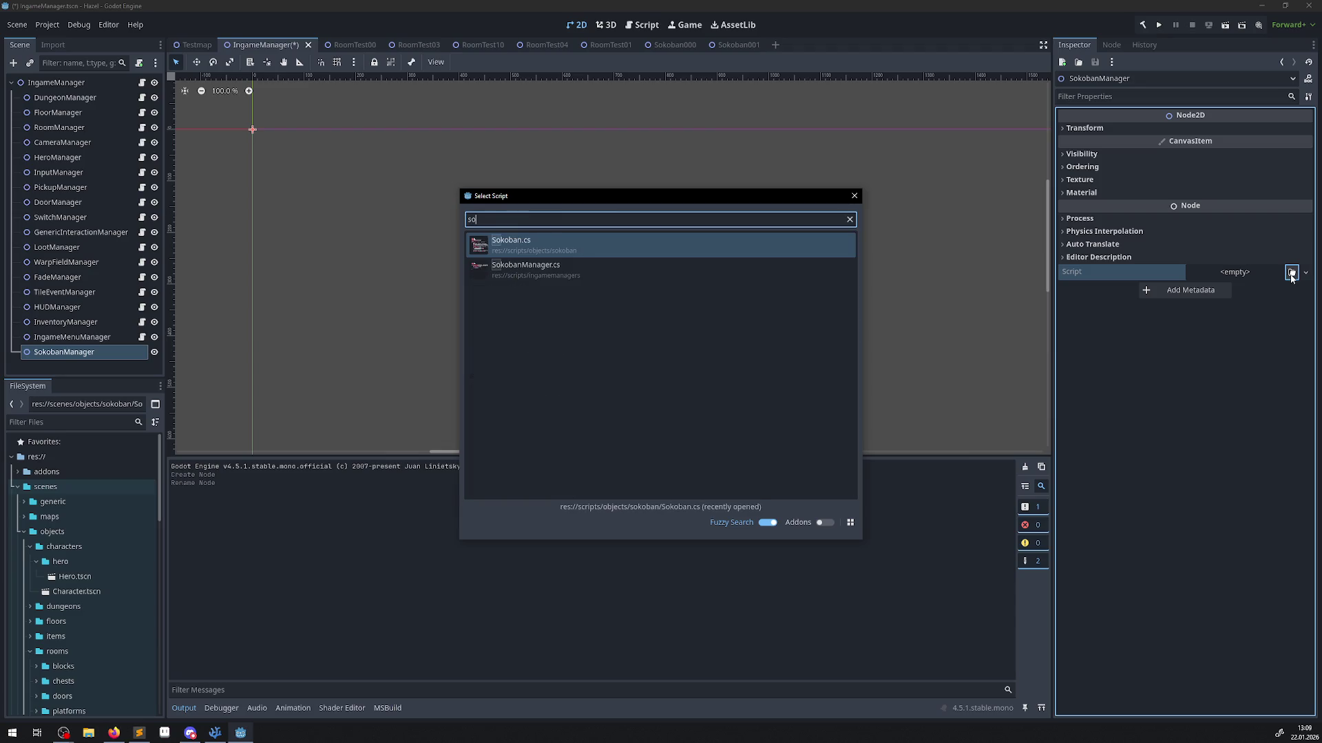
click(597, 263)
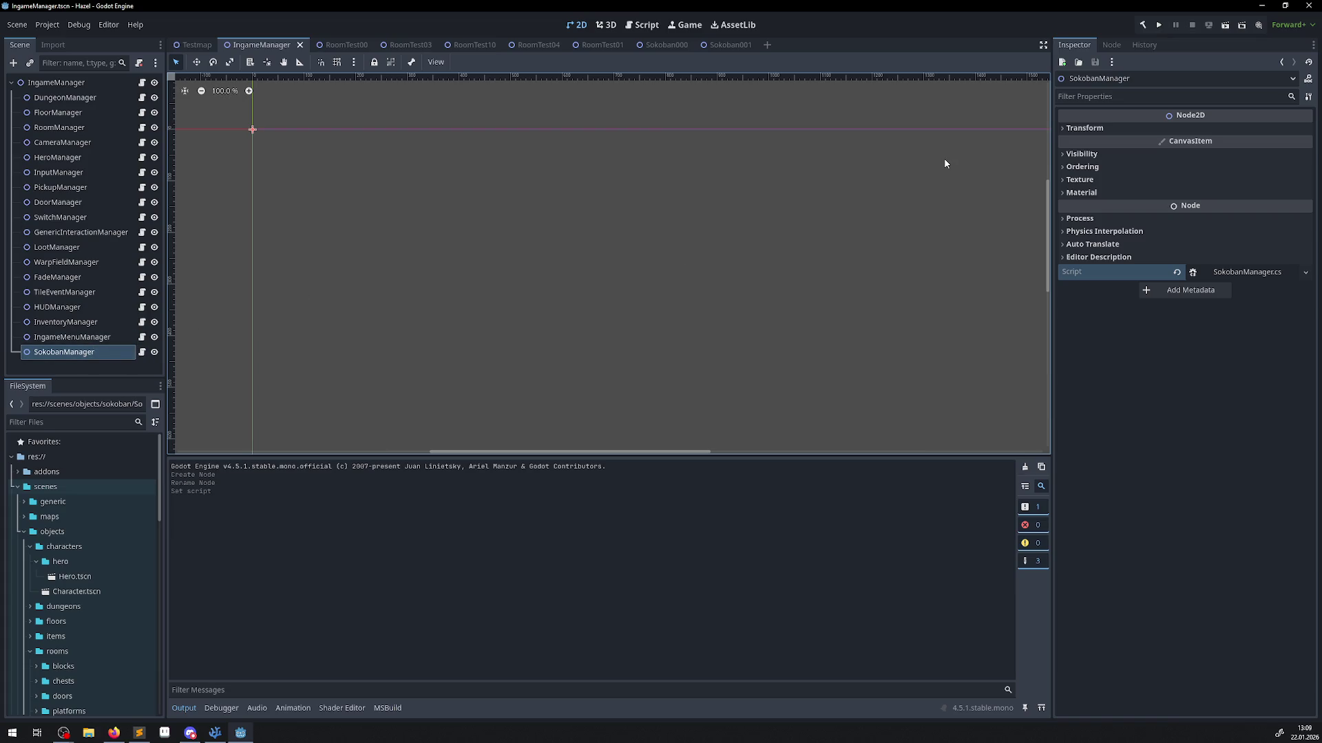
click(214, 733)
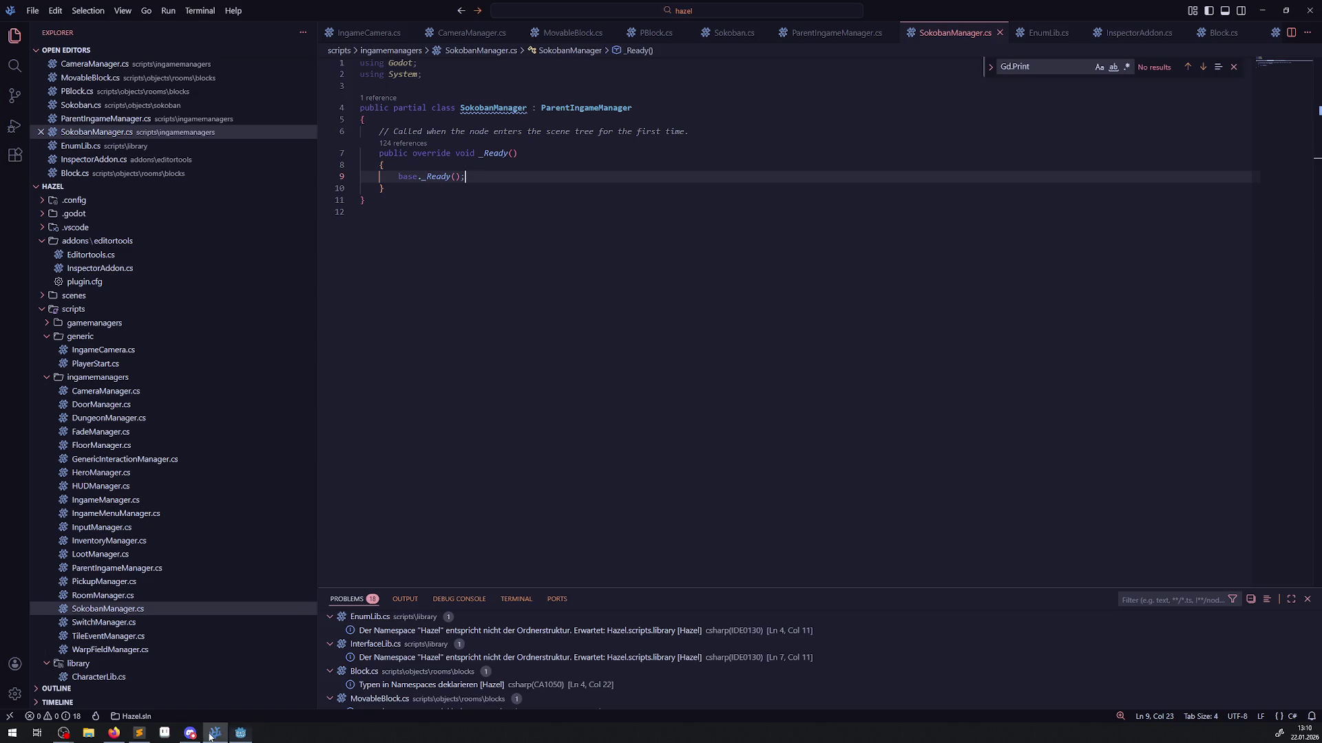
In IngameManager.cs, duplicate the IngameMenuManager property as a SokobanManager property.
double_click(502, 110)
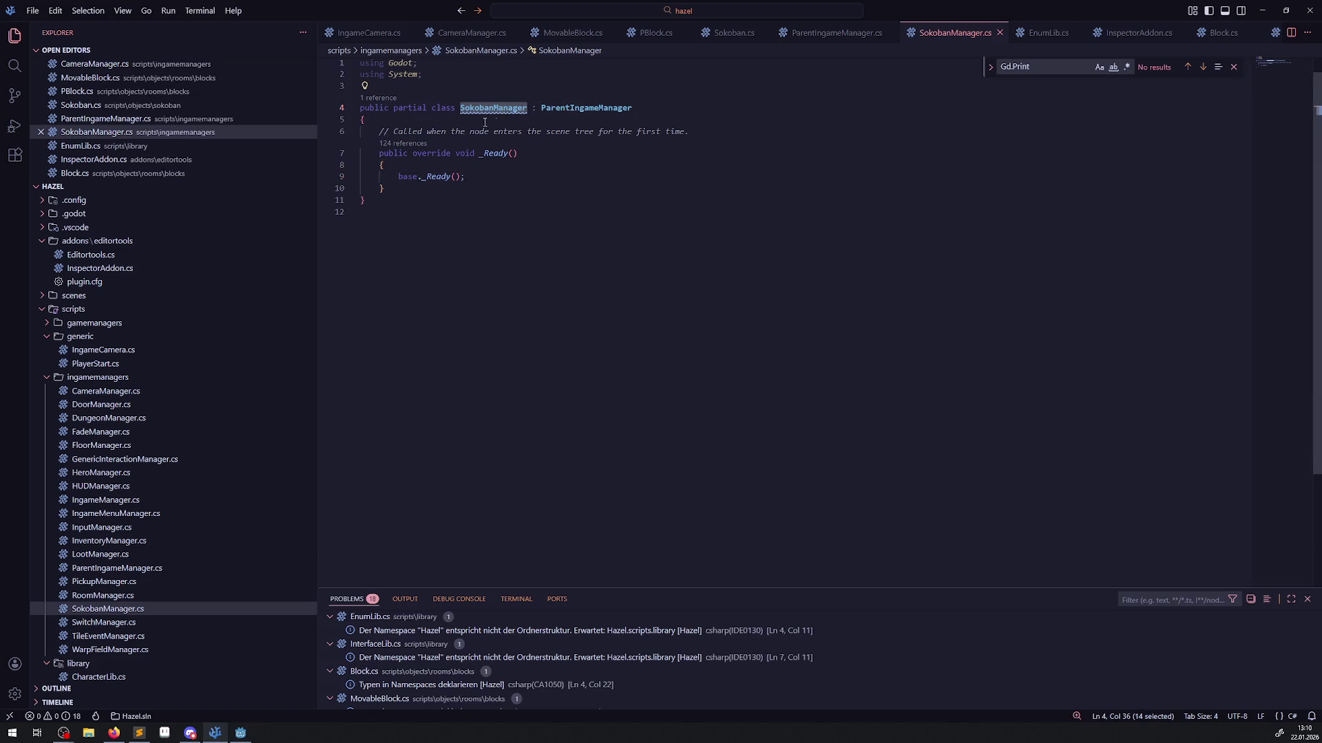
click(107, 501)
click(527, 553)
key(shift+alt+Down)
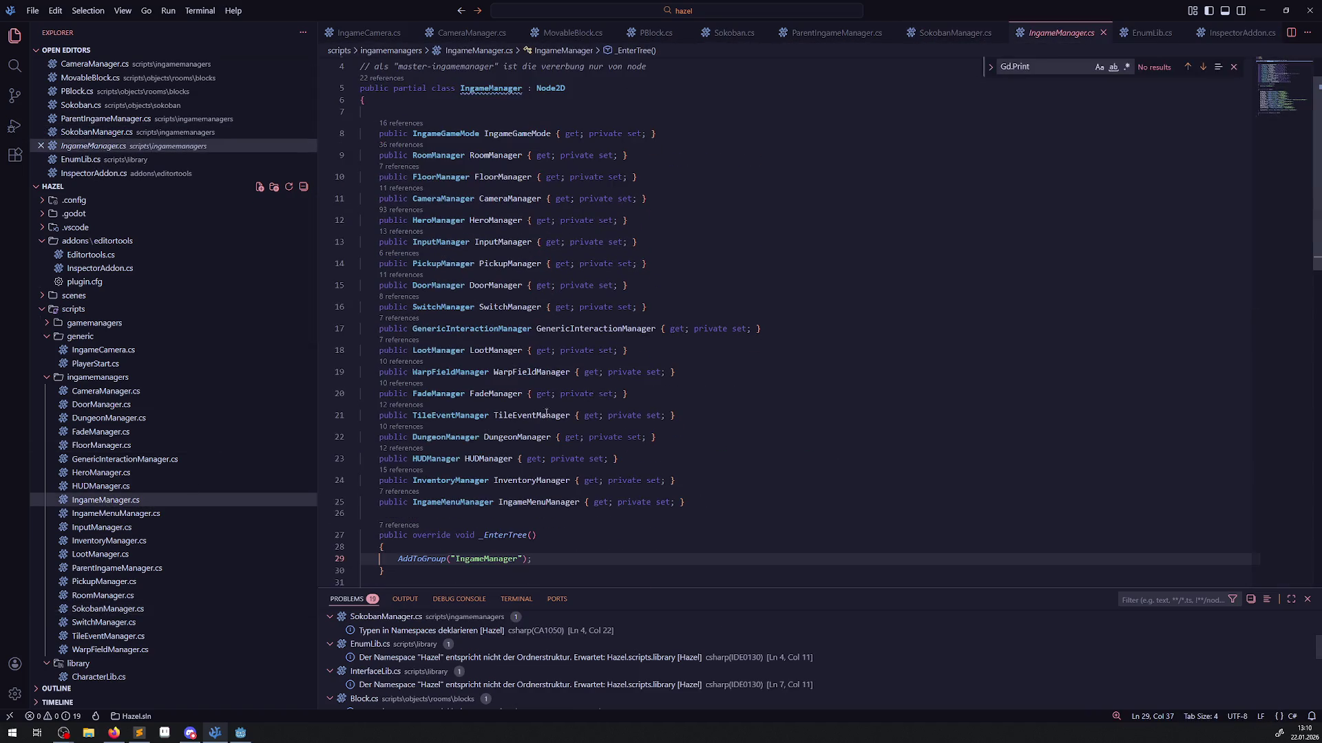
scroll(438, 442, down, 2)
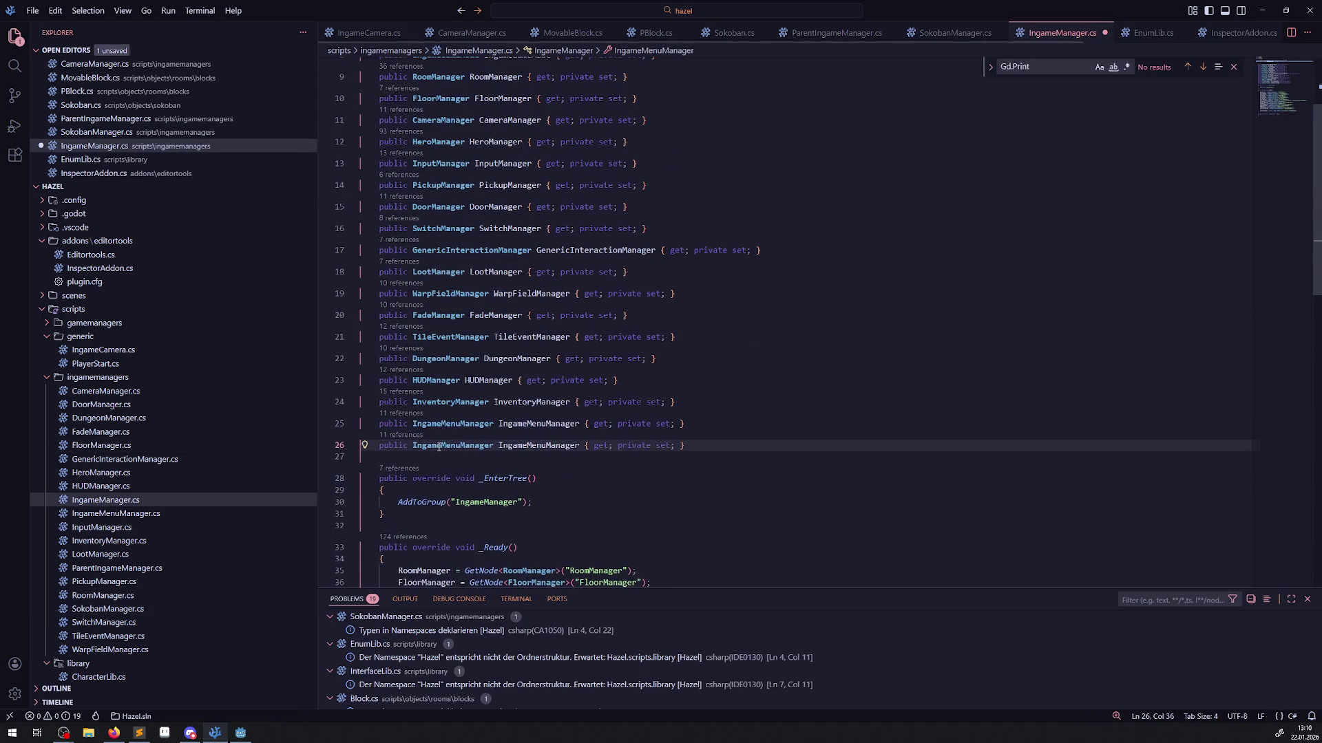
double_click(439, 444)
key(ctrl+d)
text(SokobanManager)
scroll(576, 464, down, 5)
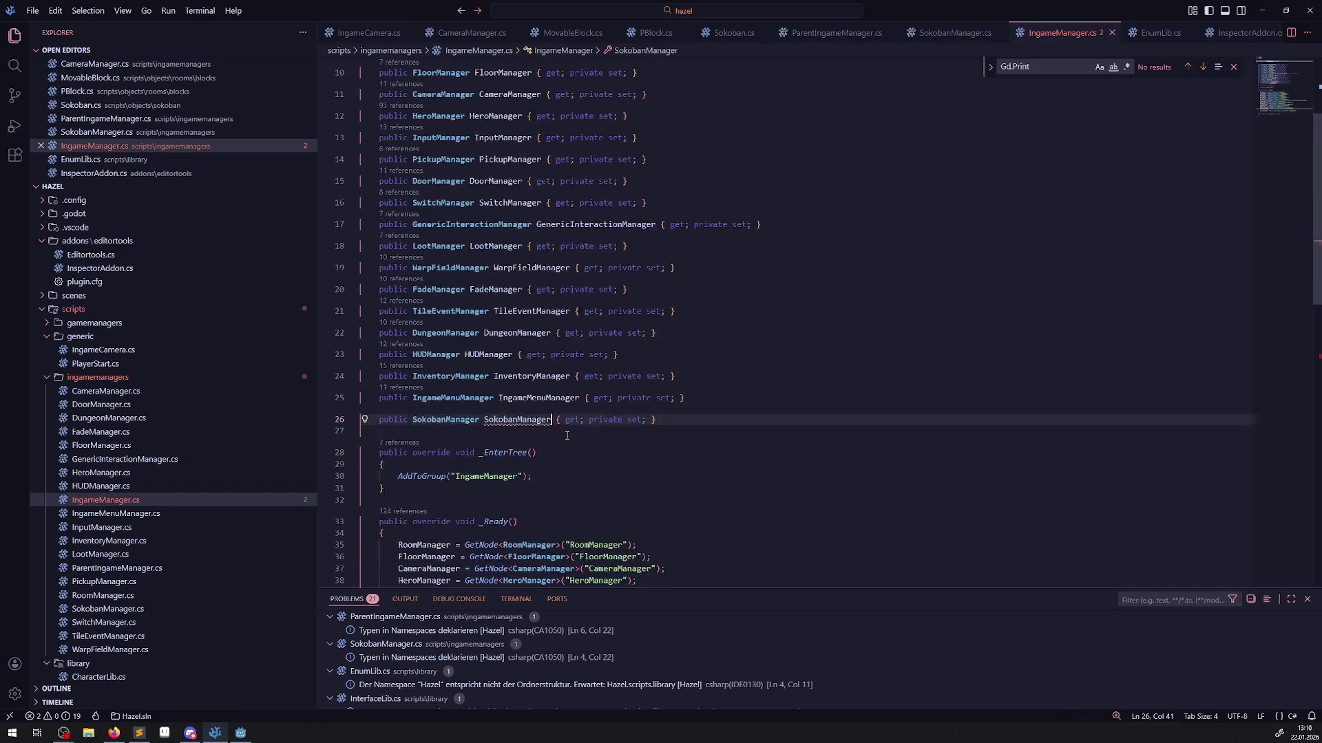
Duplicate the GetNode line in _Ready to fetch the SokobanManager node, and save.
click(546, 448)
key(shift+alt+Down)
double_click(440, 461)
key(ctrl+d)
text(SokobanManager)
double_click(637, 460)
text(SokobanManager)
key(ctrl+s)
click(745, 443)
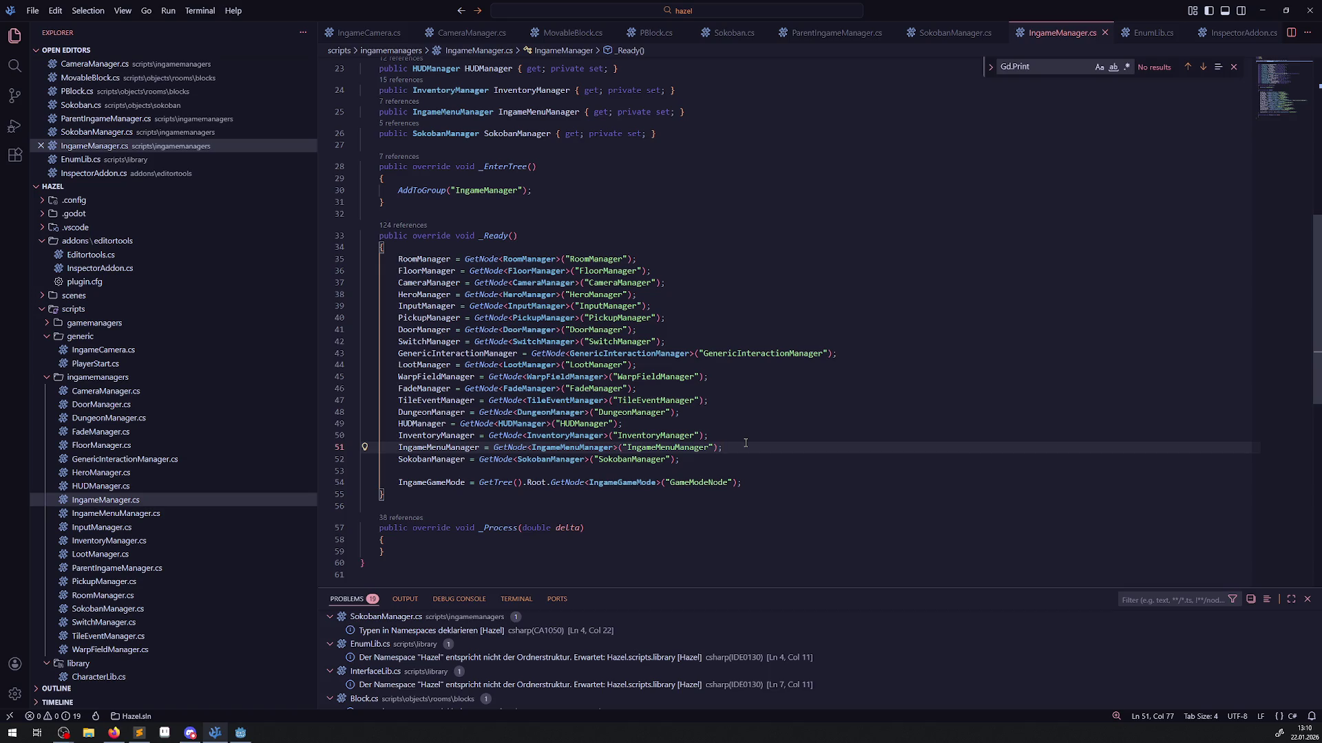
Review the manager assignments in _Ready, close the Gd.Print search, and return to Godot.
drag(502, 247, 609, 318)
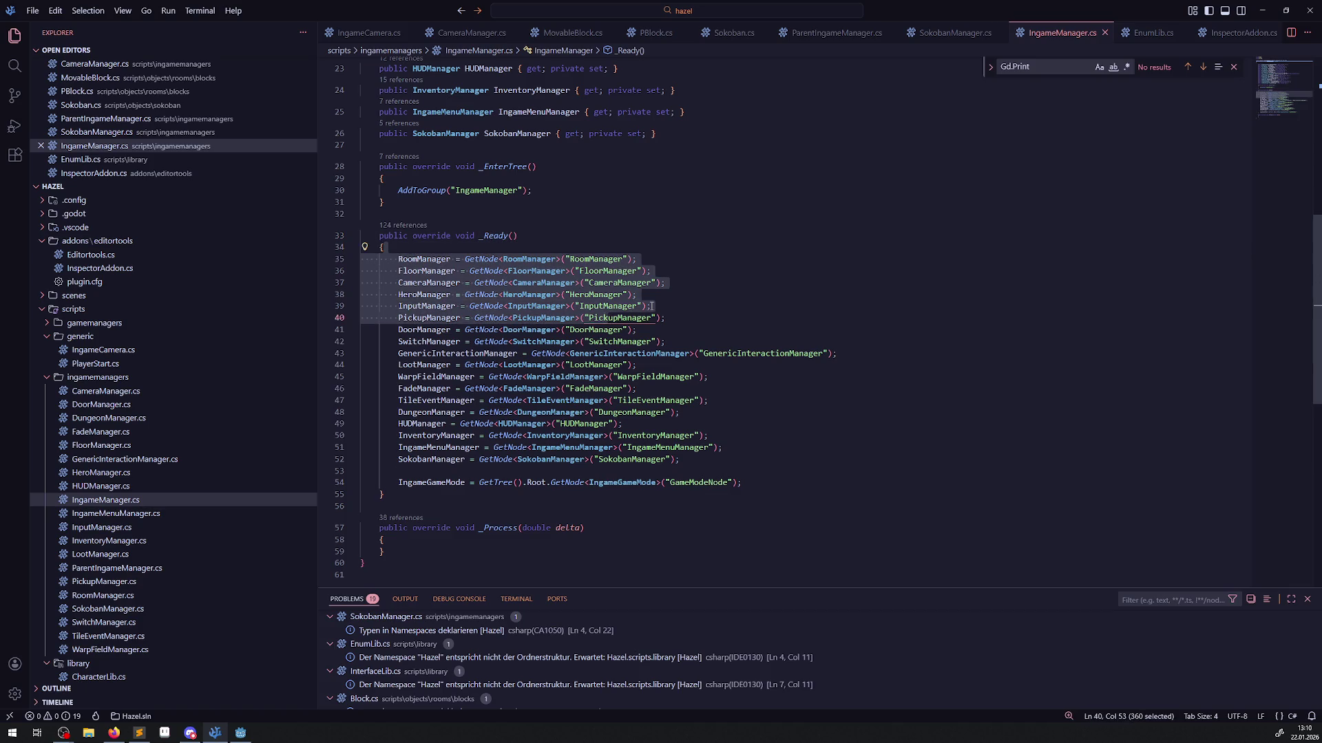
click(651, 306)
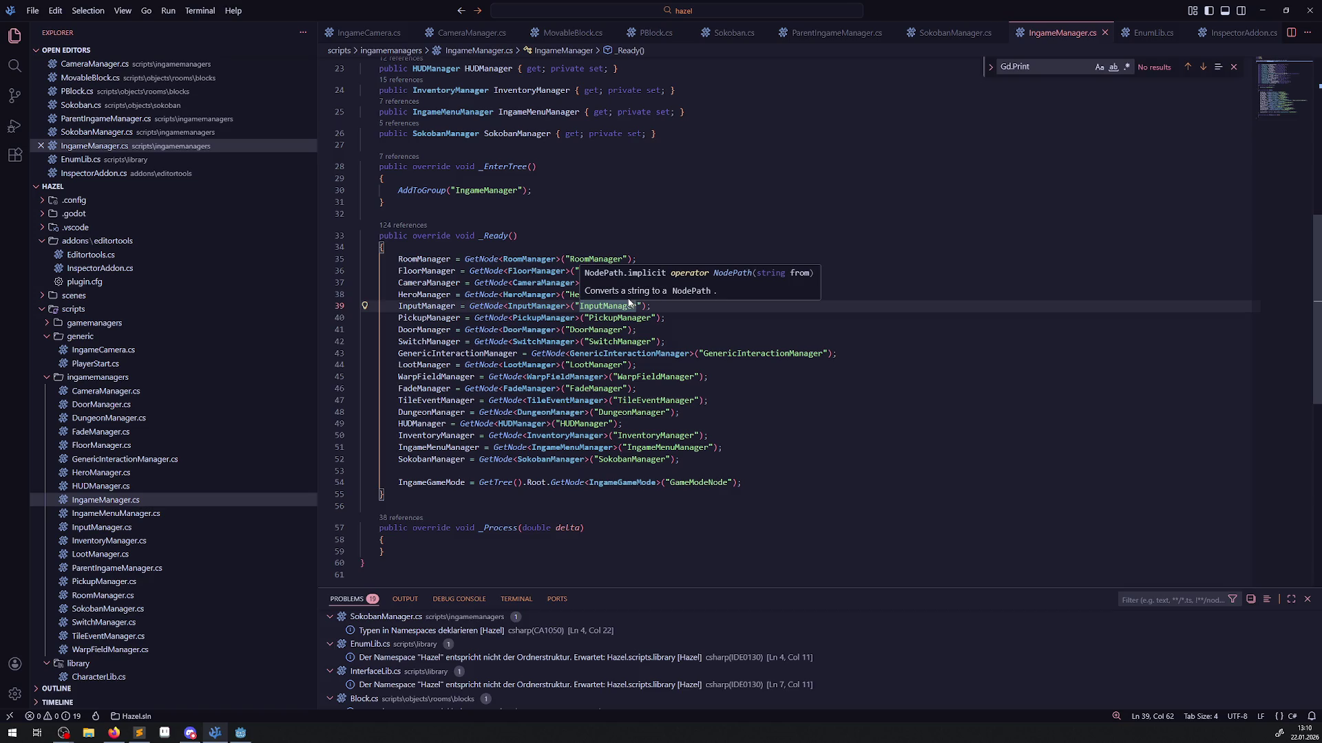
click(680, 319)
mouse_move(521, 236)
mouse_down()
mouse_move(562, 254)
mouse_move(709, 436)
mouse_move(798, 429)
mouse_up()
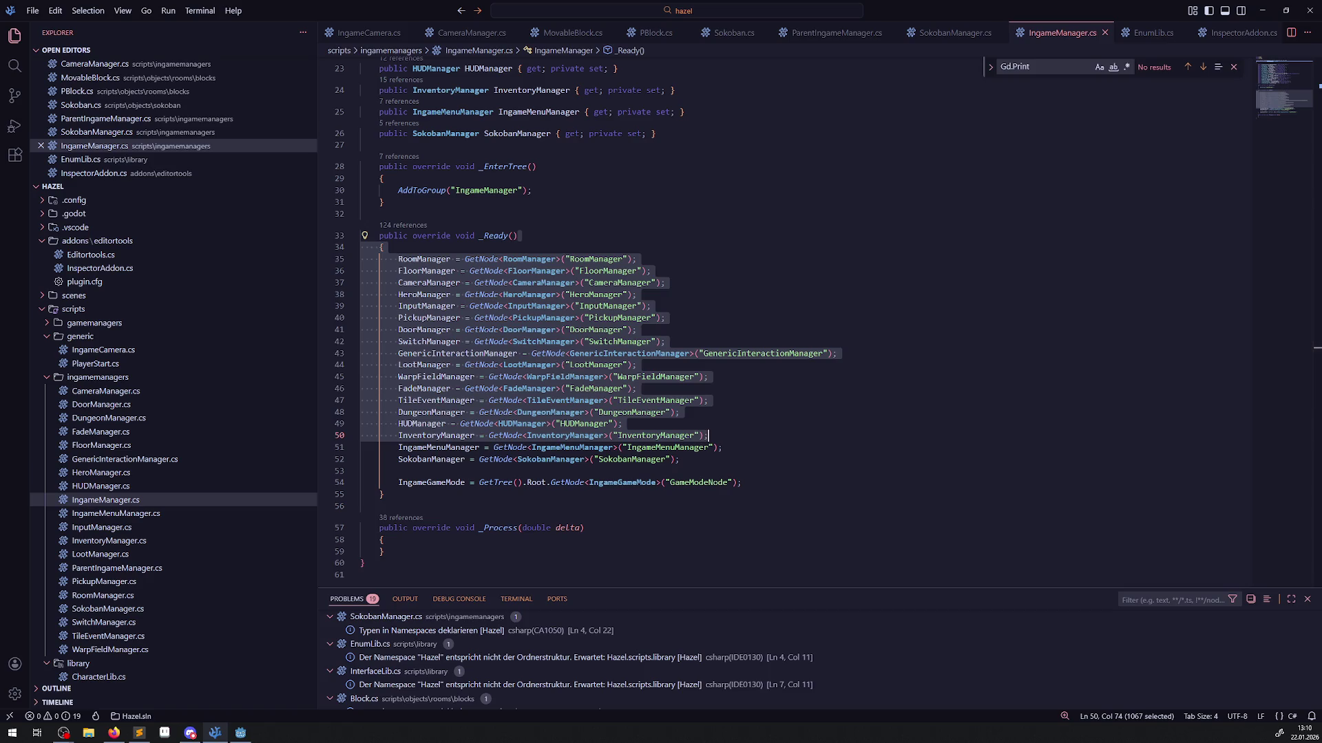
scroll(641, 345, up, 5)
scroll(641, 344, up, 2)
click(763, 295)
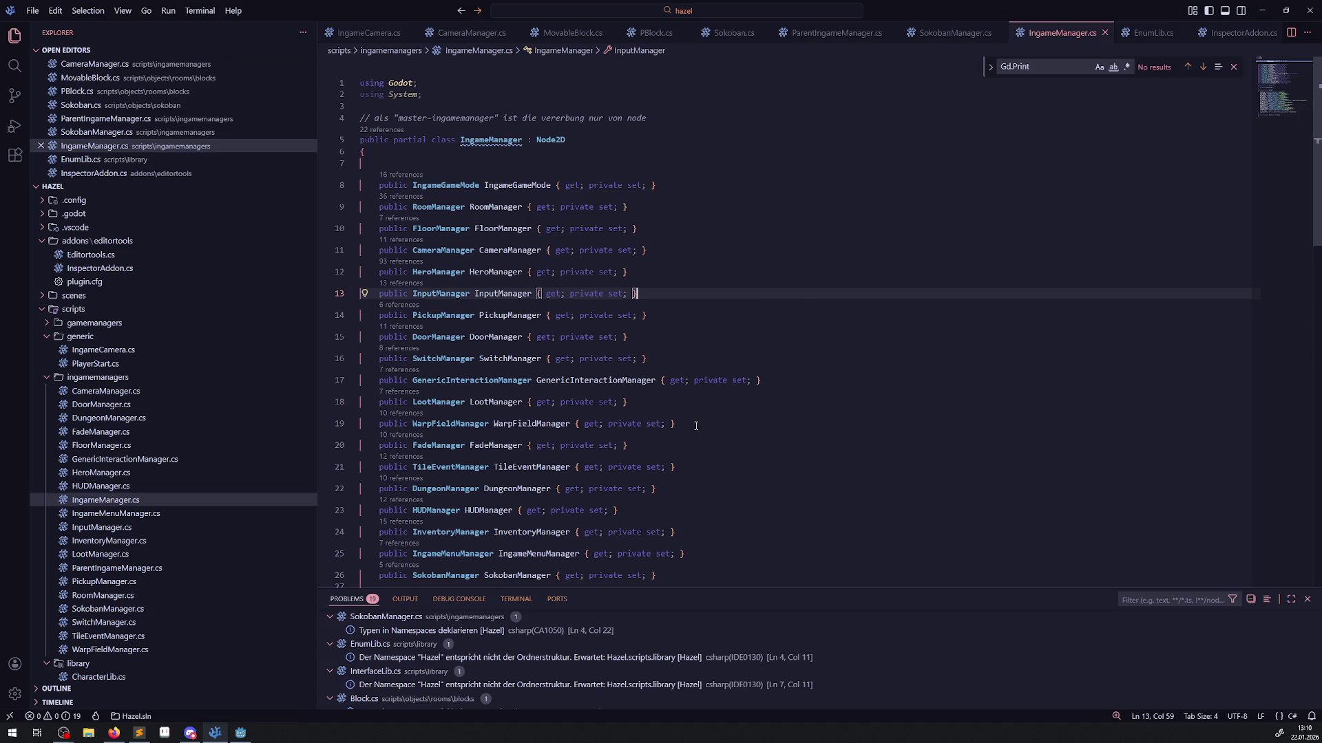
scroll(695, 425, down, 5)
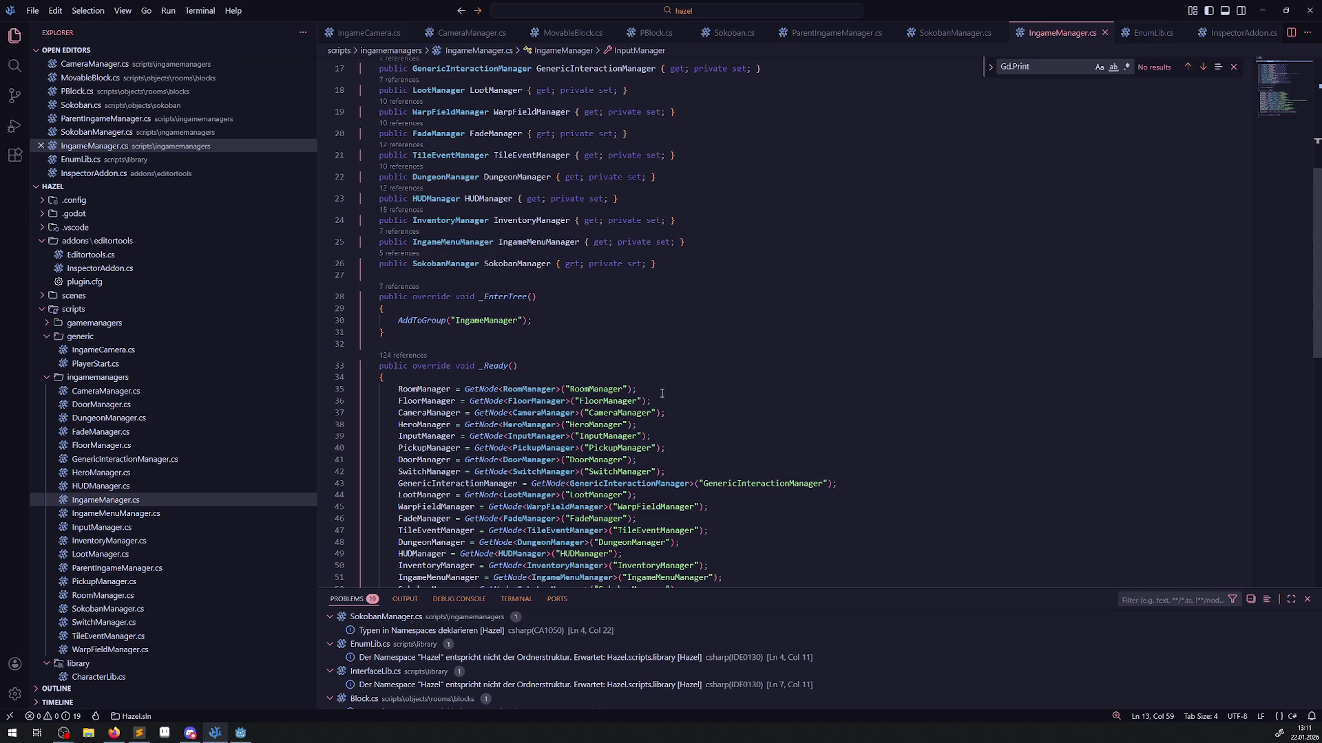
click(1233, 67)
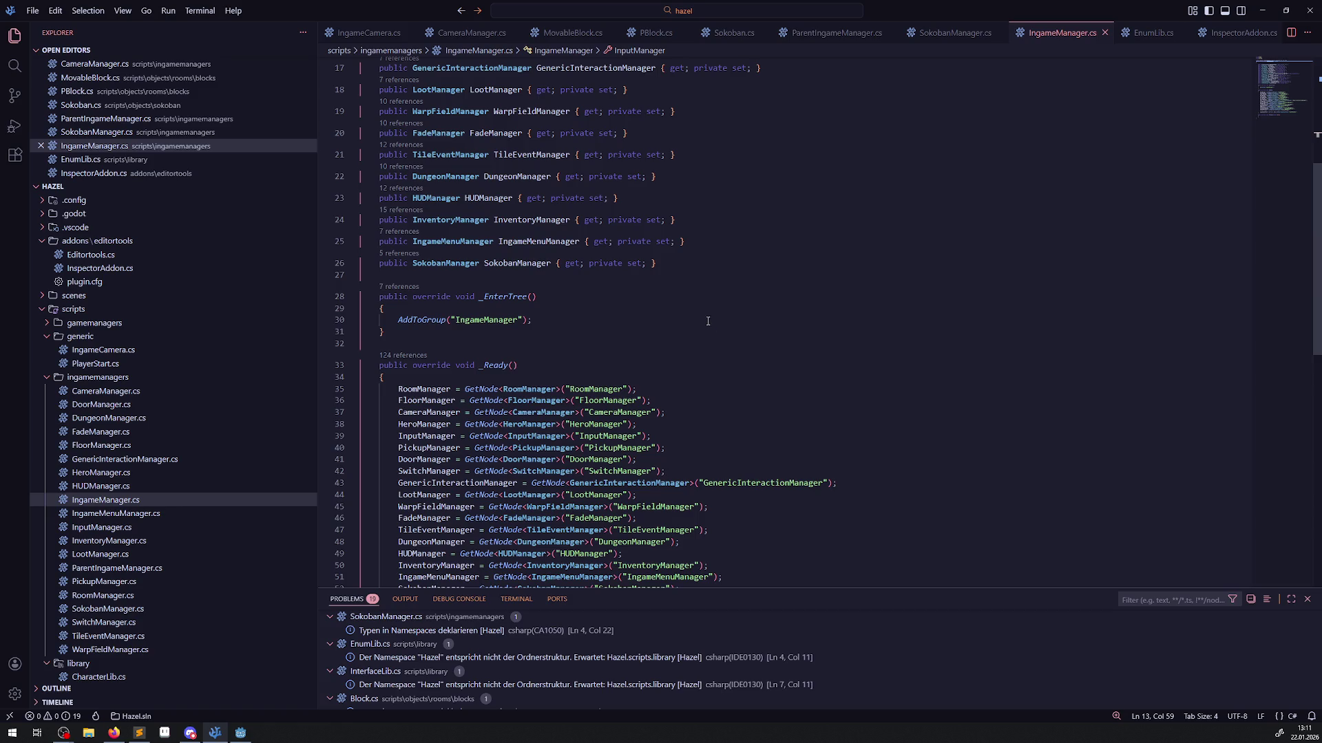
click(241, 735)
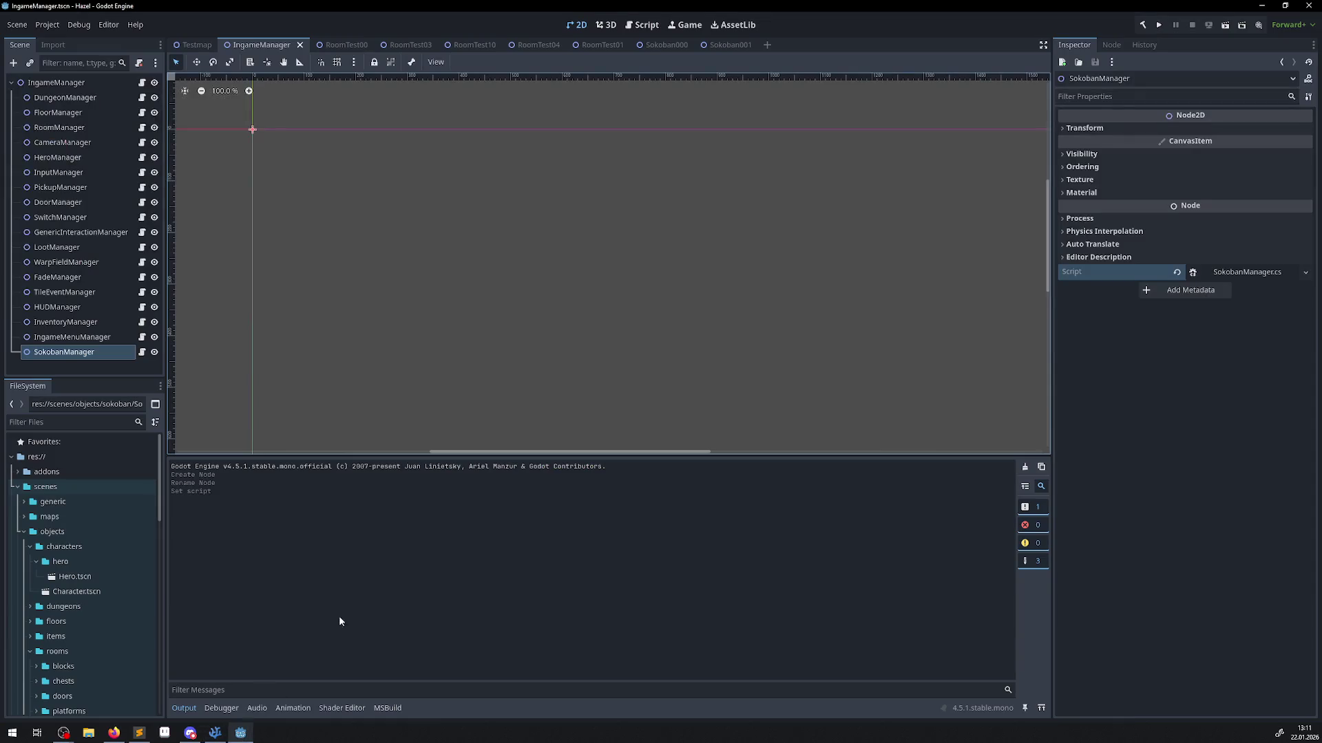
Delete the Sokoban000 node from the RoomTest01 scene.
click(597, 42)
click(427, 195)
key(Delete)
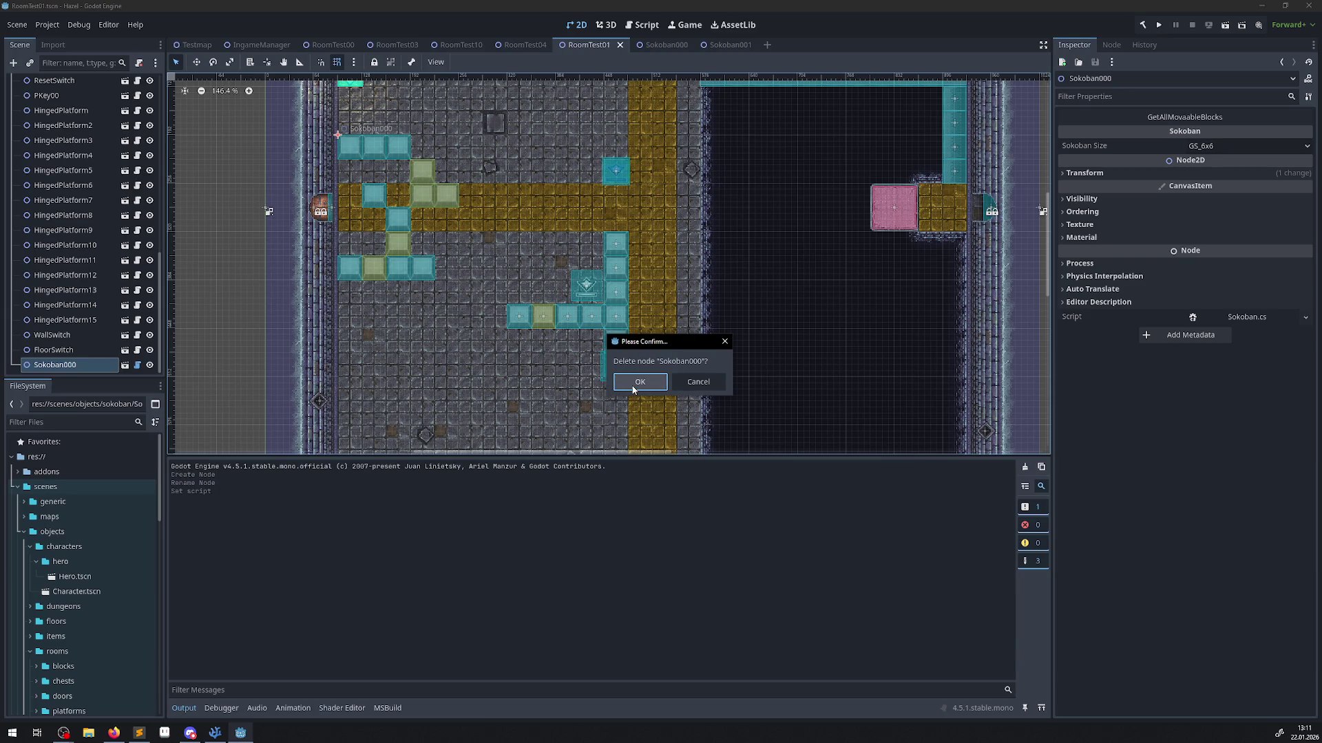
click(632, 383)
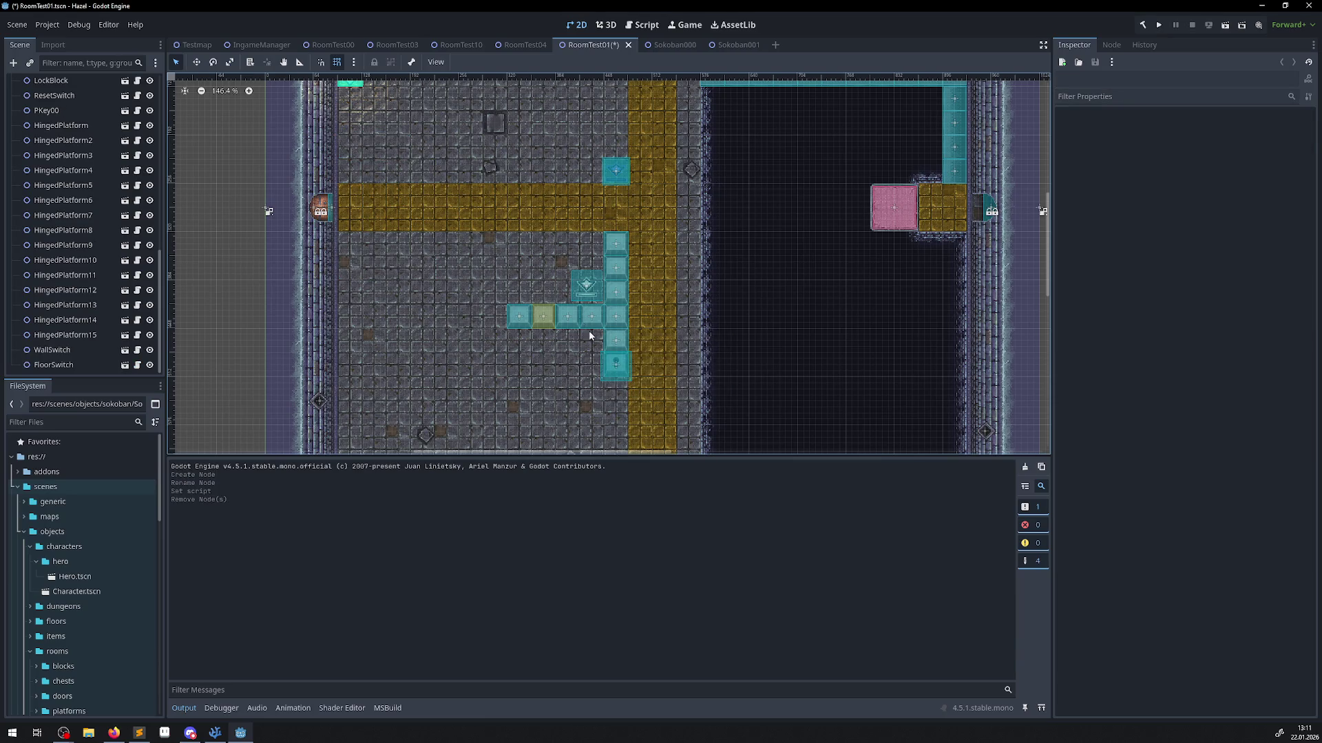
Check ResetSwitch's reset object list and save RoomTest01.
click(586, 285)
click(1297, 193)
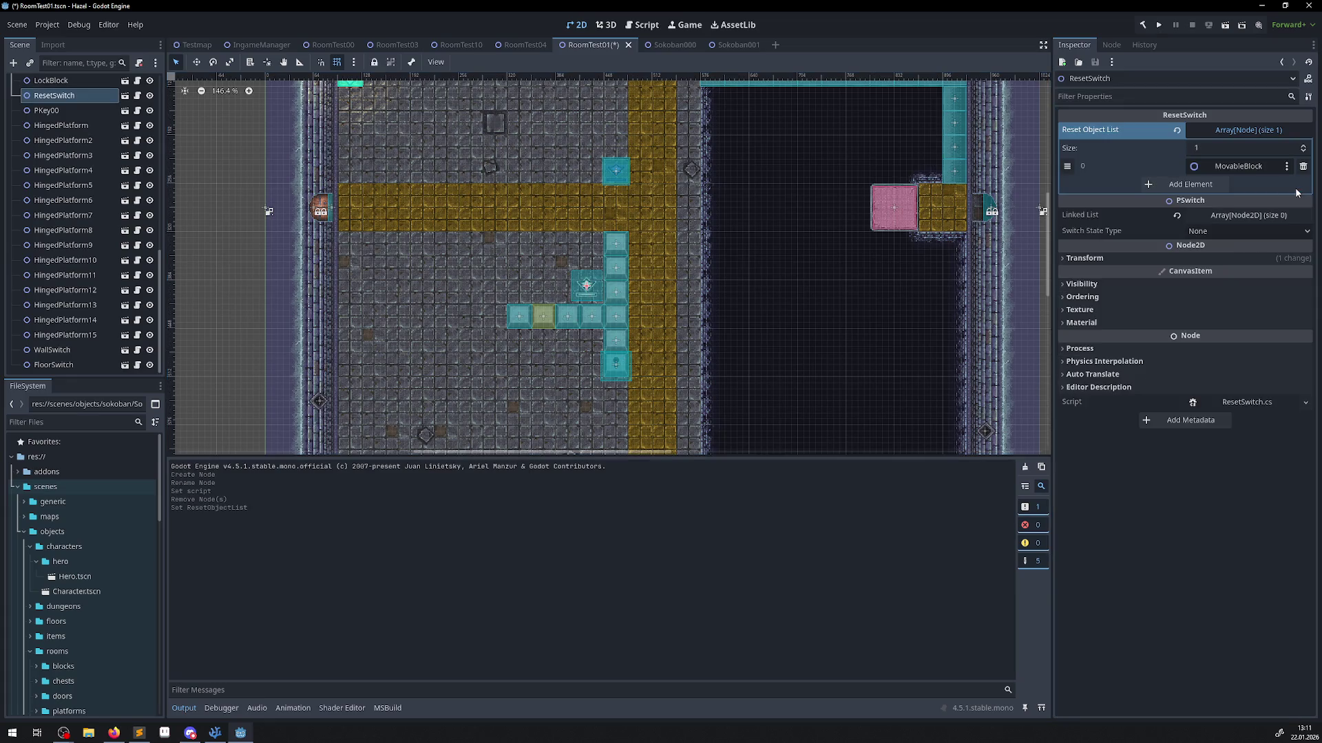
drag(462, 269, 495, 300)
key(ctrl+s)
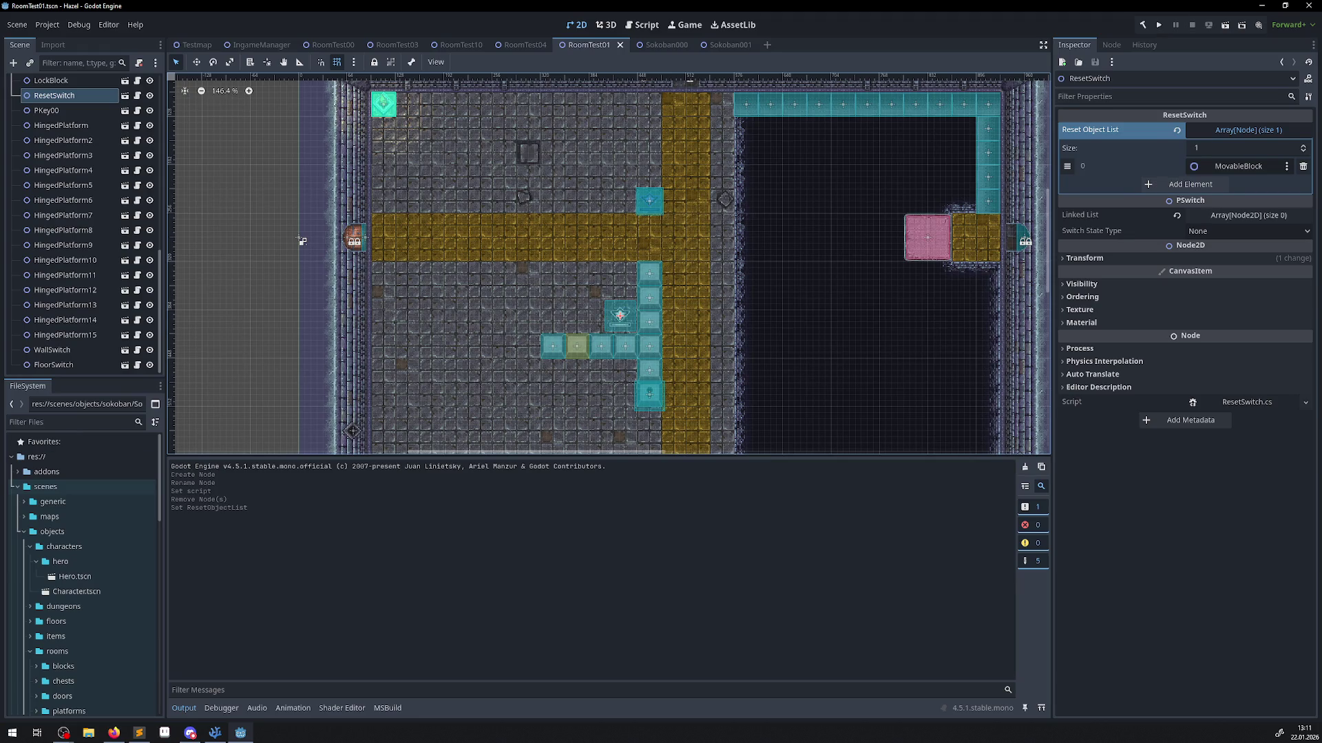
key(alt+Tab)
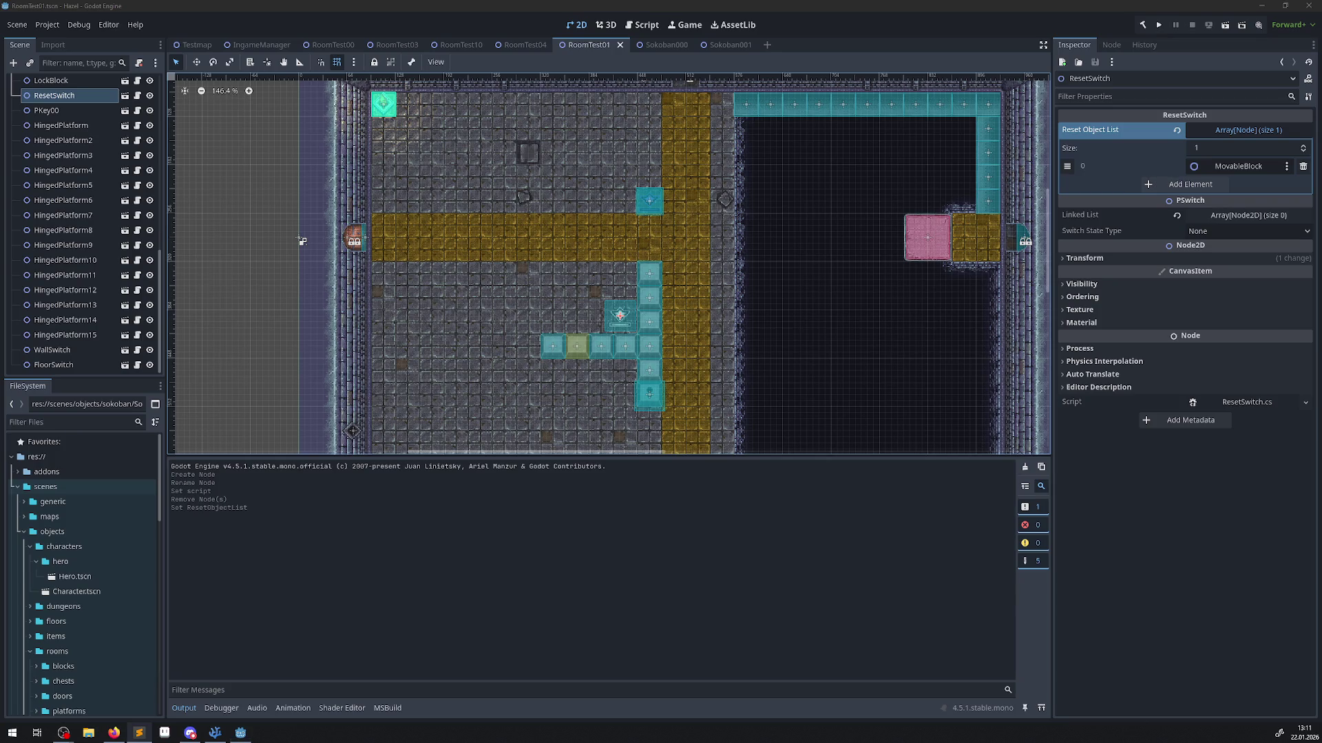
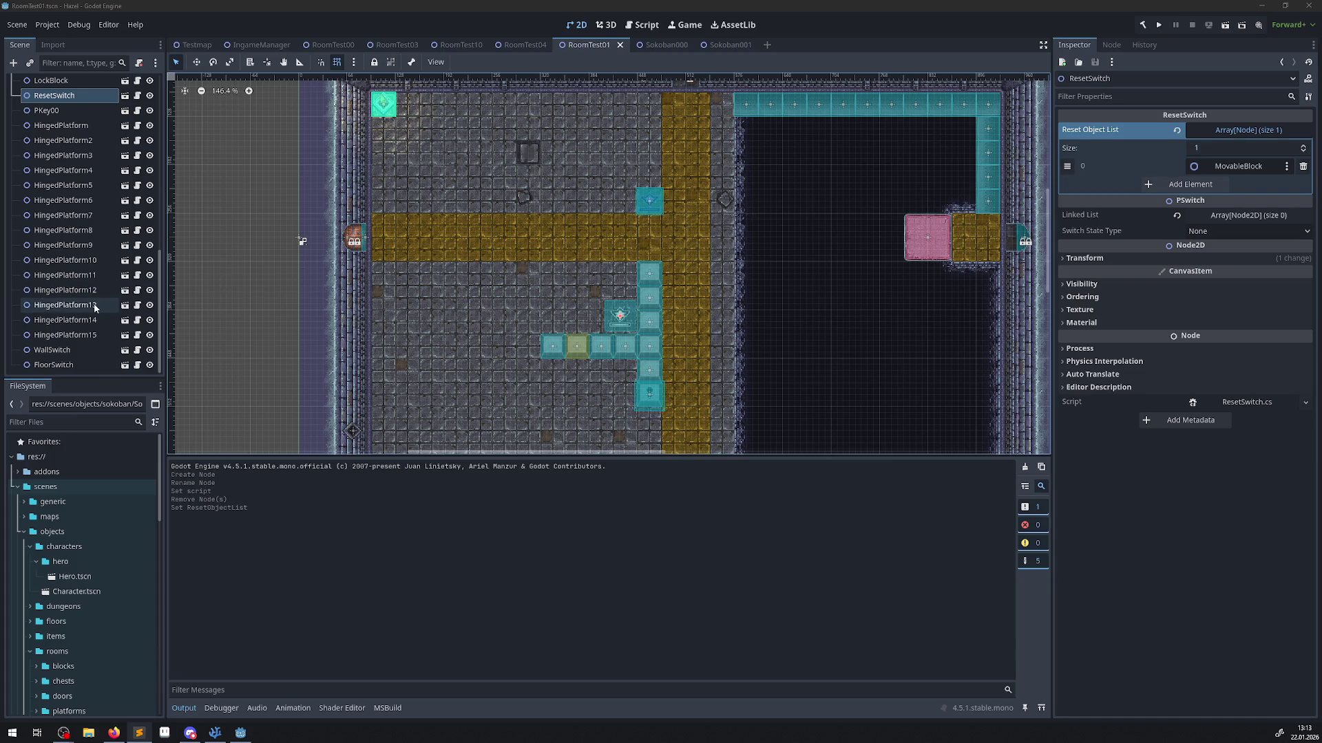
Bring the RoomTest00 scene up in the 2D editor in place of RoomTest01.
scroll(624, 309, up, 5)
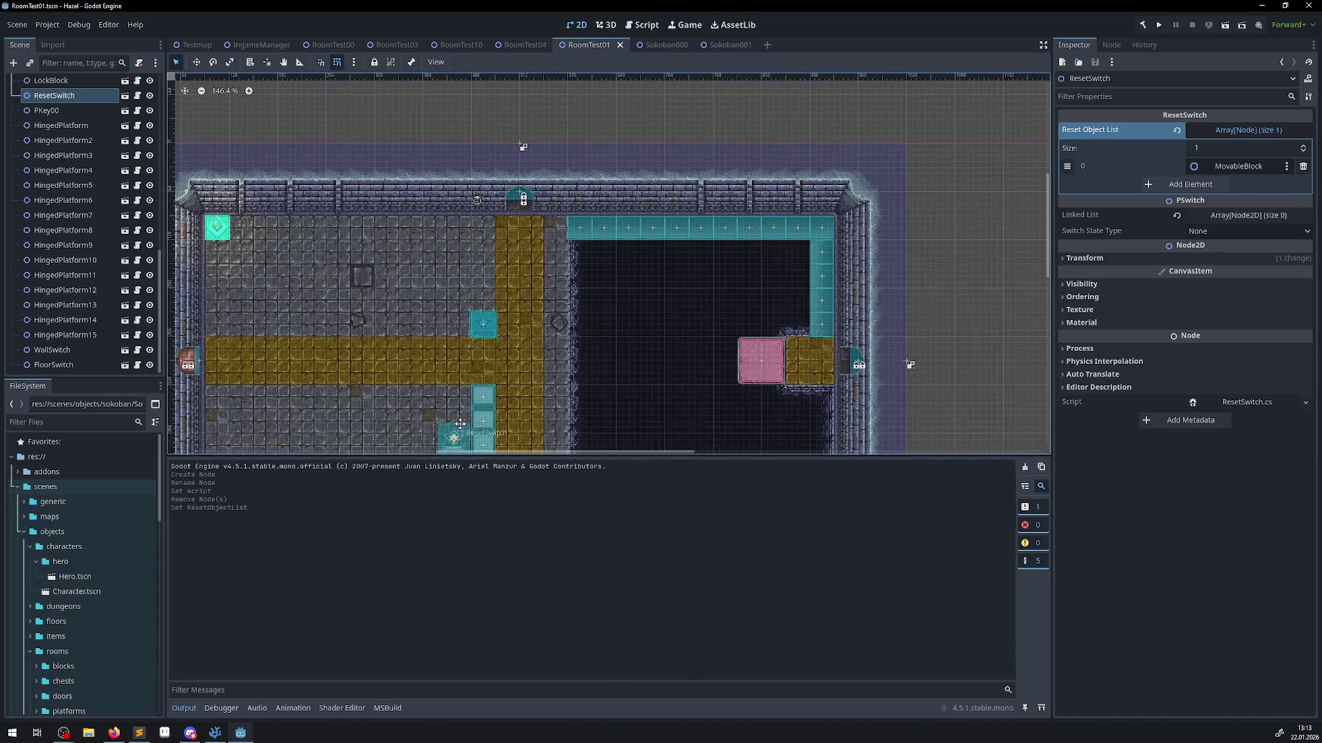
scroll(618, 265, down, 6)
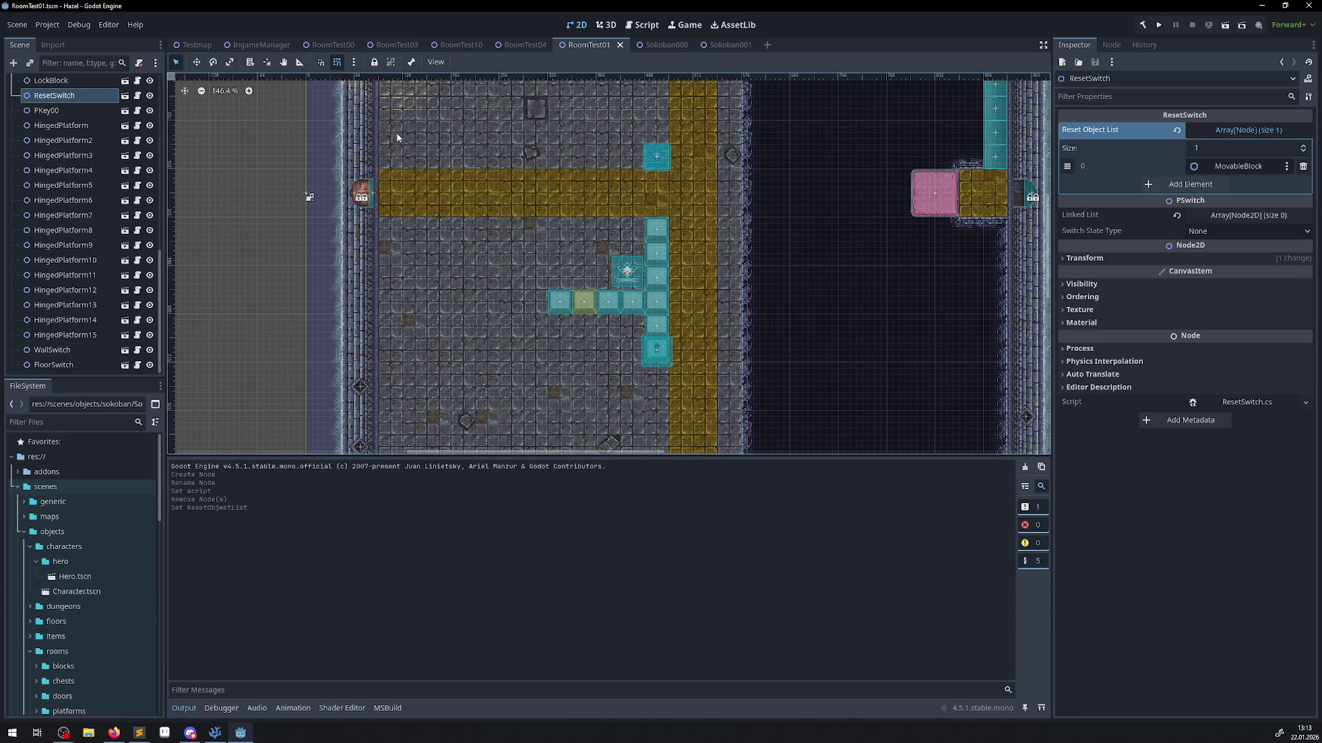
mouse_move(337, 49)
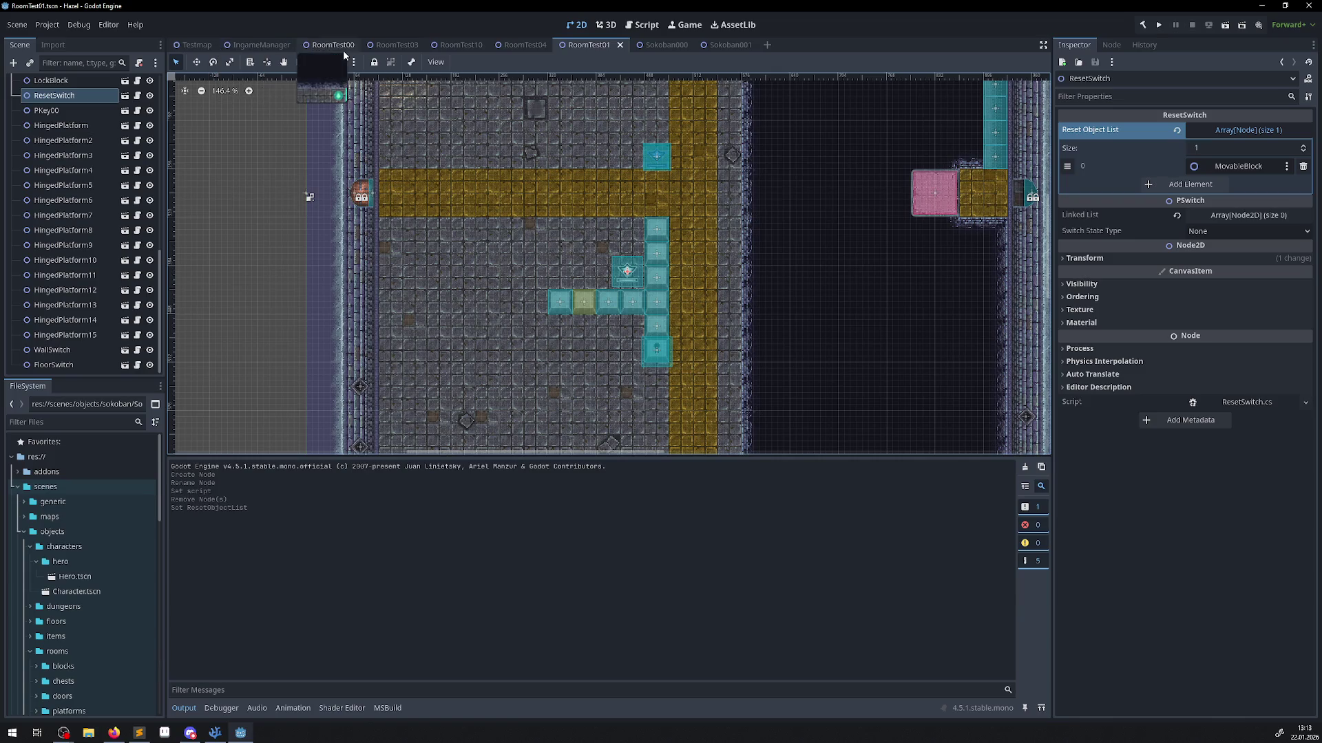
click(343, 48)
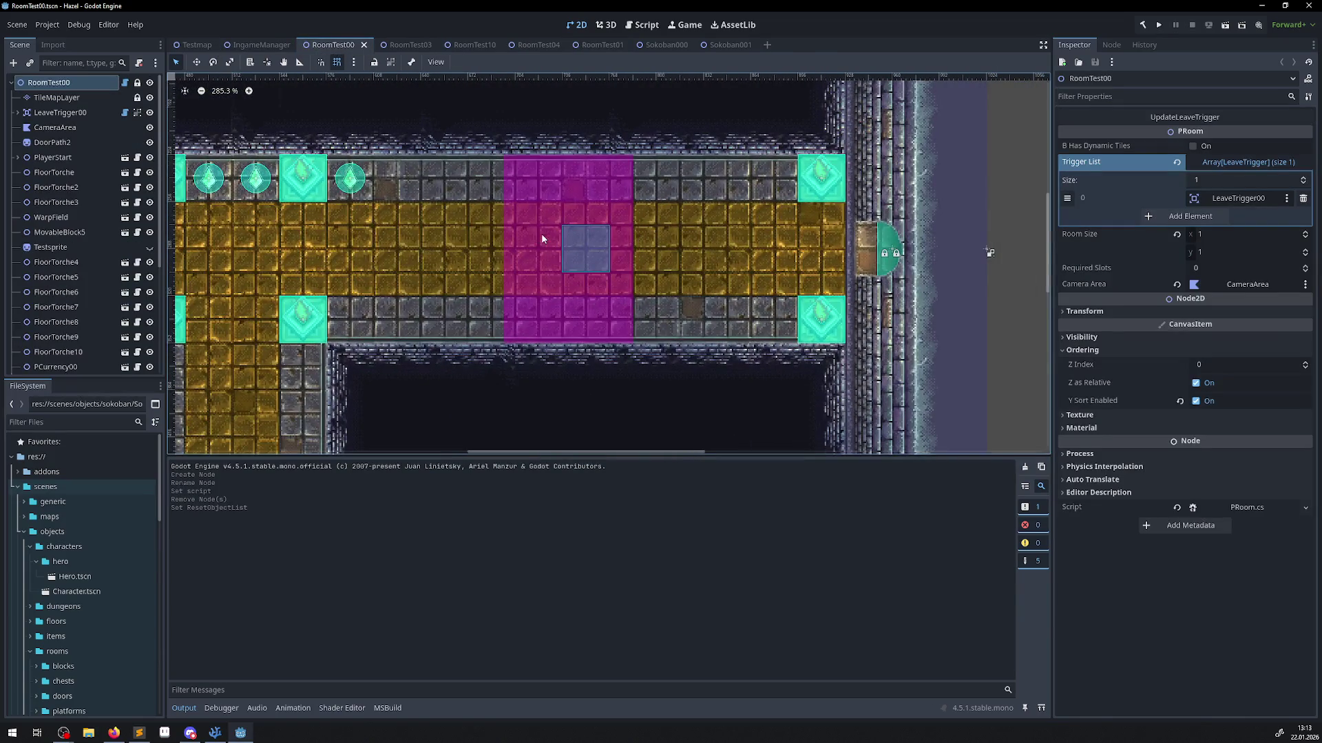
Select TrapTriggerRandom to inspect its polygon and ArrowTrap3 trap, briefly checking the code editor.
click(542, 234)
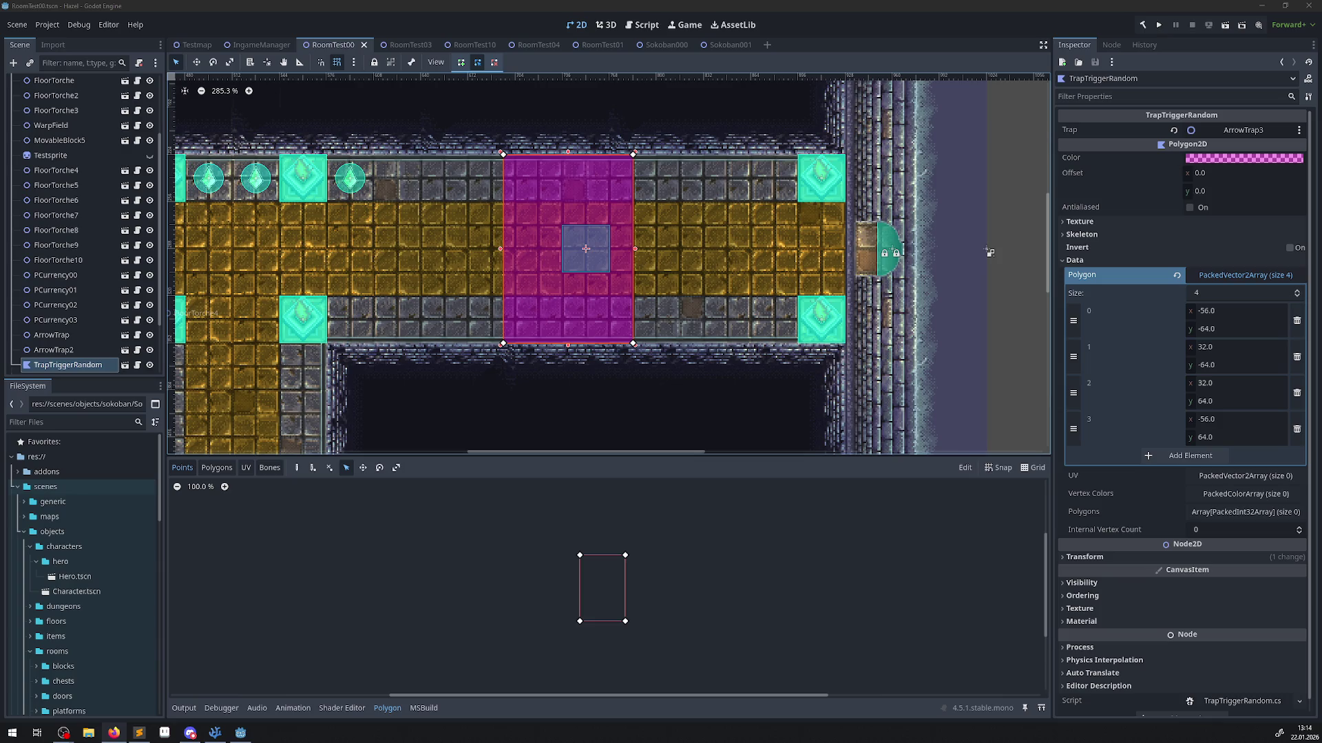
key(alt+Tab)
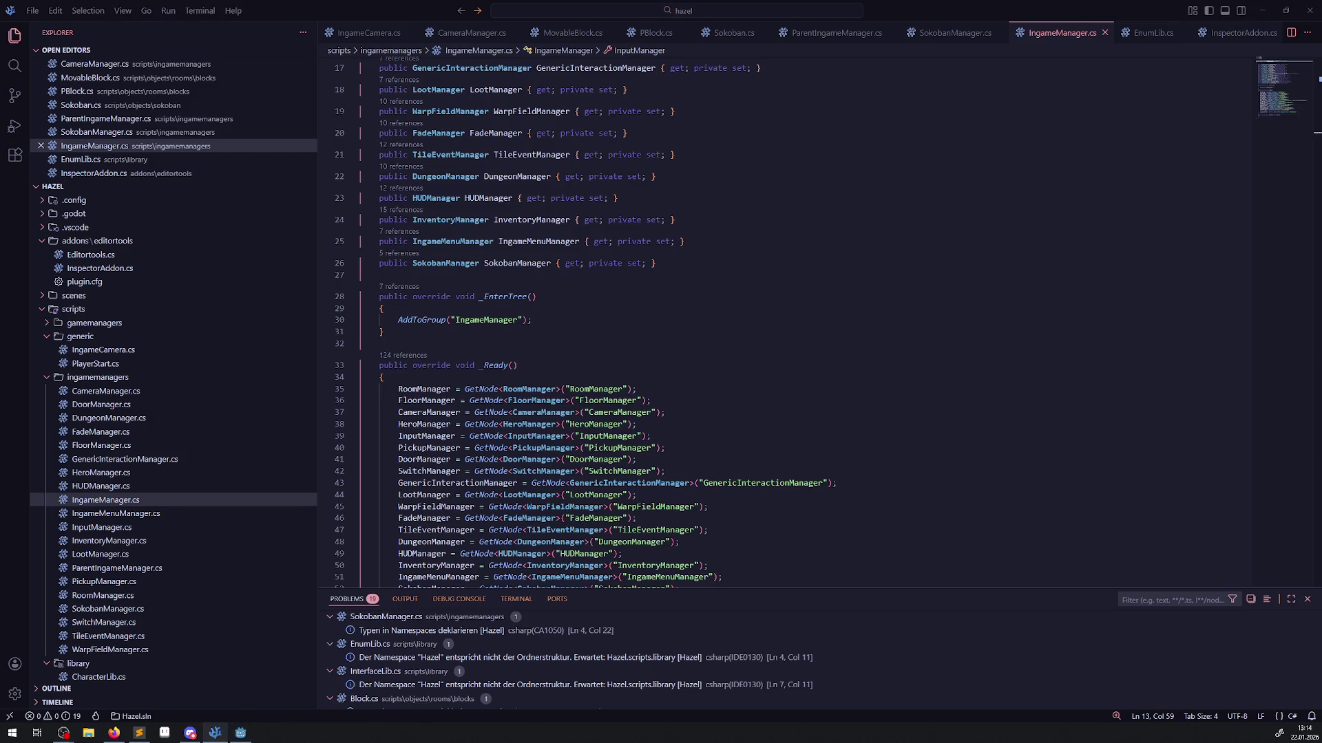
key(alt+Tab)
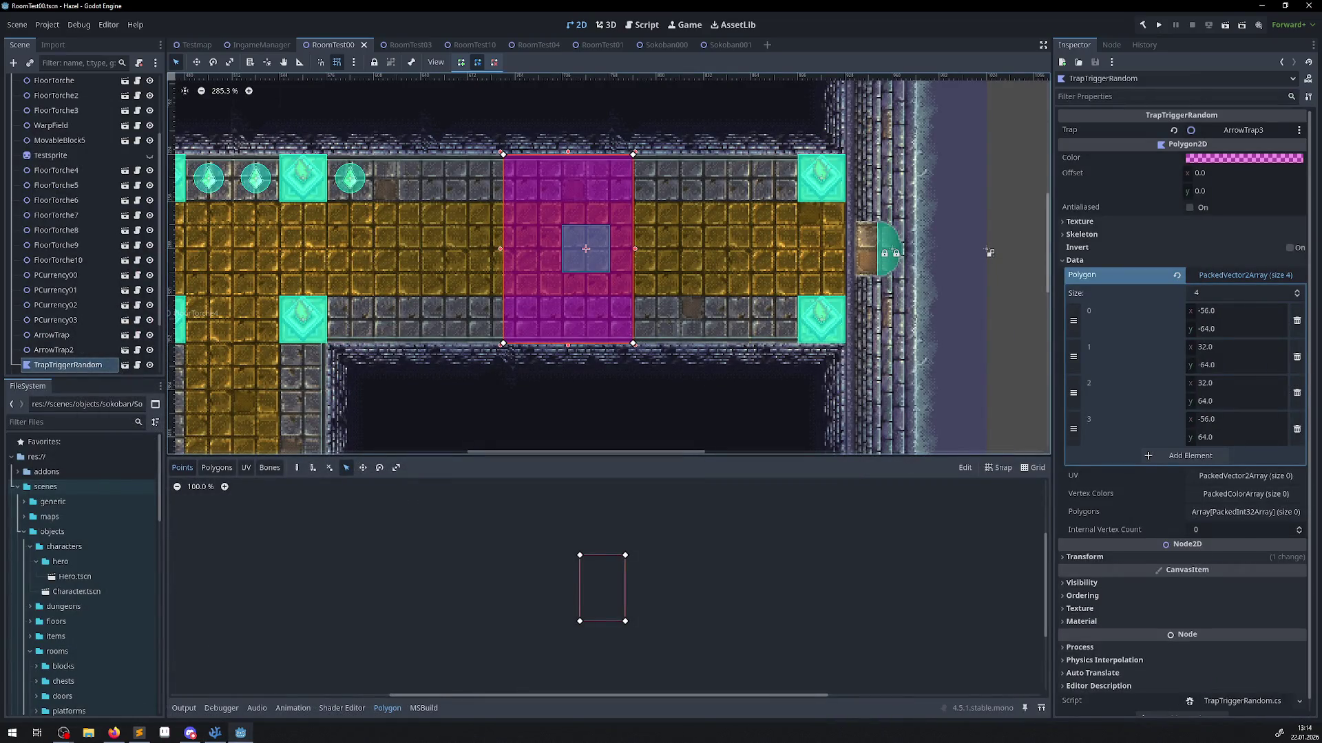
key(alt+Tab)
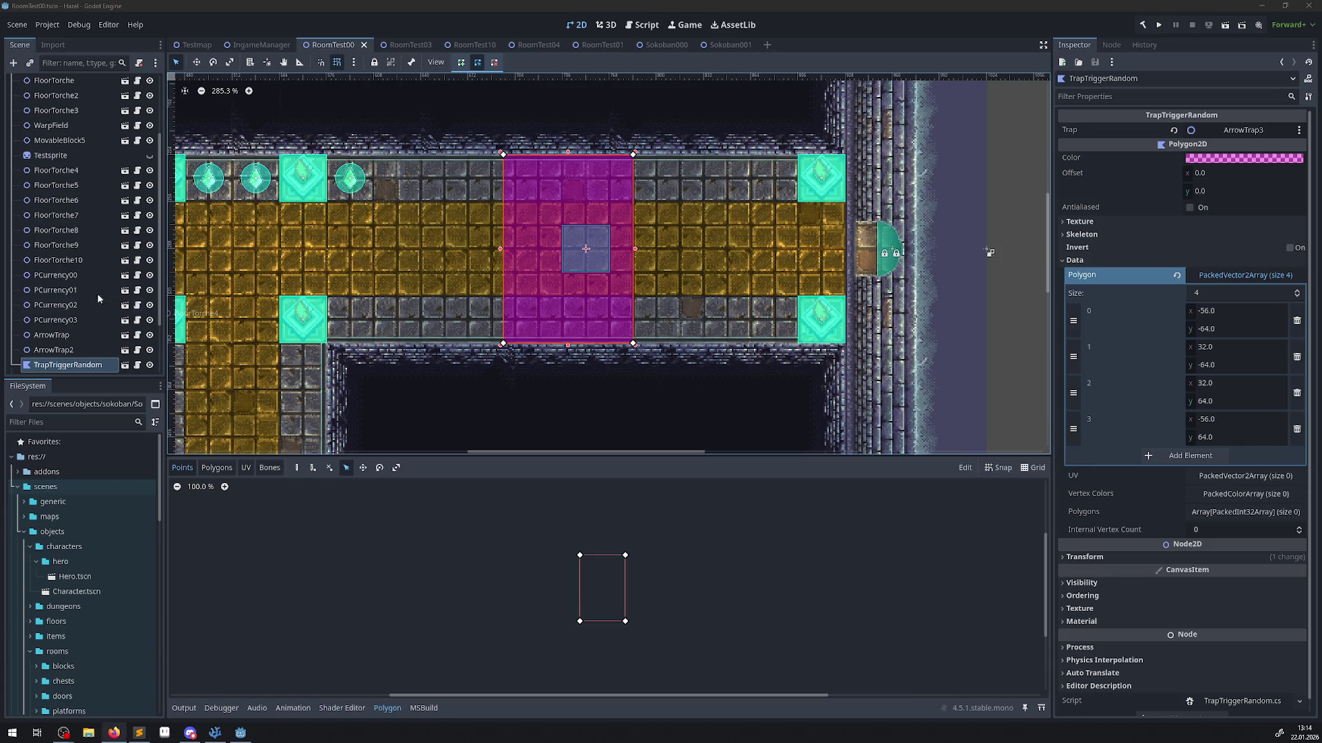
scroll(151, 551, down, 5)
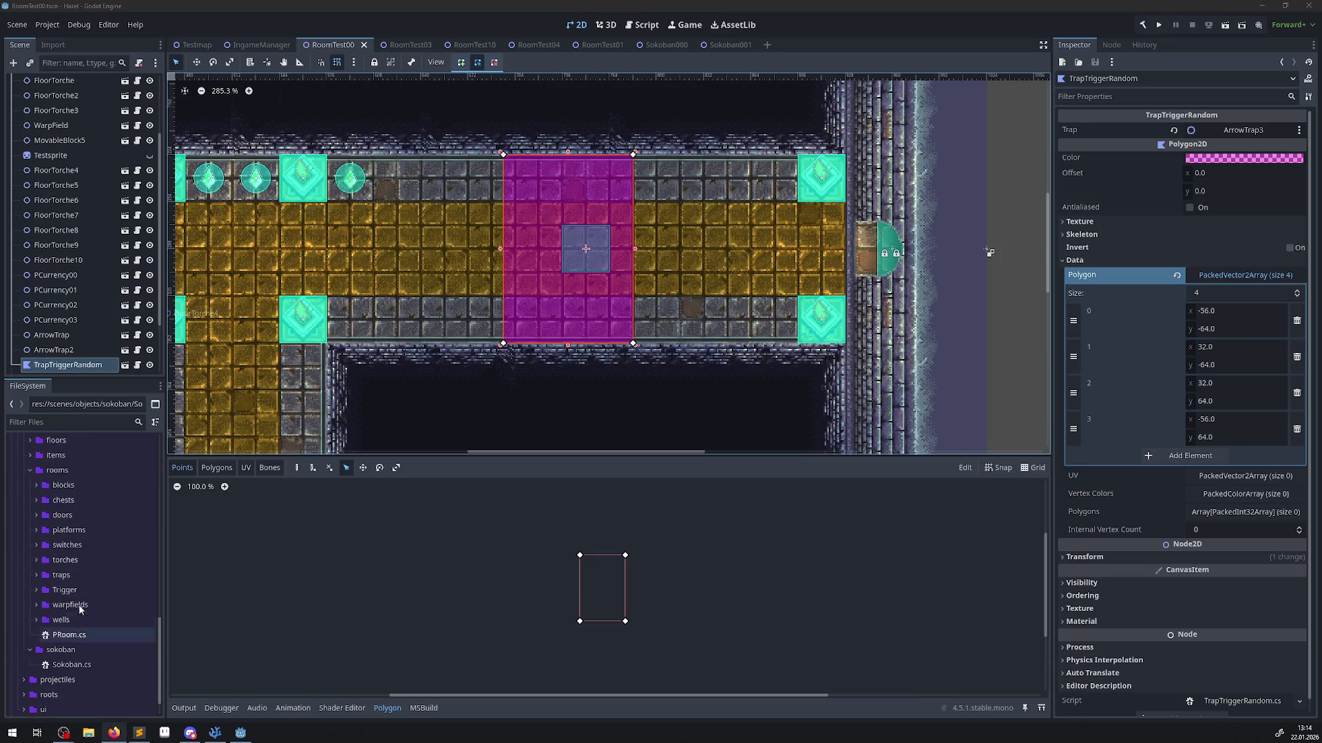
Create SokobanSpaceRandom.cs inheriting Node2D in the sokoban scripts folder and open it.
right_click(67, 650)
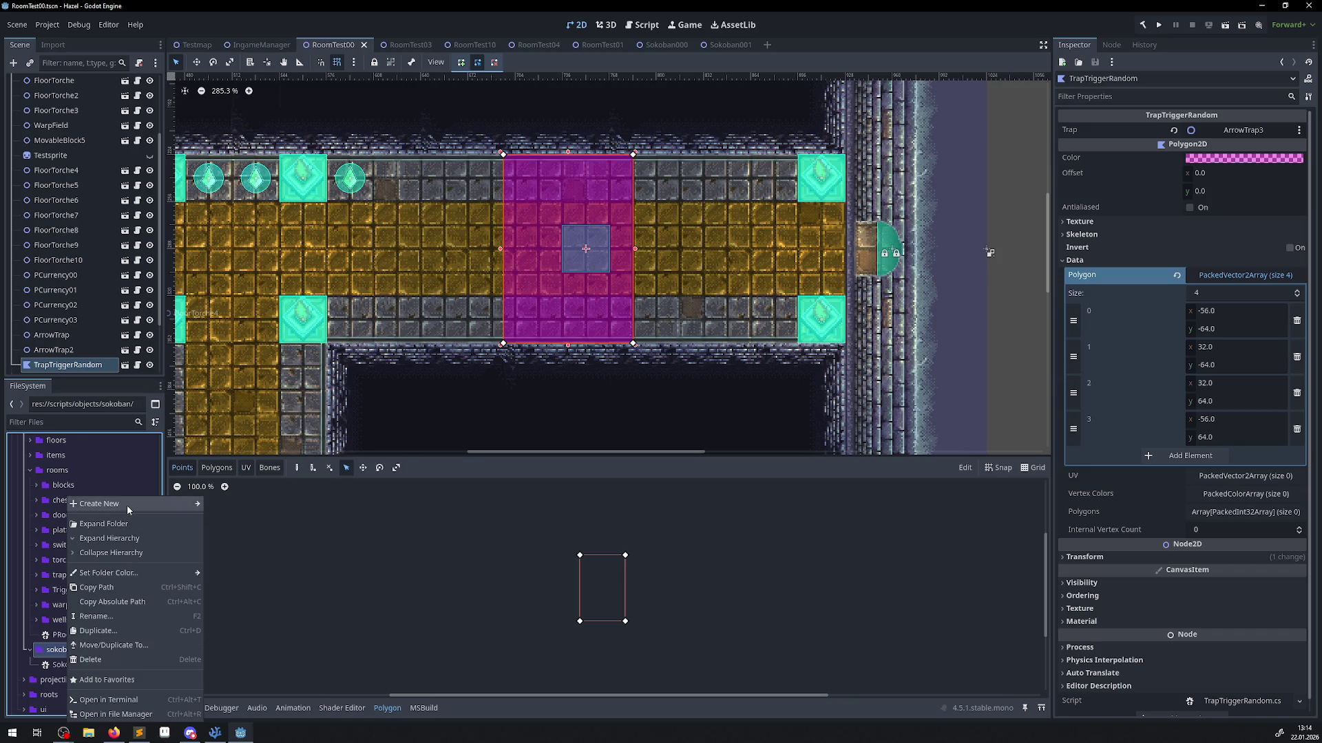
mouse_move(127, 505)
click(227, 533)
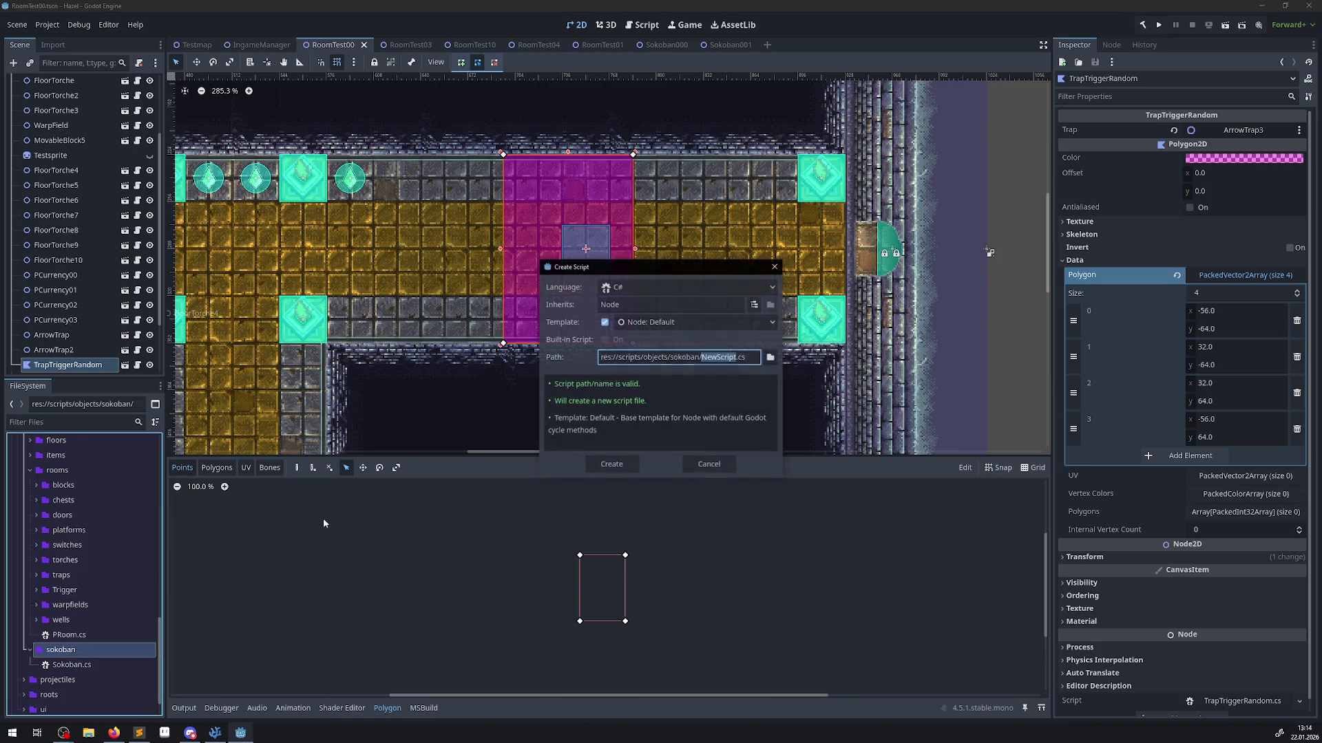
click(754, 304)
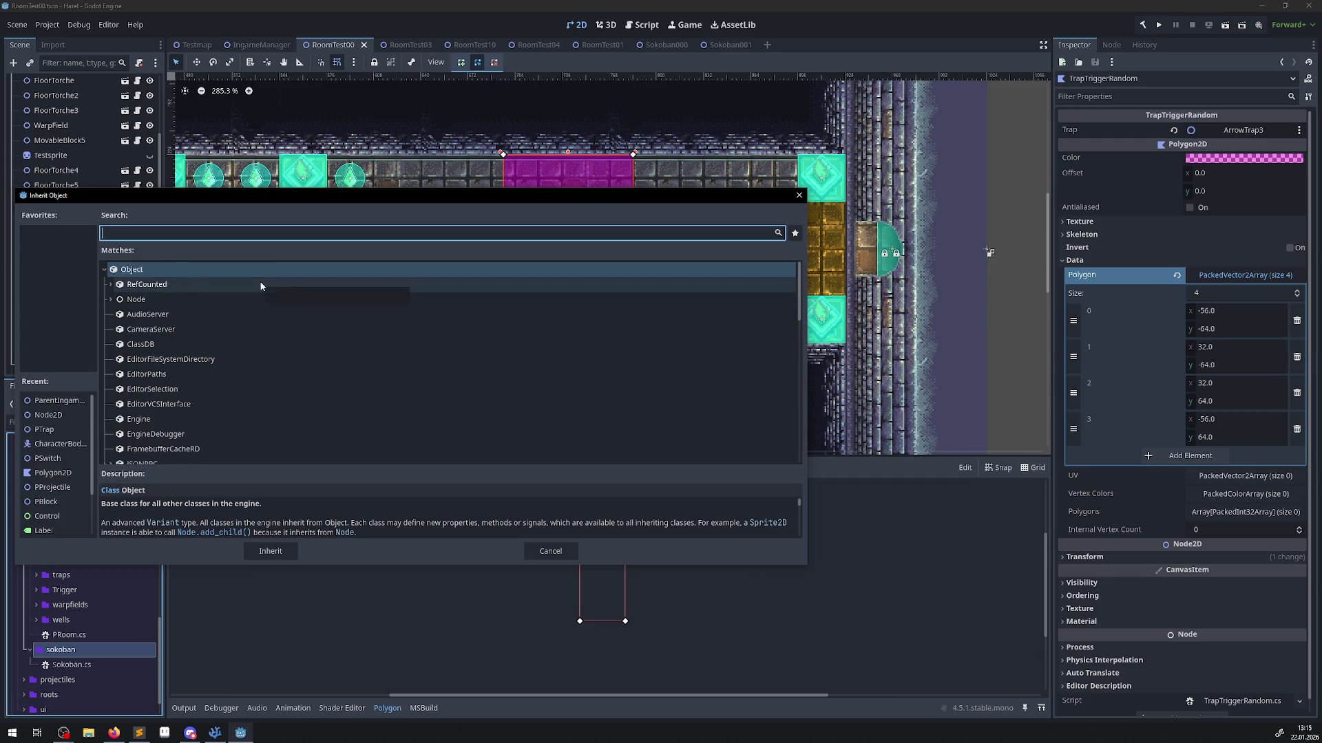
text(node2)
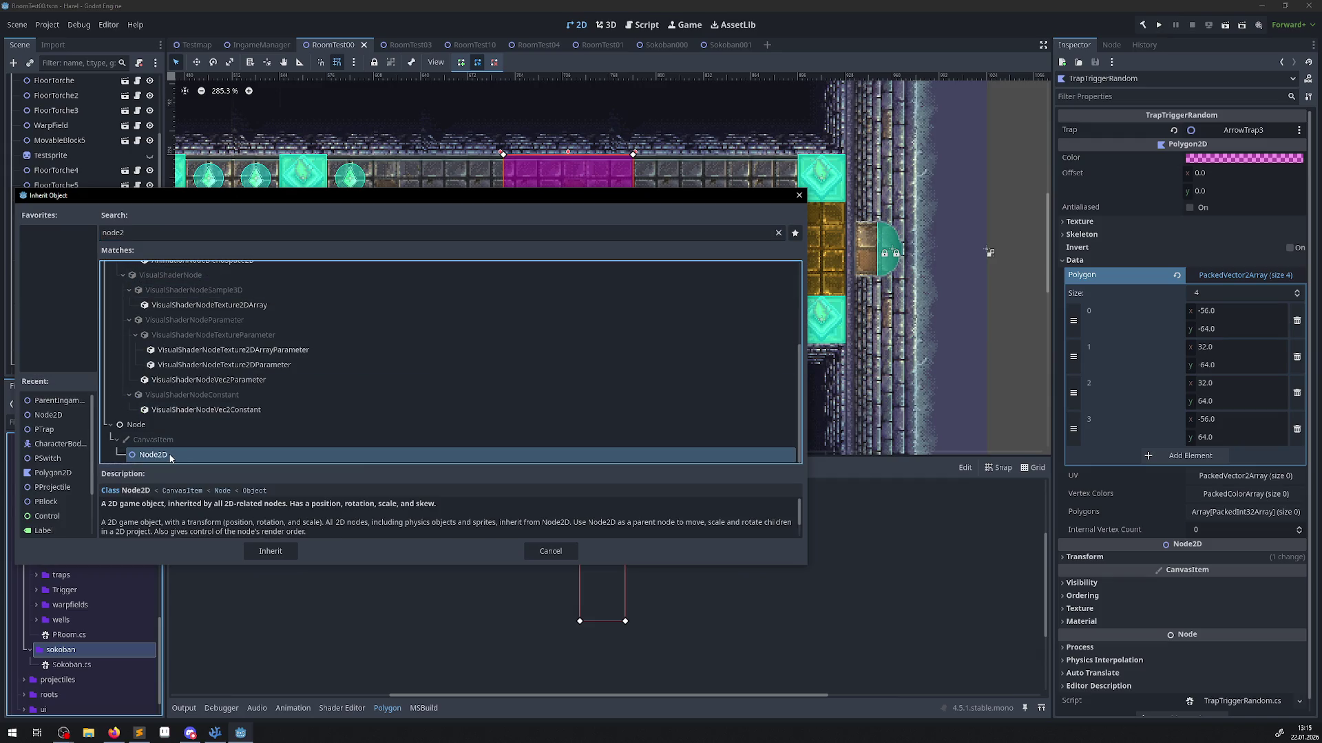
double_click(153, 455)
click(723, 357)
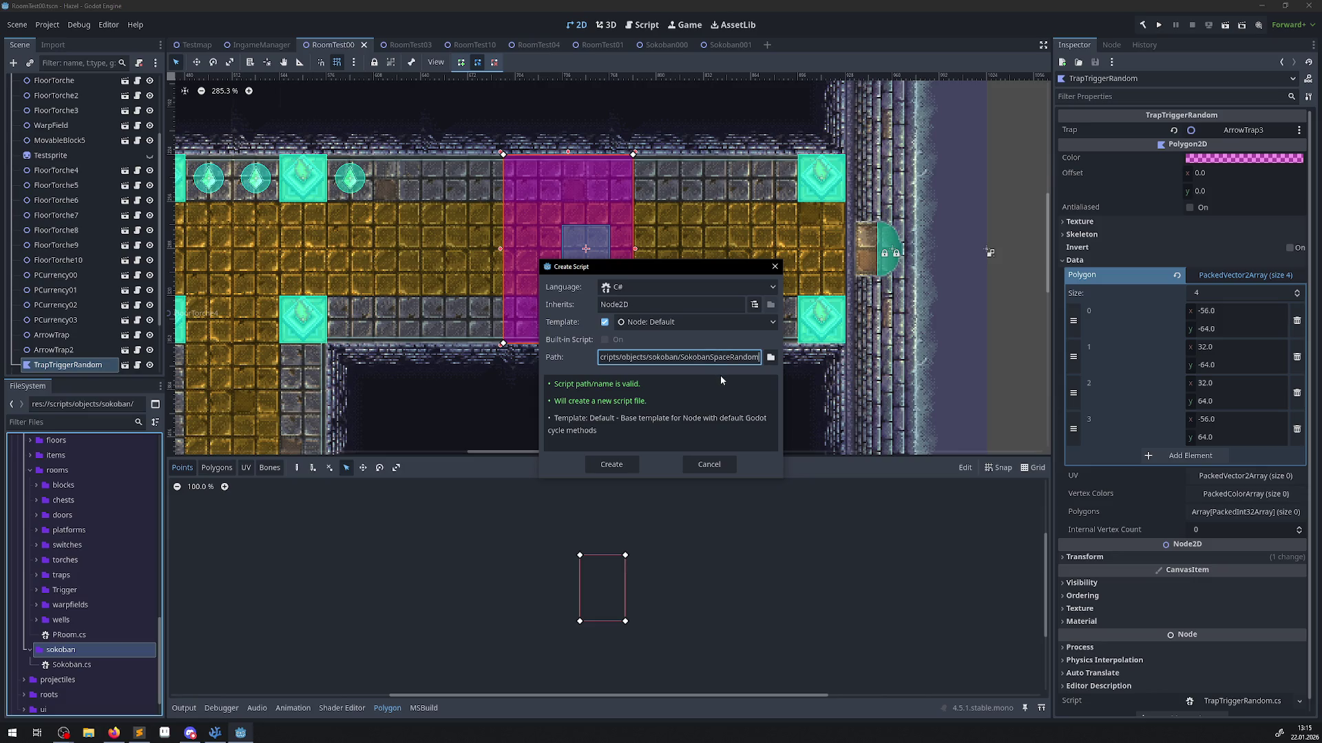
click(622, 465)
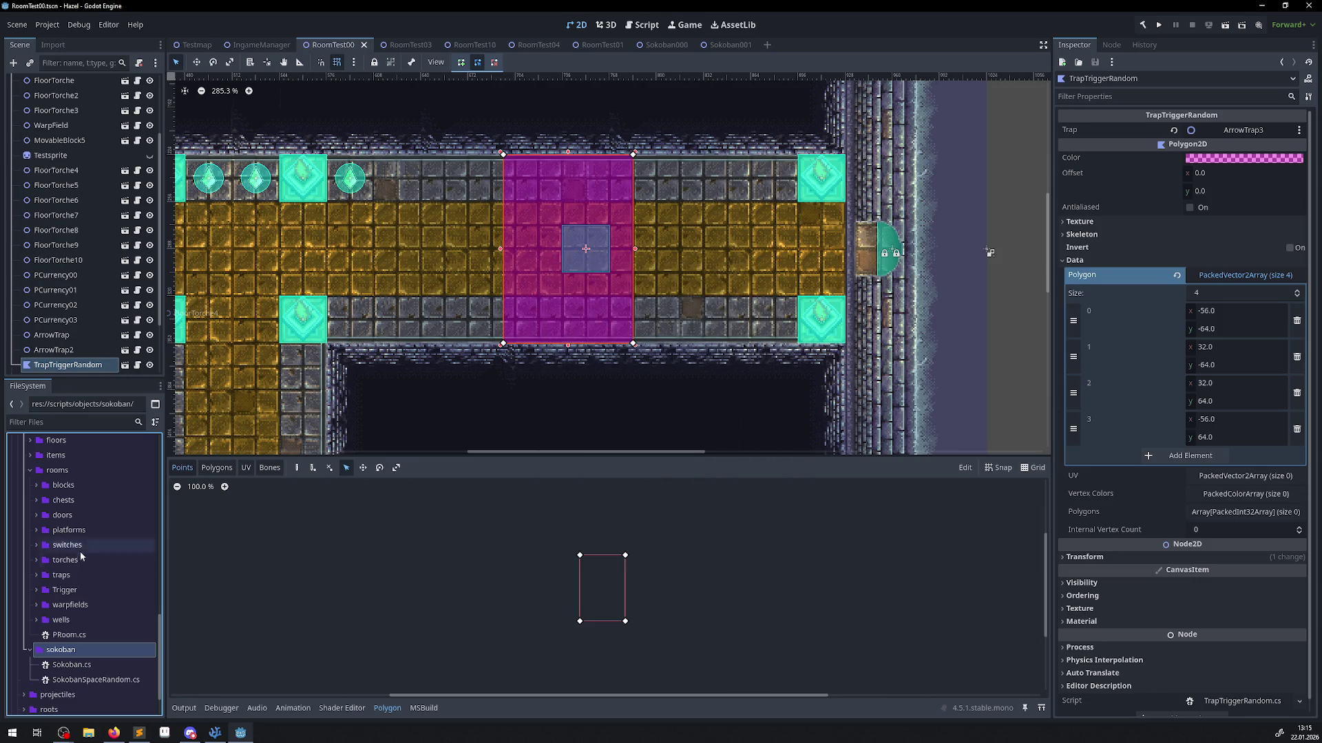
double_click(134, 681)
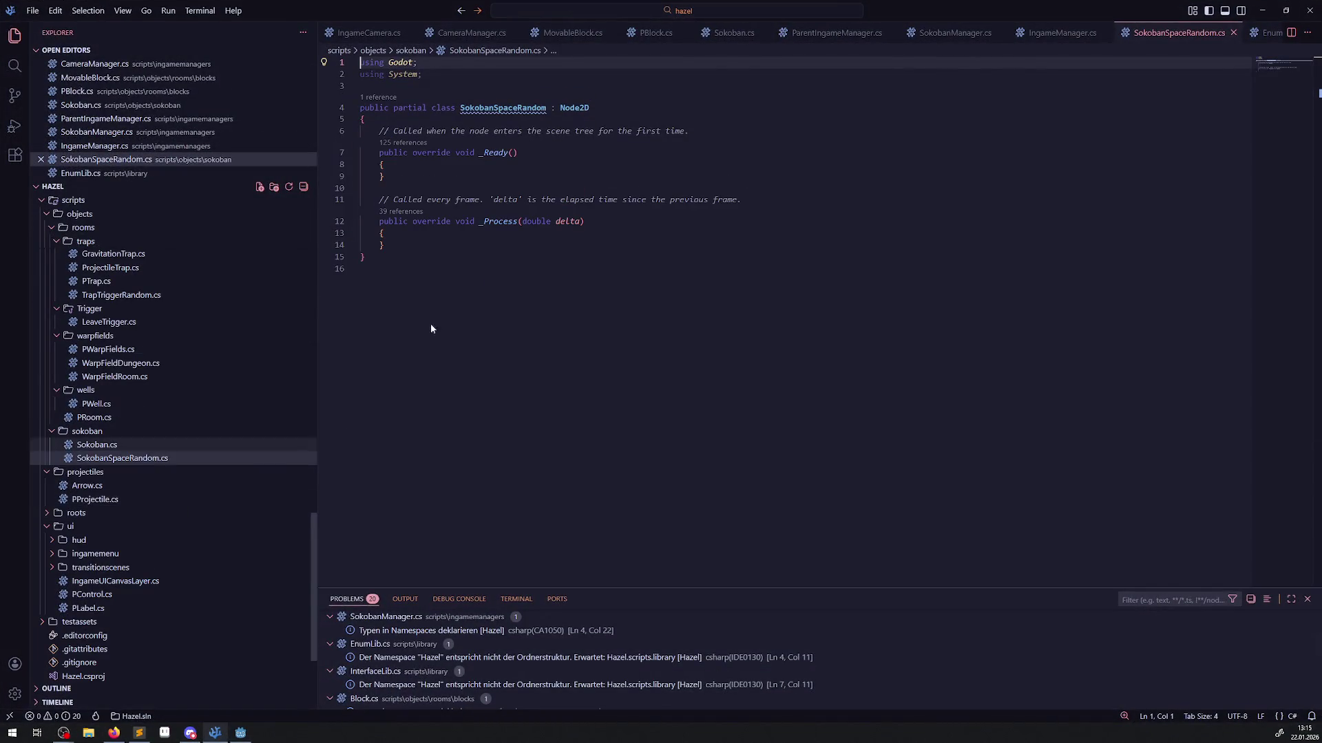
Strip the _Process method and template comments, add 'using Hazel;', and save.
mouse_move(413, 246)
mouse_down()
mouse_move(375, 168)
mouse_move(361, 188)
mouse_up()
key(BackSpace)
drag(712, 125, 360, 131)
key(BackSpace)
click(427, 63)
key(Return)
text(using Hazel;)
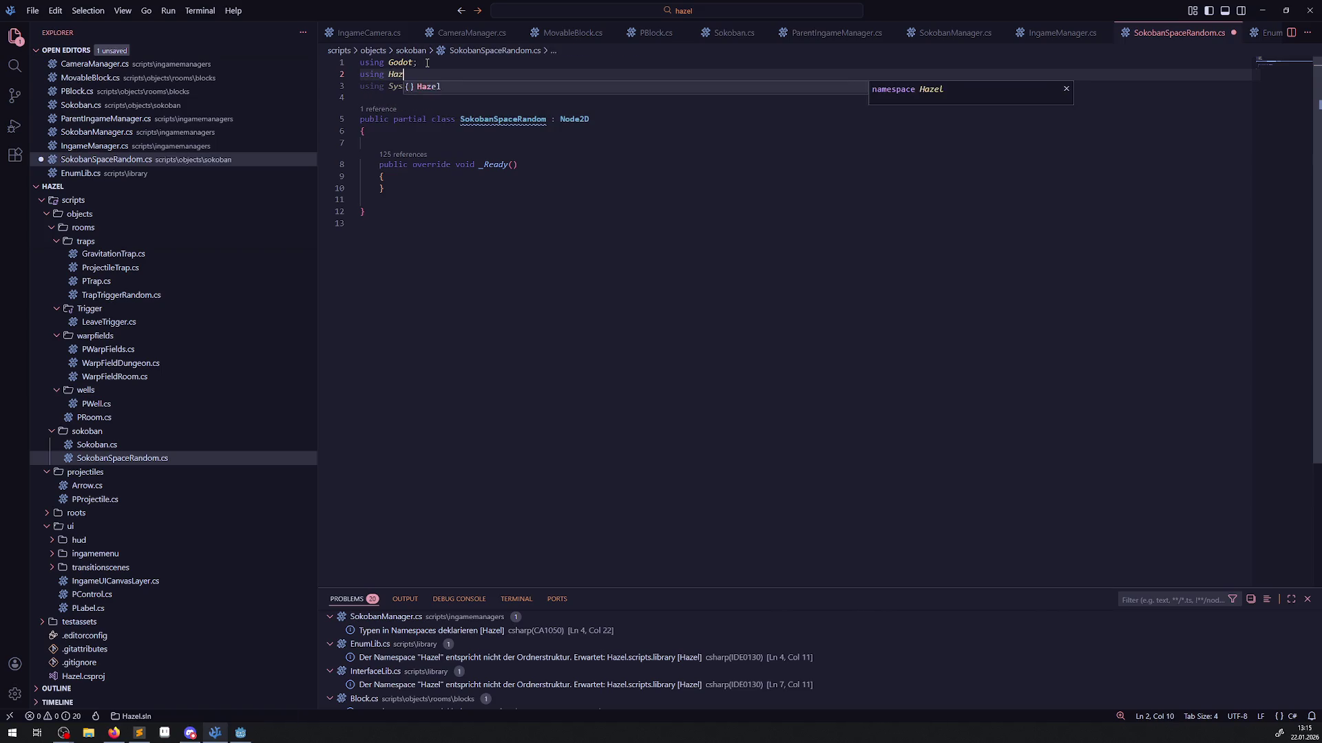
key(ctrl+s)
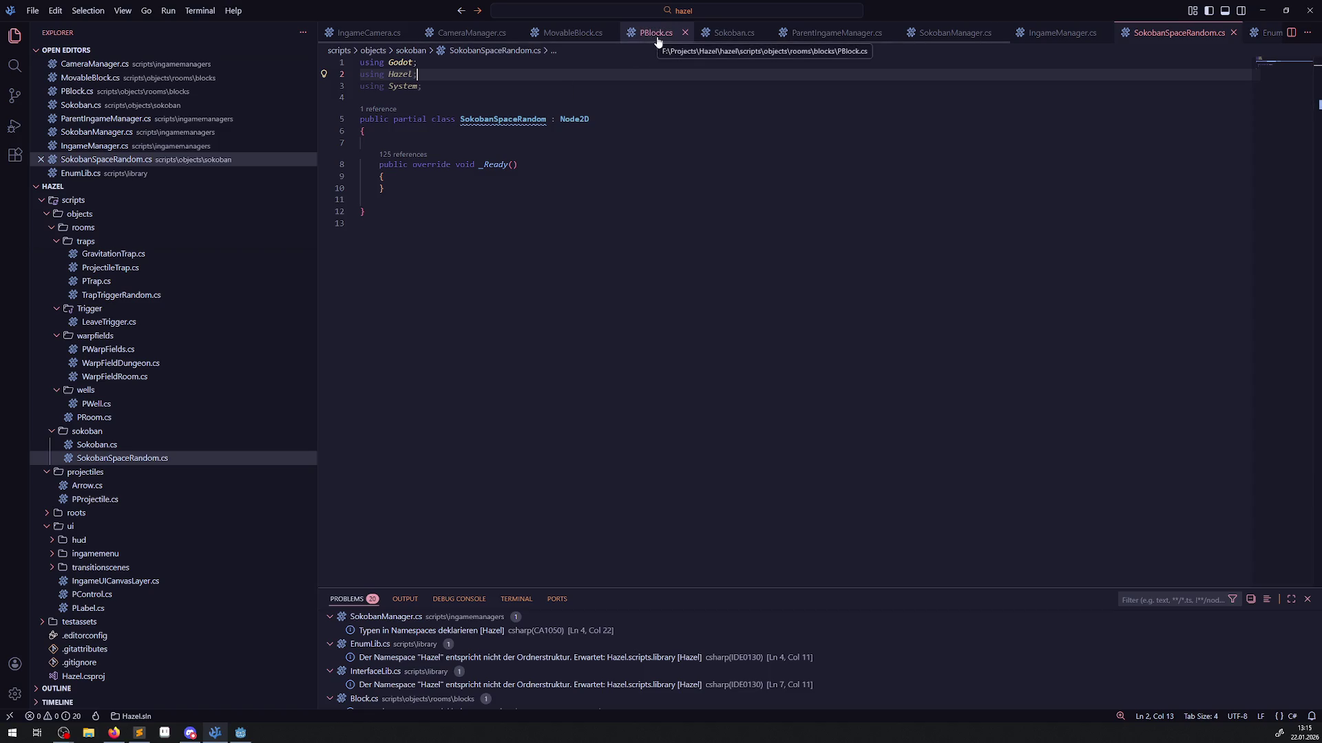
Copy the exported GridSize field from Sokoban.cs, rename it TaregtSokobanSize, and save.
click(731, 33)
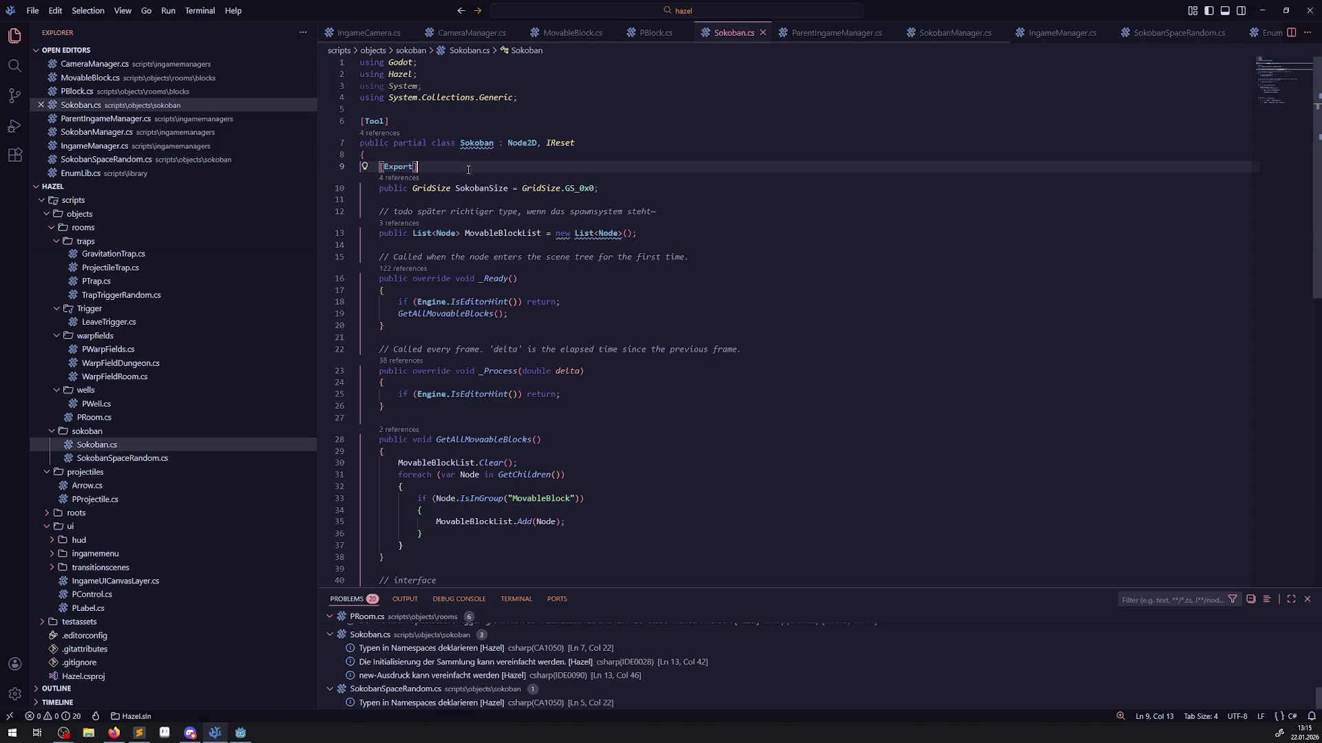
mouse_move(619, 186)
mouse_down()
mouse_move(364, 190)
mouse_move(316, 175)
mouse_up()
key(ctrl+c)
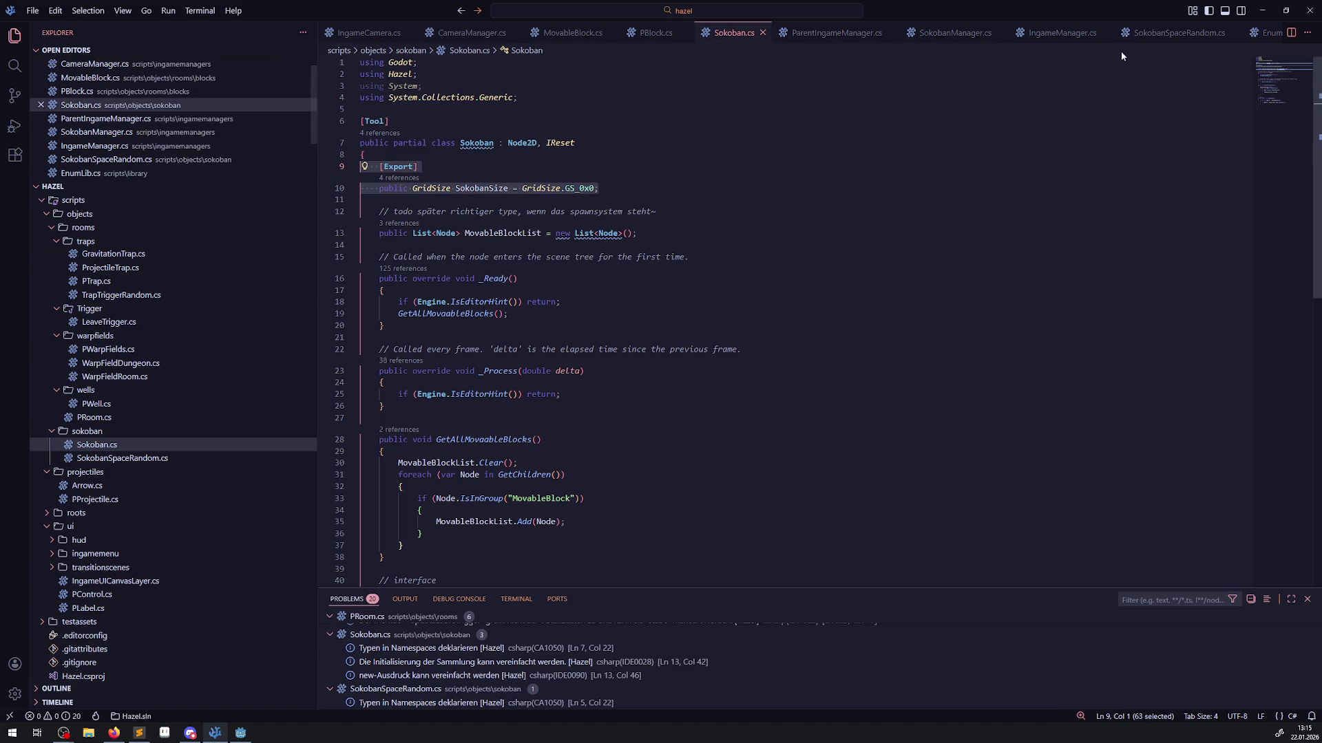
click(1160, 33)
click(532, 143)
key(ctrl+v)
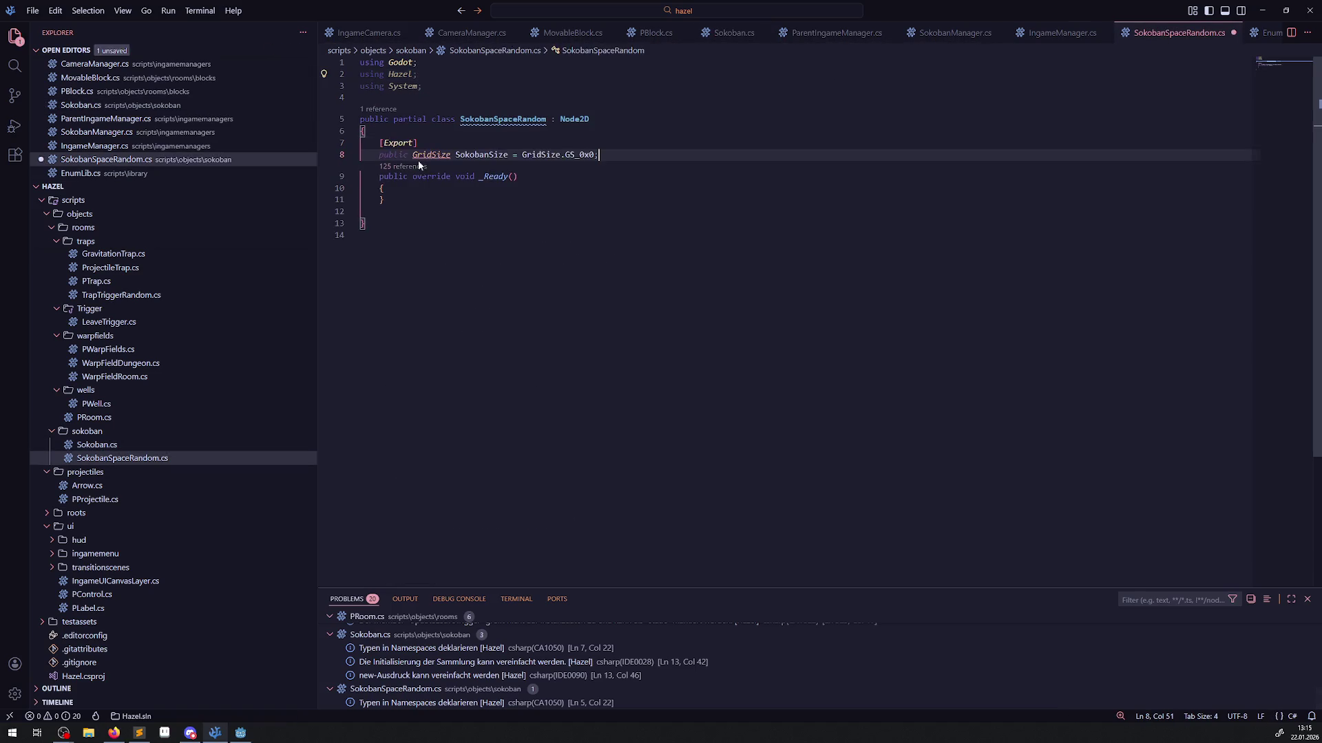
click(455, 164)
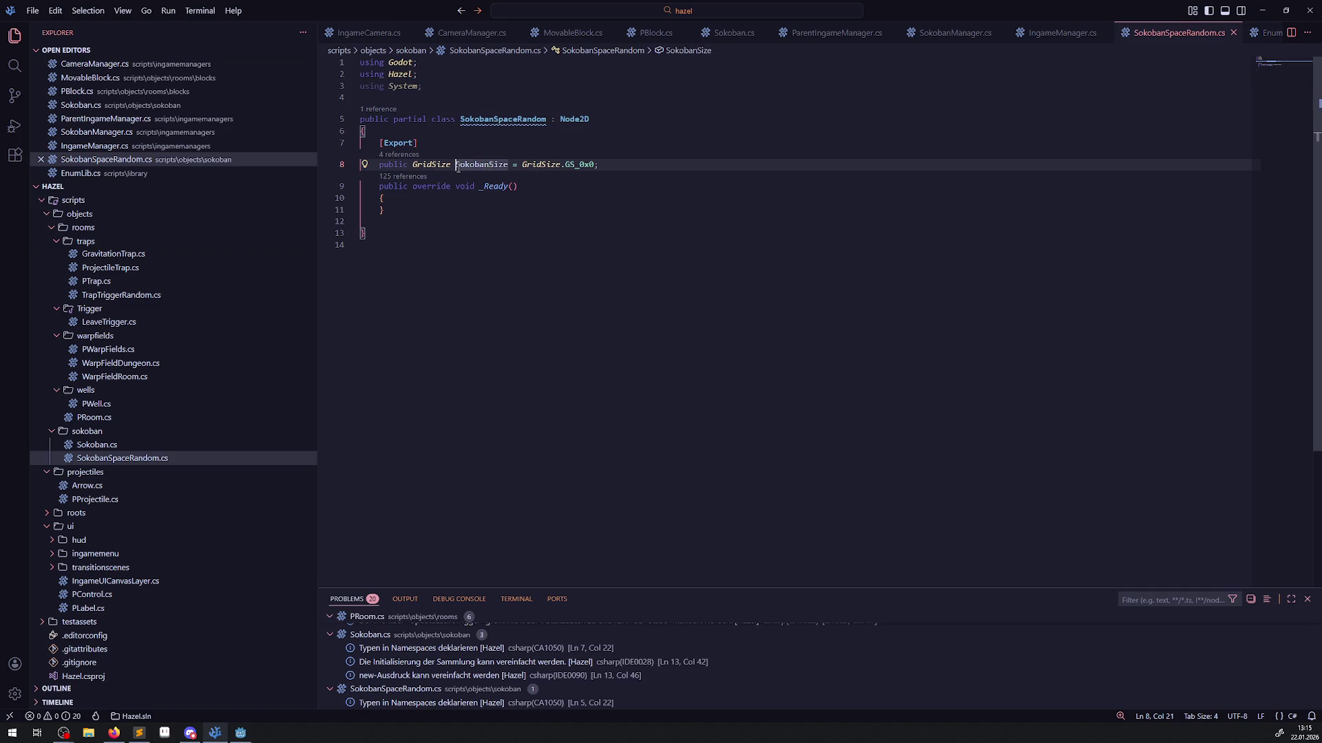
text(_aregt)
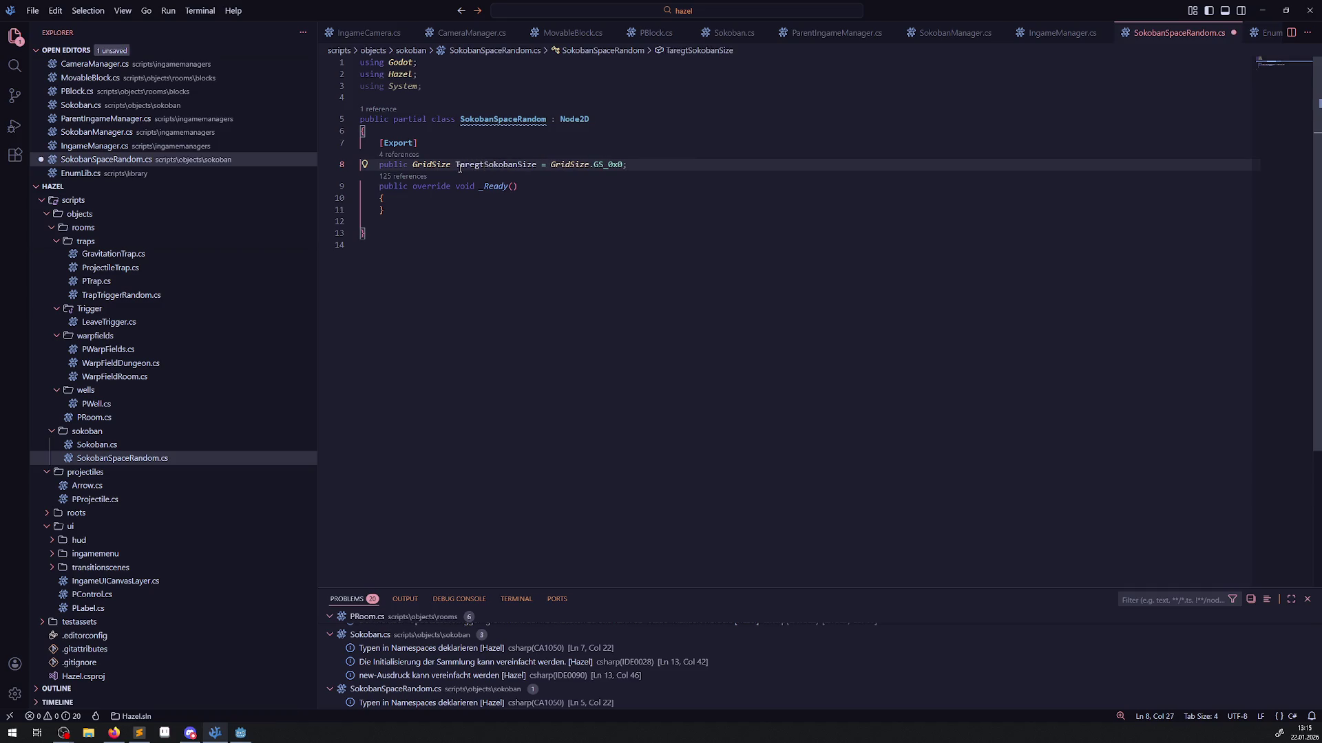
key(ctrl+s)
click(576, 192)
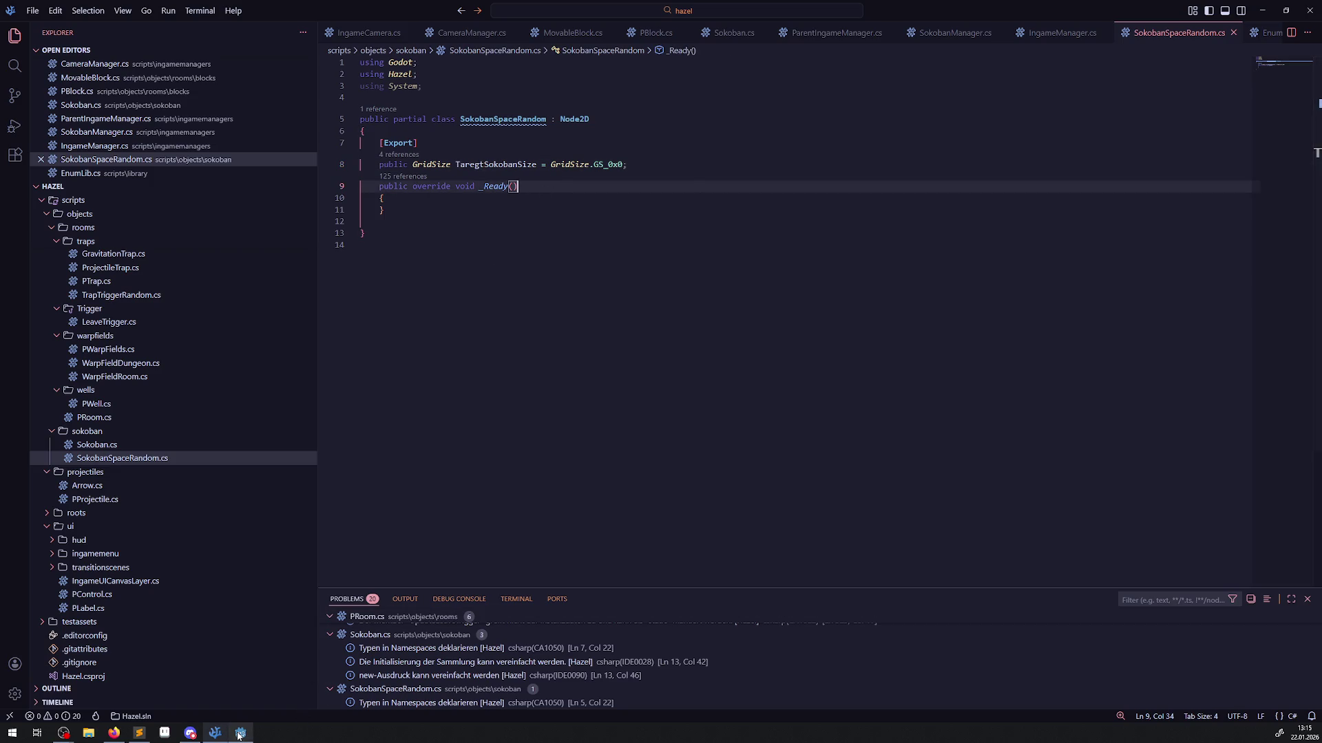
mouse_move(239, 733)
click(240, 733)
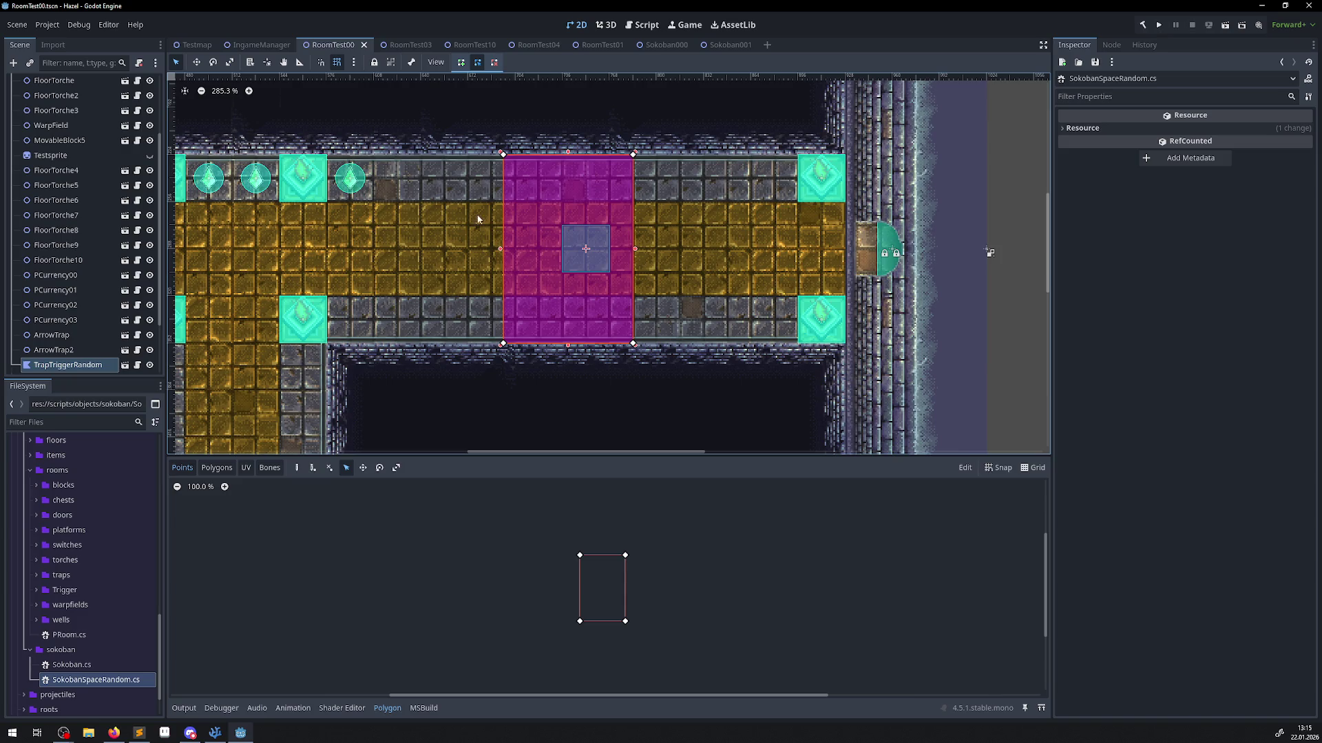
Create a 2D scene named SokobanSpaceRandom in the sokoban scenes folder, using the copied class name.
mouse_move(639, 49)
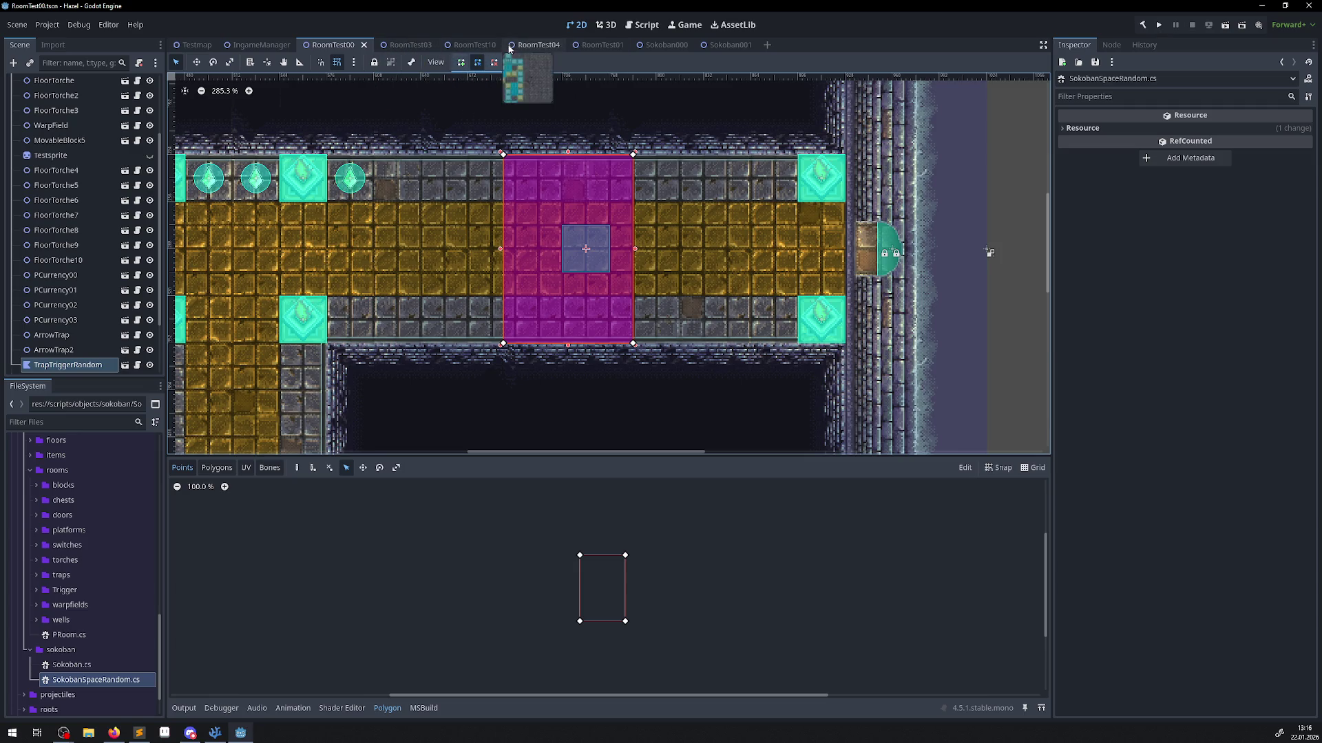
scroll(135, 523, up, 5)
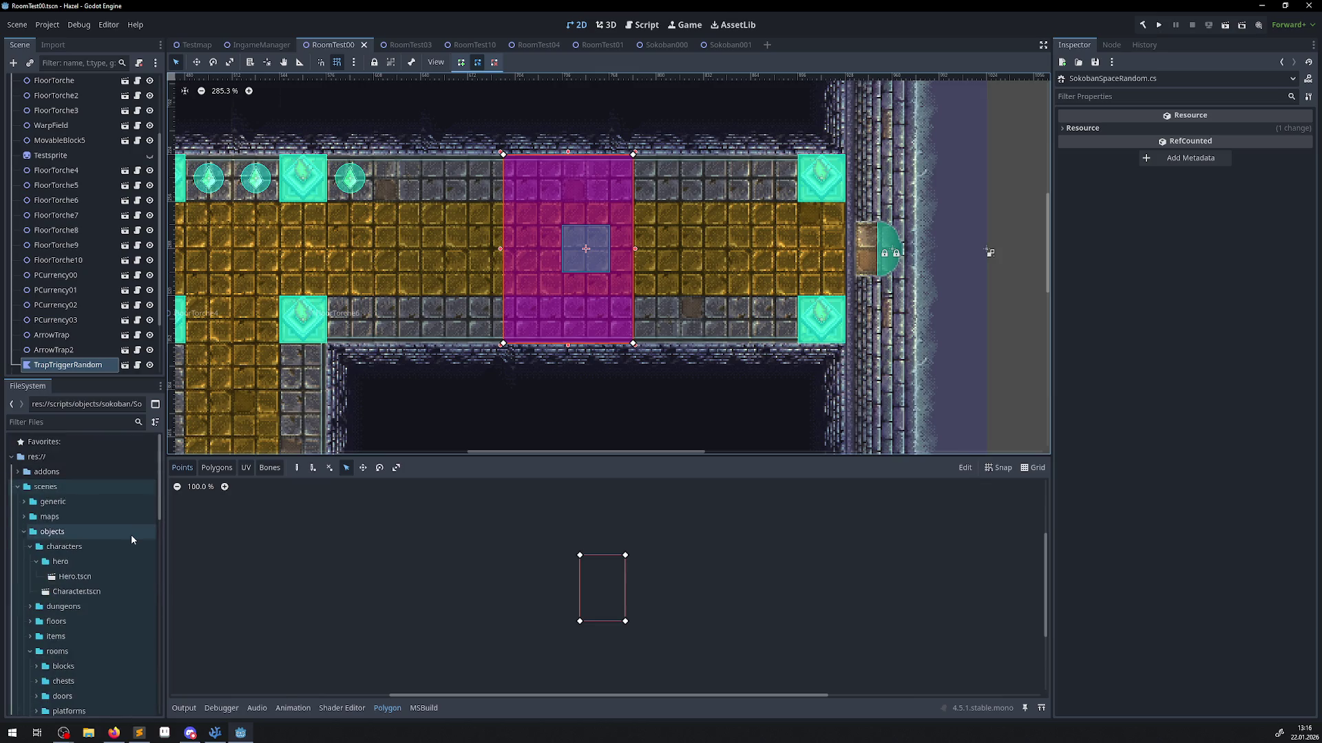
scroll(90, 606, down, 4)
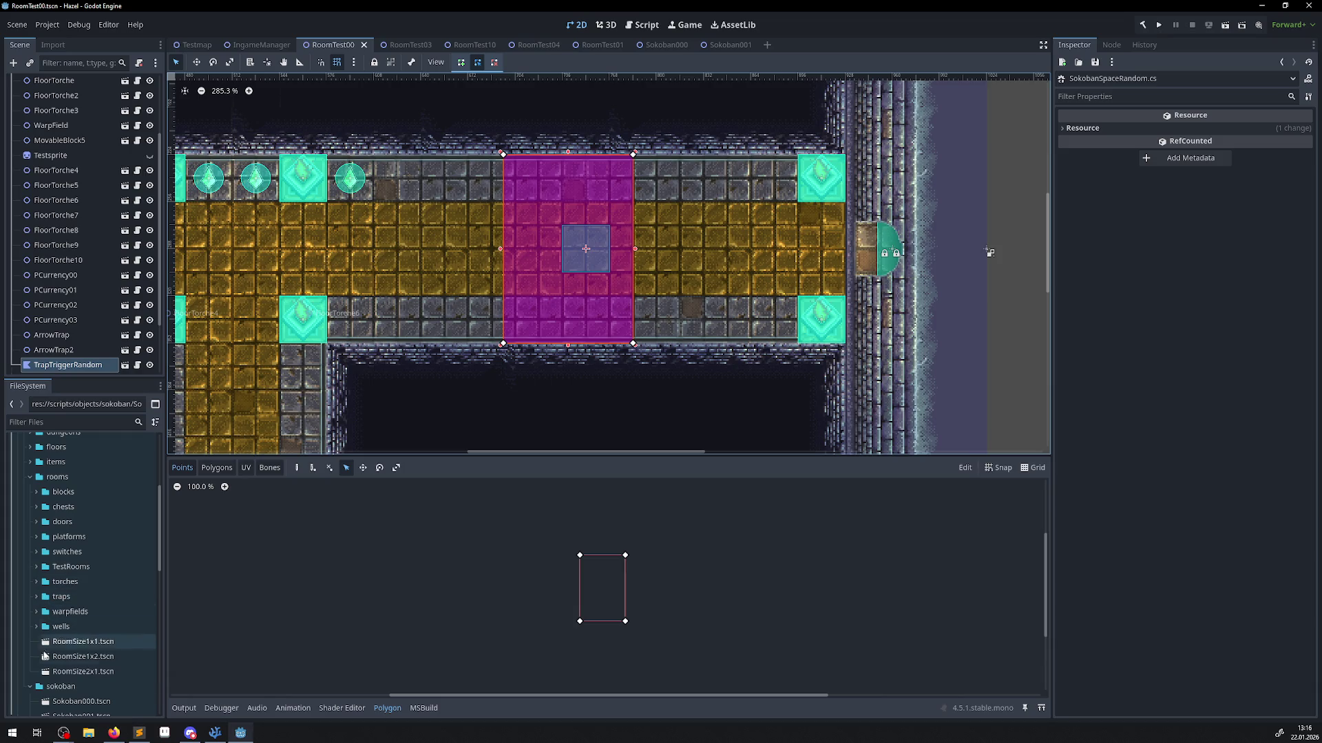
right_click(53, 691)
mouse_move(147, 505)
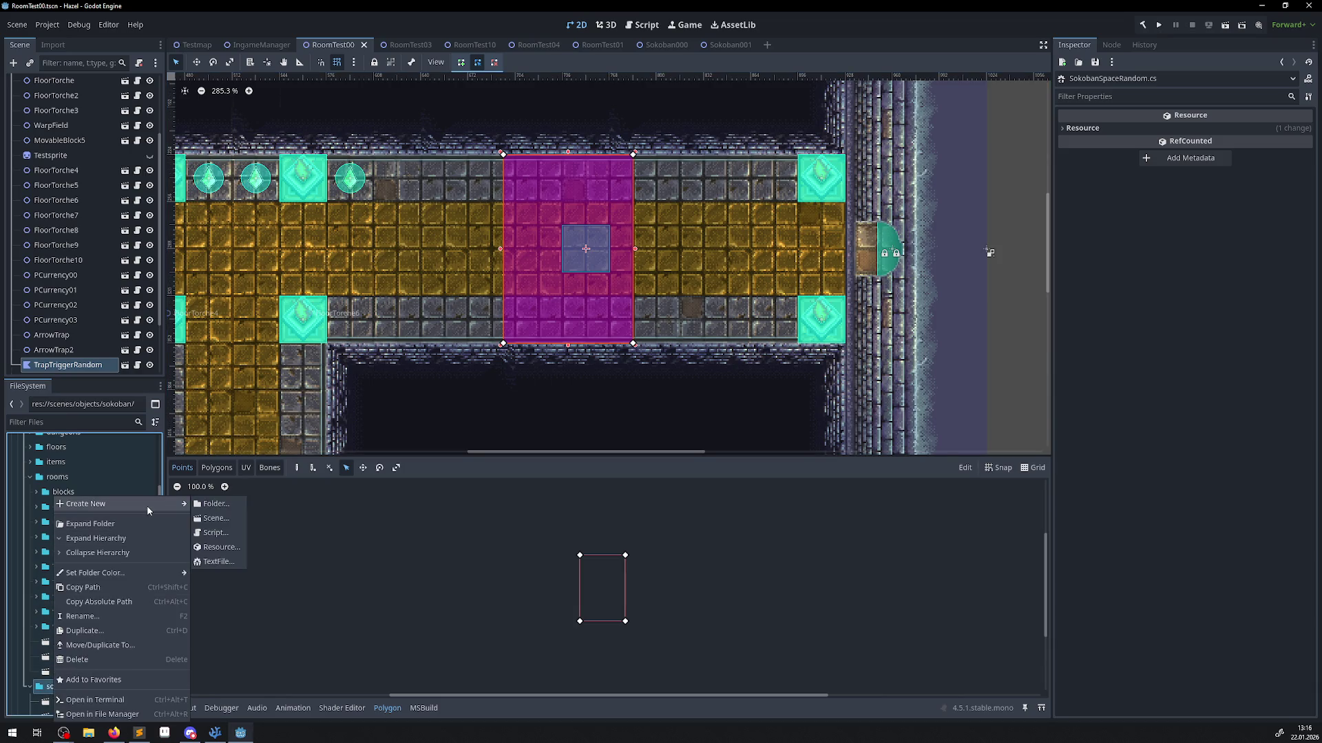
click(227, 518)
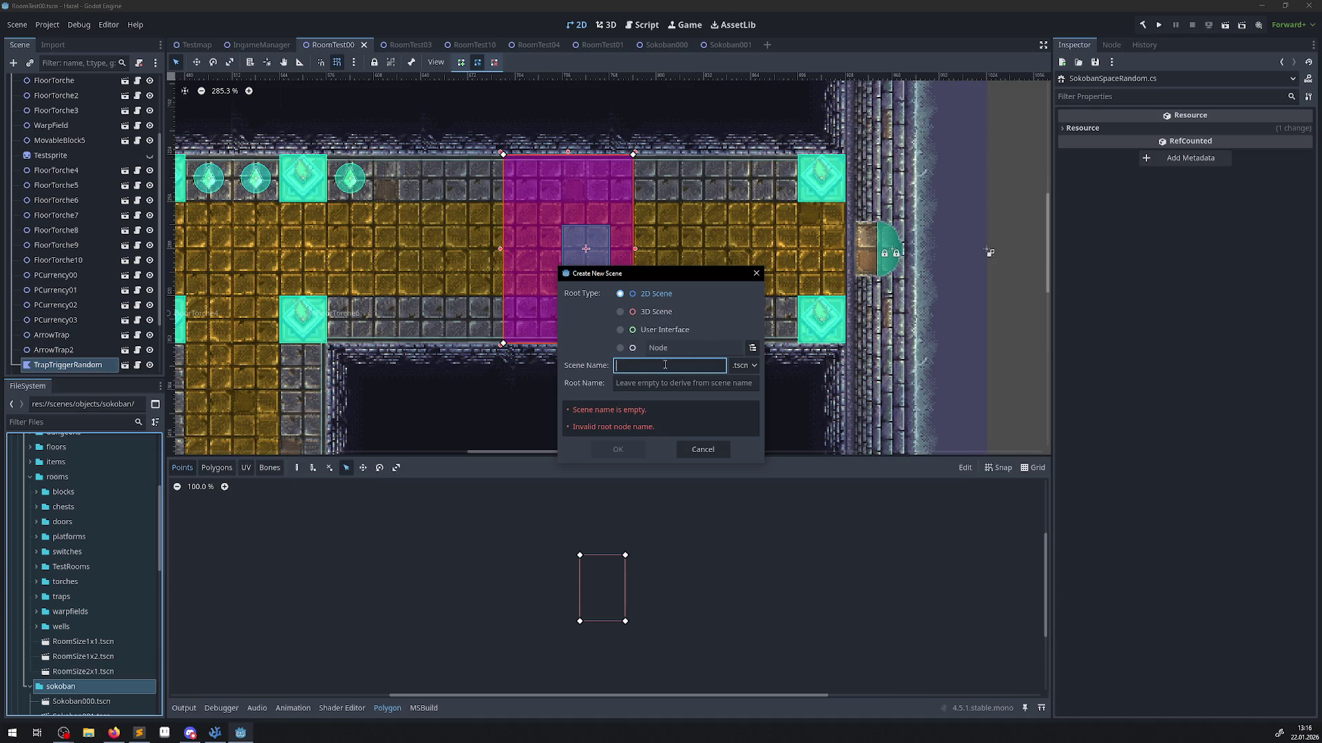
click(215, 732)
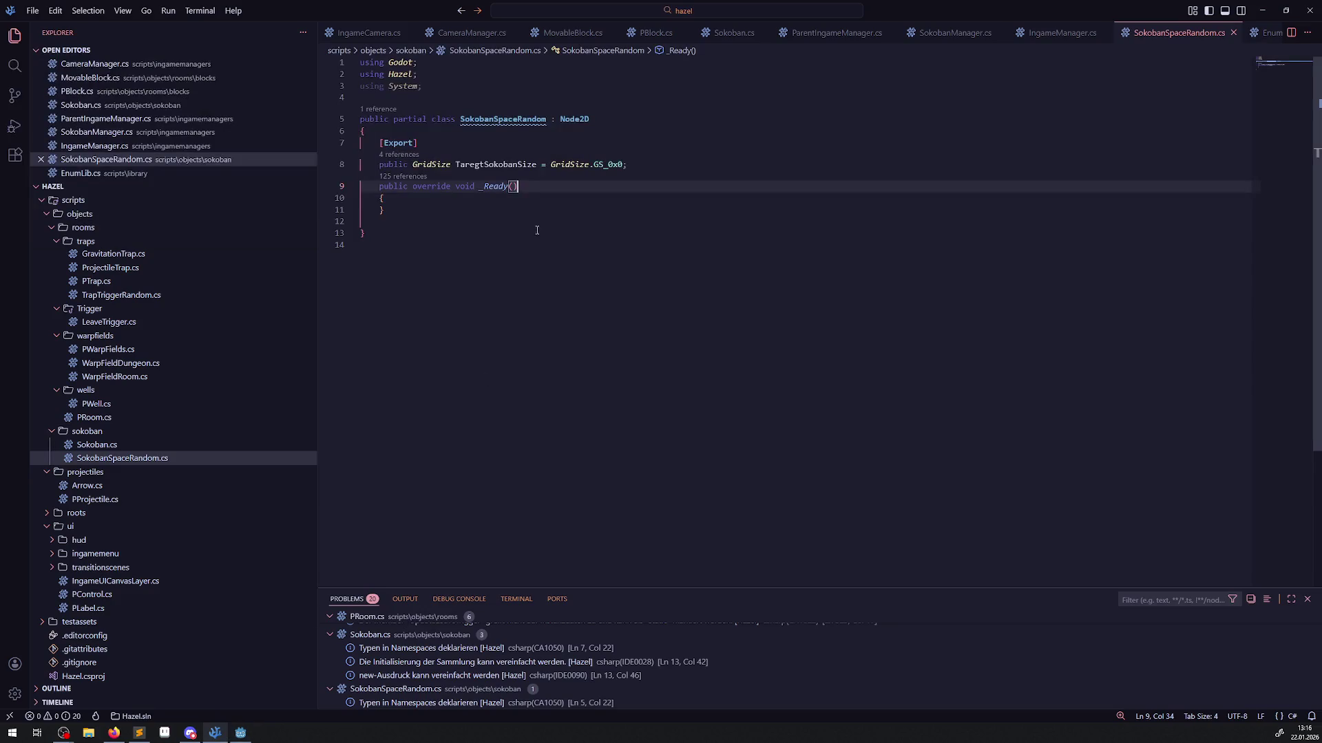
double_click(506, 120)
key(ctrl+c)
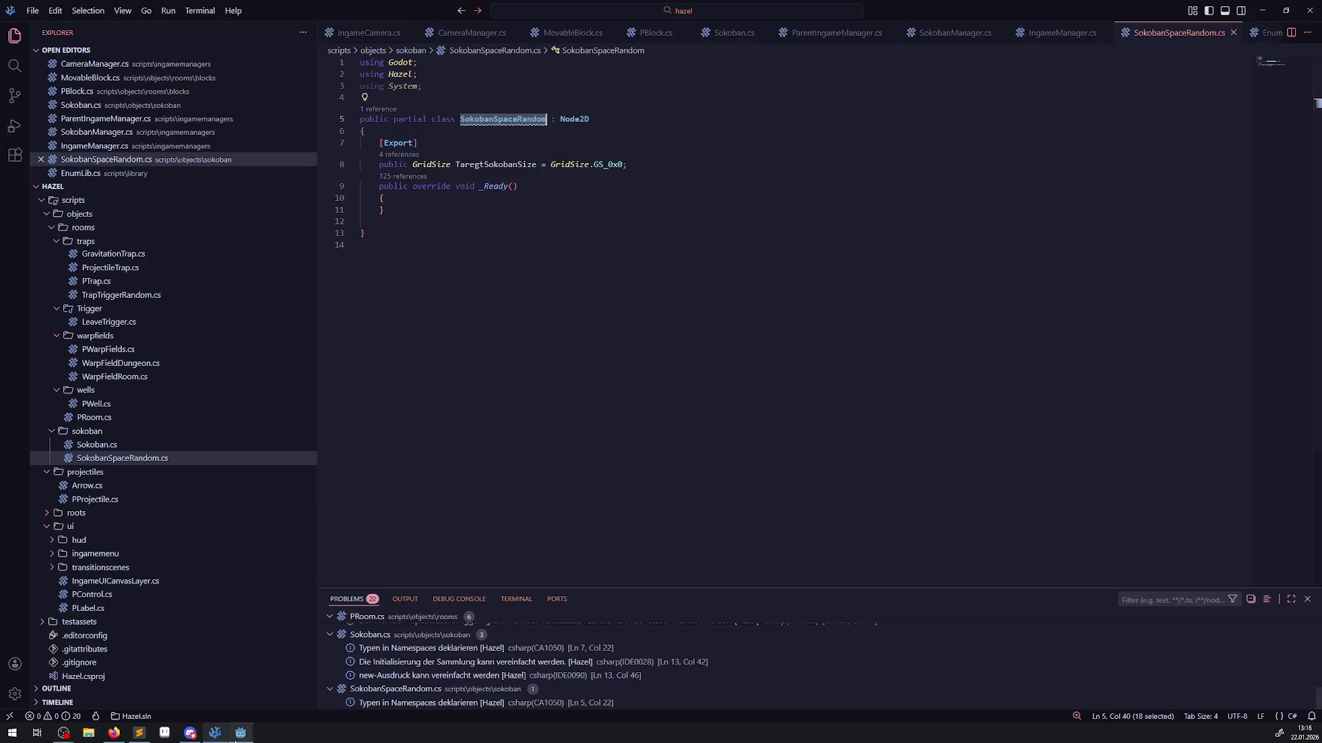
key(alt+Tab)
key(ctrl+v)
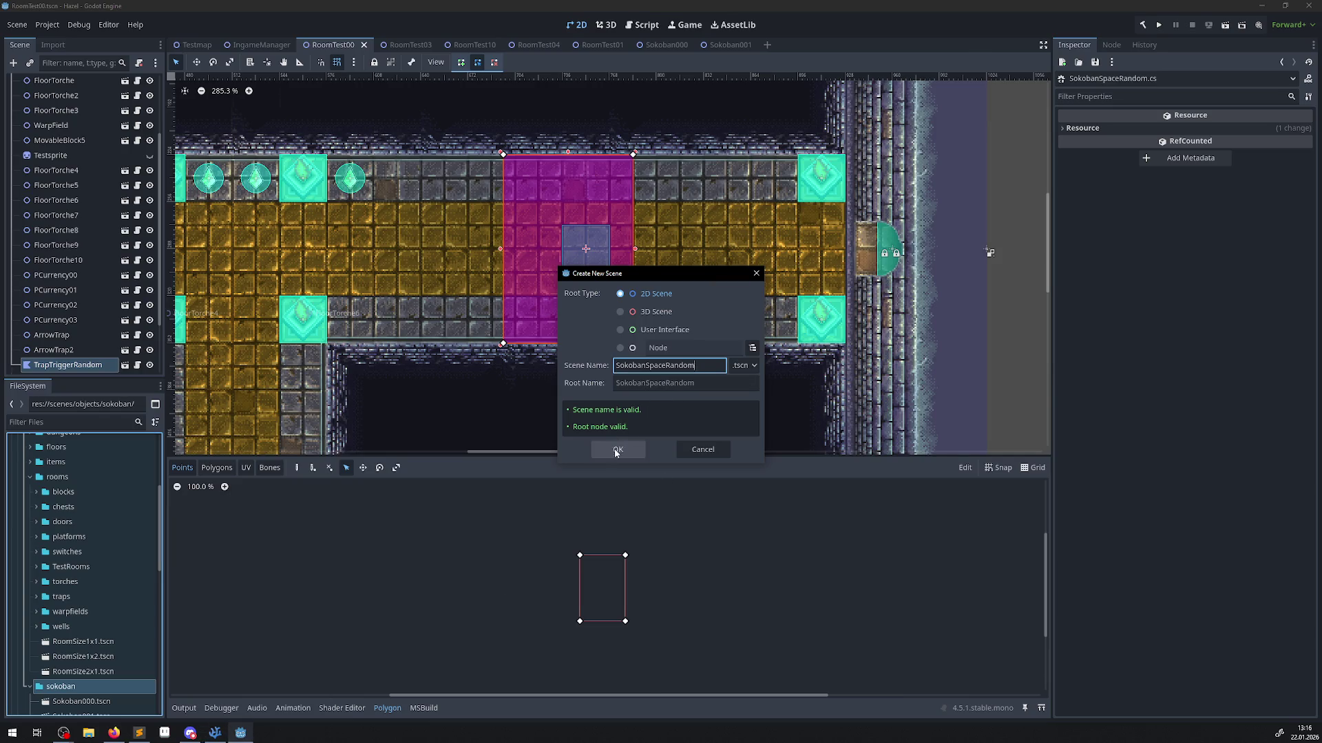
click(618, 449)
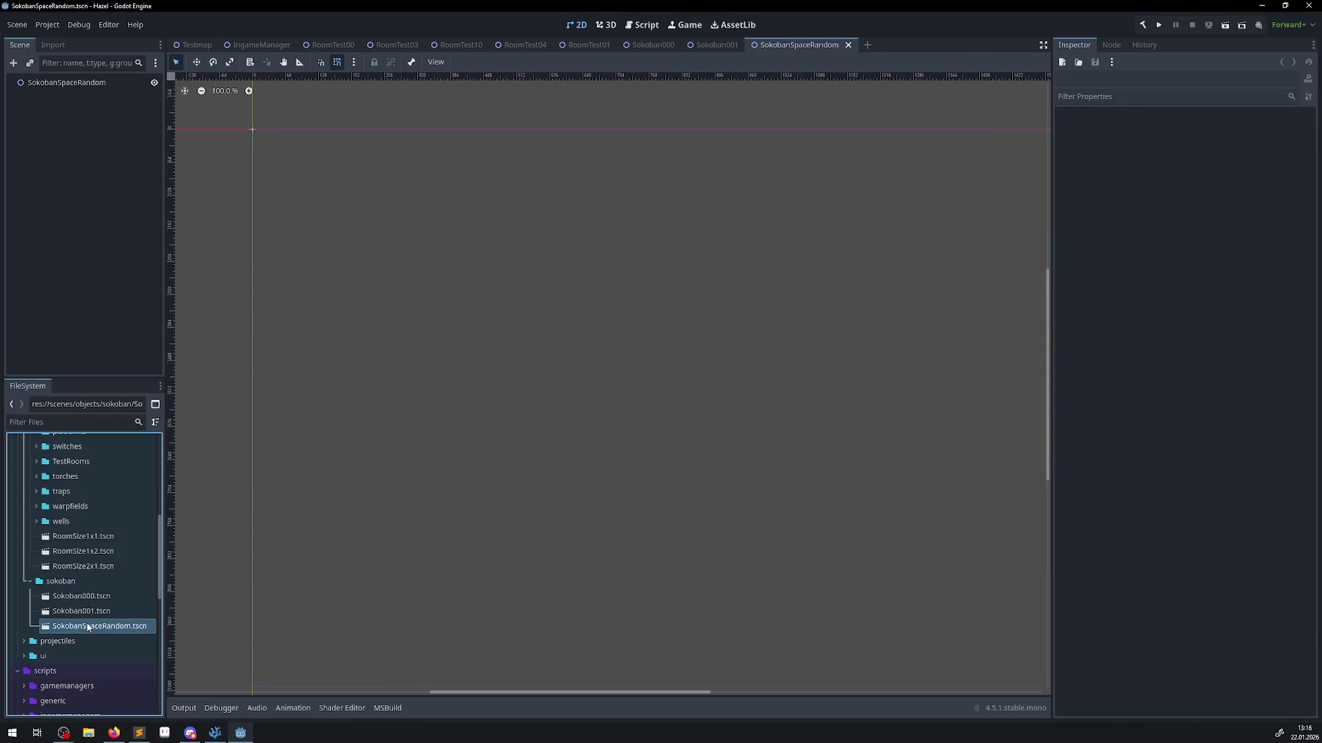
Attach SokobanSpaceRandom.cs to the root node, save the scene, and build the C# project.
click(139, 84)
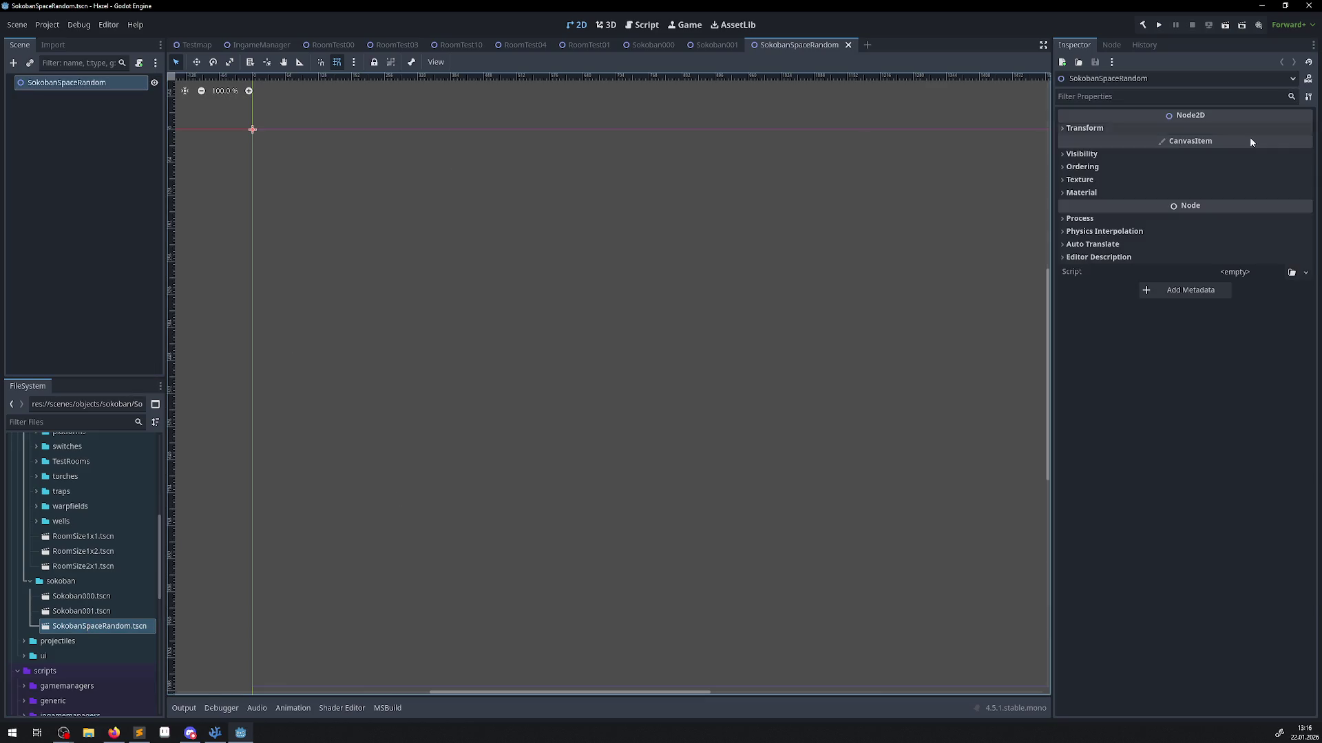
click(1292, 272)
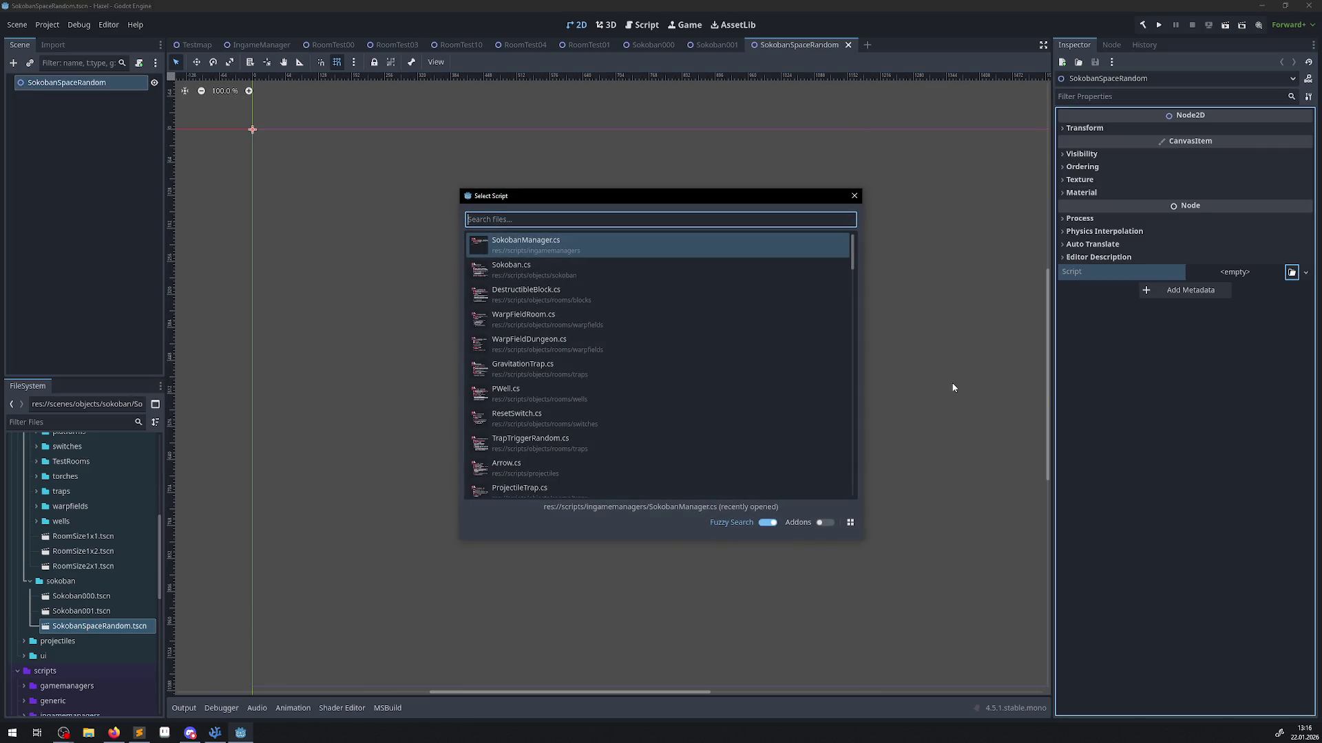
text(SokobanSpaceRandom)
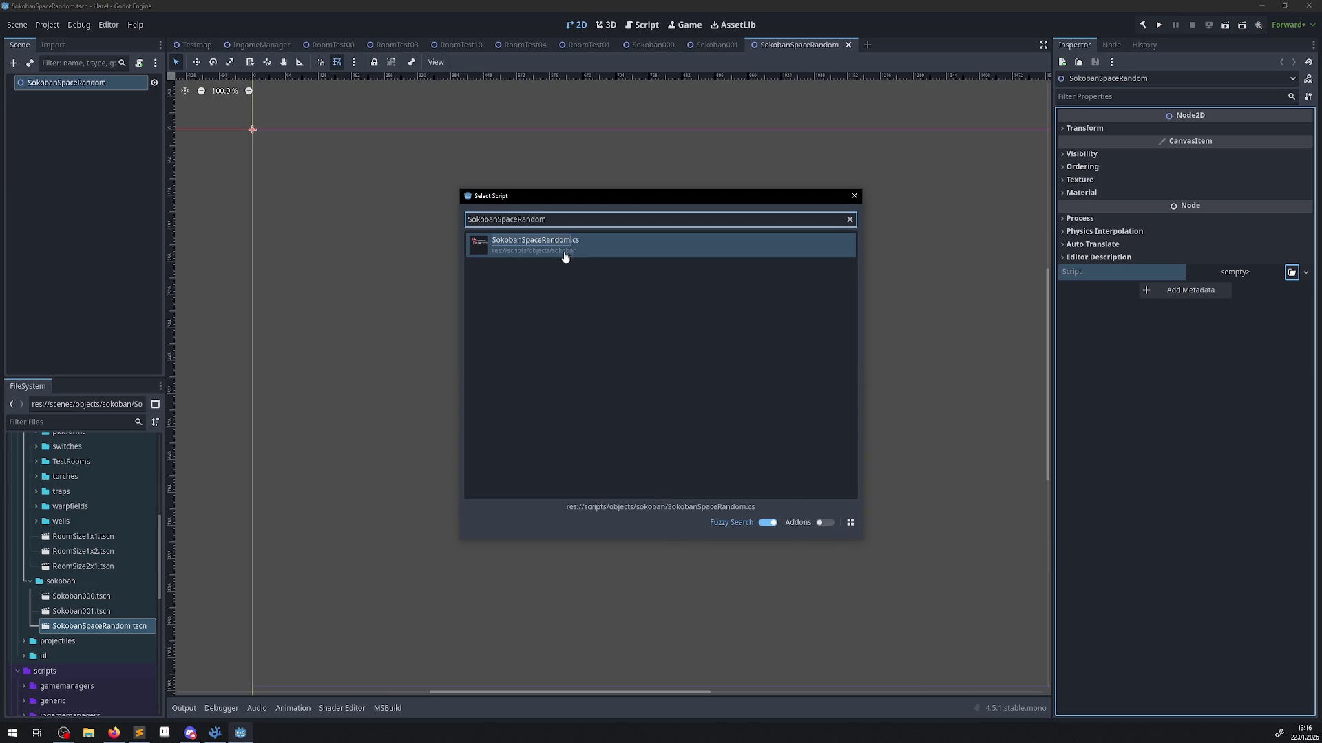
click(563, 253)
key(ctrl+s)
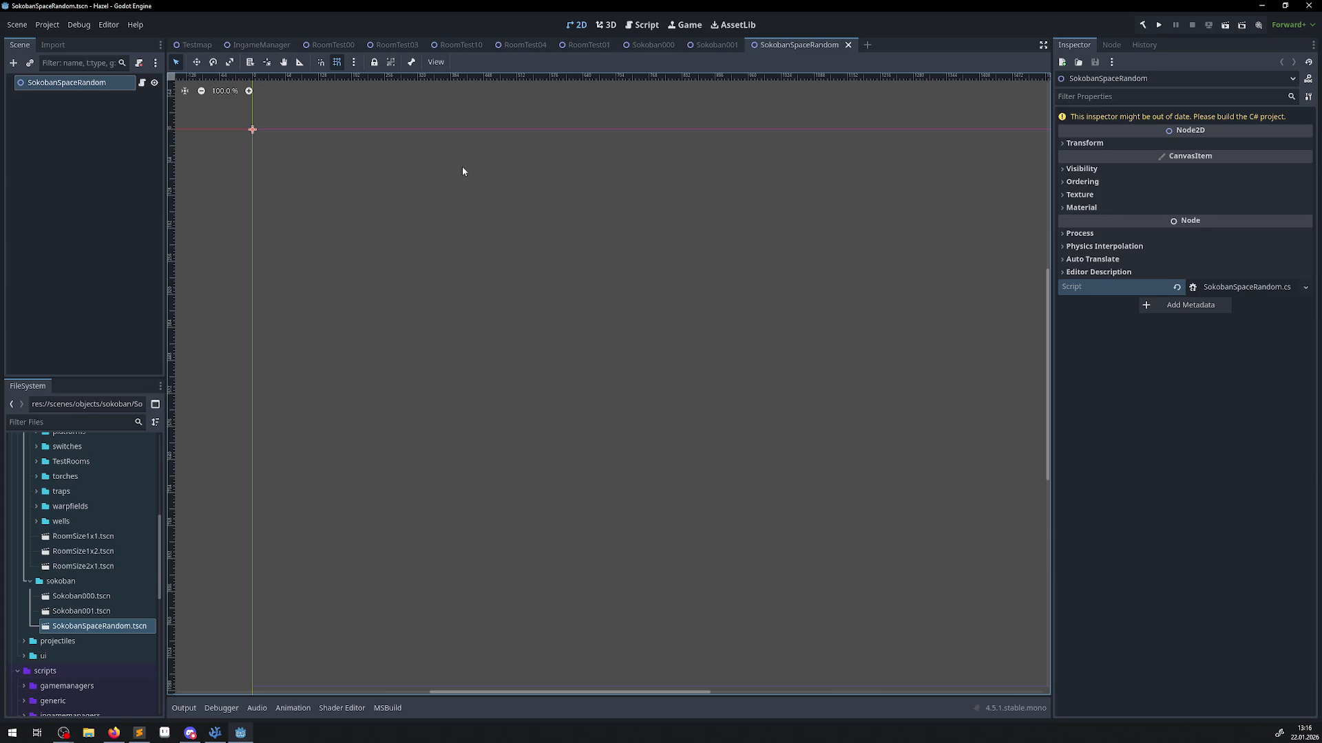
click(1151, 28)
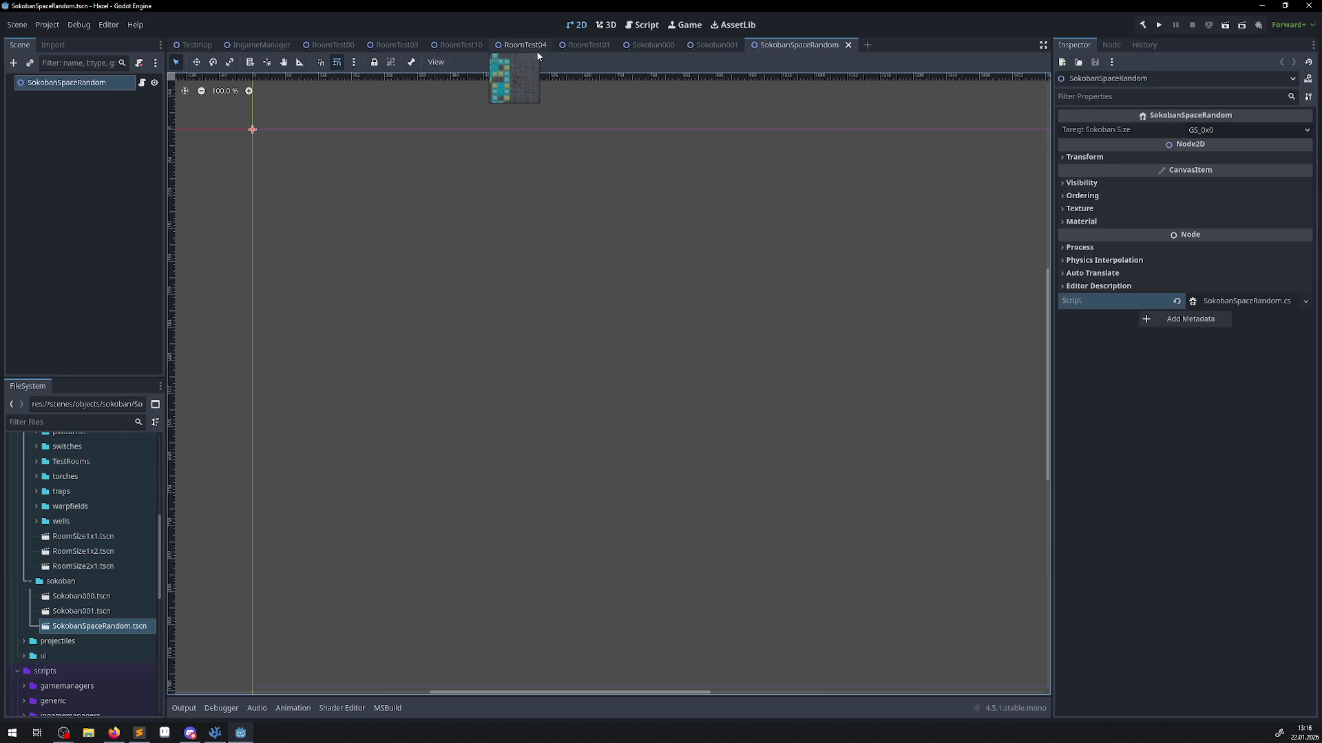
Close the RoomTest03, RoomTest10 and RoomTest04 tabs, leaving RoomTest01 showing.
click(333, 45)
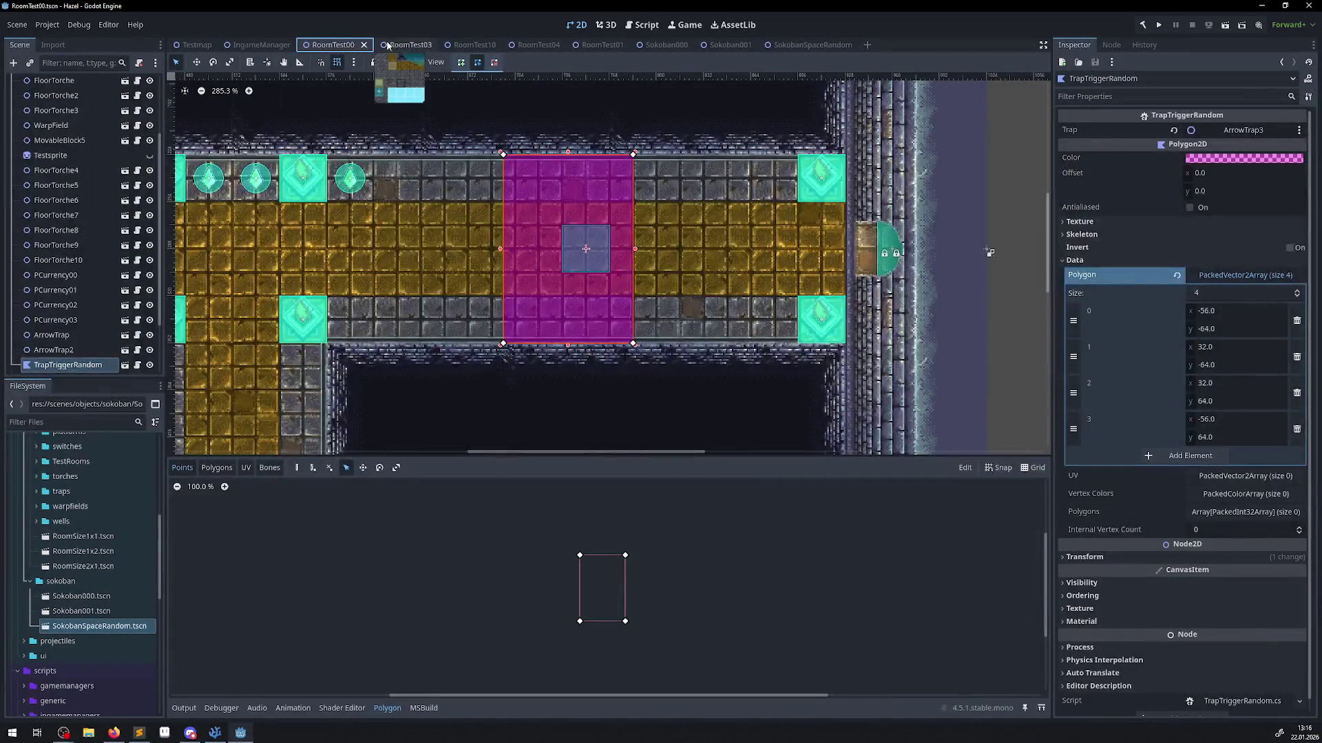
click(397, 45)
click(478, 43)
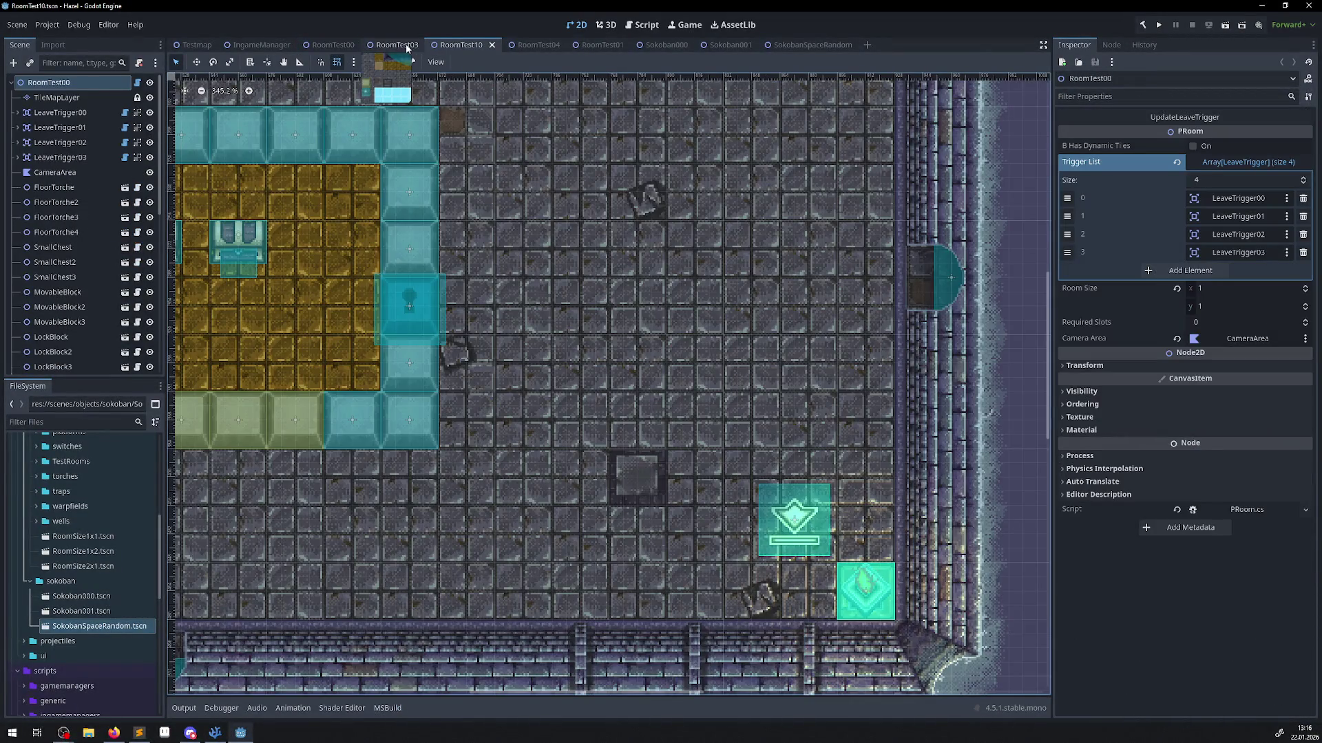
click(418, 46)
click(403, 45)
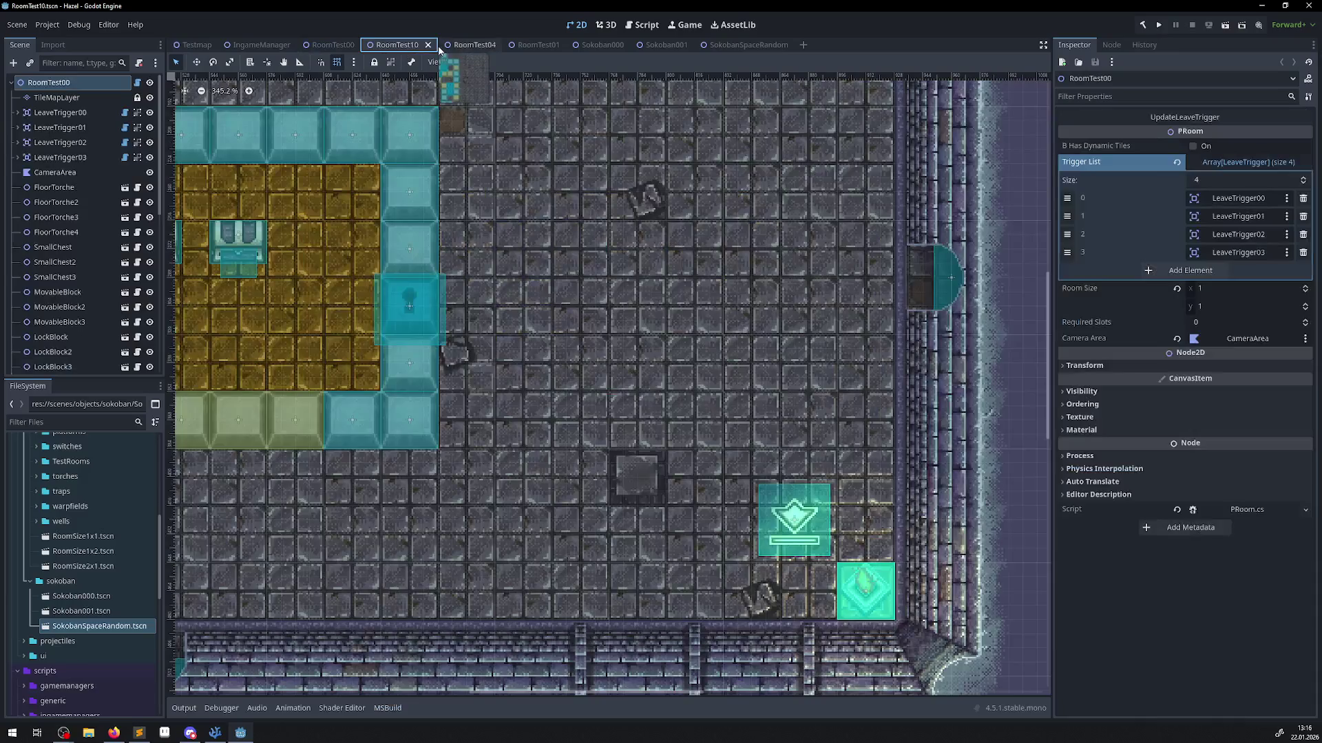
click(439, 45)
click(406, 44)
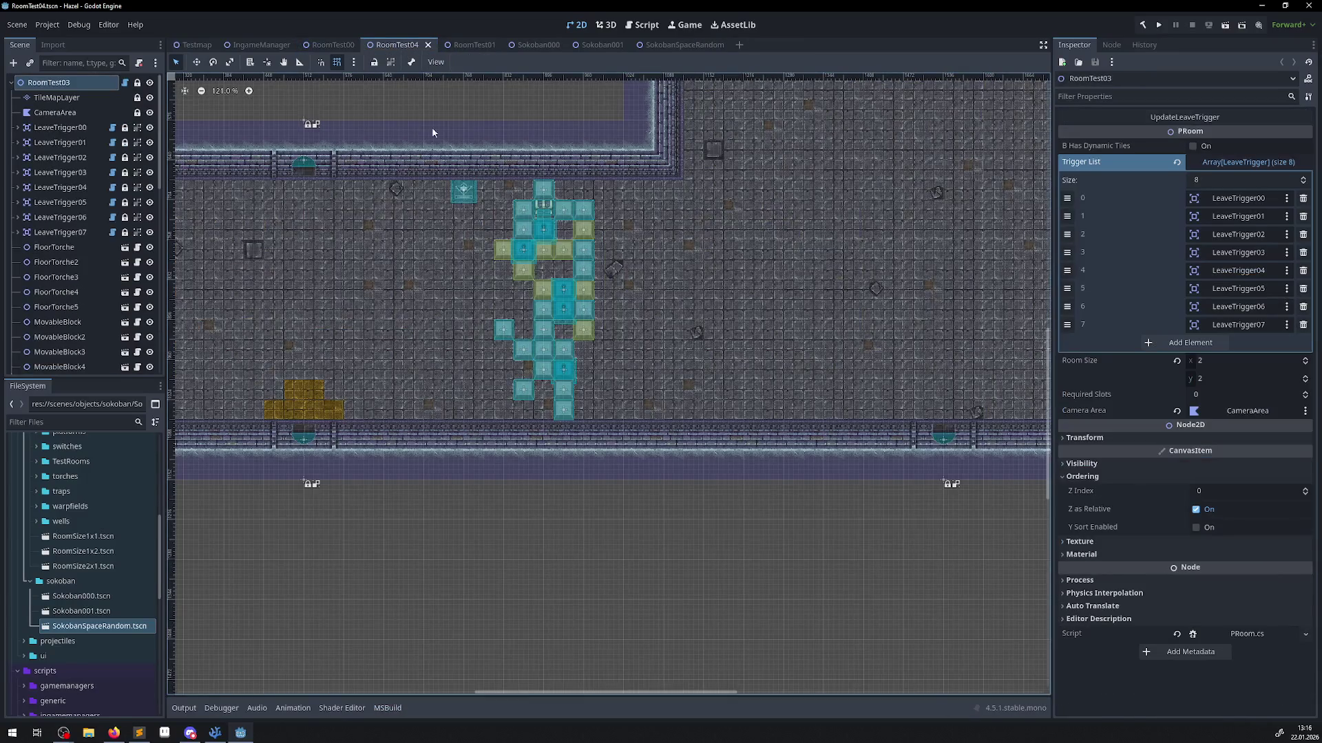
click(428, 44)
click(413, 45)
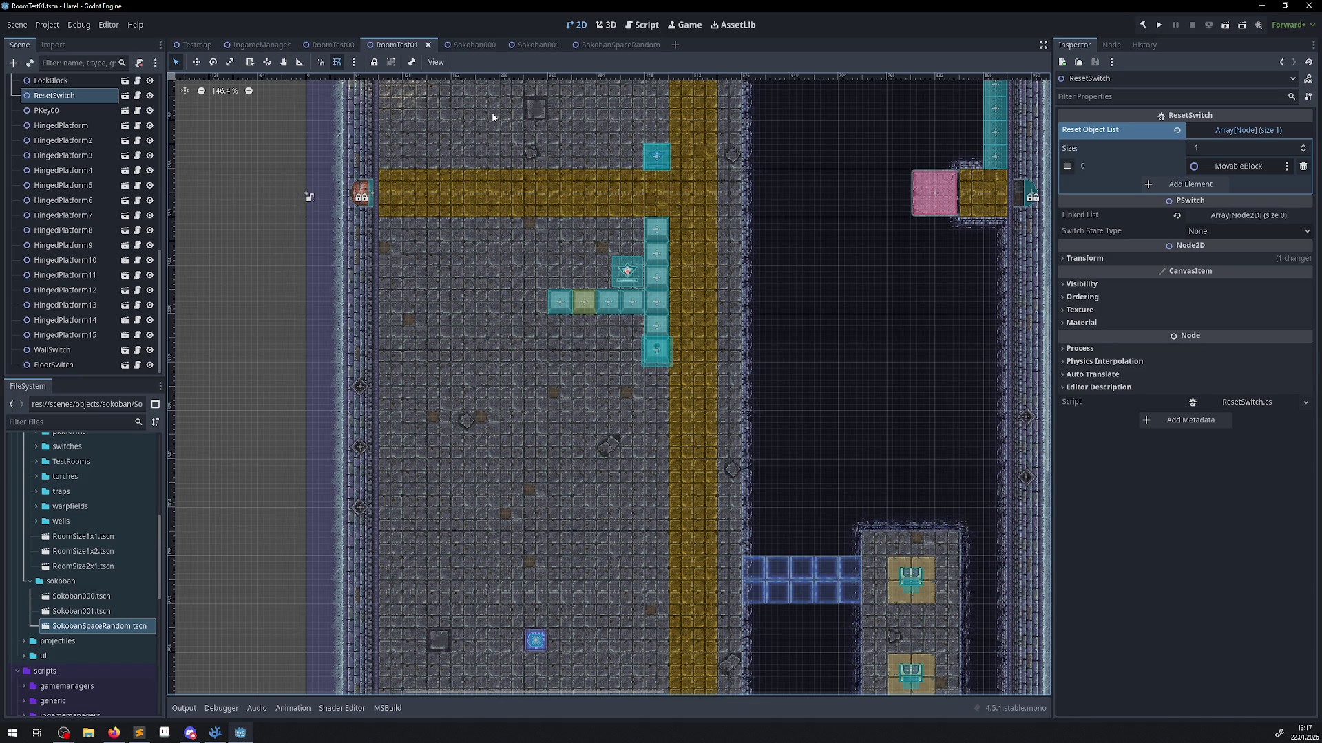
drag(453, 256, 462, 337)
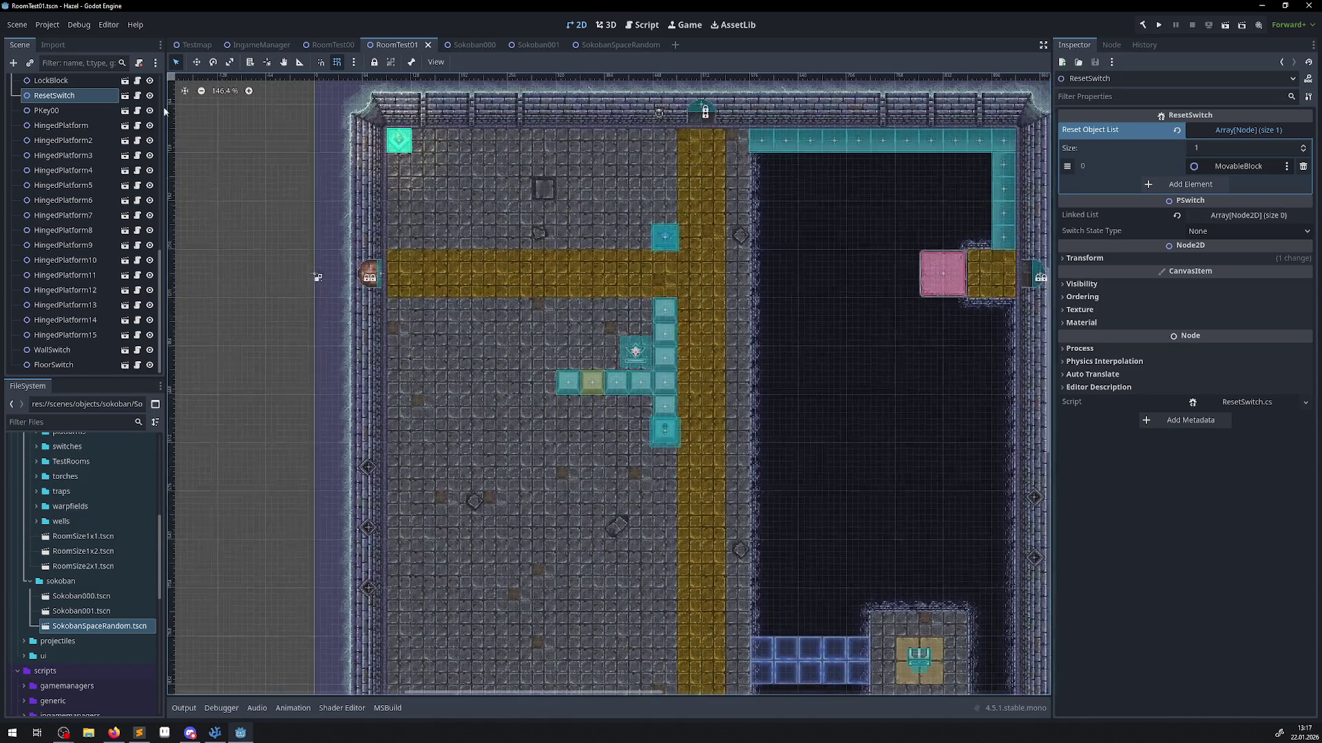
Instance SokobanSpaceRandom.tscn into RoomTest01 and move it to the room's top-left interior corner.
scroll(80, 206, up, 10)
click(54, 81)
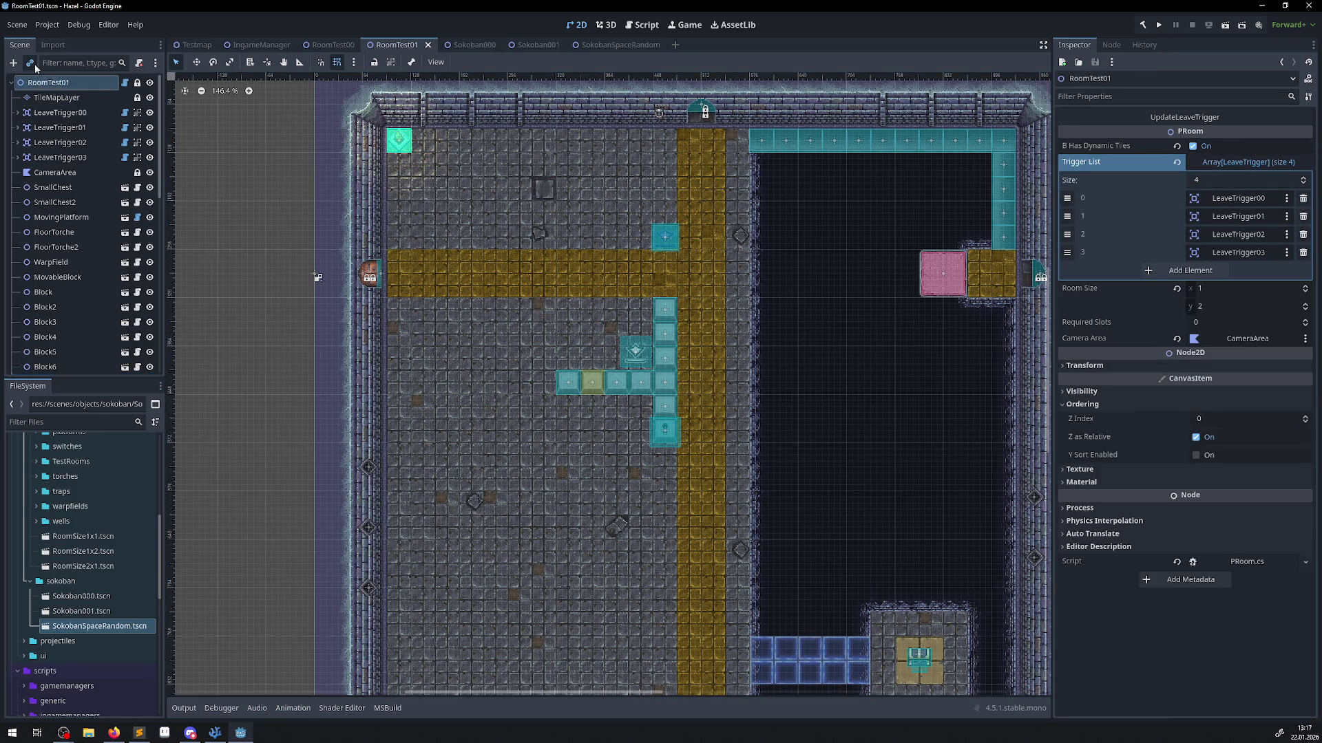
click(34, 64)
text(soko)
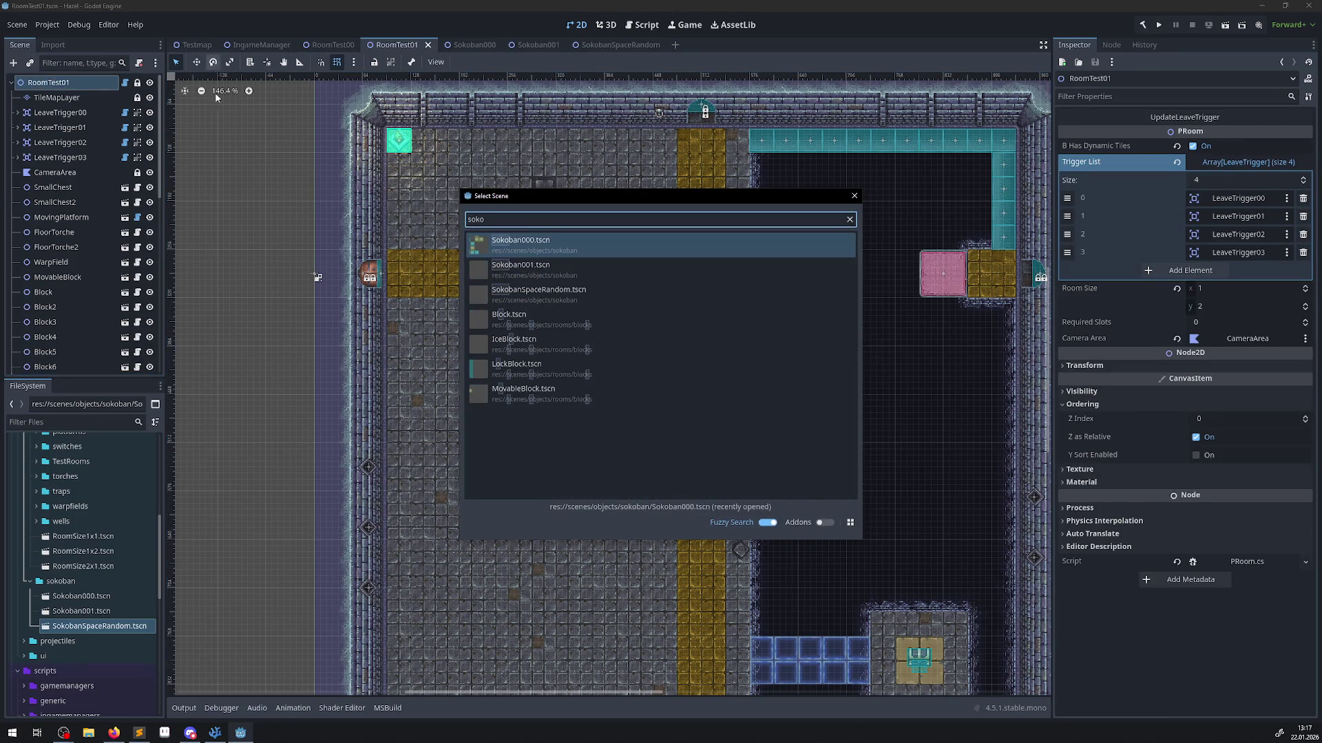
double_click(580, 301)
scroll(275, 275, up, 3)
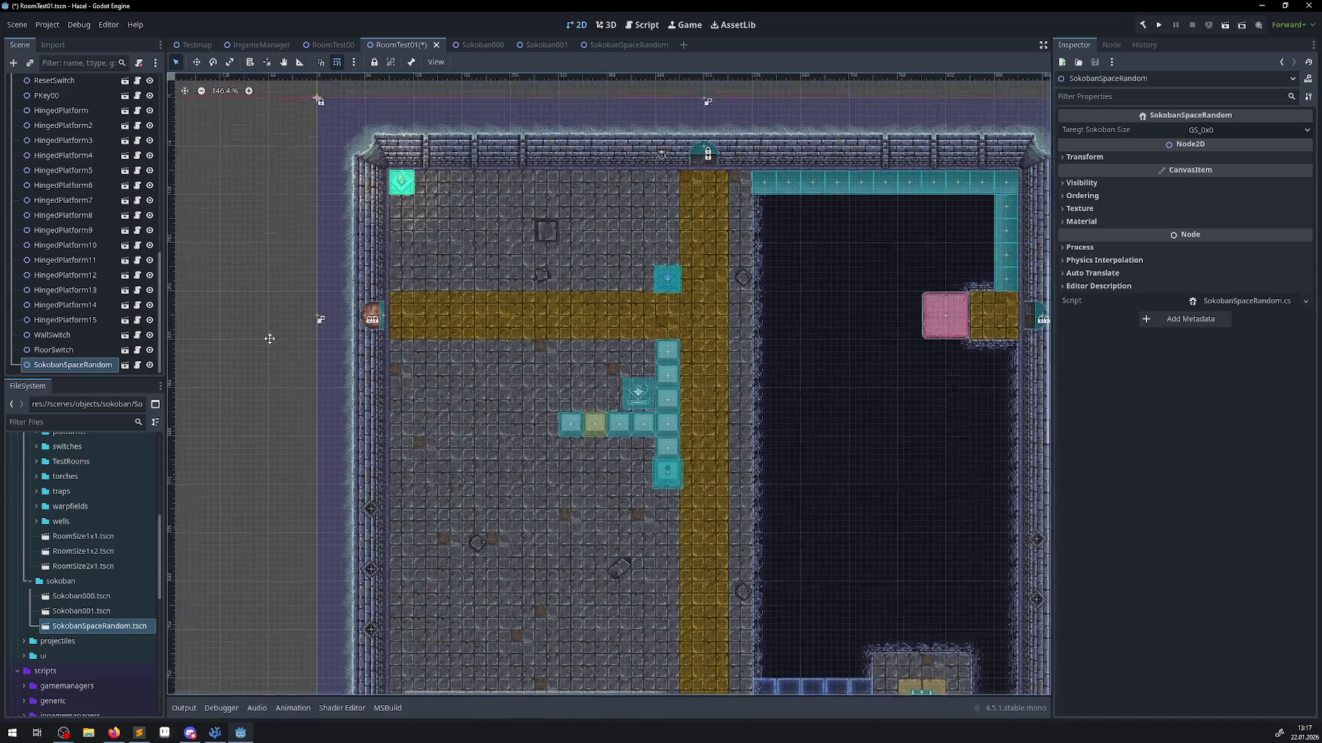
drag(328, 146, 419, 287)
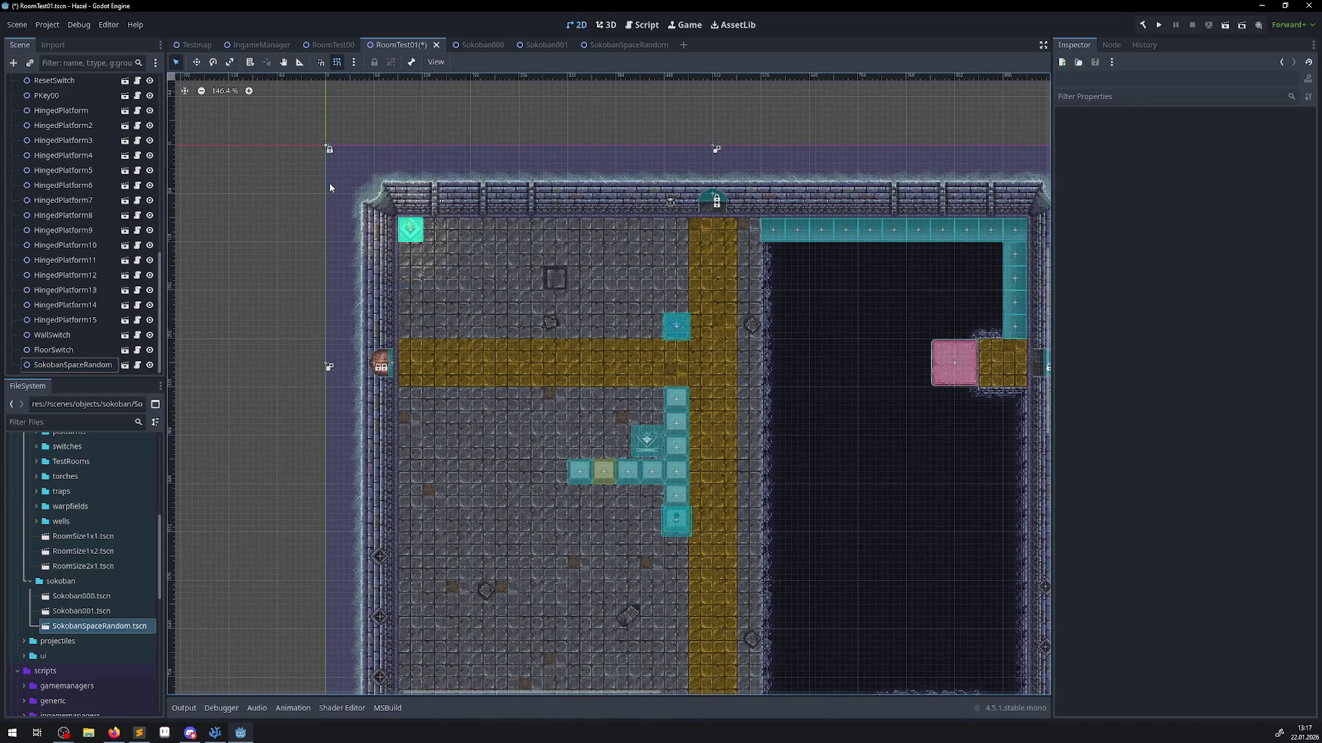
click(196, 61)
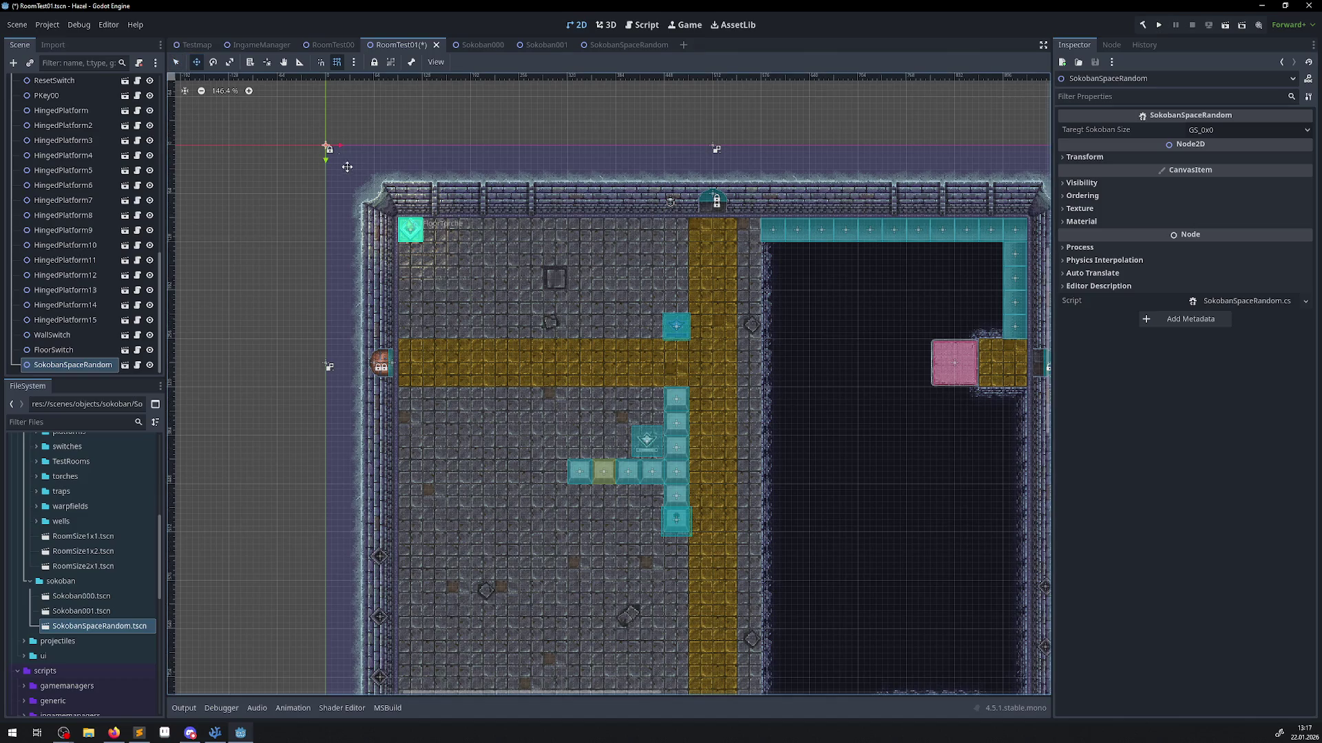
mouse_move(329, 148)
mouse_down()
mouse_move(428, 310)
mouse_move(374, 242)
mouse_up()
Set the instance's Taregt Sokoban Size to GS_6x6 and save RoomTest01.
scroll(429, 309, up, 5)
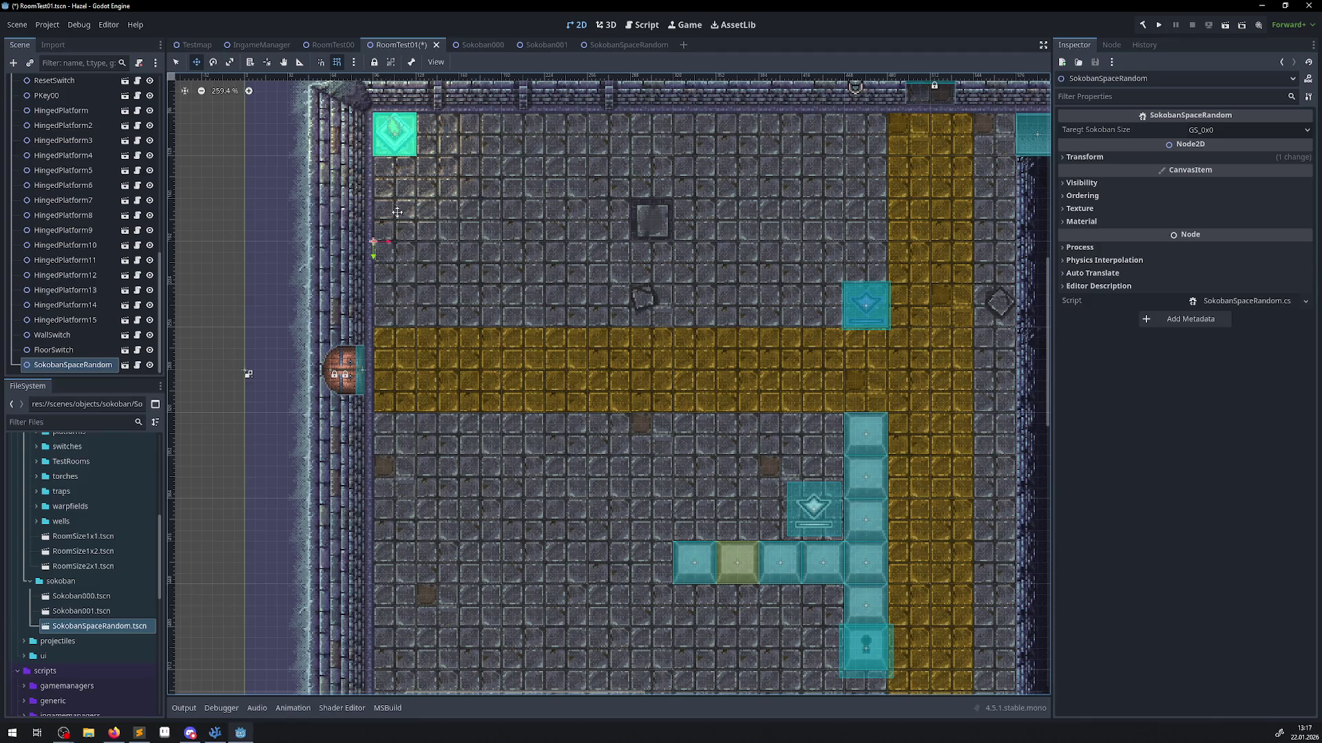
click(1246, 130)
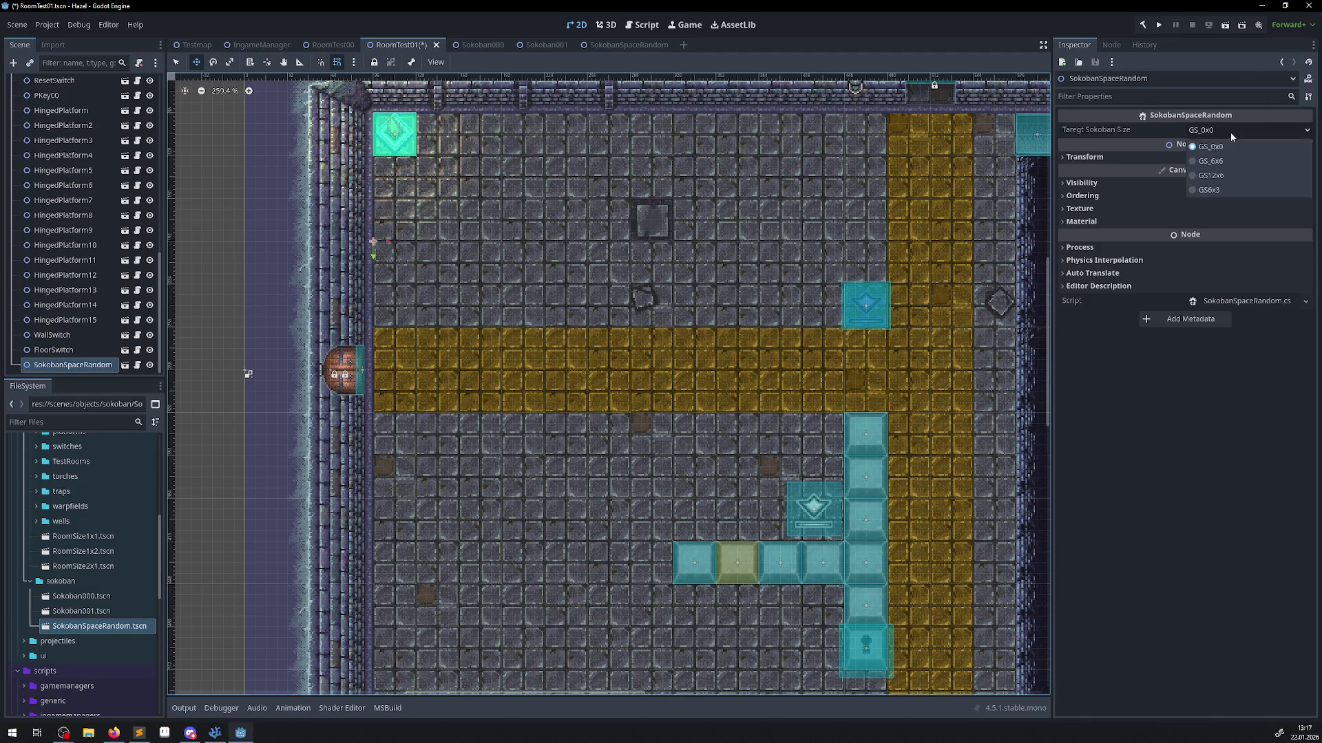
click(1208, 170)
key(ctrl+s)
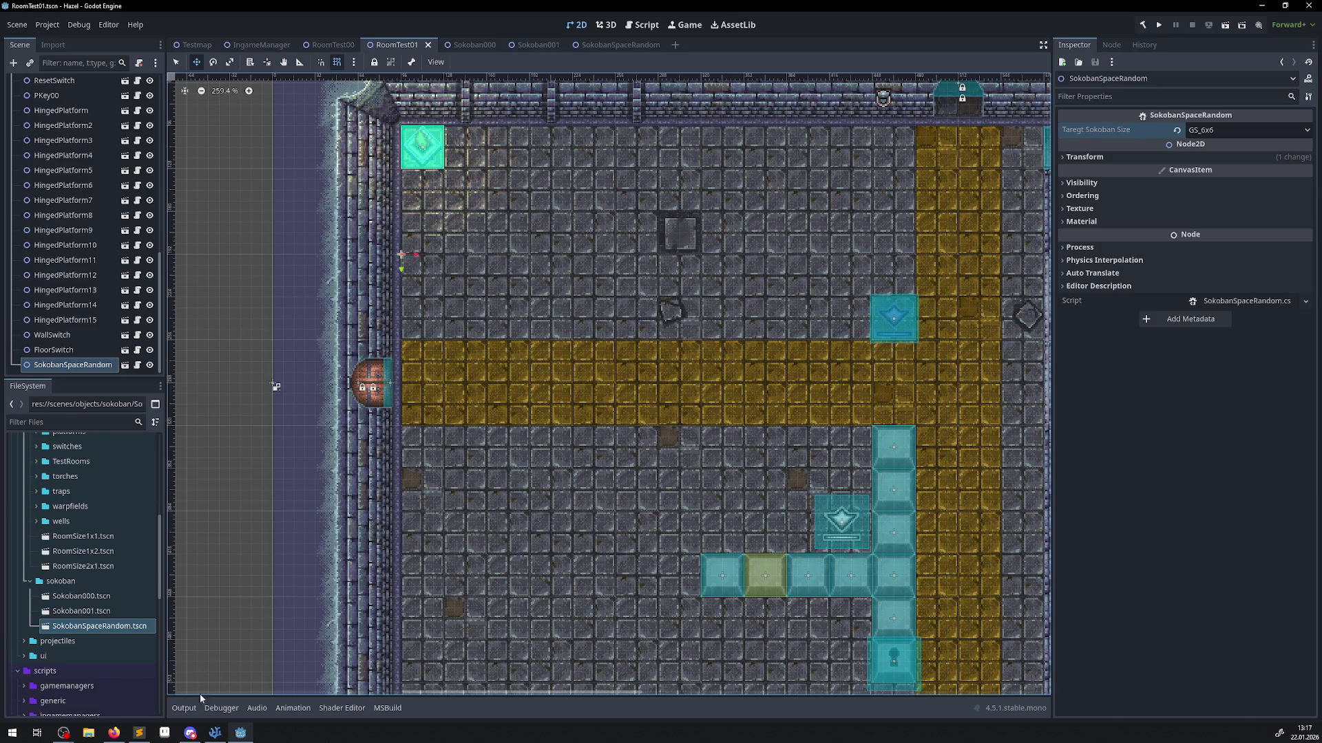
click(215, 733)
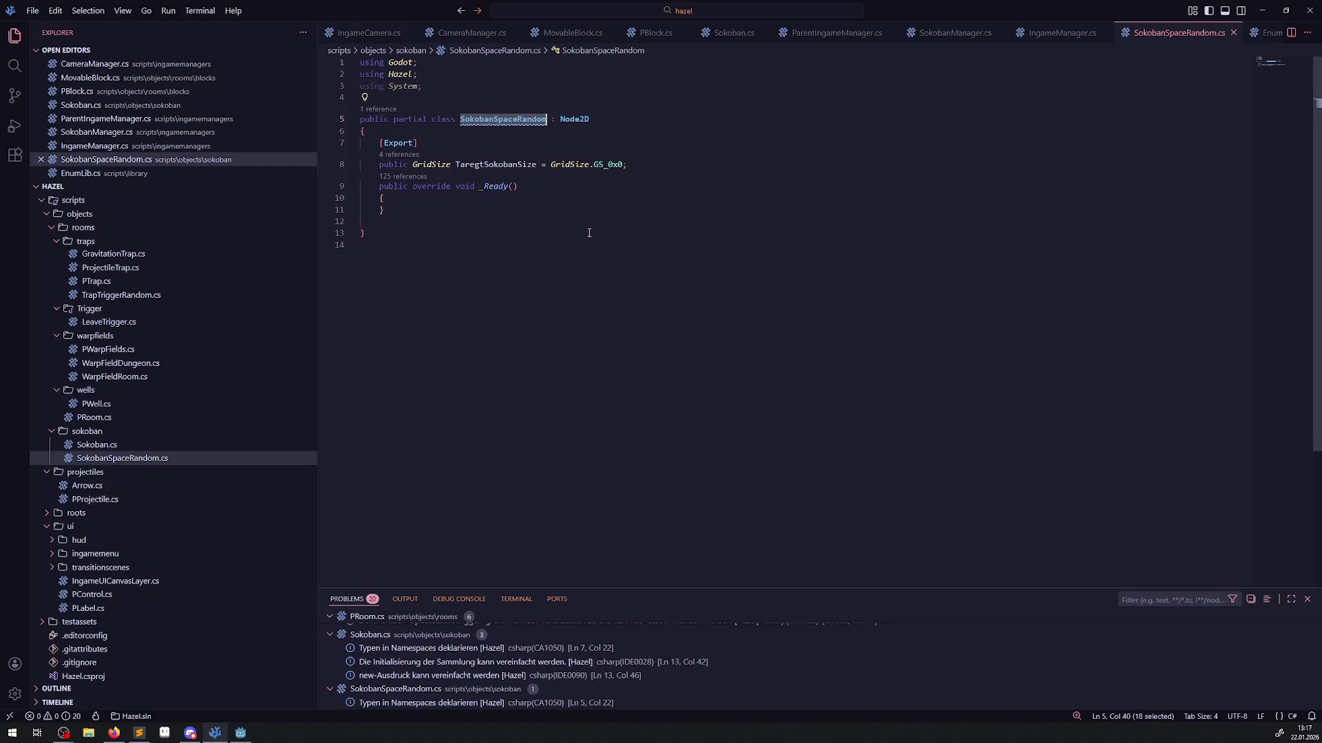
Look up the IRoomExtra interface in InterfaceLib.cs and how PRoom.cs gathers room extras.
click(954, 32)
click(96, 588)
scroll(514, 213, up, 10)
double_click(483, 190)
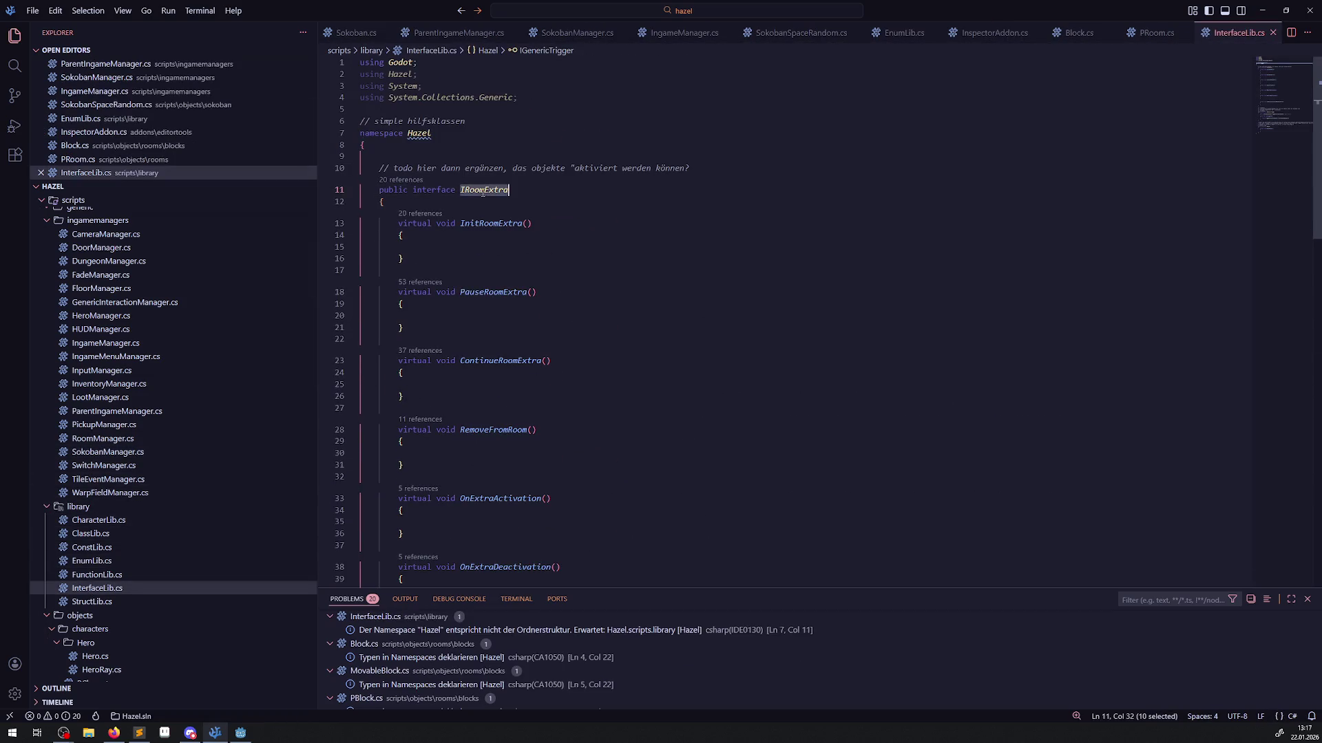
click(1152, 34)
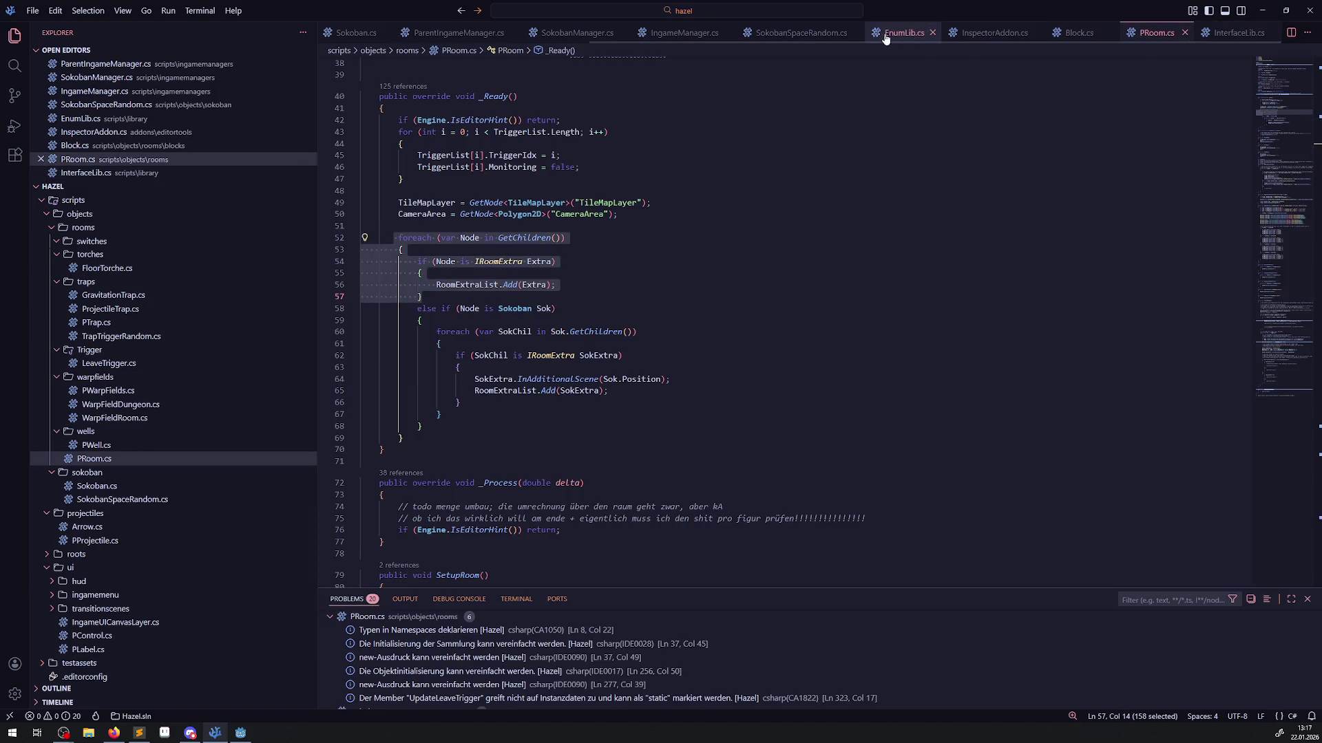
Close EnumLib.cs and InspectorAddon.cs, and declare SokobanSpaceRandom as implementing IRoomExtra.
click(932, 34)
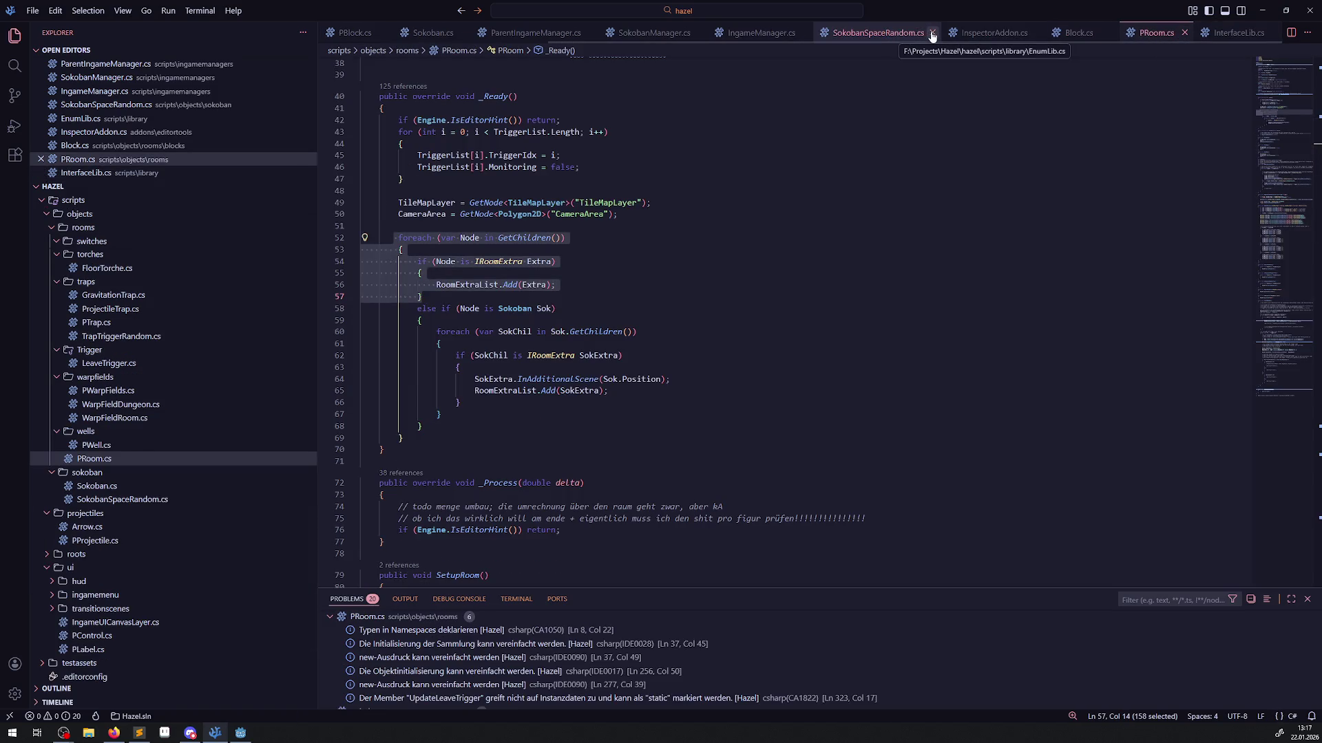
click(1038, 33)
click(770, 35)
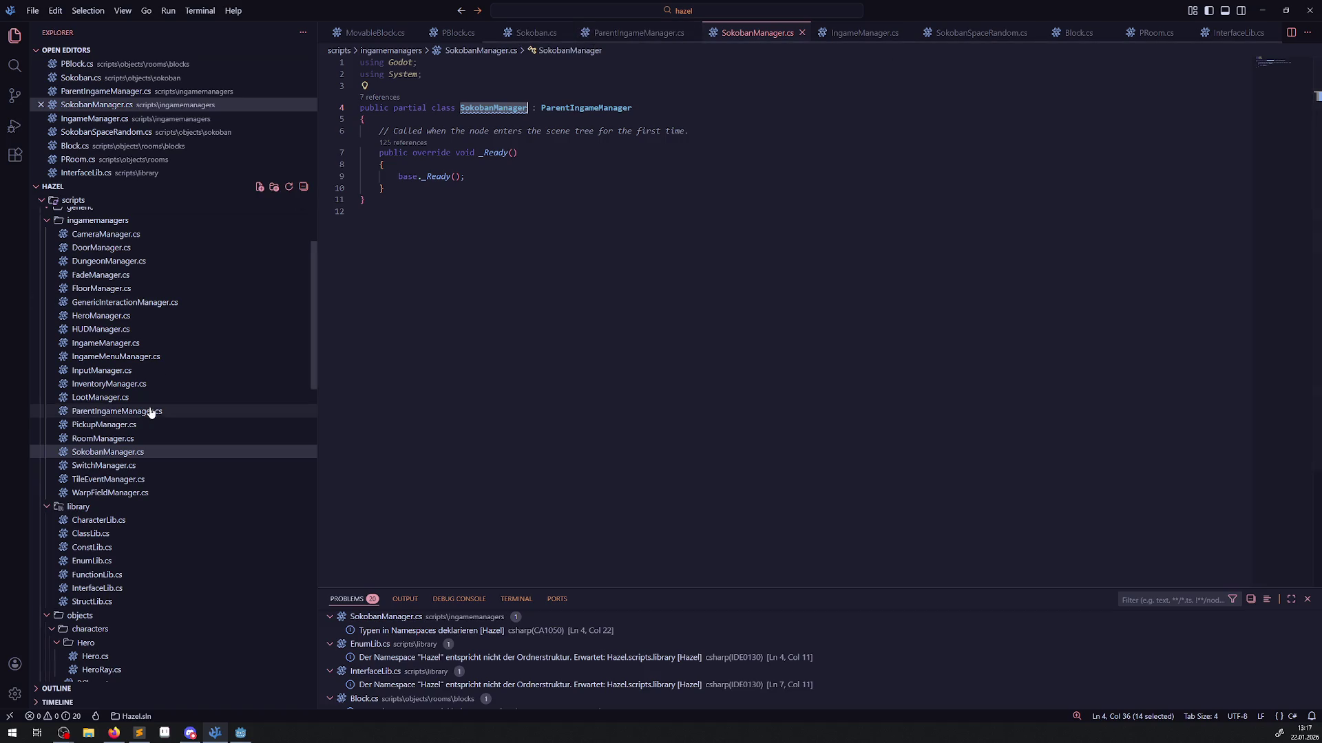
scroll(166, 481, down, 5)
scroll(167, 492, down, 8)
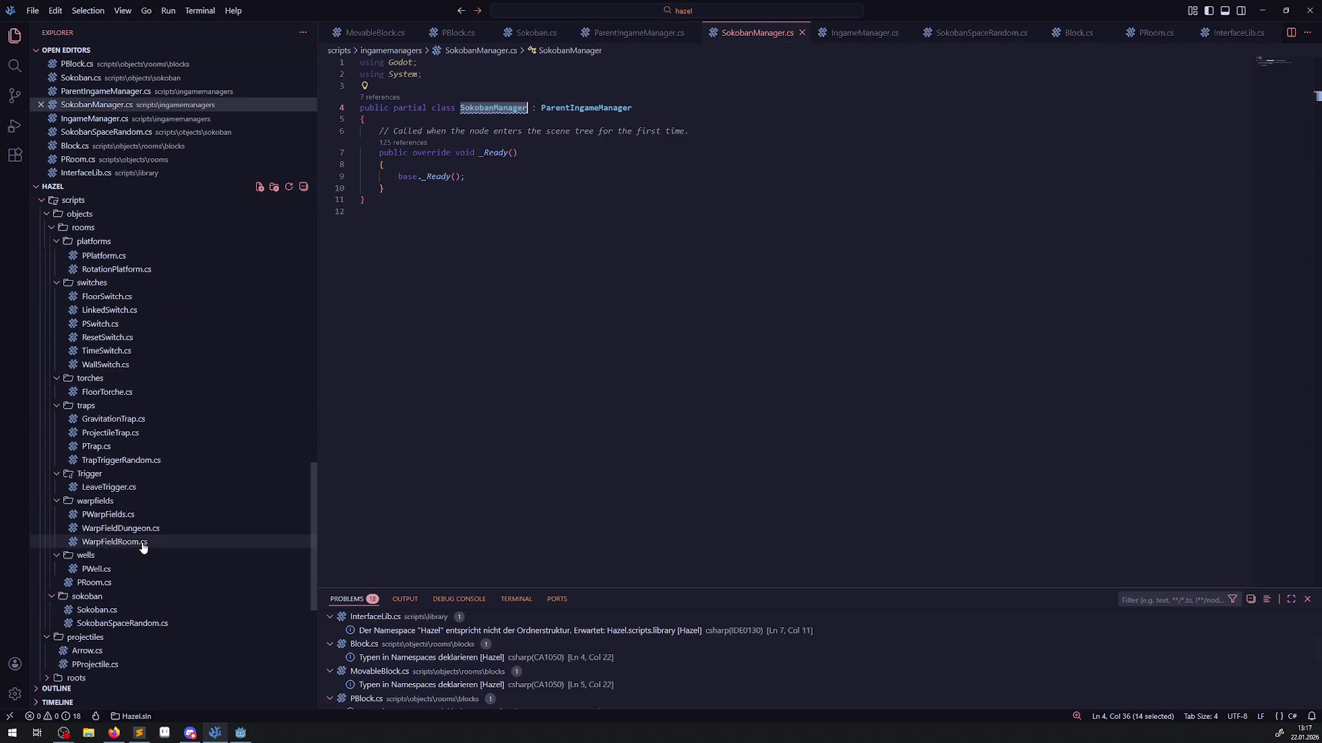
click(123, 571)
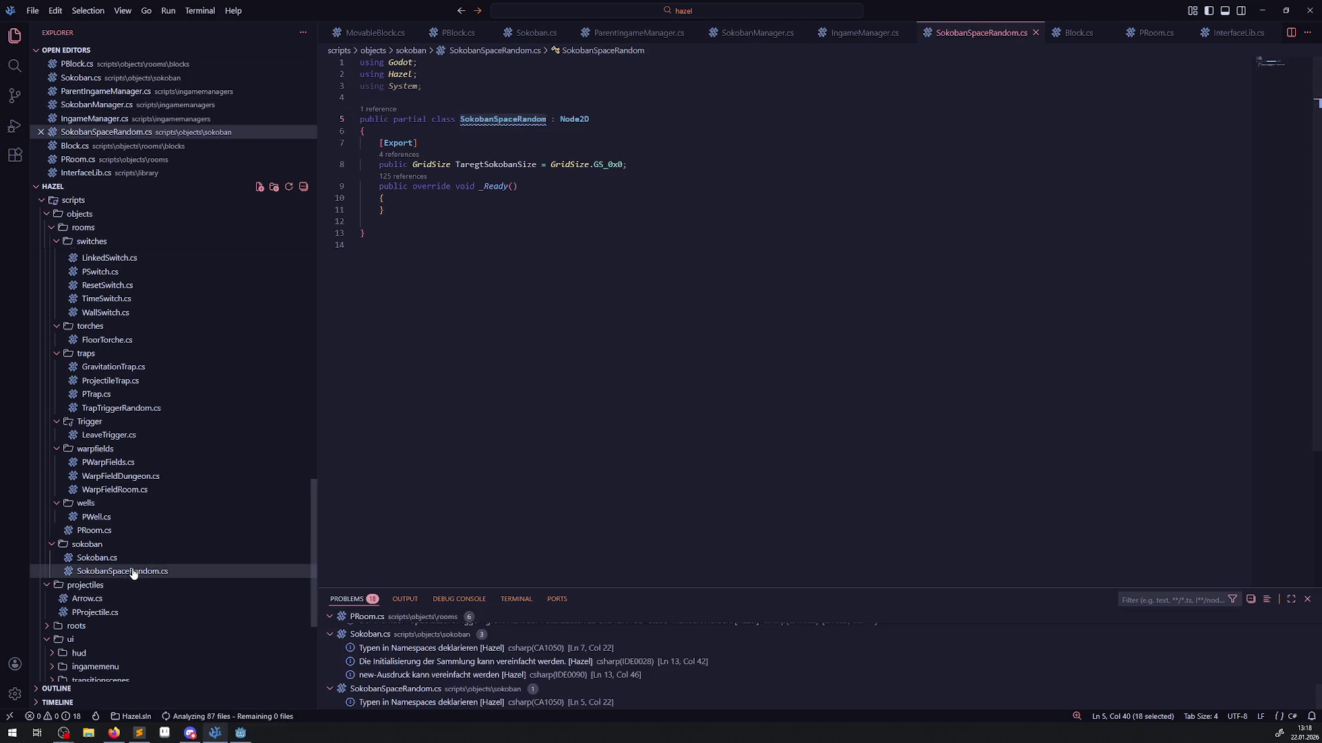
click(606, 118)
text(, IRoomExtra)
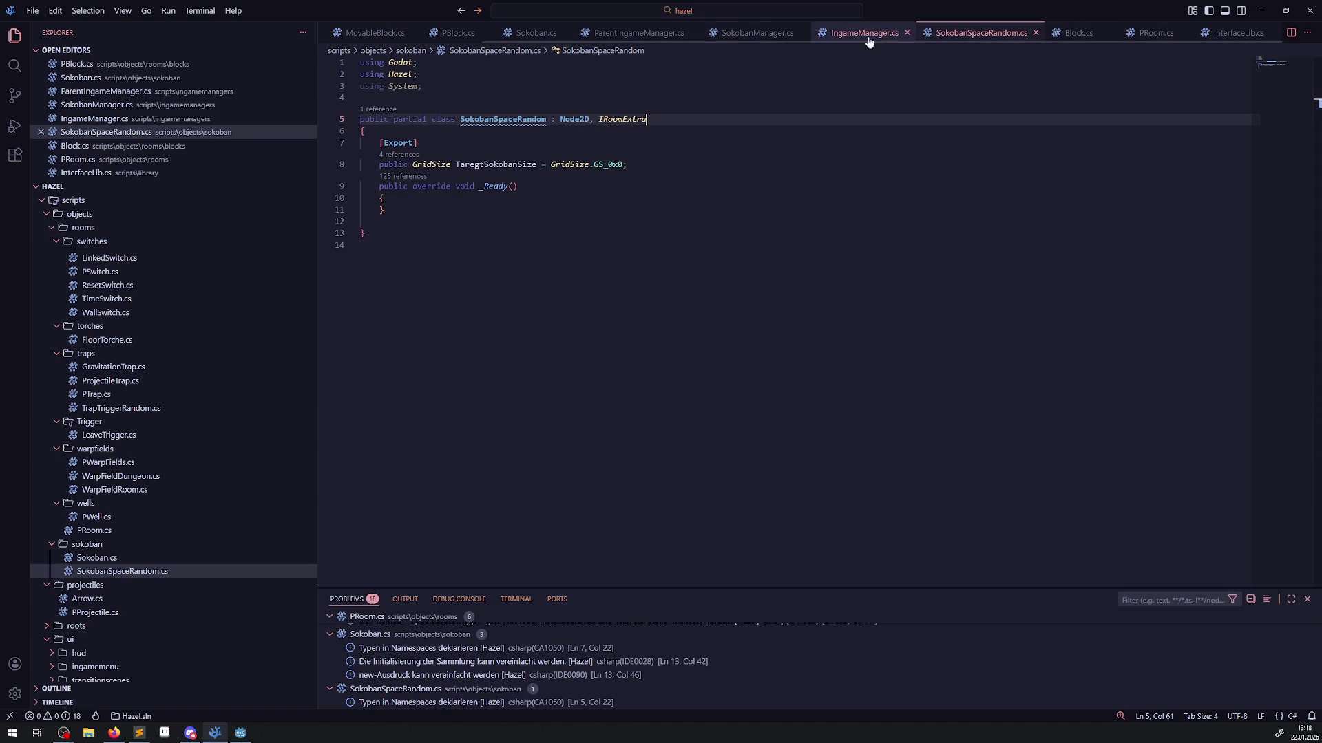
click(1218, 36)
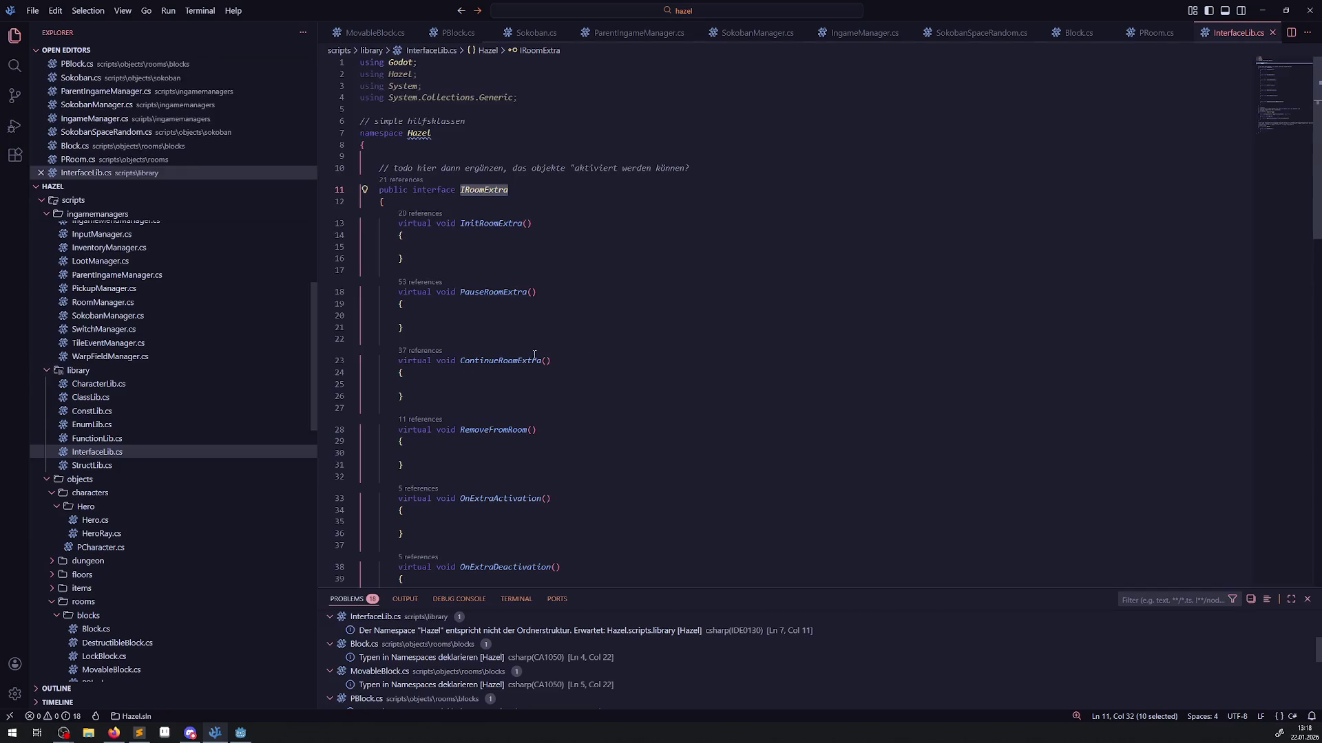
drag(403, 259, 364, 223)
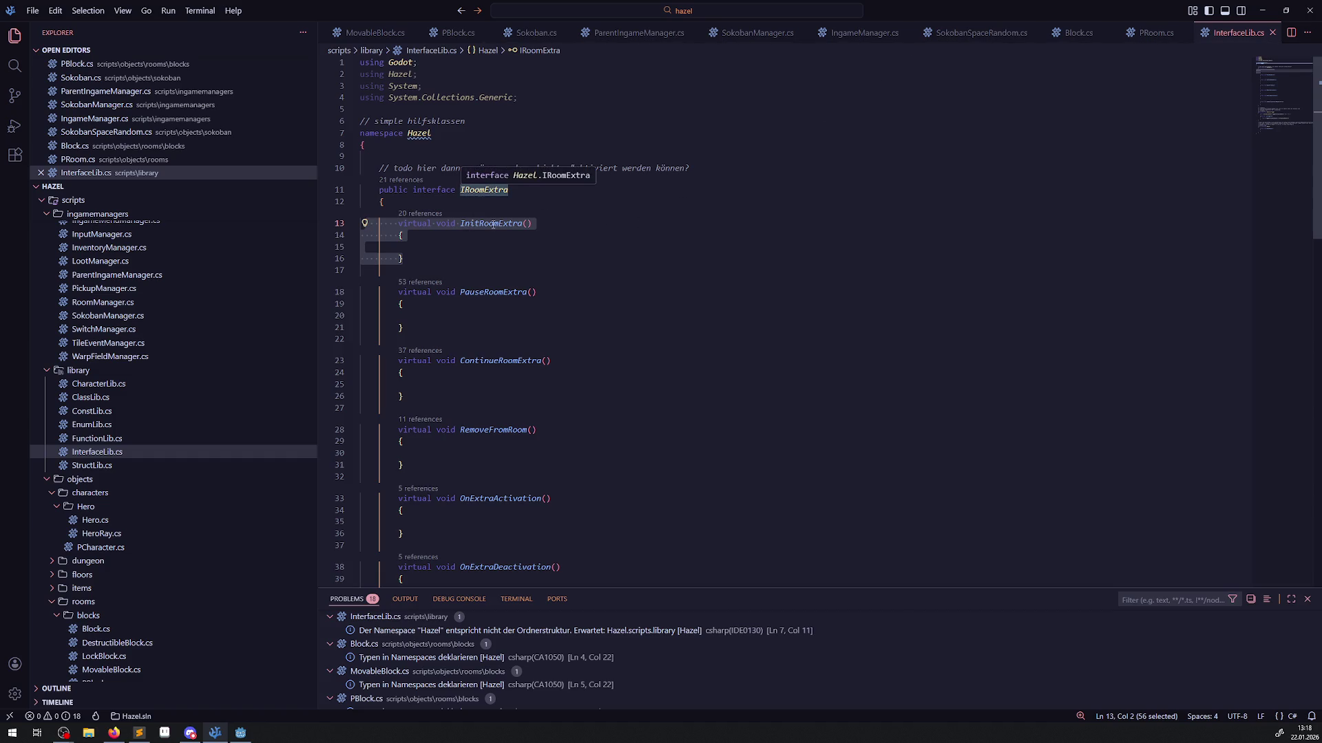
Review all references to InitRoomExtra, including its call in PRoom.cs, then dismiss the preview.
click(421, 214)
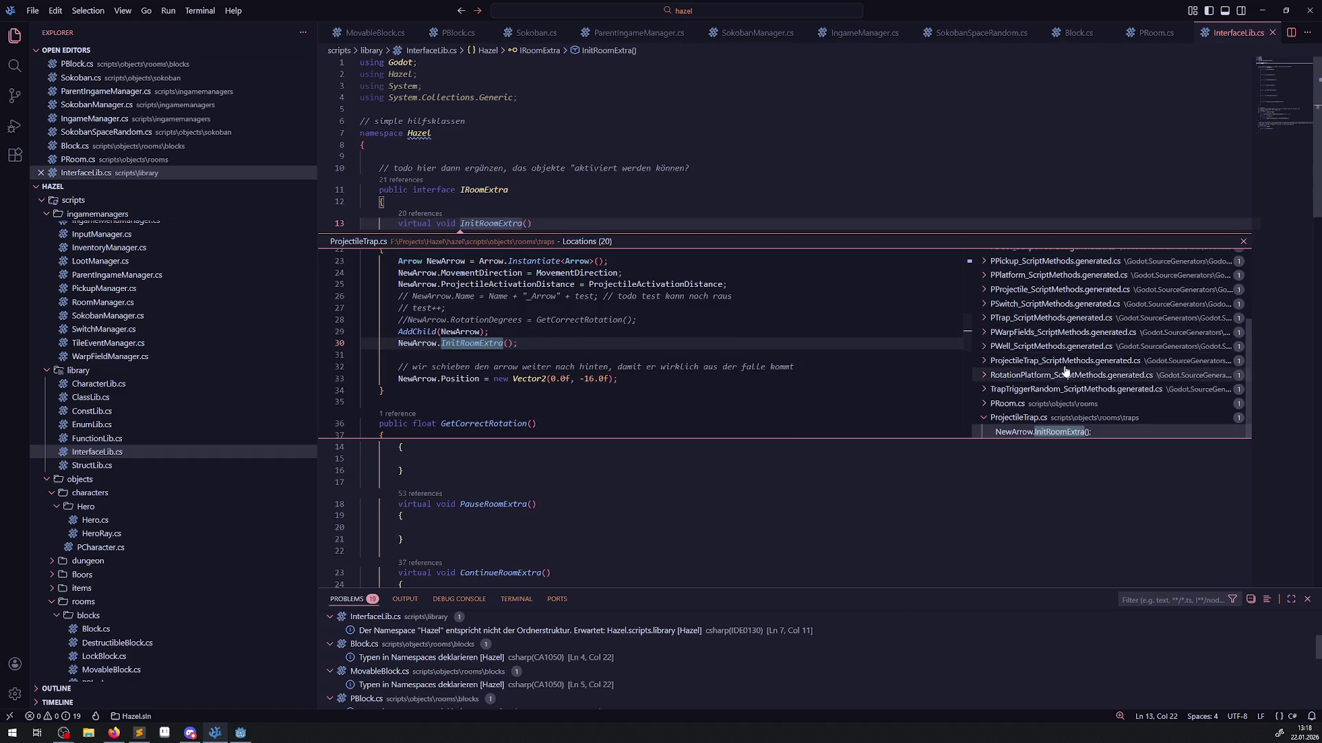
scroll(1064, 371, up, 3)
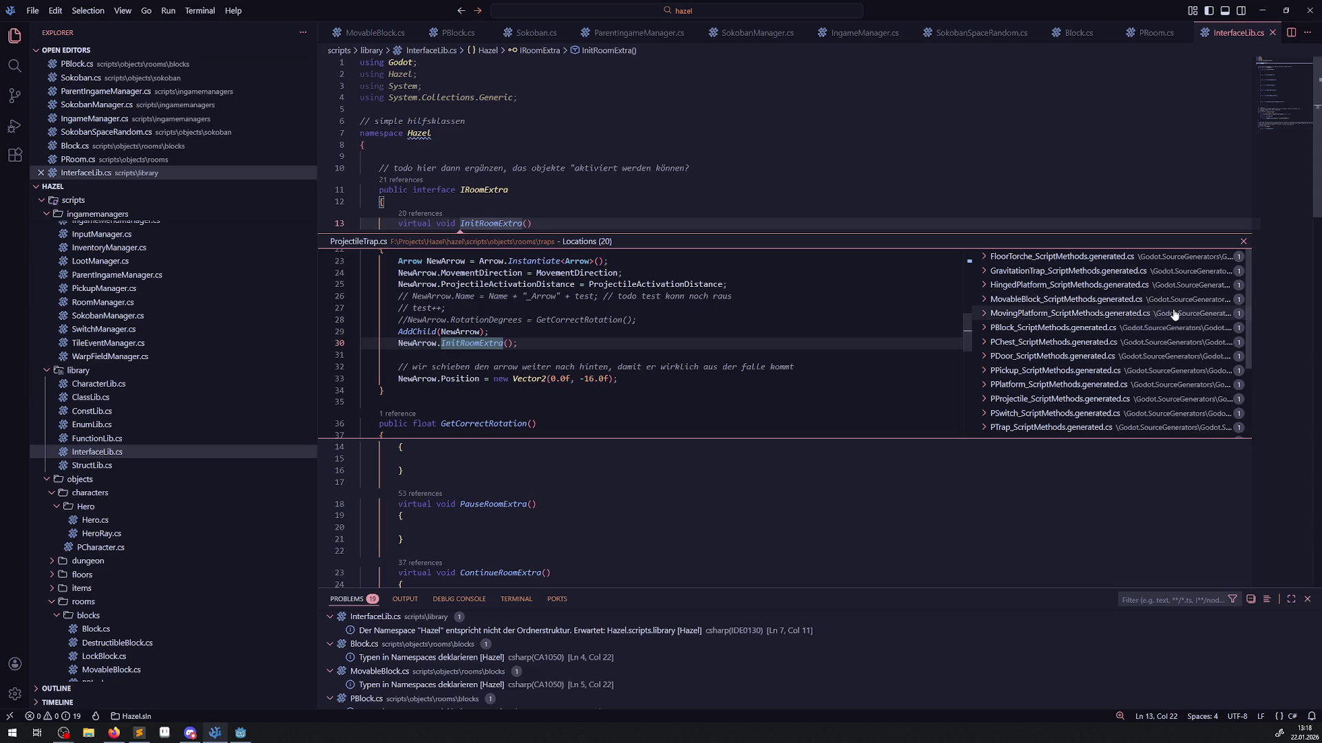
scroll(1174, 318, down, 3)
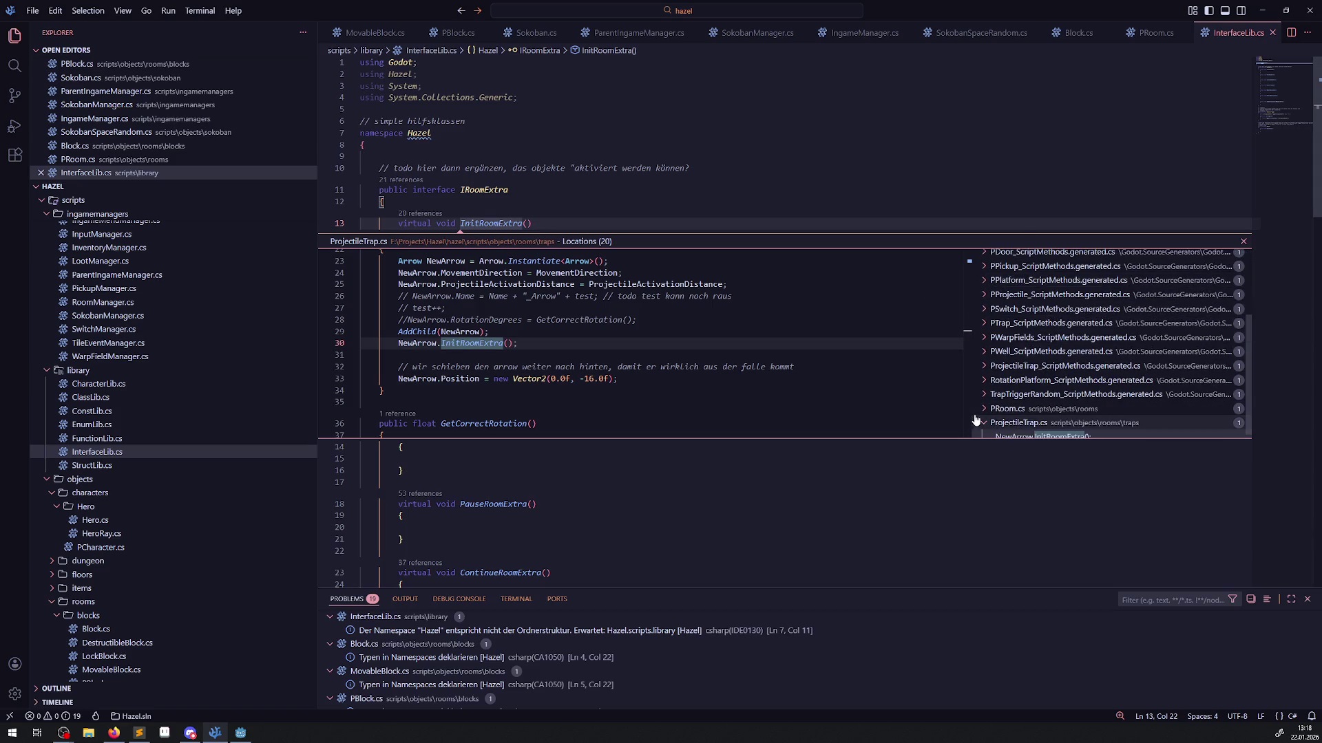
click(995, 410)
click(1053, 423)
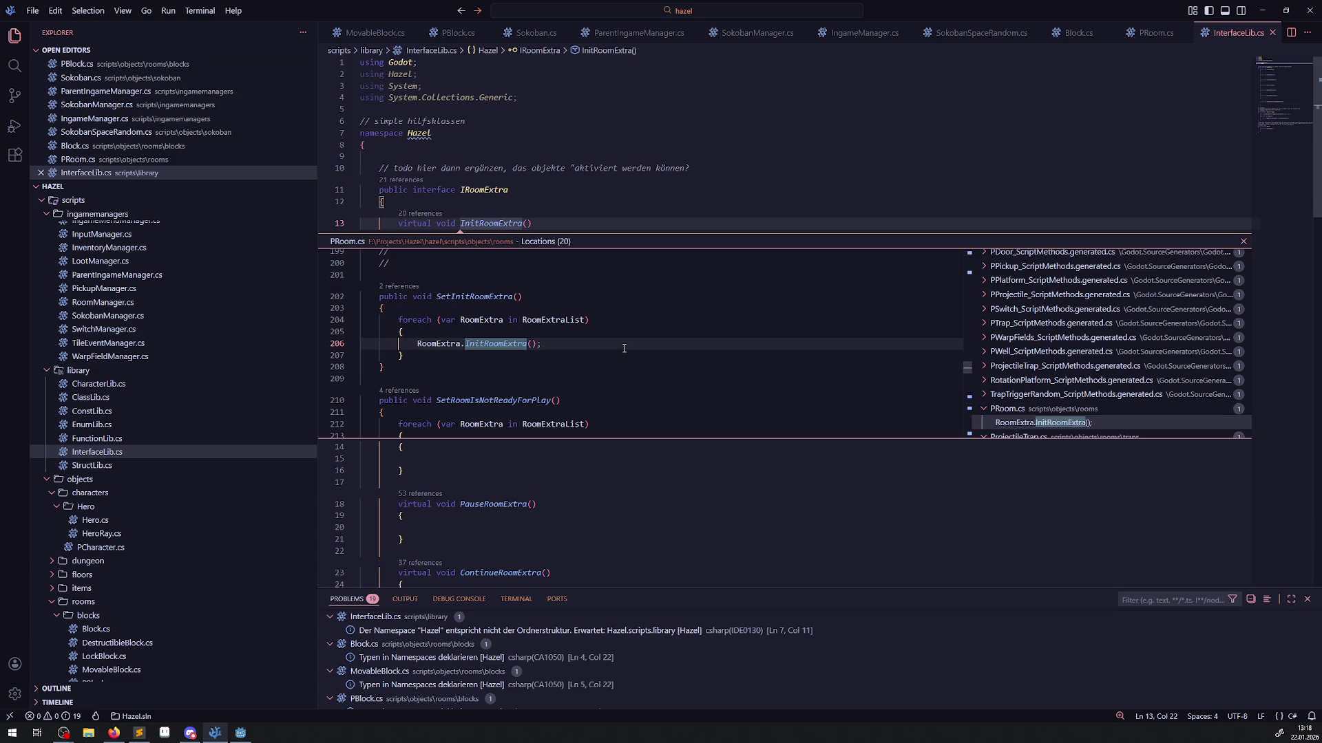
key(Escape)
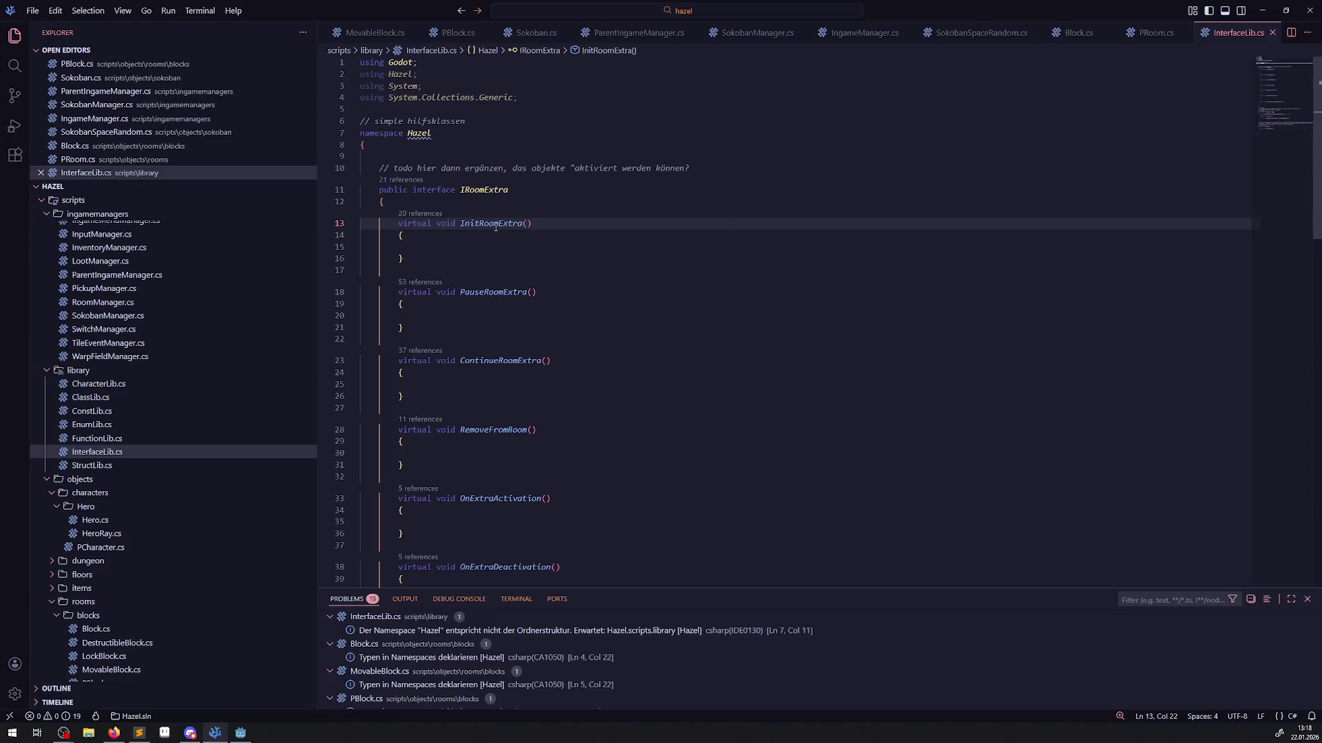
Copy the InitRoomExtra declaration, close CameraManager.cs, PBlock.cs and ParentIngameManager.cs, and bring SokobanSpaceRandom.cs first.
drag(443, 255, 365, 223)
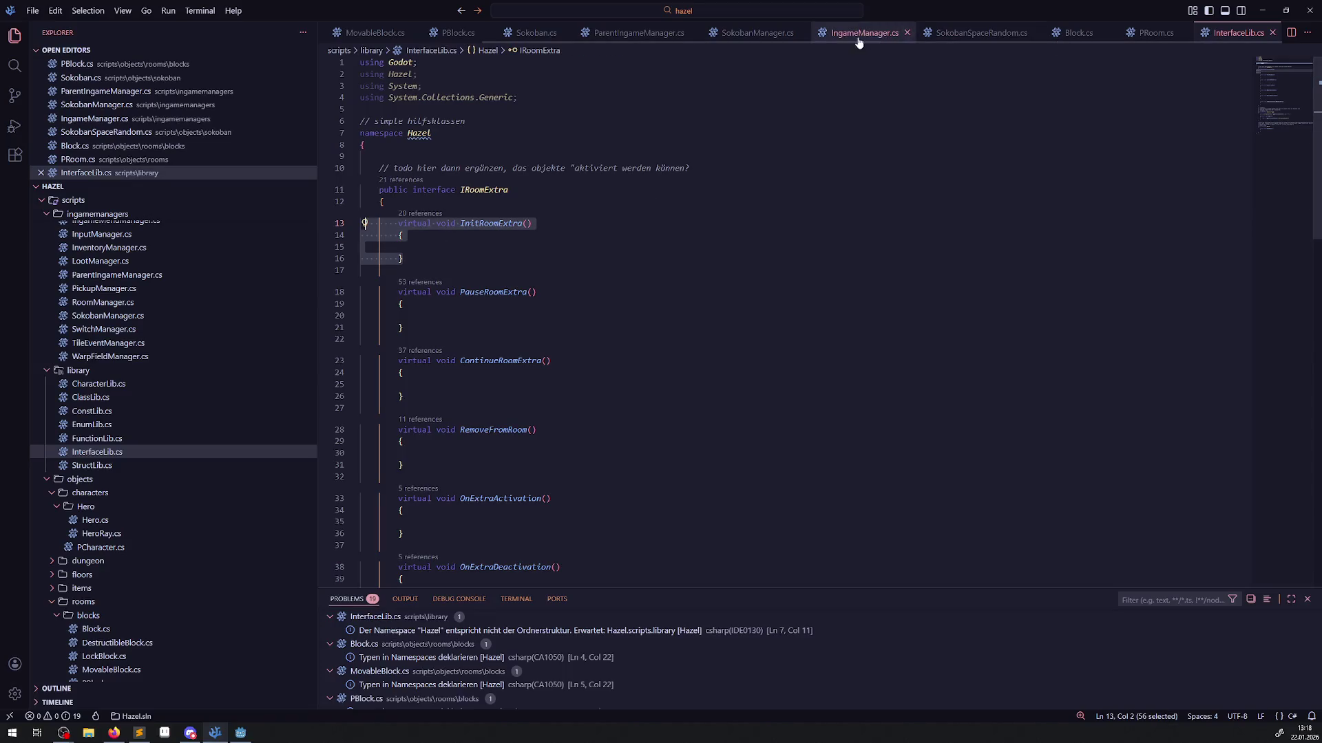
click(758, 32)
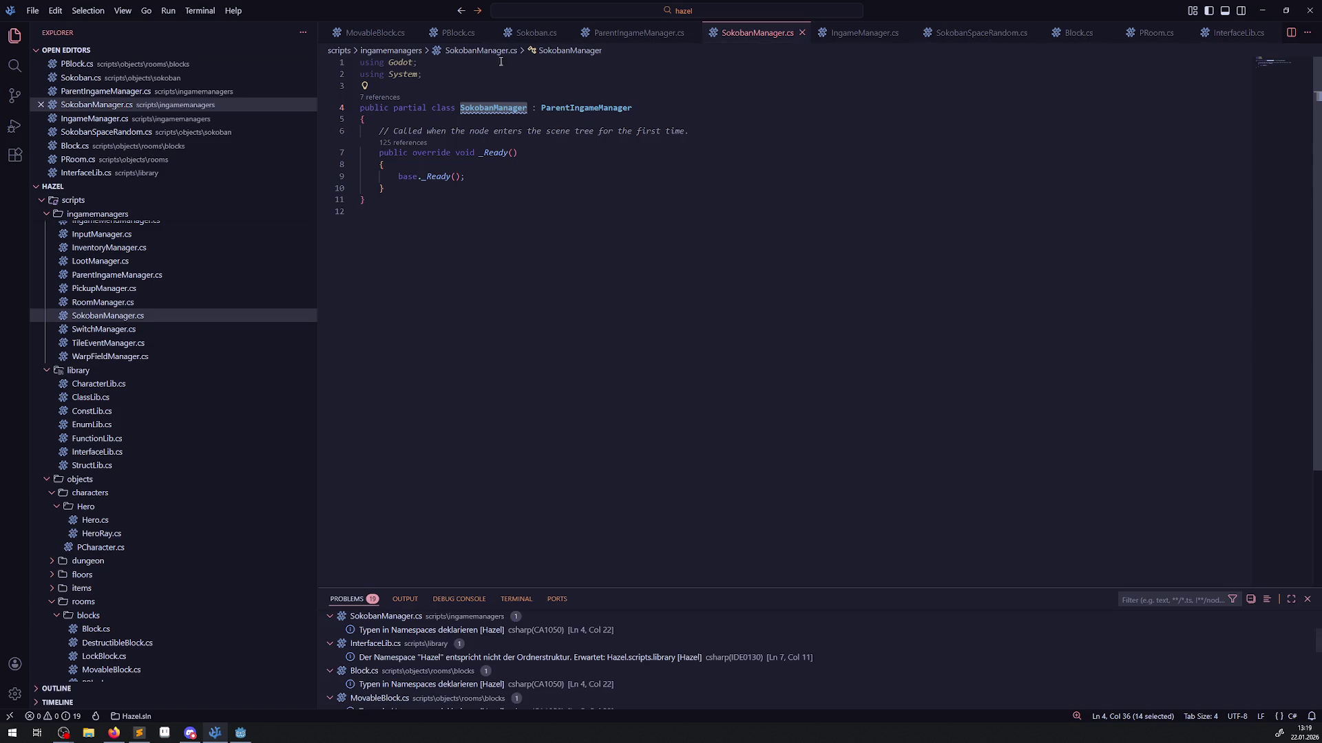
click(530, 36)
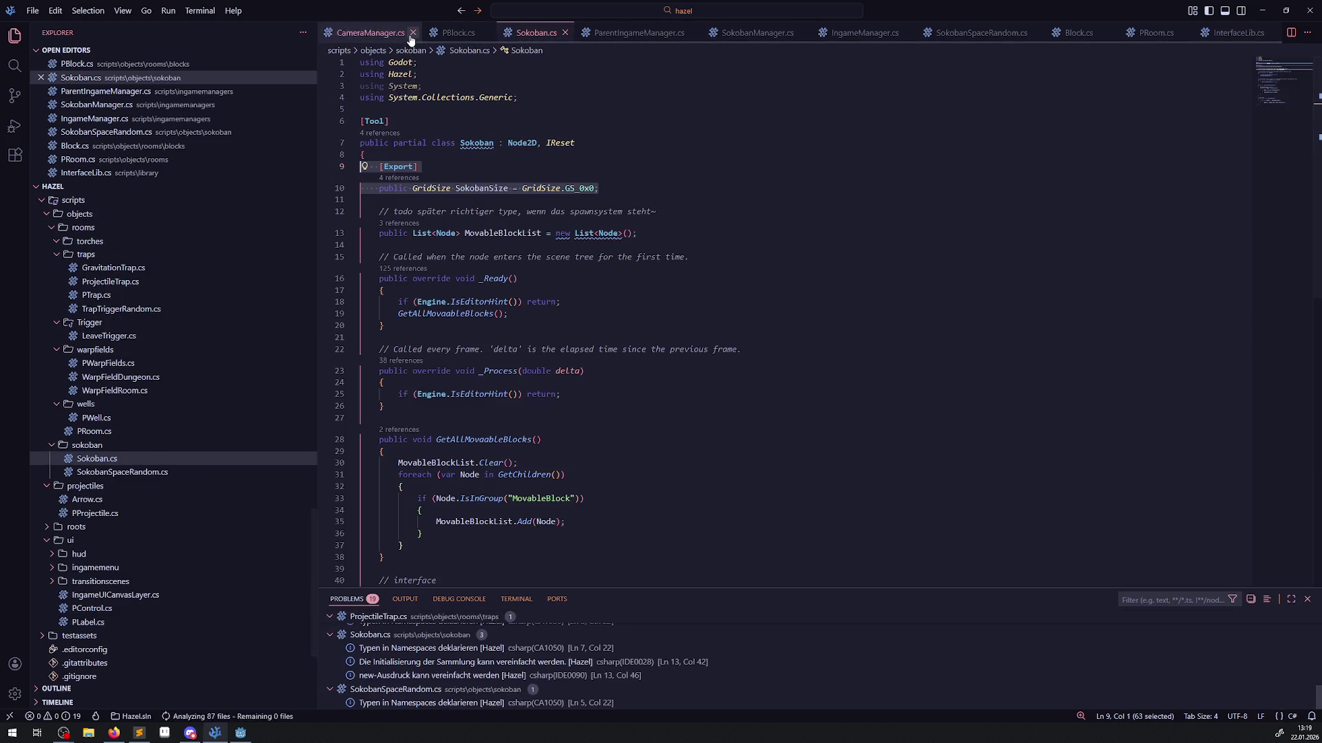
click(414, 33)
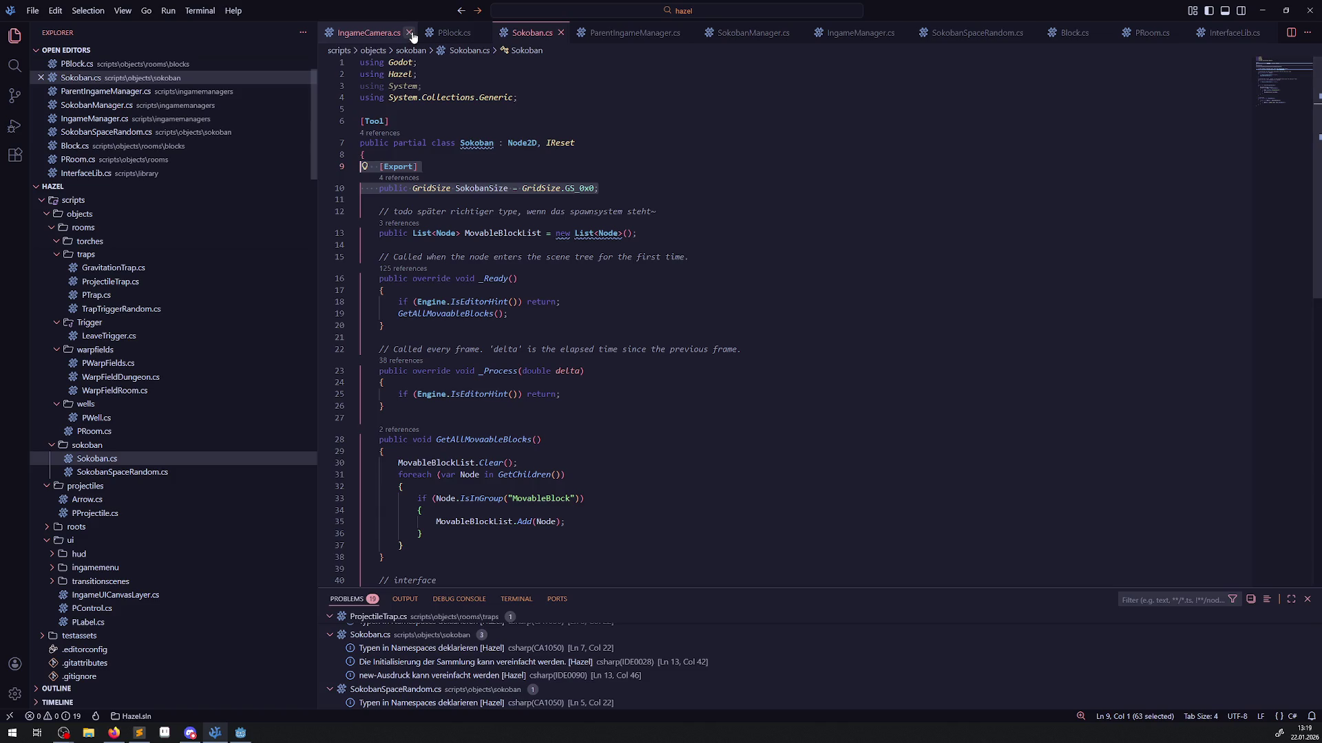
click(378, 33)
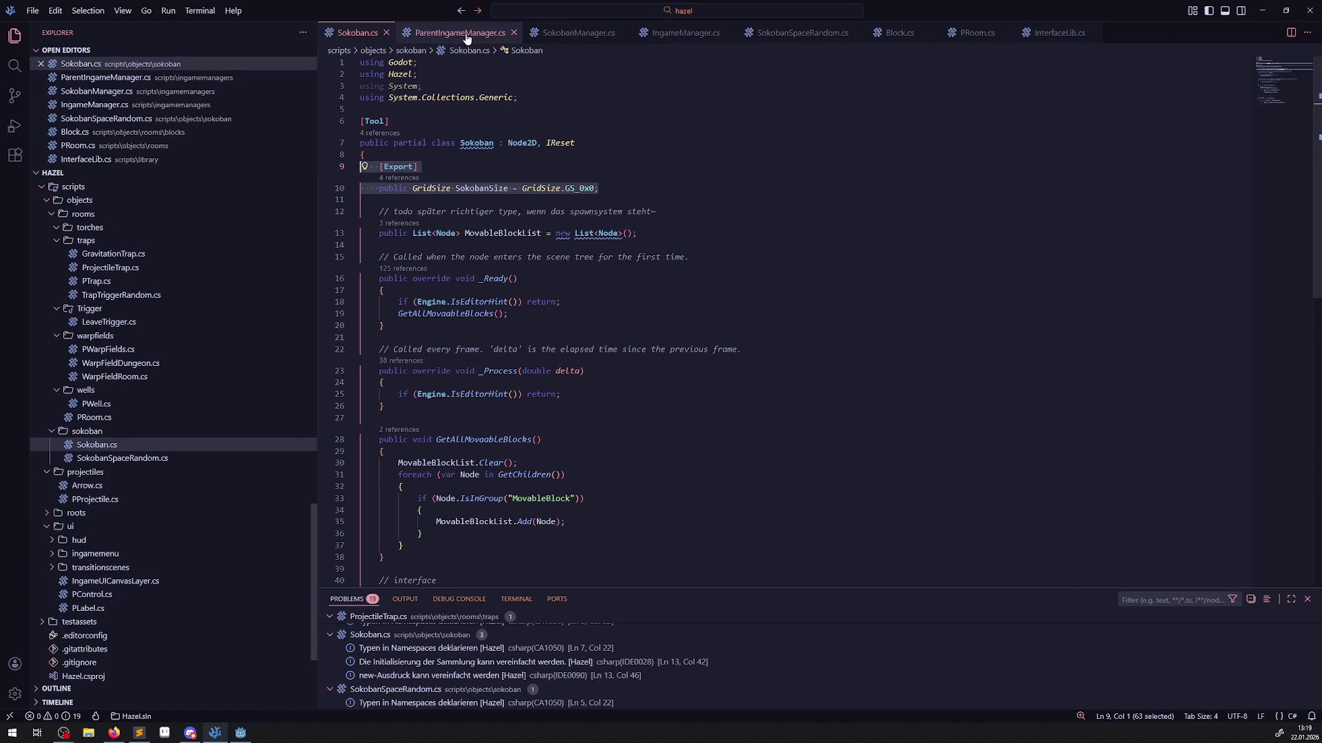
click(513, 34)
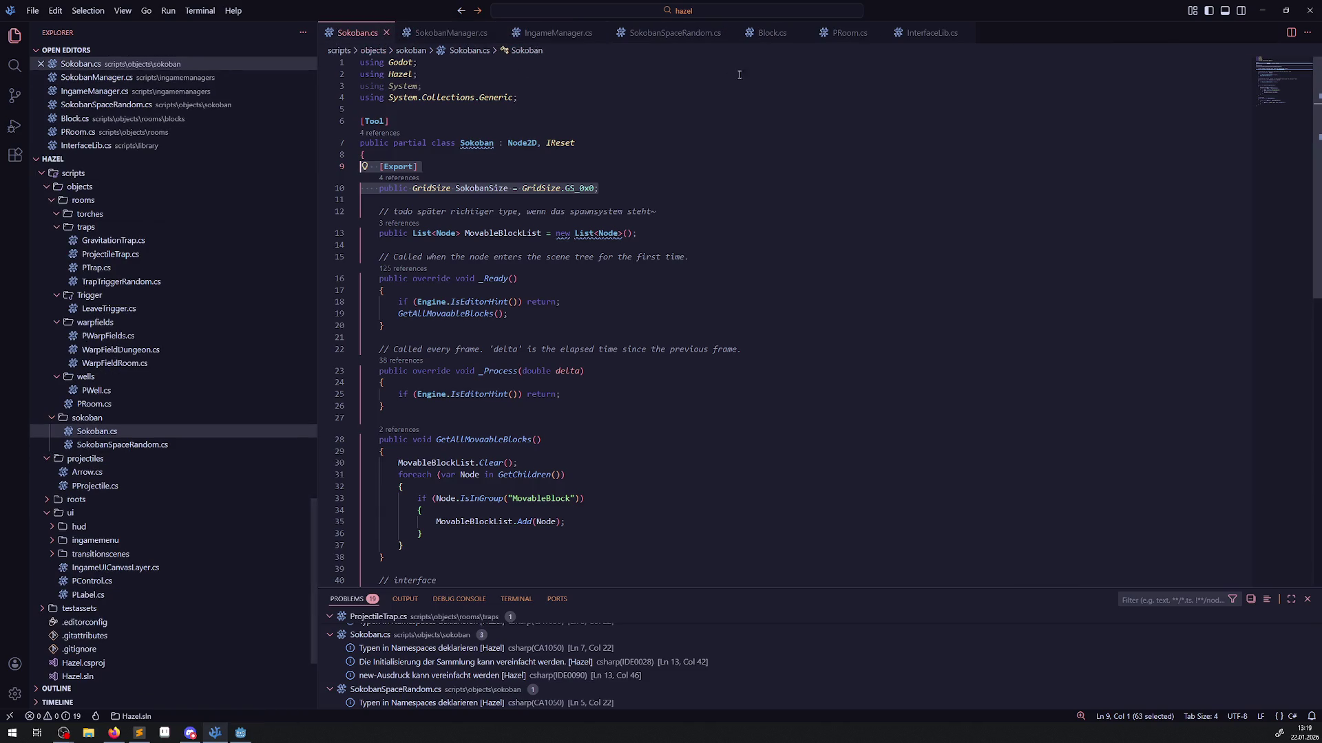
drag(655, 35, 358, 33)
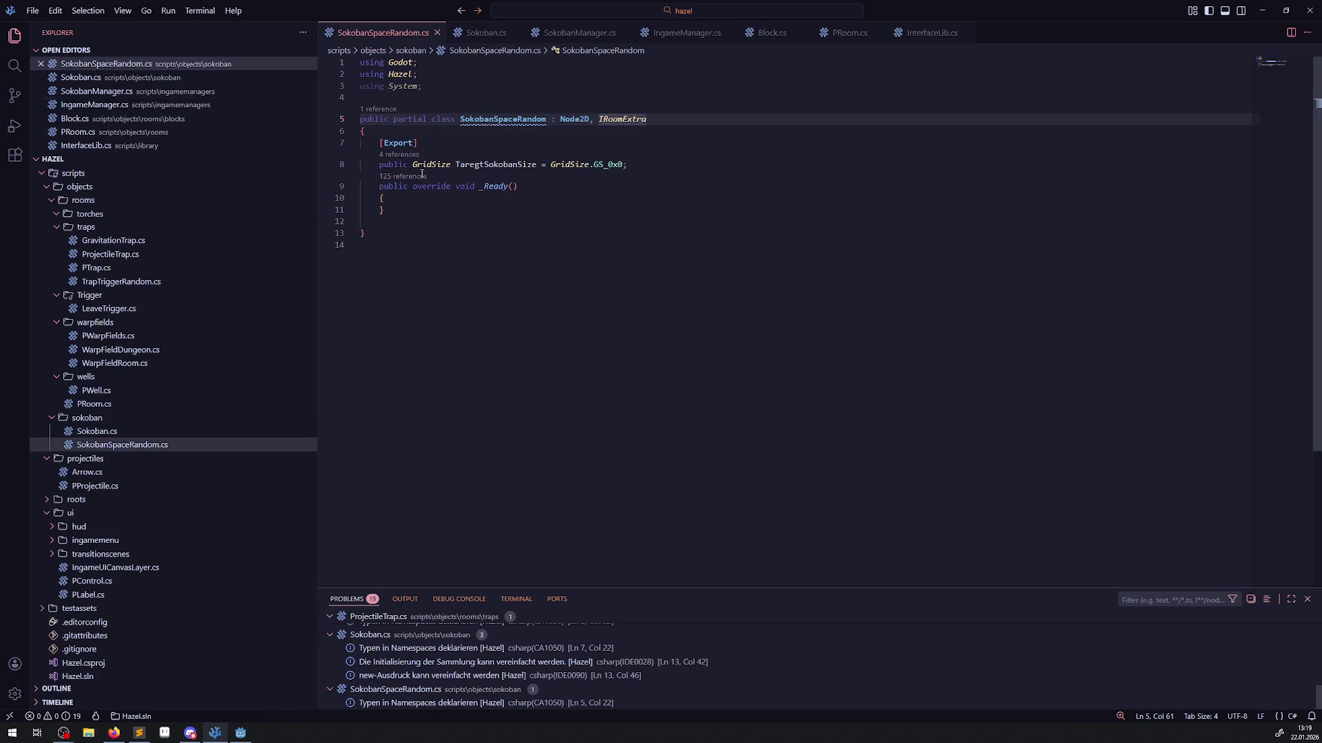
click(397, 220)
Paste the InitRoomExtra stub below _Ready, change 'virtual' to 'public', and add a blank line between them.
key(Tab)
text(virtual void InitRoomExtra())
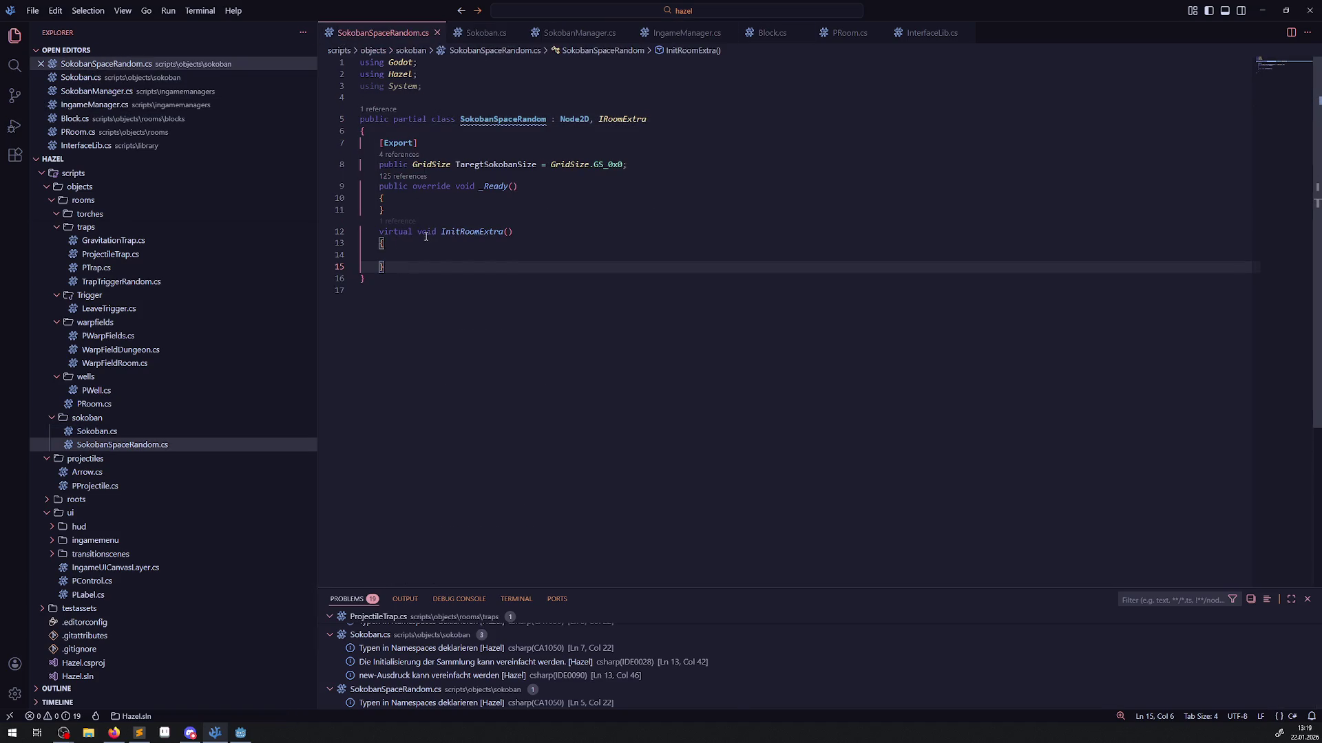
double_click(408, 232)
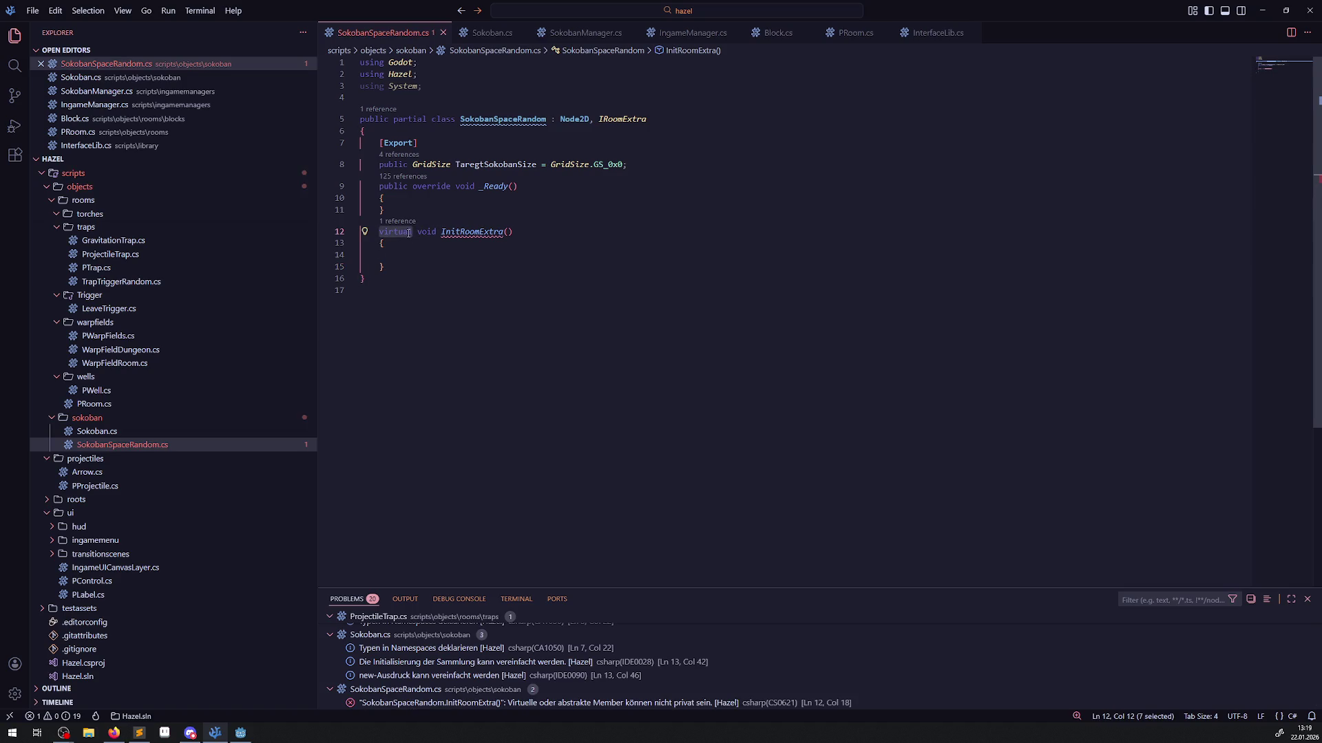
text(public)
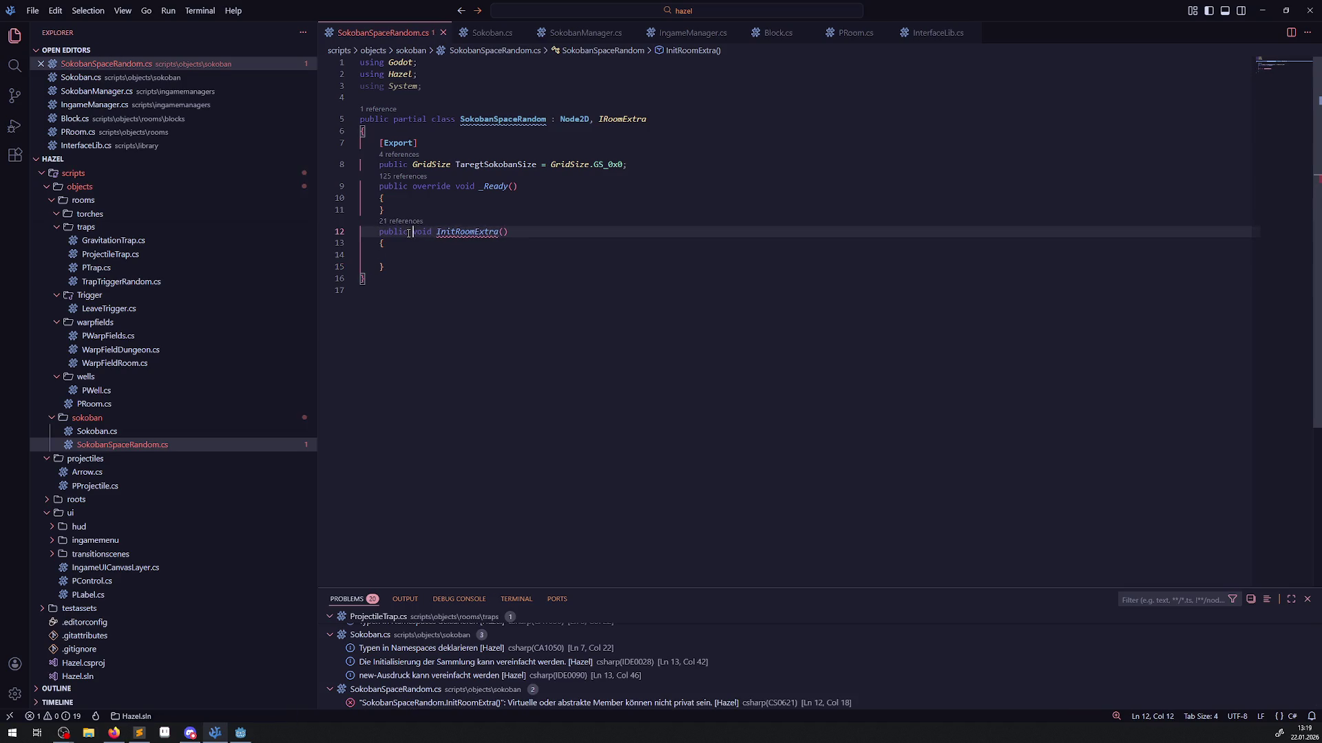
click(376, 255)
click(394, 207)
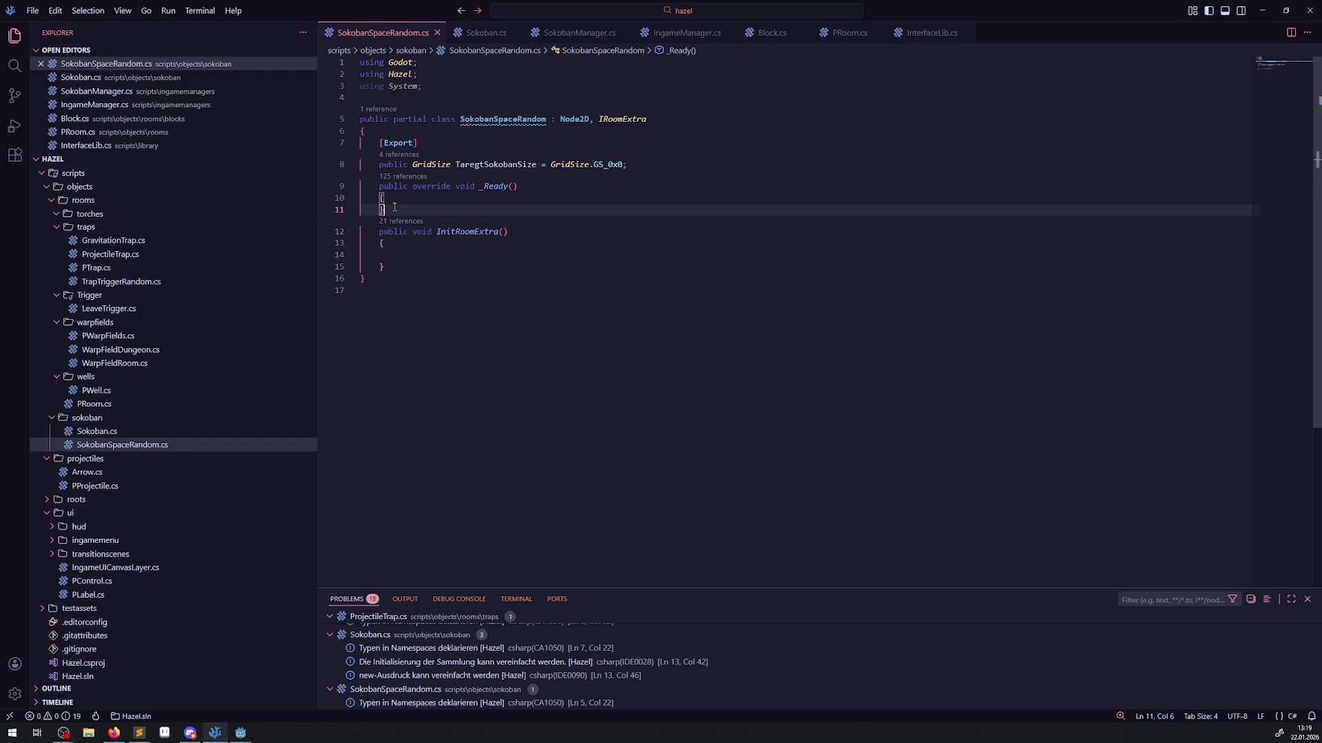
key(Return)
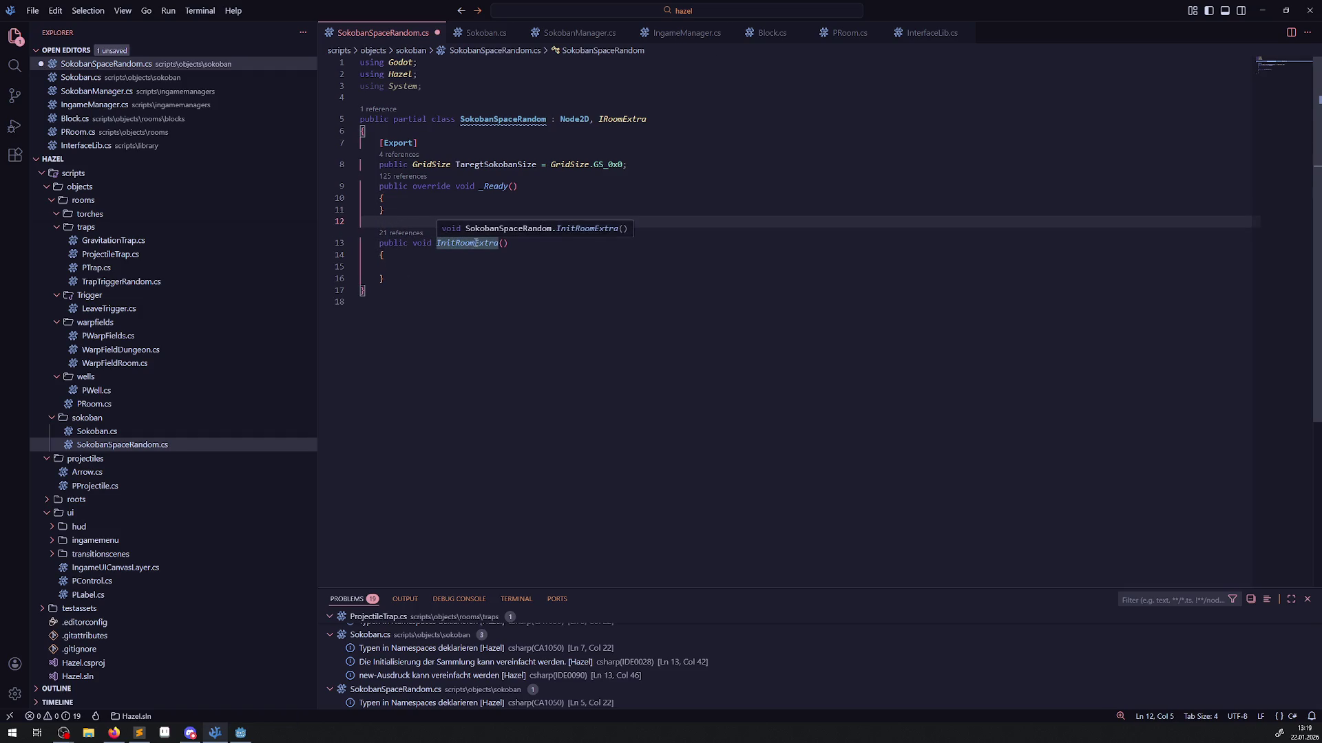
click(433, 266)
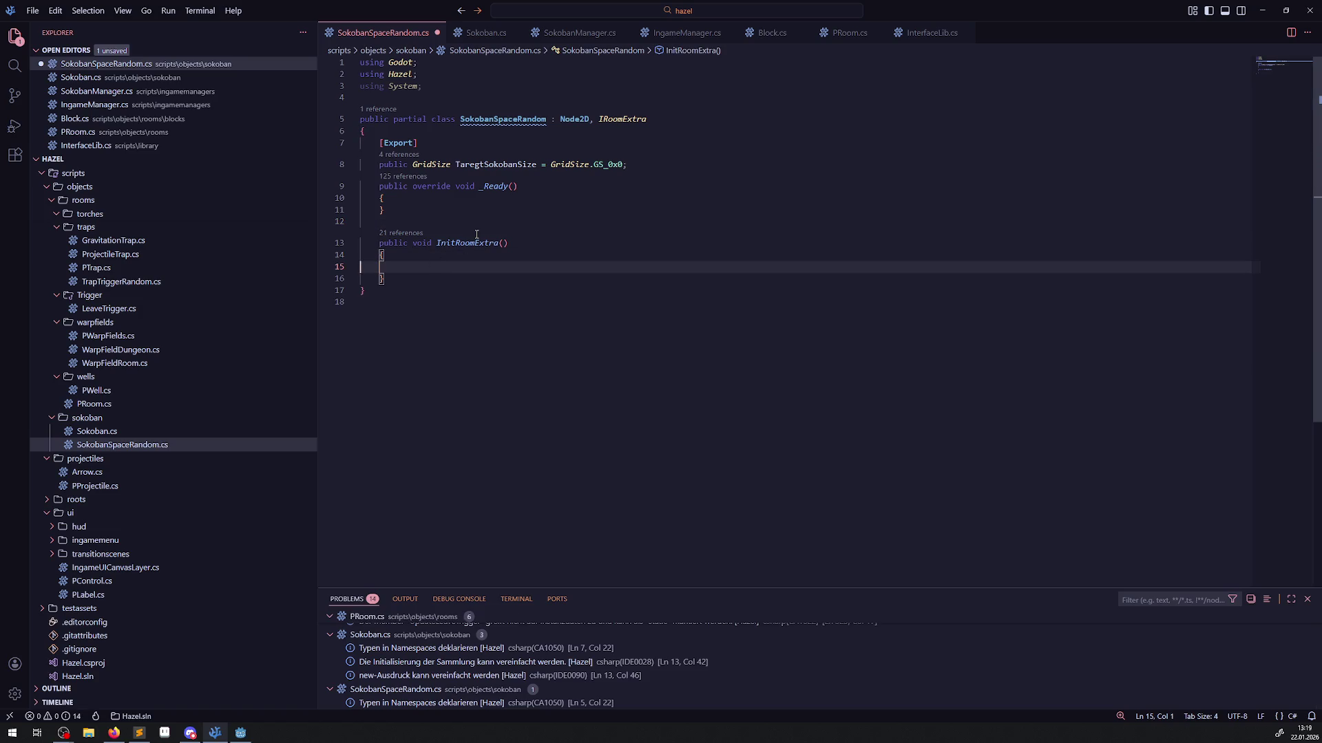
scroll(236, 334, up, 4)
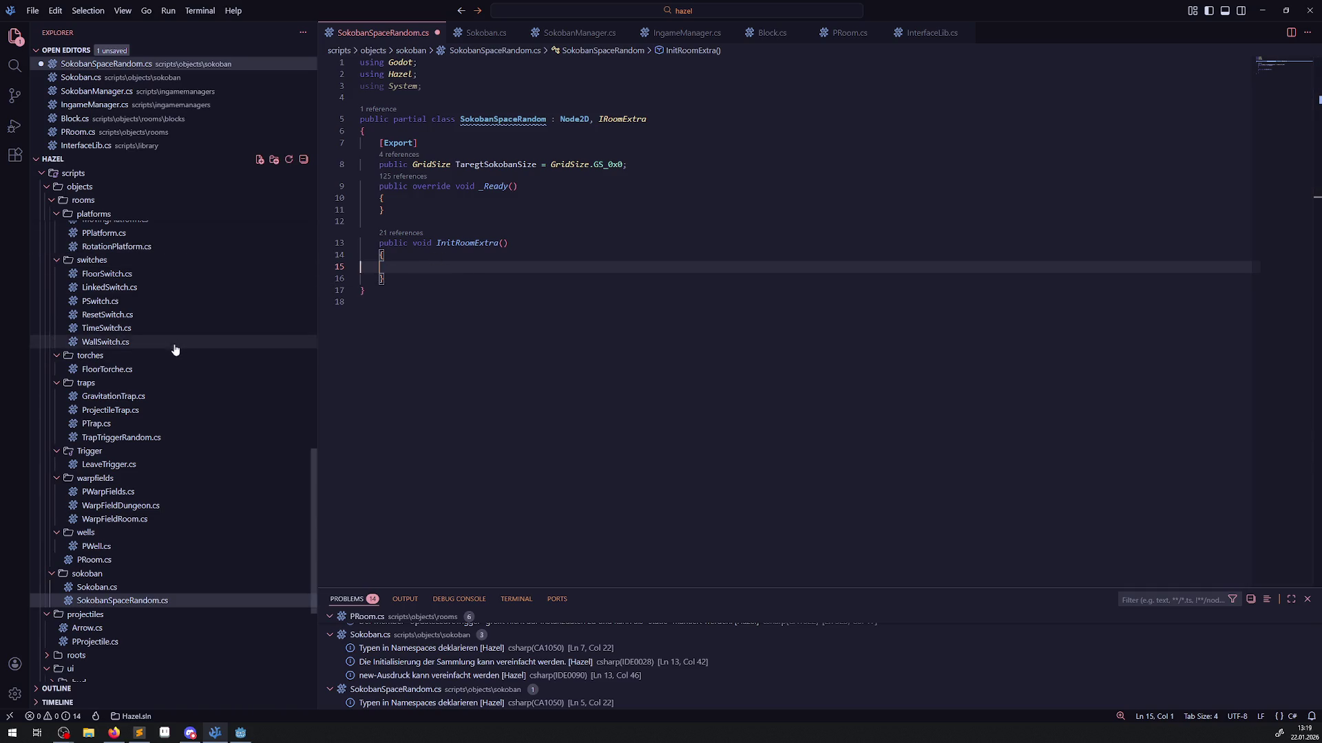
Copy the RoomManager lookup from line 53 of LeaveTrigger.cs into InitRoomExtra.
click(131, 464)
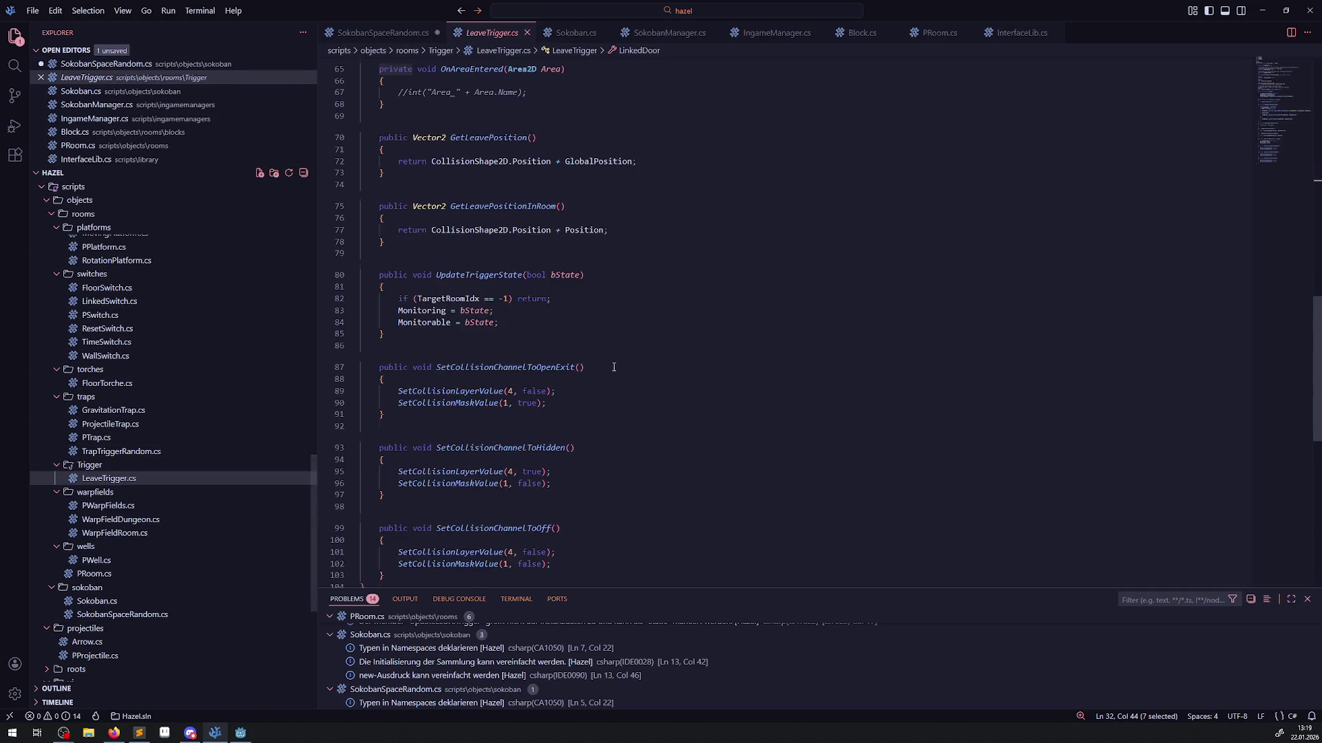
scroll(613, 367, up, 10)
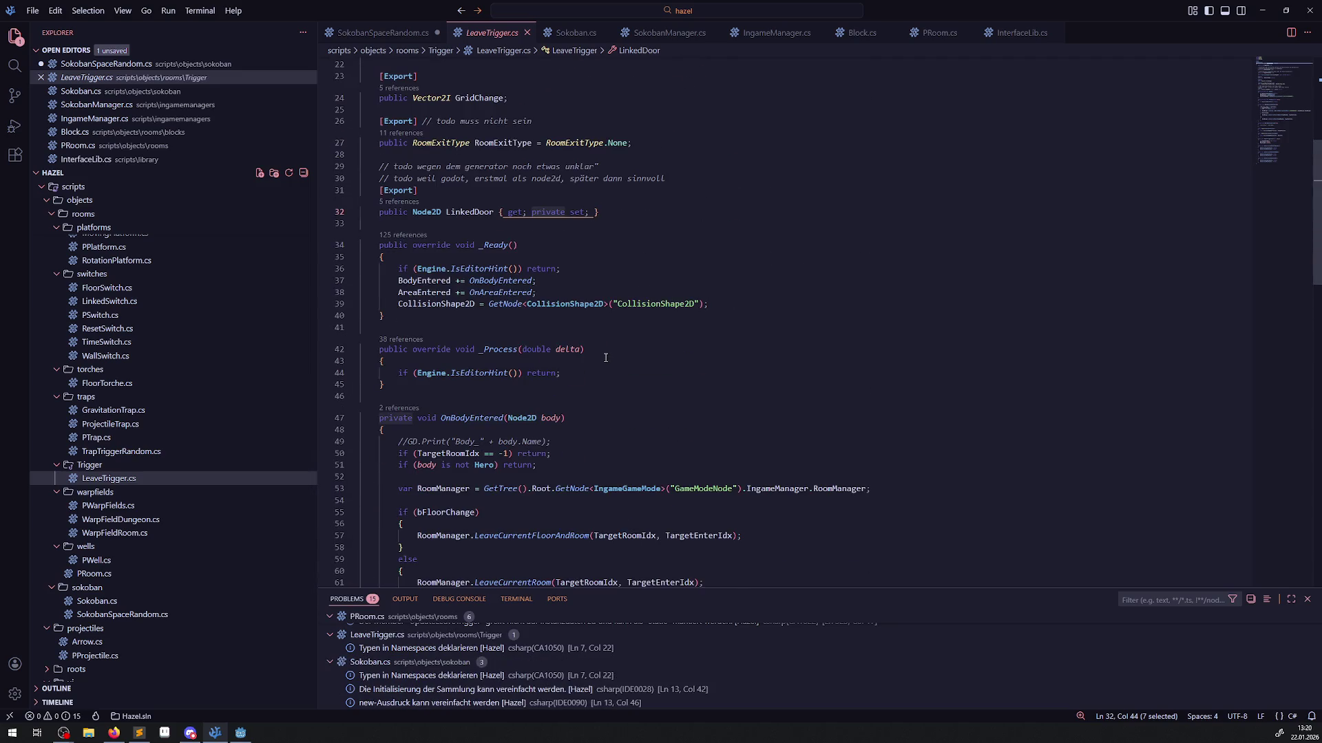
scroll(606, 358, down, 1)
drag(879, 457, 884, 460)
key(ctrl+c)
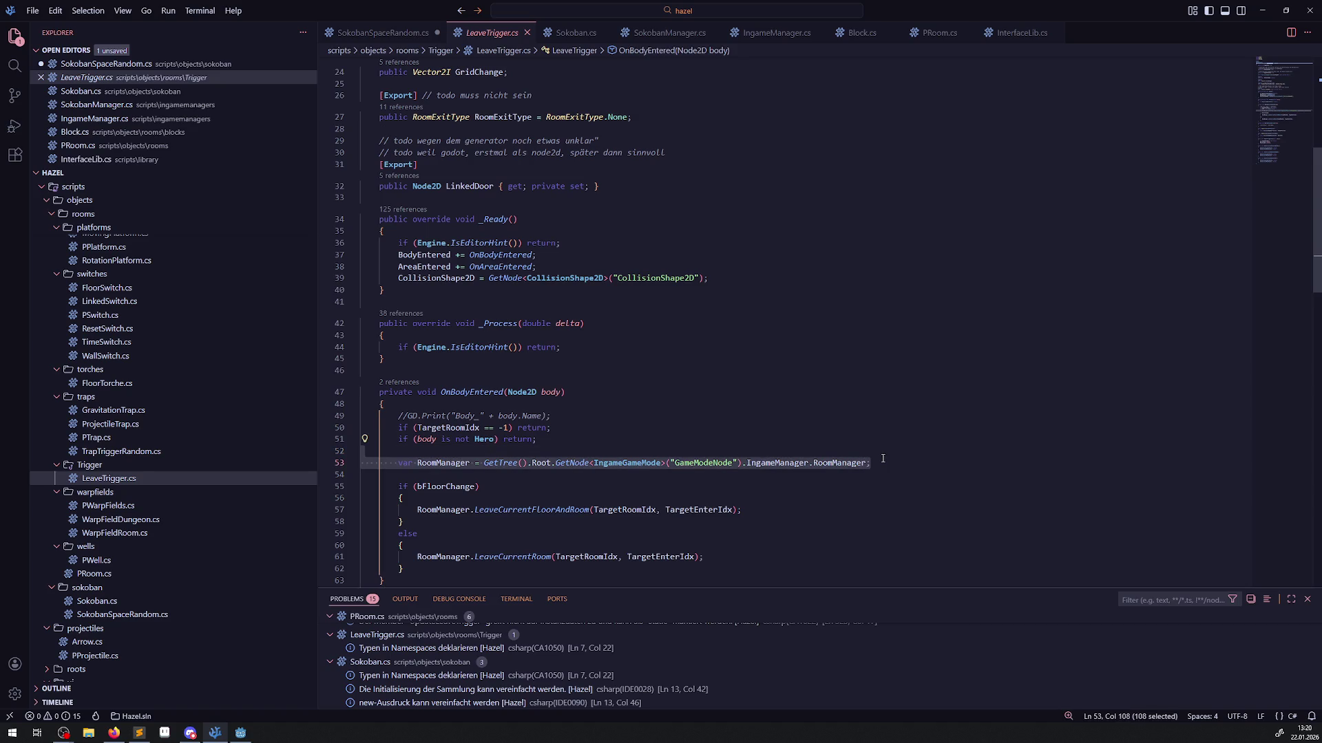
click(383, 32)
key(ctrl+v)
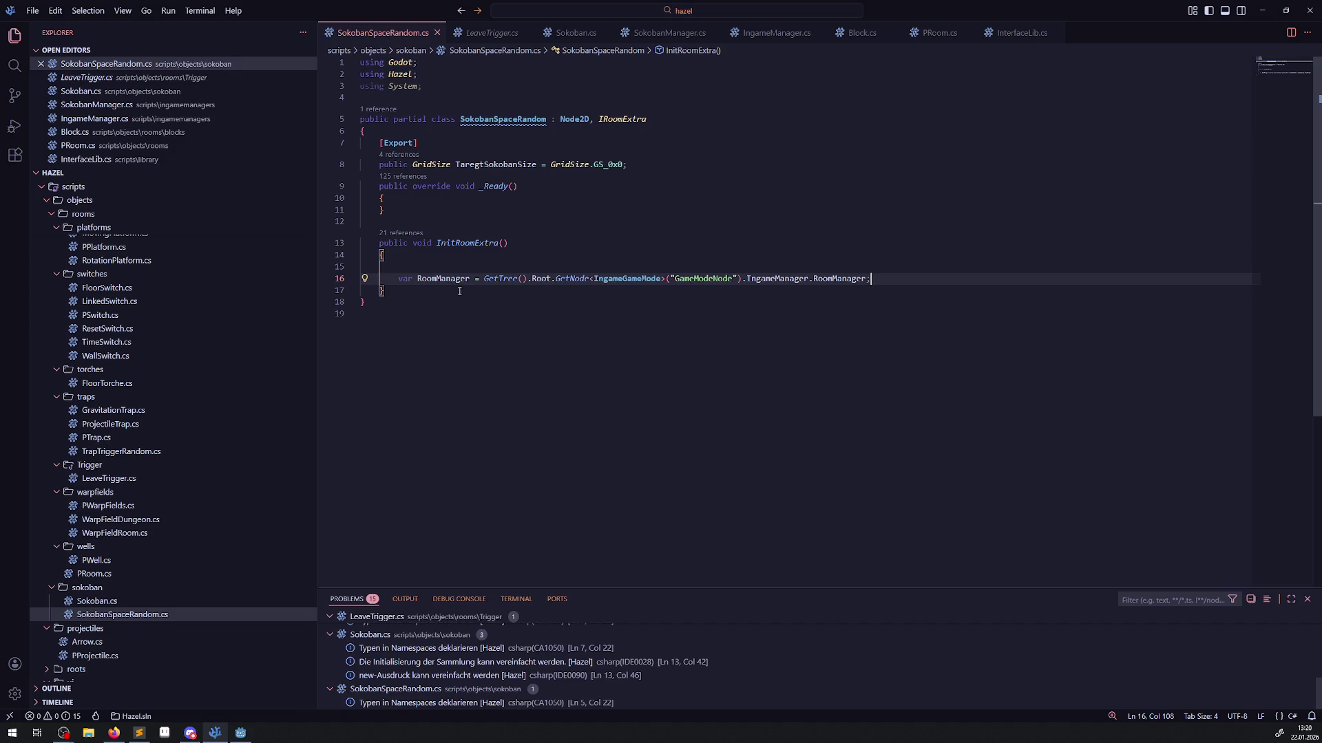
Change the lookup to fetch SokobanManager, rename the variable to SokobanManager, and save.
double_click(841, 279)
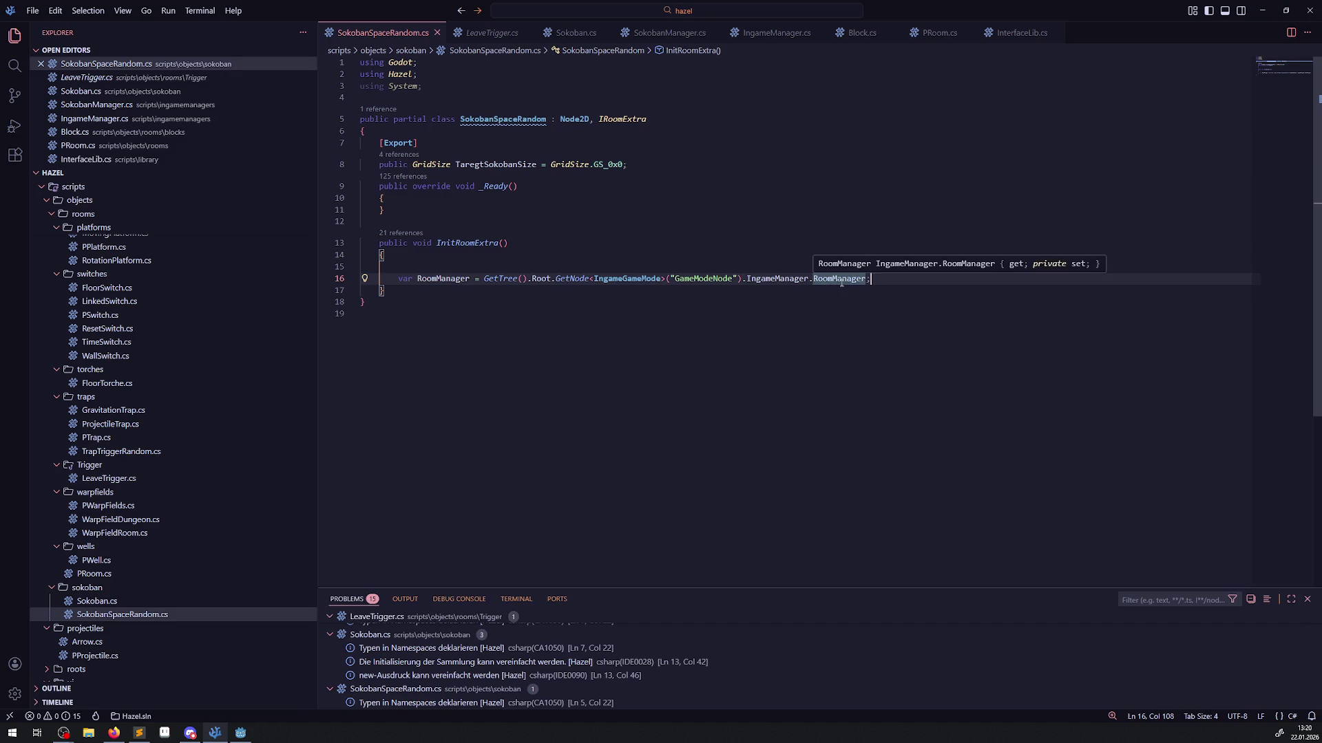
text(Soko)
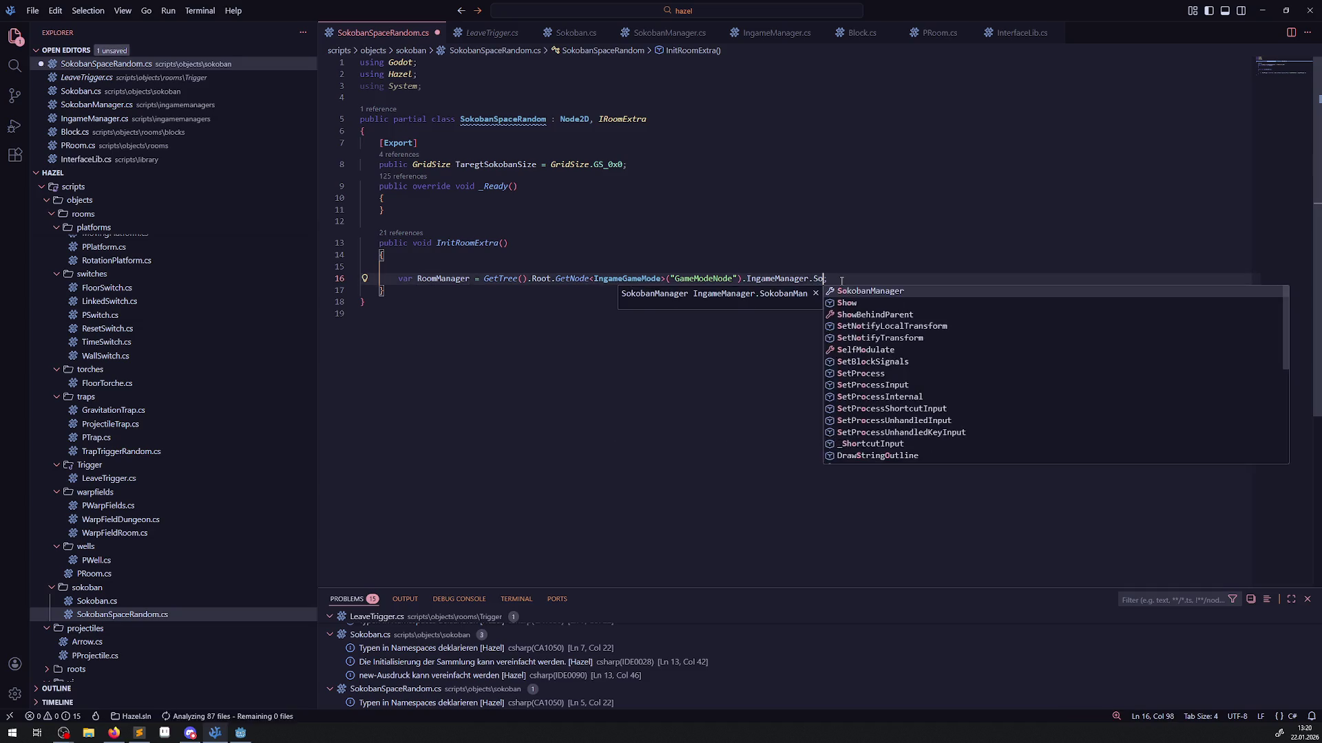
click(871, 291)
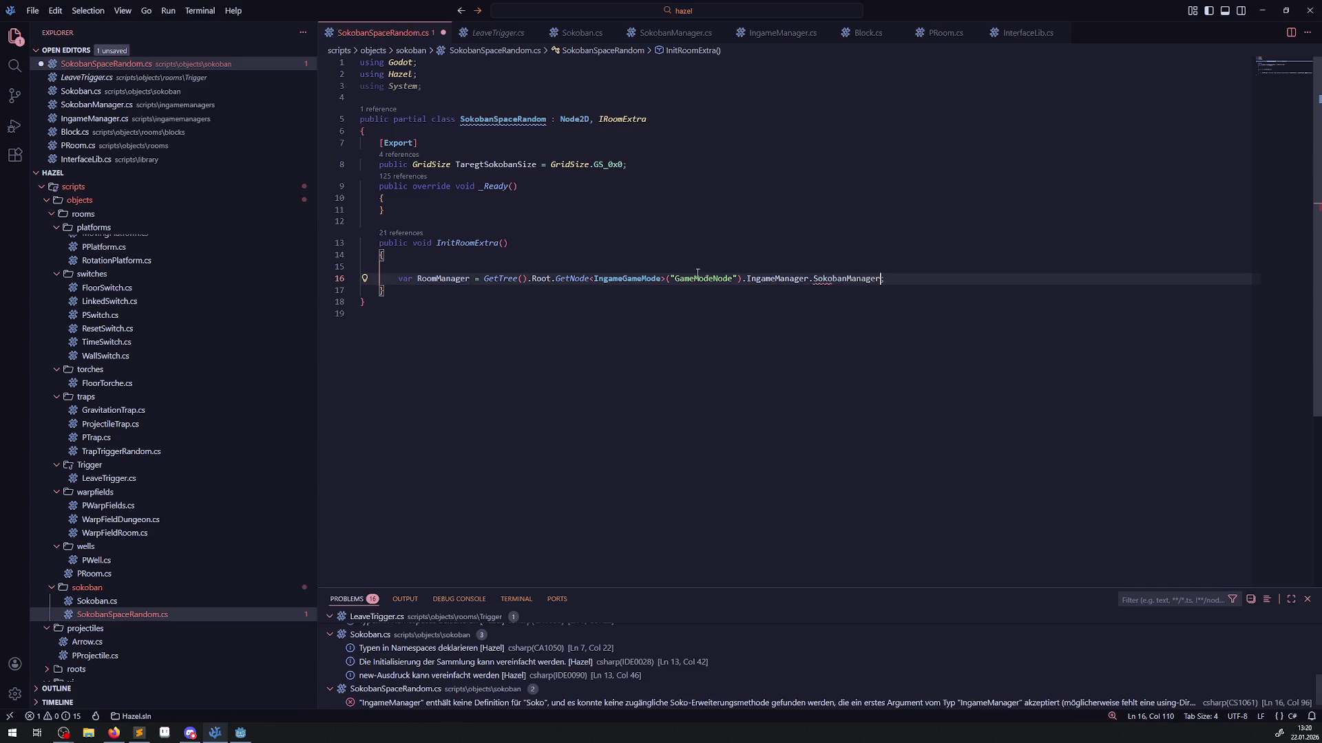
double_click(849, 278)
key(ctrl+c)
double_click(443, 278)
key(ctrl+v)
key(ctrl+s)
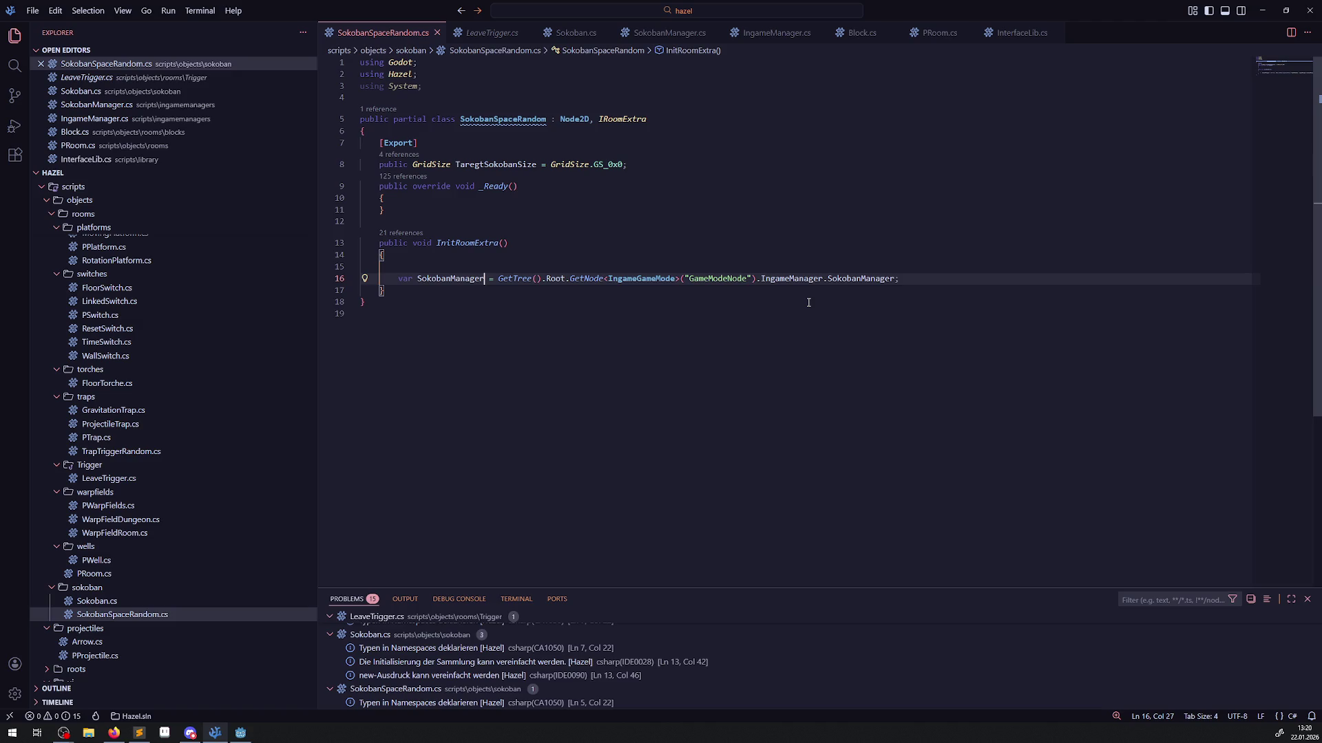
Add a SokobanManager.SpawnNewSokoban(); call below the lookup and save.
click(661, 252)
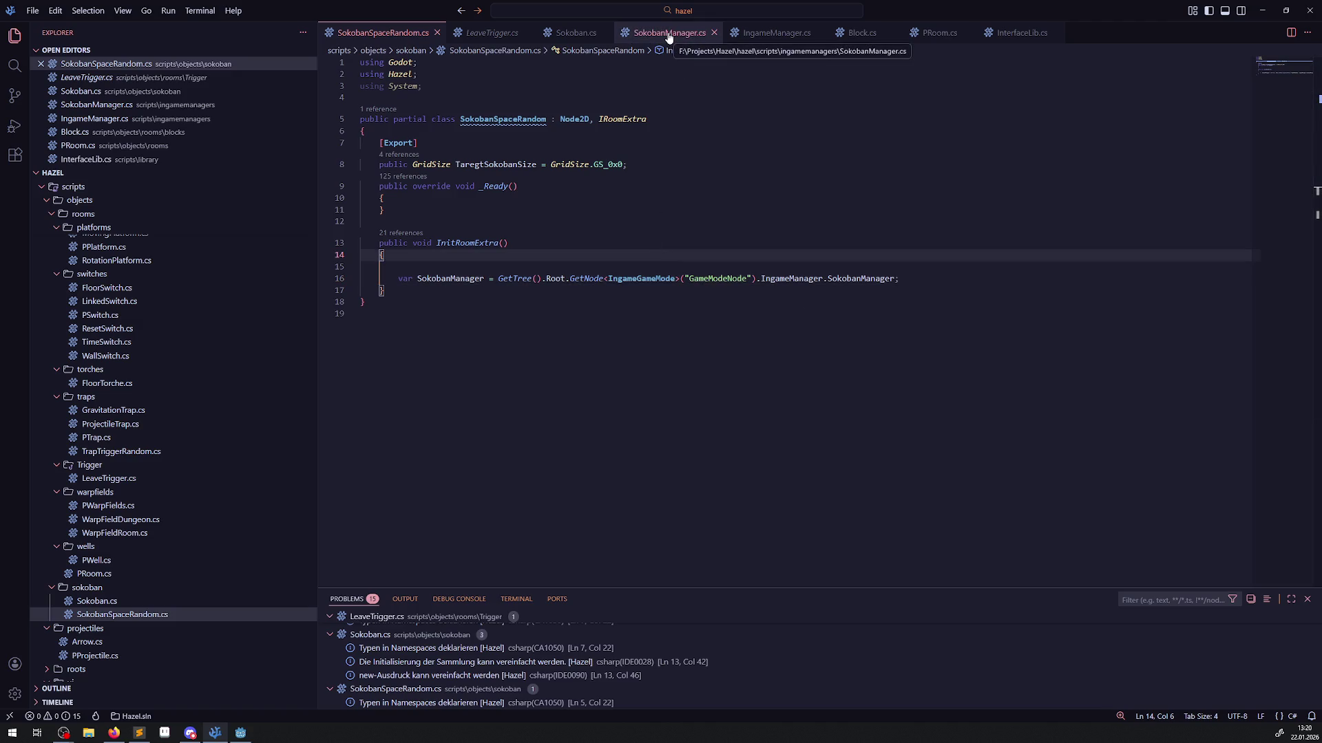
double_click(450, 278)
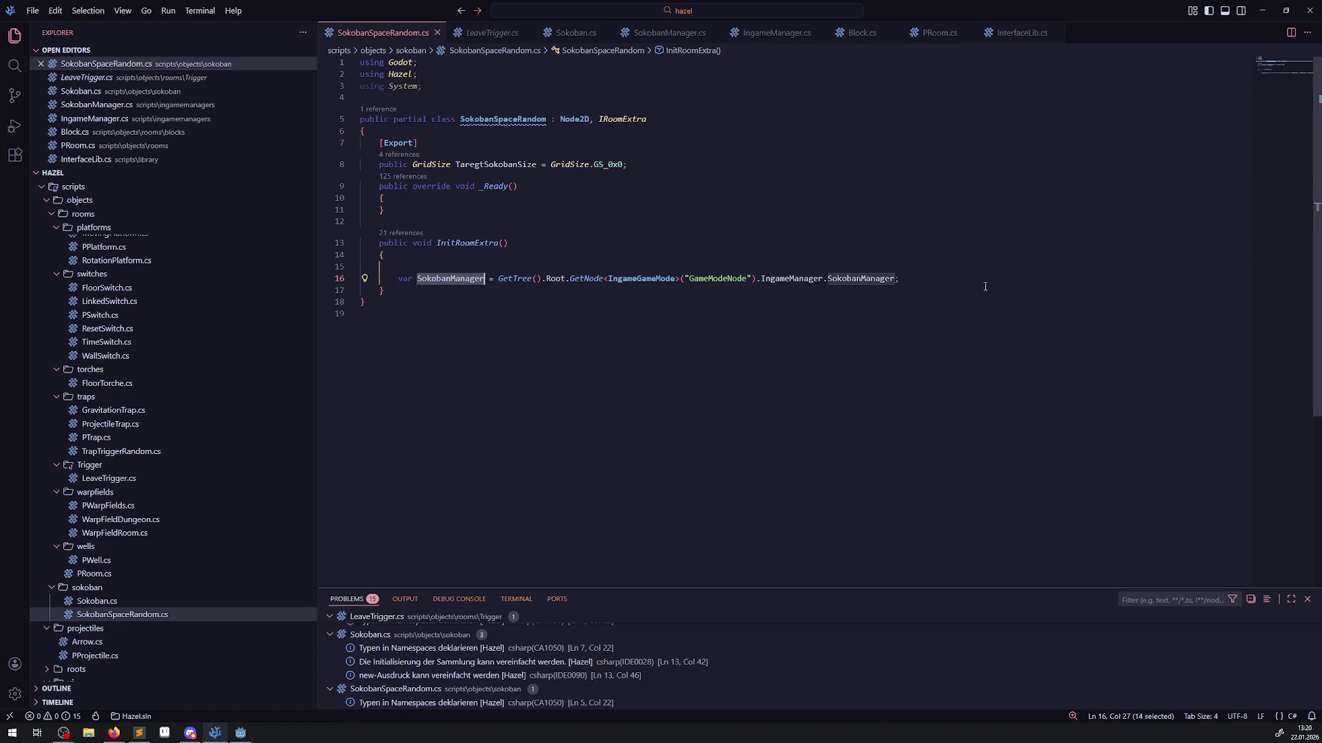
click(945, 278)
key(Return)
key(ctrl+v)
text(.Spawn)
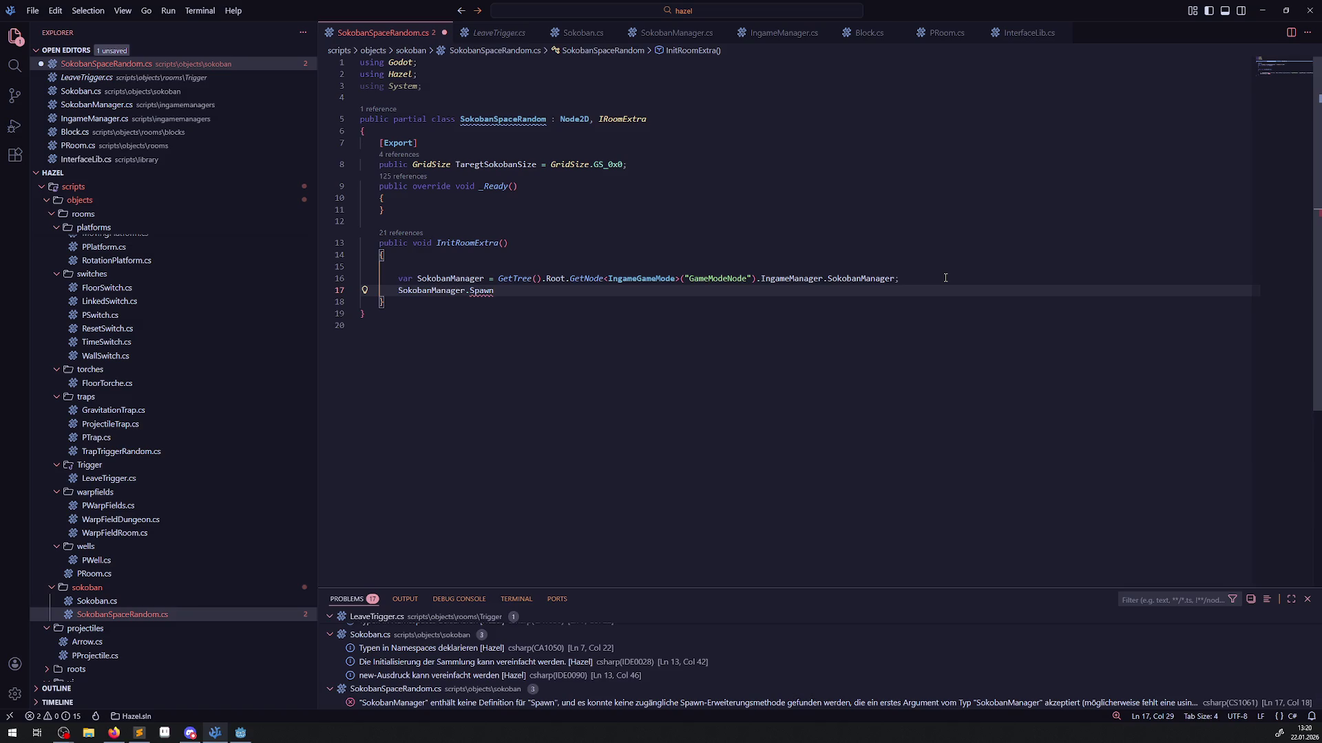
text(NewSOkoban)
key(BackSpace)
key(BackSpace)
key(BackSpace)
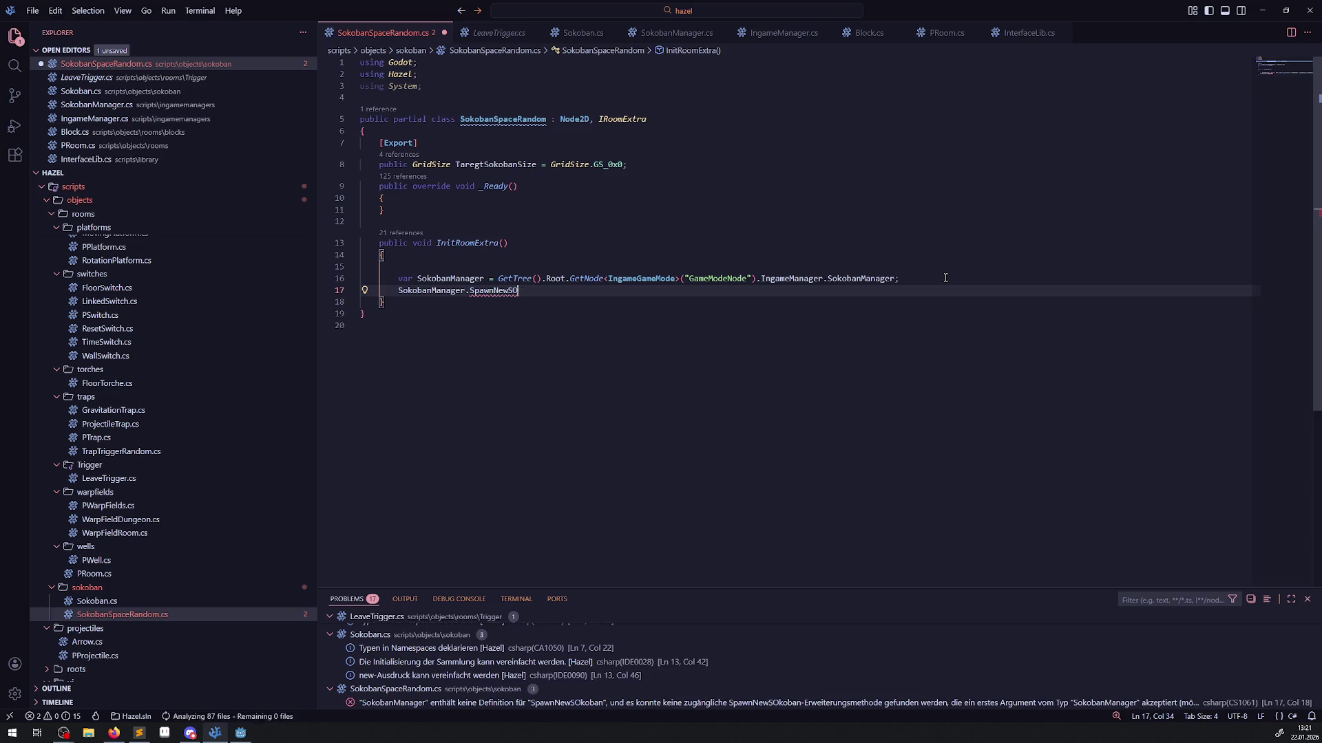
text(Sokoban)
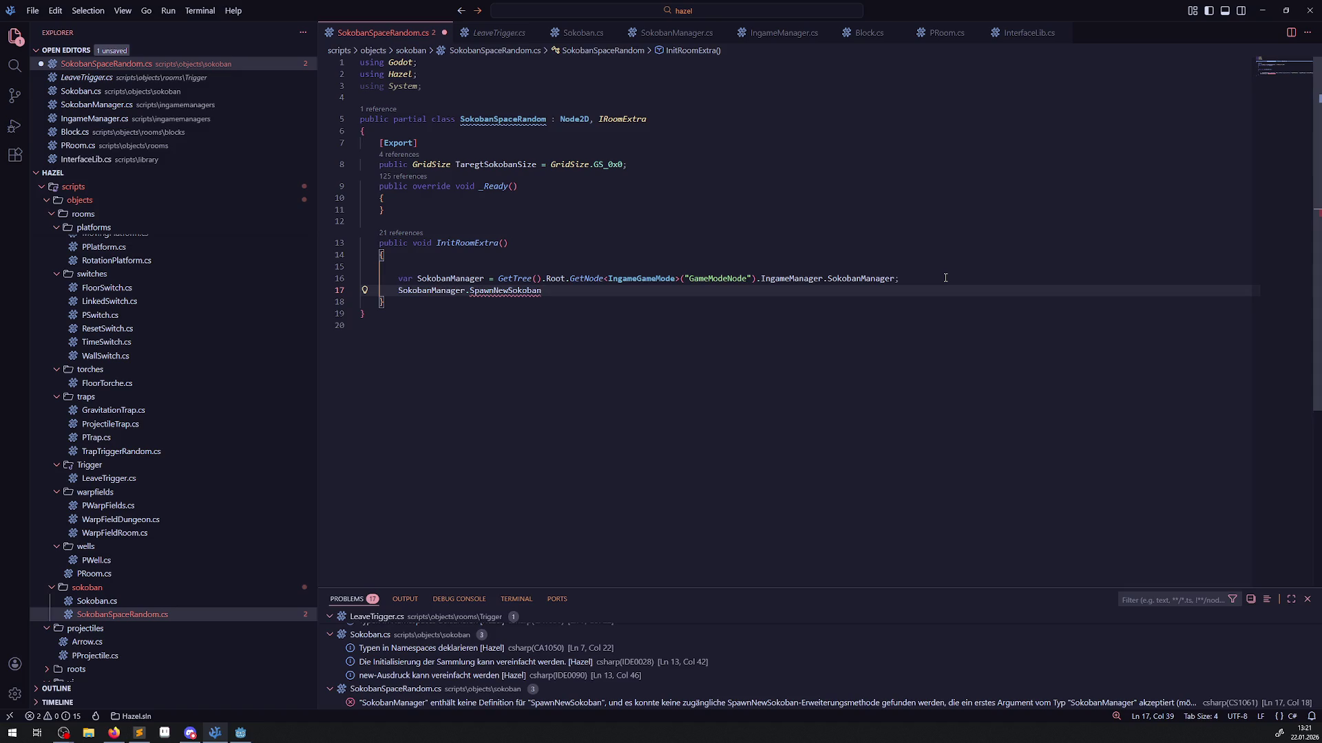
text(();)
key(ctrl+s)
Delete the empty line 15 and inspect the undefined-method error on the SpawnNewSokoban line.
key(Up)
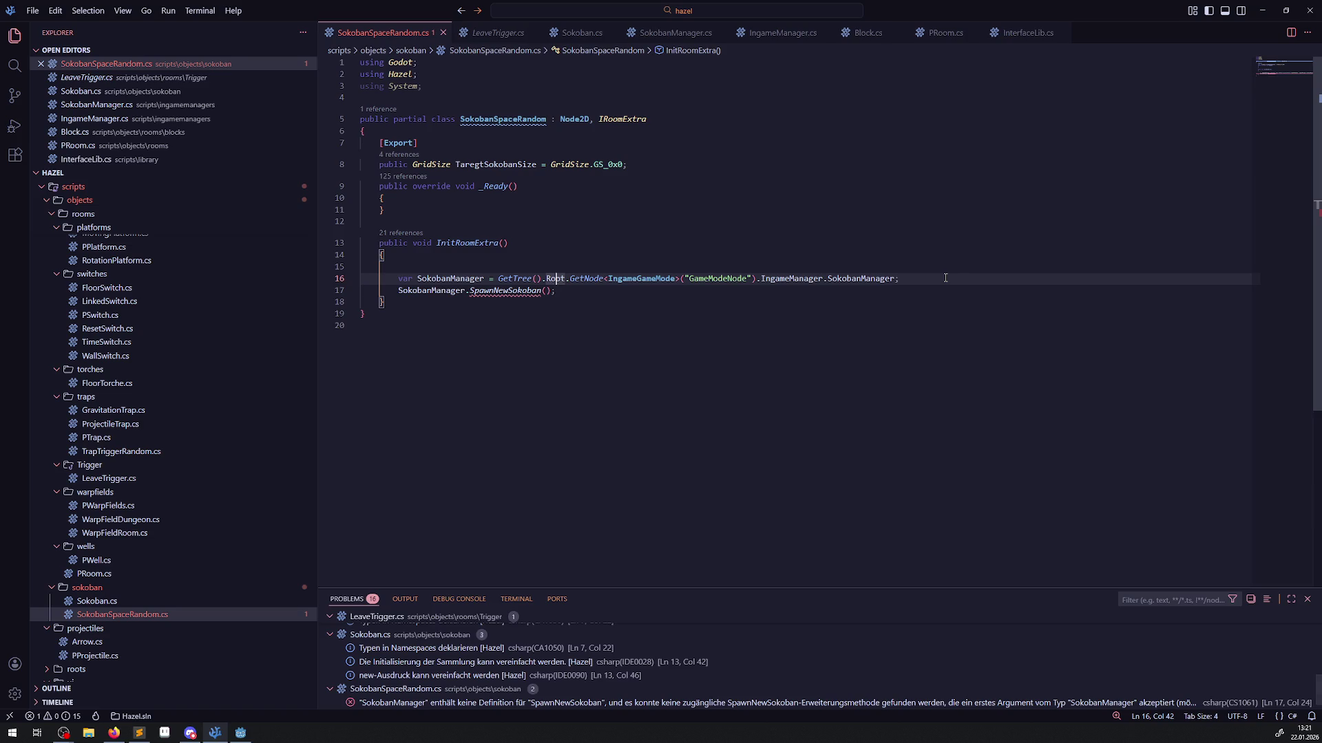
key(Up)
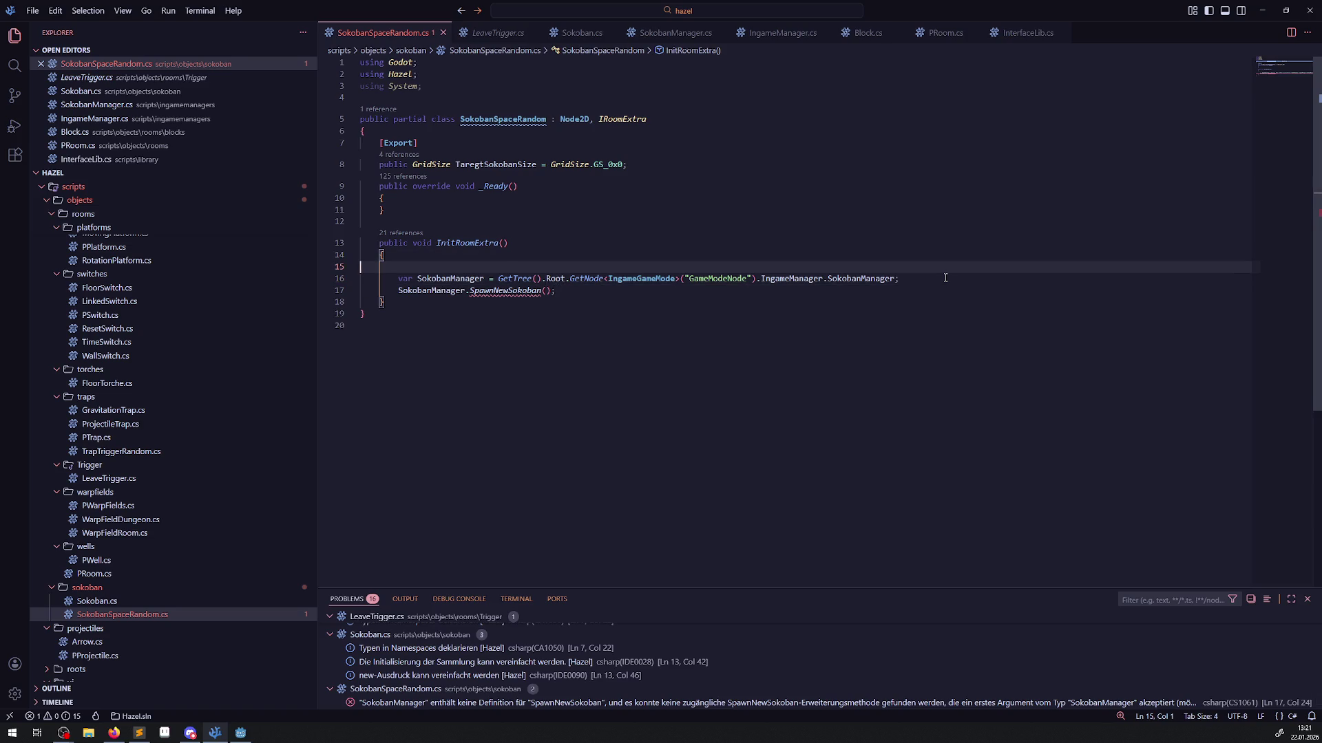
key(BackSpace)
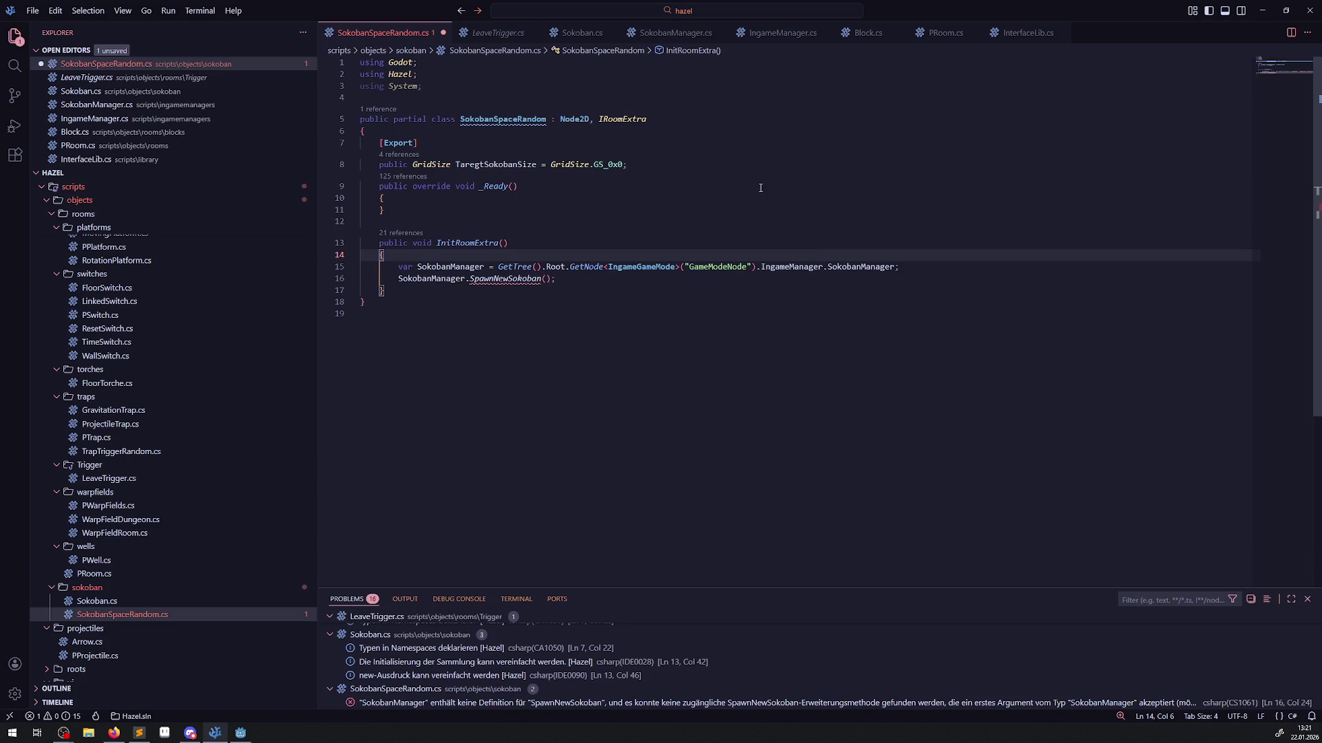
click(583, 280)
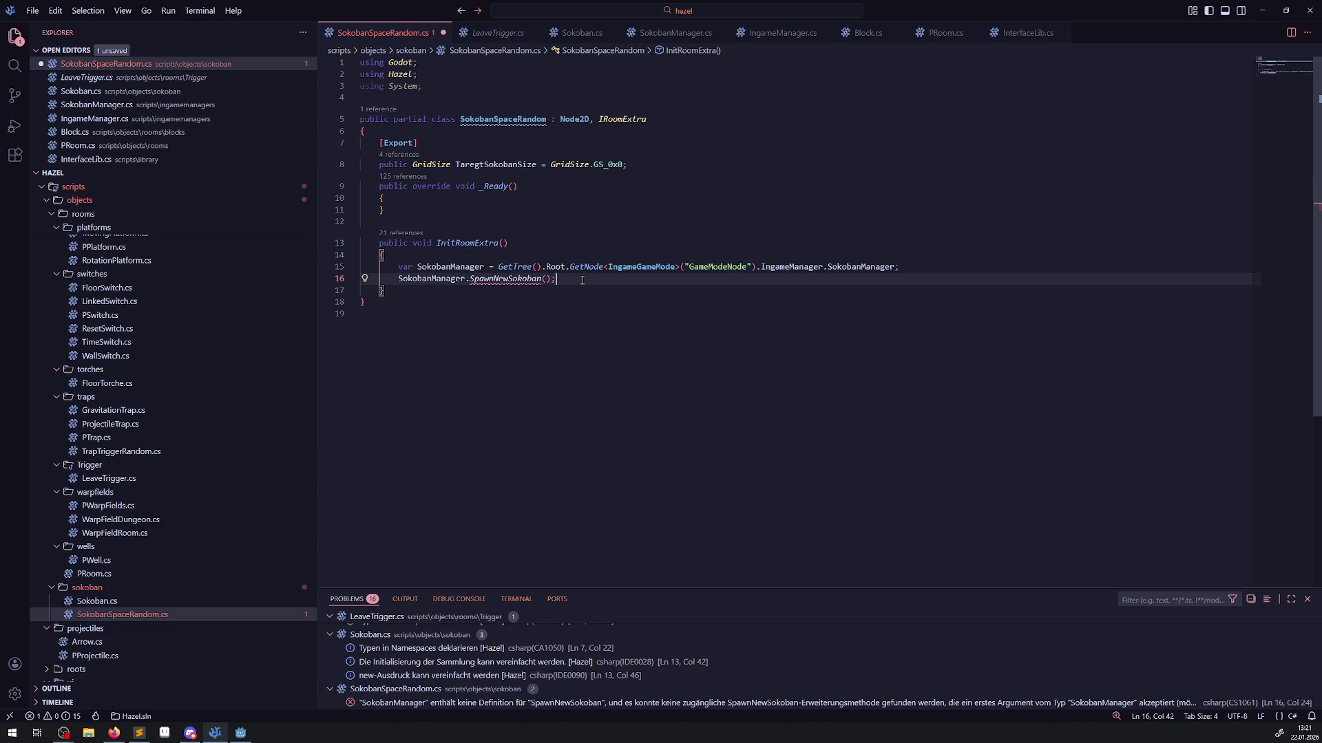
click(508, 285)
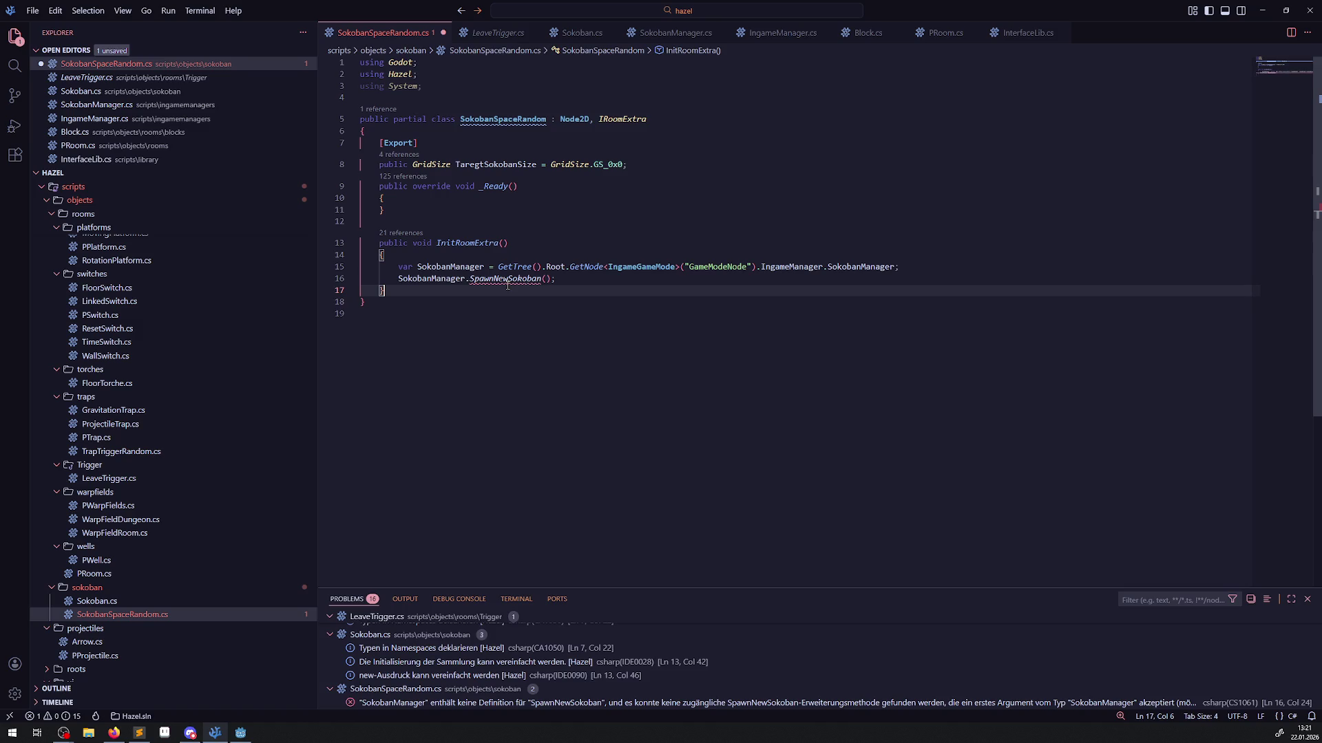
click(560, 278)
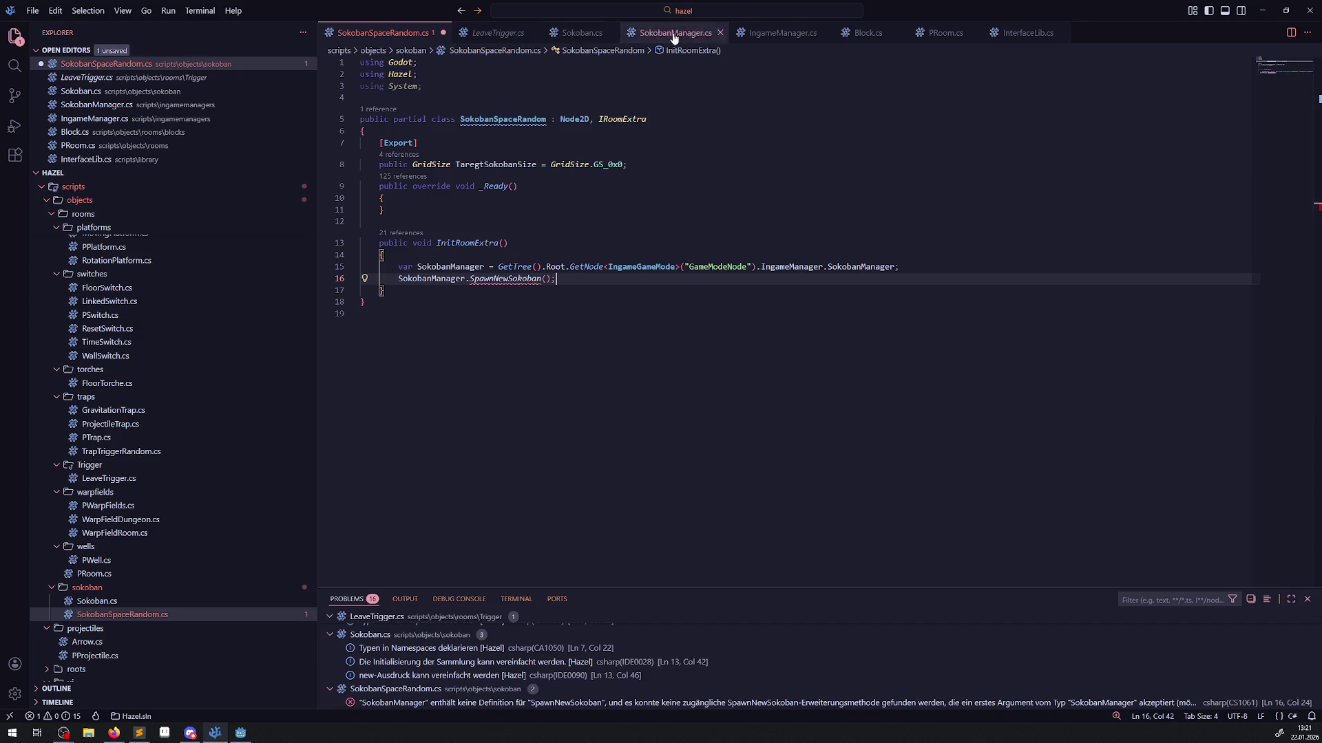
Look through IngameManager.cs and LeaveTrigger.cs, then list the 11 references to RemoveFromRoom in InterfaceLib.cs.
click(778, 36)
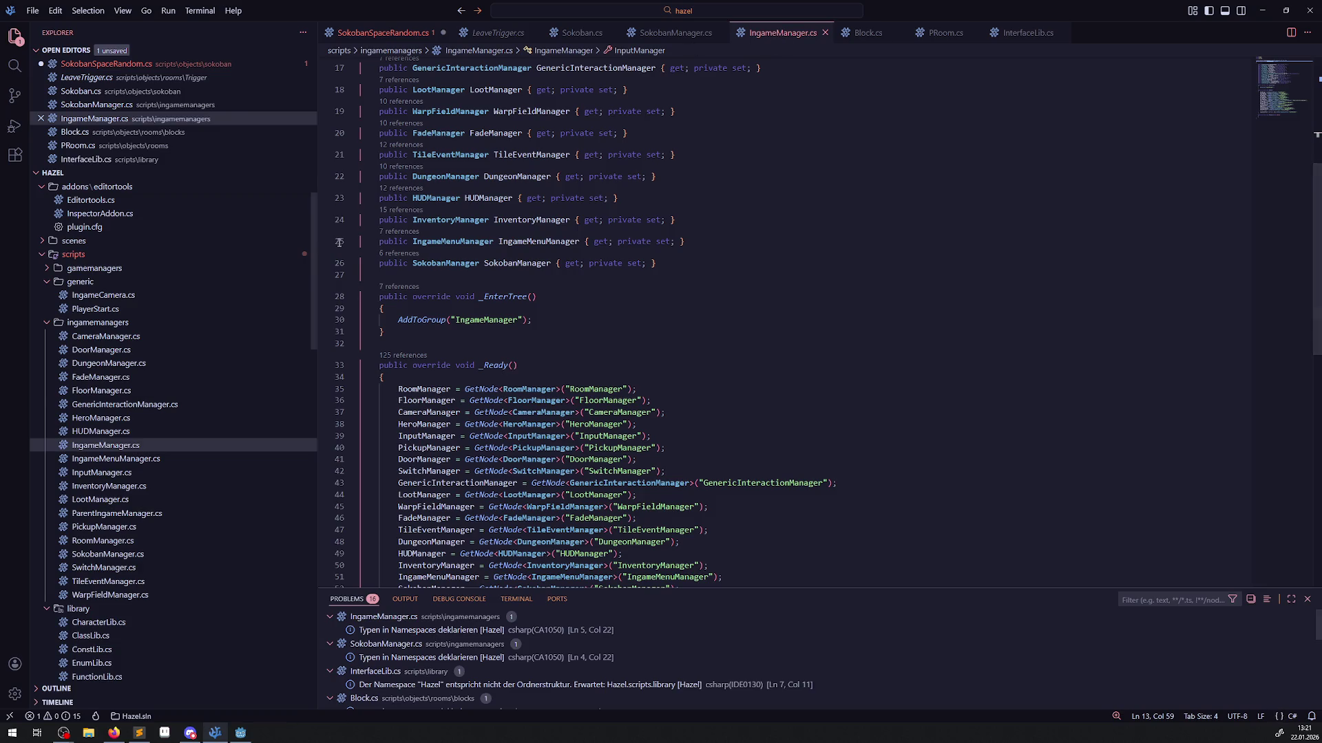
click(497, 33)
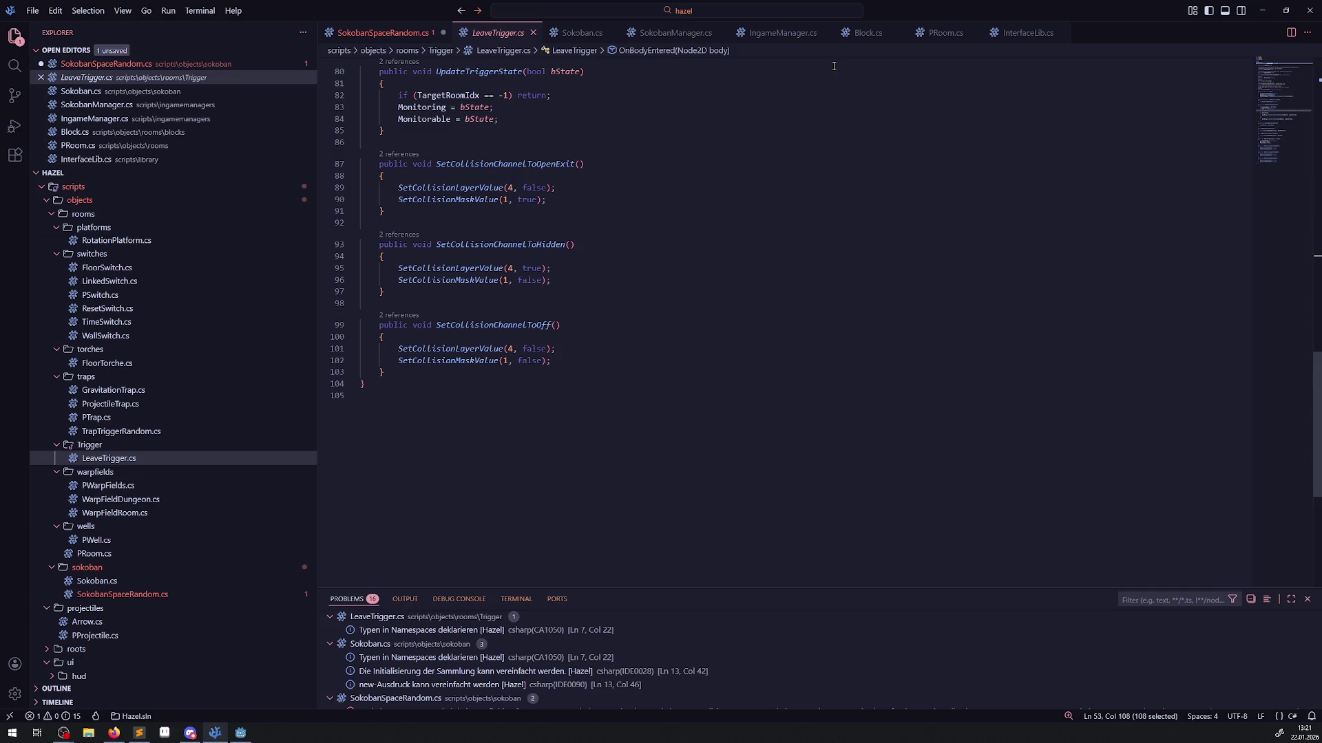
click(996, 35)
scroll(518, 491, down, 5)
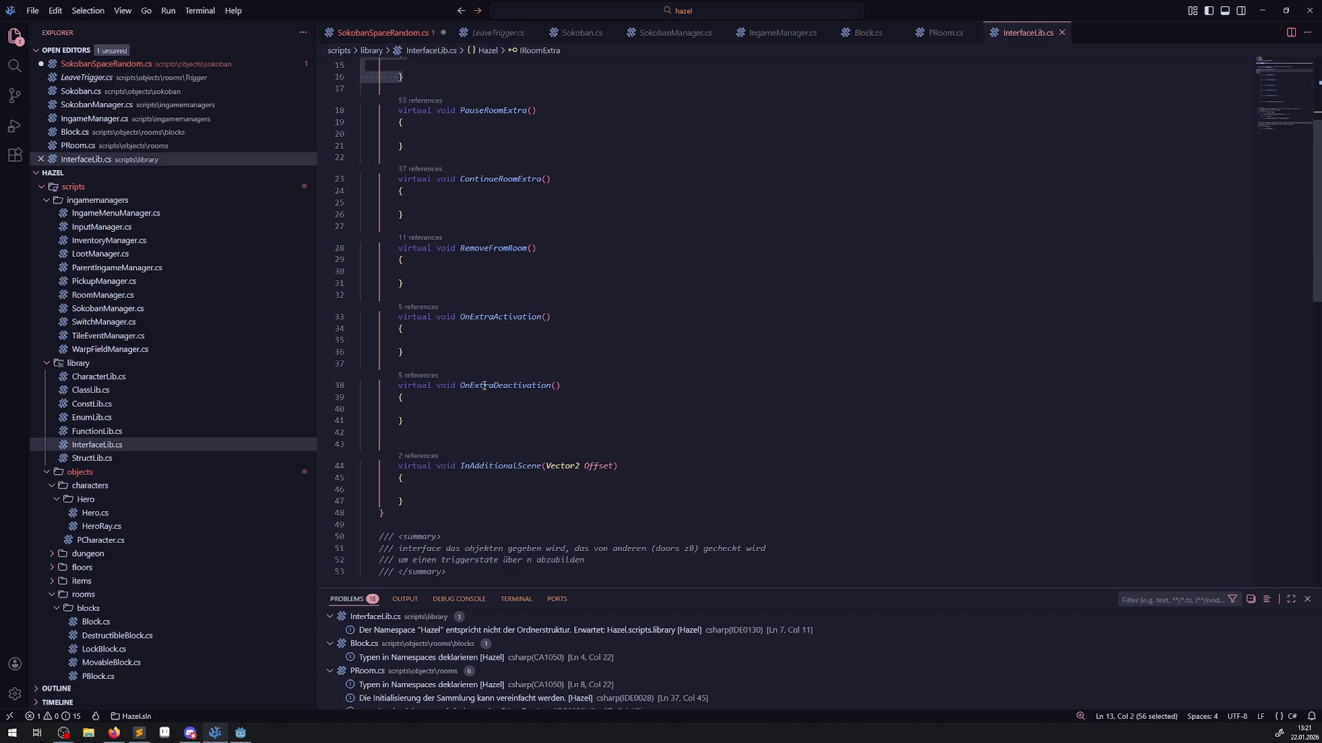
double_click(489, 251)
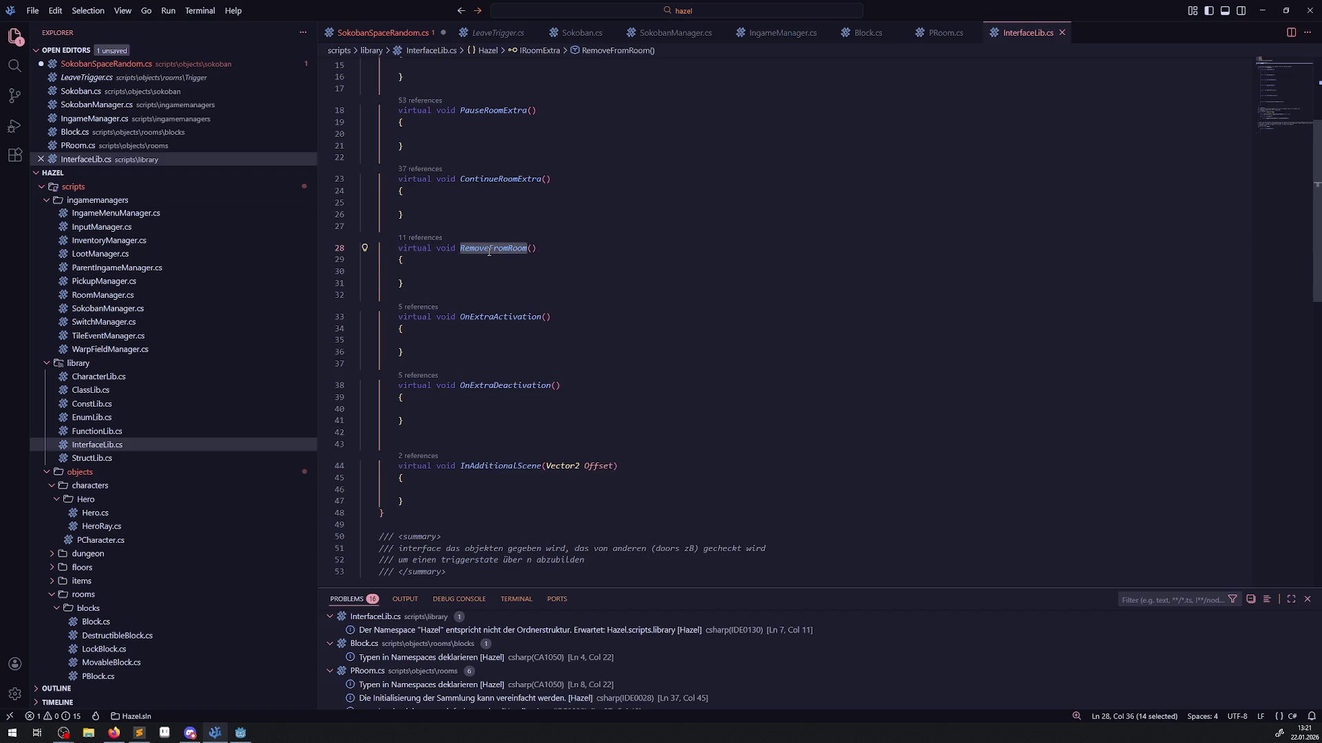
scroll(210, 331, up, 3)
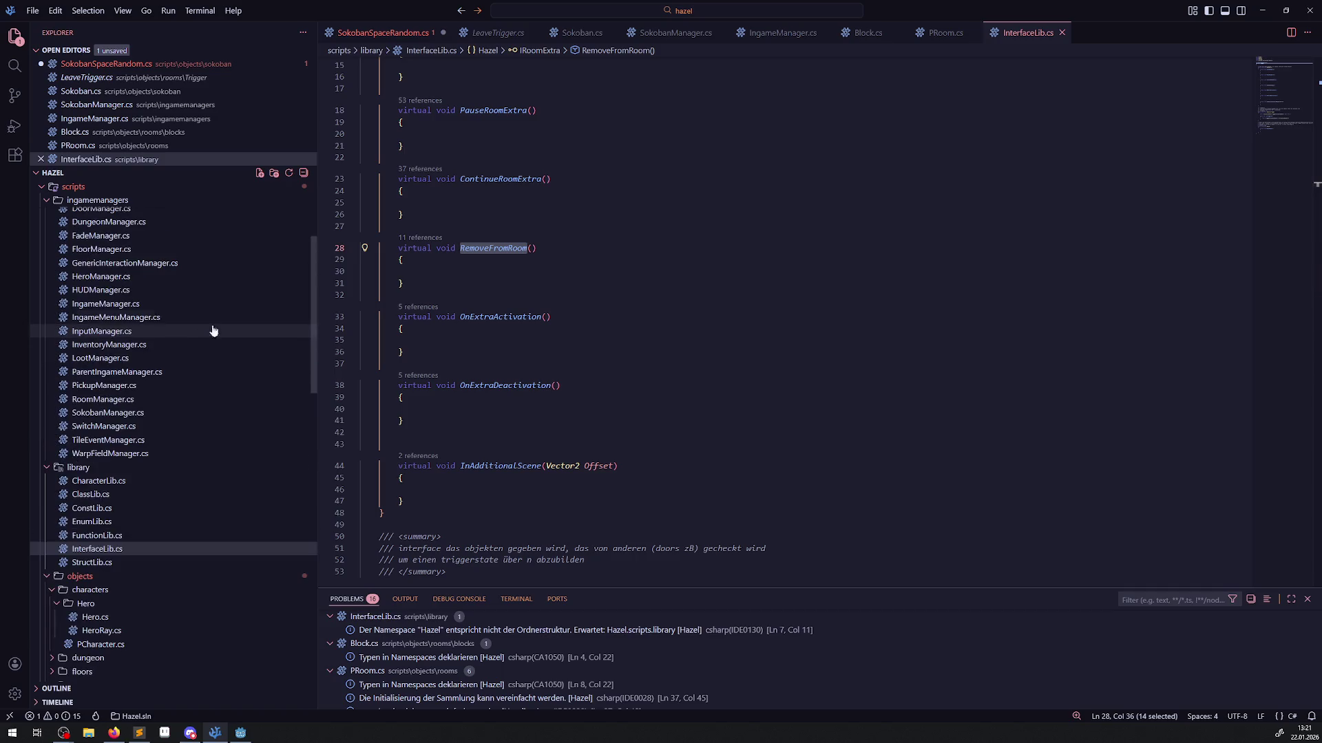
click(438, 239)
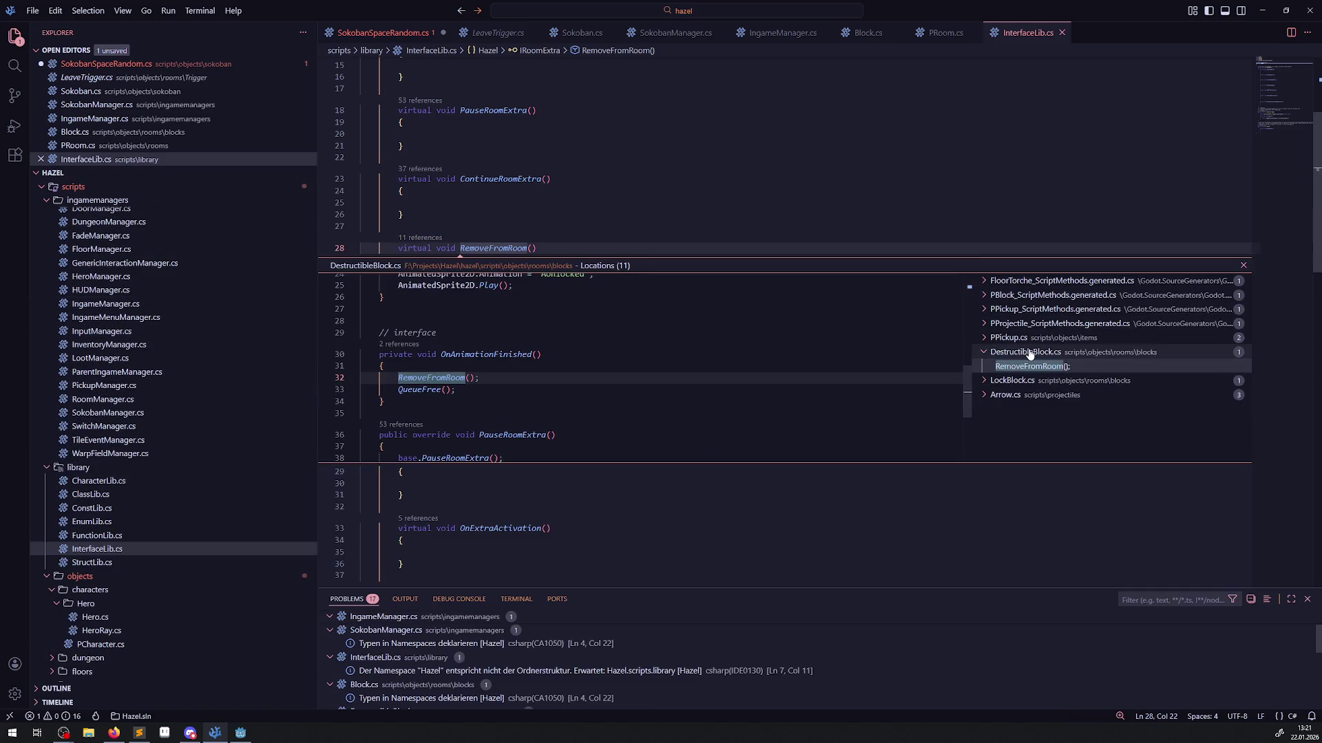
Preview the RemoveFromRoom calls in Arrow.cs, LockBlock.cs and PPickup.cs.
click(986, 396)
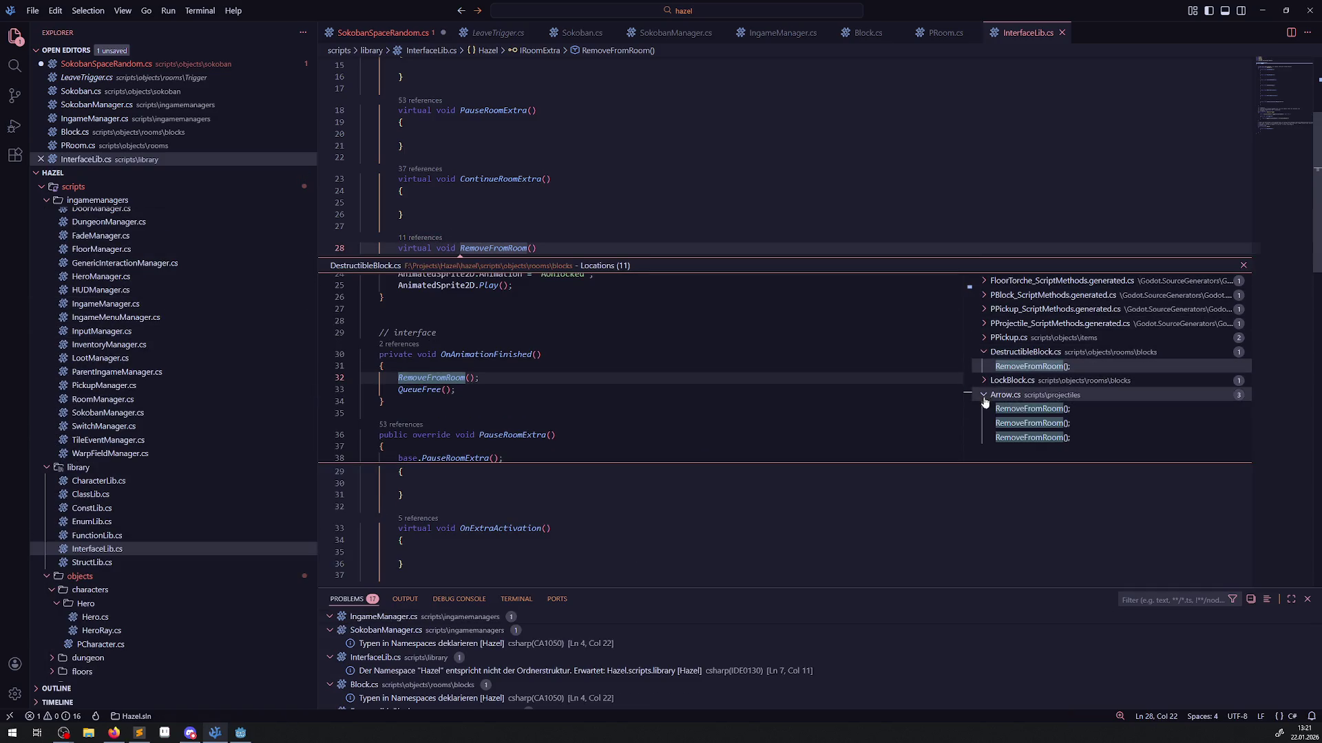
click(1025, 423)
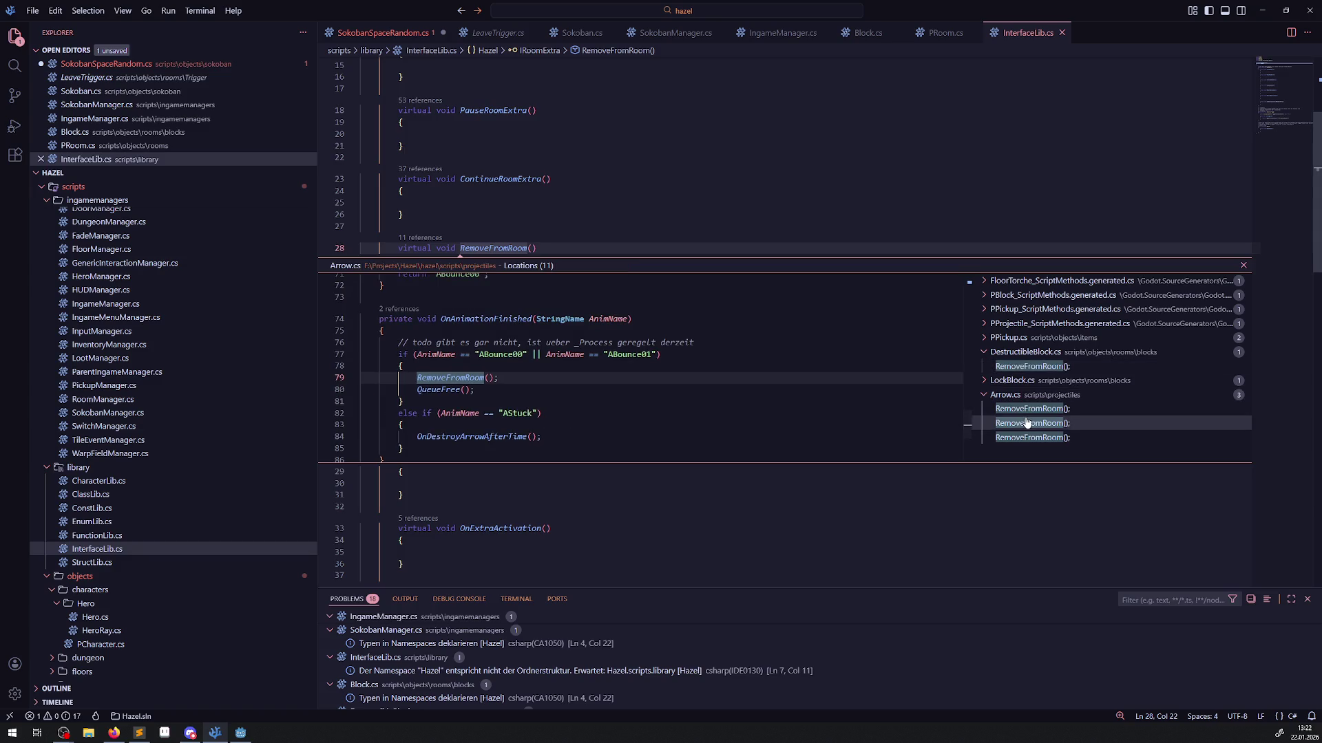
click(1029, 409)
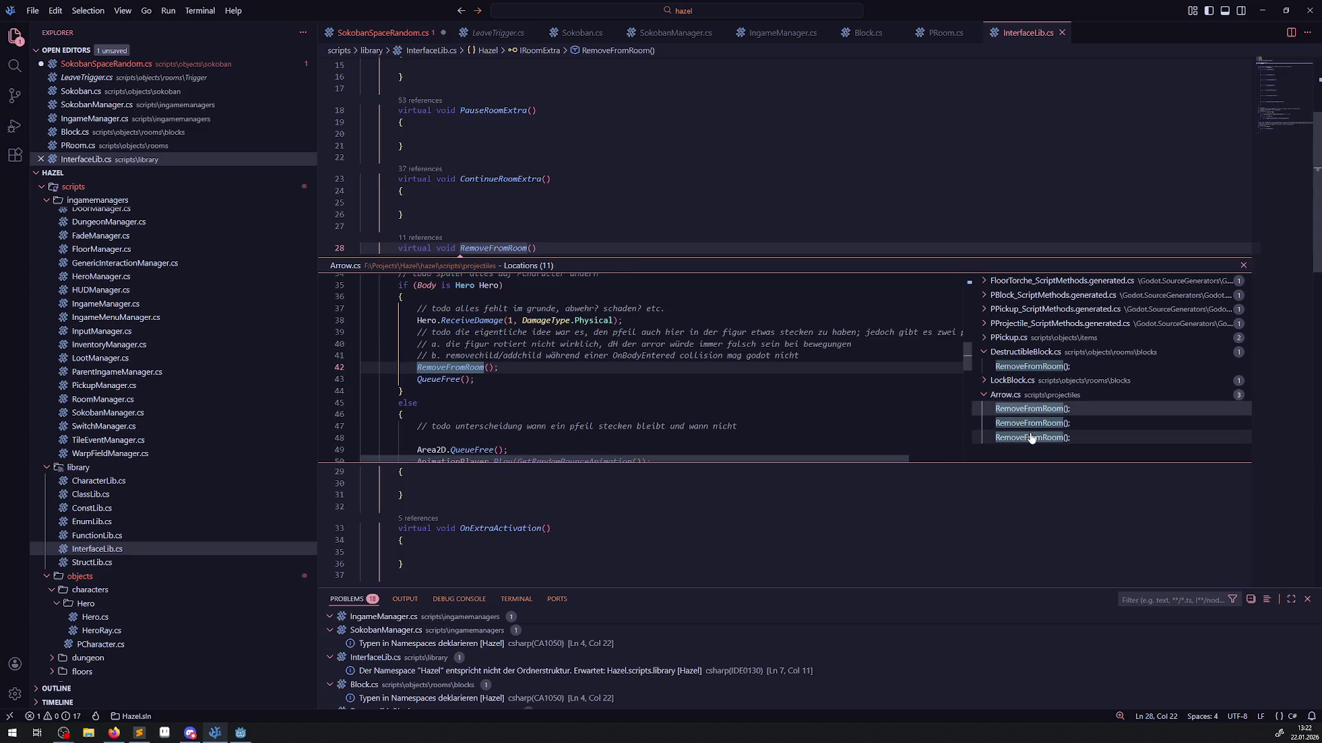
click(1031, 438)
click(985, 394)
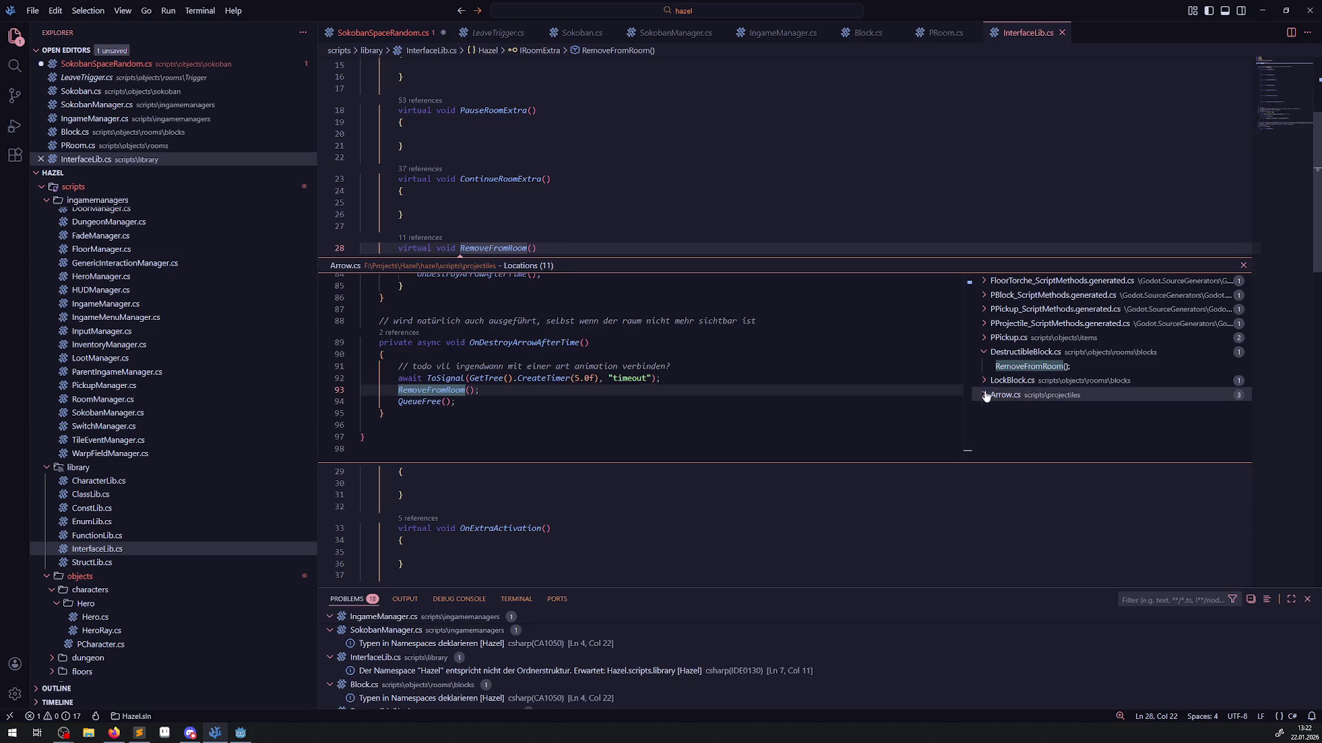
click(985, 381)
click(1009, 396)
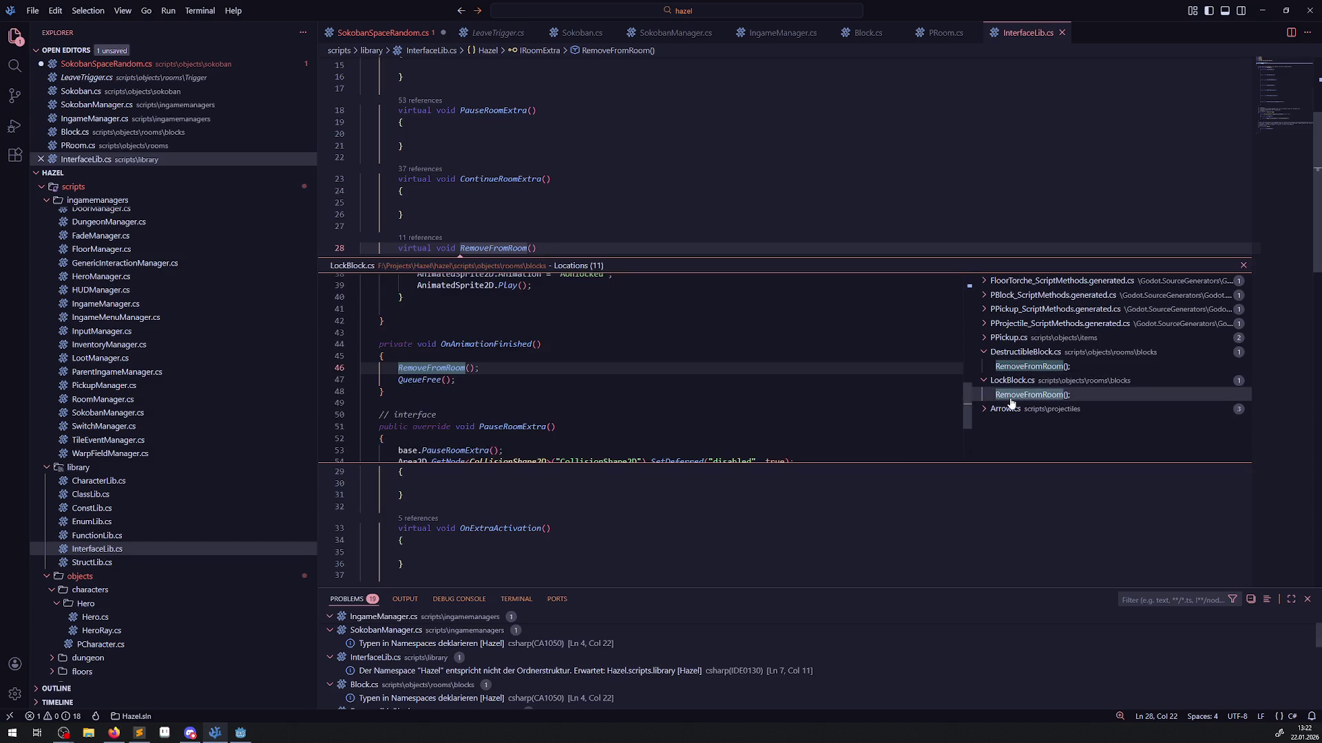
click(983, 380)
click(984, 337)
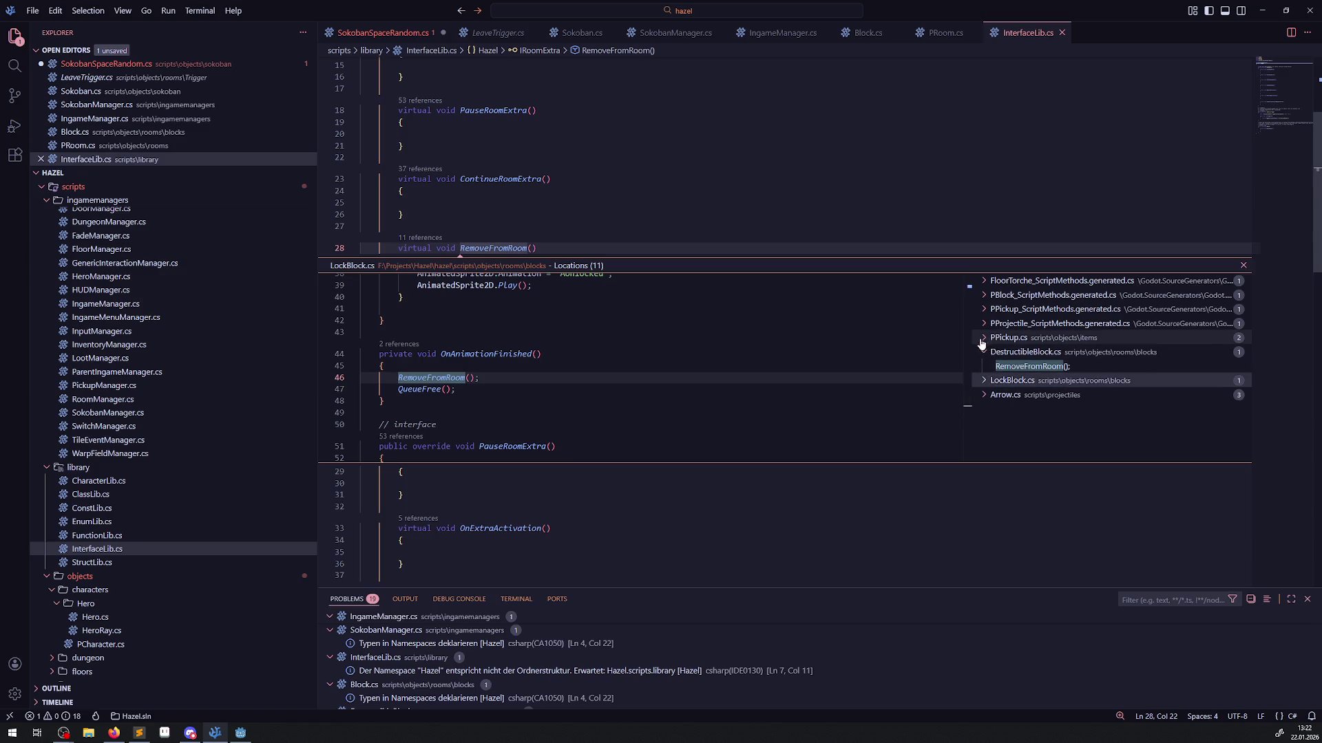
click(1022, 367)
click(1023, 351)
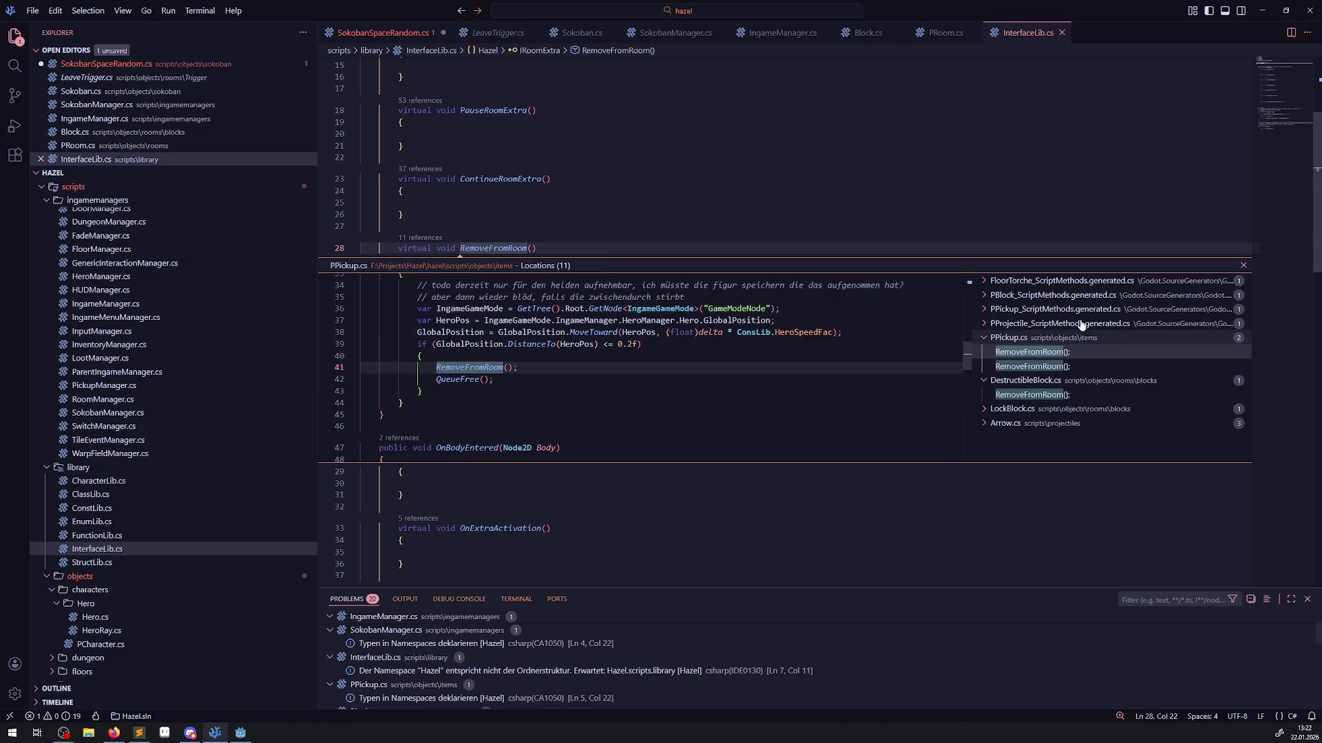
Reopen the references list and jump to DestructibleBlock.cs's RemoveFromRoom call.
click(1243, 265)
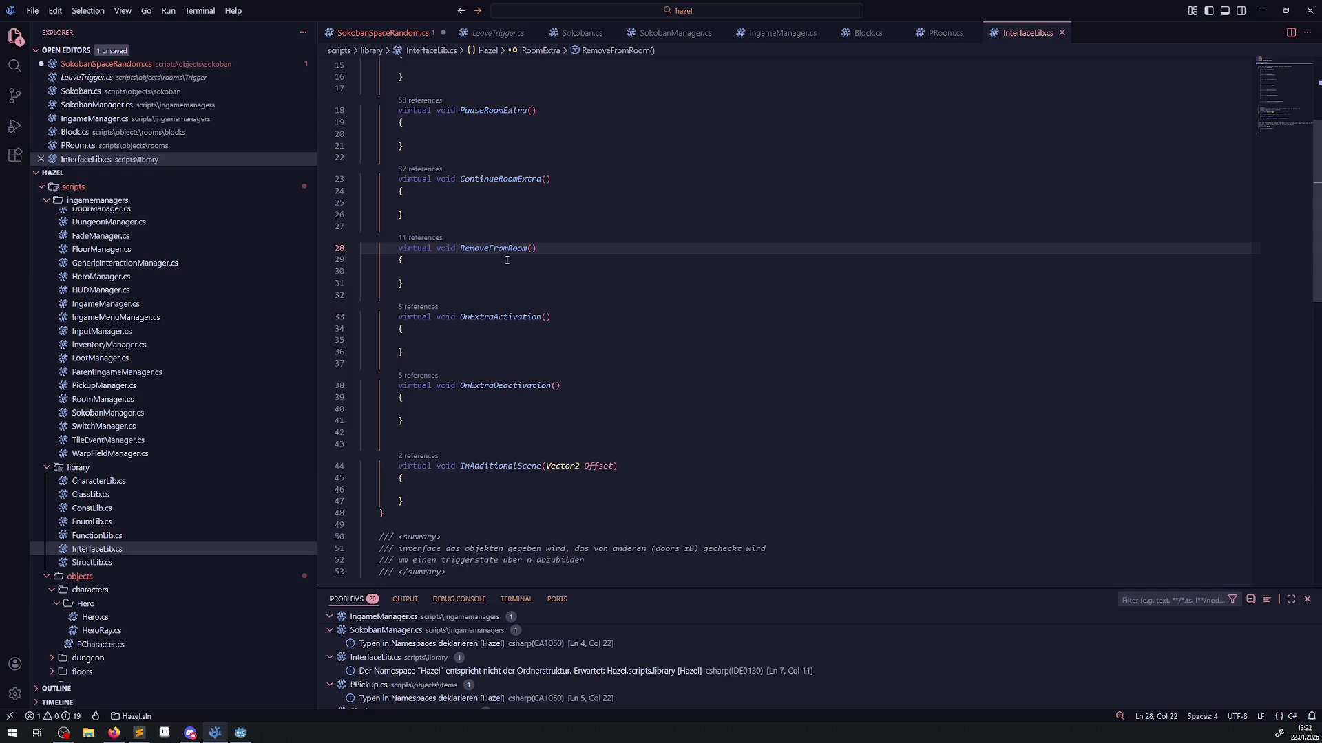
mouse_move(504, 248)
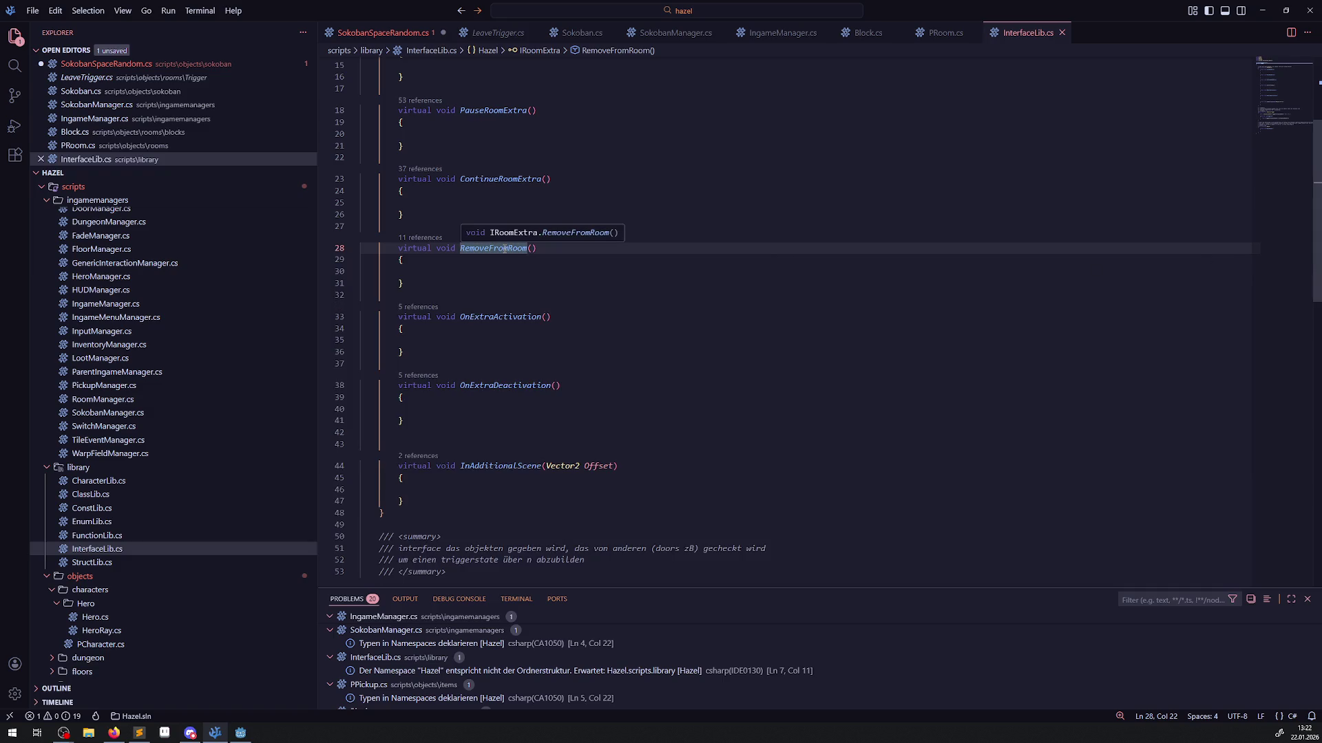
click(420, 238)
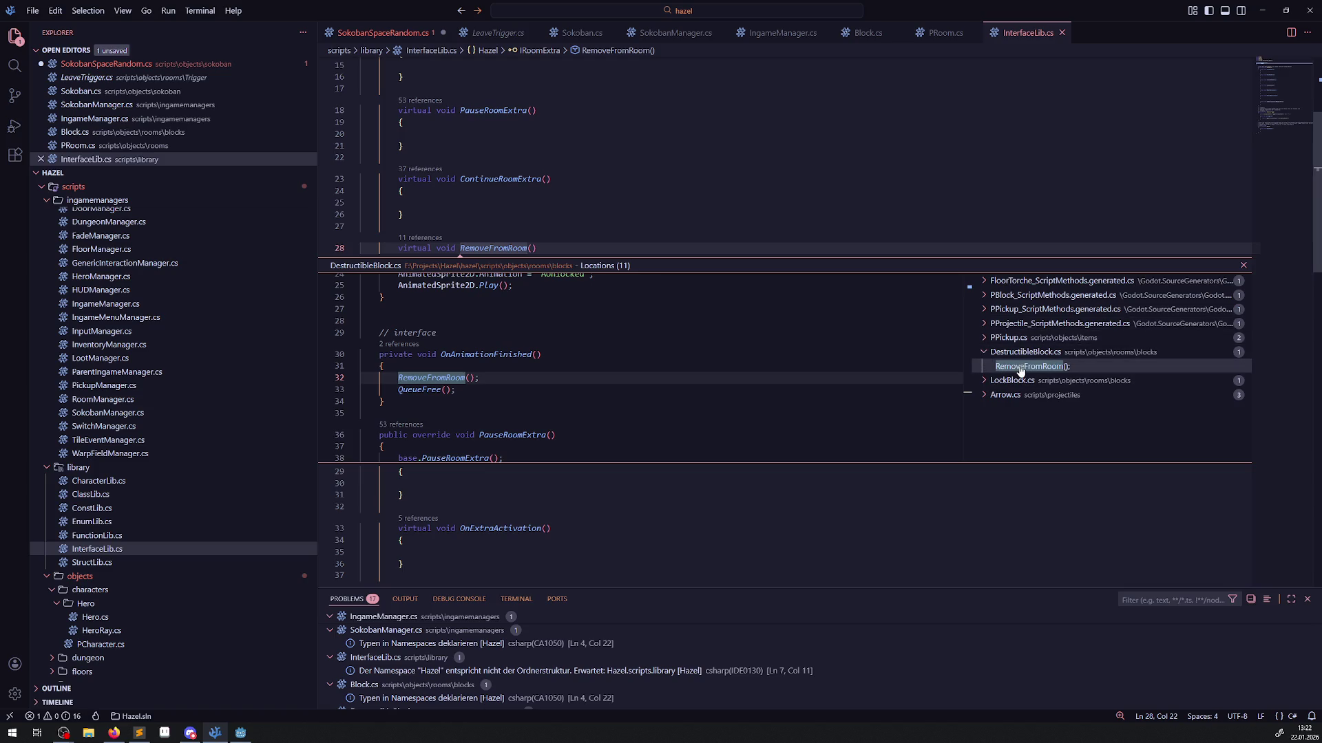
double_click(434, 377)
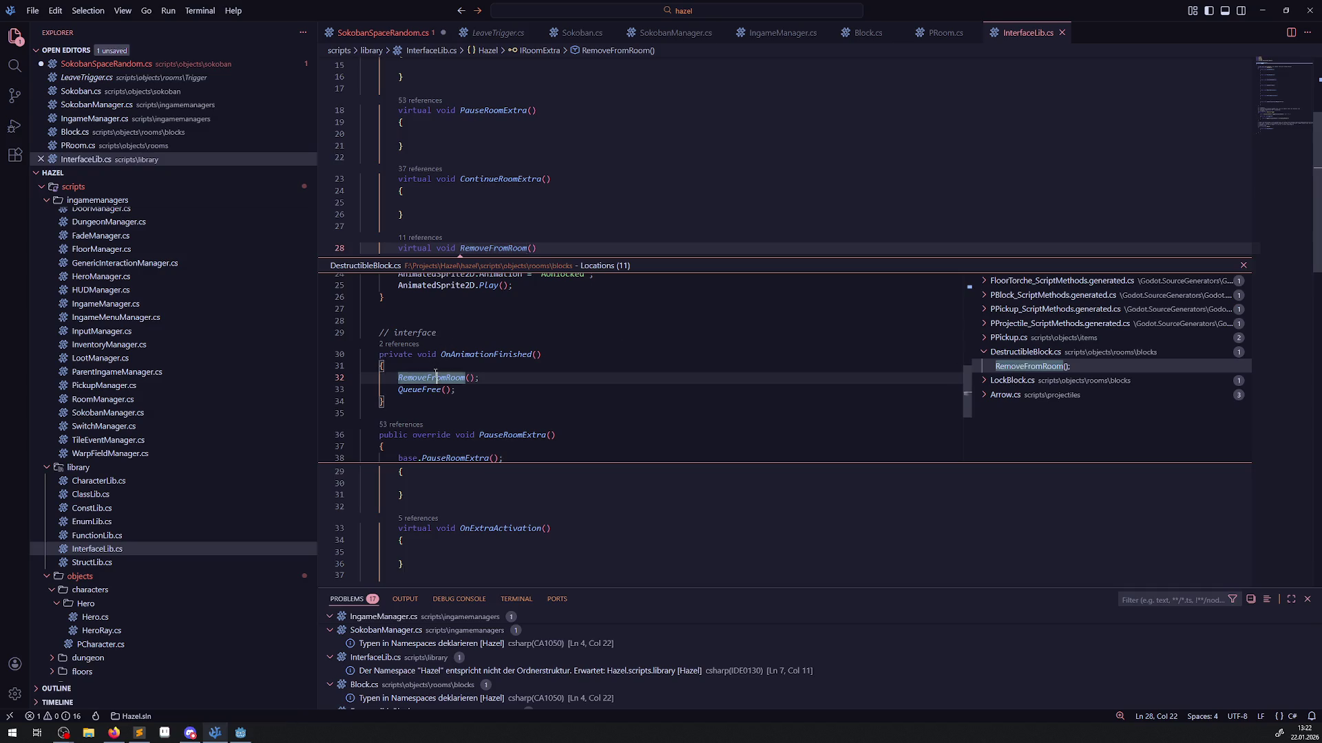
Review DestructibleBlock.cs's RemoveFromRoom call on line 32, then open FunctionLib.cs.
double_click(432, 322)
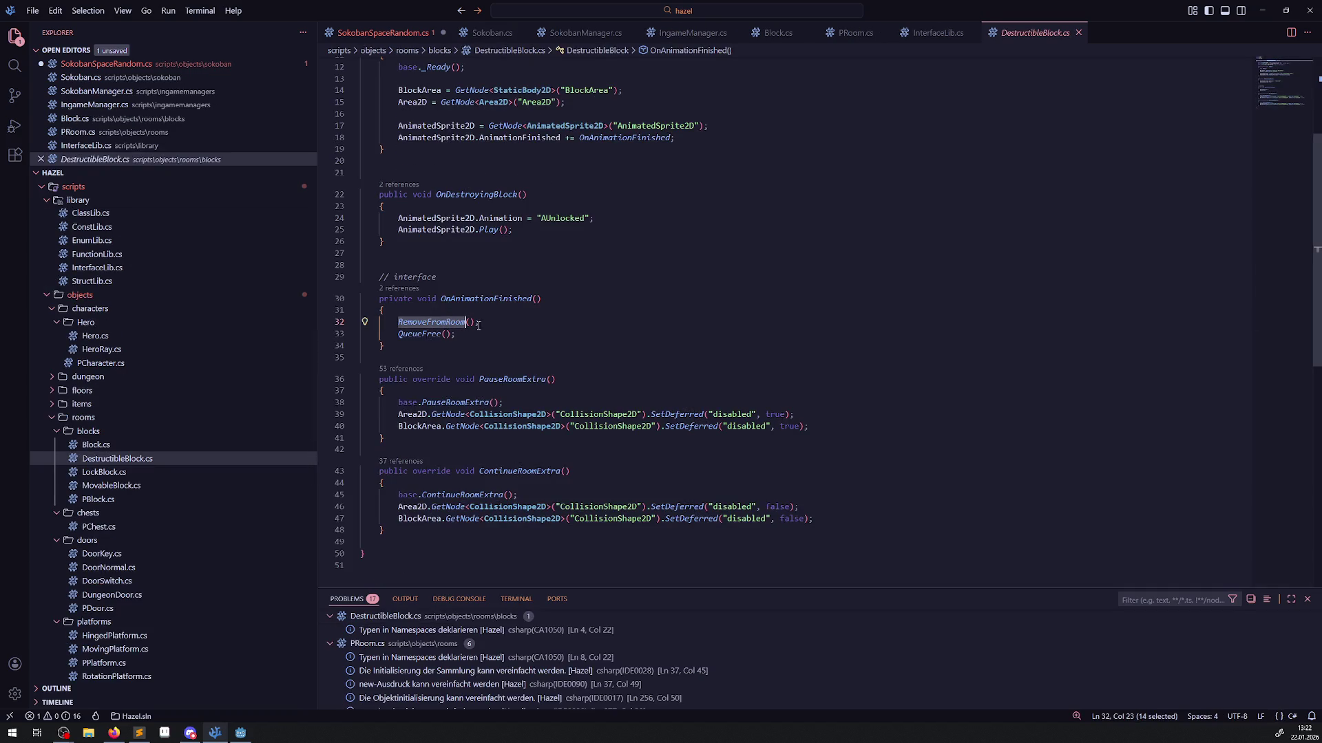
scroll(586, 395, up, 3)
scroll(205, 372, up, 10)
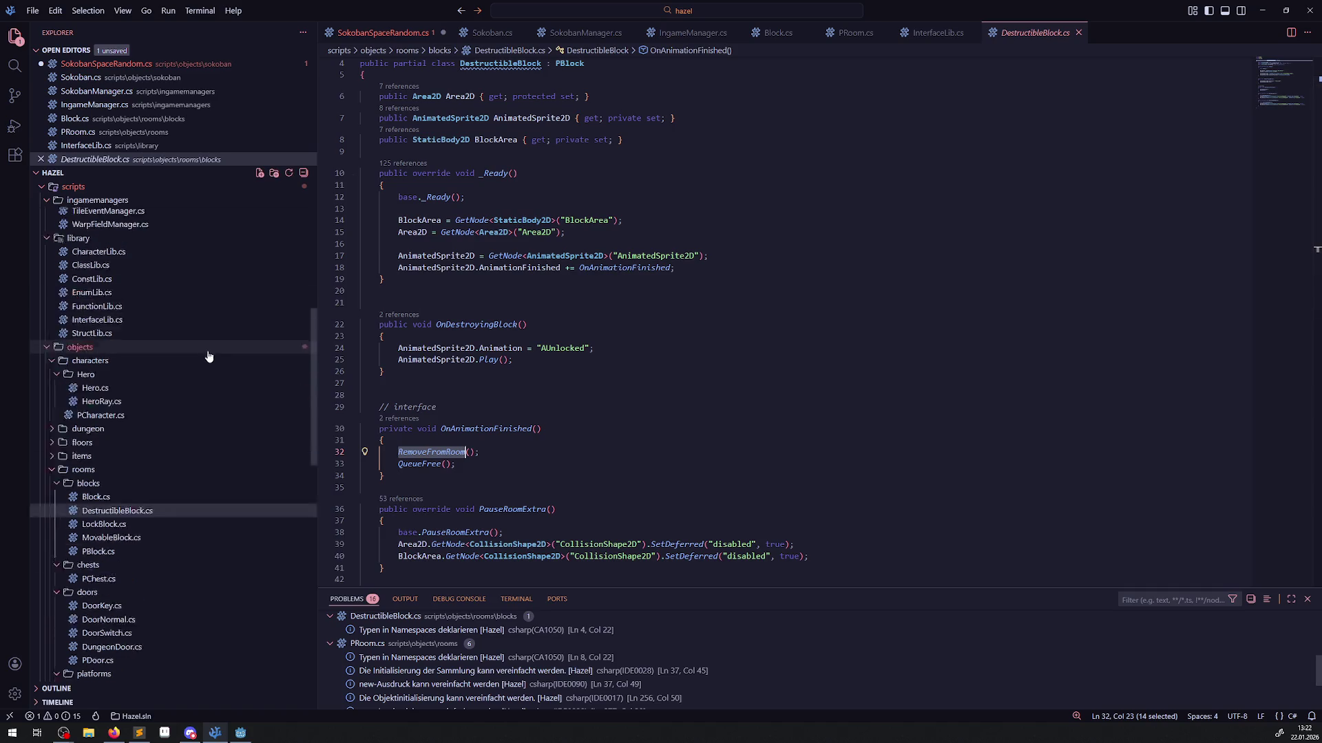
scroll(103, 431, down, 8)
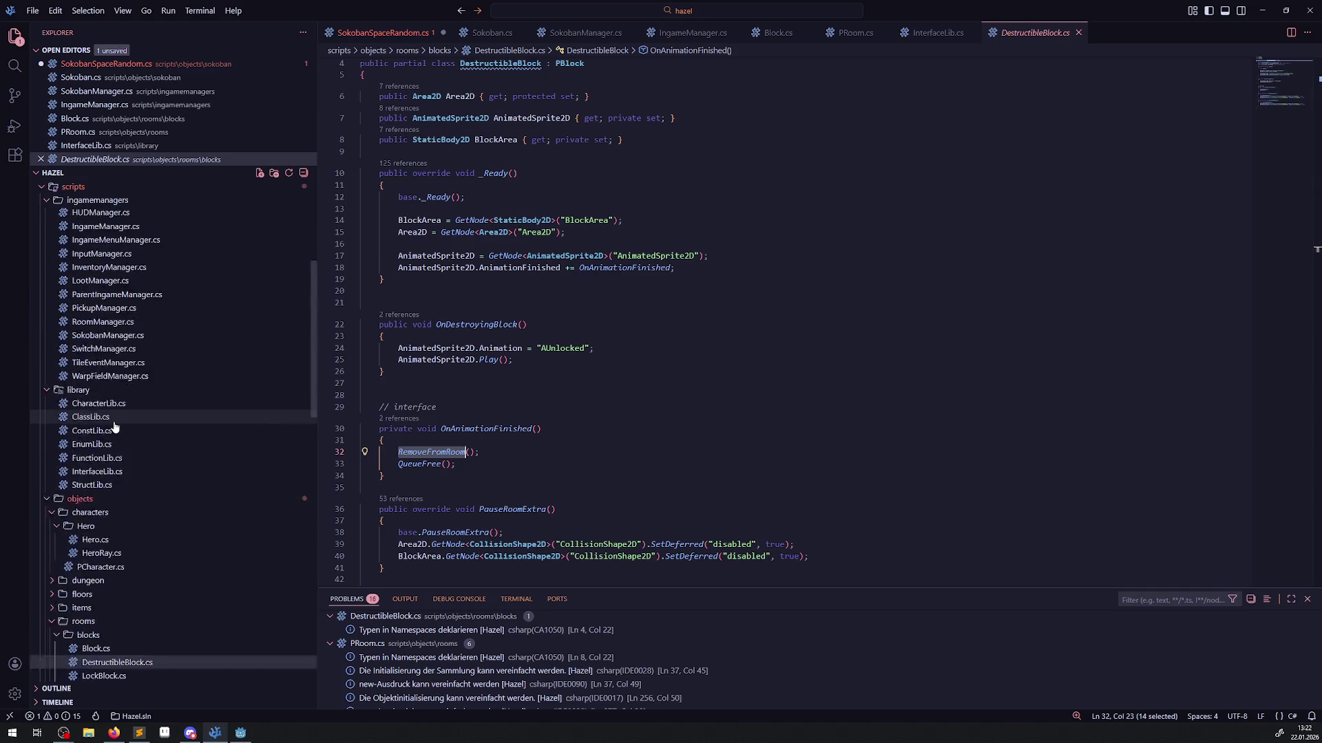
click(96, 406)
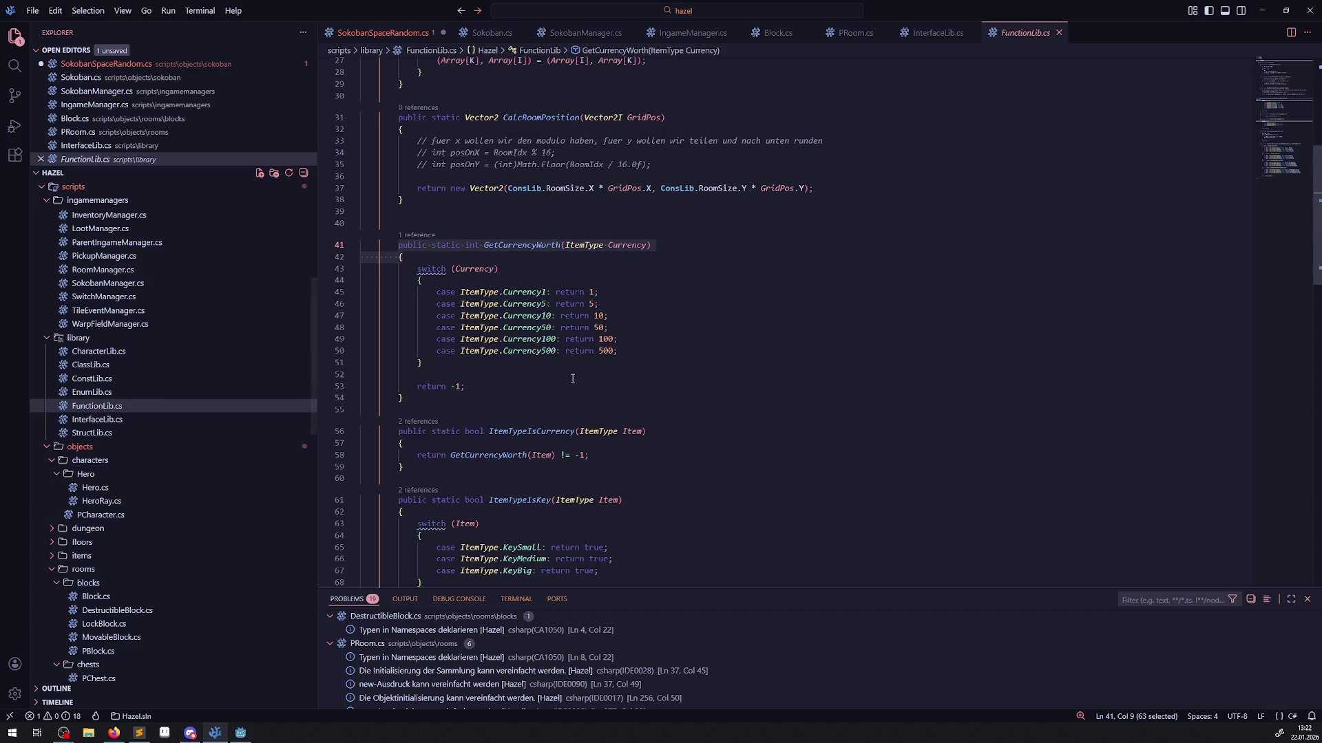
Find GetRelatedRoom's usages and copy FloorTorche's whole RemoveFromRoom method.
scroll(607, 406, down, 8)
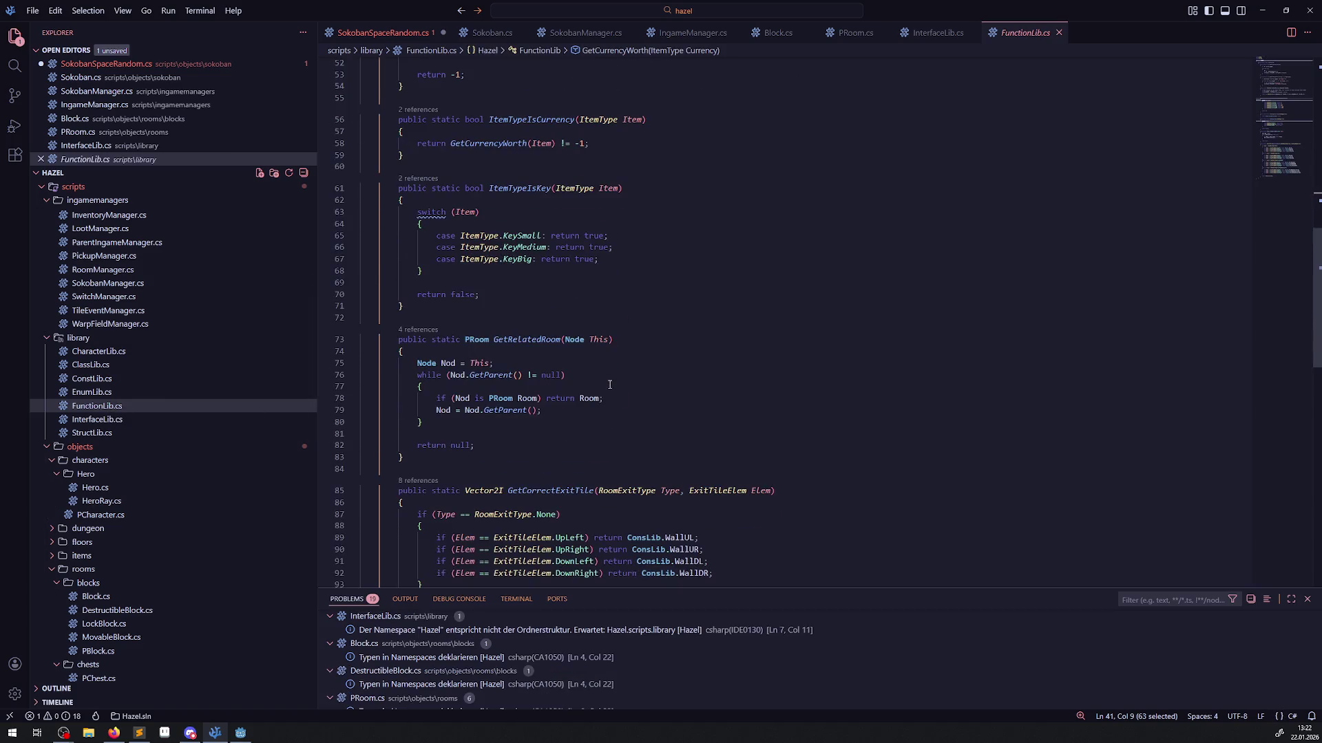
ctrl+click(529, 343)
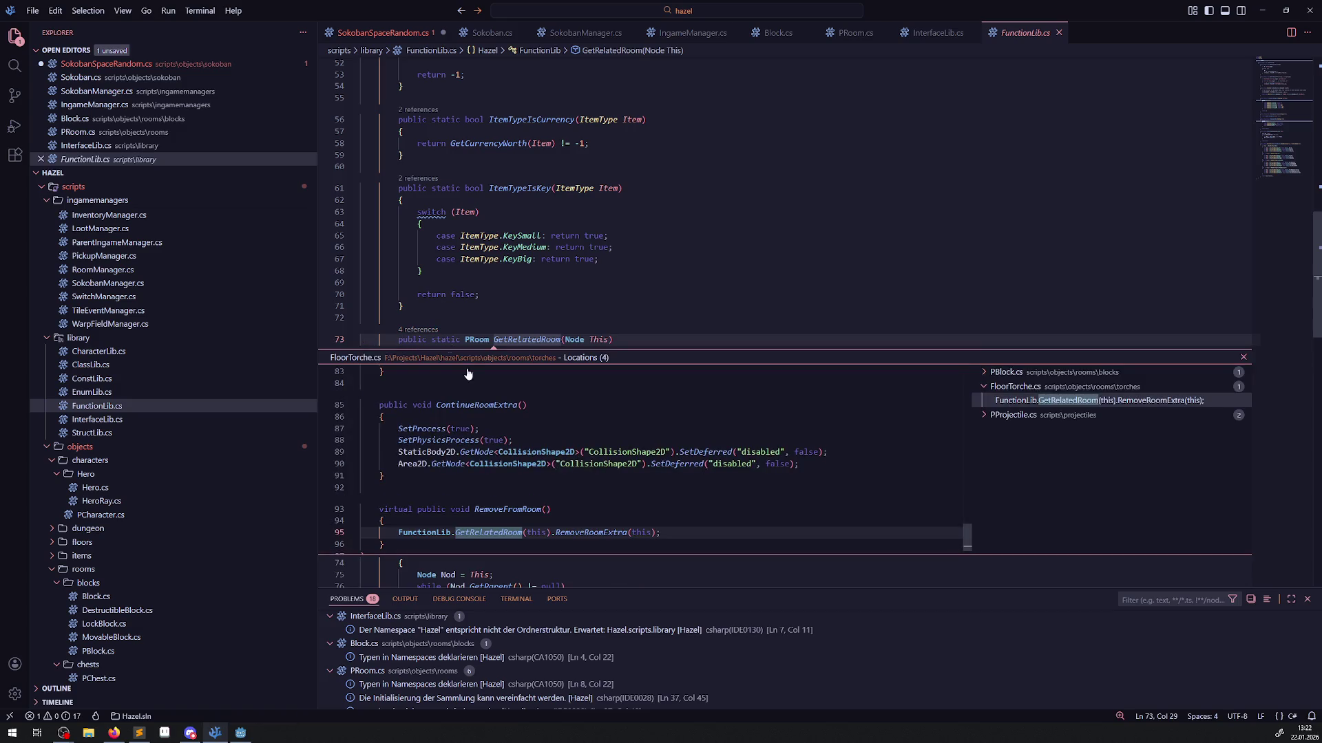
scroll(572, 484, down, 1)
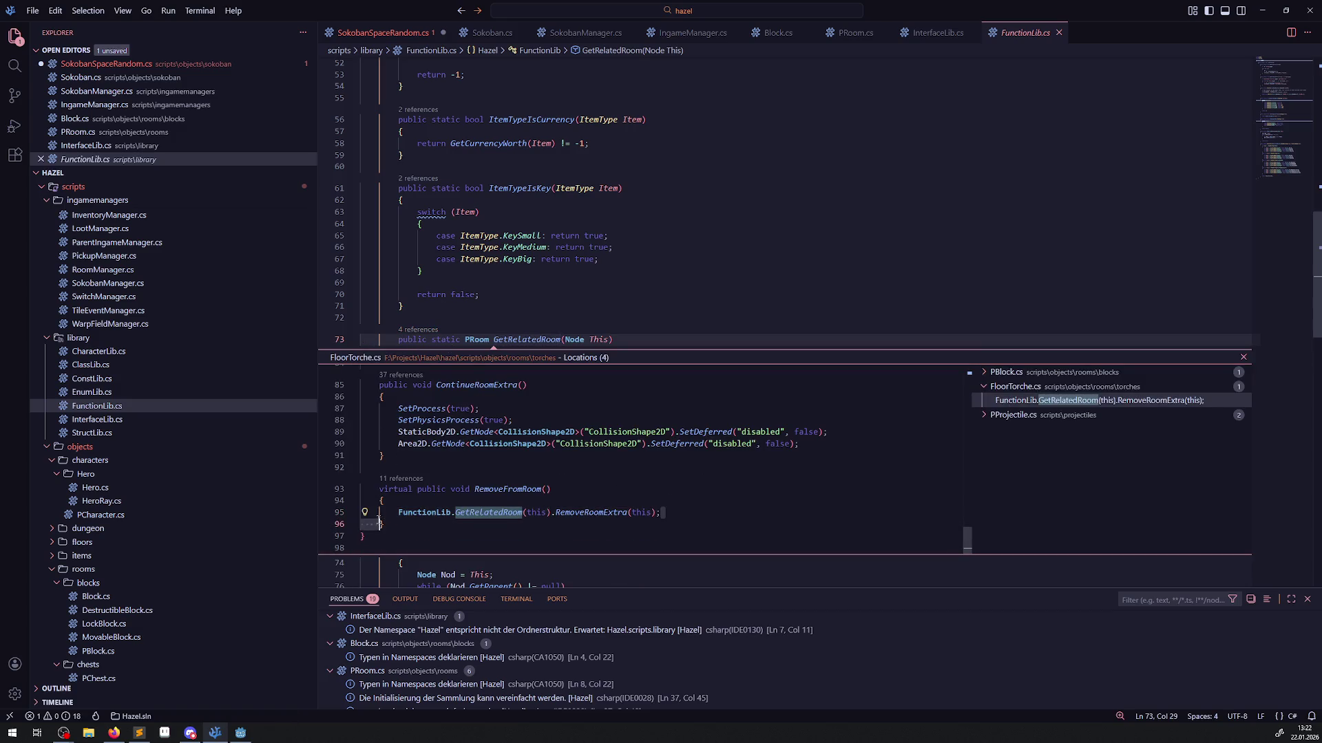
triple_click(390, 515)
drag(391, 526, 372, 491)
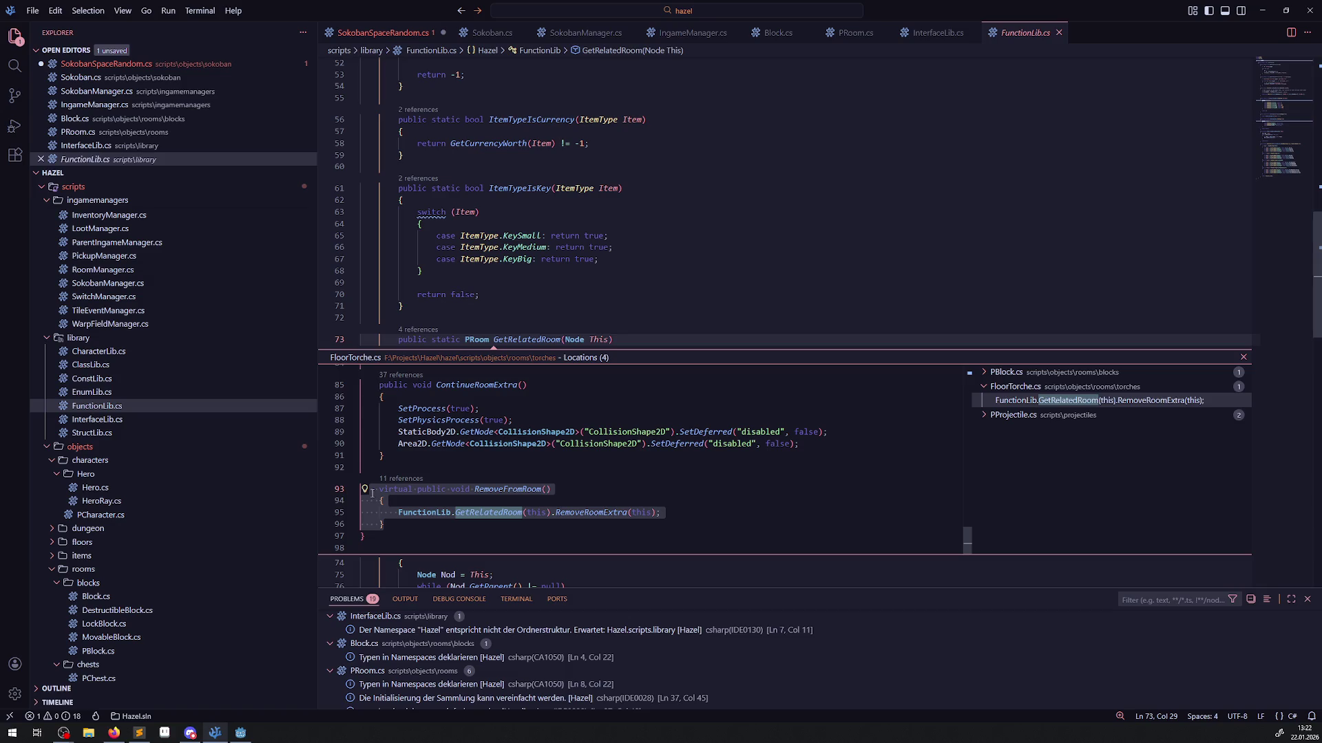
click(1243, 357)
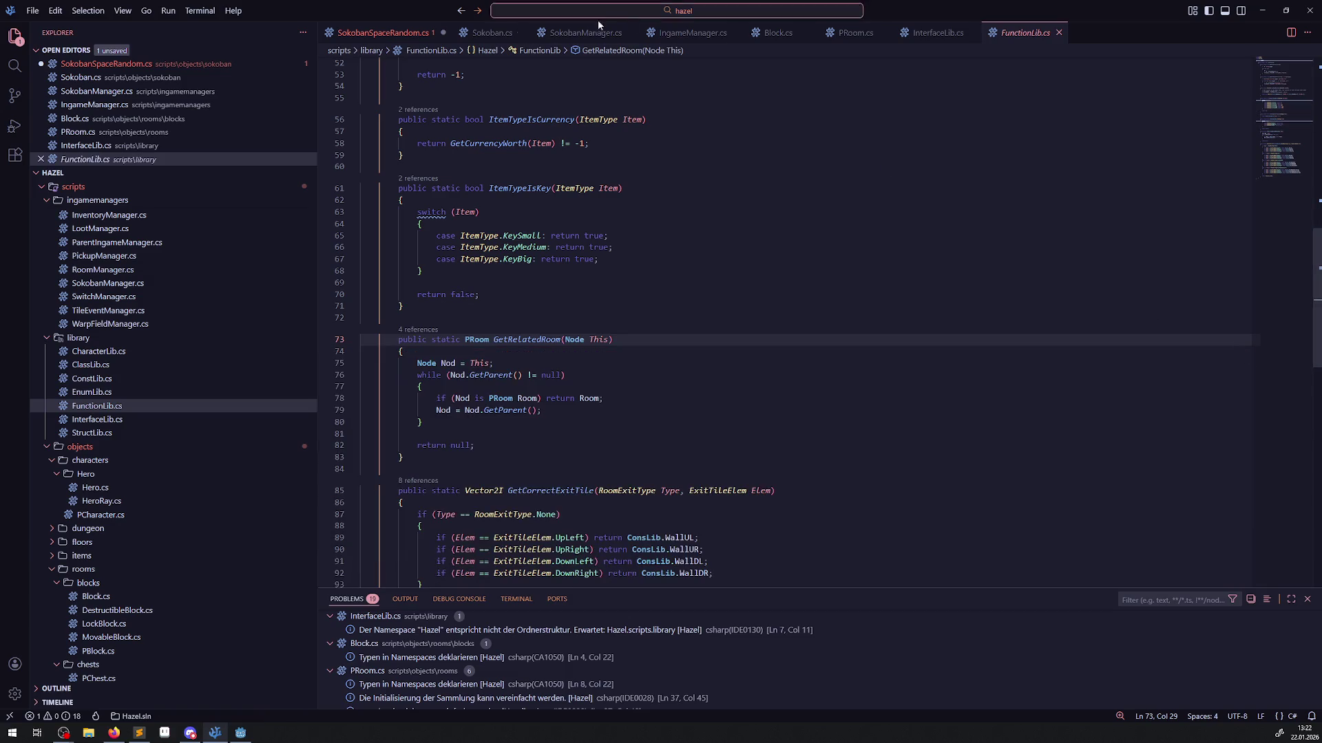
Paste the borrowed method and reuse its FunctionLib.GetRelatedRoom(this) as SpawnNewSokoban's first argument.
click(812, 260)
key(ctrl+Tab)
click(465, 332)
text(virtual public void RemoveFromRoom()     {         FunctionLib.GetRelatedRoom(this).RemoveRoomExtra(this);     })
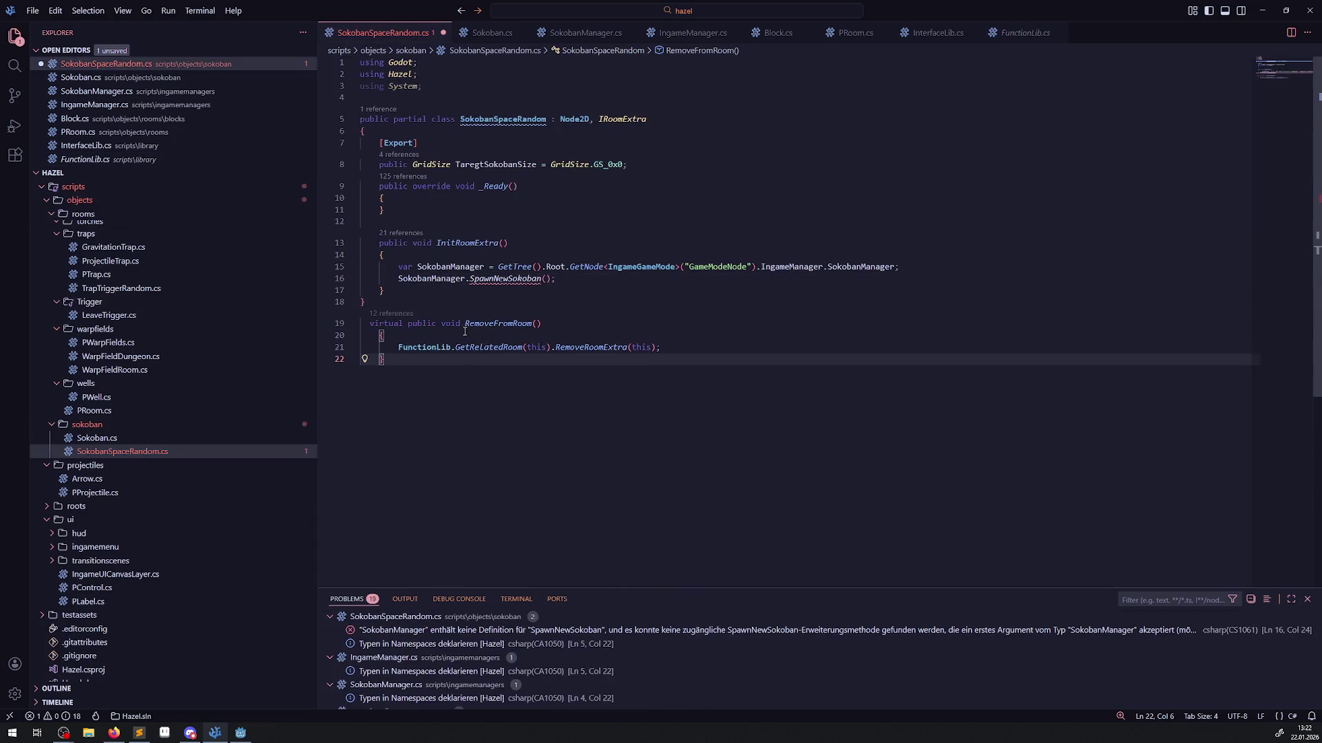
drag(394, 347, 551, 347)
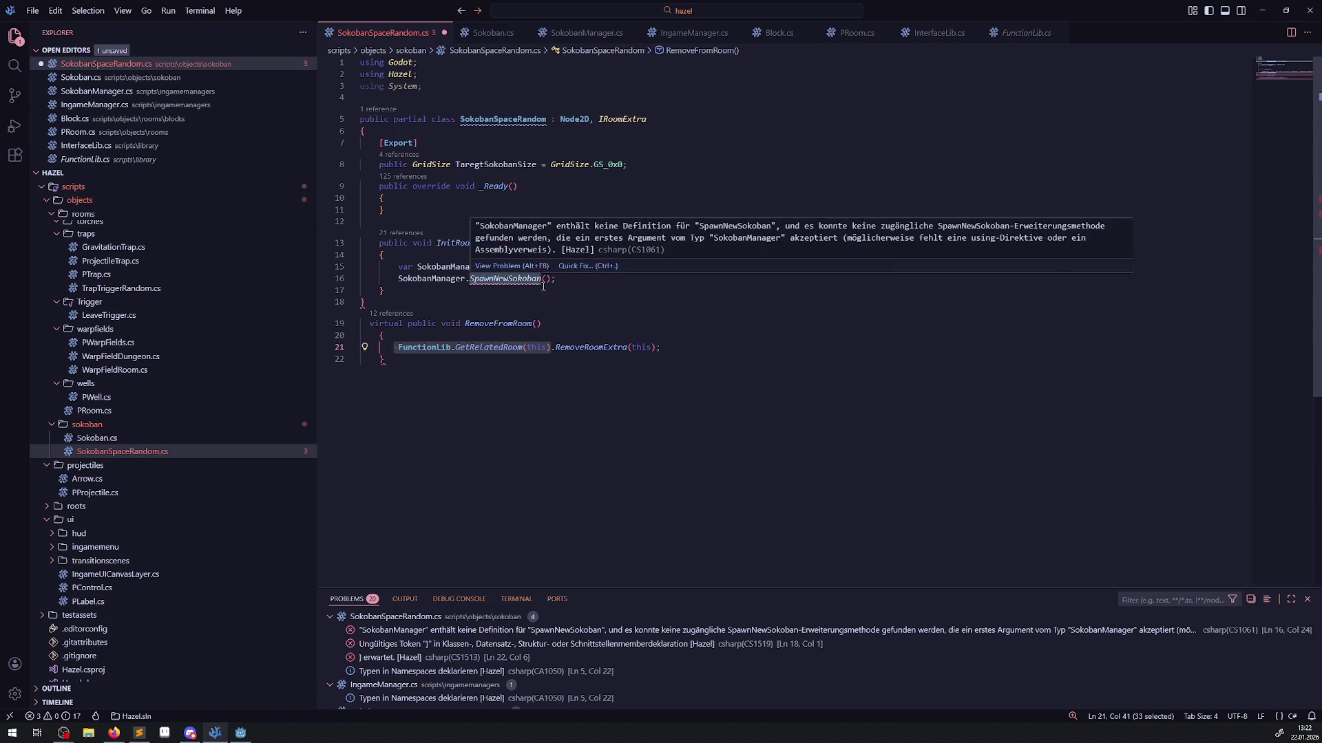
key(ctrl+c)
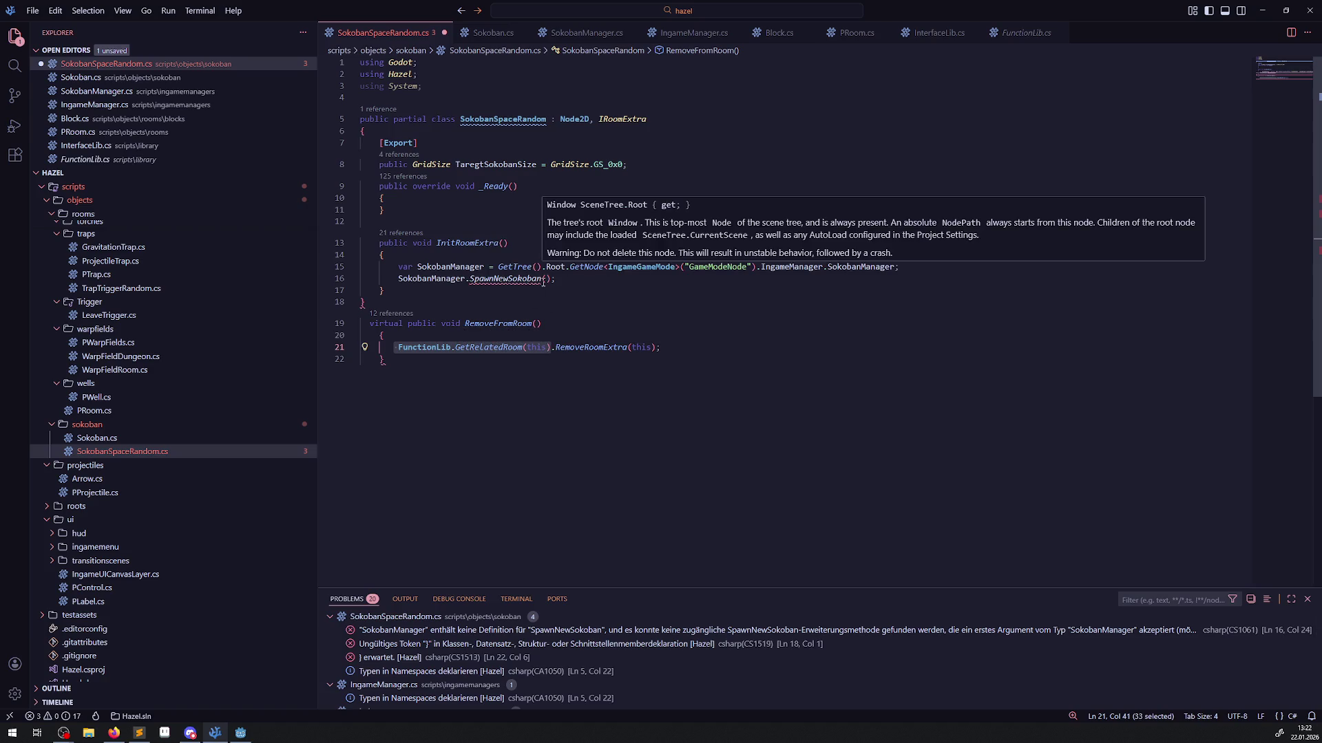
click(546, 278)
key(ctrl+v)
Delete the temporary RemoveFromRoom method from SokobanSpaceRandom.cs.
click(661, 348)
key(shift+Up)
key(shift+Up)
key(shift+Up)
key(shift+Home)
key(Delete)
Add Position and TaregtSokobanSize as further arguments, save, and copy the SpawnNewSokoban call.
click(550, 278)
key(BackSpace)
text(,)
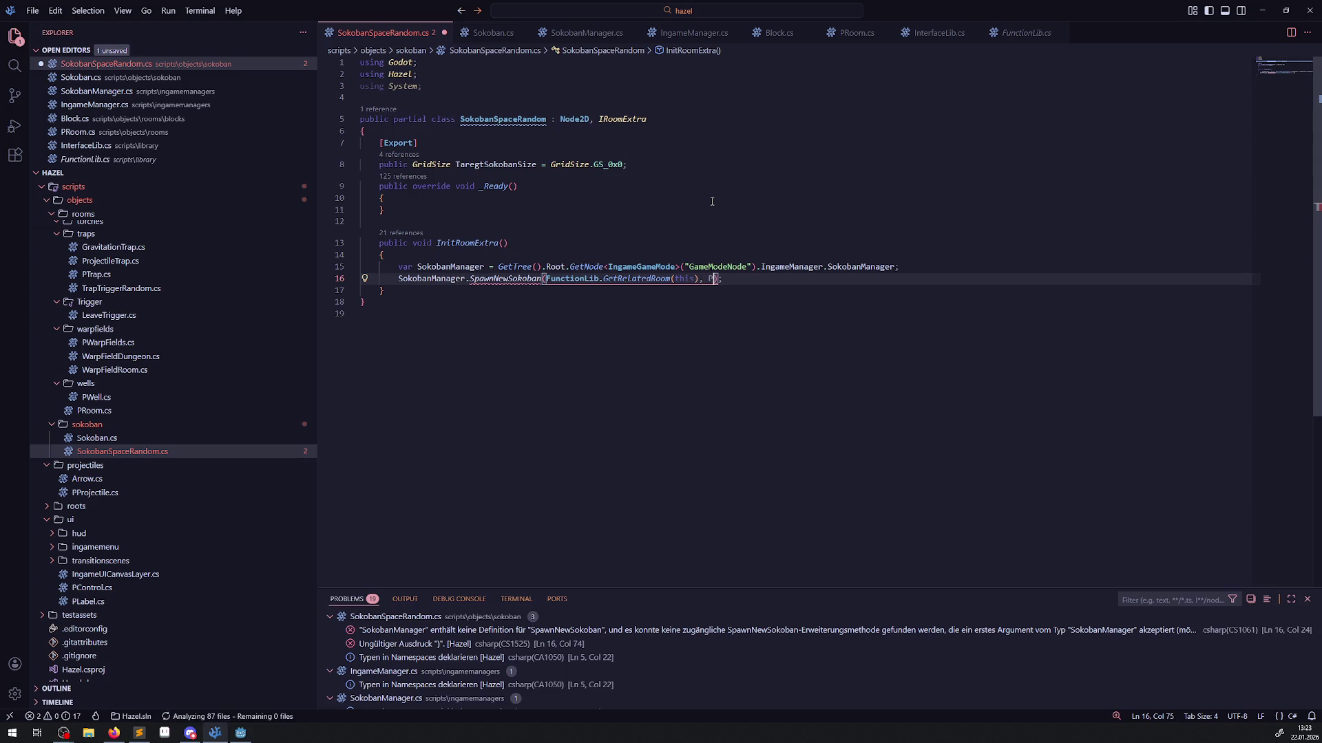
text( Position,)
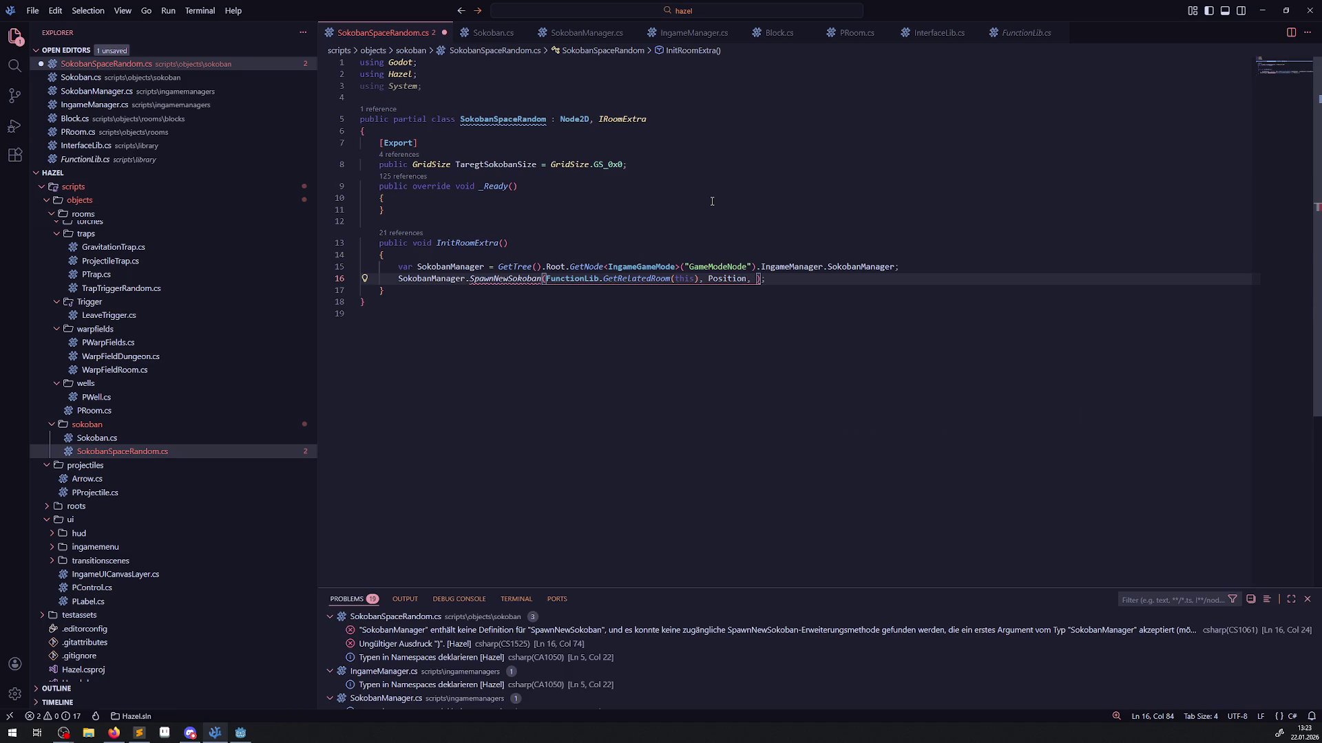
click(482, 164)
click(754, 278)
key(ctrl+v)
key(ctrl+s)
drag(873, 279, 471, 282)
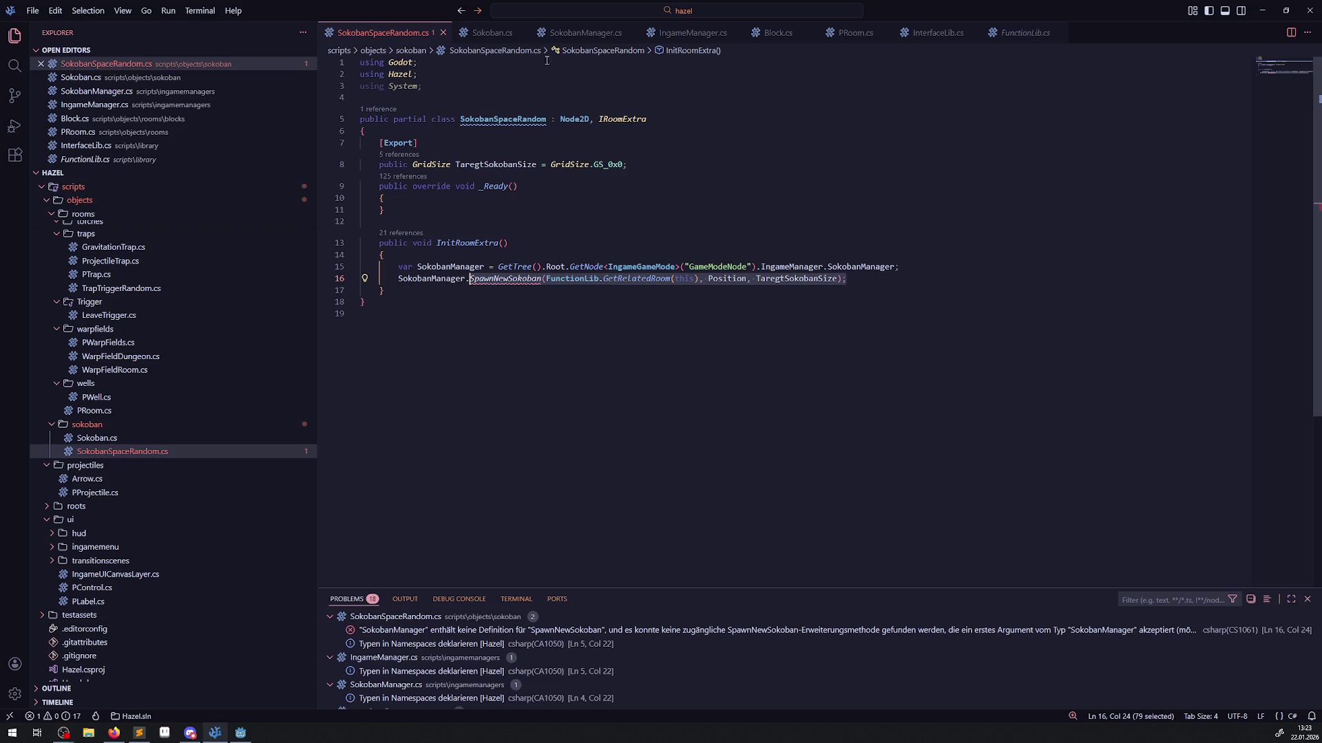
click(602, 32)
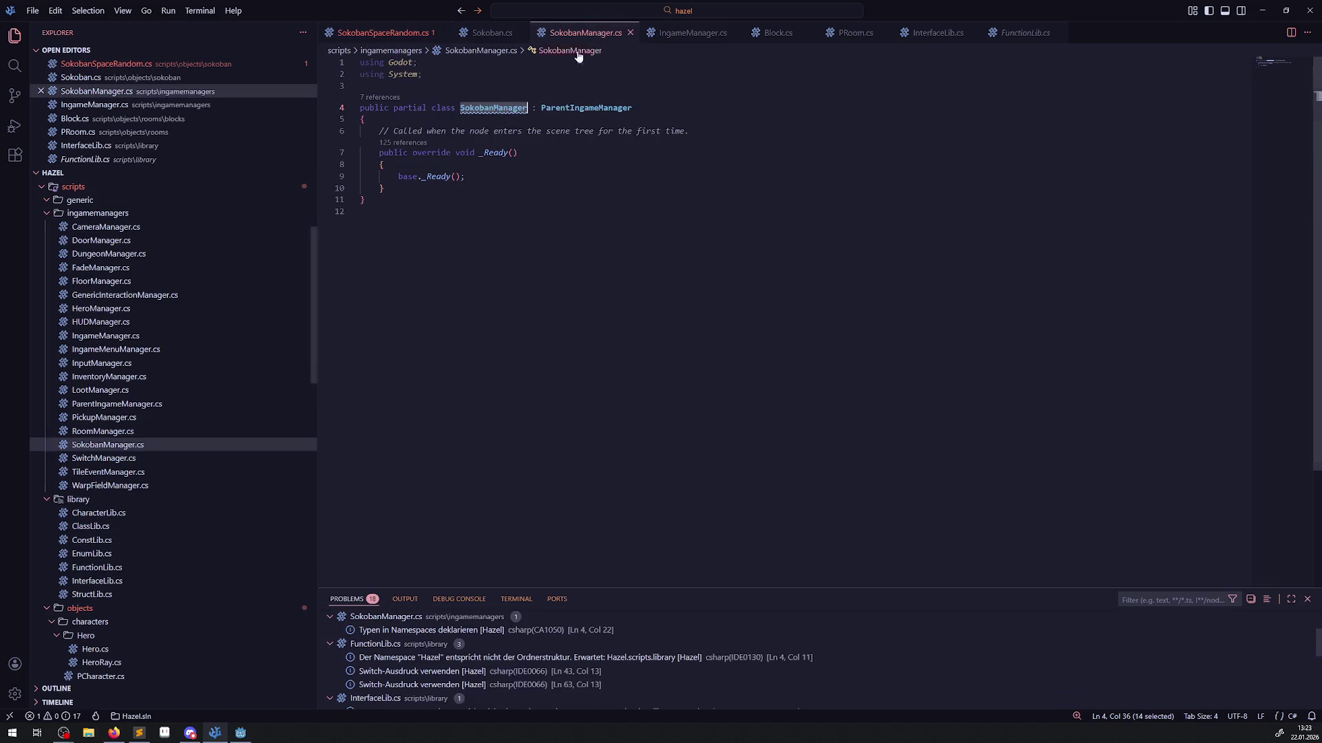
Turn the pasted call into a 'public void SpawnNewSokoban' method with braces and no semicolon.
click(413, 188)
key(Return)
key(Return)
key(ctrl+v)
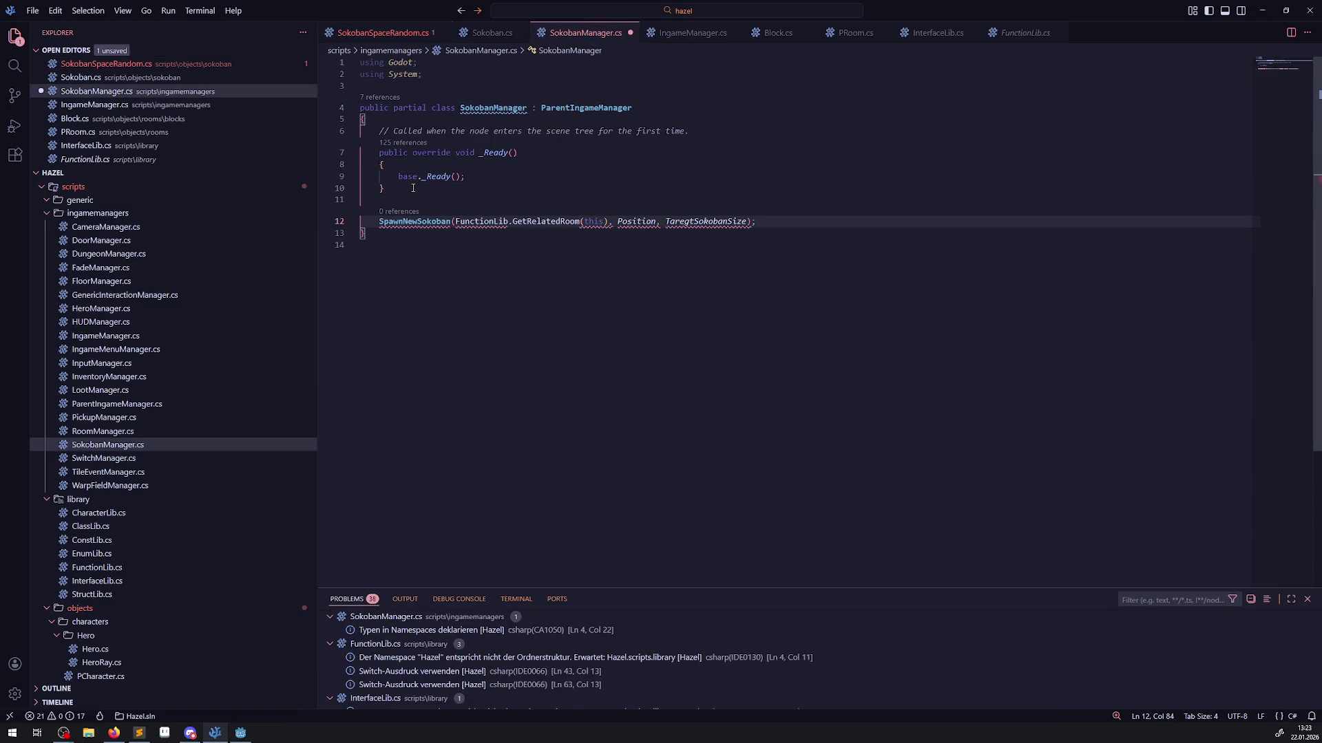
key(Return)
text({)
key(Return)
click(774, 222)
key(BackSpace)
click(374, 221)
text(public void)
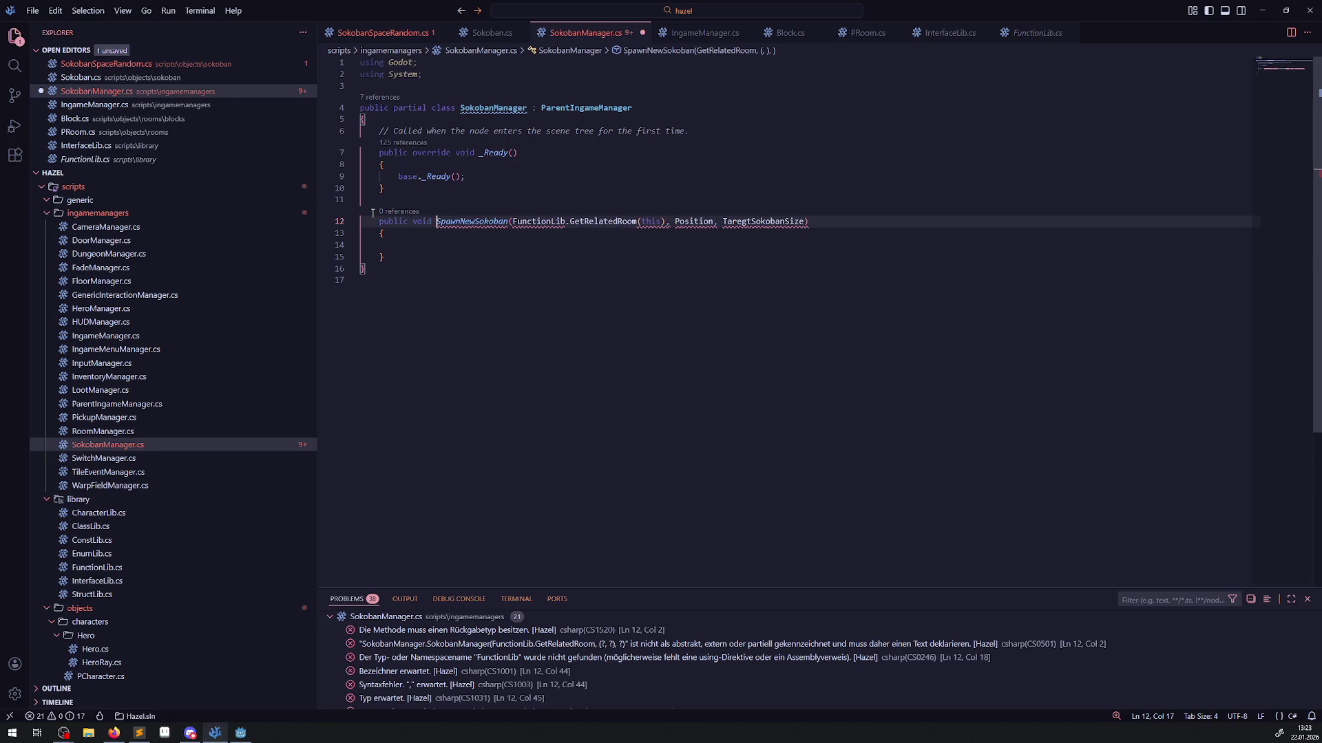
Make the first parameter 'PRoom TargetRoom', add 'using Hazel;', and save.
mouse_move(513, 222)
mouse_down()
mouse_move(685, 221)
mouse_move(518, 222)
mouse_up()
key(Down)
key(Down)
key(Down)
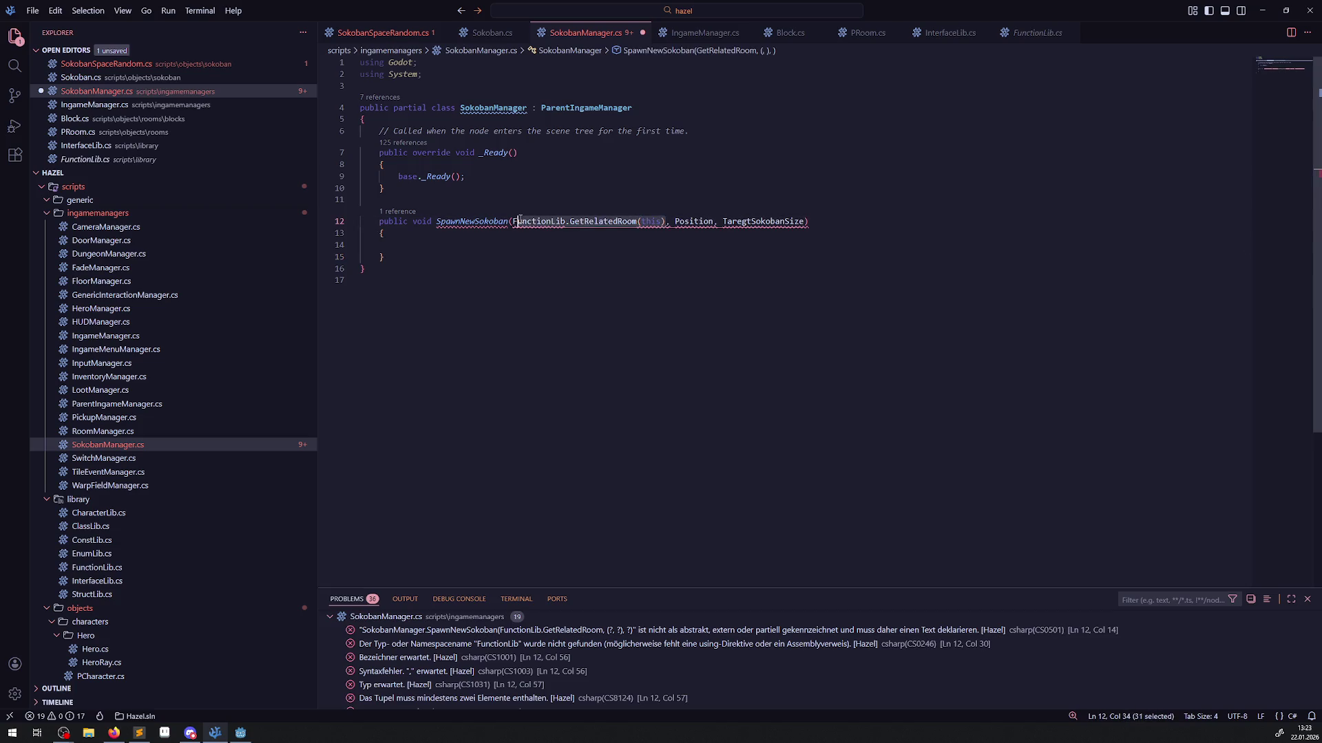
key(BackSpace)
key(Delete)
text(PRoom)
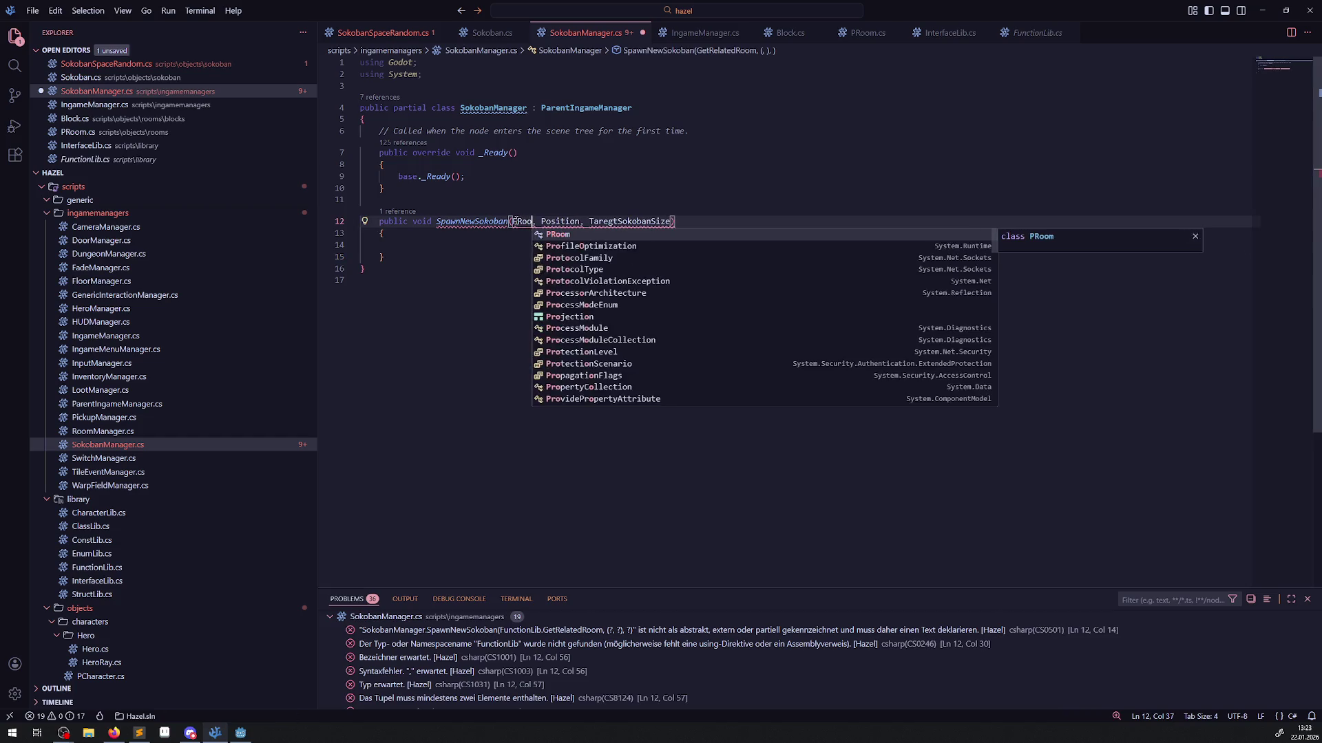
text( TargetRoo)
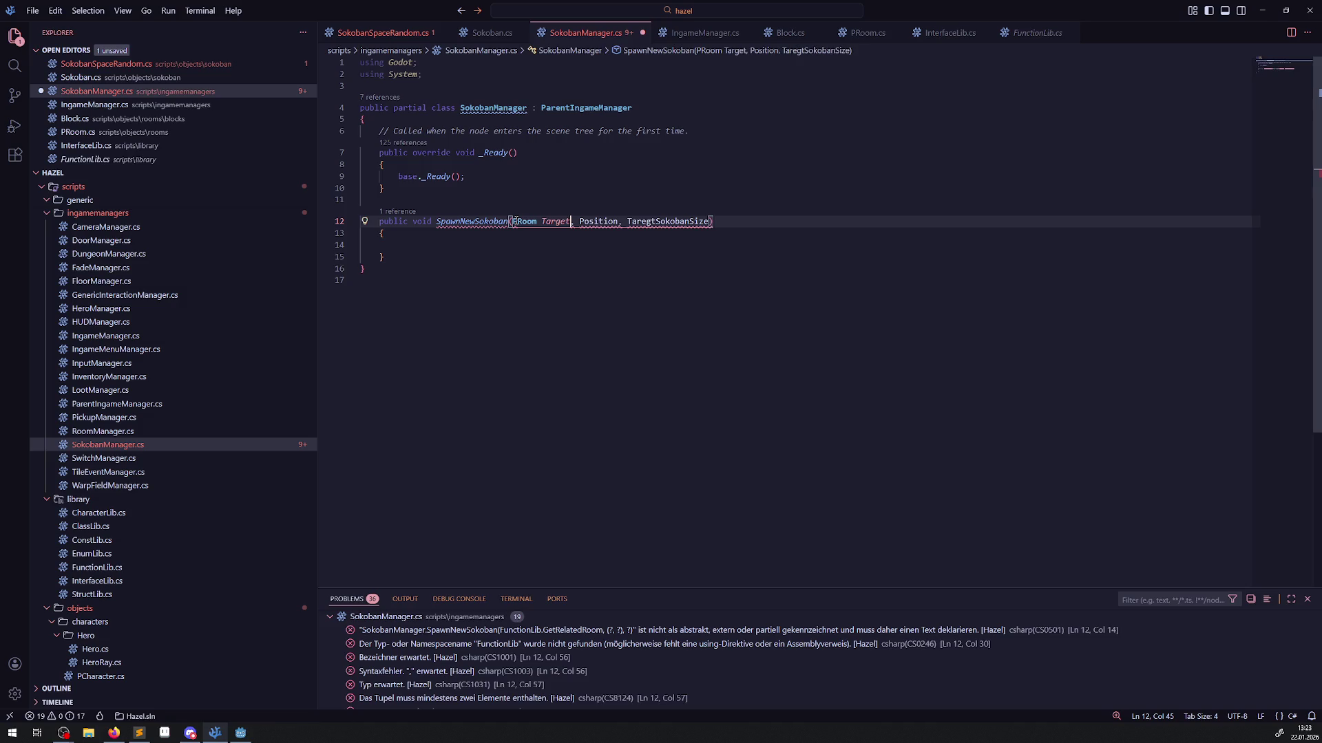
text(m)
click(442, 62)
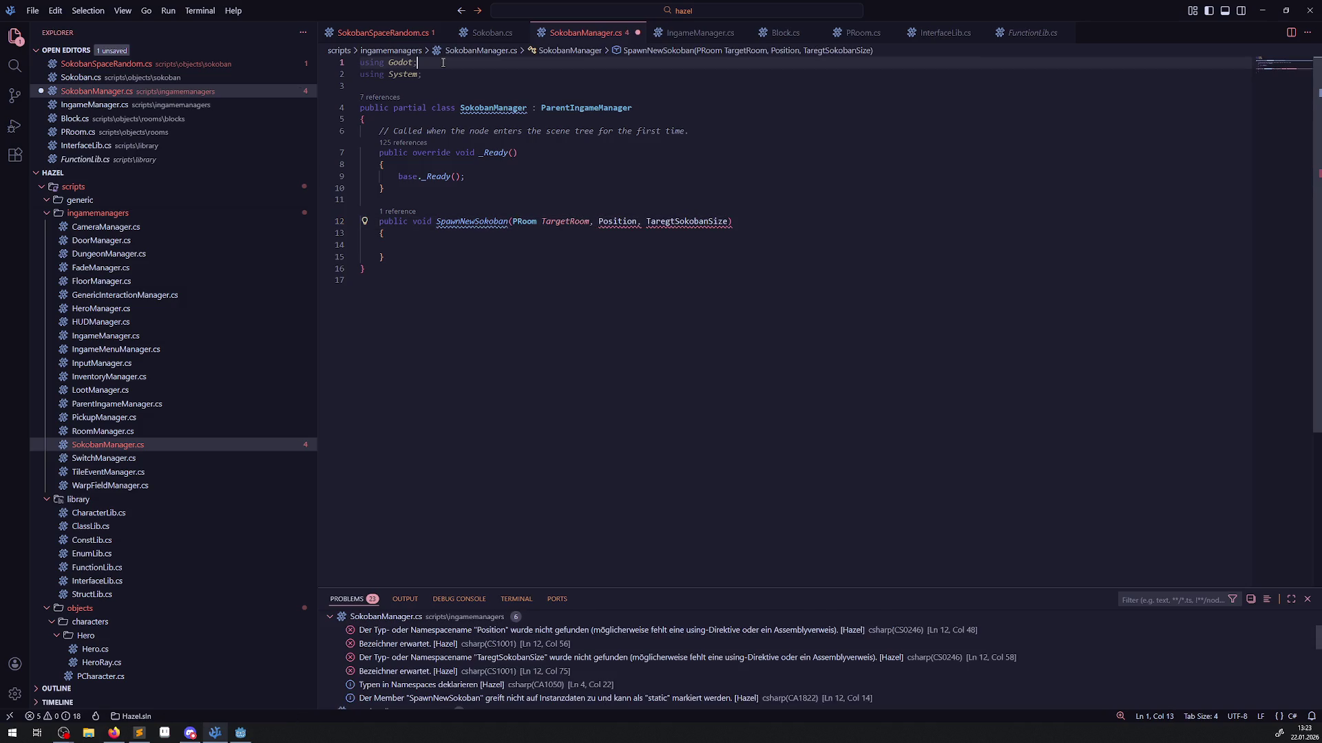
key(Return)
text(using Hazel;)
key(ctrl+s)
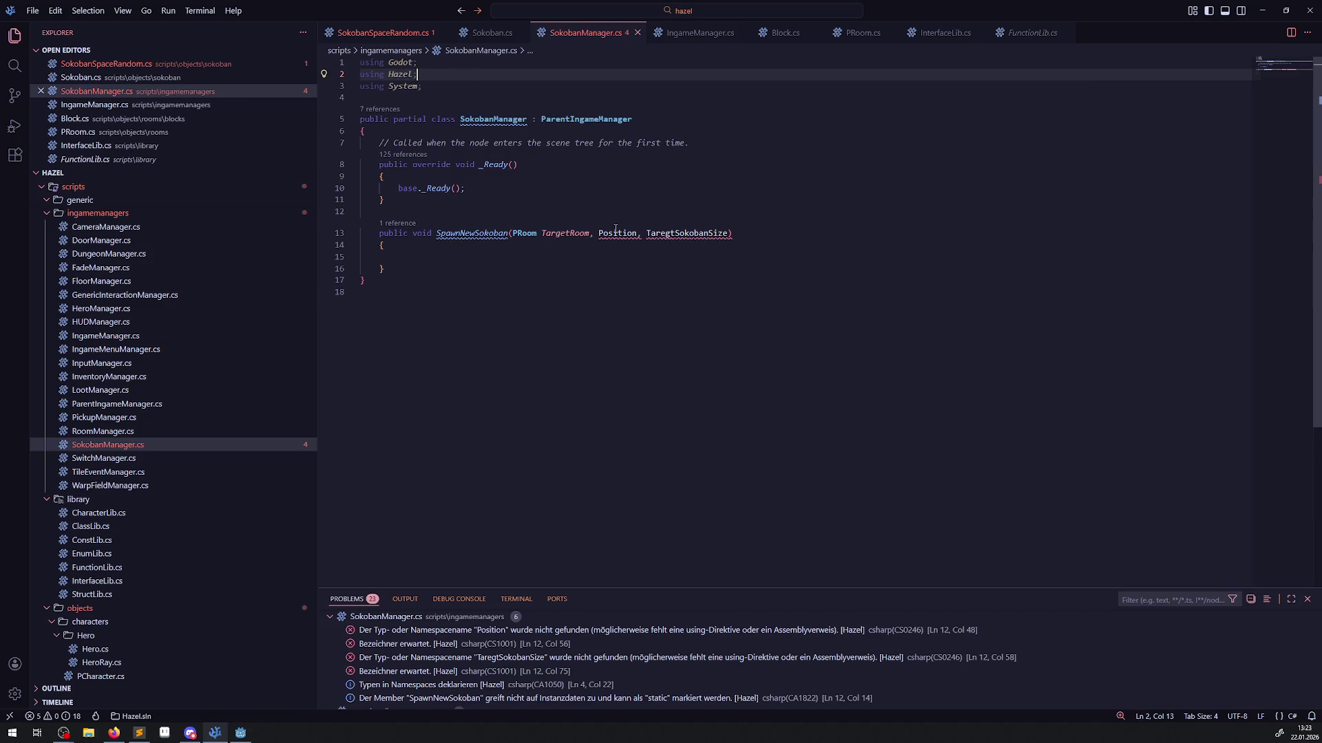
Type the remaining parameters as 'Vector2 Position' and 'GridSize SokobanSize', then save.
double_click(626, 234)
text(Vector2 P)
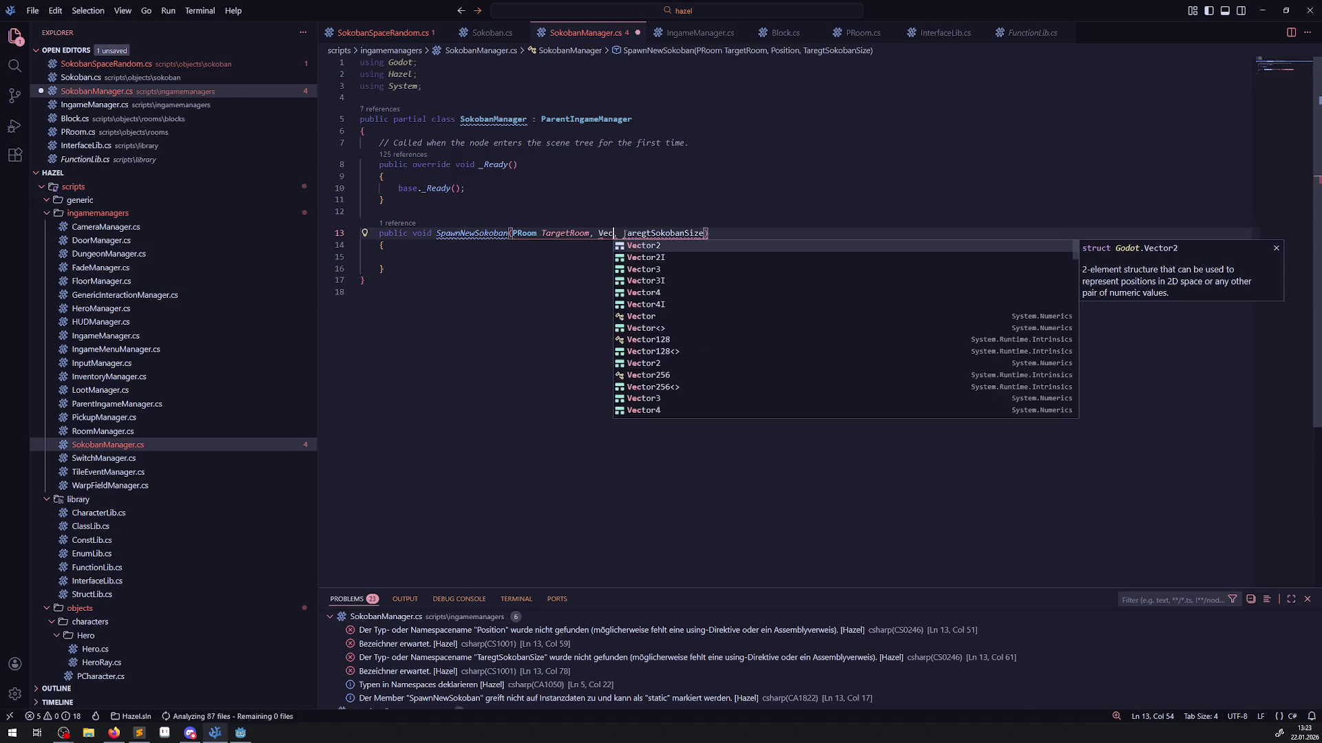
text(osition)
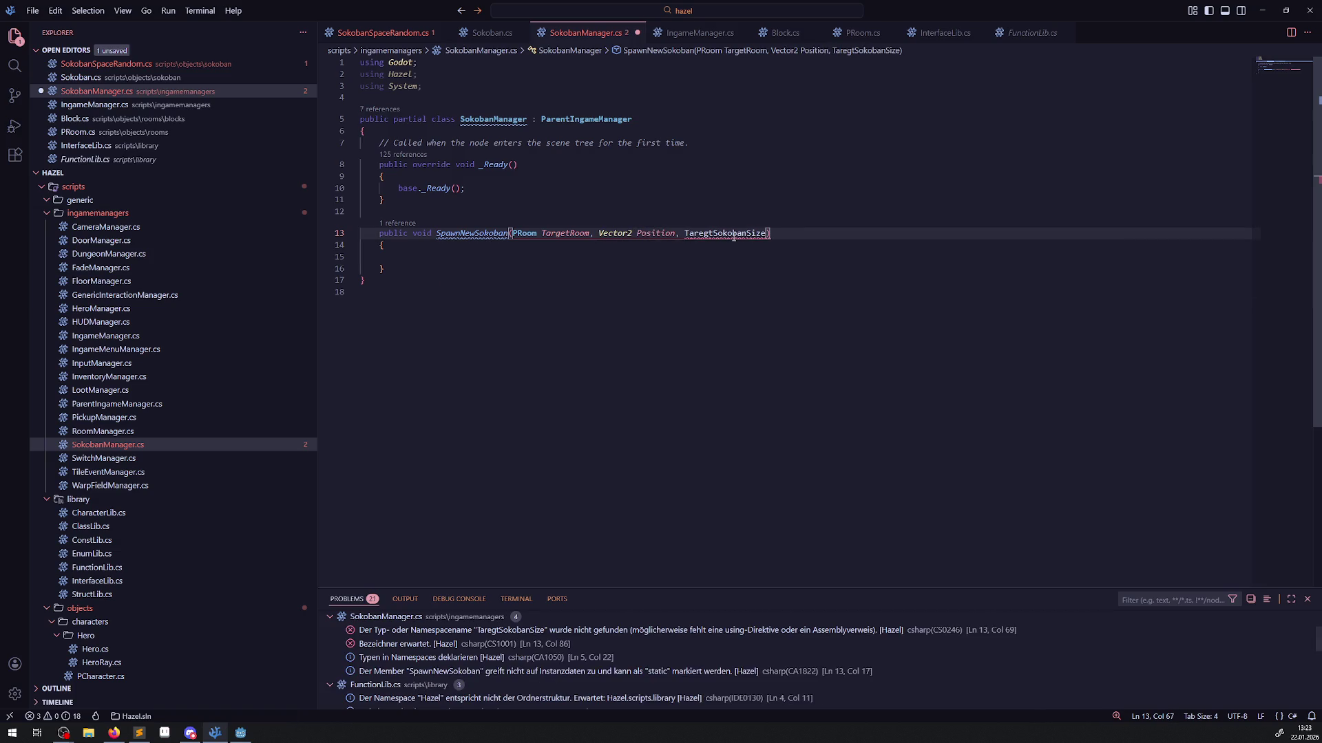
click(487, 32)
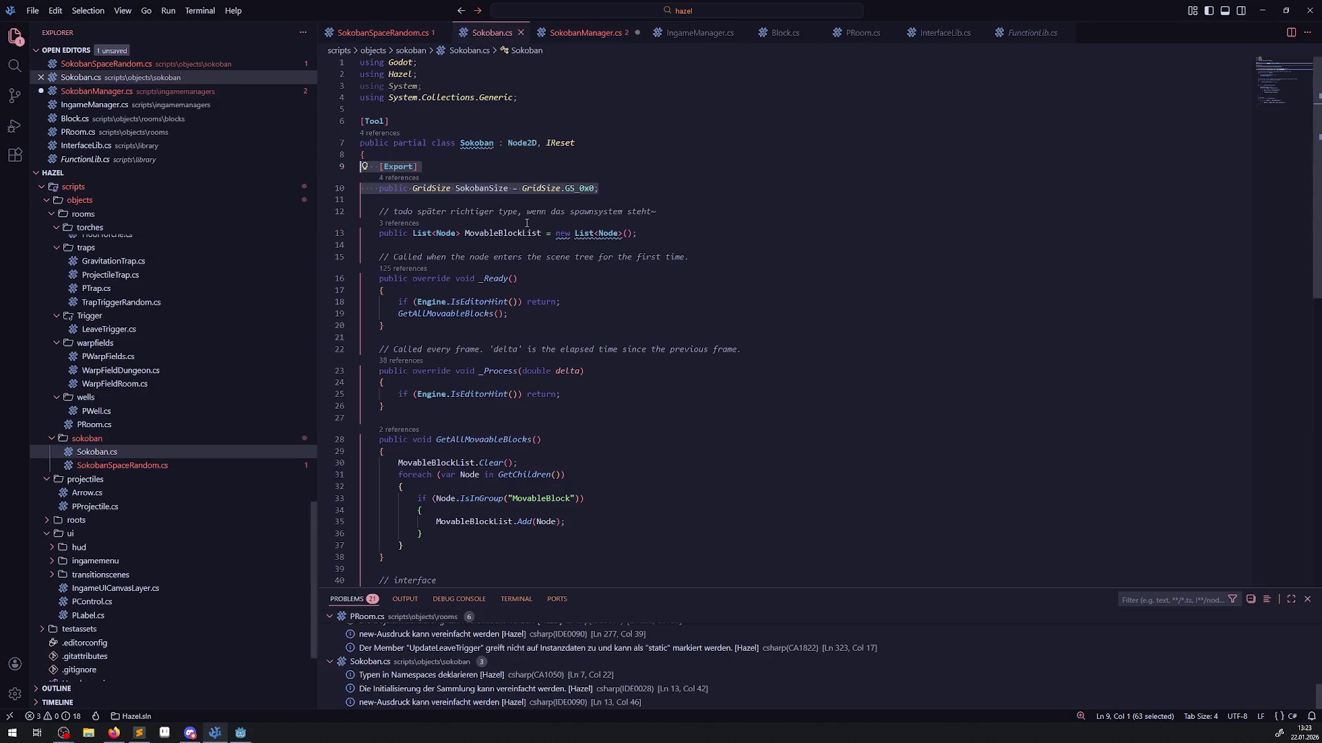
double_click(432, 188)
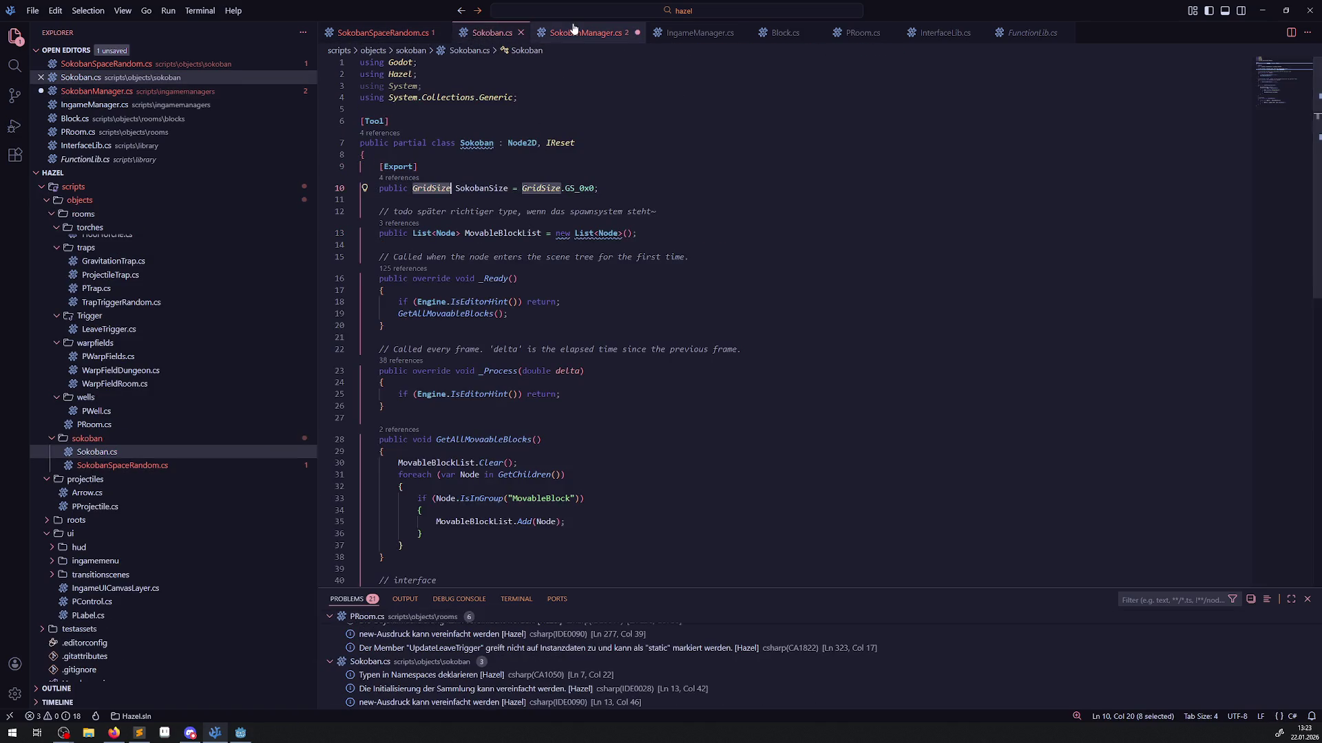
click(573, 32)
double_click(709, 234)
text(GridSize)
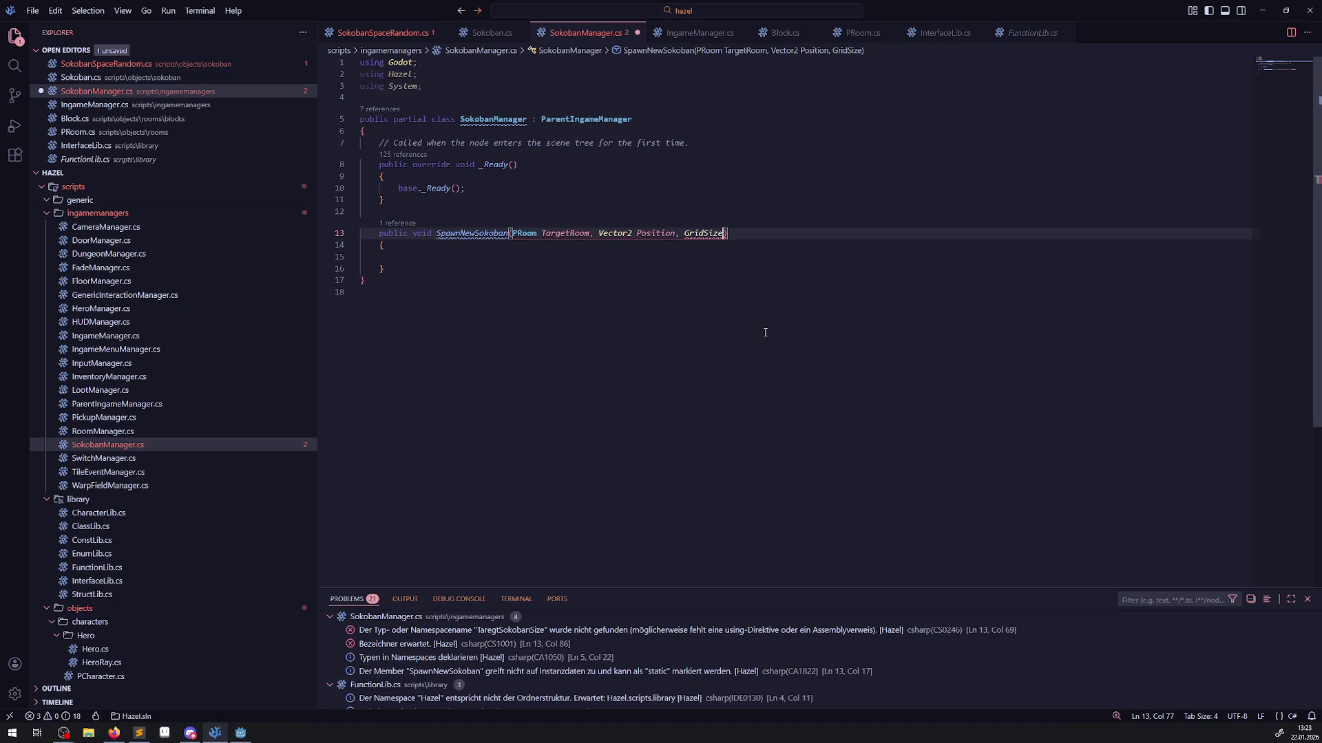
text(Sokoban)
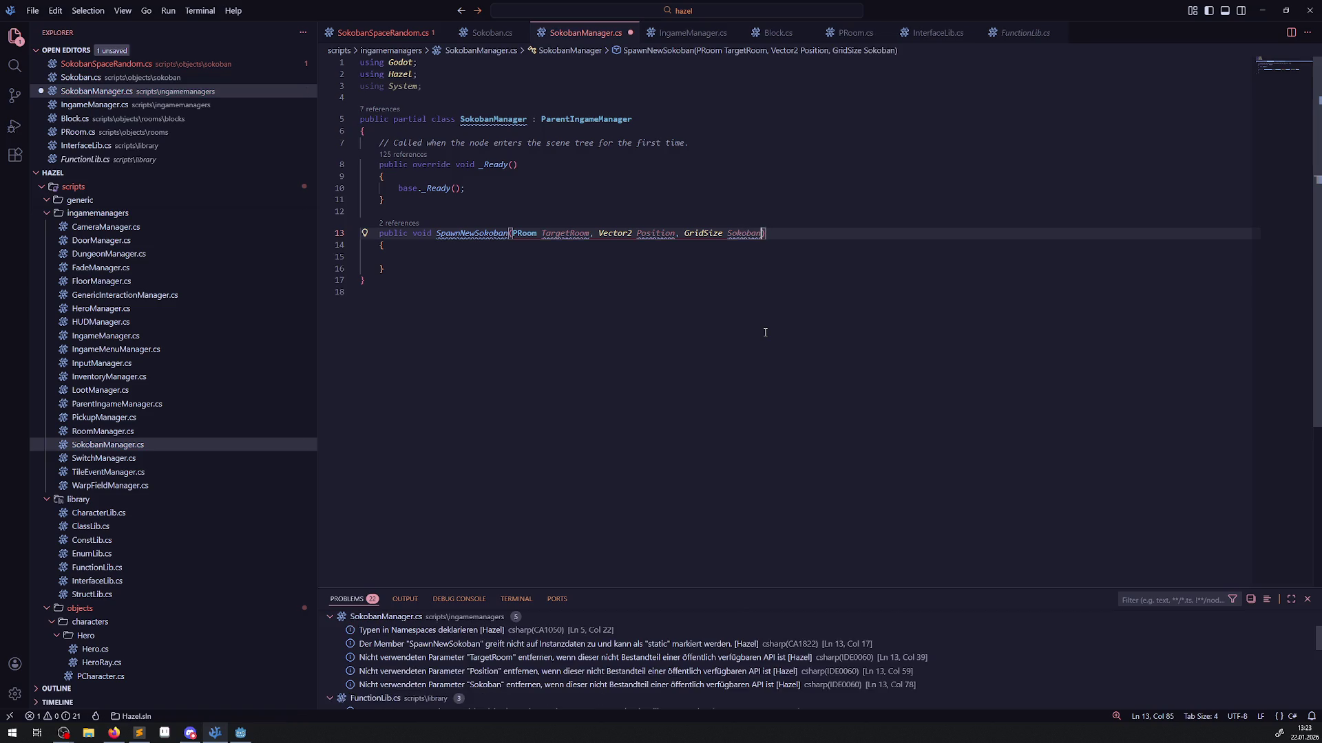
text(Size)
key(ctrl+s)
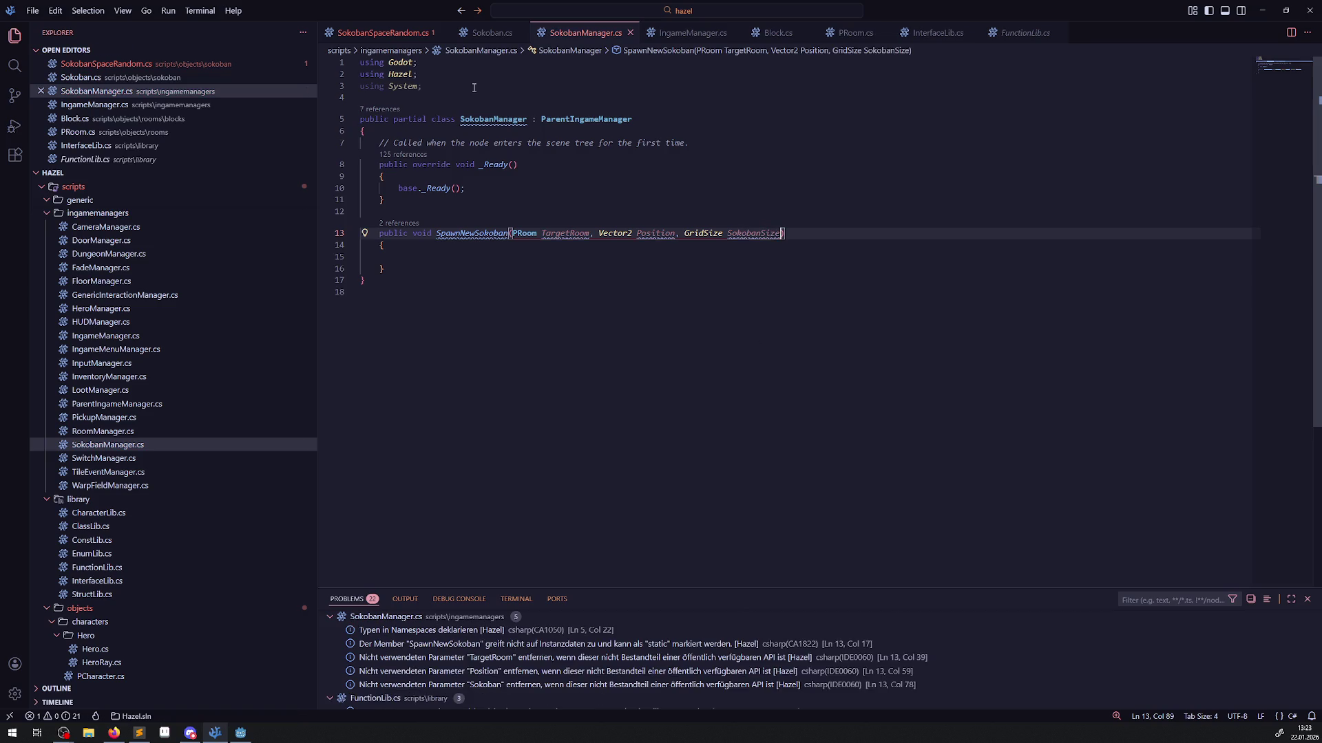
key(ctrl+Tab)
click(615, 308)
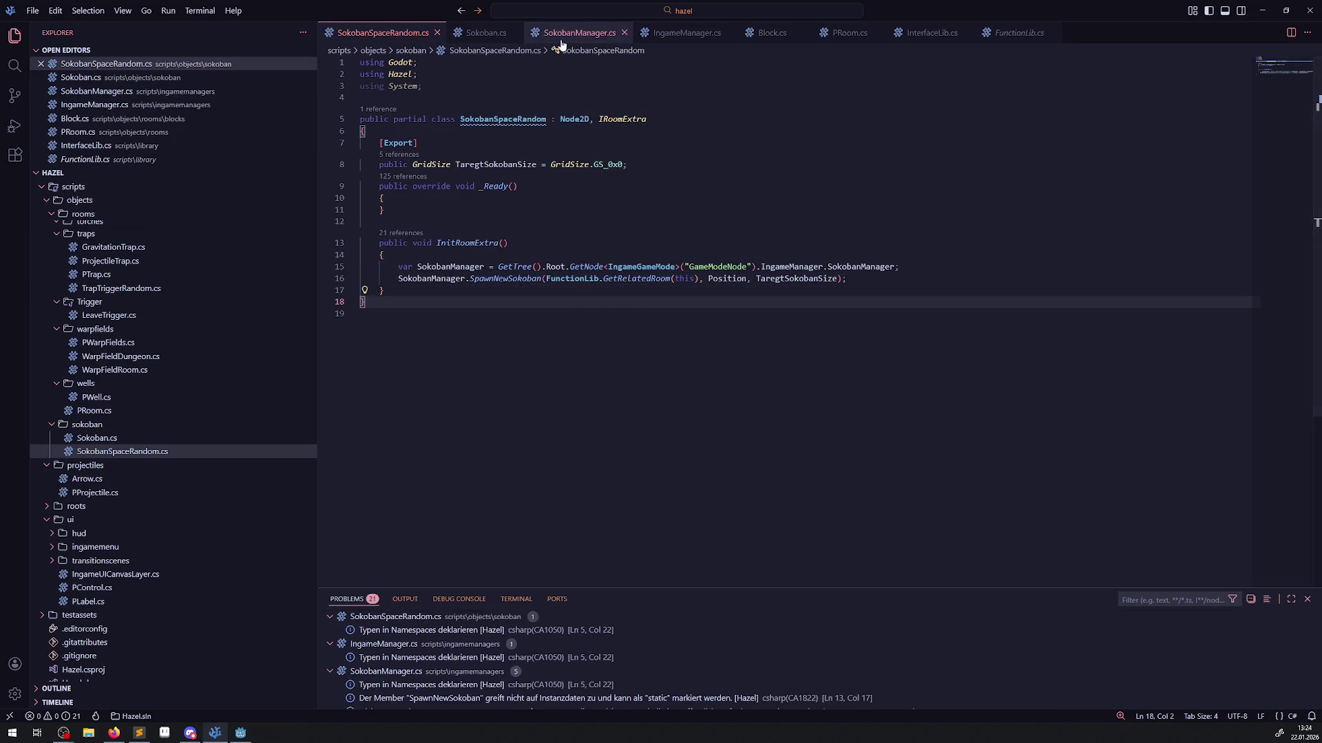
Return to SokobanManager.cs and insert empty lines after the class's opening brace.
click(561, 41)
click(642, 258)
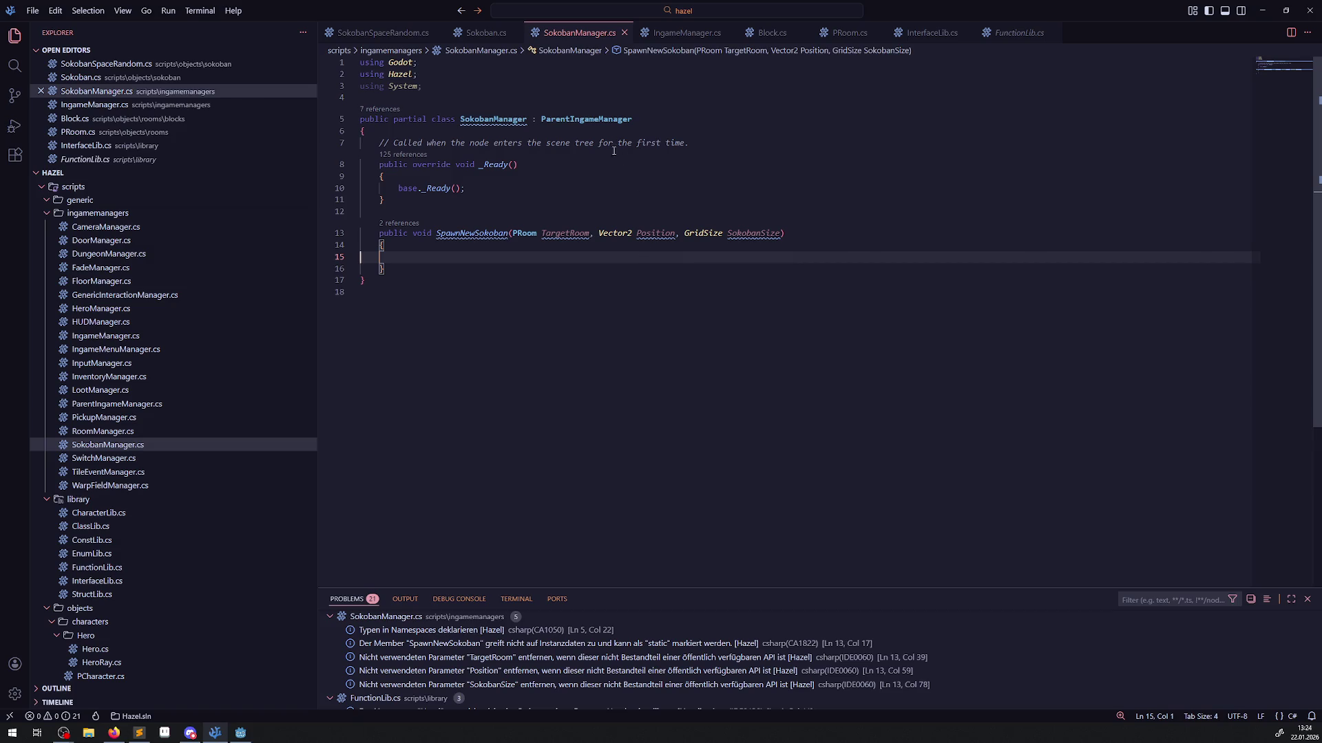
click(591, 134)
key(Return)
key(Return)
key(Return)
key(Up)
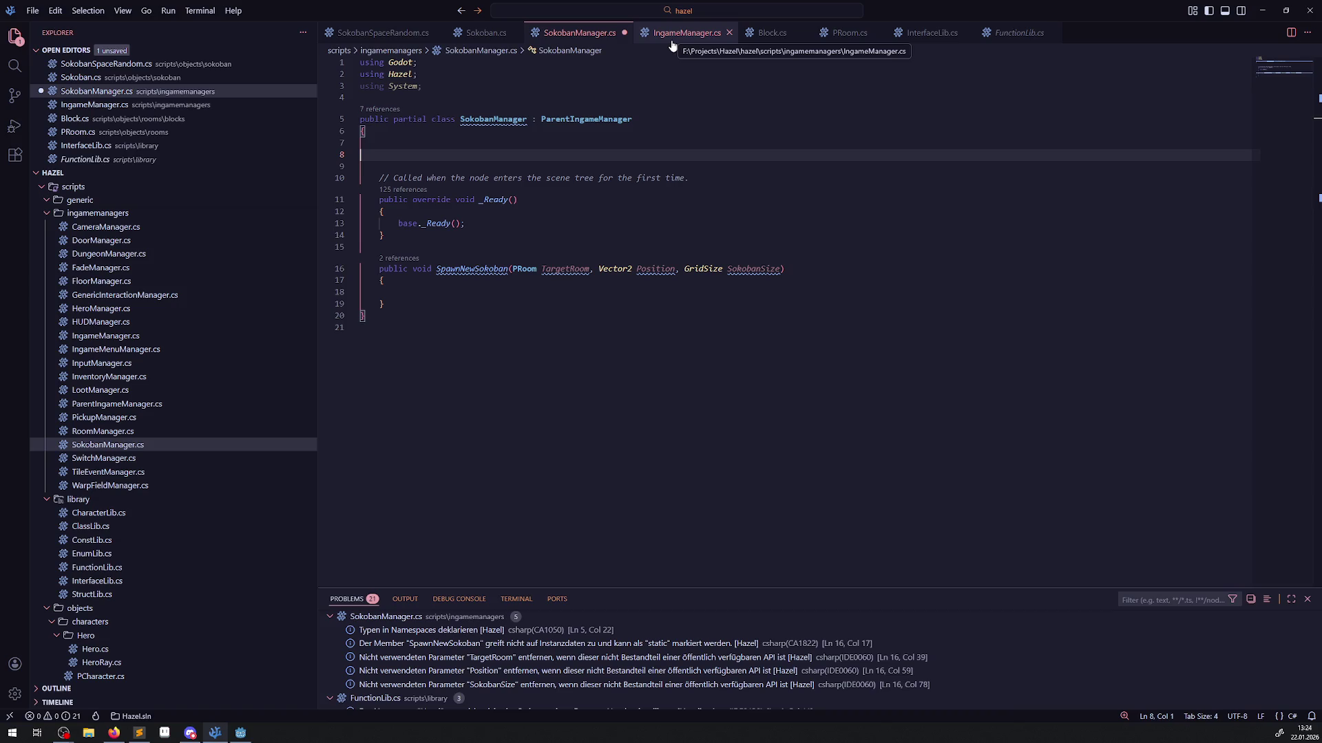
Copy the PackedScene type name from RoomManager.cs's exported scene fields.
scroll(192, 405, up, 2)
click(118, 561)
scroll(634, 336, up, 10)
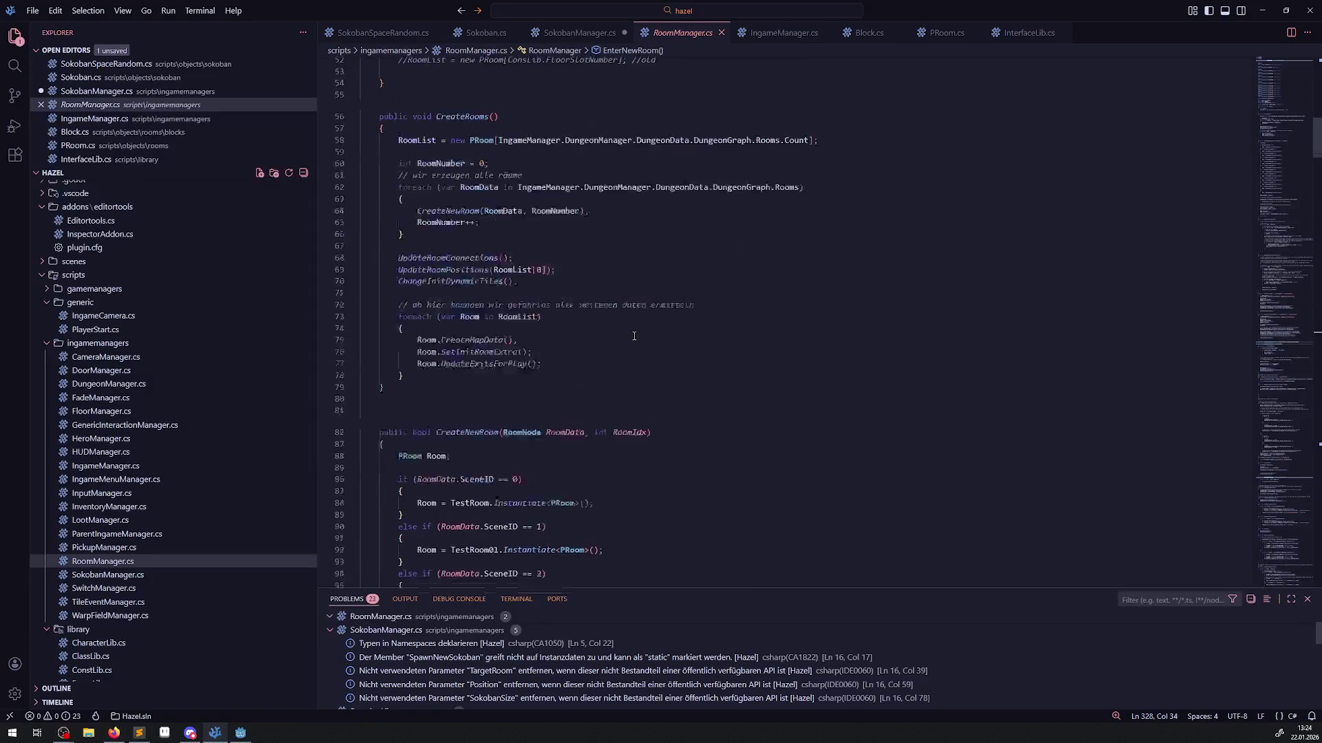
scroll(634, 335, up, 8)
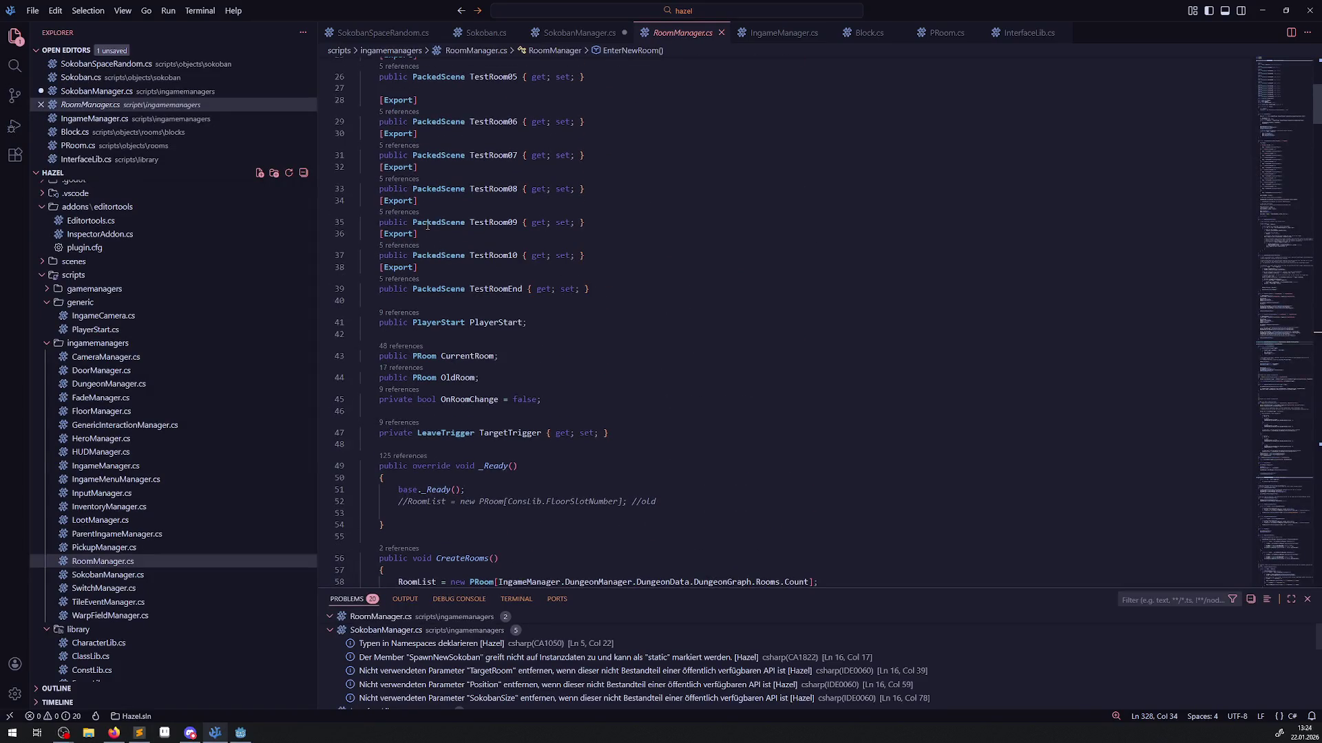
double_click(427, 224)
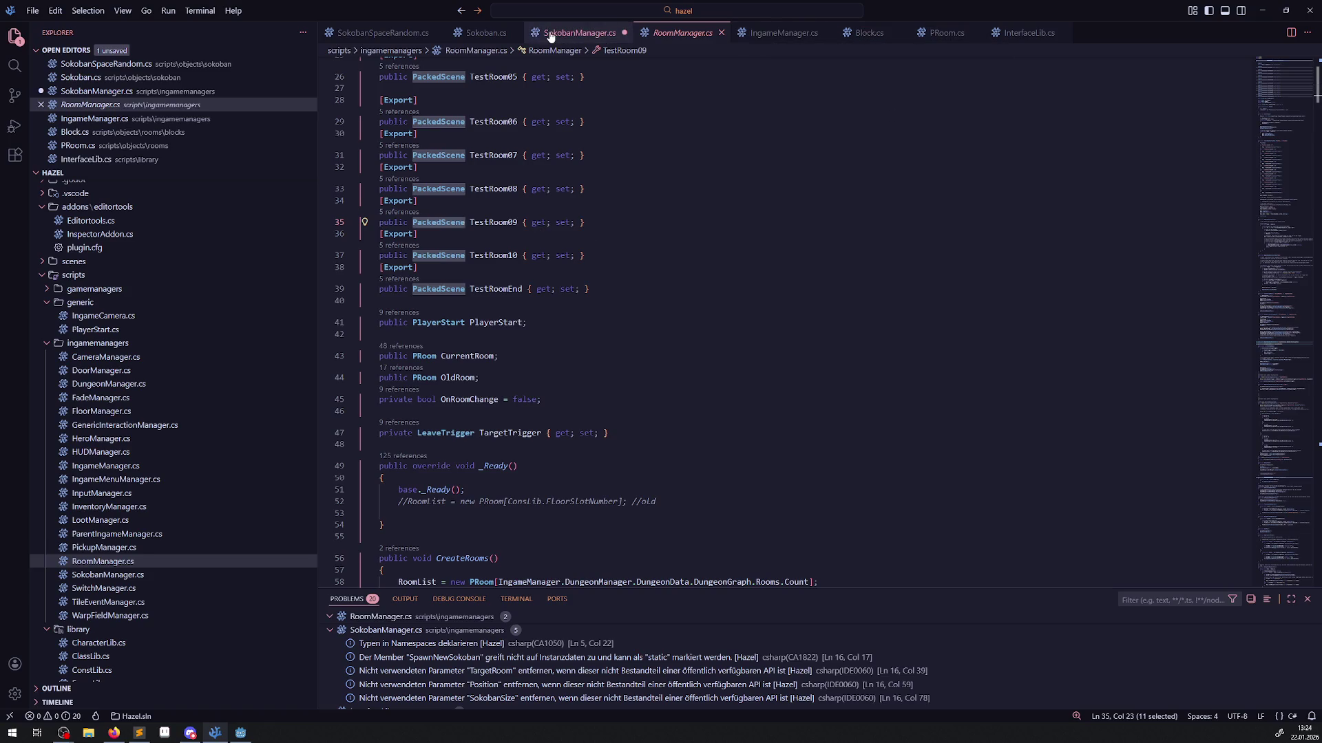
Add an '[Export] public PackedScene[] Sokoban6x6;' field to SokobanManager.cs and save.
click(579, 33)
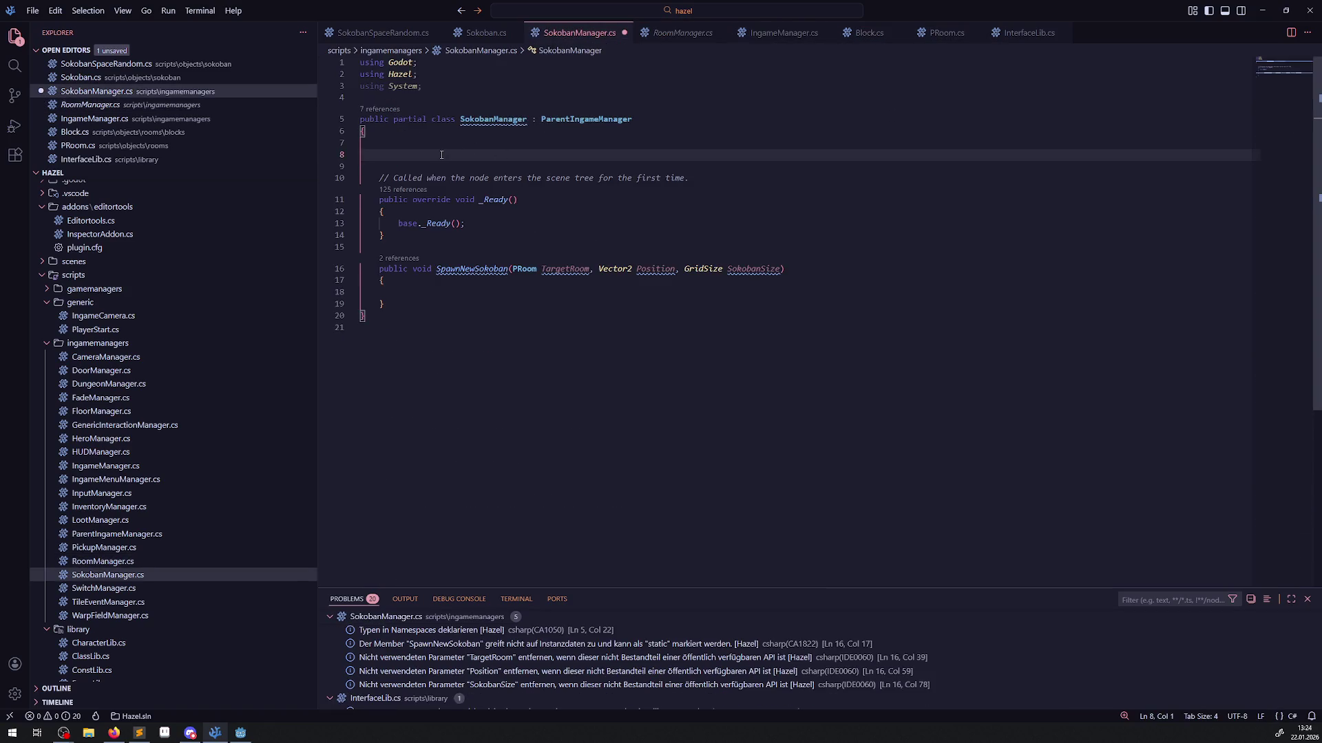
text([Export)
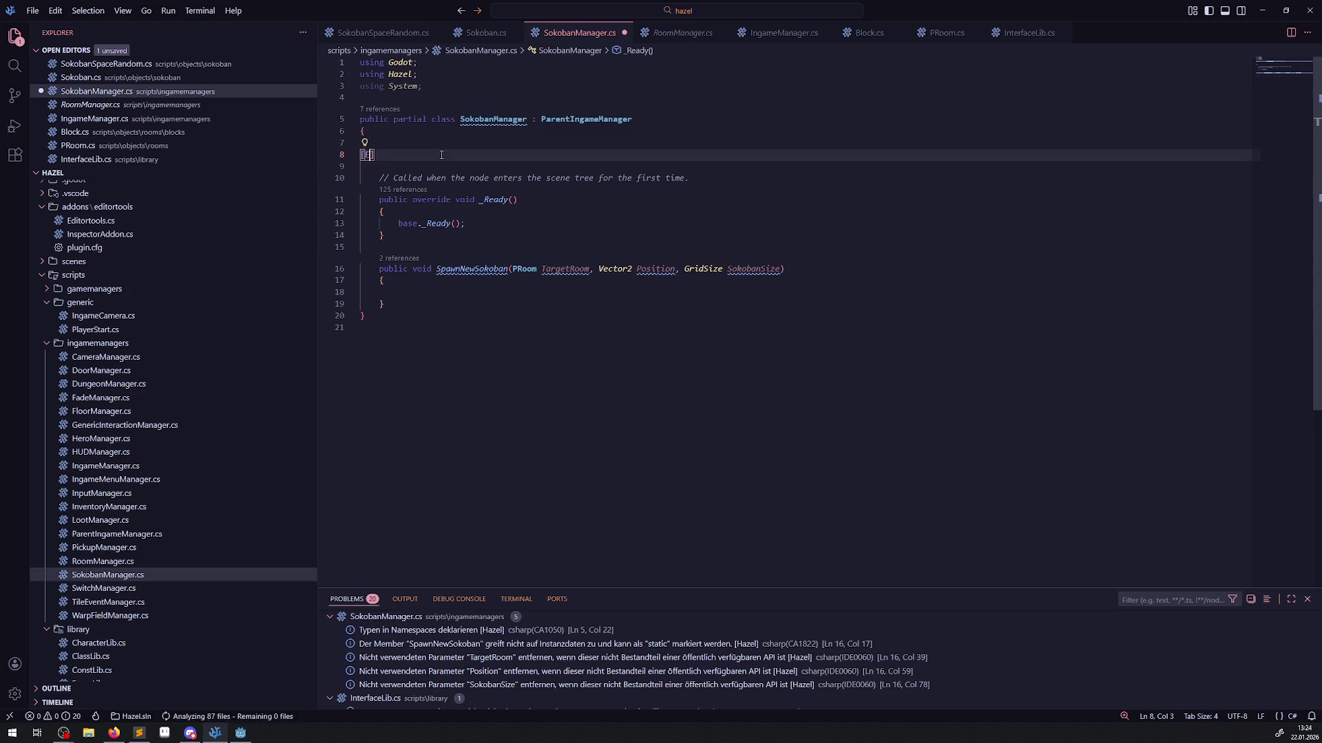
text(])
key(Return)
text(public )
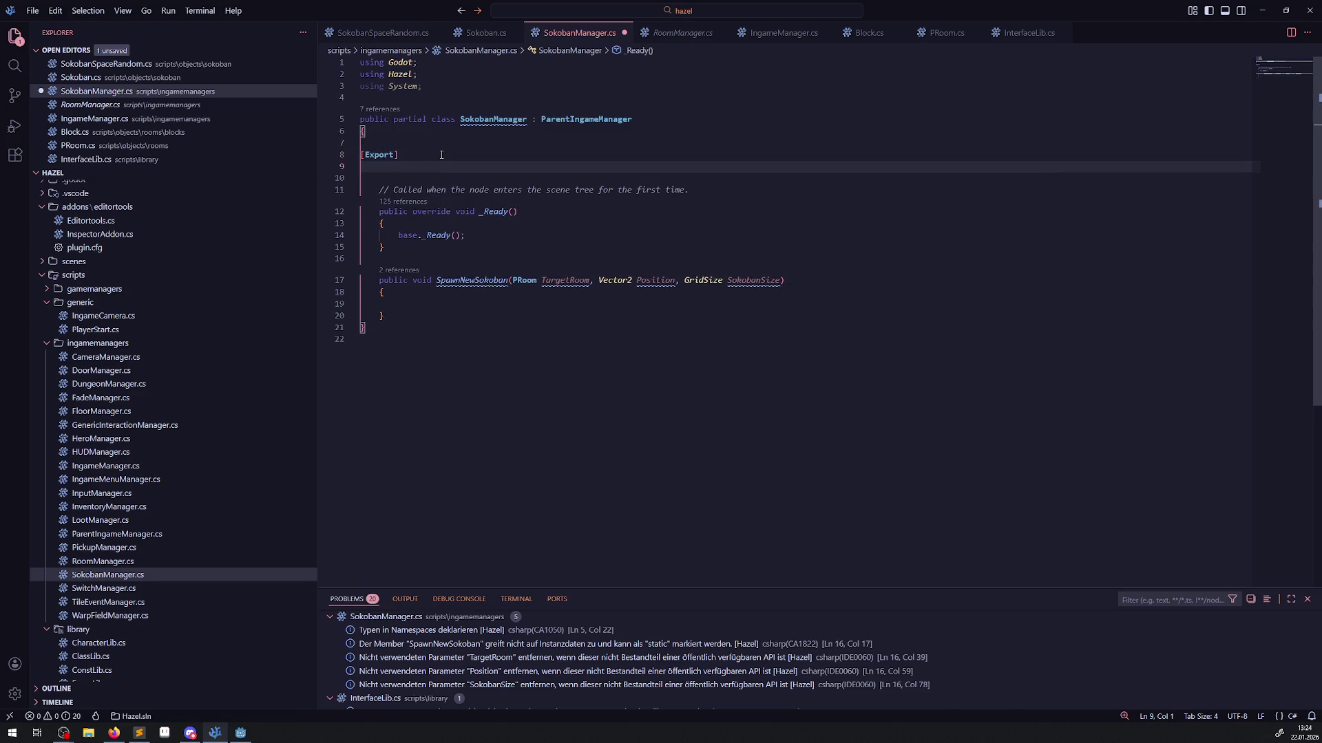
text(PackedScene[] )
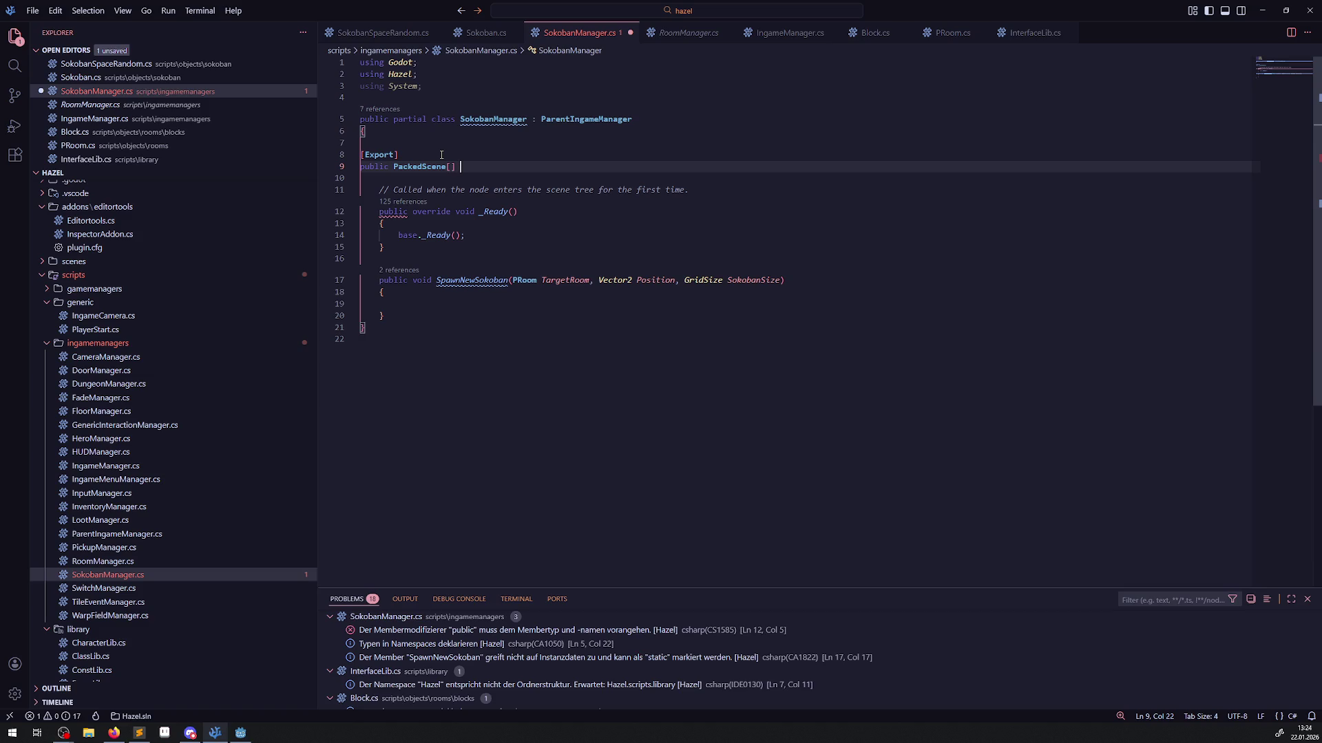
text(Sokoban6x6;)
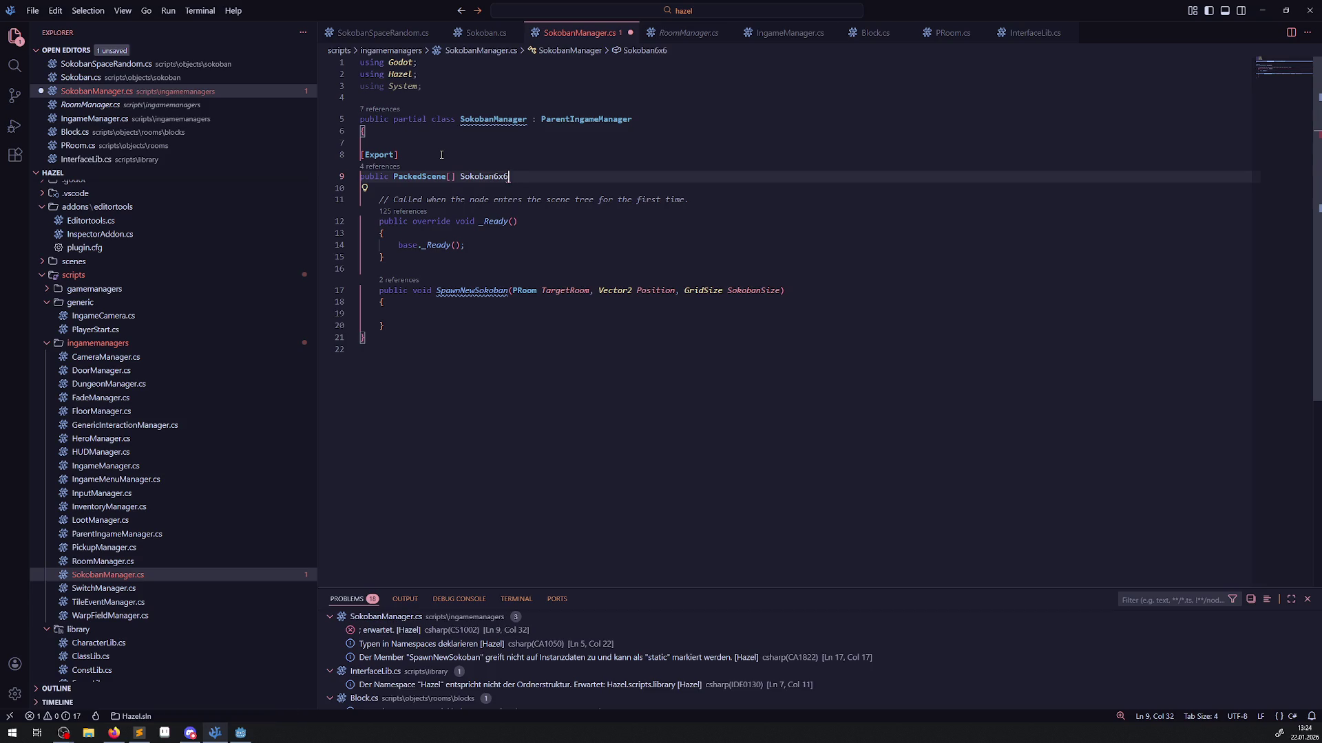
key(ctrl+s)
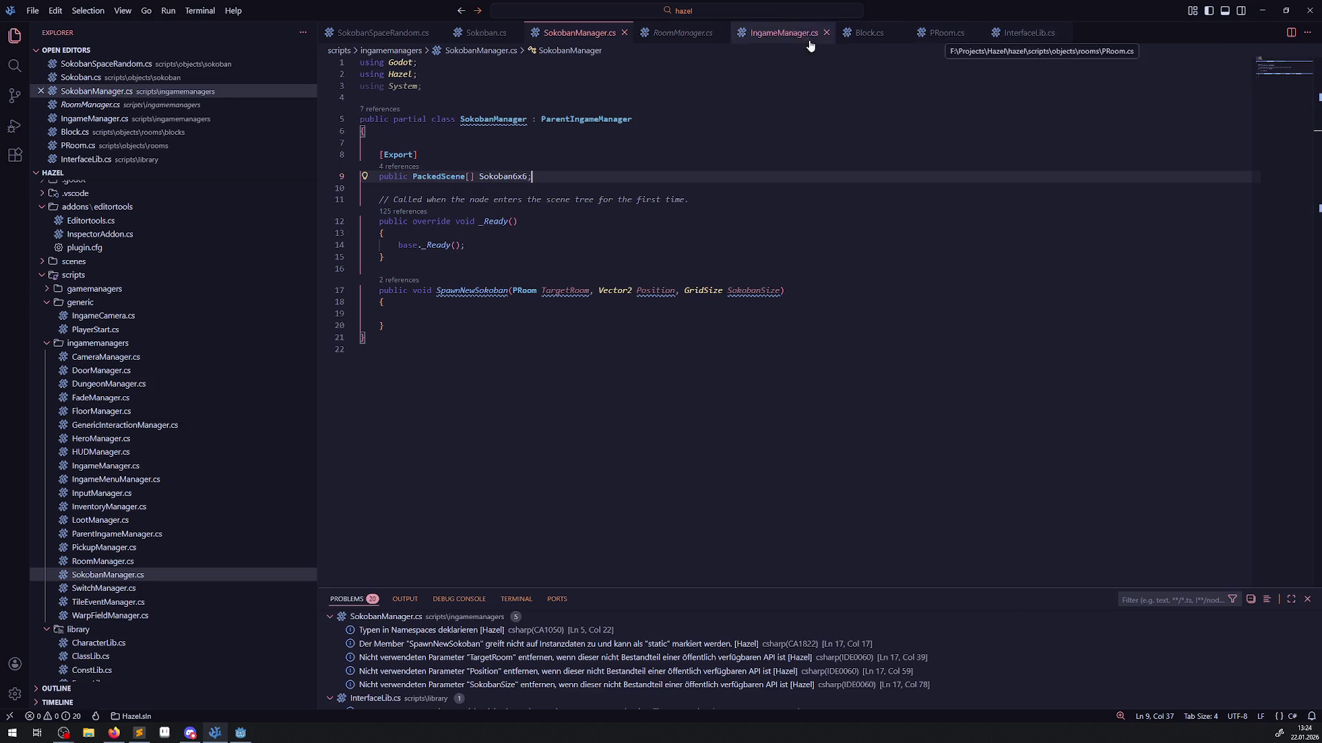
click(682, 32)
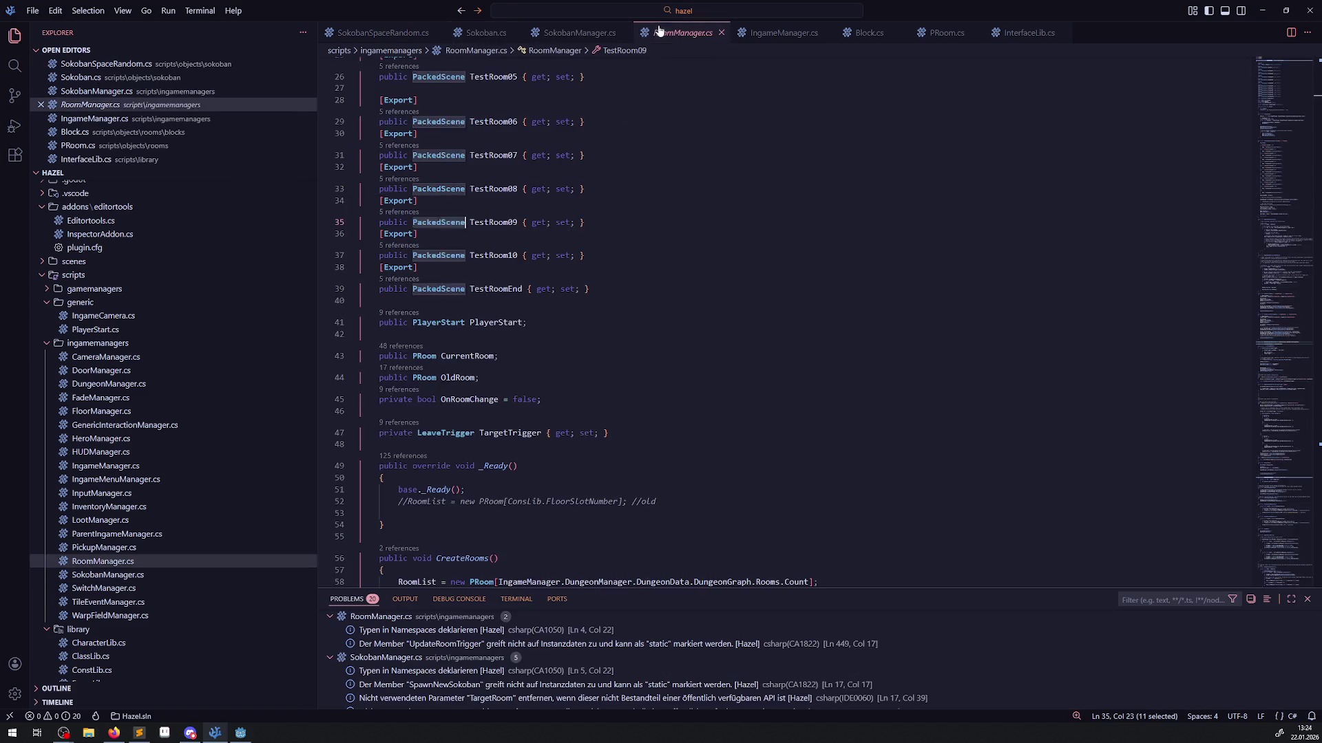
Paste RoomManager.cs's TestRoomEnd instantiate line into SpawnNewSokoban in SokobanManager.cs.
scroll(522, 276, down, 5)
scroll(525, 276, up, 3)
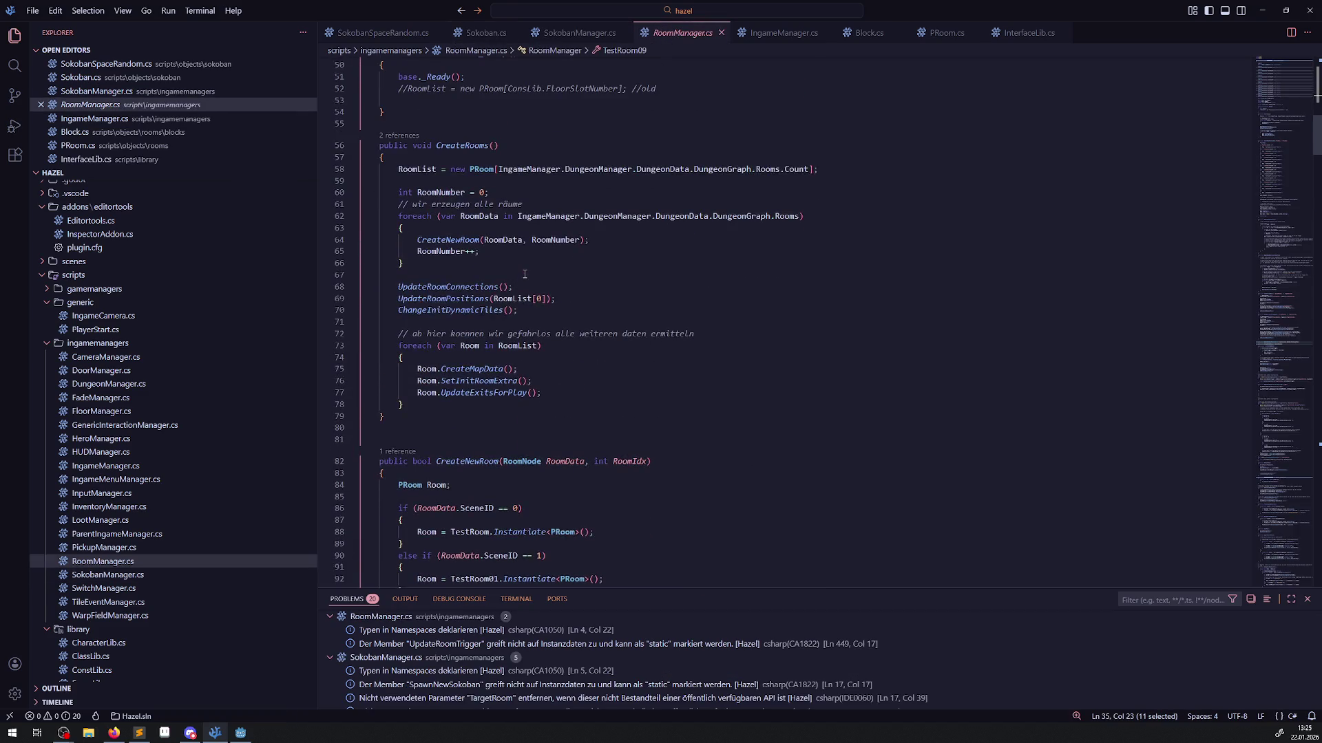
scroll(495, 483, down, 10)
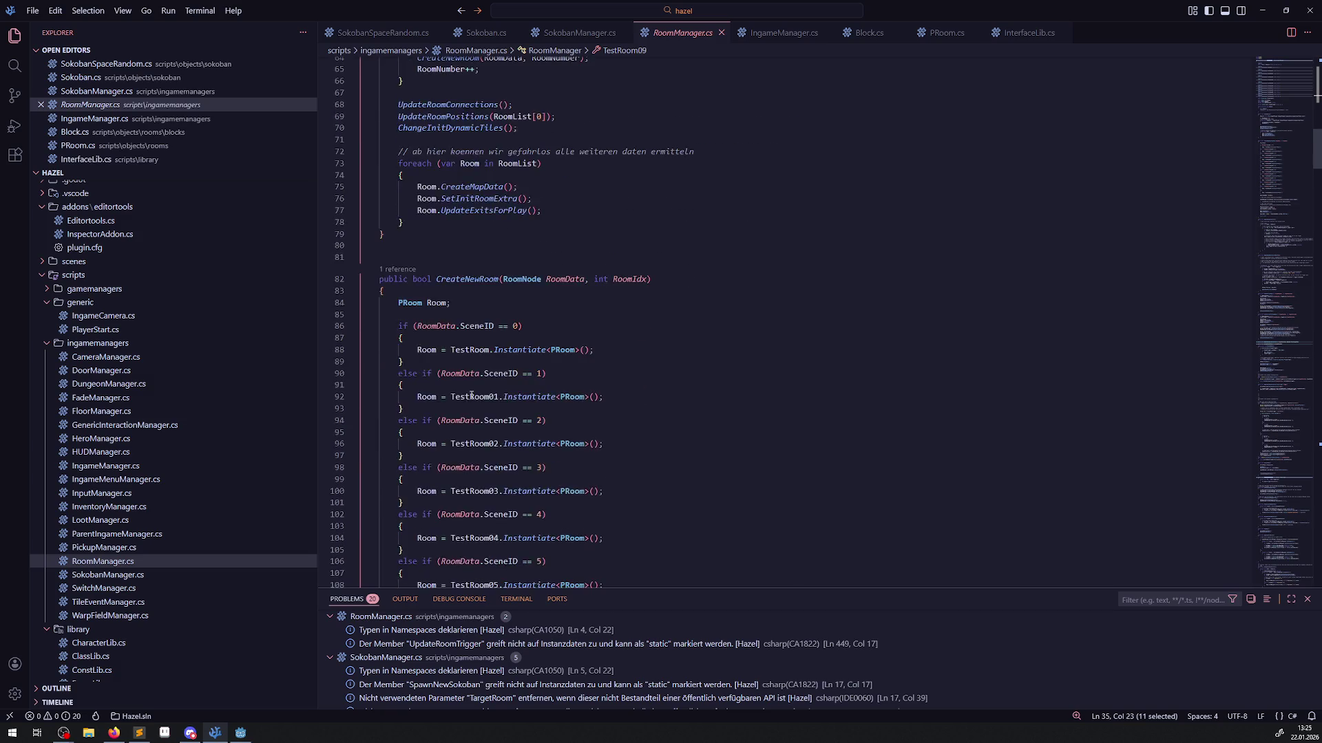
scroll(471, 425, down, 3)
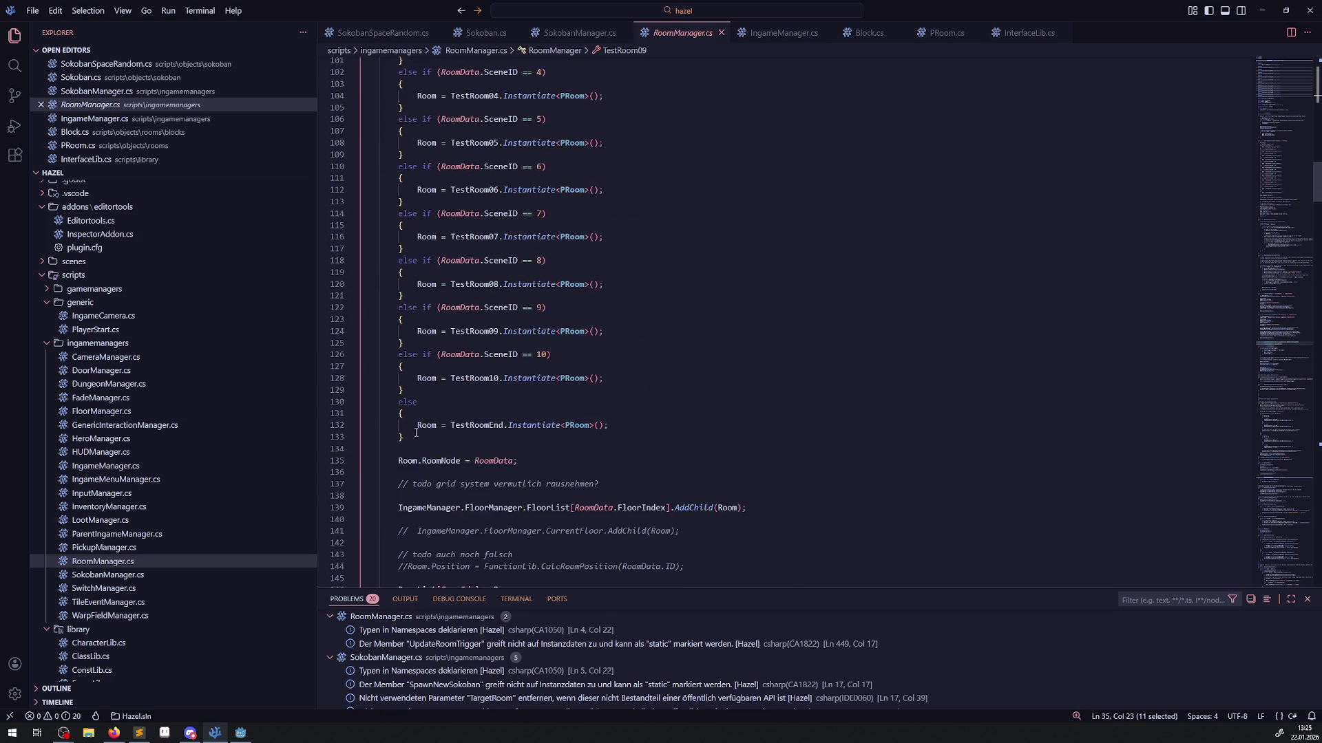
drag(416, 424, 650, 430)
key(ctrl+c)
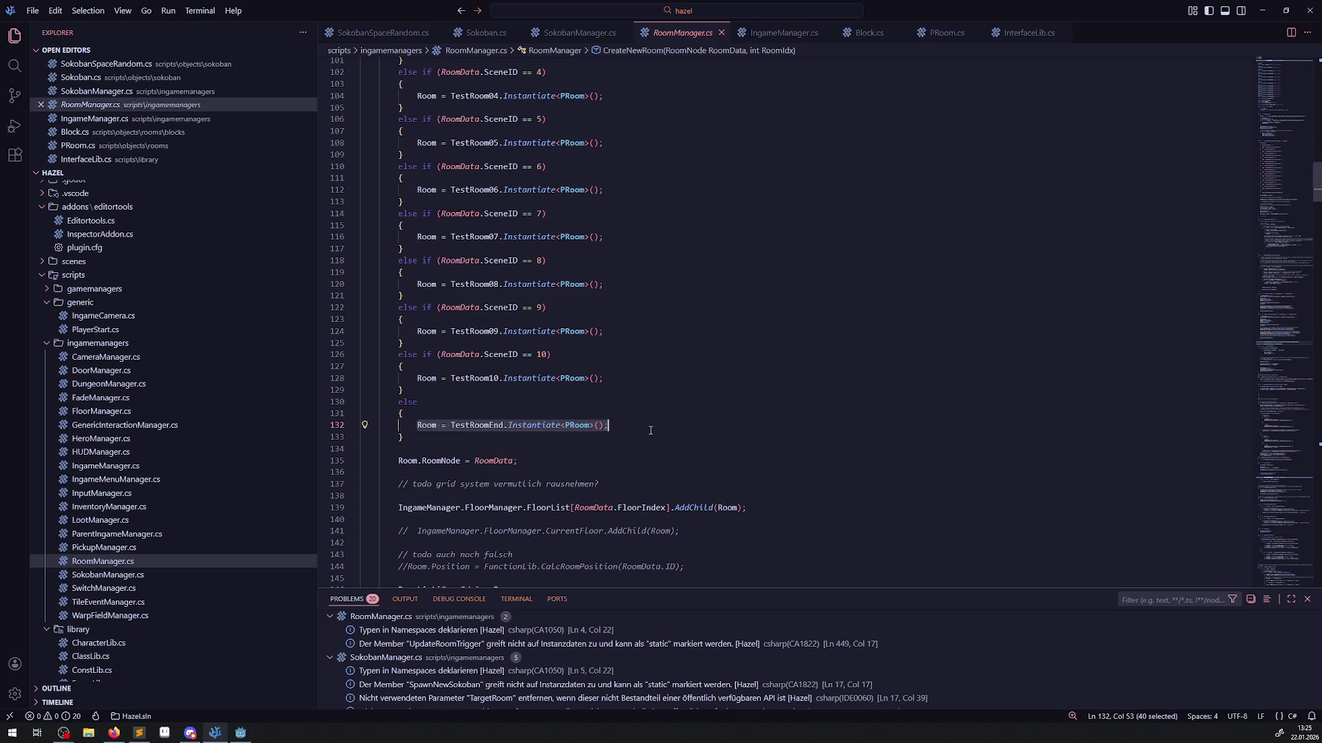
click(582, 33)
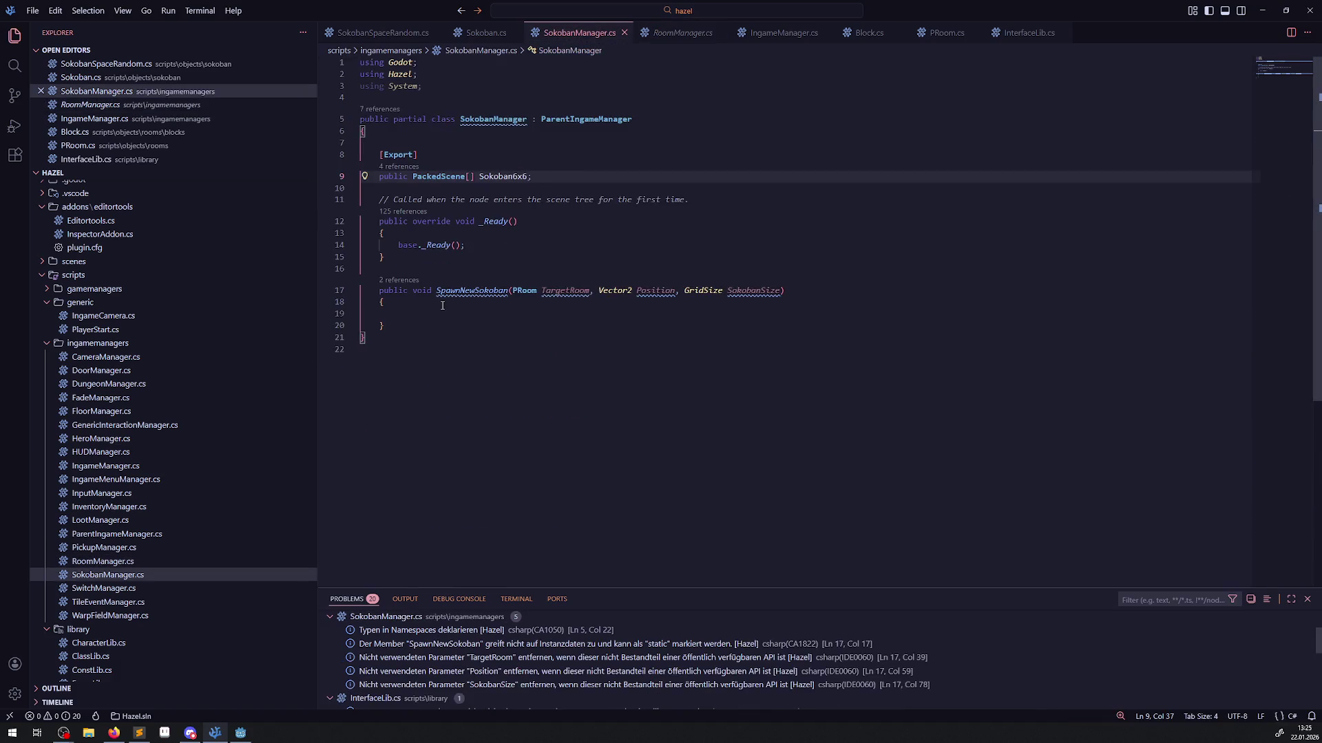
key(ctrl+v)
key(ctrl+Tab)
Add the FloorList AddChild(Room) line below it and save SokobanManager.cs.
scroll(436, 349, down, 6)
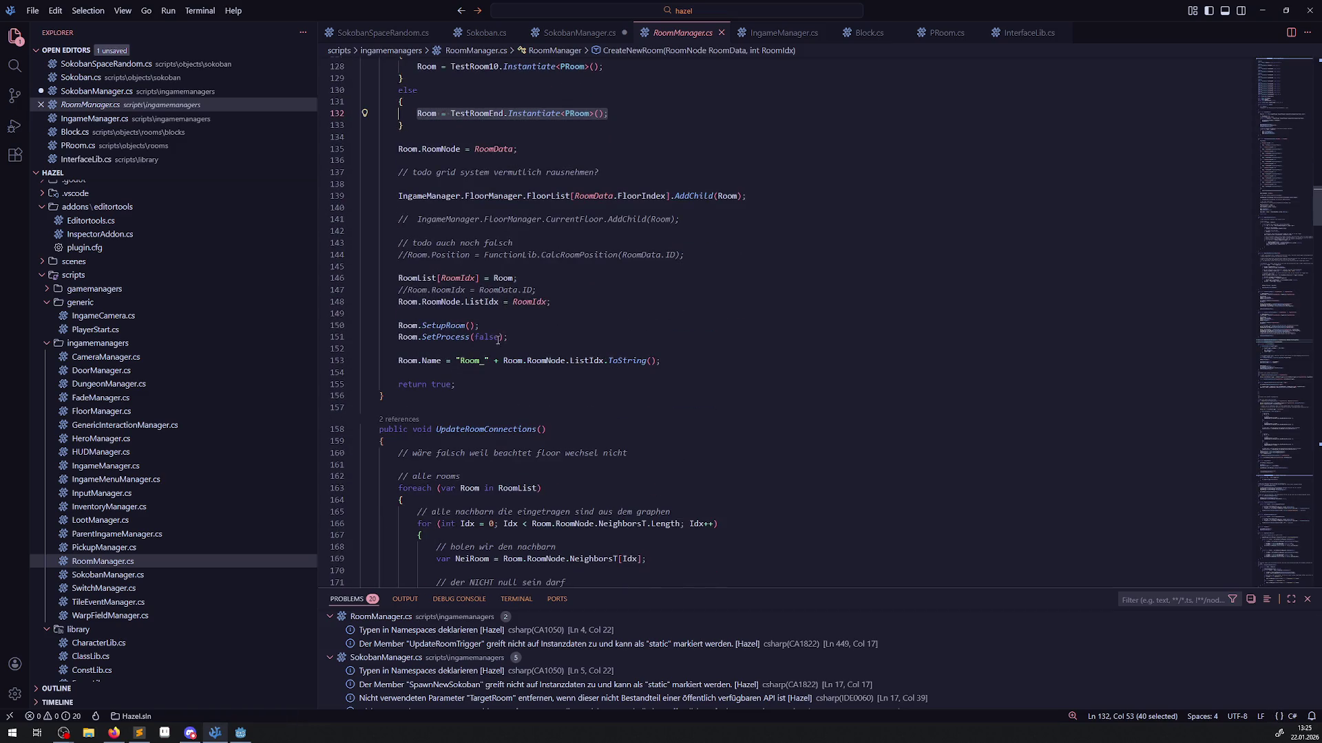
click(556, 385)
scroll(556, 388, up, 1)
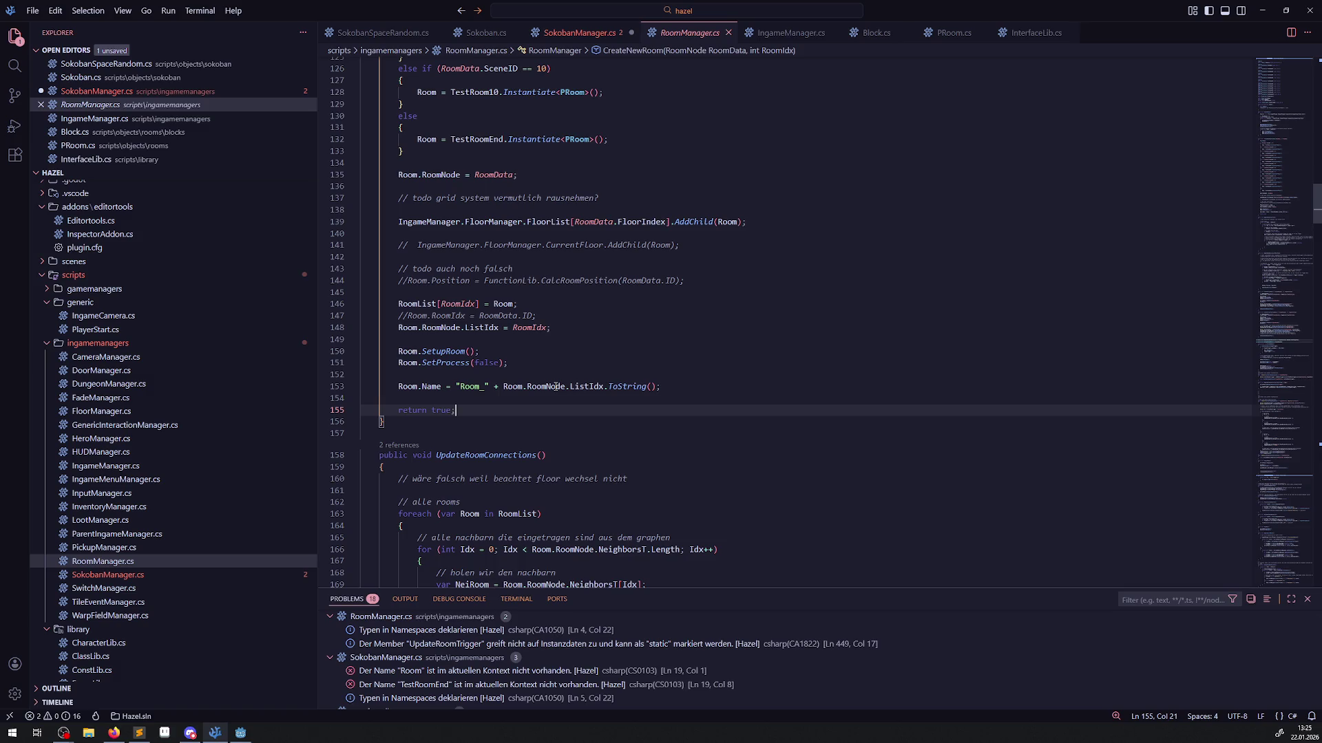
scroll(556, 387, up, 2)
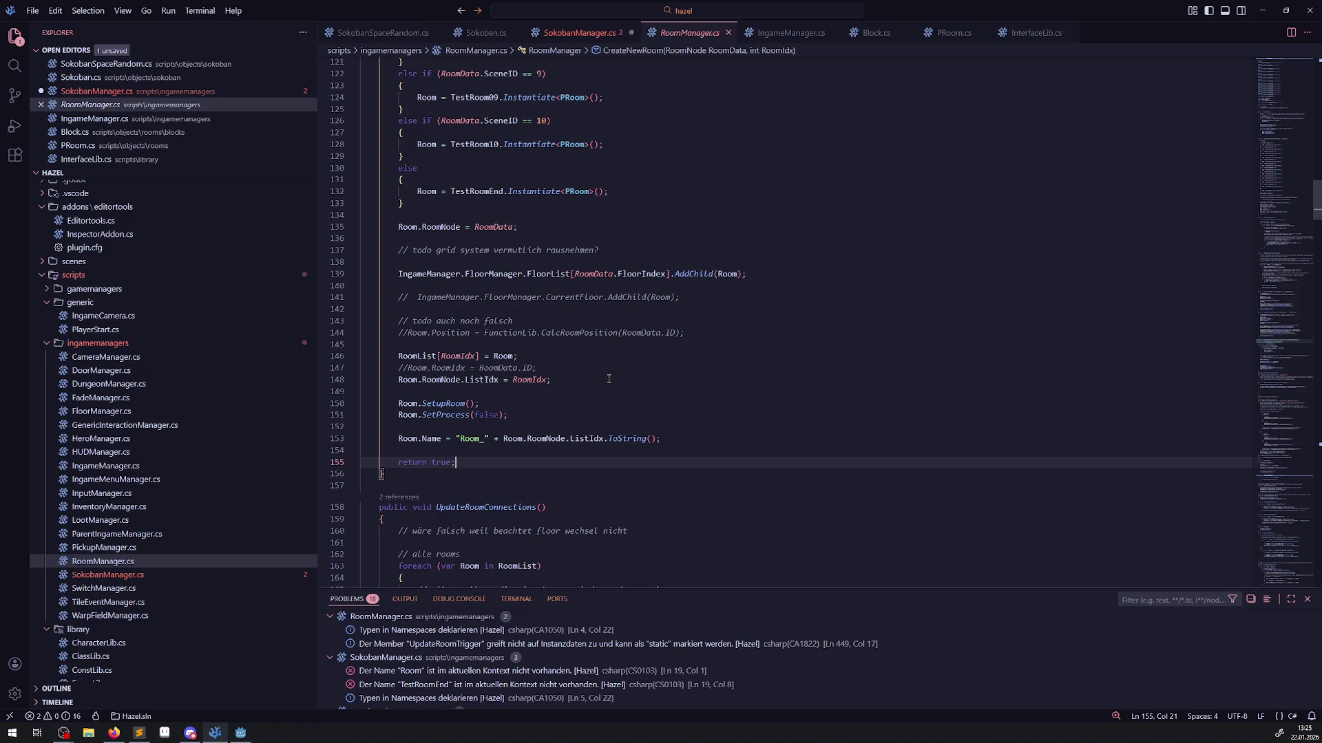
drag(742, 275, 389, 274)
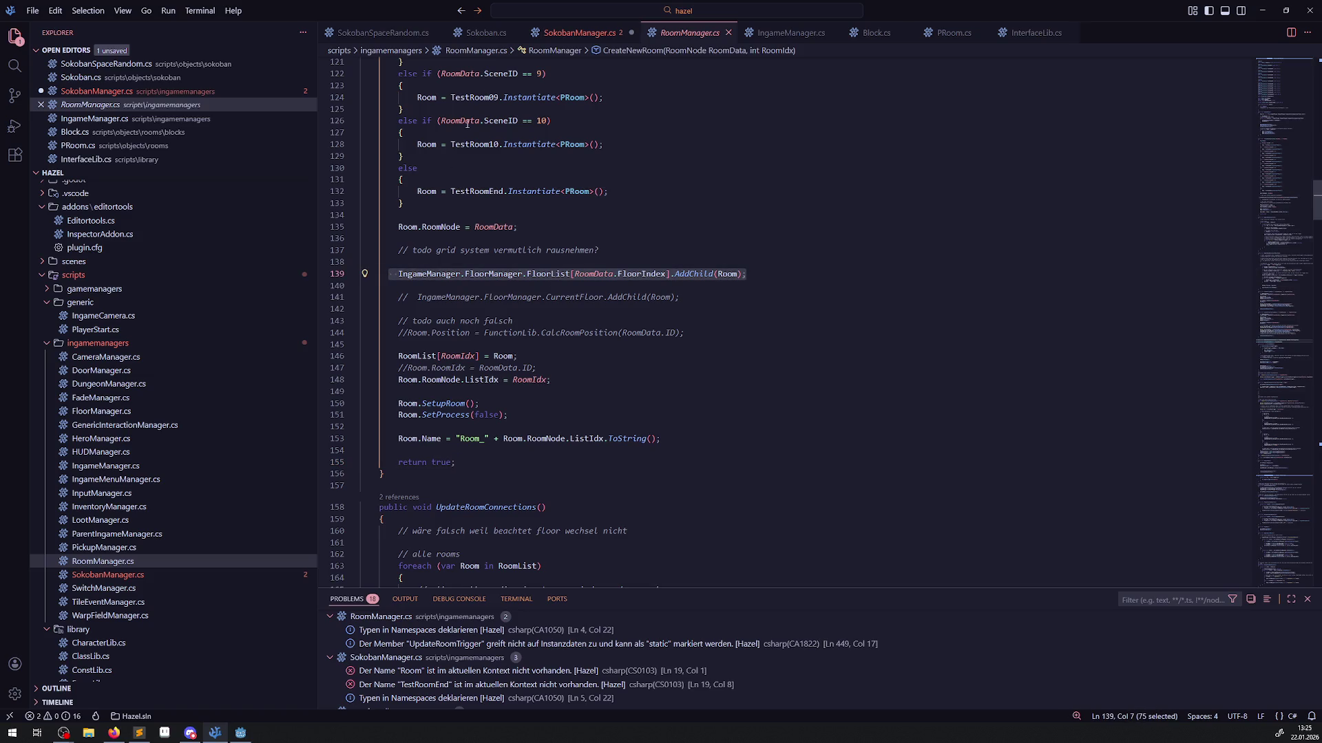
click(578, 32)
key(Return)
key(Tab)
key(ctrl+s)
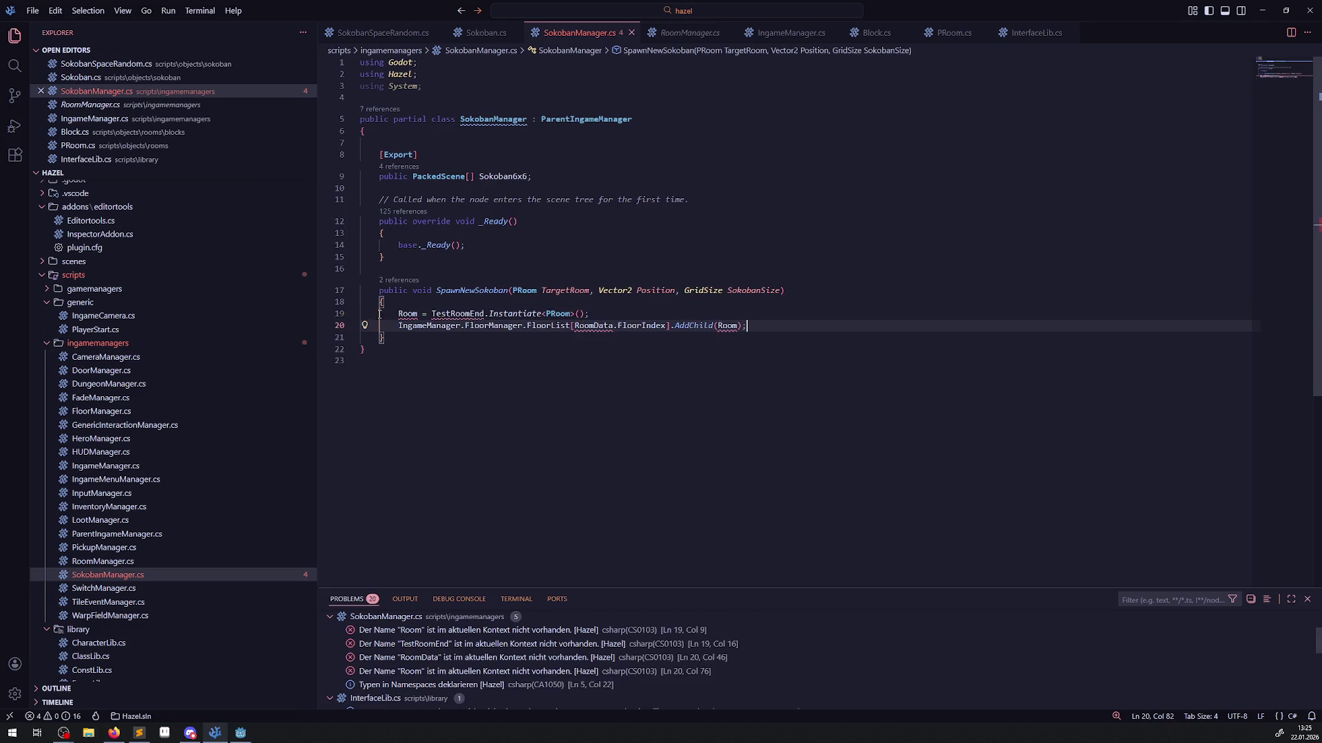
Comment out the two copied lines with // and save.
click(379, 313)
key(ctrl+alt+Down)
text(//)
click(511, 287)
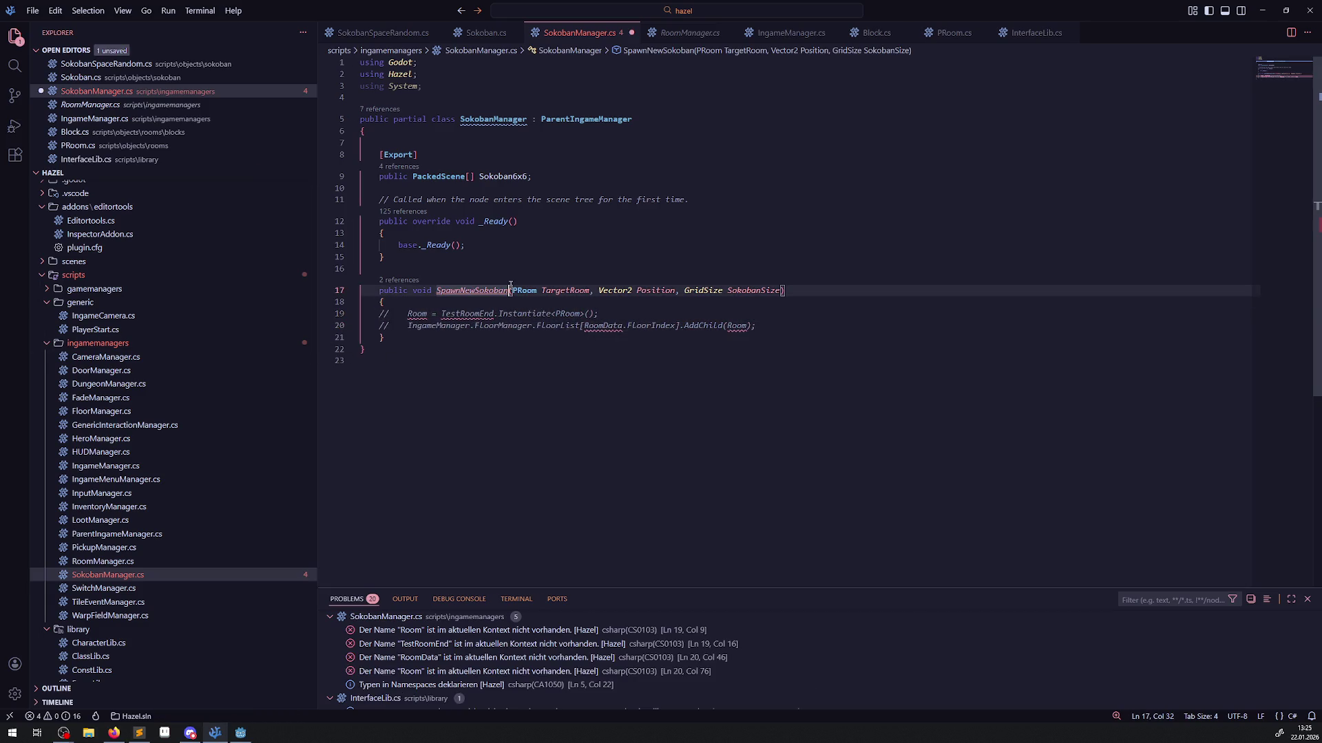
key(ctrl+s)
Declare int Rand = GD.RandRange(0, Sokoban6x6.Length - 1); at the top of the method.
click(488, 305)
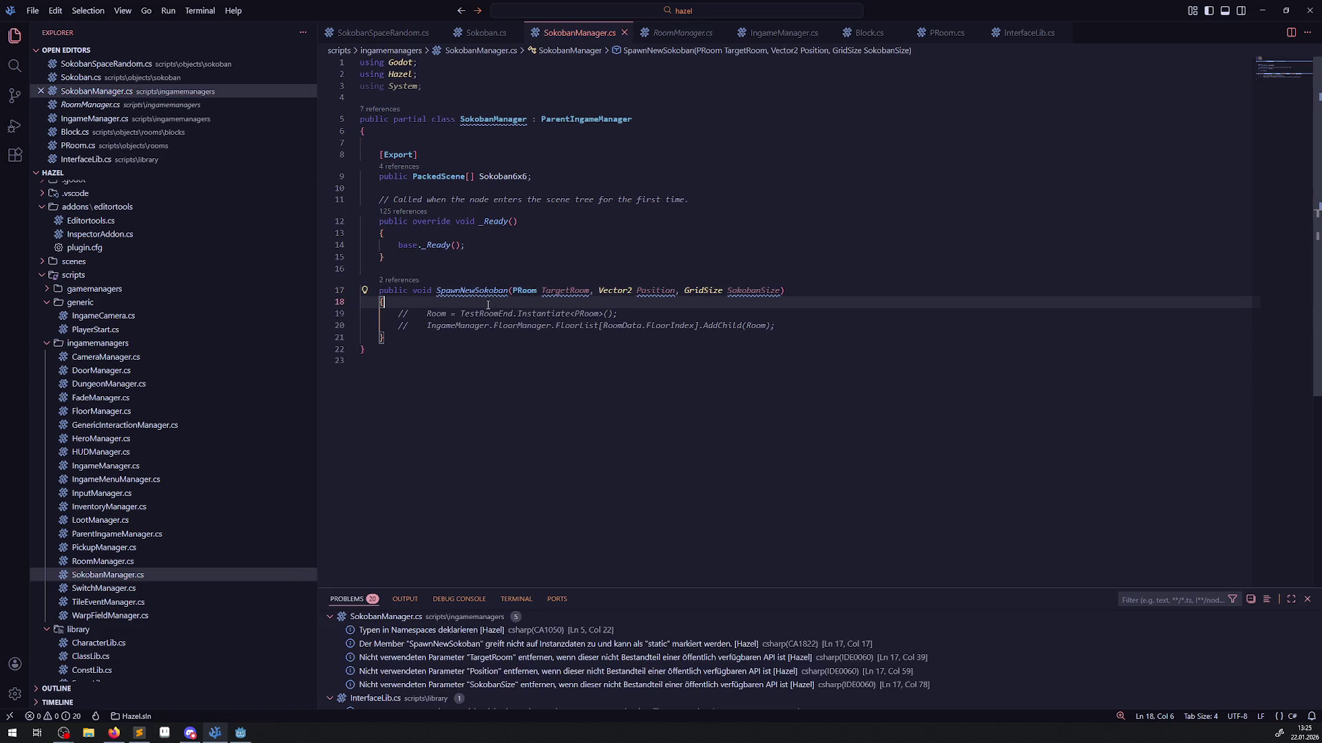
key(Return)
text(int )
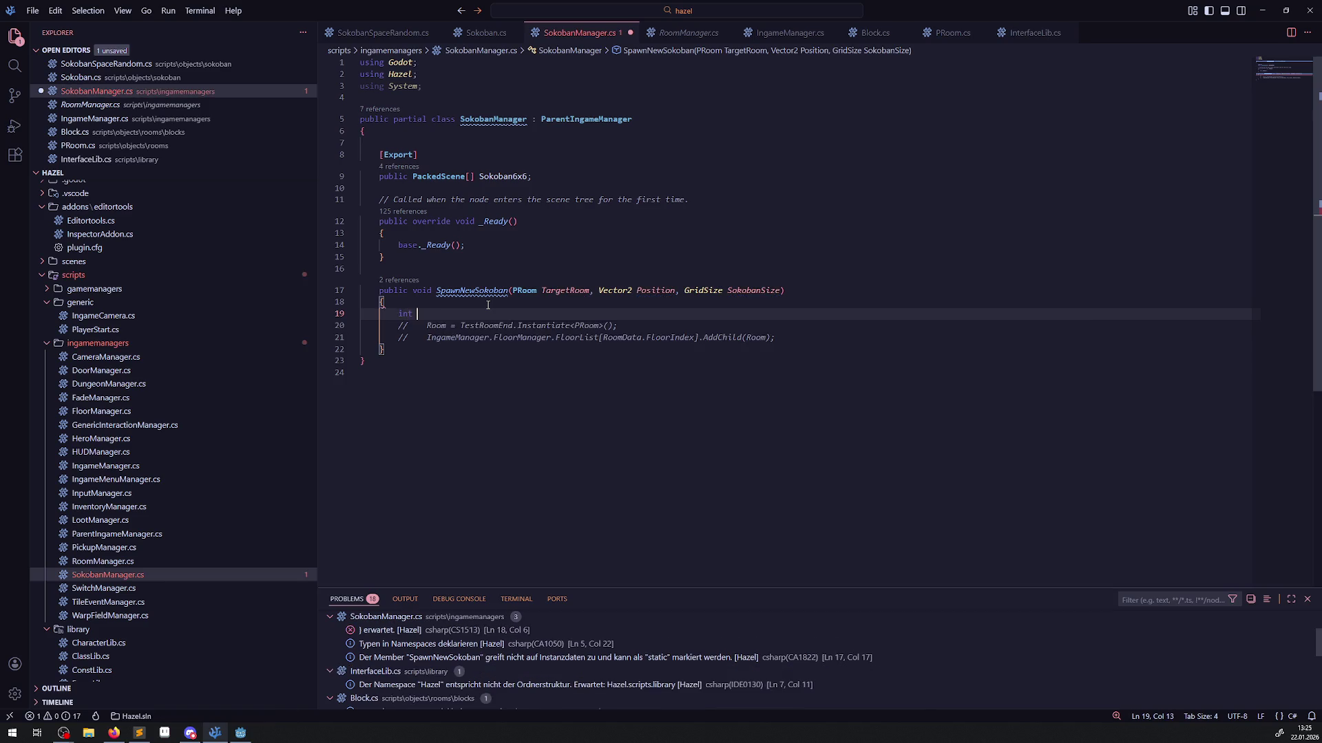
text(Rand = )
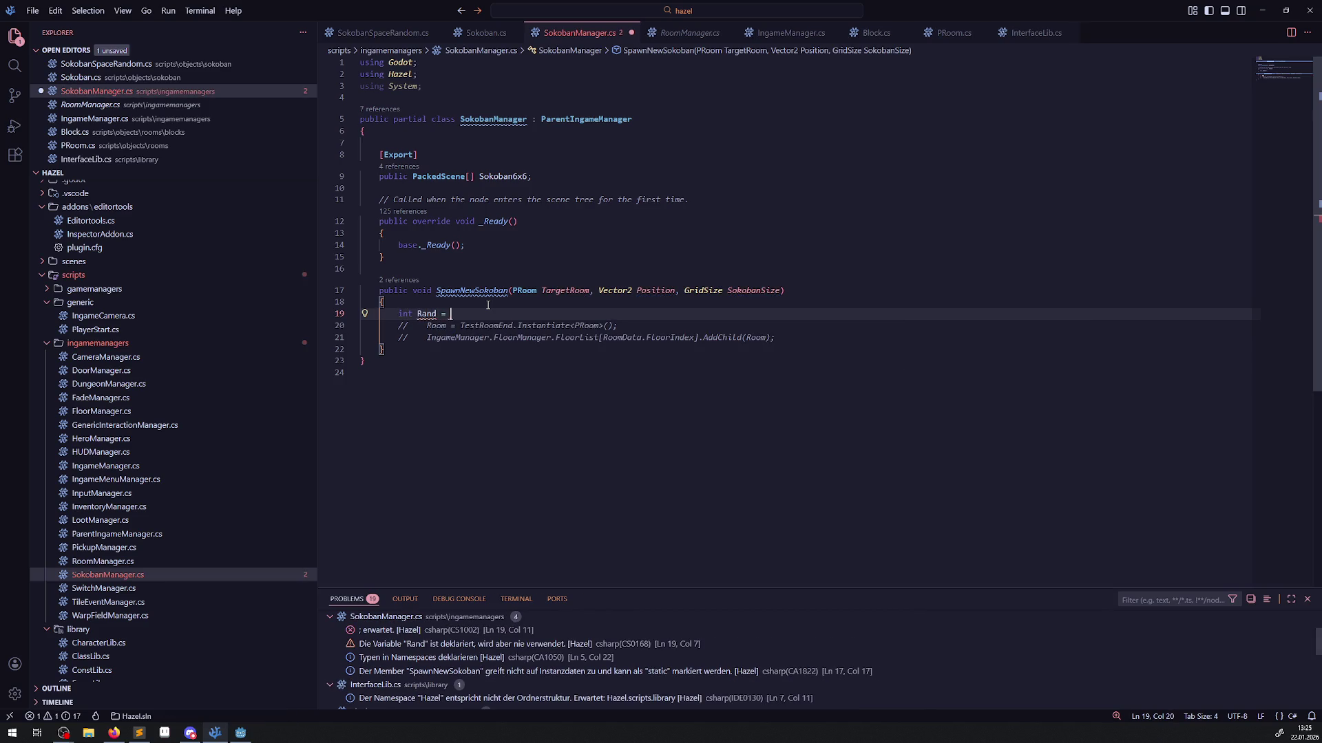
text(GD.)
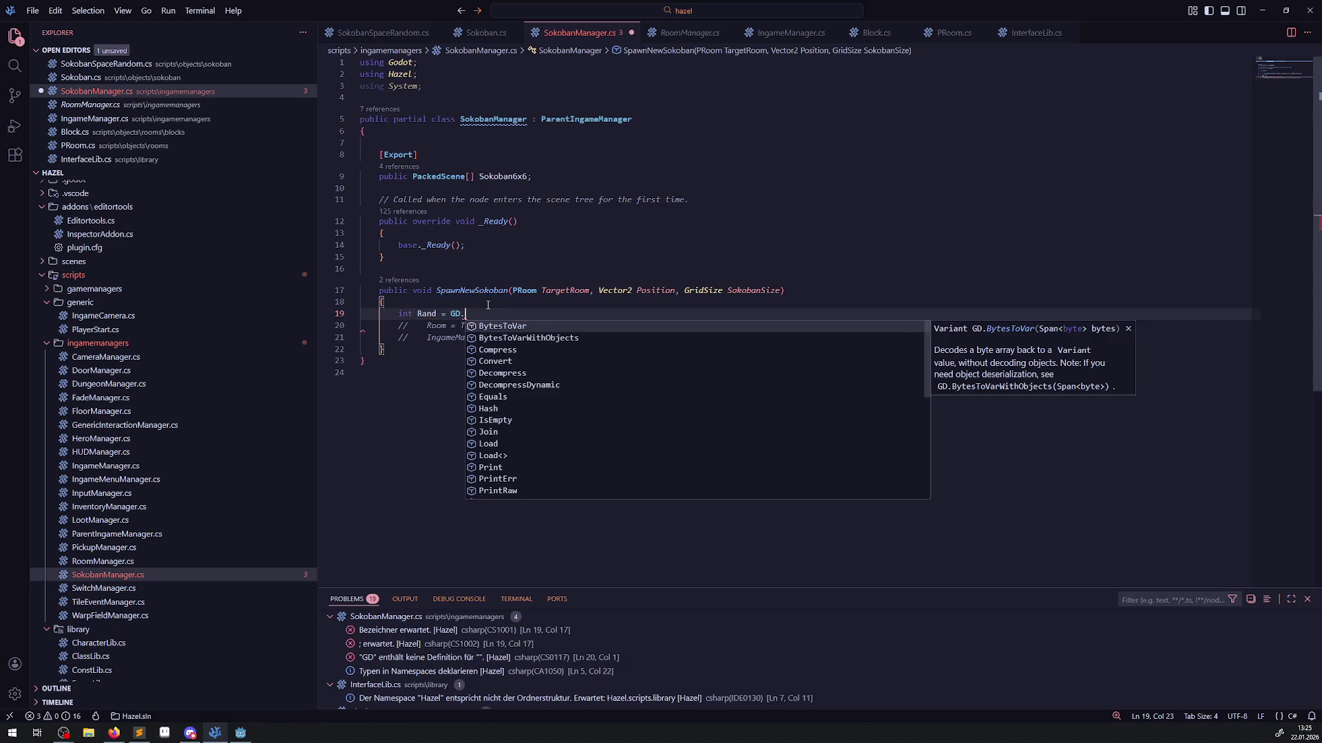
text(Ran)
key(Down)
key(Down)
key(Down)
text(();)
key(Left)
key(Left)
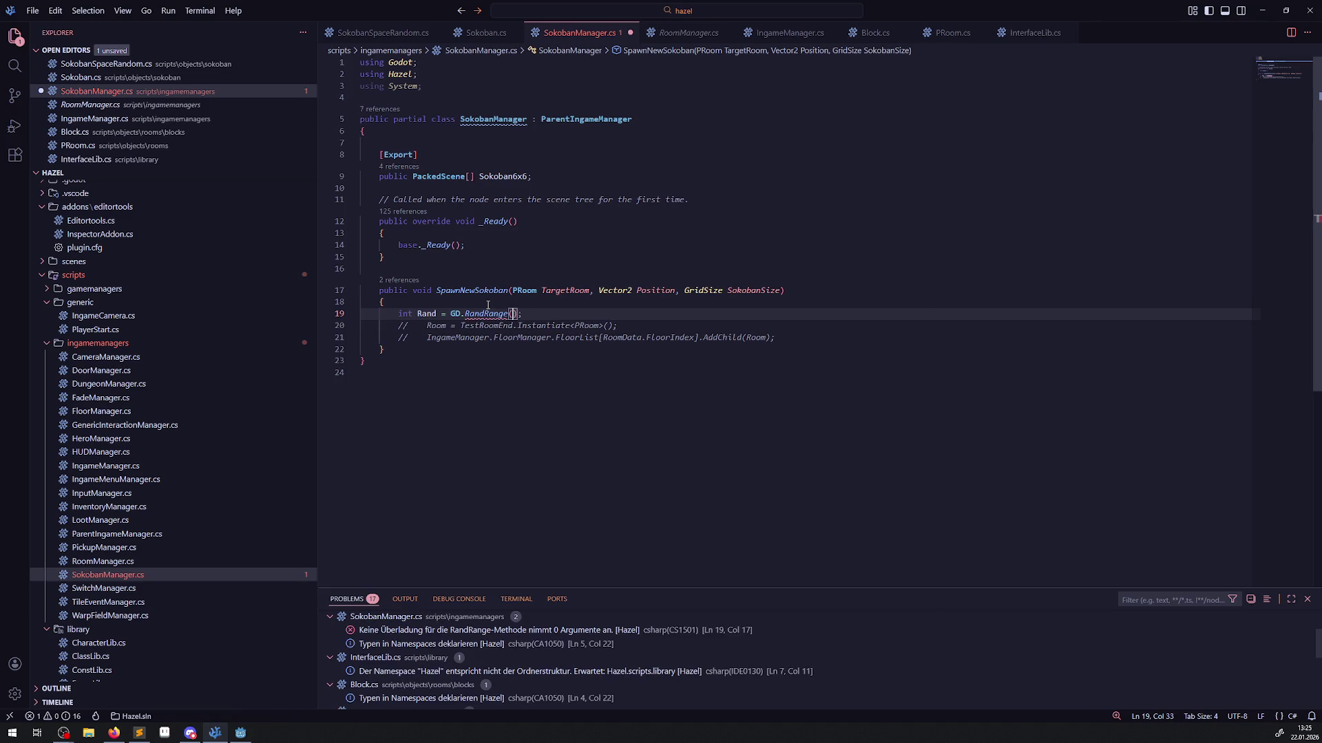
text(0)
text(,)
double_click(503, 176)
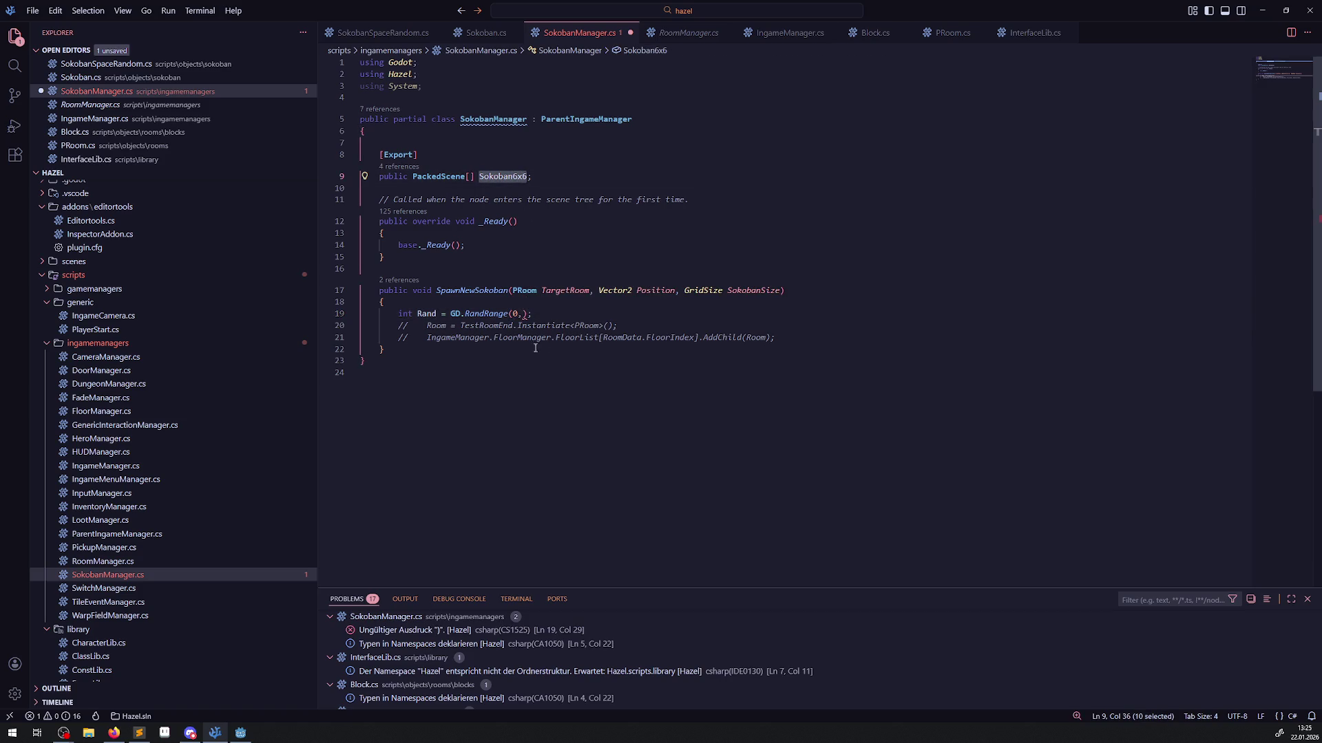
key(ctrl+c)
click(524, 313)
key(ctrl+v)
text(.)
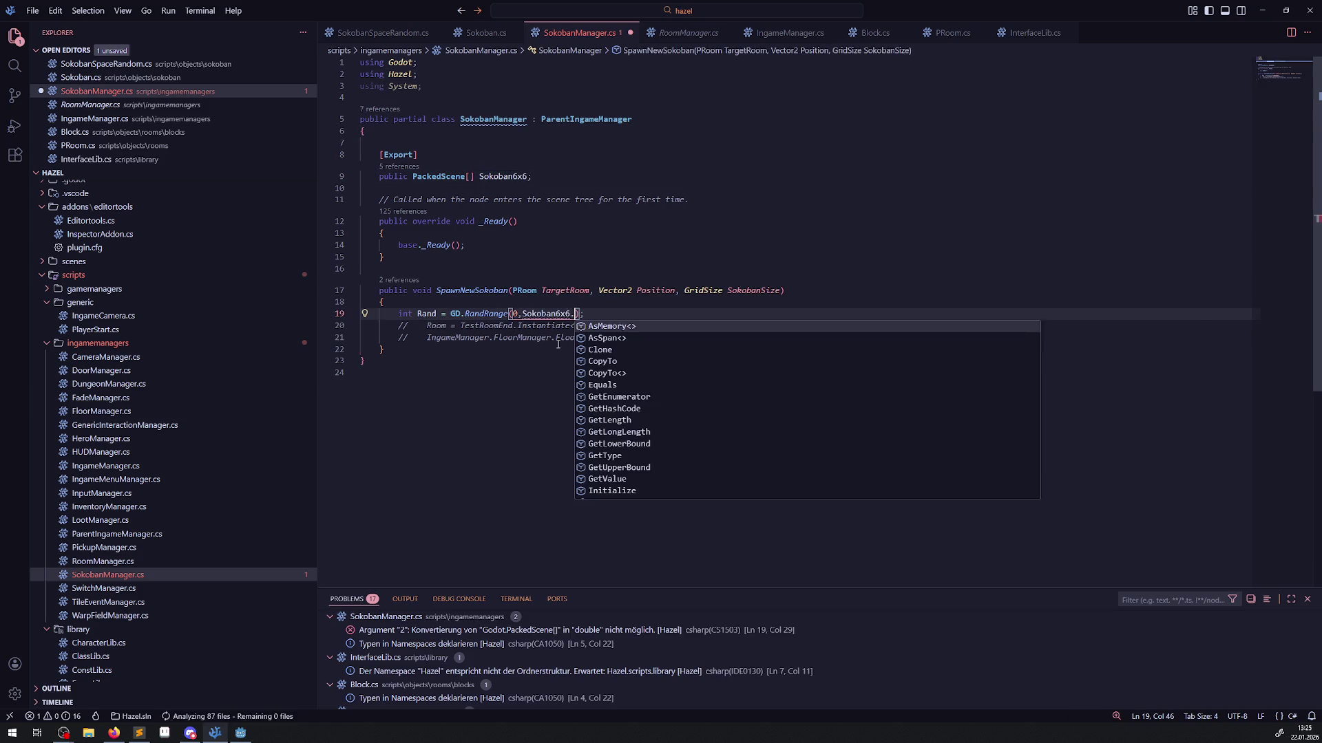
text(le)
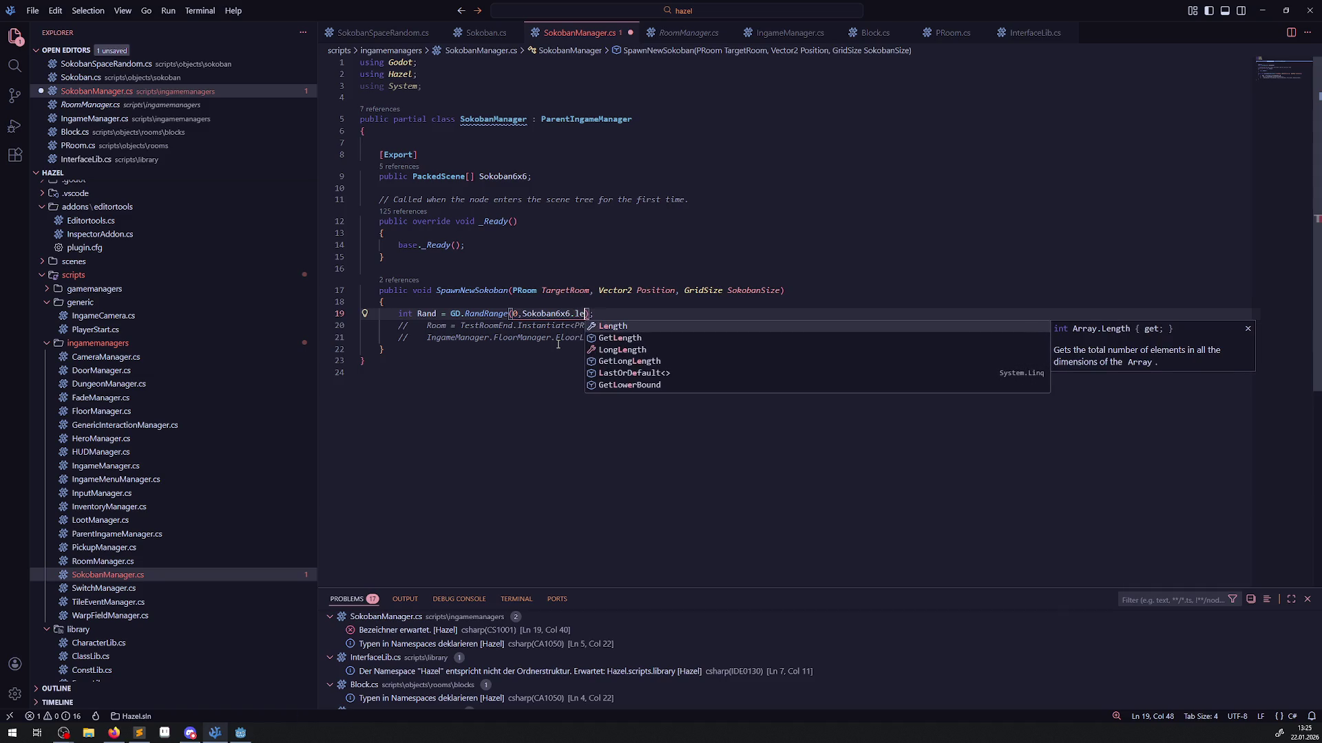
key(Tab)
text(- 1)
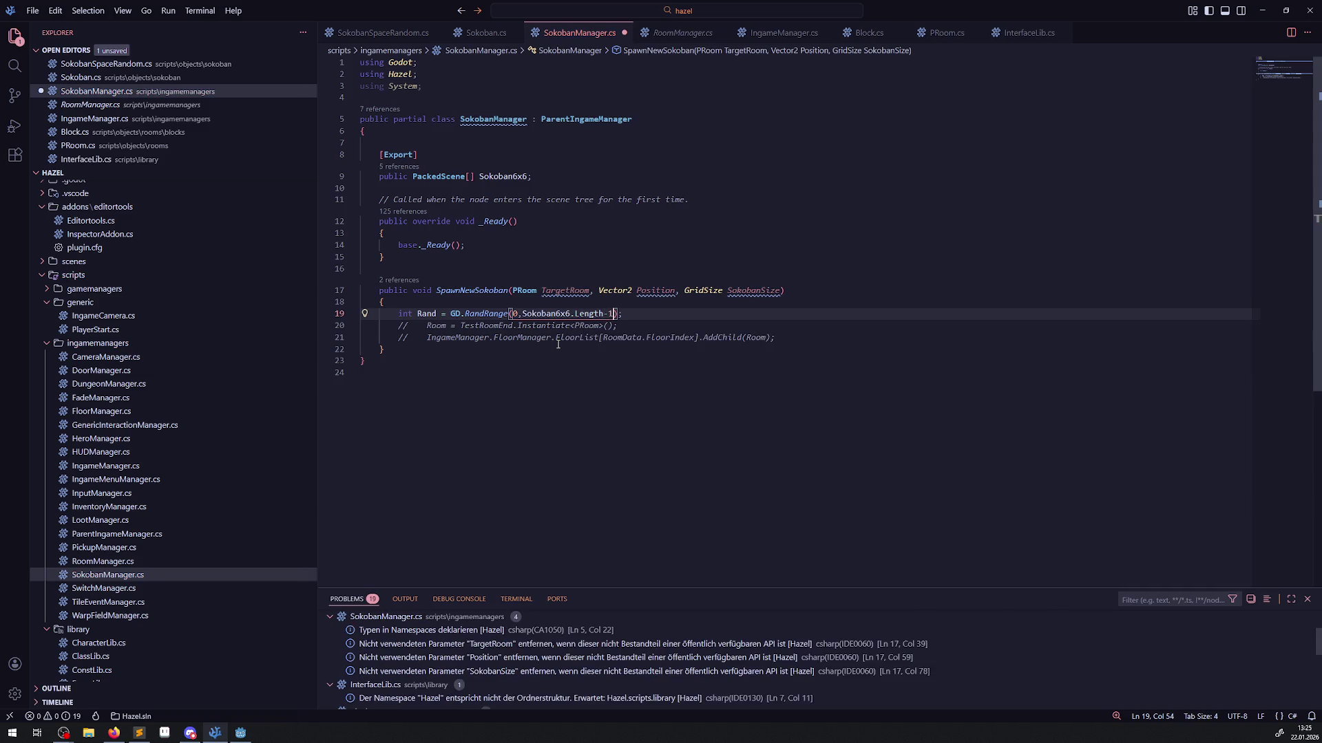
key(ctrl+s)
Add empty if (Rand == 0) and else blocks below the Rand line and save.
click(641, 316)
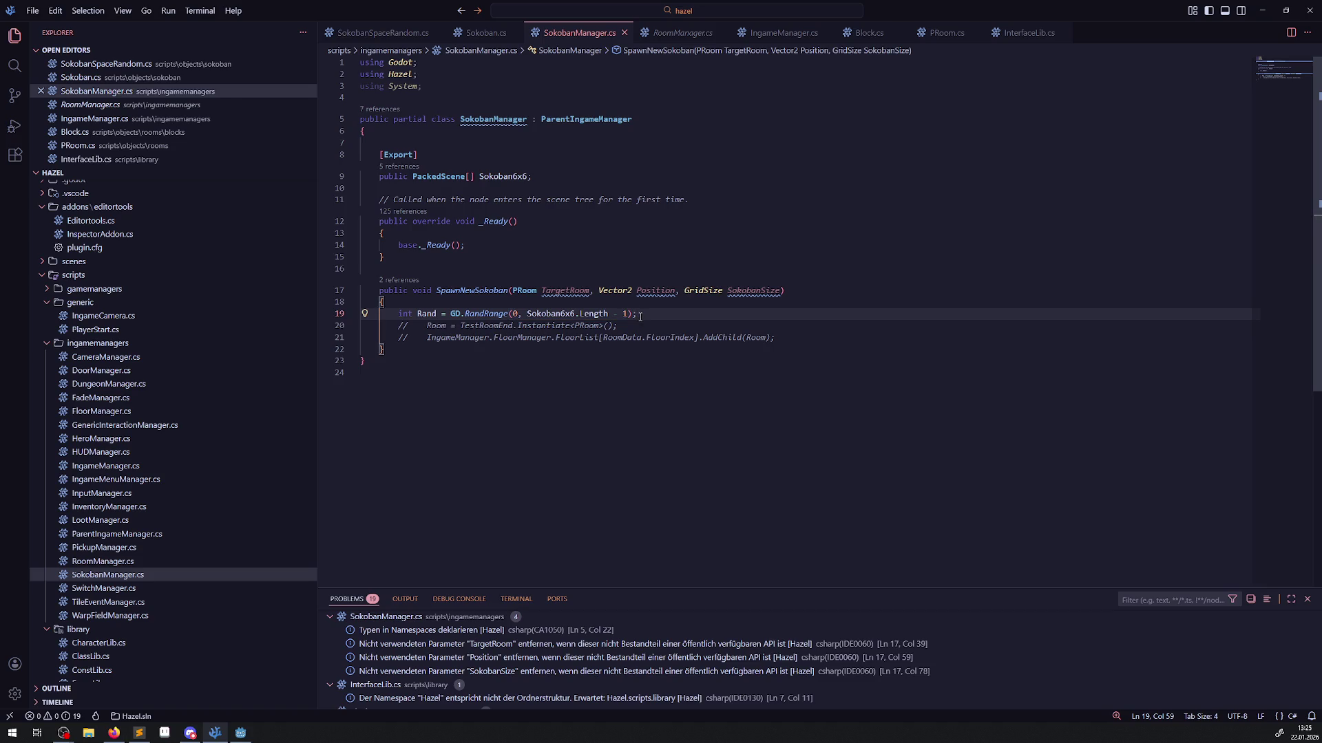
key(Return)
text(if())
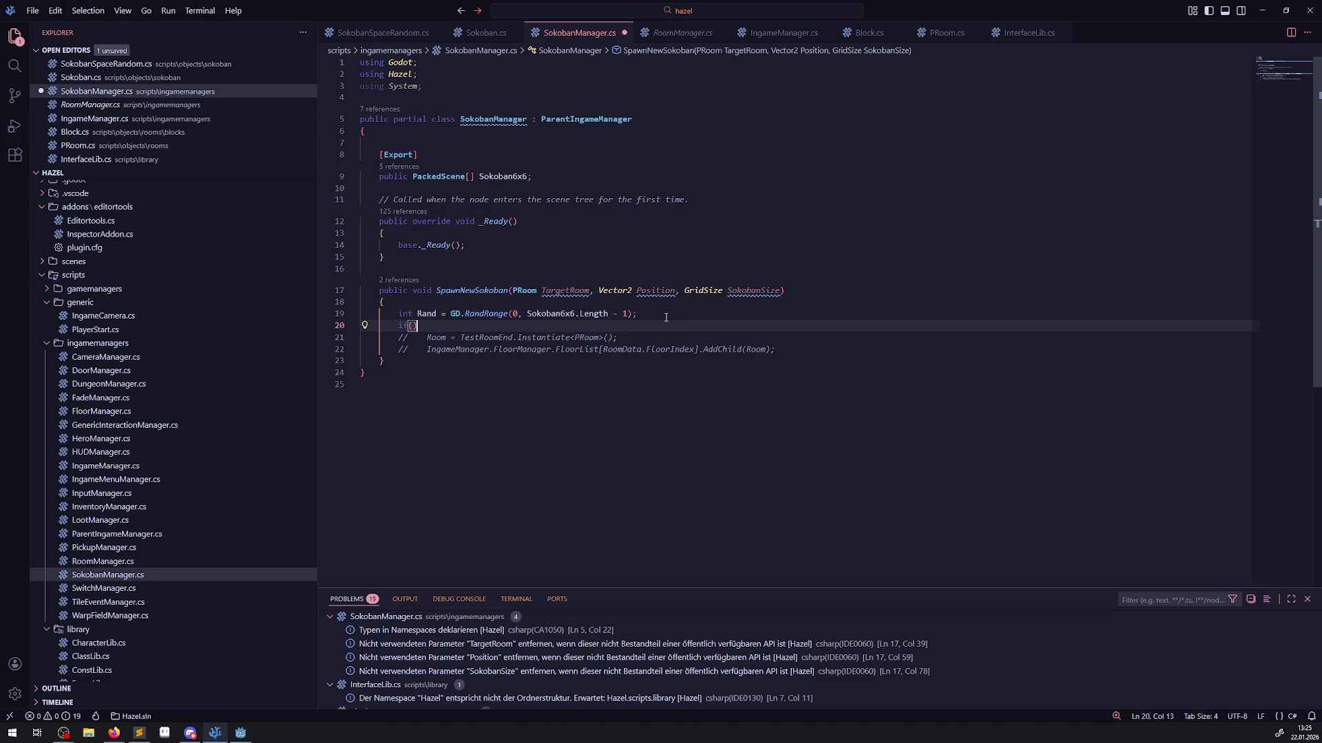
text(Rand )
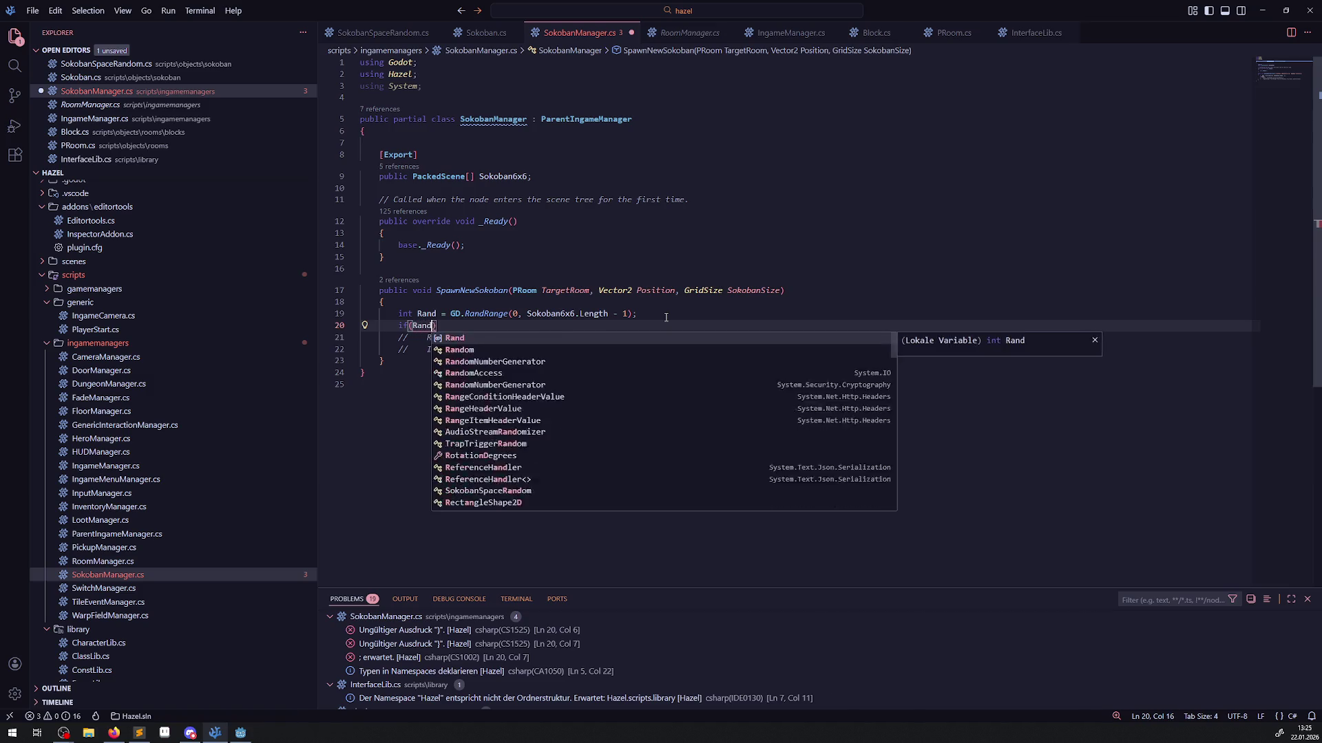
text(== 0)
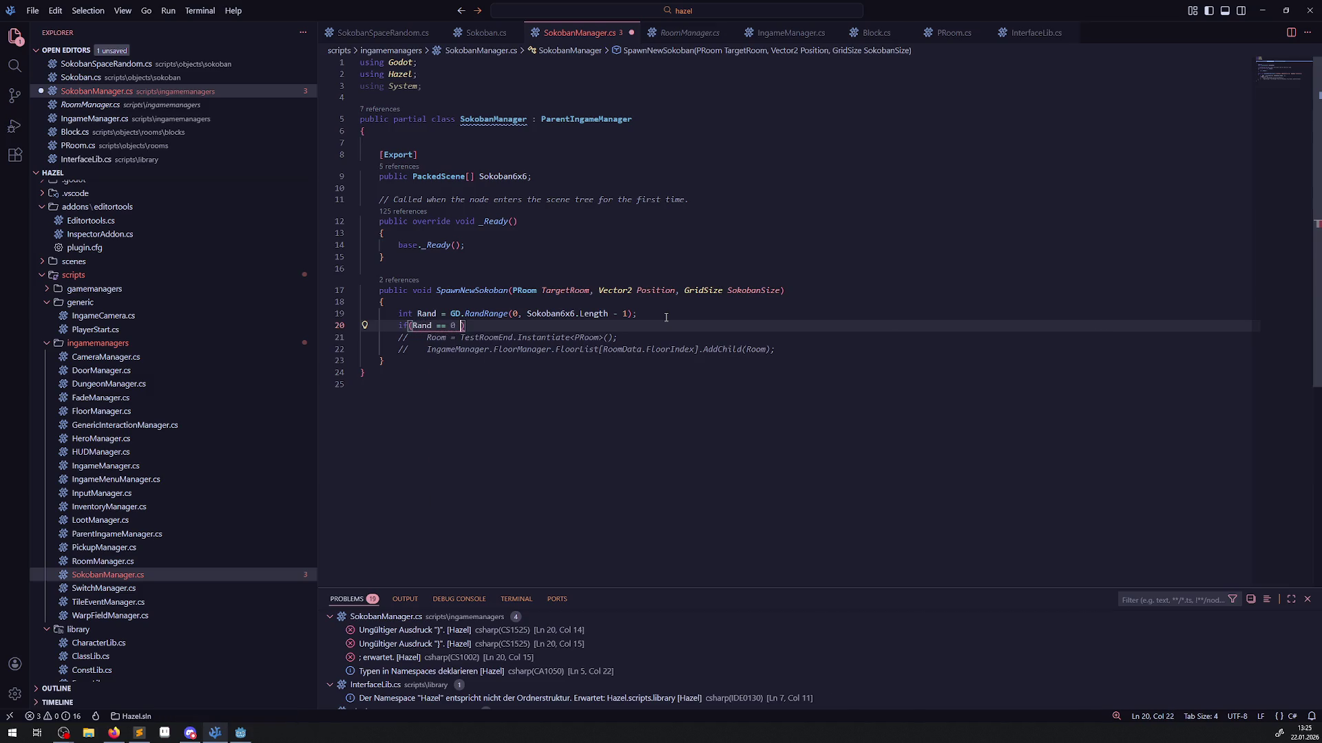
key(End)
key(Return)
text({)
key(Return)
key(Return)
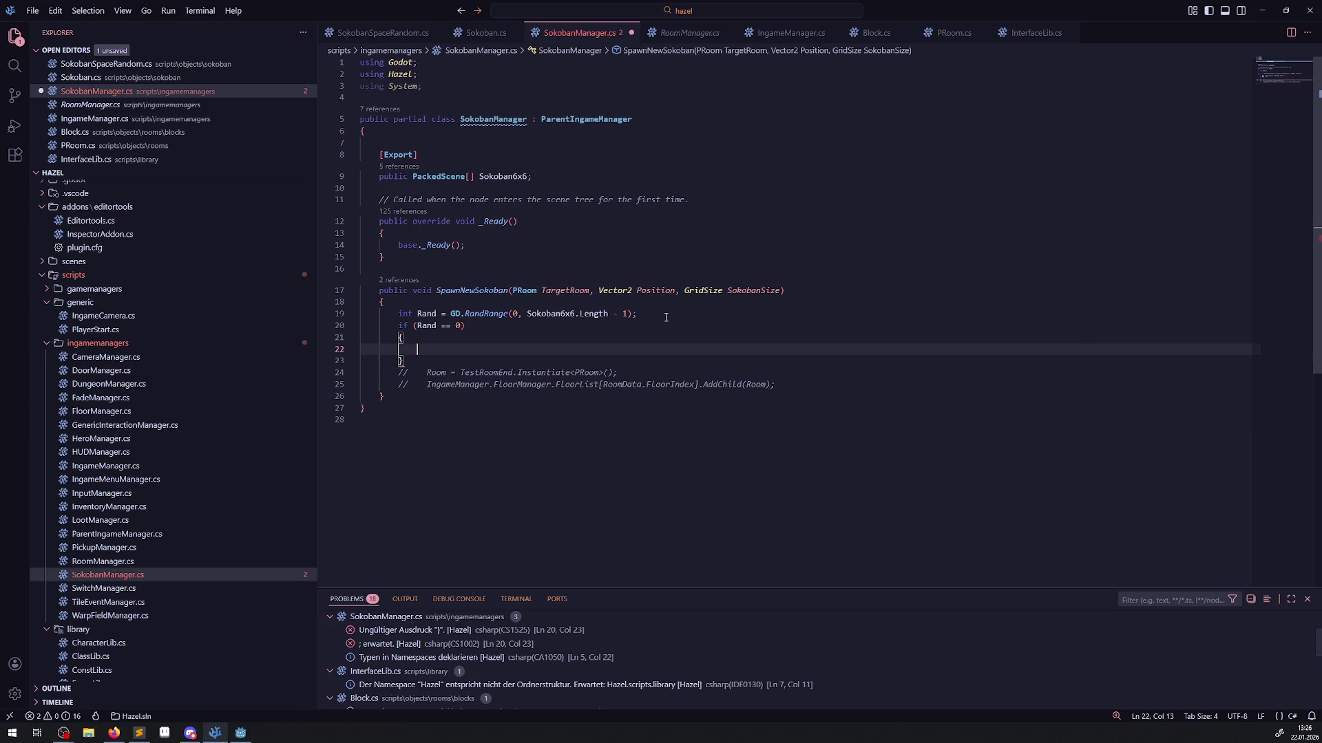
text(})
key(Return)
text(else)
key(Return)
text({)
key(Return)
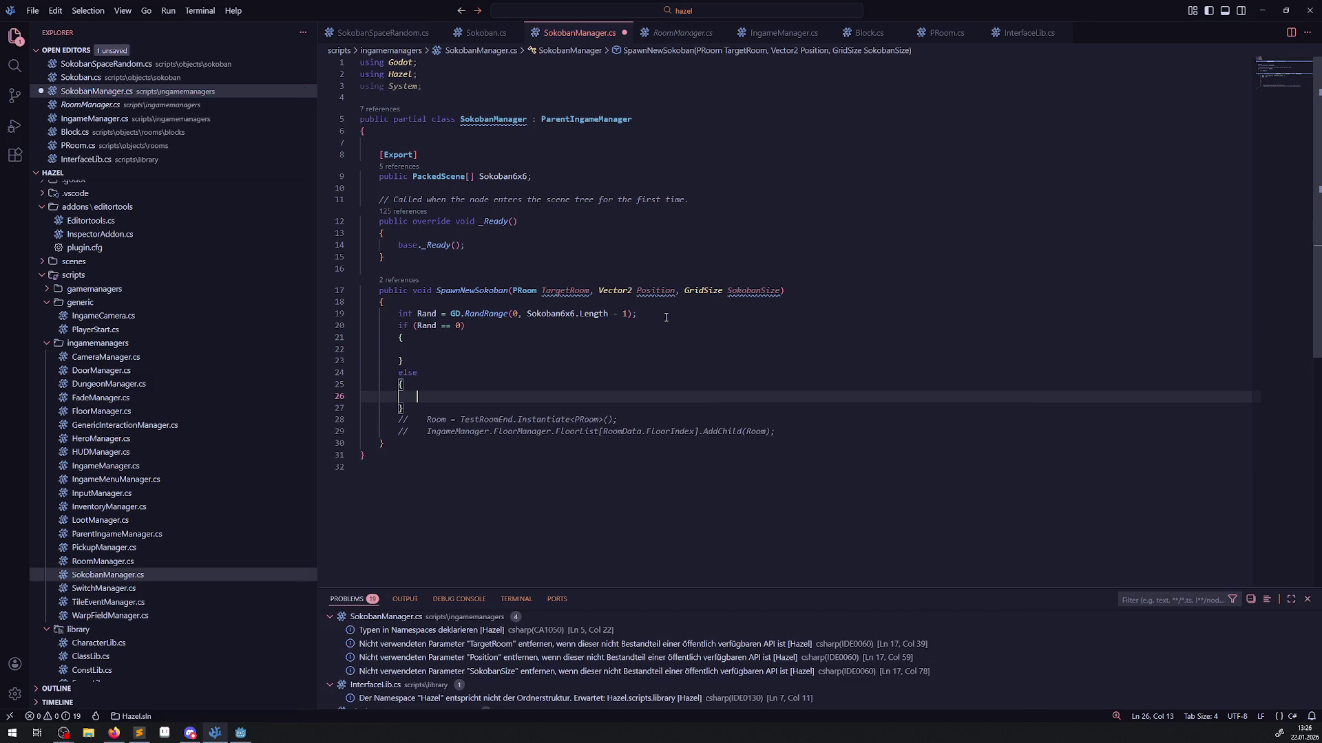
key(ctrl+s)
mouse_move(379, 420)
mouse_down()
mouse_move(847, 417)
mouse_move(829, 431)
mouse_up()
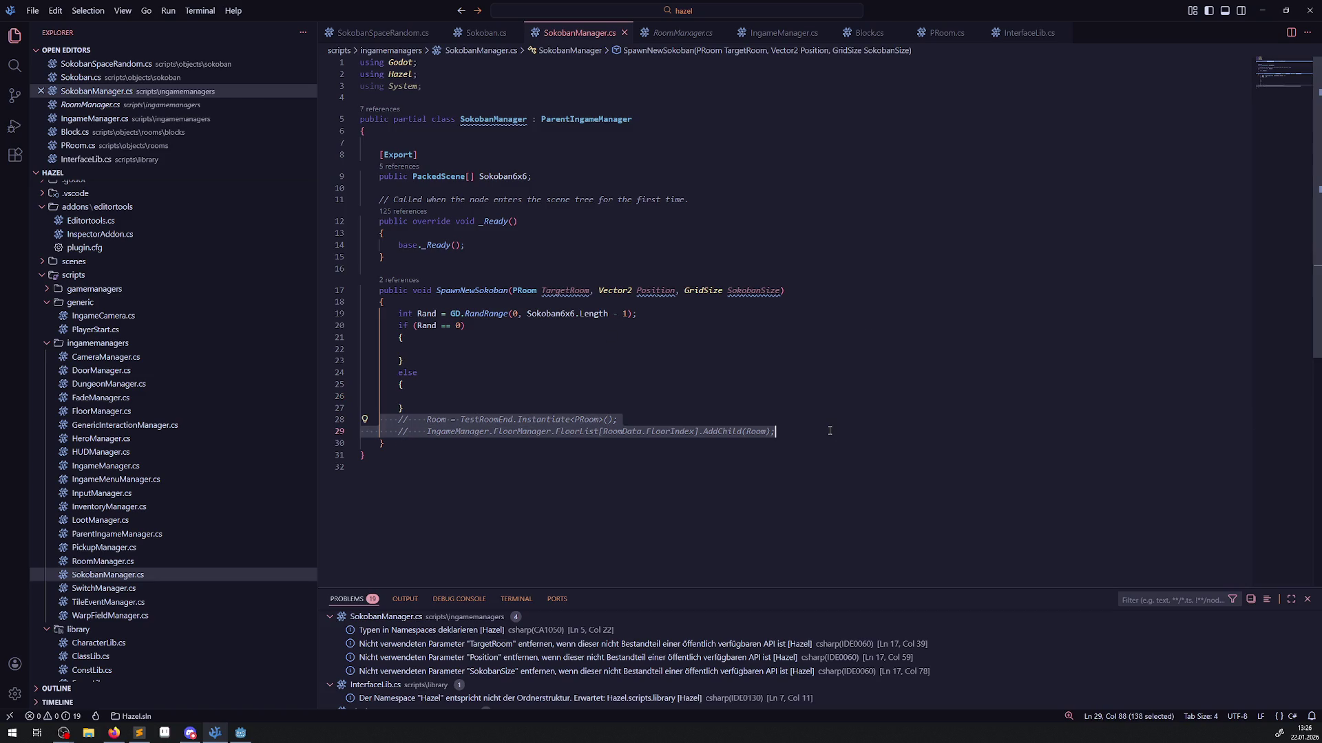
Copy the commented lines into the if block and uncomment the instantiate line.
key(ctrl+c)
click(420, 349)
key(ctrl+v)
click(439, 409)
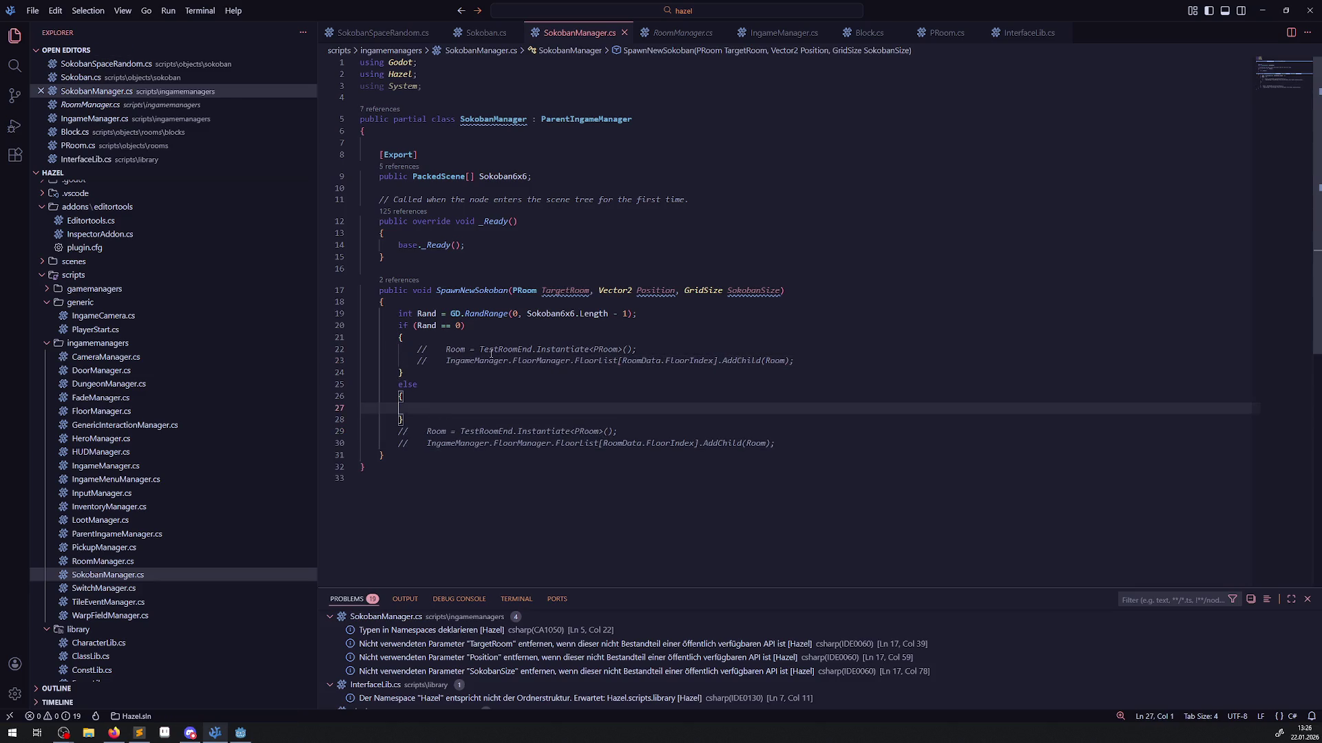
drag(417, 350, 443, 349)
key(Delete)
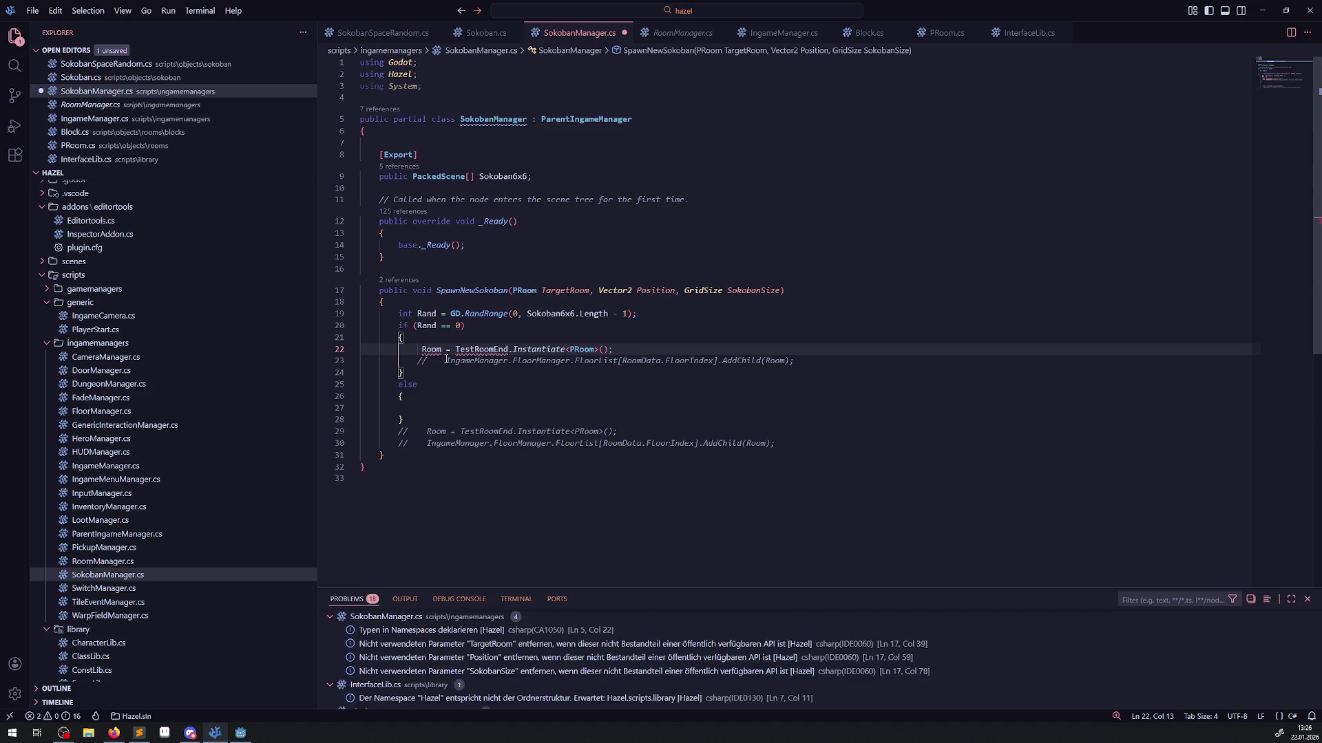
Turn it into var Sokoban instantiating Sokoban6x6[0] instead of TestRoomEnd, and save.
text(var)
key(ctrl+shift+Right)
key(Delete)
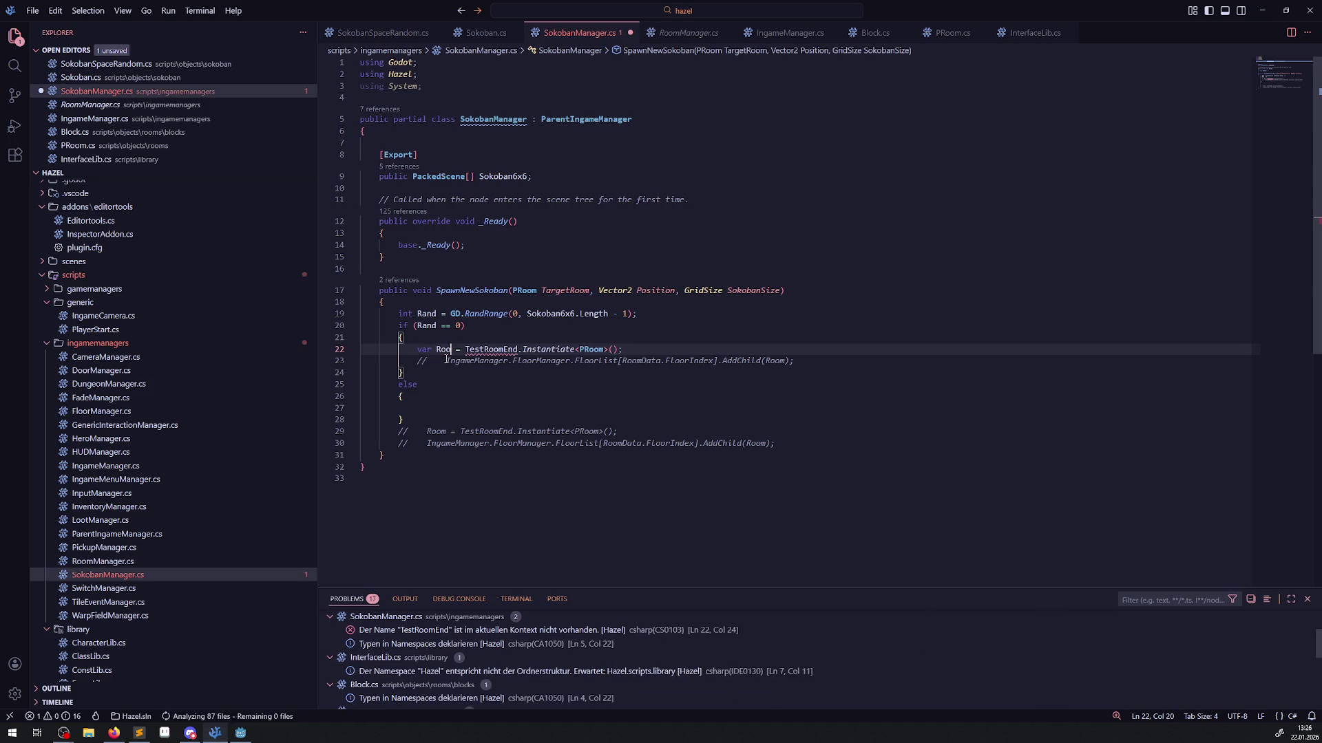
text(Sokoban)
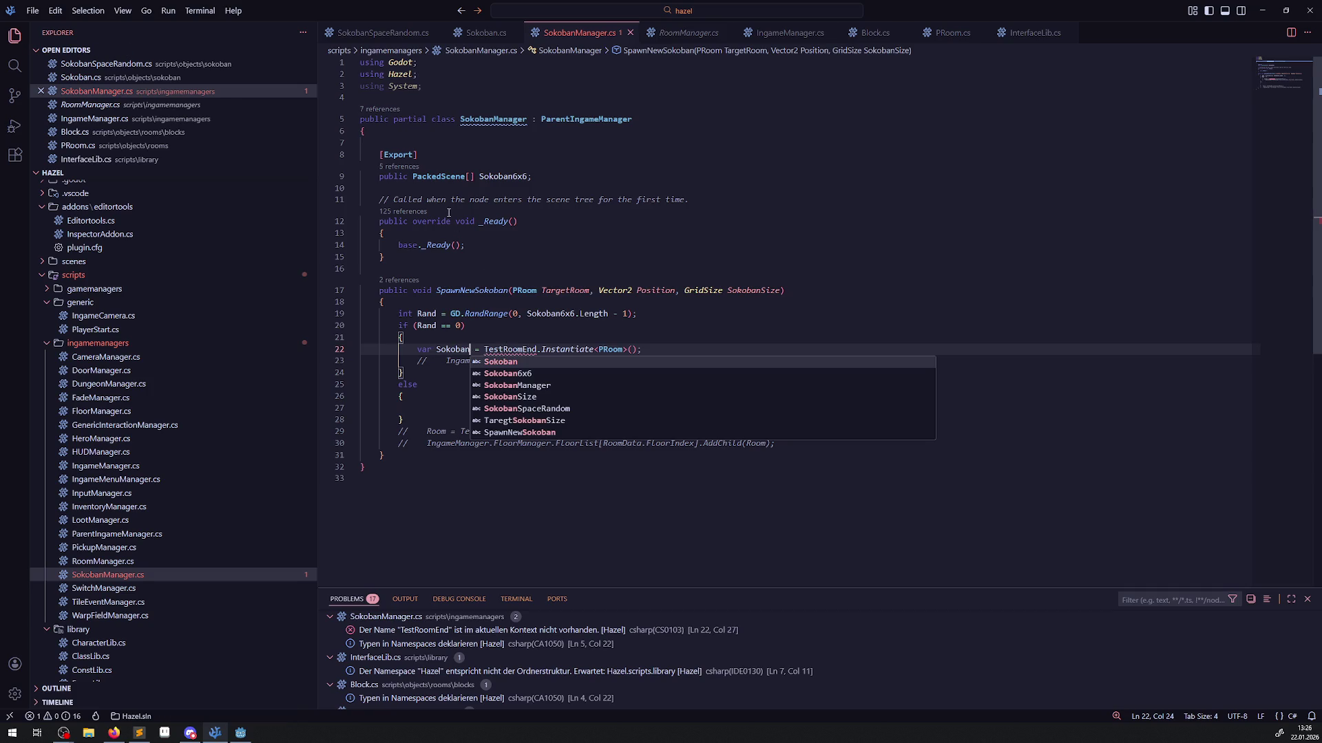
click(508, 176)
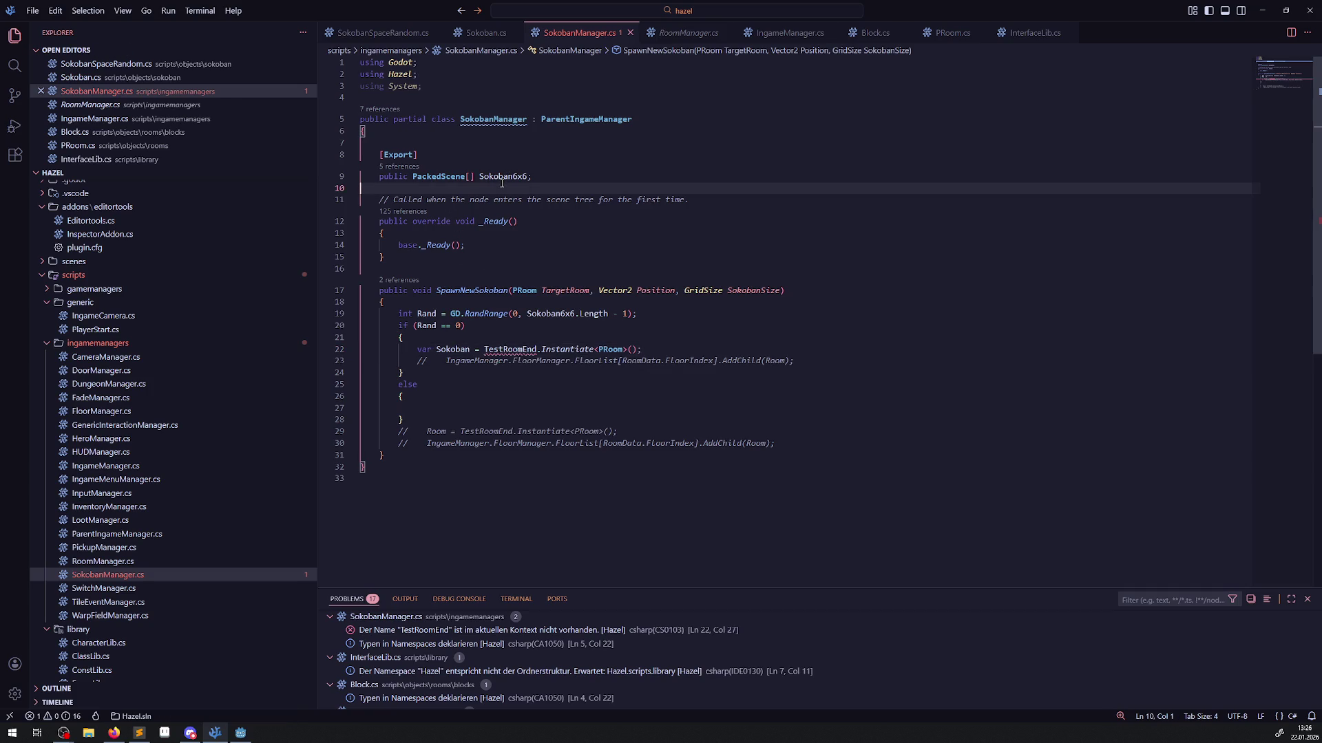
double_click(502, 178)
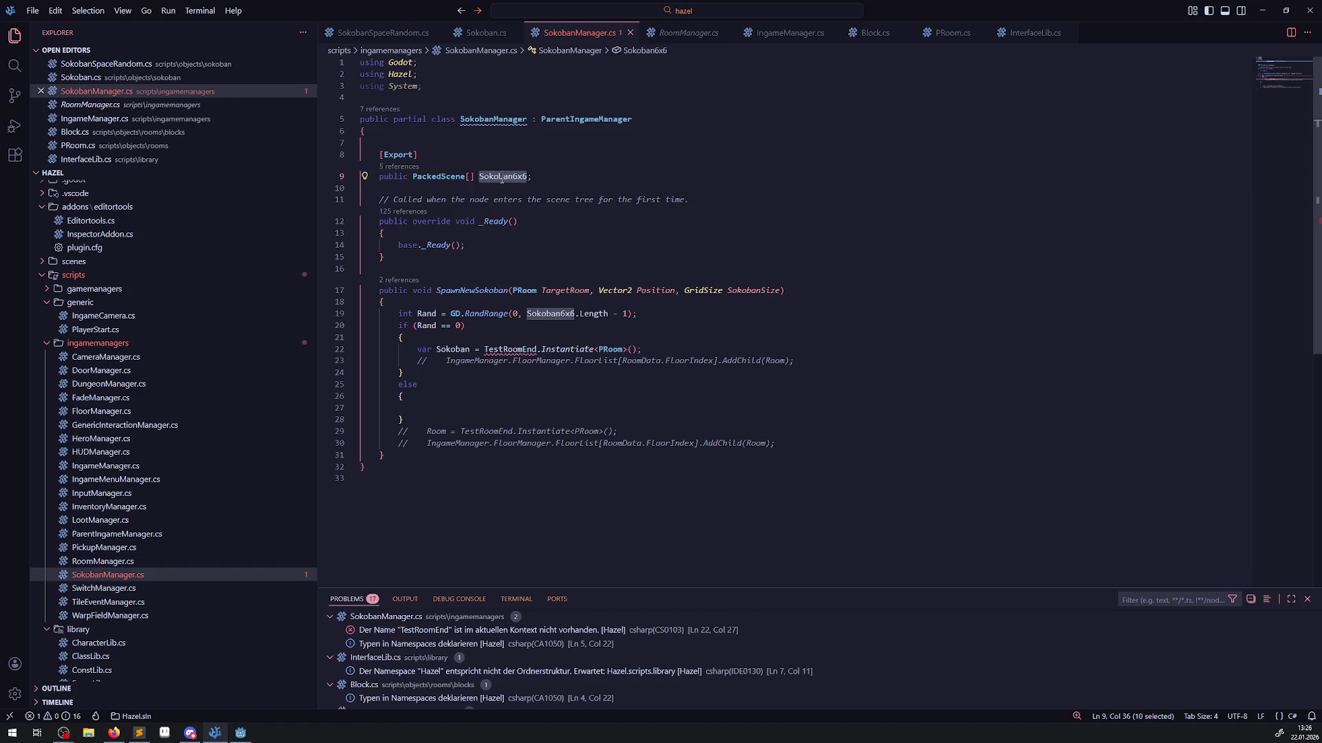
key(ctrl+c)
double_click(509, 349)
key(ctrl+v)
text([])
text(0)
key(ctrl+s)
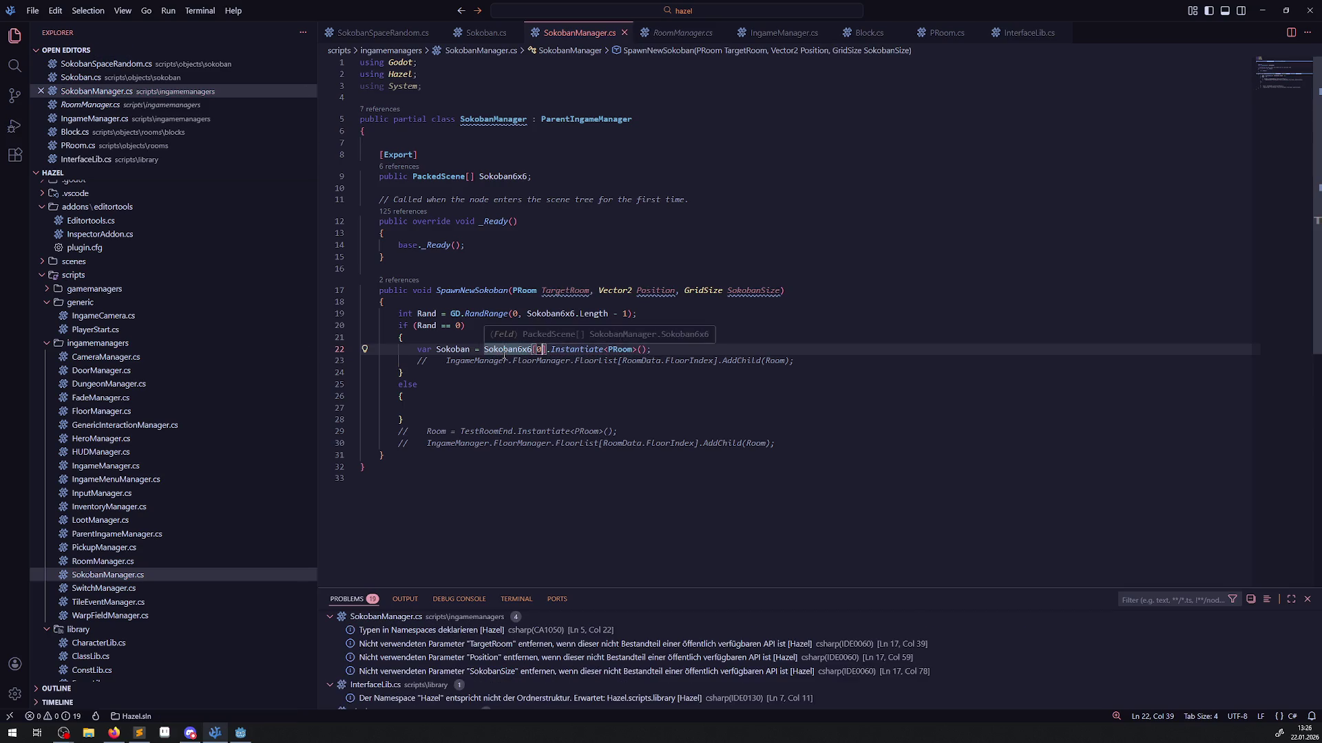
Replace the 0 index with Rand so it reads Sokoban6x6[Rand], and save.
double_click(428, 326)
key(ctrl+c)
double_click(541, 349)
key(ctrl+v)
key(ctrl+s)
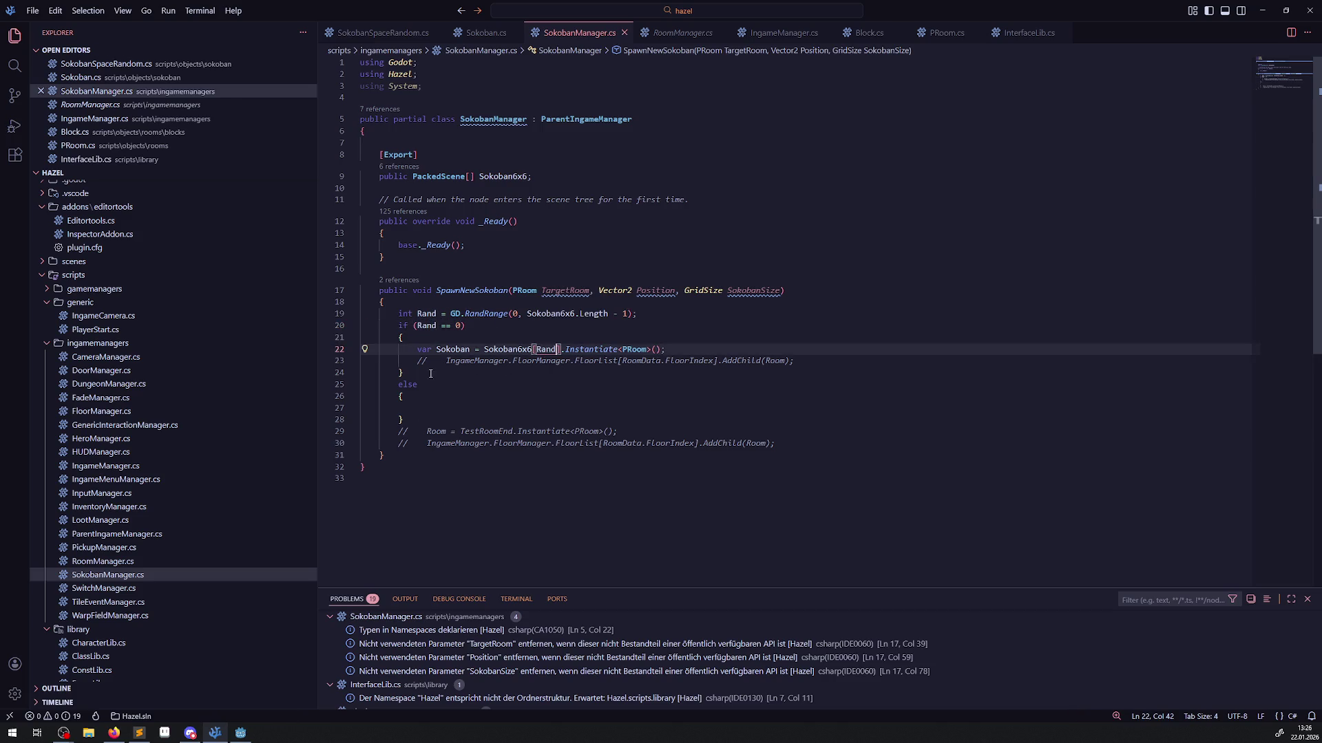
Replace the whole if/else block with the Sokoban line and its comment, adding a blank line after Rand.
drag(409, 349, 799, 363)
key(ctrl+c)
mouse_move(425, 418)
mouse_down()
mouse_move(413, 349)
mouse_move(382, 324)
mouse_up()
key(ctrl+v)
key(Return)
key(Return)
click(648, 314)
key(Return)
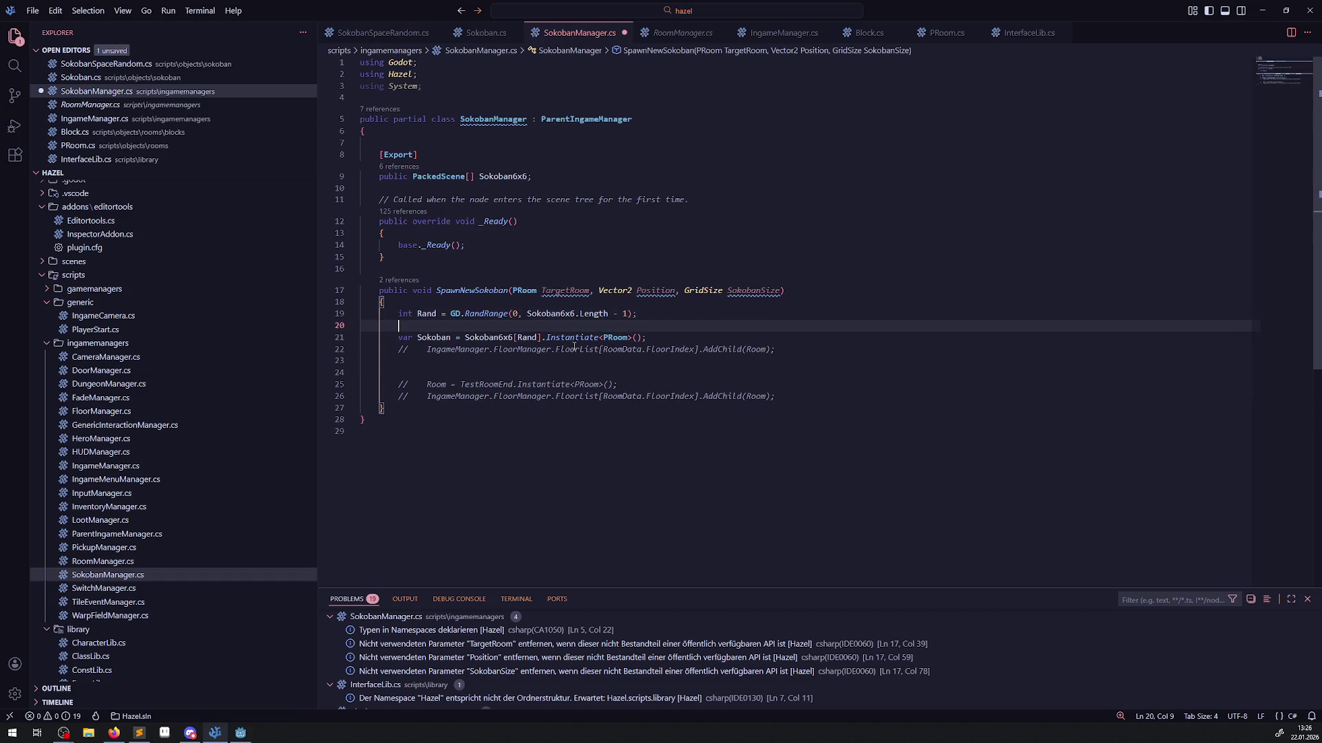
Change the Instantiate type from PRoom to Sokoban and uncomment the AddChild line.
double_click(615, 338)
text(Sokob)
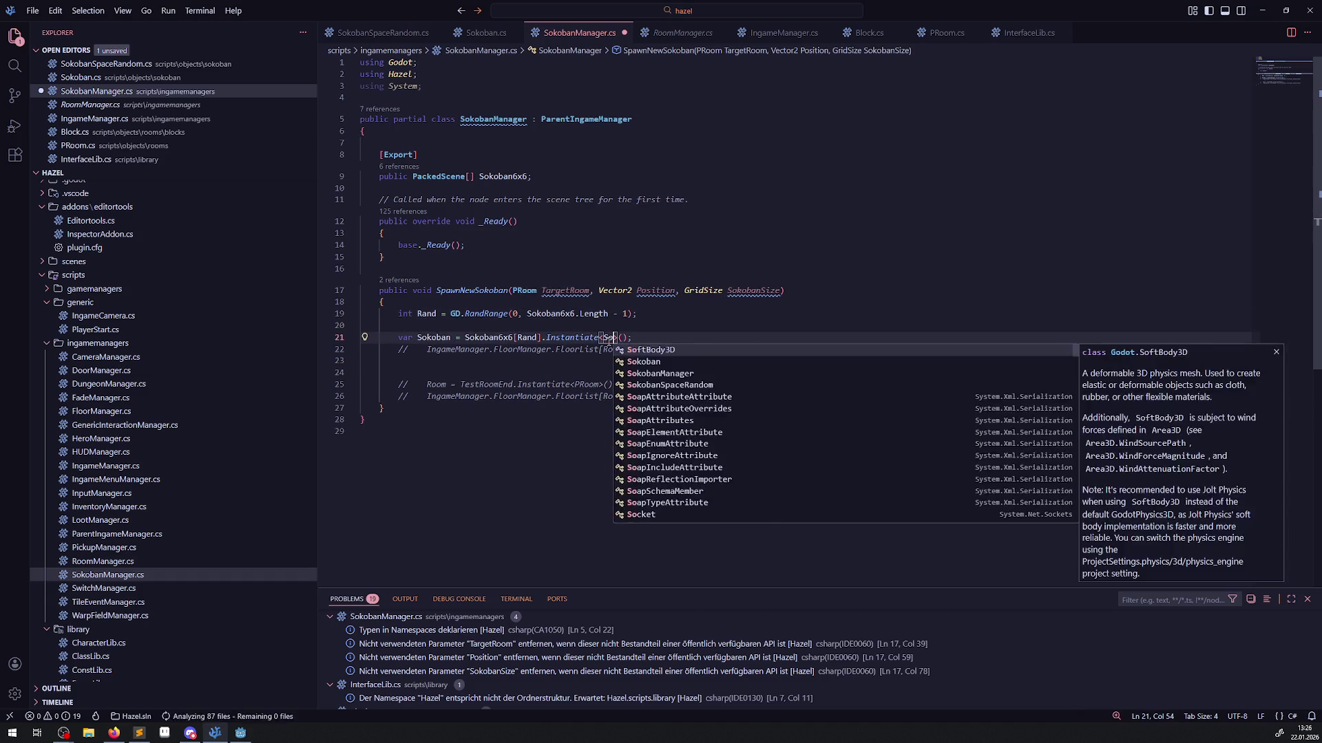
text(an)
key(ctrl+s)
key(Escape)
key(Up)
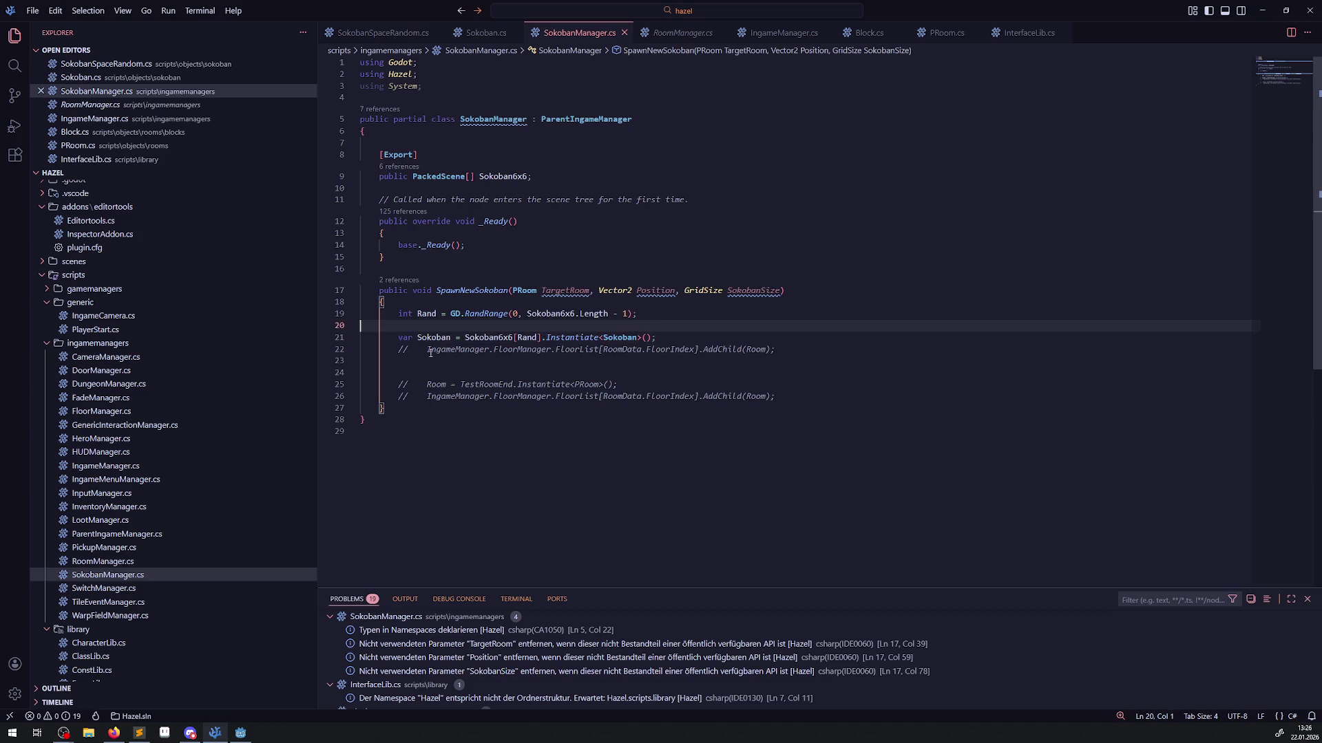
drag(398, 350, 426, 349)
key(BackSpace)
key(Down)
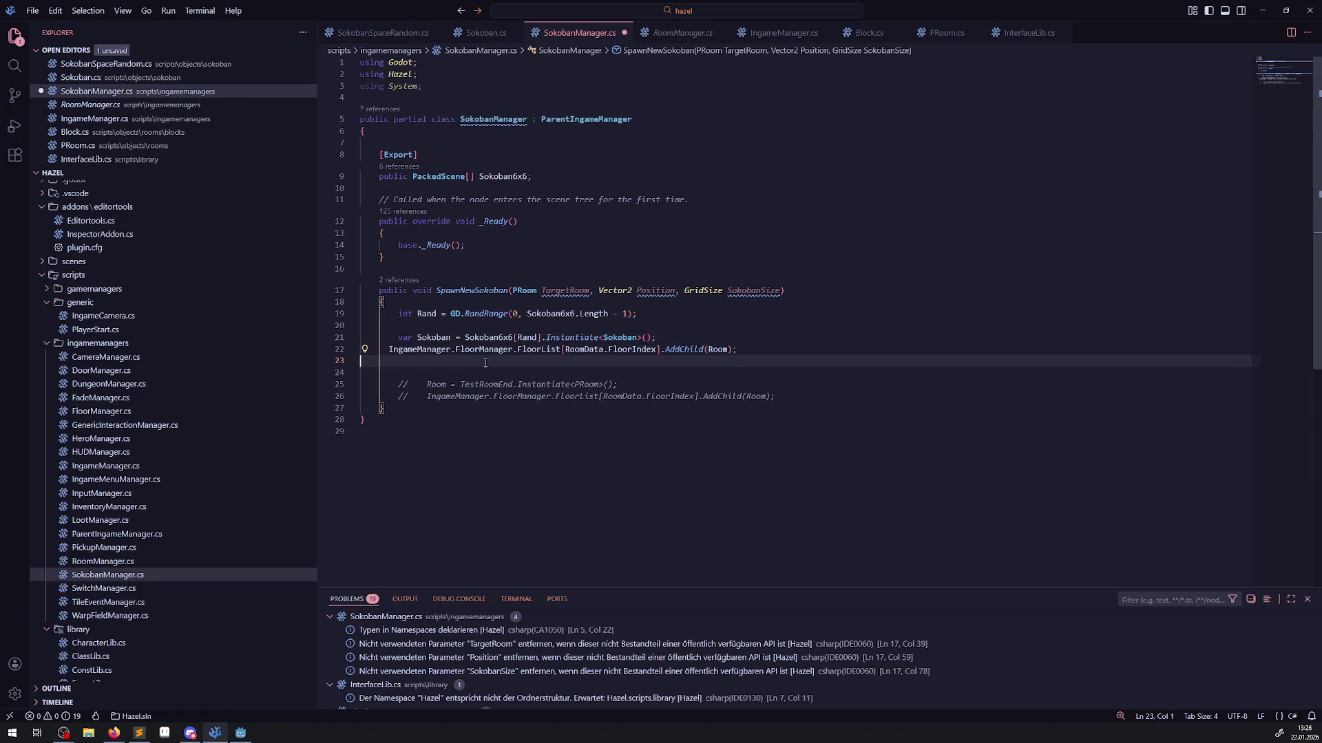
Make the AddChild line read TargetRoom.AddChild(Sokoban) and save.
double_click(560, 290)
mouse_move(376, 349)
mouse_down()
mouse_move(688, 350)
mouse_move(670, 346)
mouse_up()
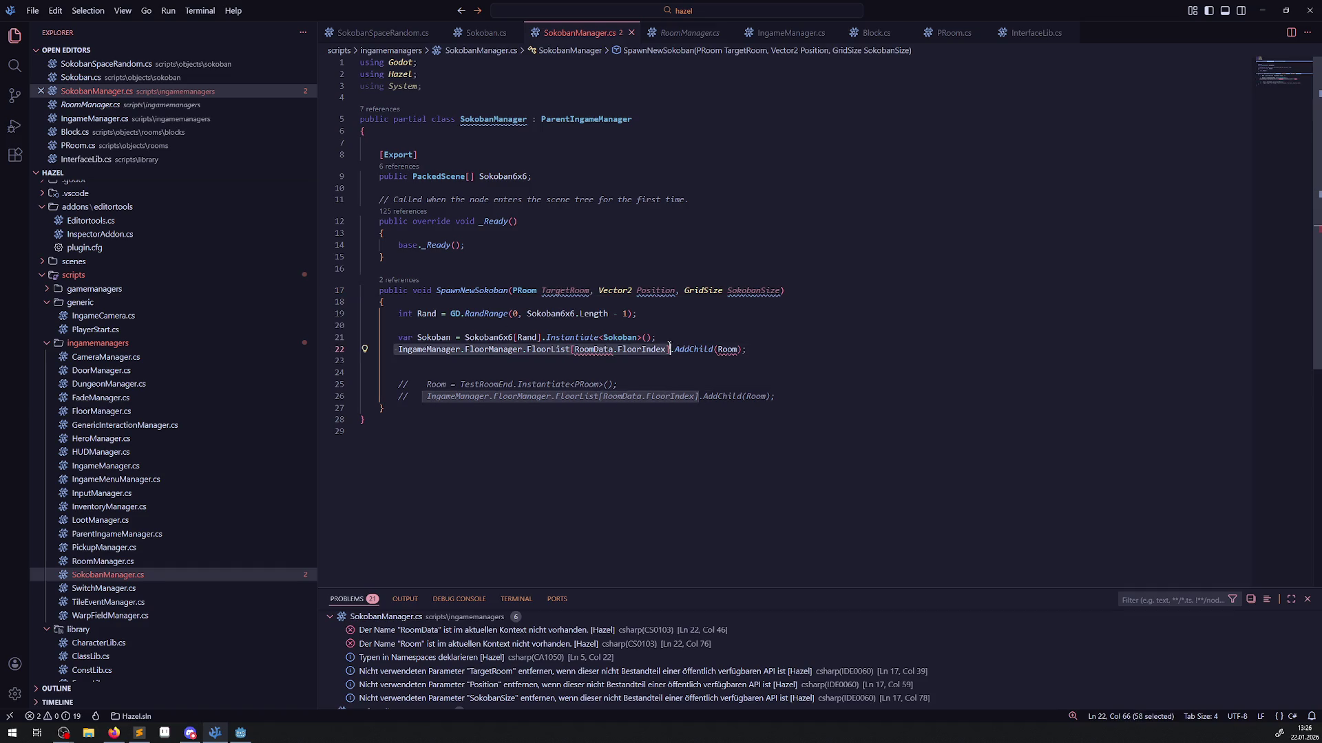
key(ctrl+v)
double_click(433, 337)
key(ctrl+c)
double_click(498, 349)
key(ctrl+v)
click(584, 351)
key(ctrl+s)
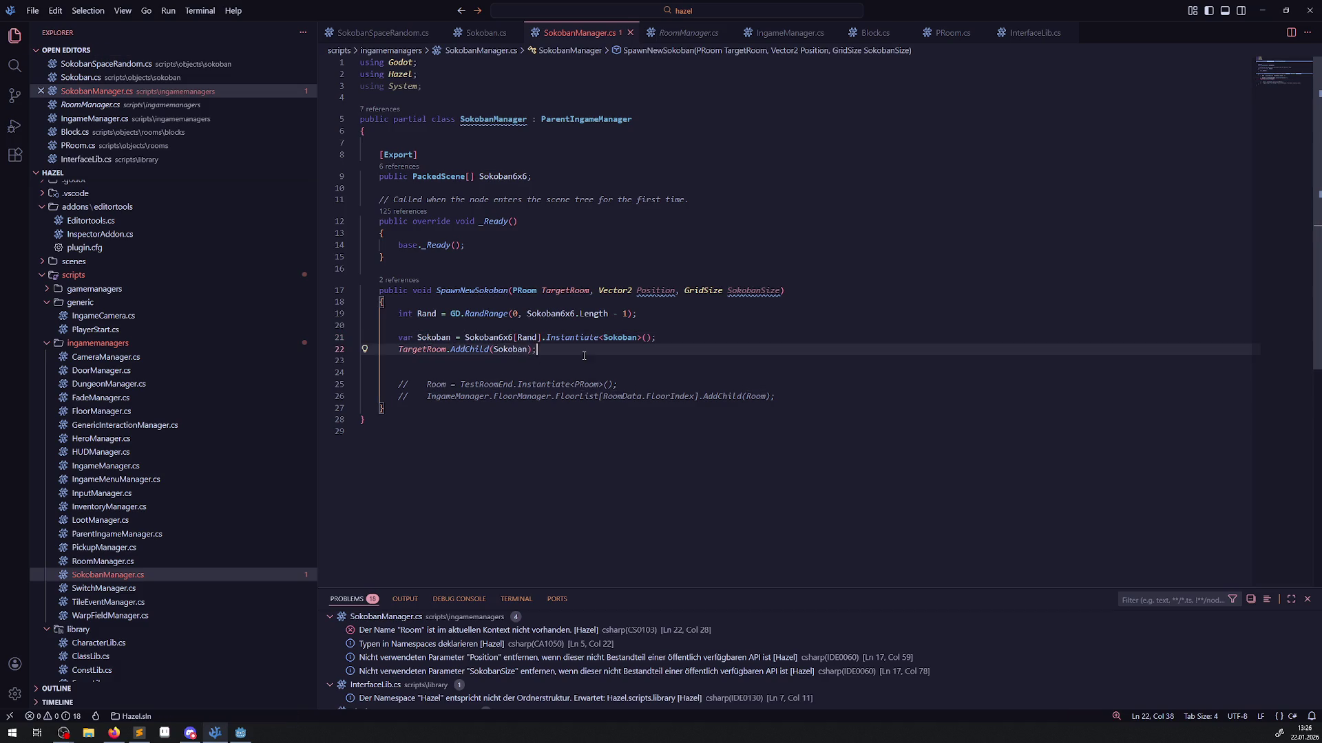
Add a line Sokoban.Position = Position below AddChild.
double_click(527, 349)
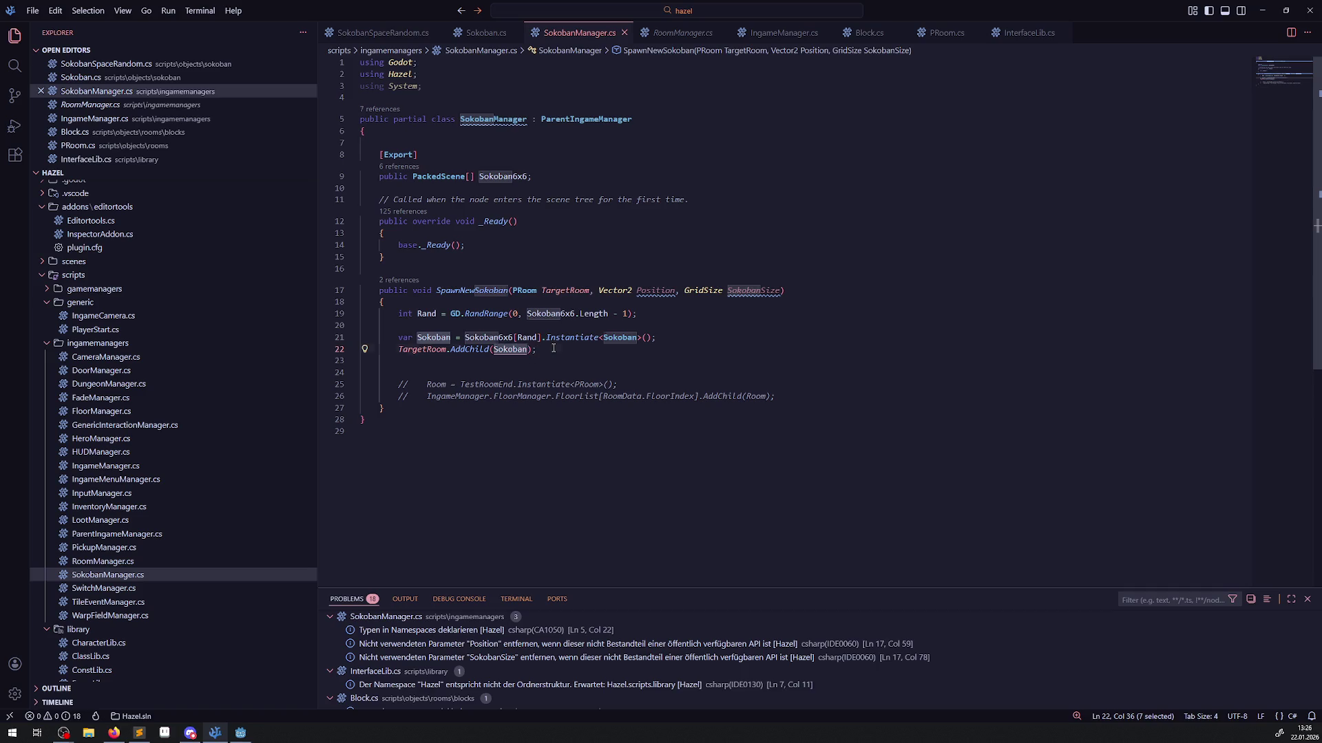
key(End)
key(Return)
key(ctrl+v)
text(.)
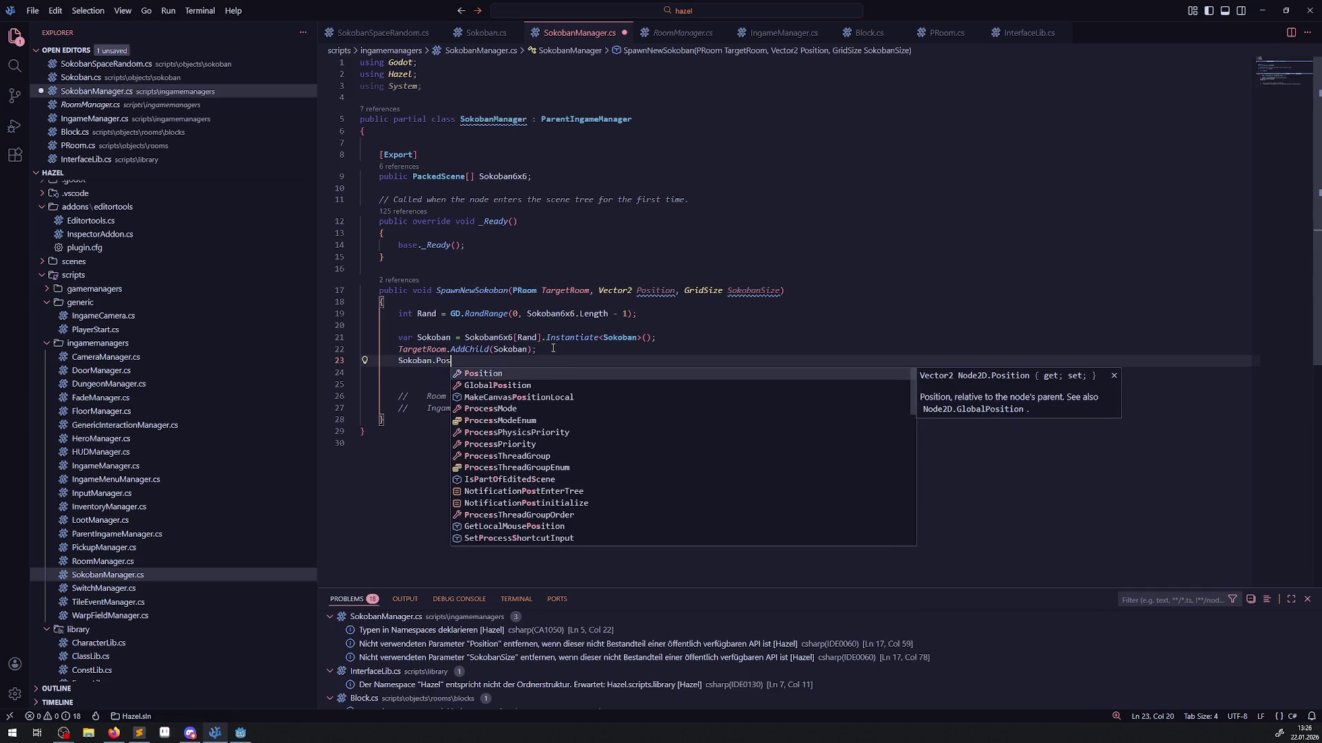
key(Tab)
text(=)
double_click(656, 291)
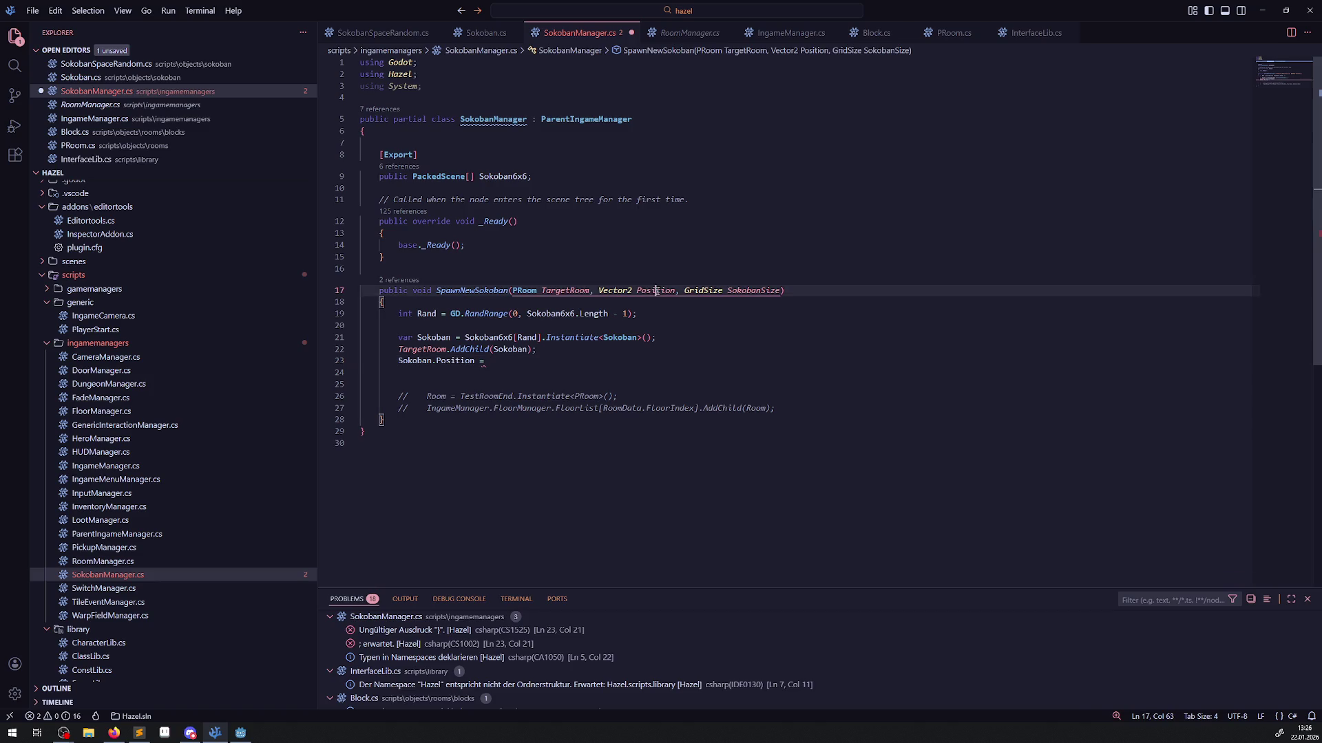
click(506, 365)
key(ctrl+v)
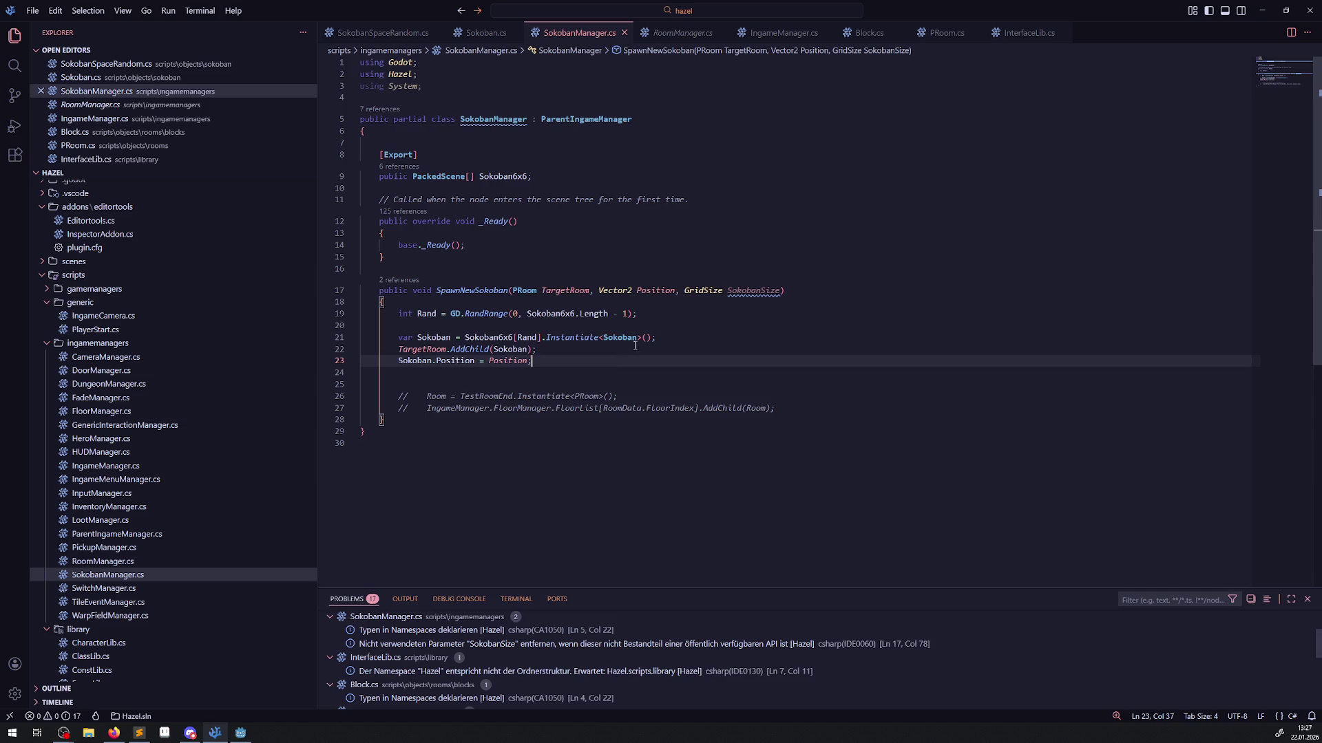
Delete the leftover commented lines and save SokobanManager.cs.
double_click(760, 292)
click(771, 336)
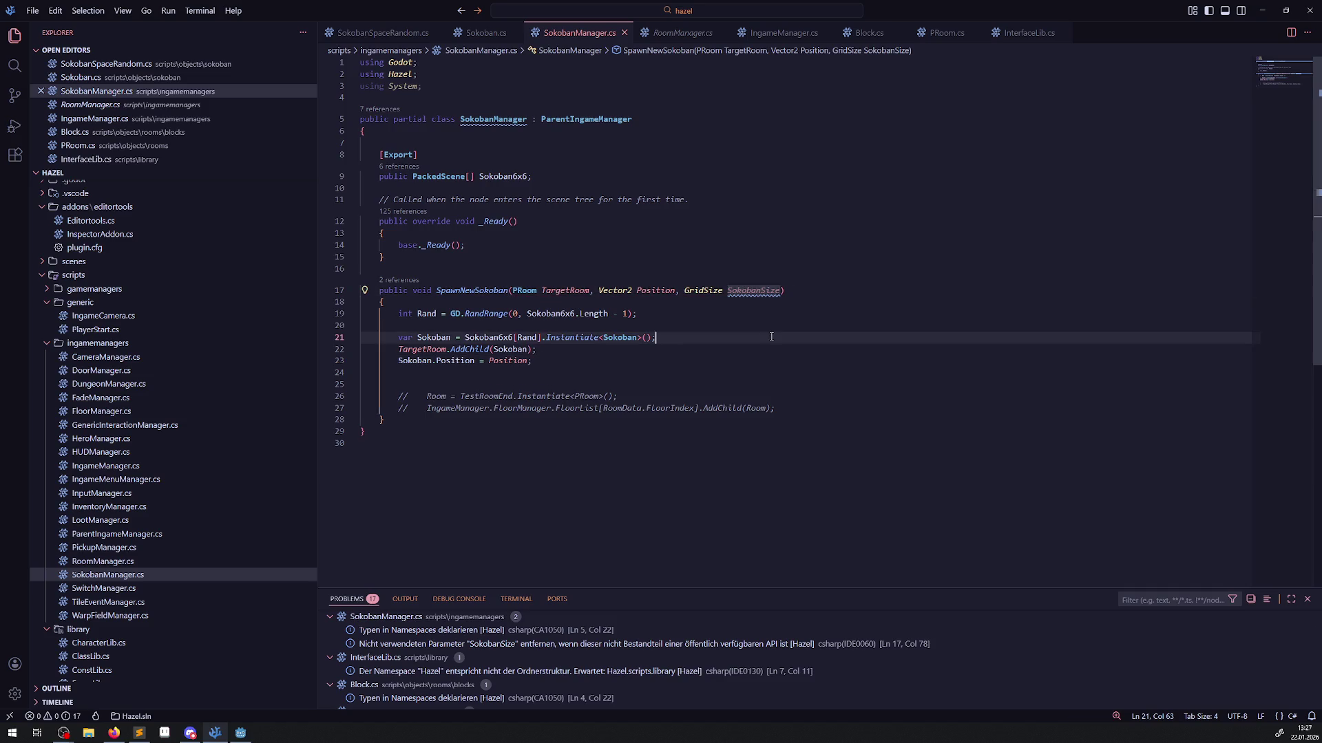
mouse_move(774, 409)
mouse_down()
mouse_move(440, 396)
mouse_move(372, 385)
mouse_move(372, 372)
mouse_up()
key(BackSpace)
key(BackSpace)
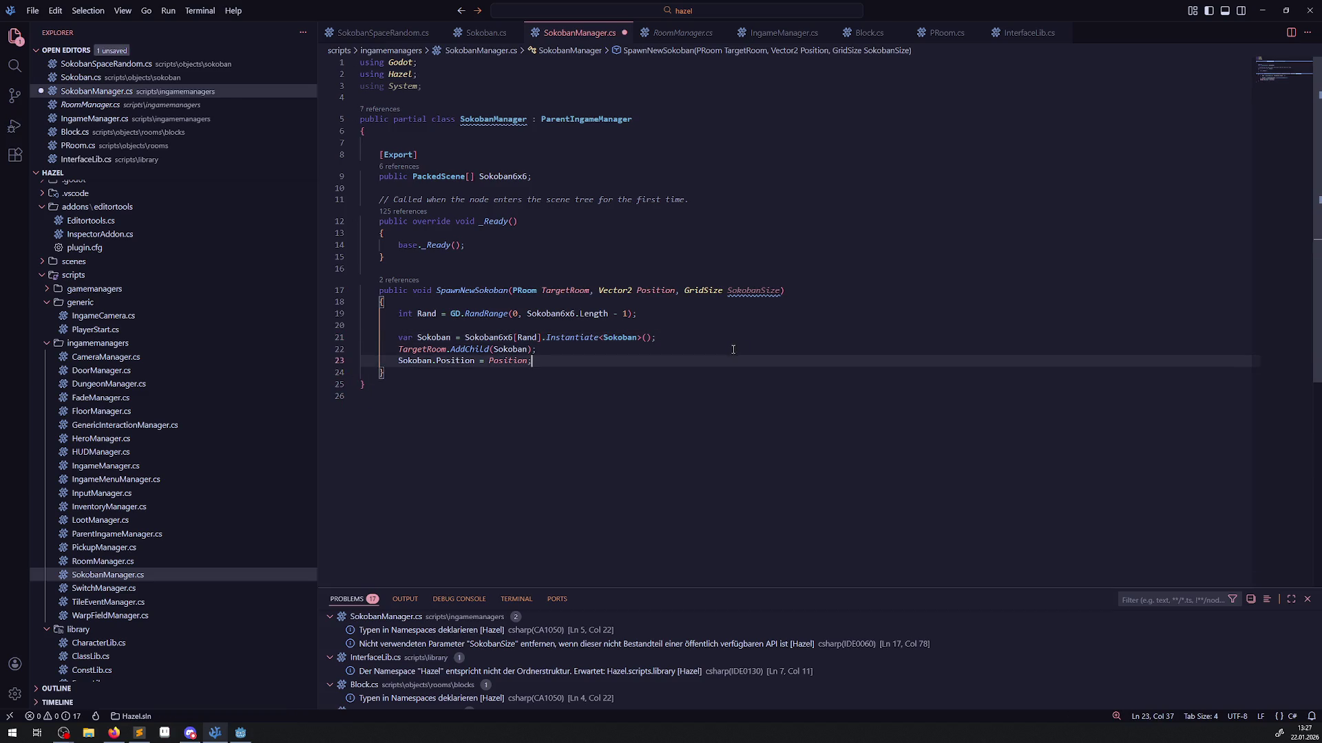
key(ctrl+s)
key(alt+Tab)
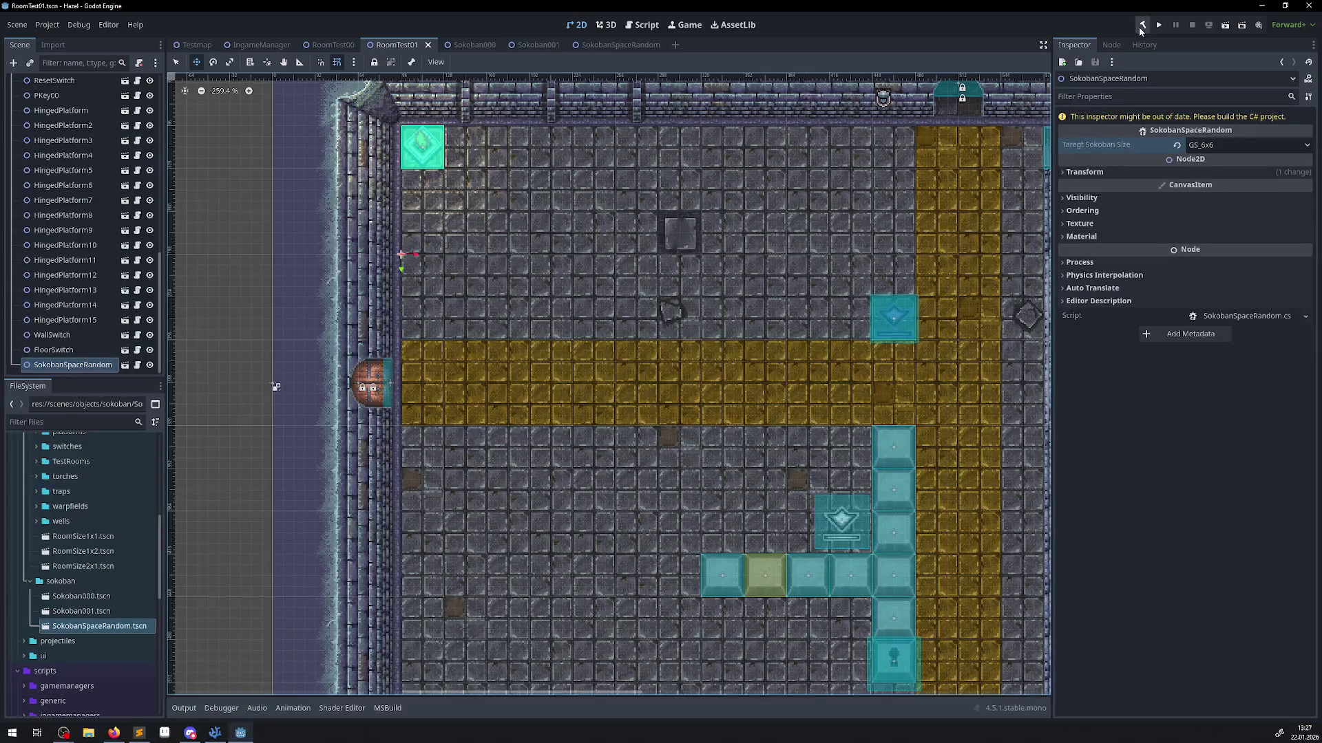
Build, then fill IngameManager's SokobanManager Sokoban 6x6 array with Sokoban000.tscn and Sokoban001.tscn, save, and rebuild.
click(1140, 29)
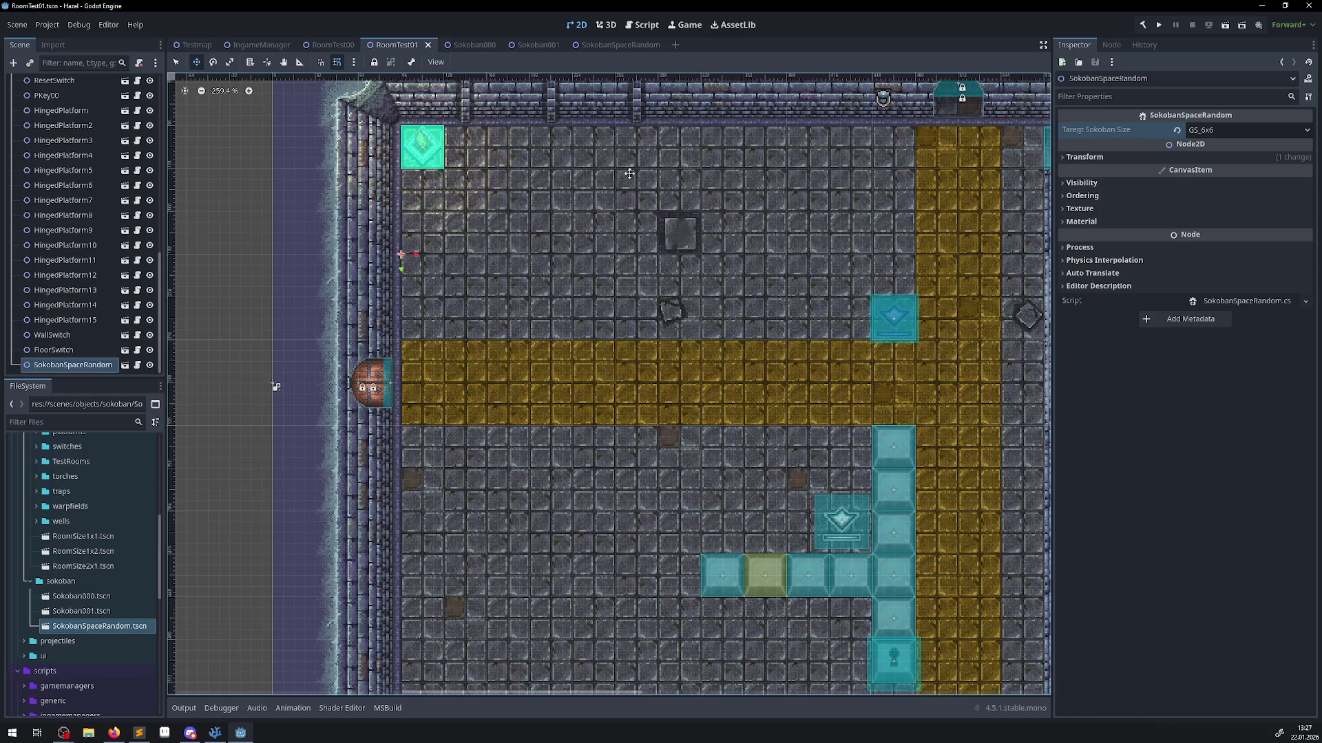
click(609, 47)
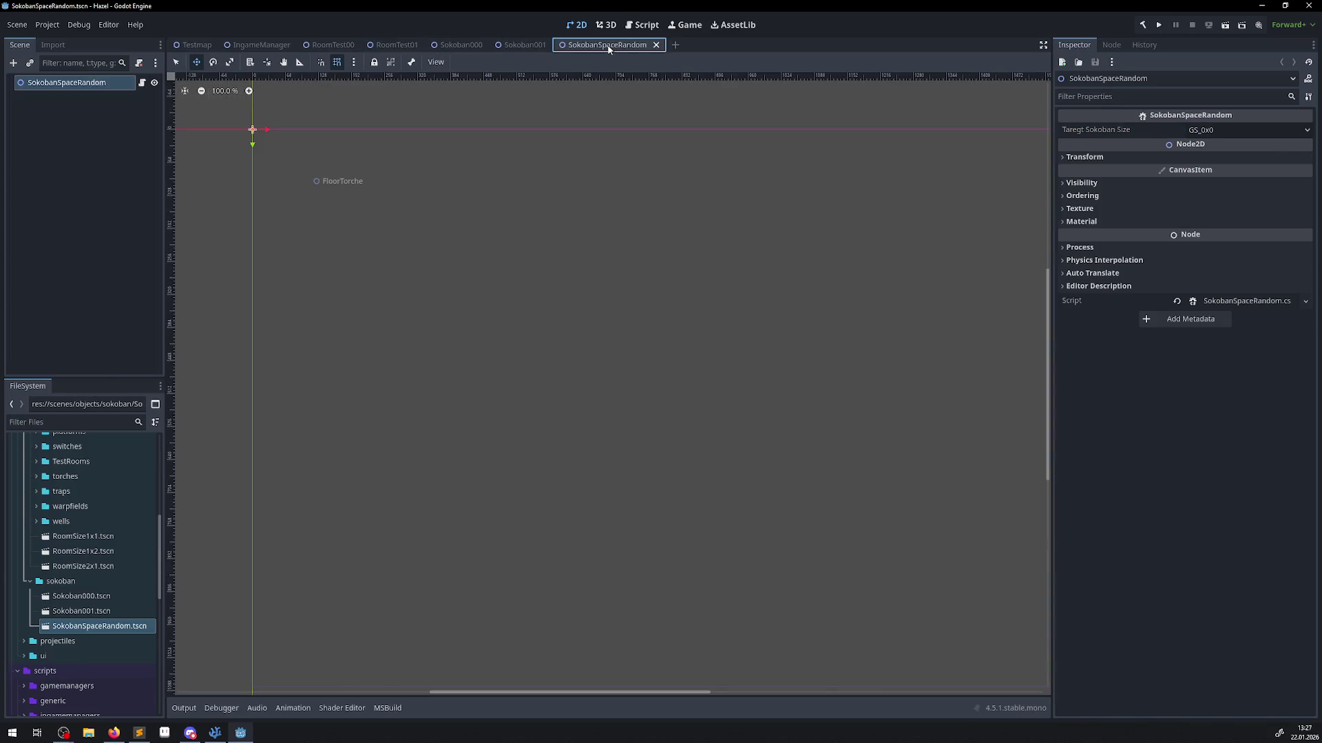
click(264, 47)
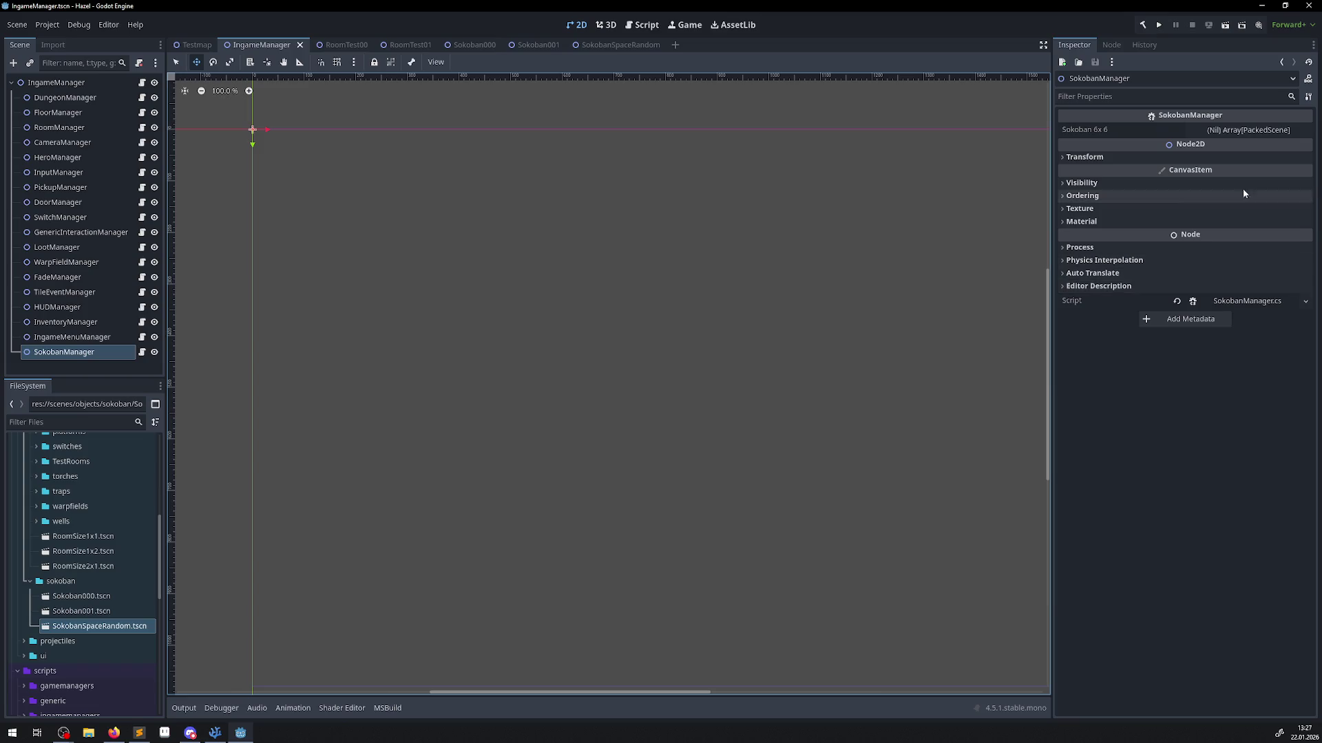
mouse_move(81, 596)
mouse_down()
mouse_move(103, 605)
mouse_move(1247, 216)
mouse_move(1266, 131)
mouse_up()
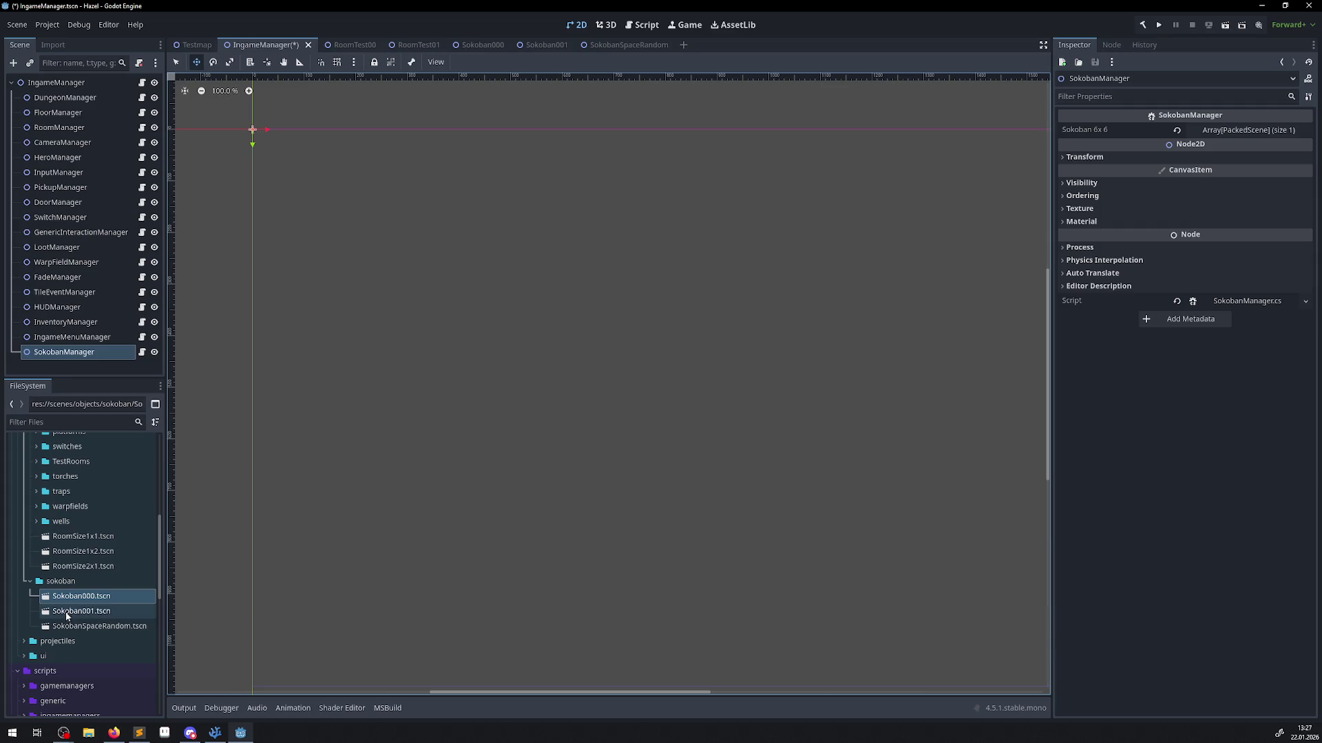
mouse_move(72, 611)
mouse_down()
mouse_move(1274, 227)
mouse_move(1239, 130)
mouse_up()
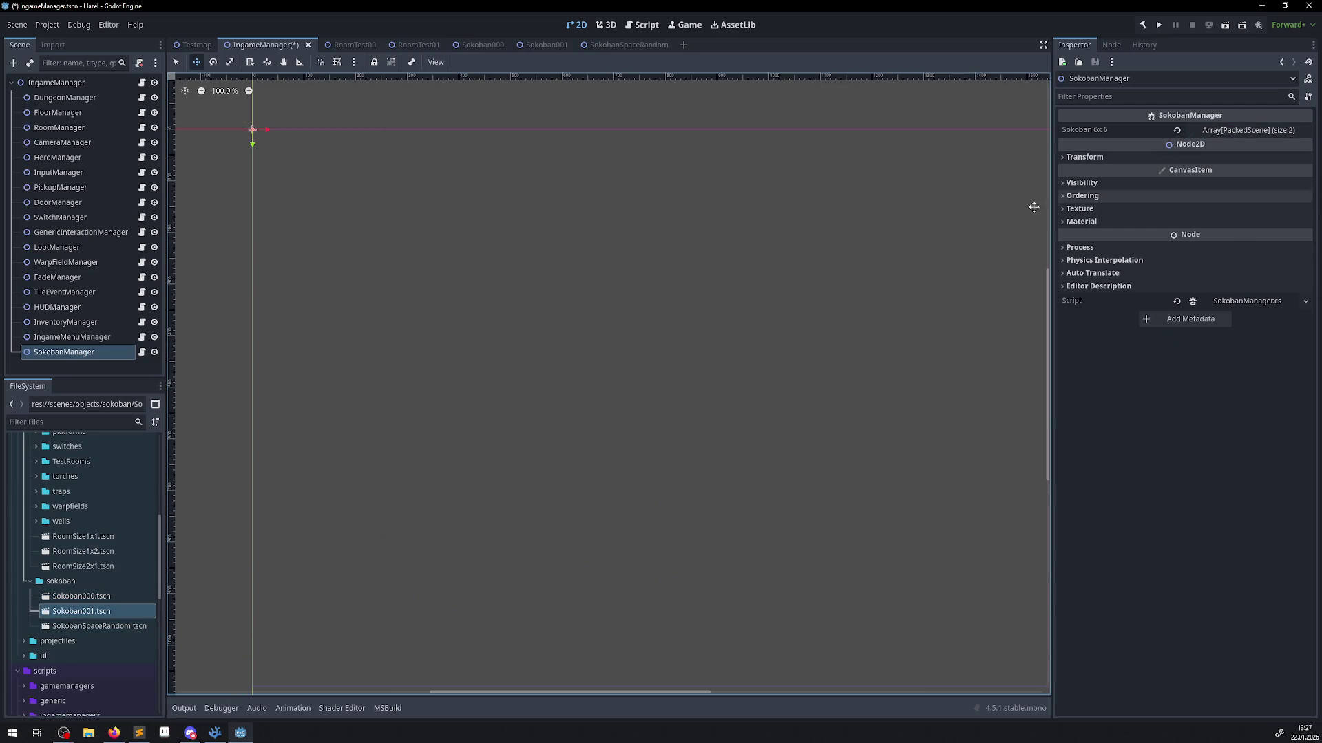
key(ctrl+s)
scroll(601, 322, left, 2)
scroll(546, 343, down, 1)
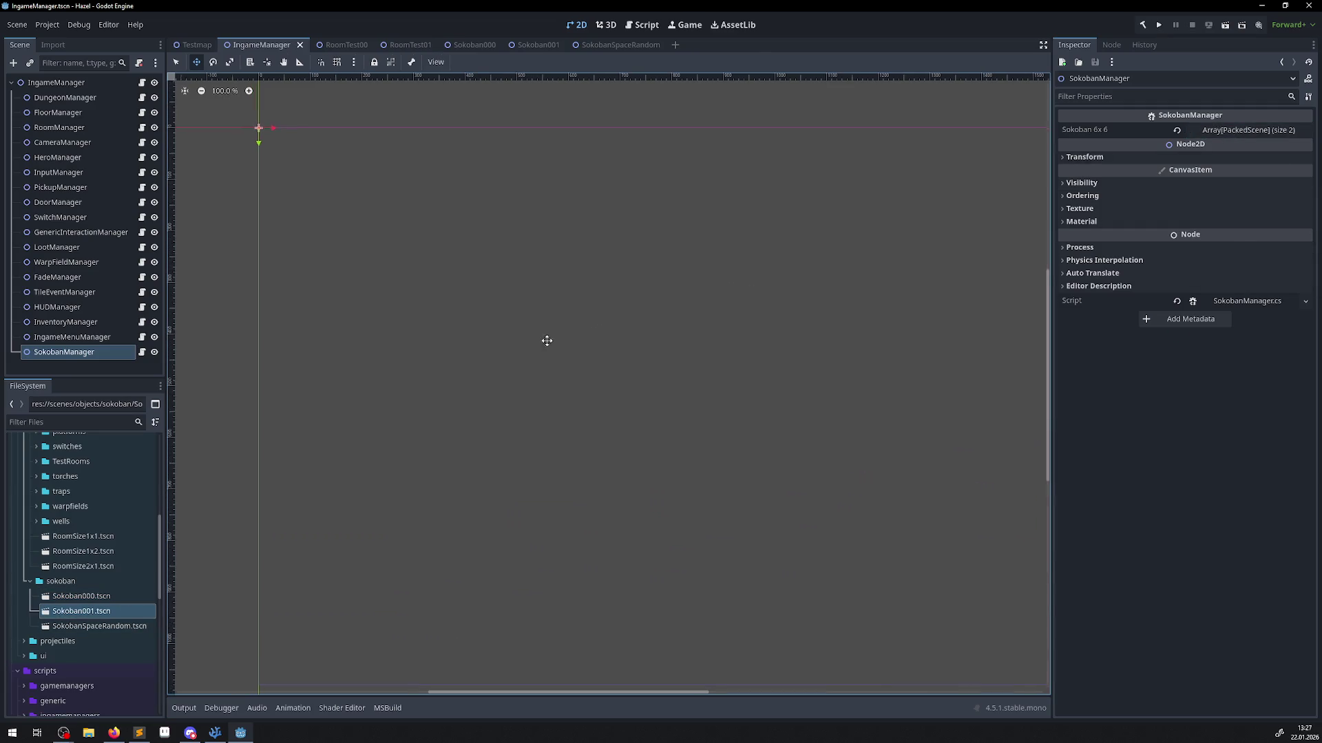
click(1143, 25)
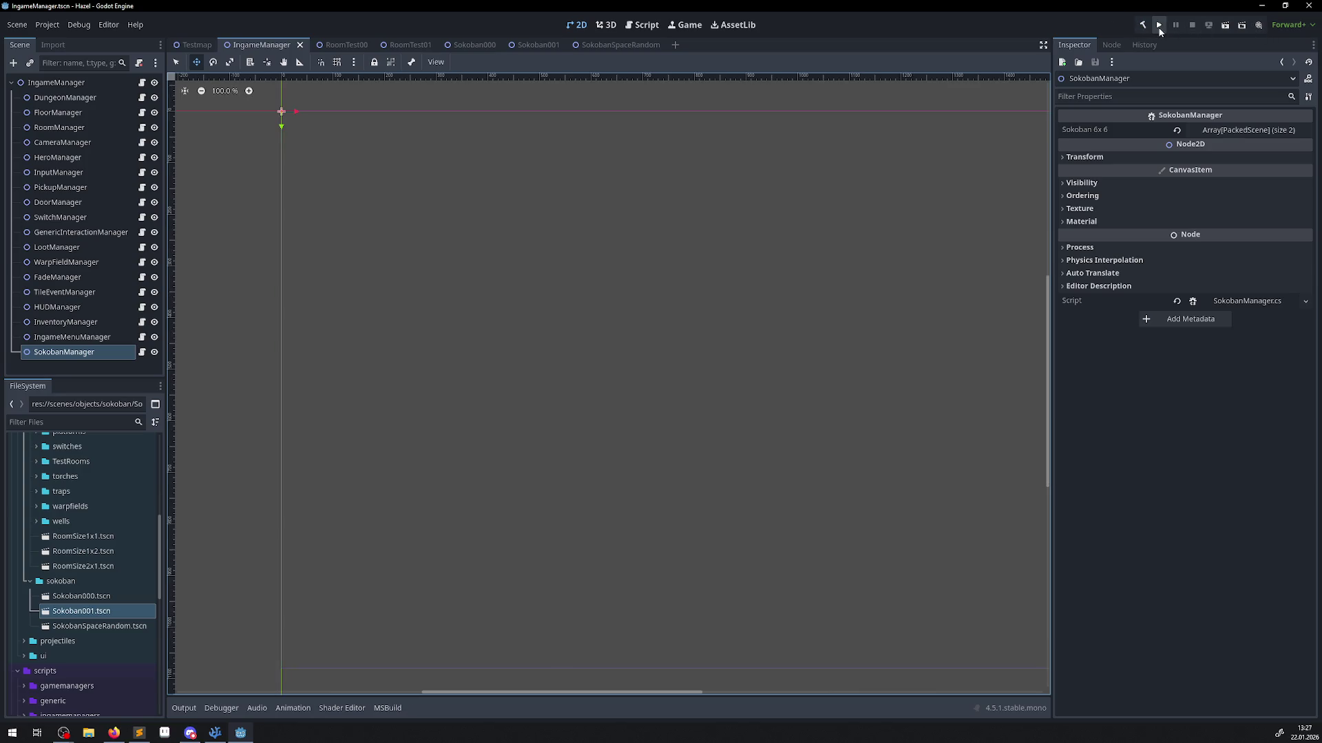
Run the project and walk the player up and left into the spawned Sokoban room.
click(1160, 28)
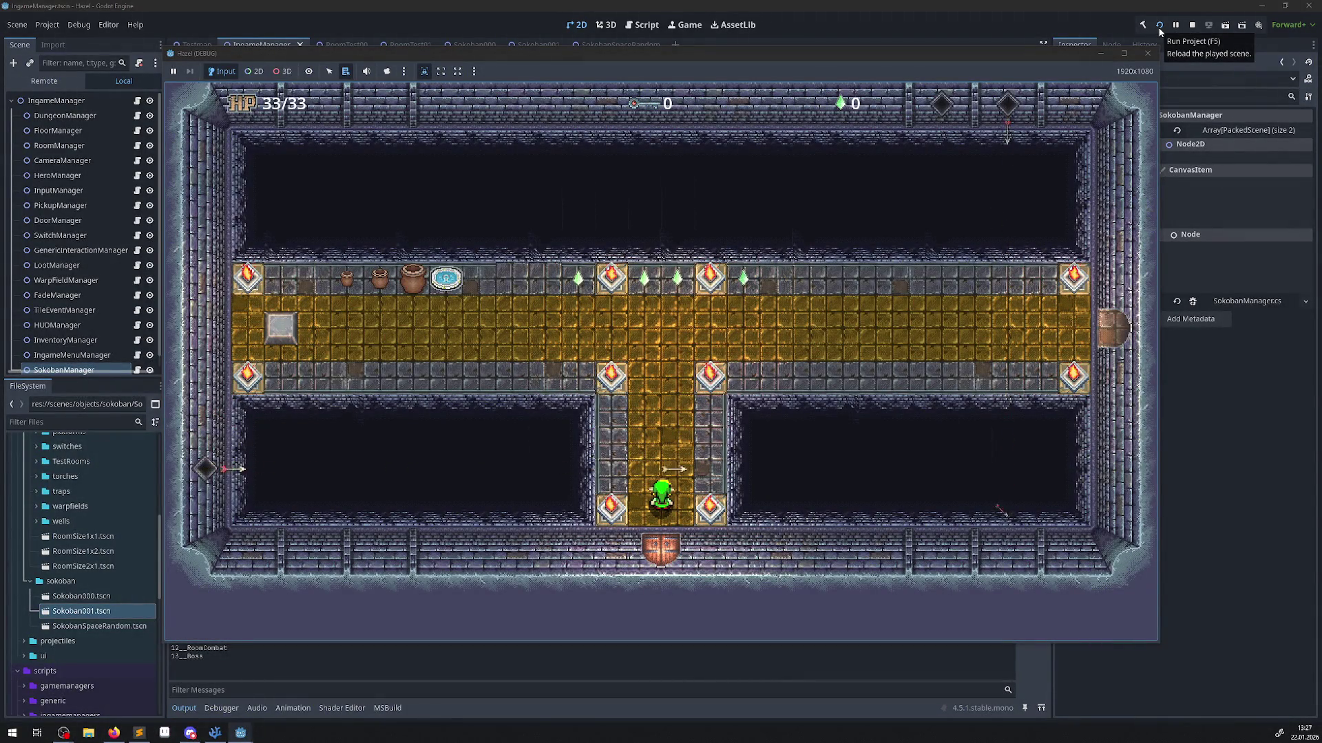
key(Up)
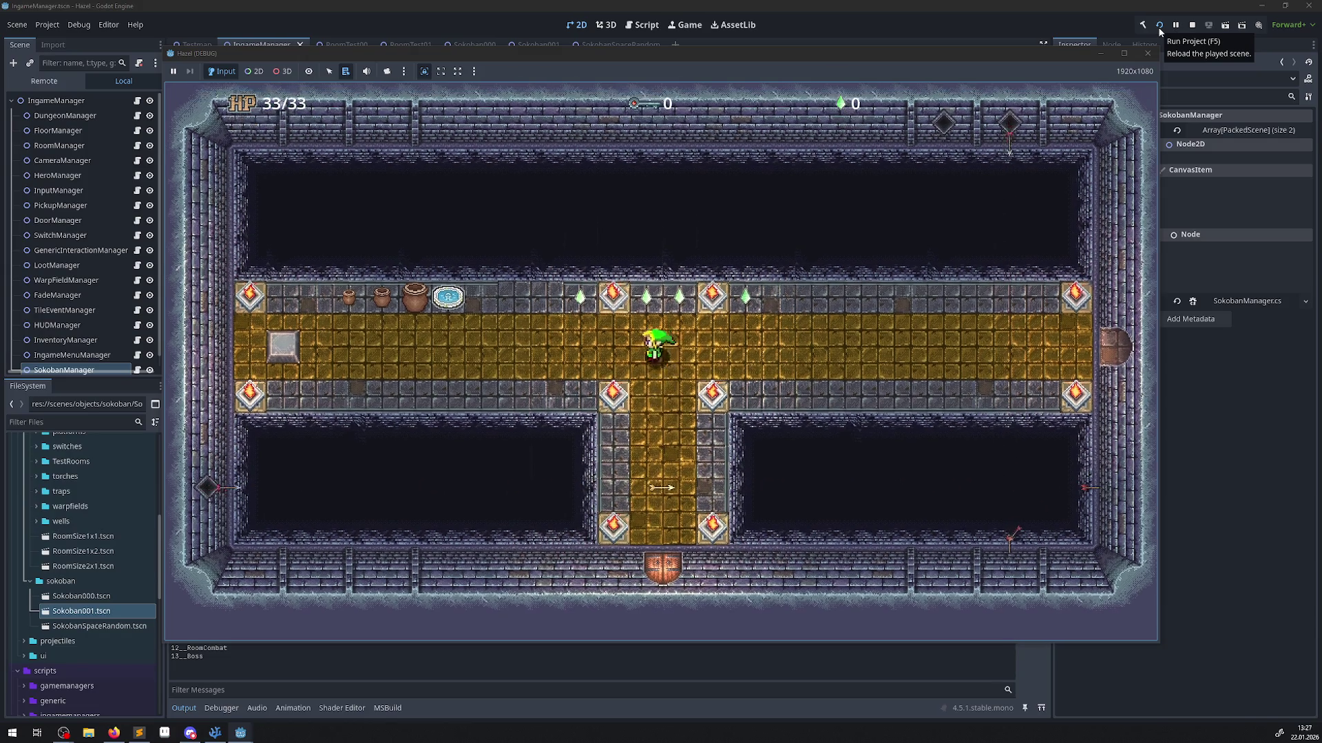
key(Left)
key(Left)
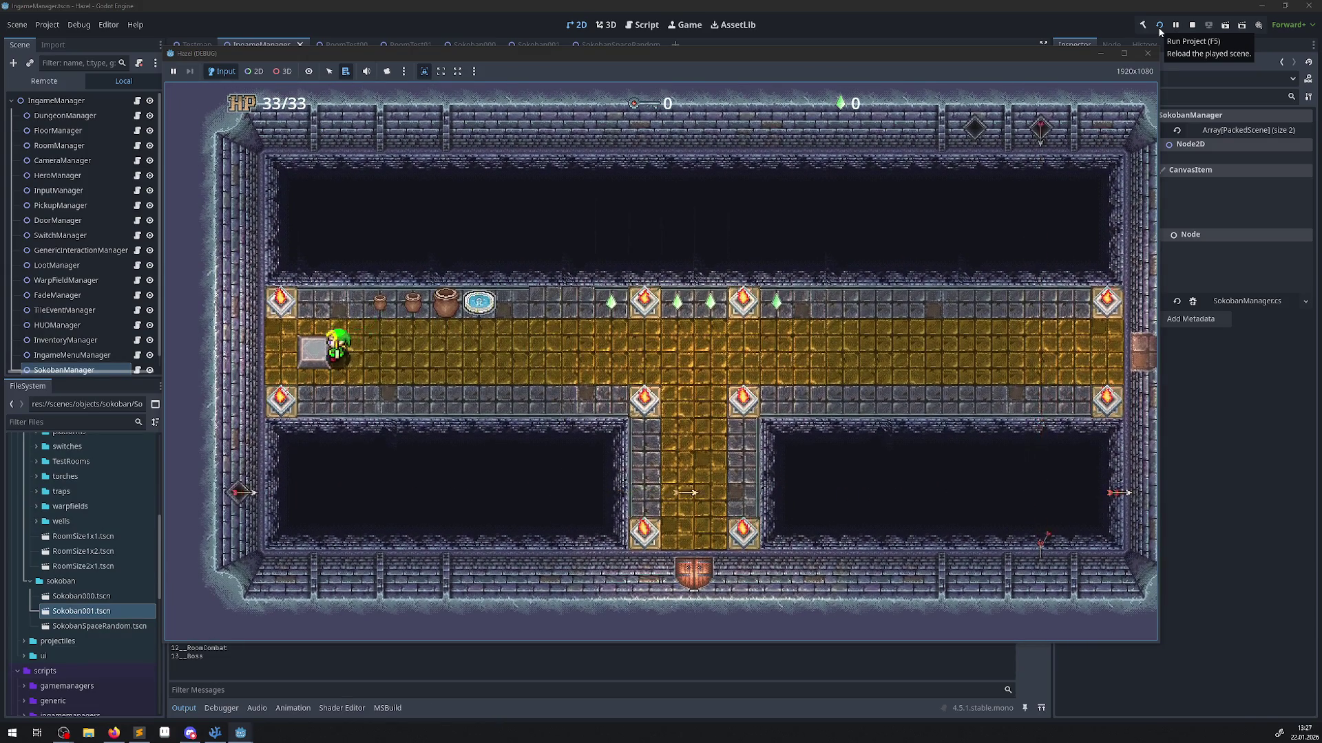
key(Left)
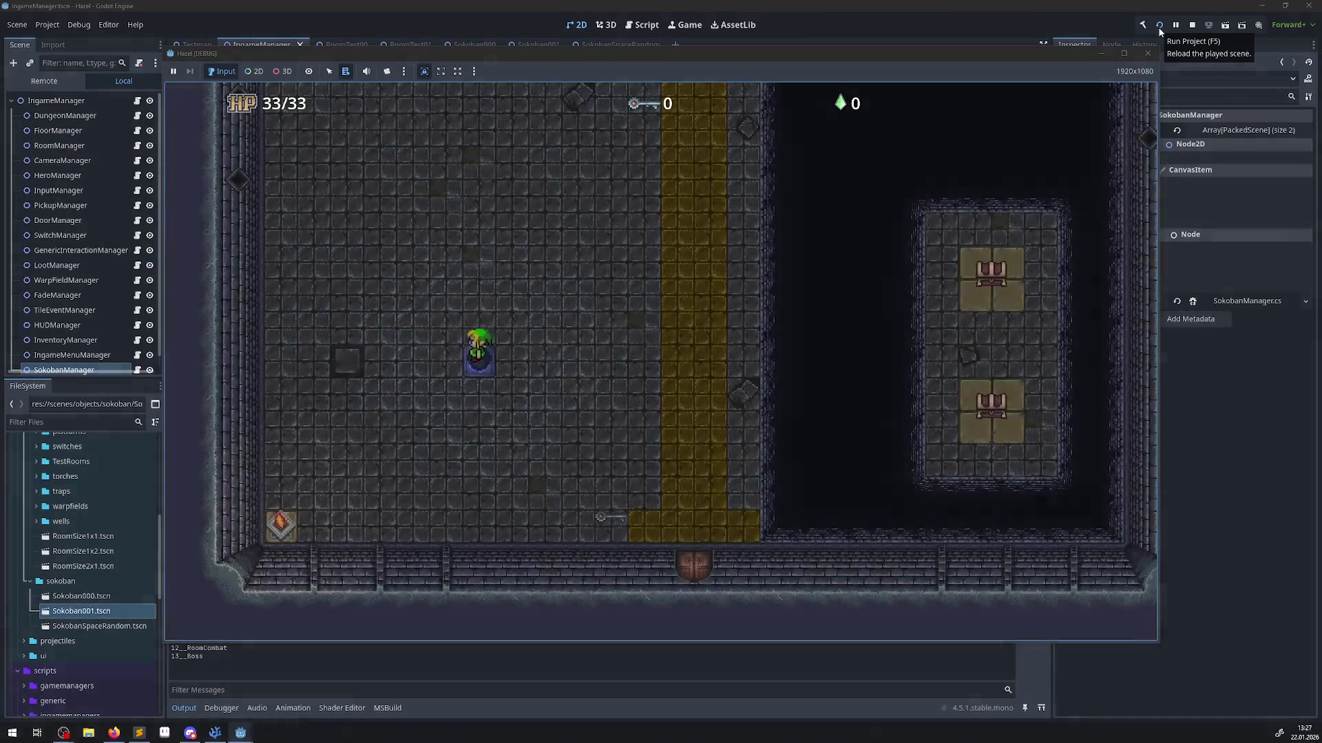
key(Up)
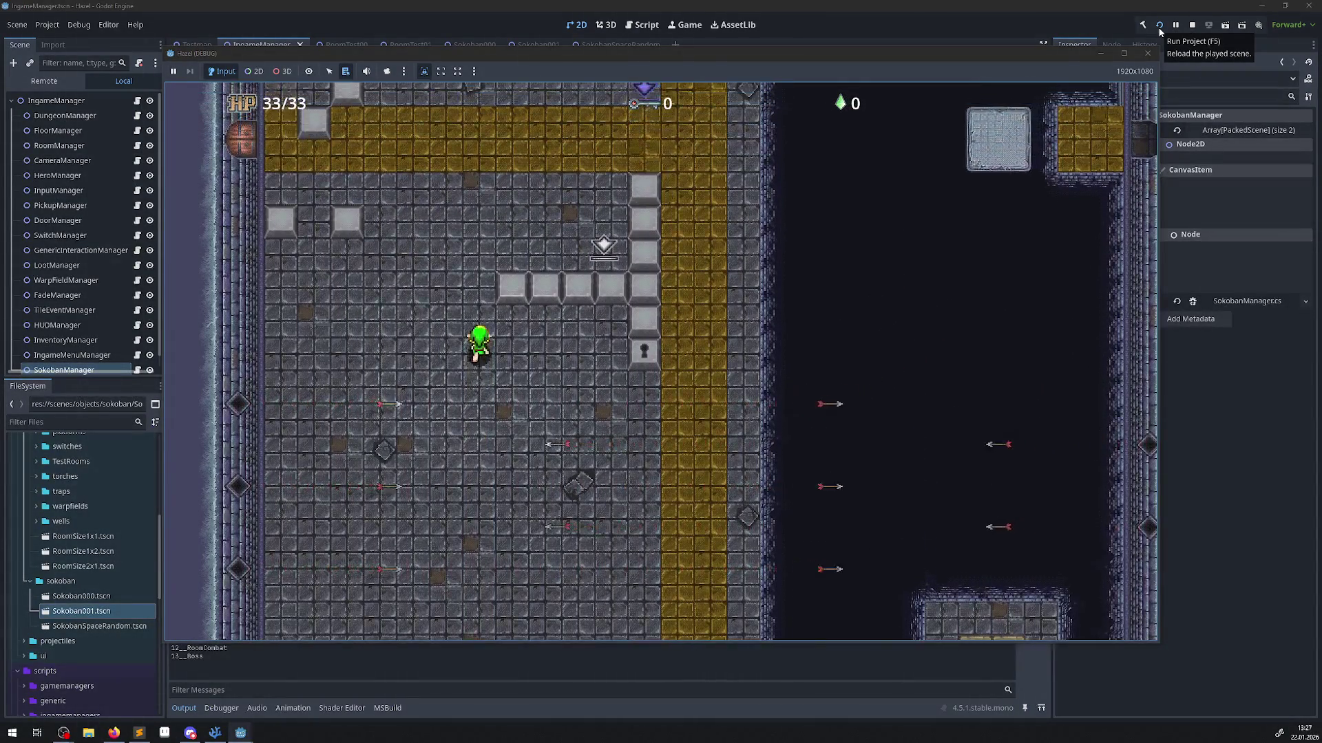
key(Up)
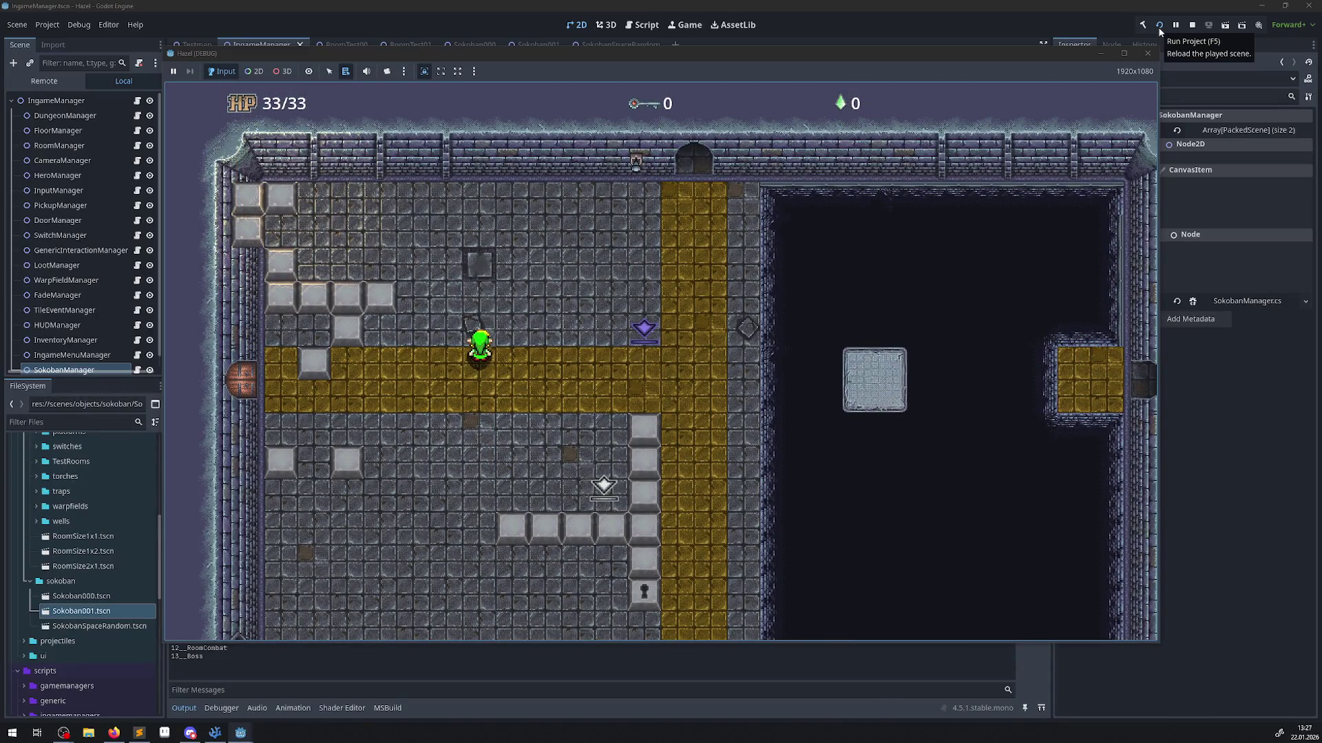
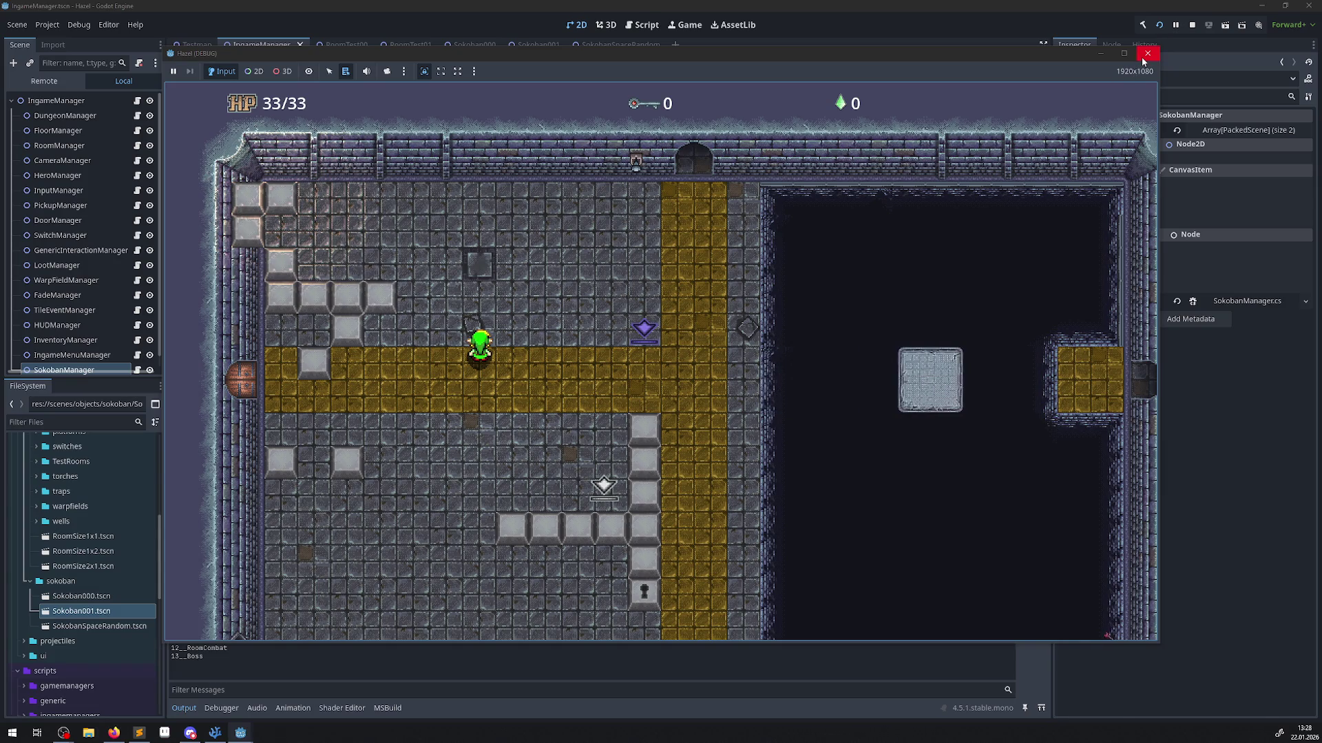
Test-play the game, walking the hero left, down, right, up, left and right.
key(Left)
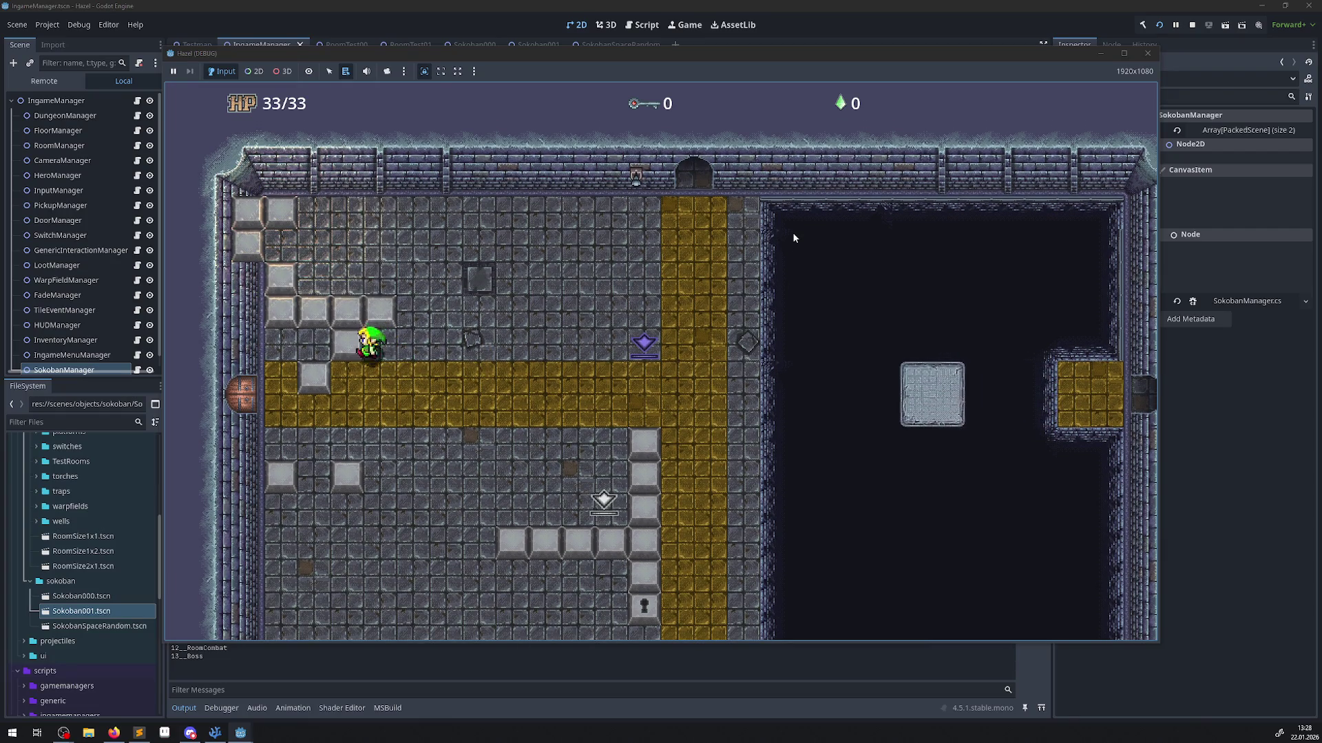
key(Down)
key(Right)
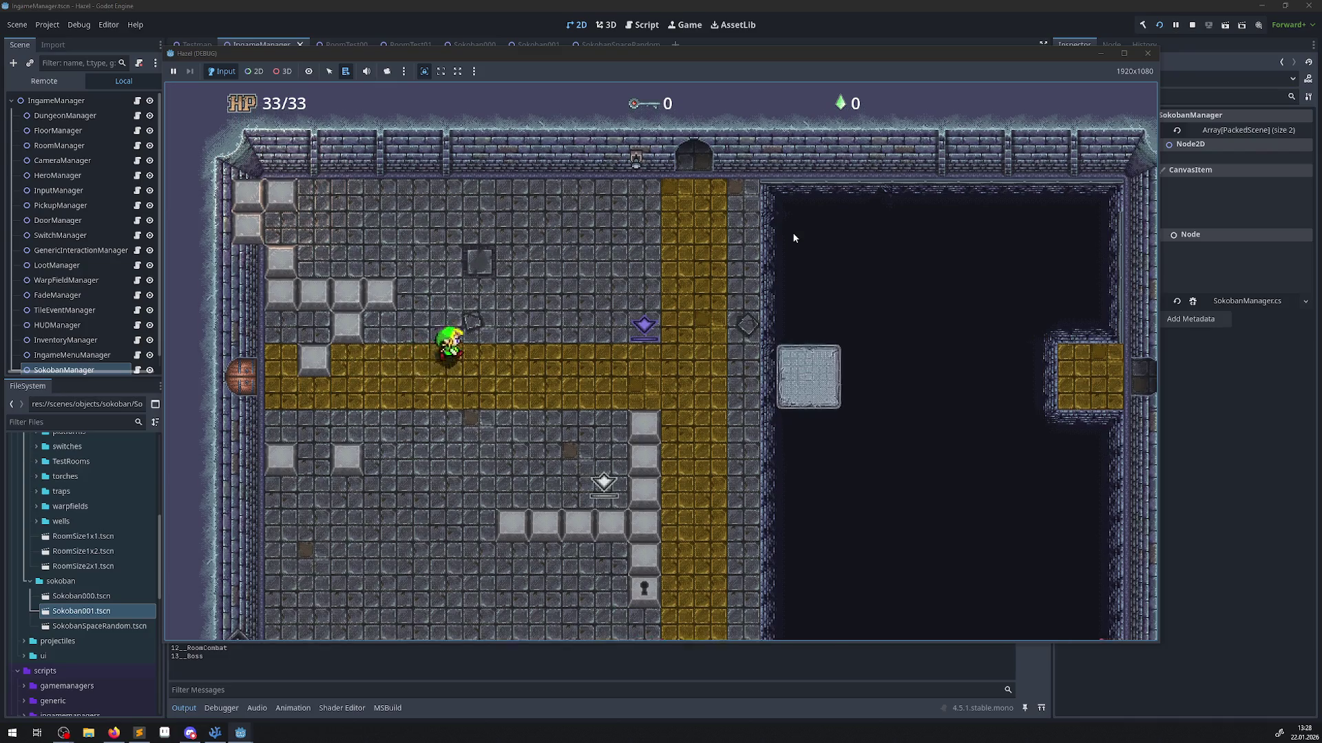
key(Up)
key(Left)
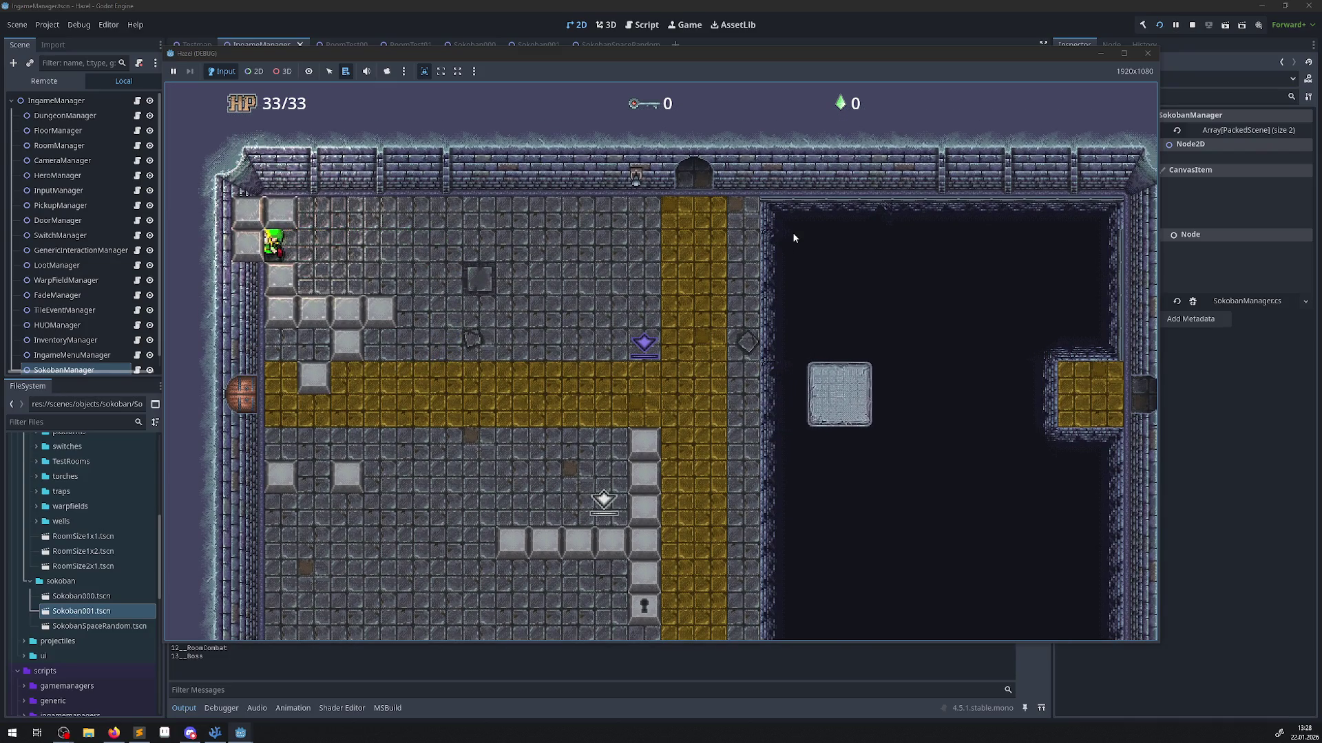
key(Right)
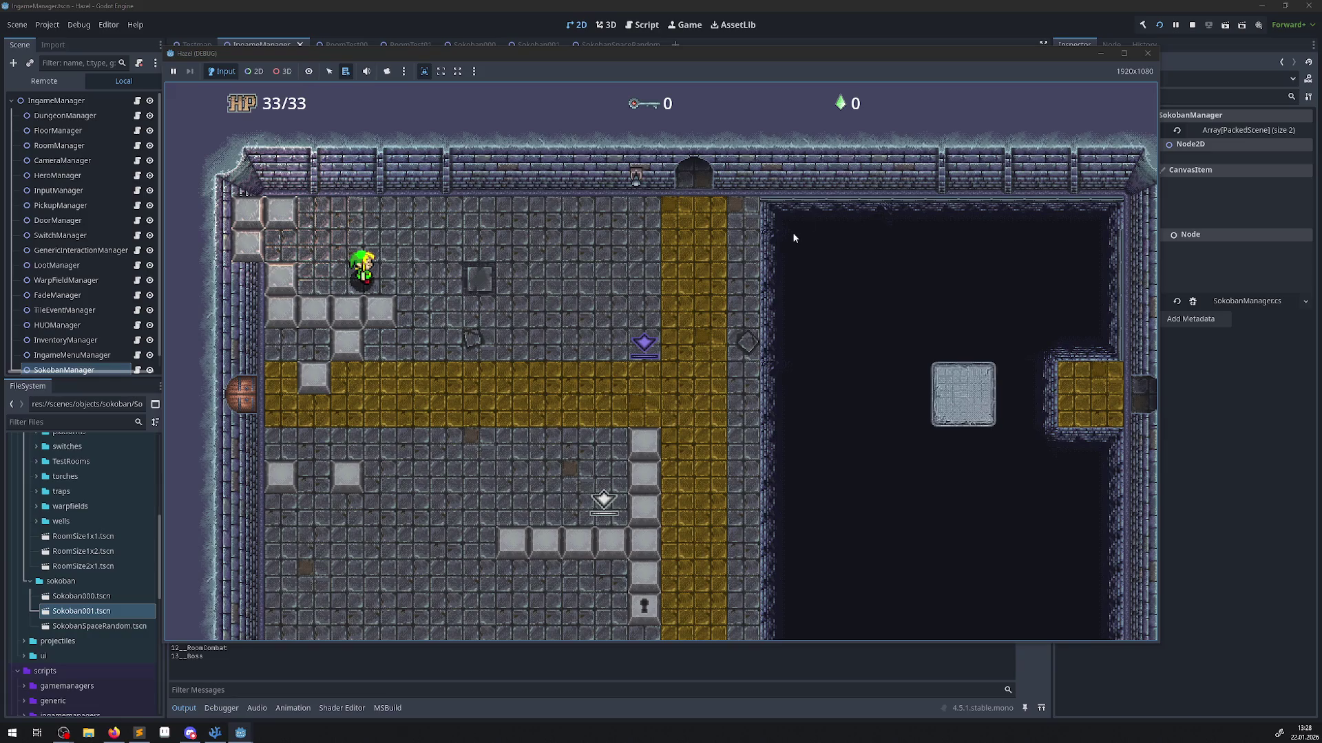
Stop the test run, view the SokobanSpaceRandom then Sokoban001 scenes, and bring up VS Code.
click(1146, 53)
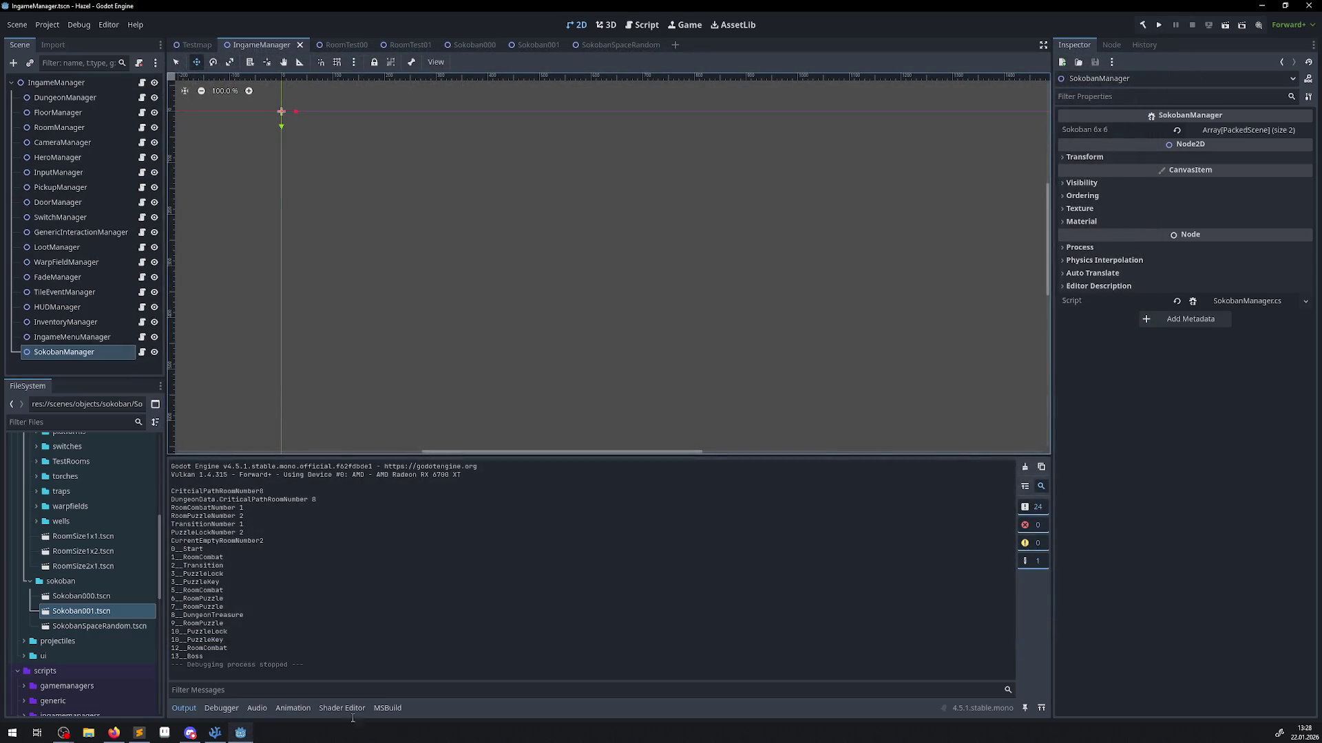
click(608, 46)
click(526, 45)
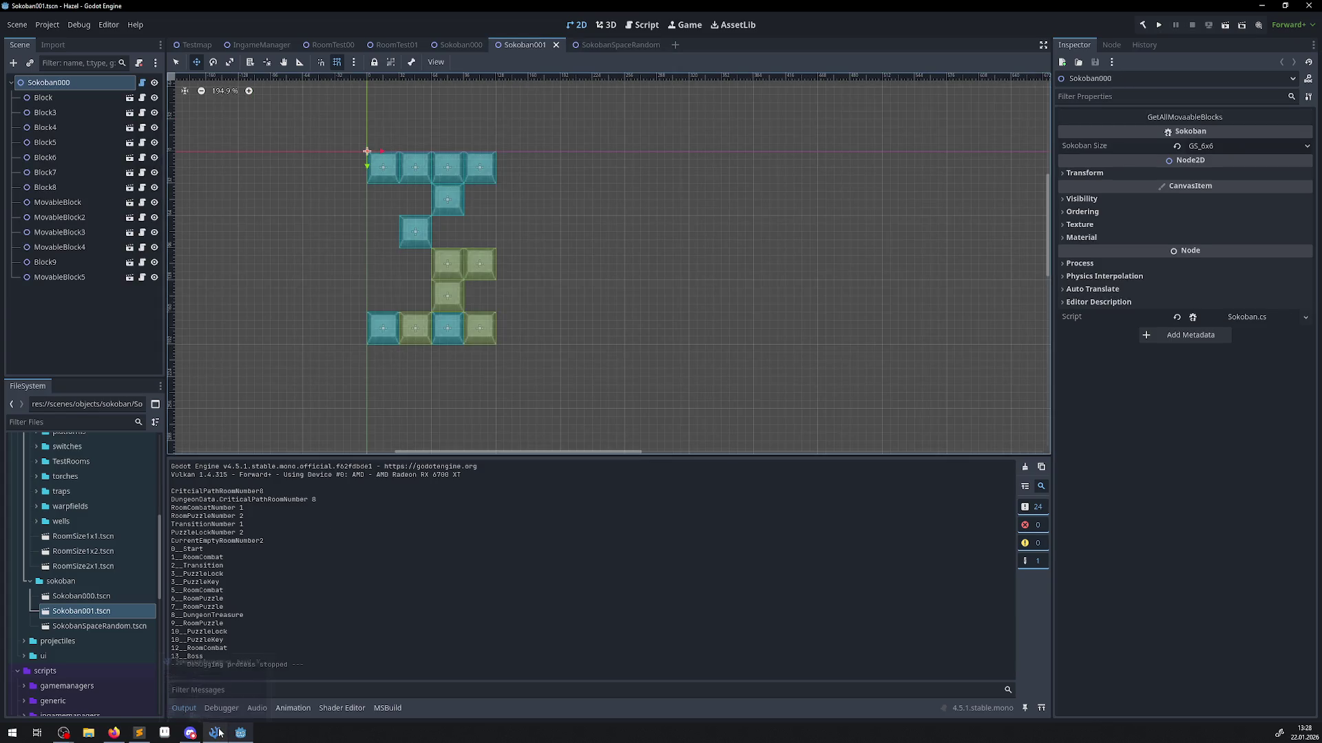
mouse_move(217, 729)
click(255, 665)
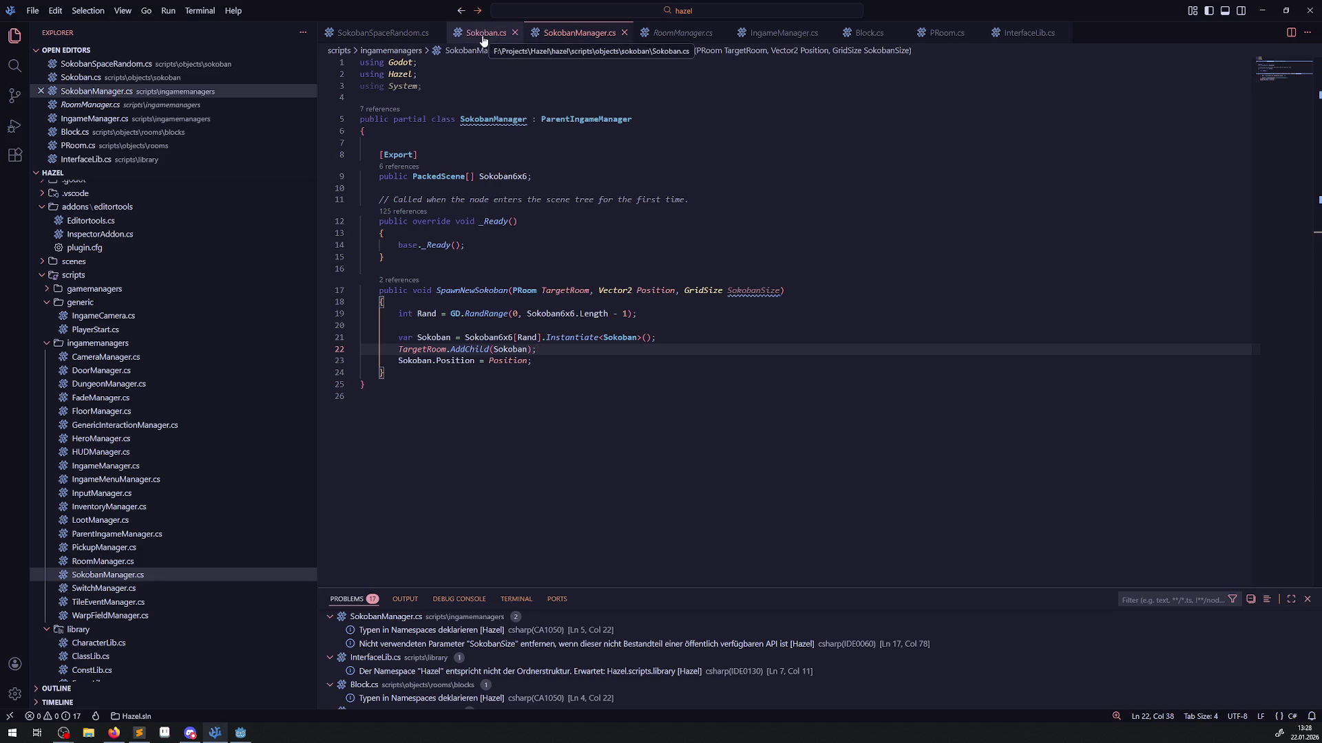
Copy the InitRoomExtra method from SokobanSpaceRandom.cs and paste it below ResetObject in Sokoban.cs.
click(397, 34)
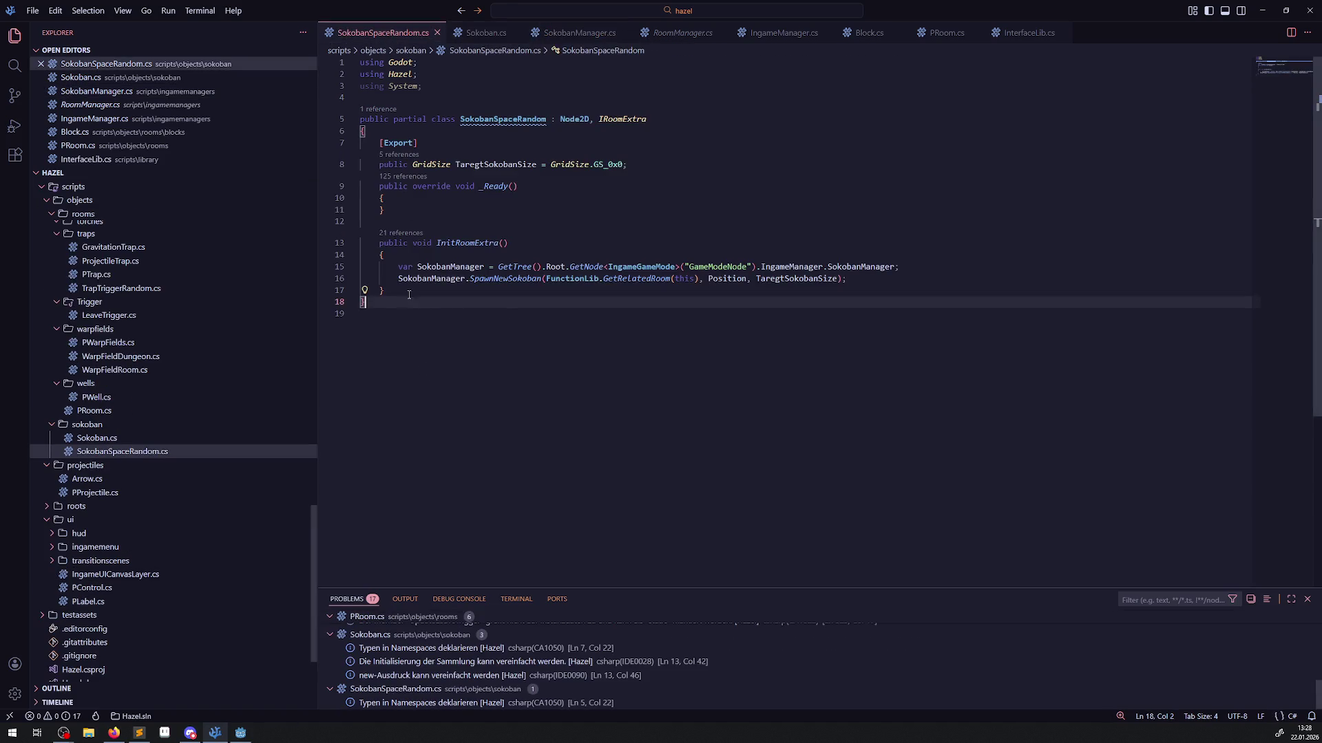
drag(392, 293, 362, 246)
key(ctrl+c)
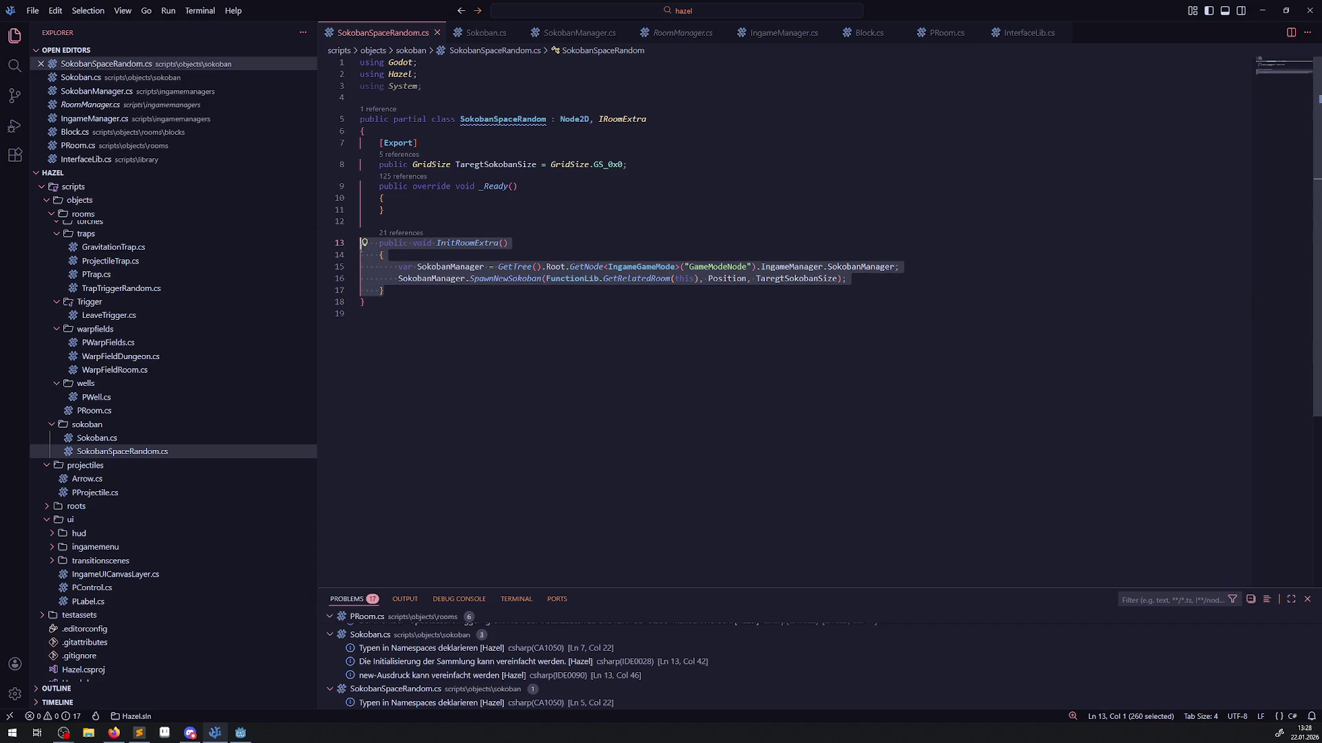
click(484, 33)
scroll(408, 331, down, 5)
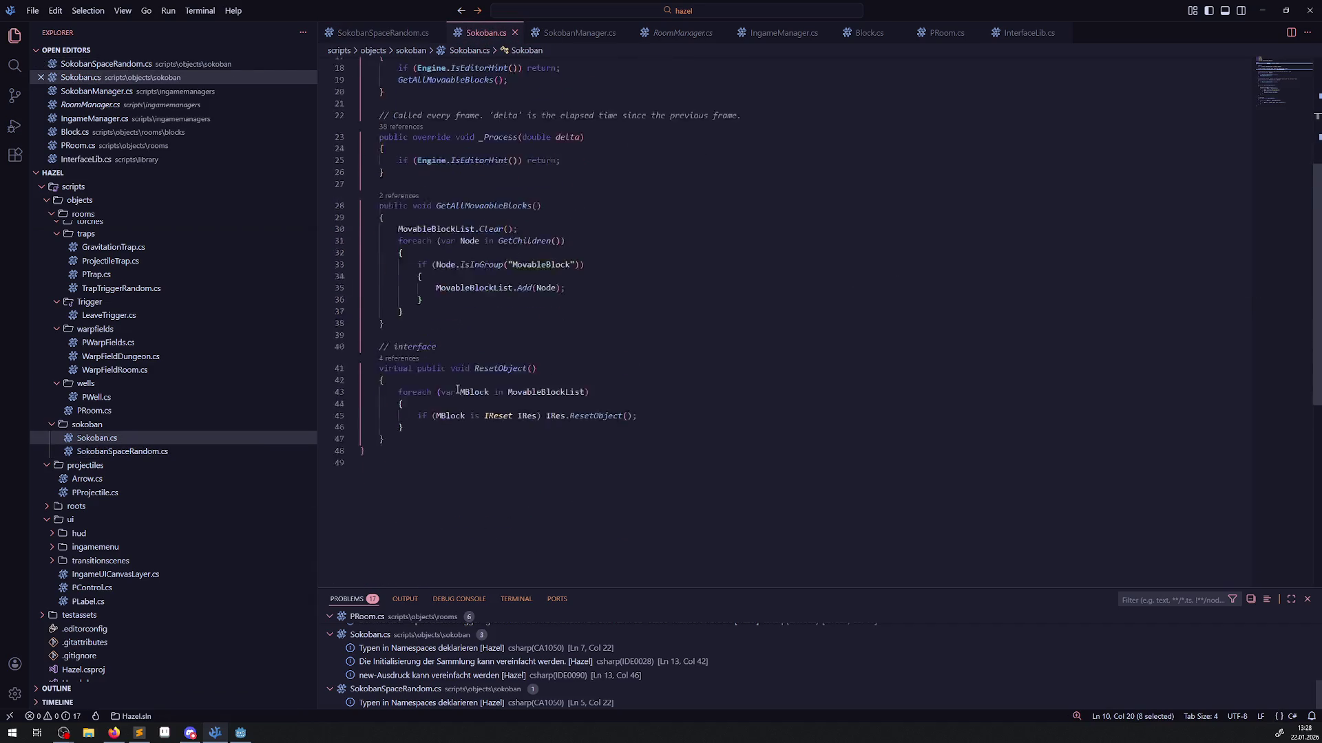
click(403, 361)
key(Return)
key(Return)
key(ctrl+v)
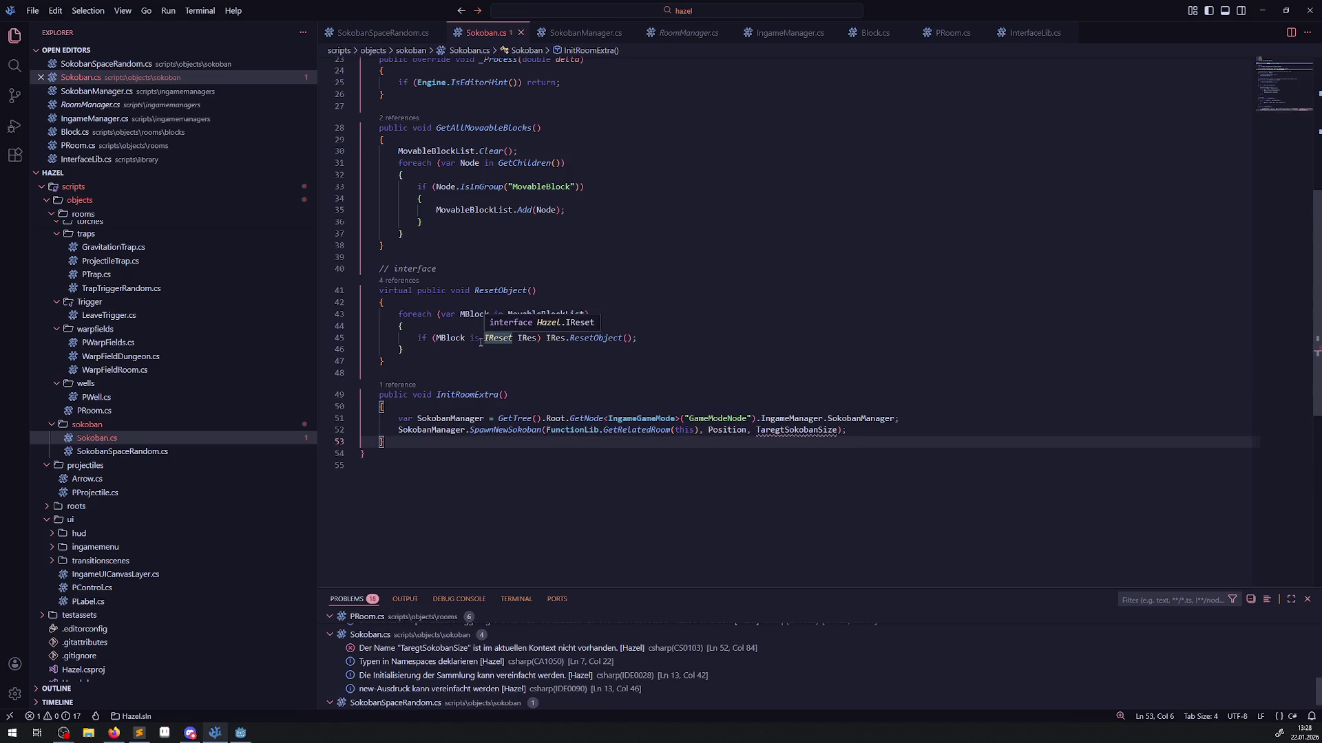
Replace InitRoomExtra's two-line body with ResetObject's foreach loop over MovableBlockList.
click(554, 281)
double_click(539, 313)
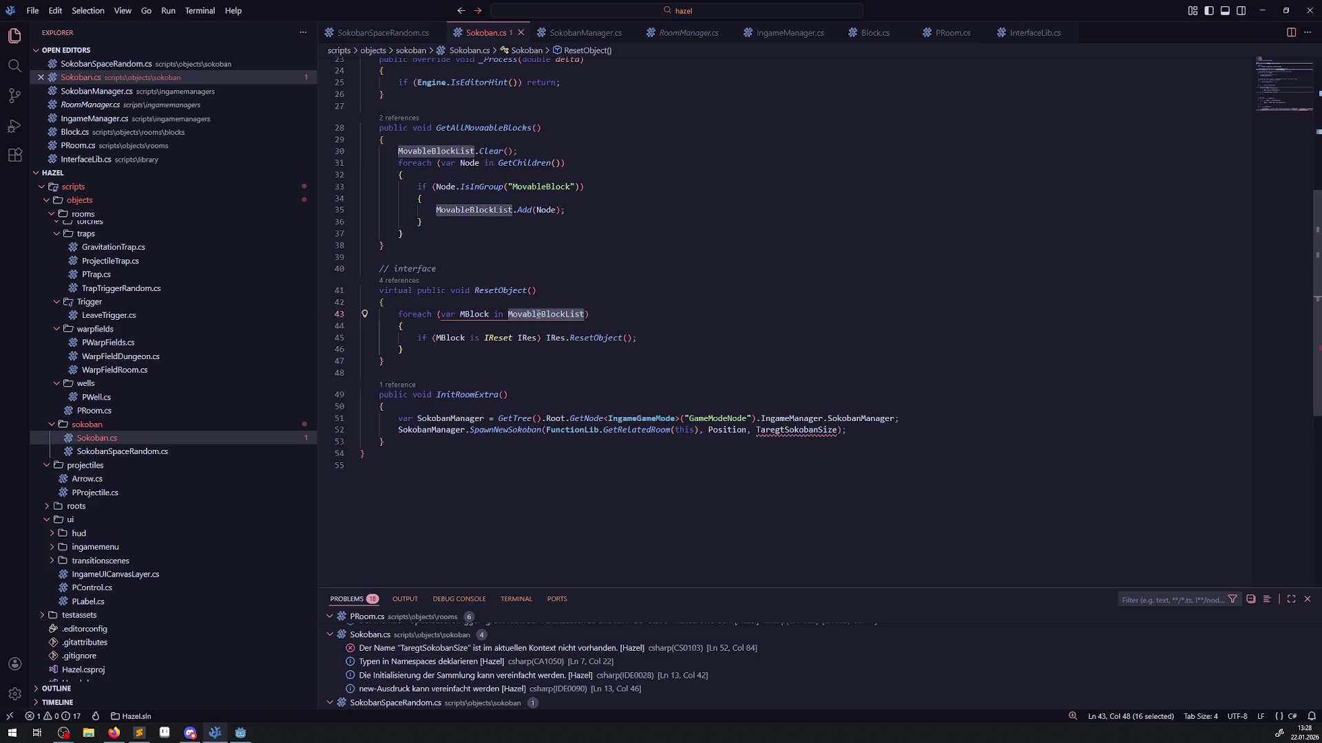
click(581, 245)
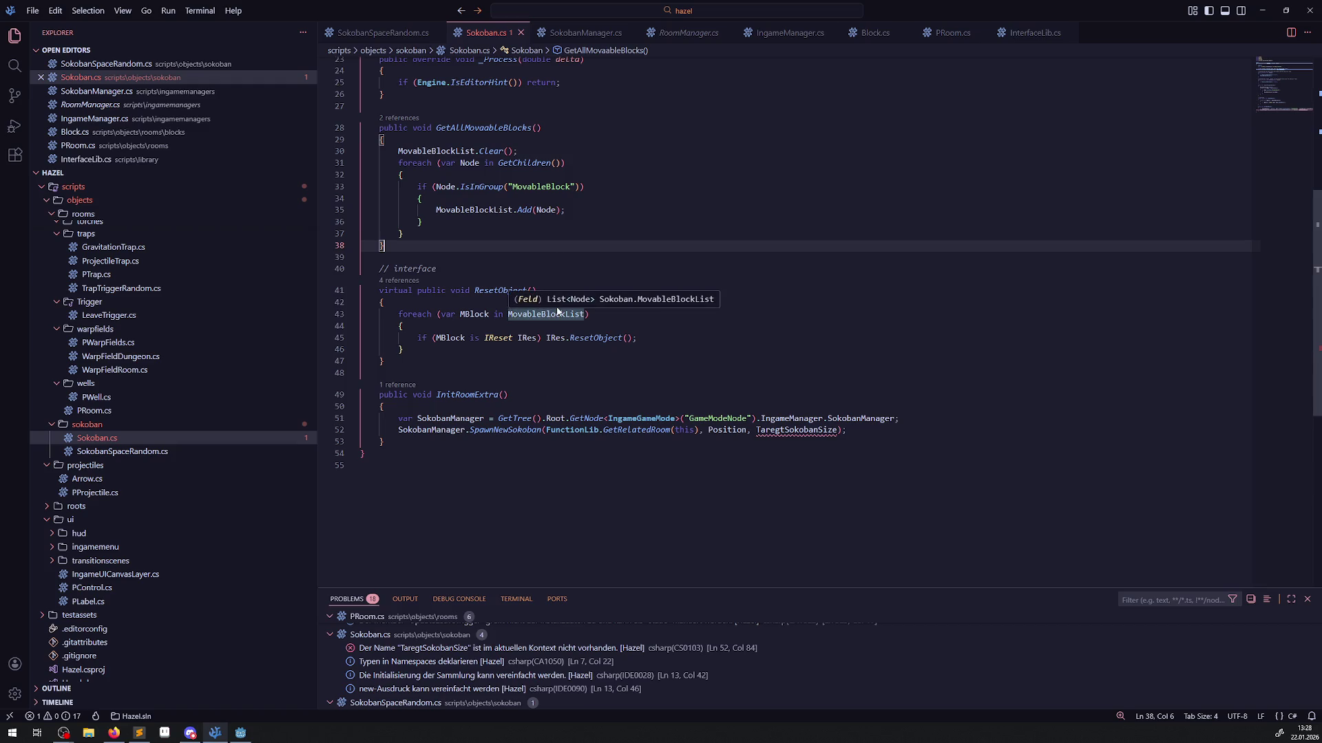
click(451, 372)
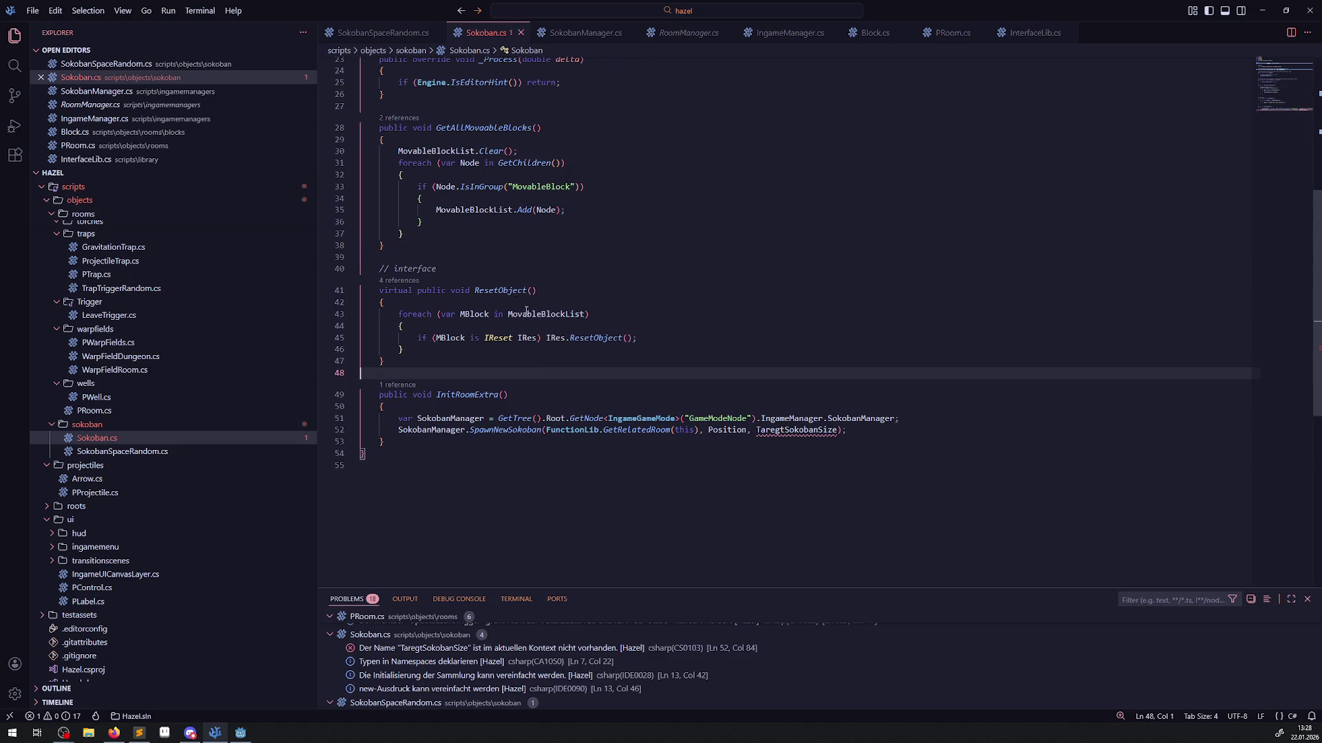
mouse_move(389, 313)
mouse_down()
mouse_move(480, 326)
mouse_move(460, 364)
mouse_up()
key(ctrl+c)
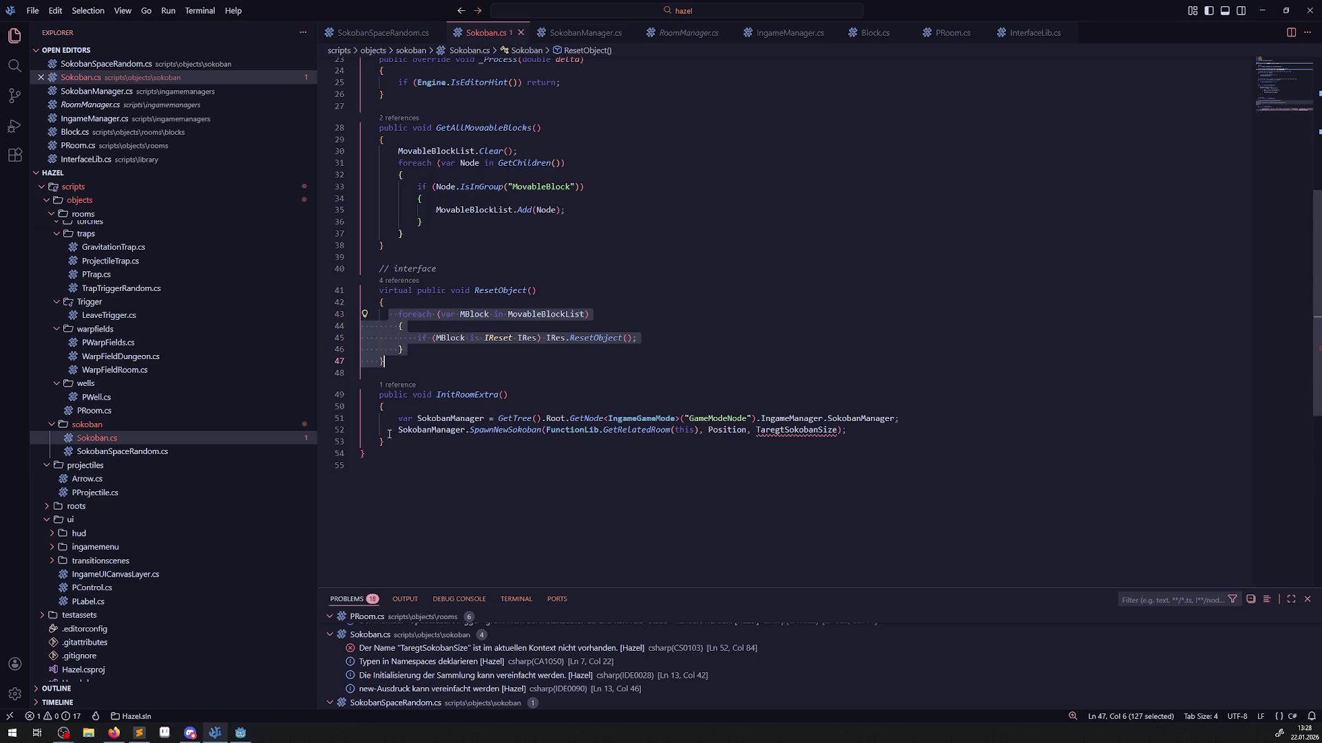
mouse_move(383, 418)
mouse_down()
mouse_move(396, 444)
mouse_move(875, 428)
mouse_up()
key(ctrl+v)
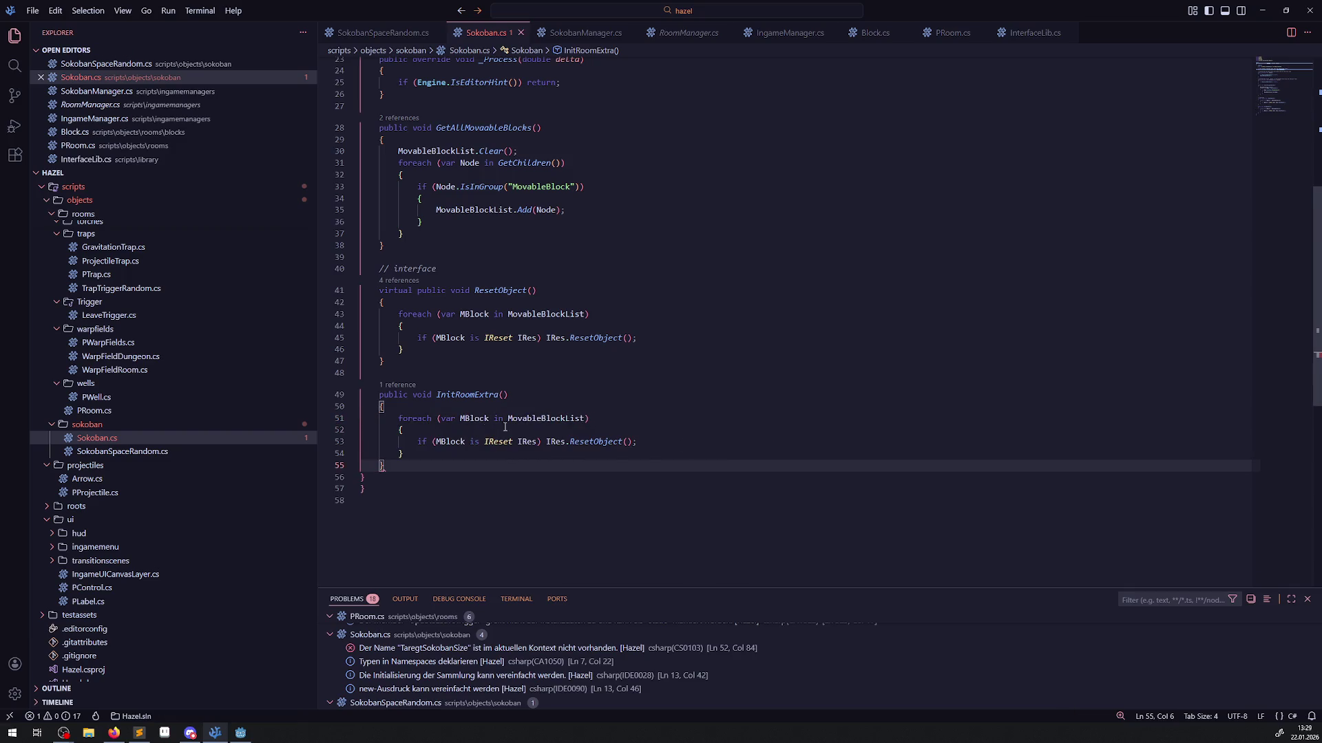
Change the loop's IReset check to 'MovableBlock Block' and save.
double_click(505, 448)
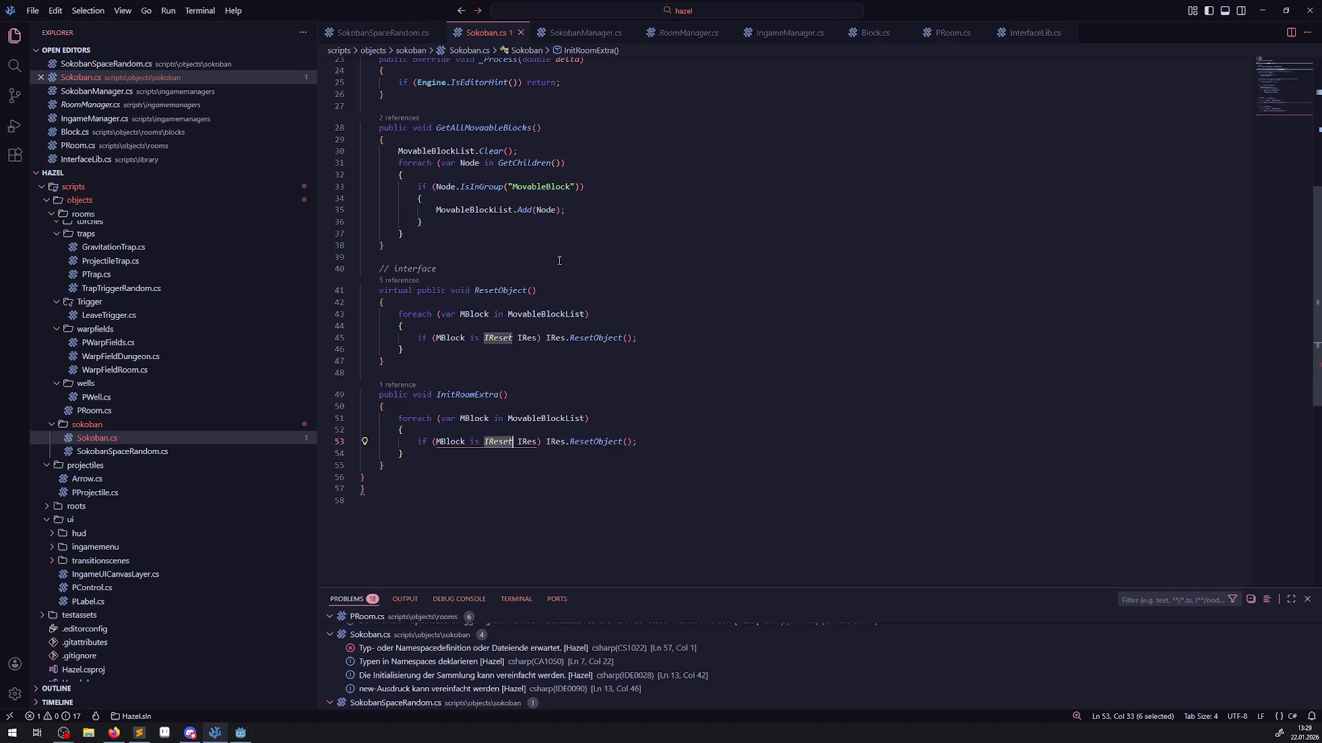
scroll(558, 261, up, 2)
double_click(549, 238)
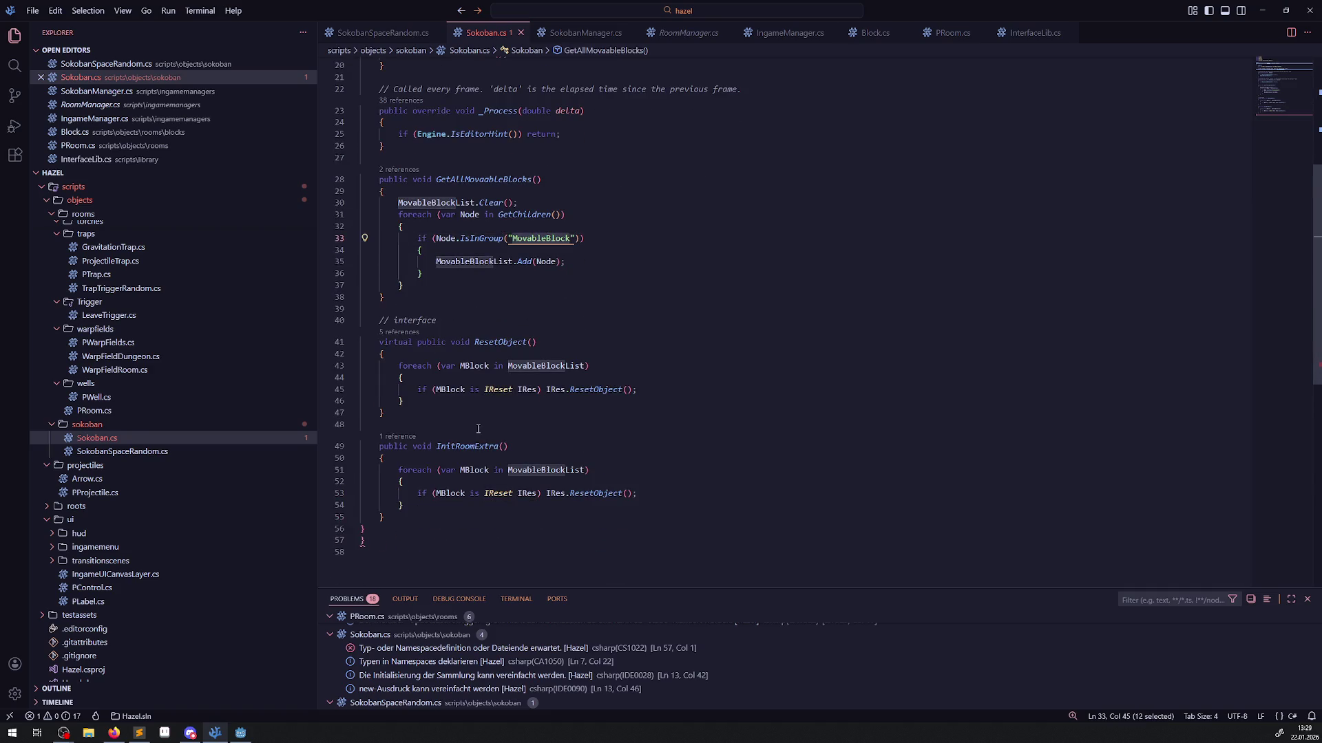
key(ctrl+c)
double_click(498, 493)
key(ctrl+v)
click(552, 493)
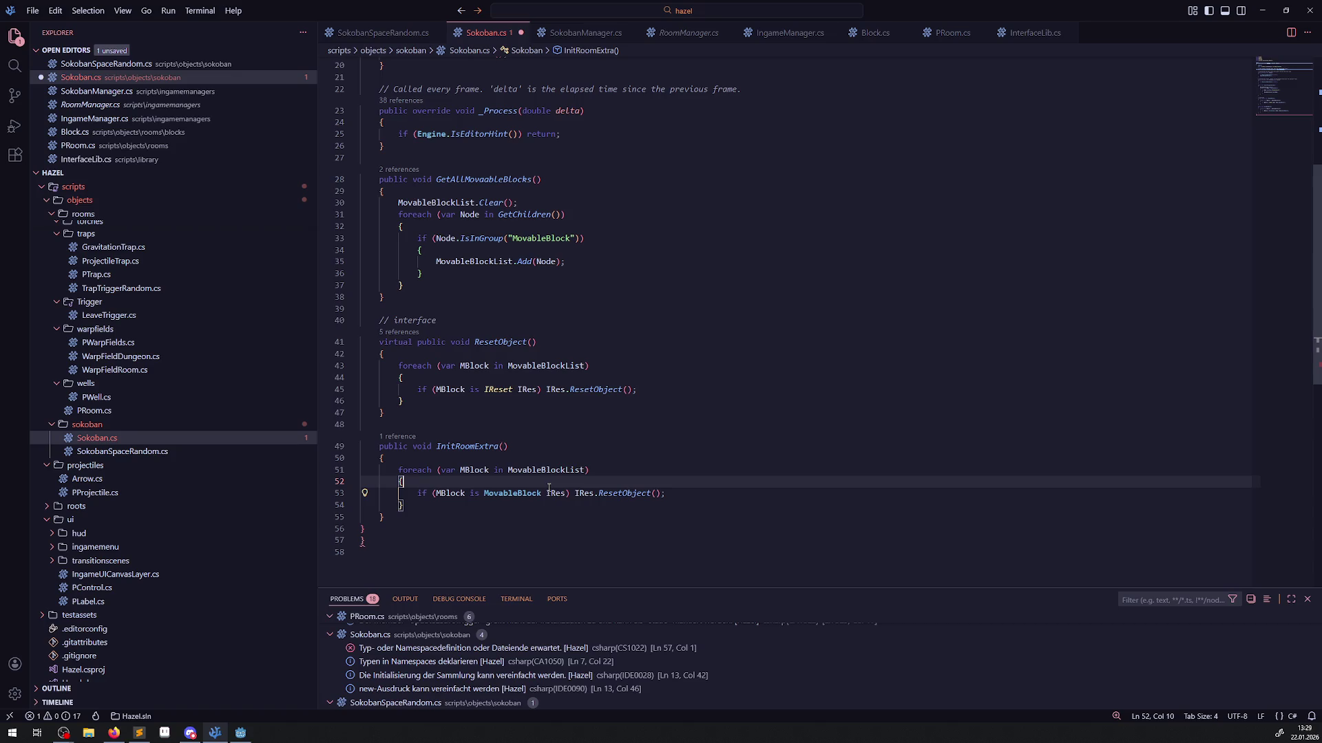
double_click(552, 493)
text(Block)
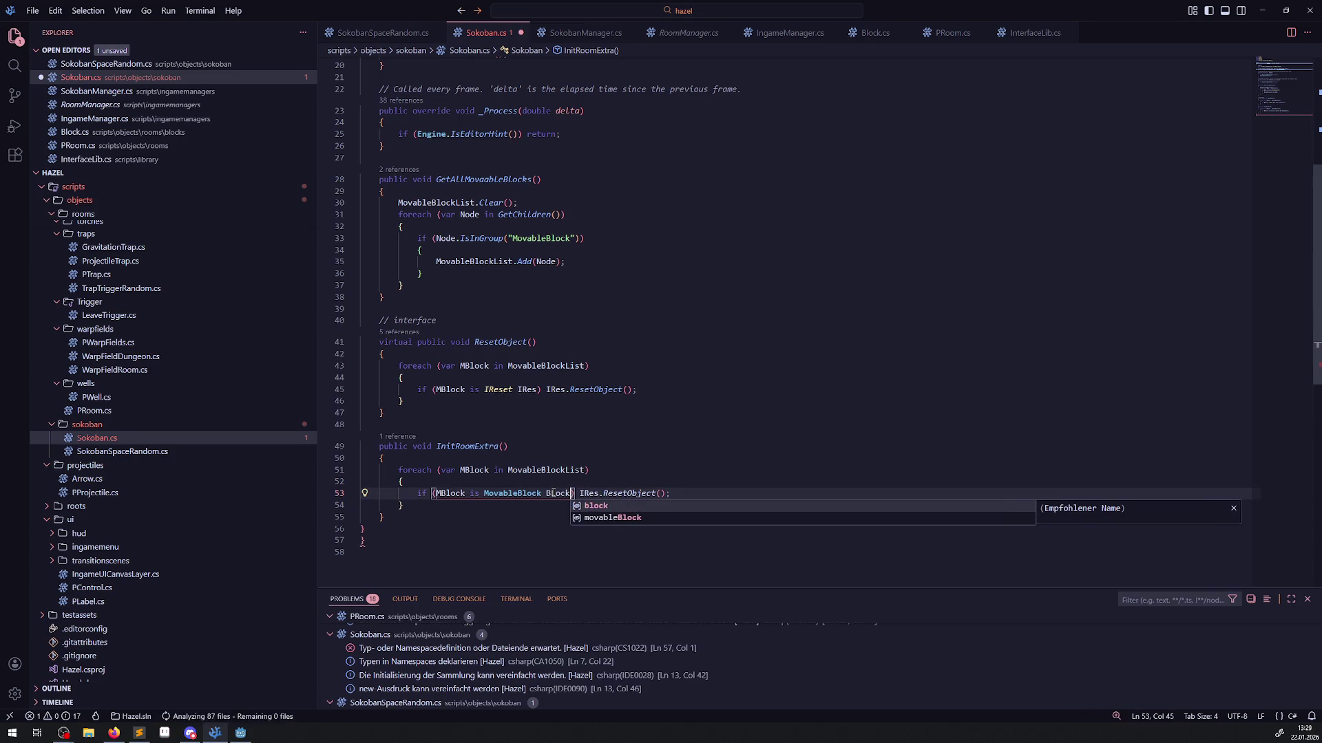
key(ctrl+s)
Remove the ResetObject call, leaving an empty braced block under the MovableBlock check, and save.
drag(579, 493, 671, 494)
key(ctrl+x)
key(Return)
text({)
key(Return)
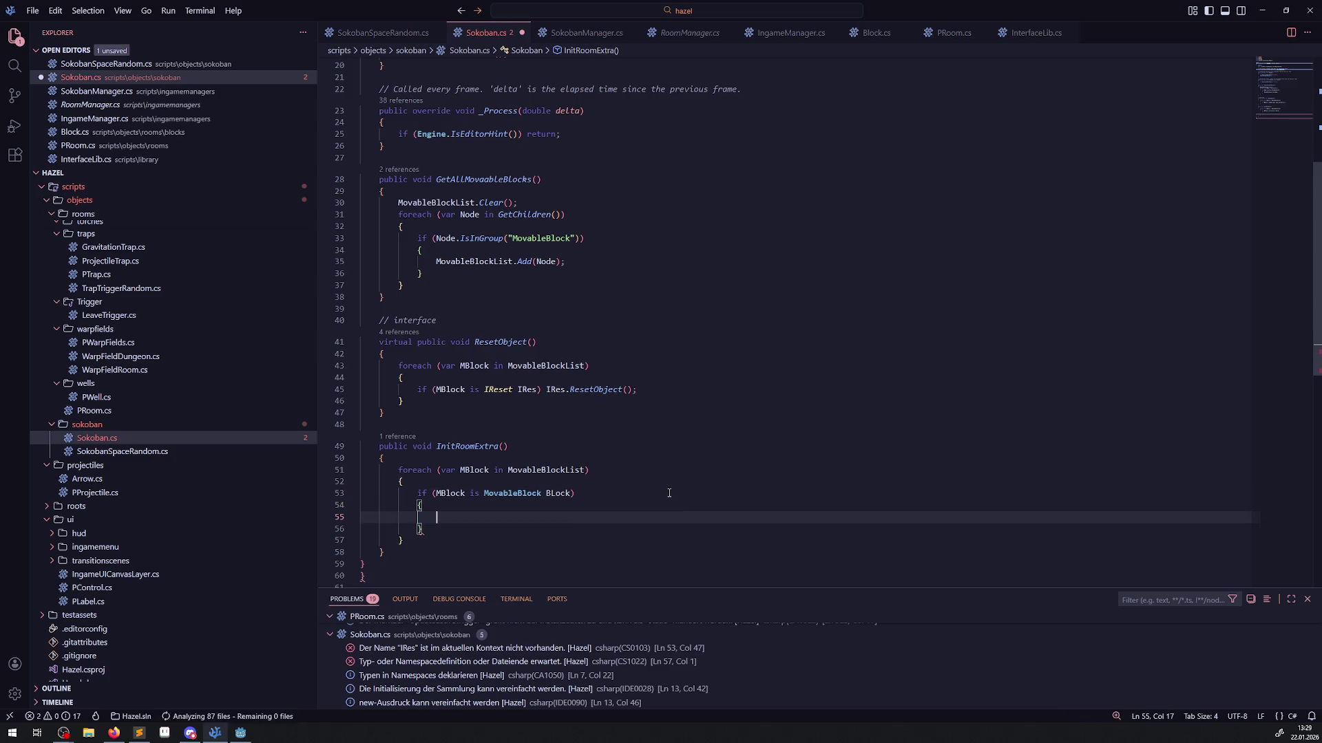
scroll(668, 493, down, 2)
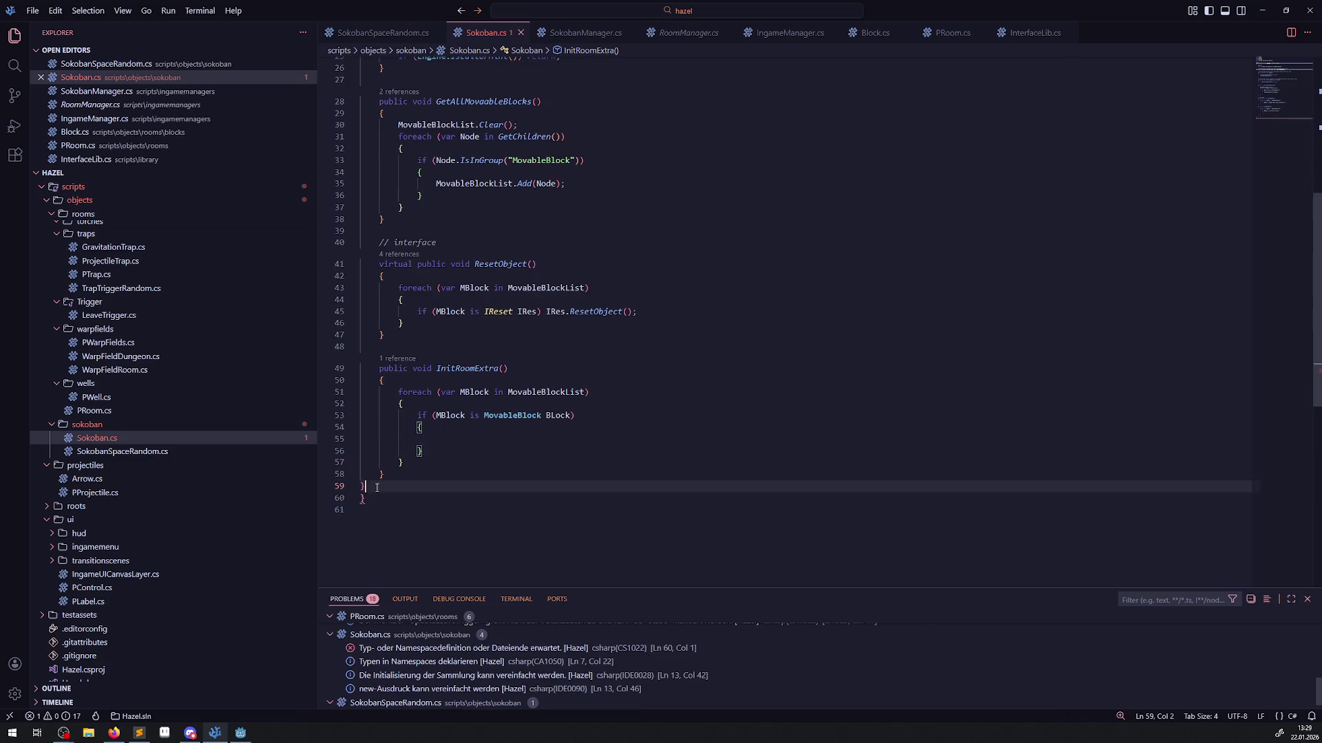
key(Down)
key(Down)
key(Down)
key(BackSpace)
click(501, 463)
key(ctrl+s)
Add a copy of the IReset check with its own empty block below the MovableBlock block, and save.
click(478, 440)
click(558, 416)
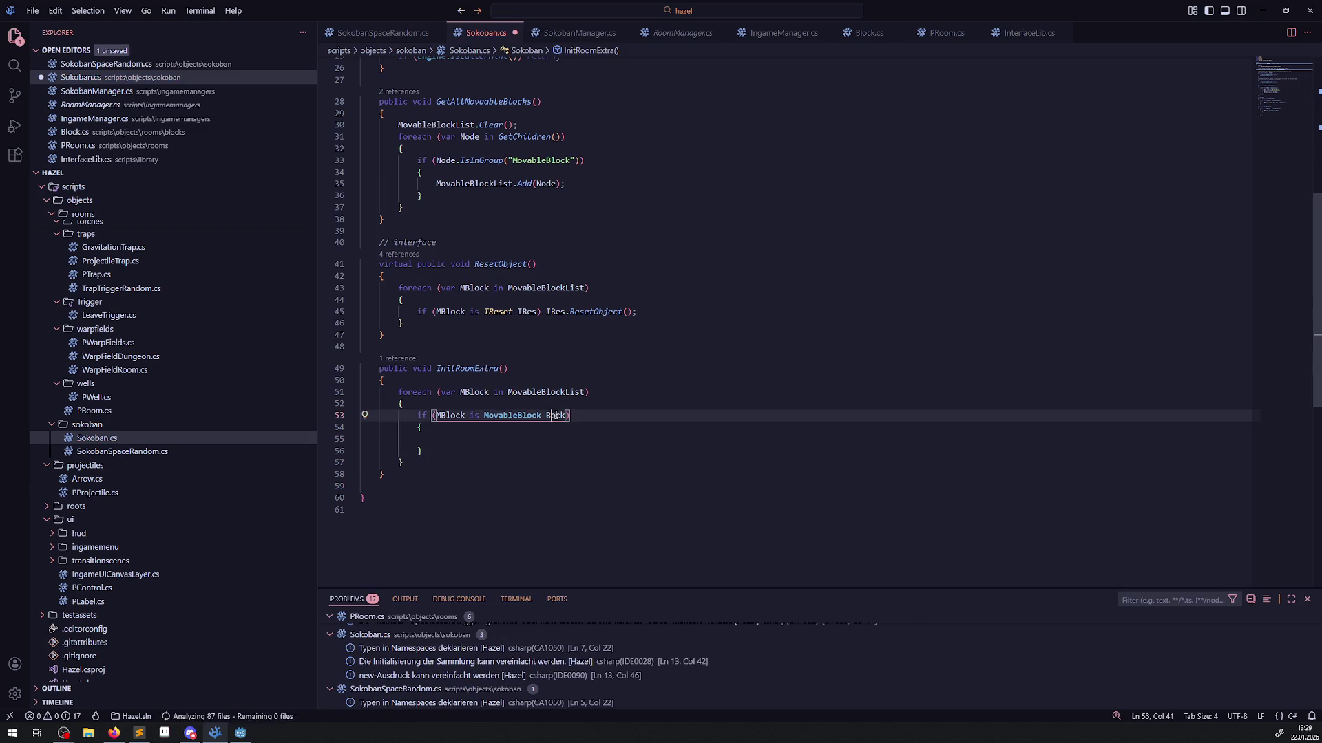
double_click(556, 416)
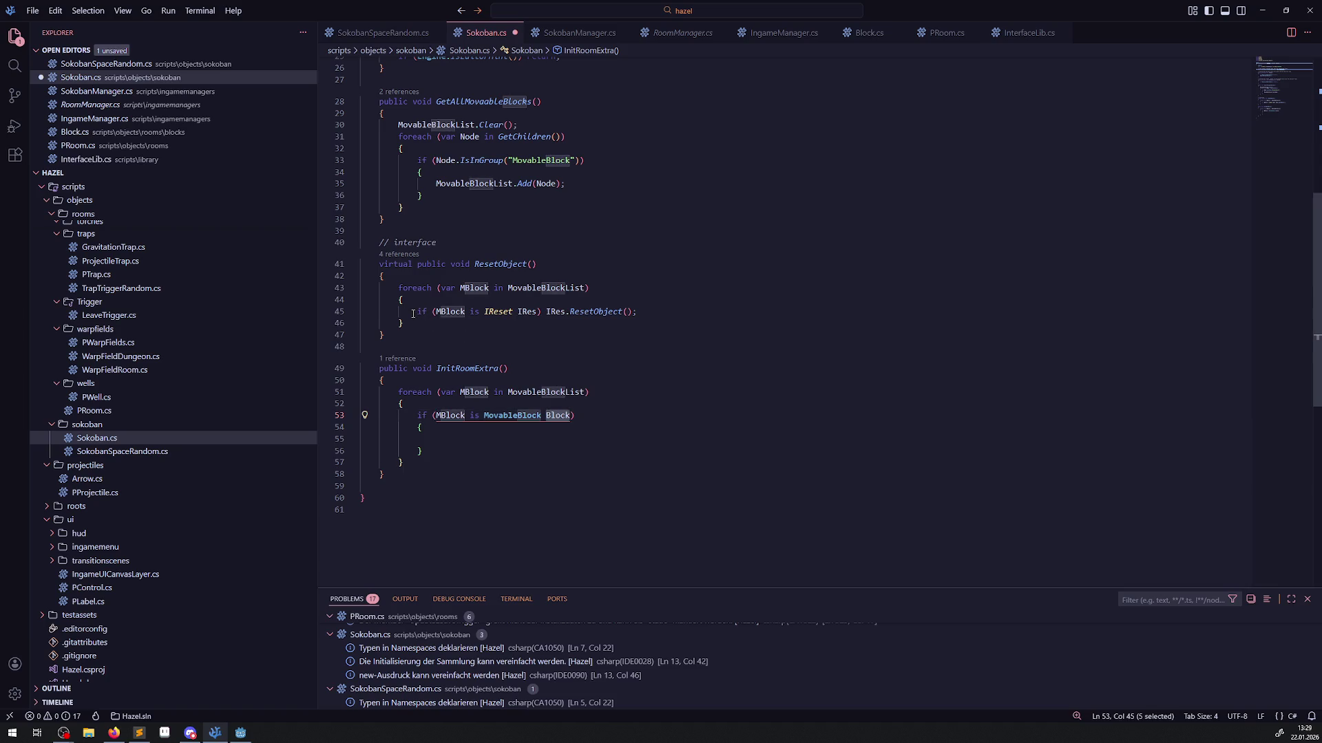
drag(413, 314, 553, 311)
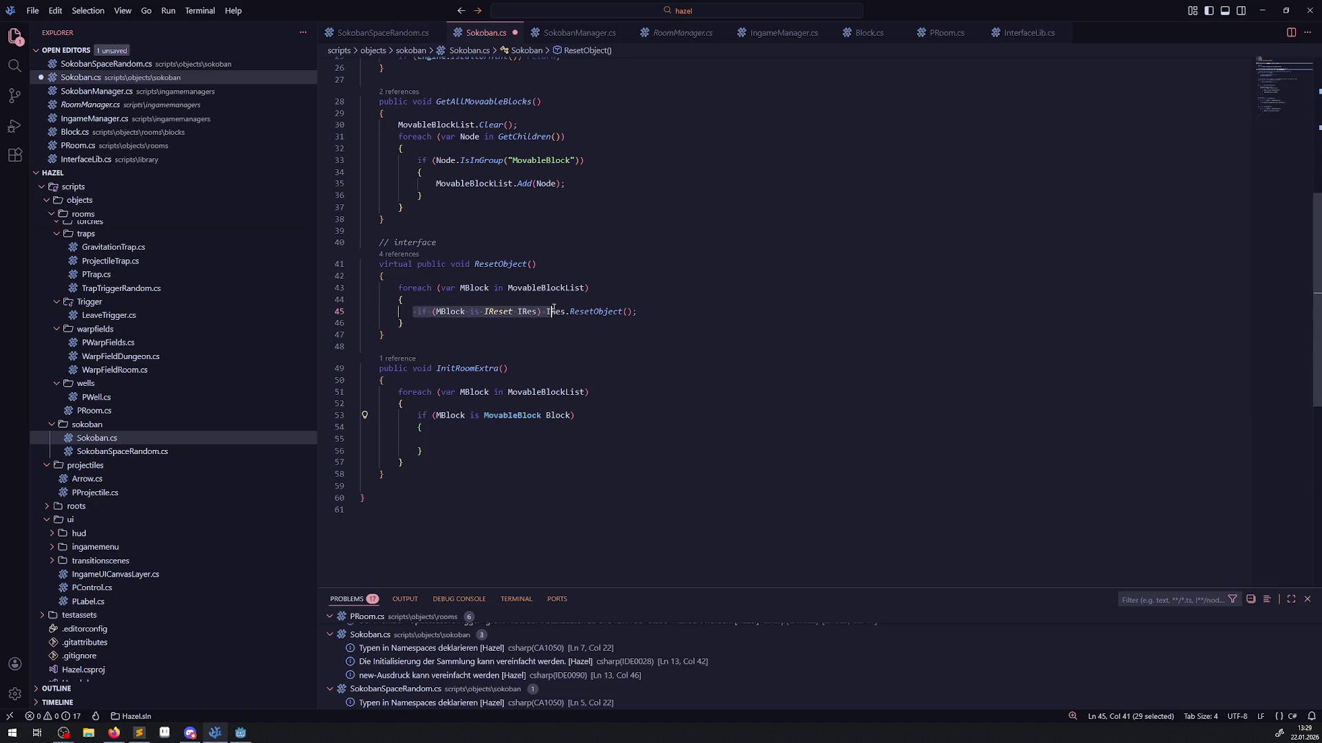
click(441, 454)
key(Return)
key(ctrl+v)
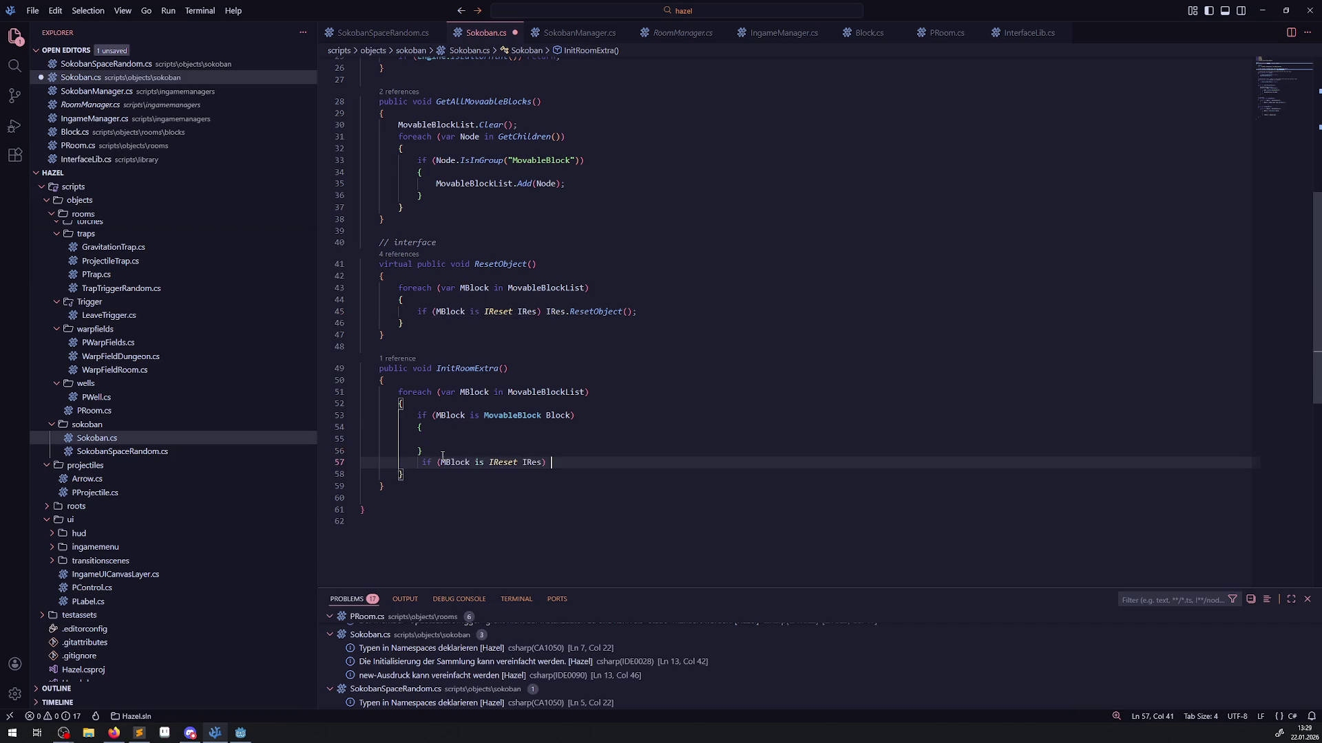
key(Return)
text({)
key(Return)
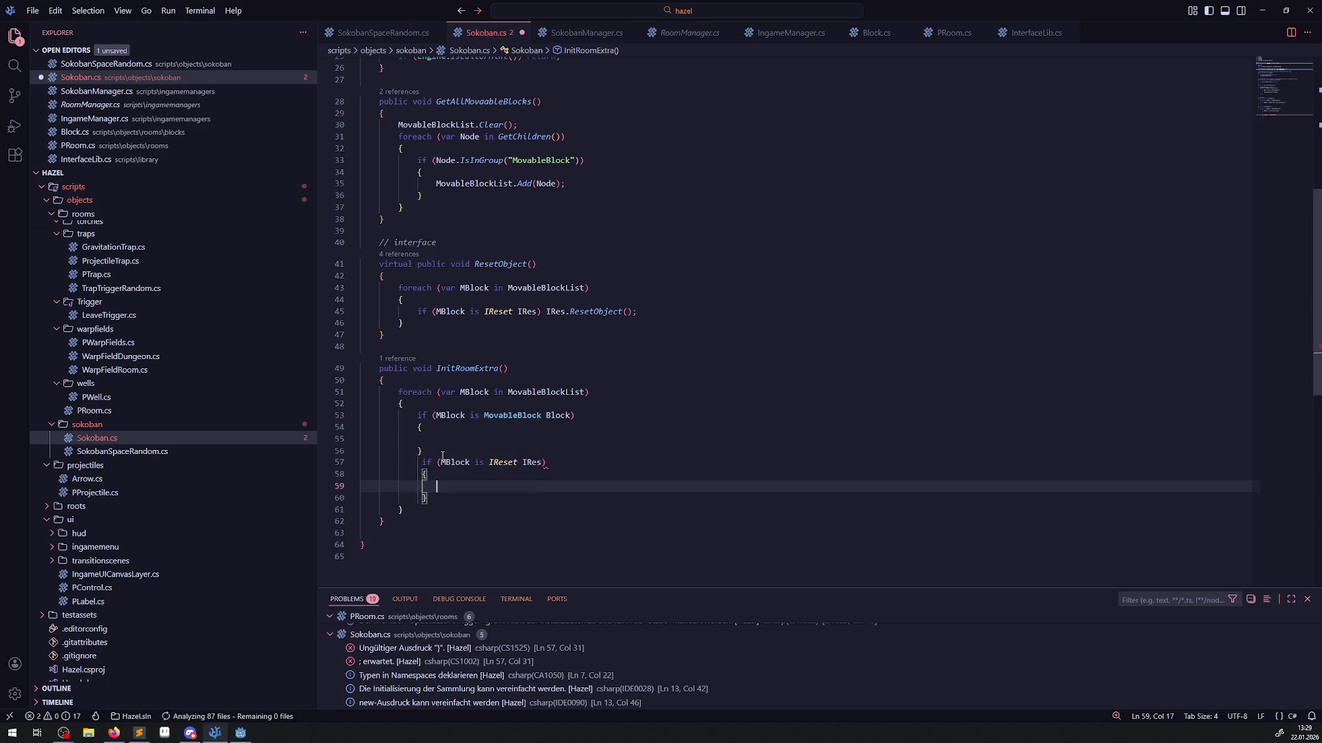
key(ctrl+s)
Turn the second check into 'is IRoomExtra Extra' using the interface name from SokobanSpaceRandom.cs, and save.
scroll(443, 456, up, 8)
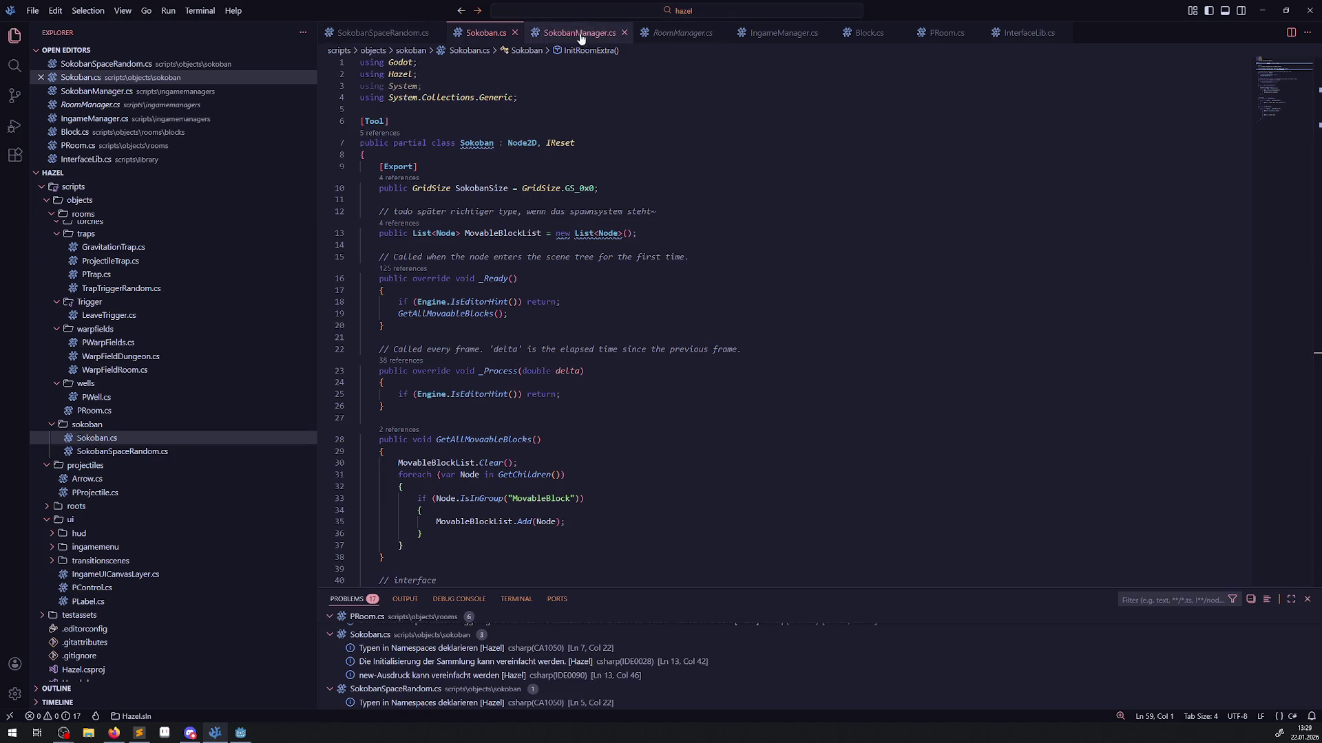
click(387, 35)
double_click(608, 119)
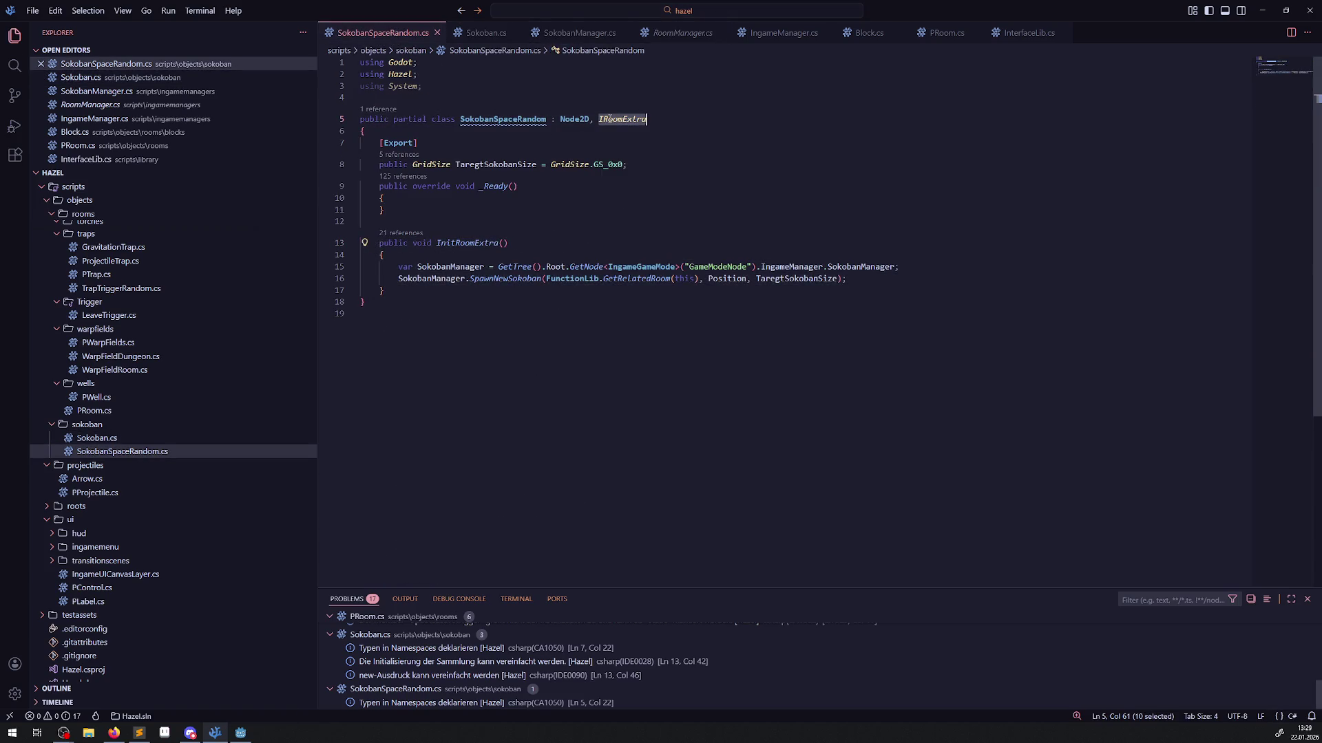
click(486, 32)
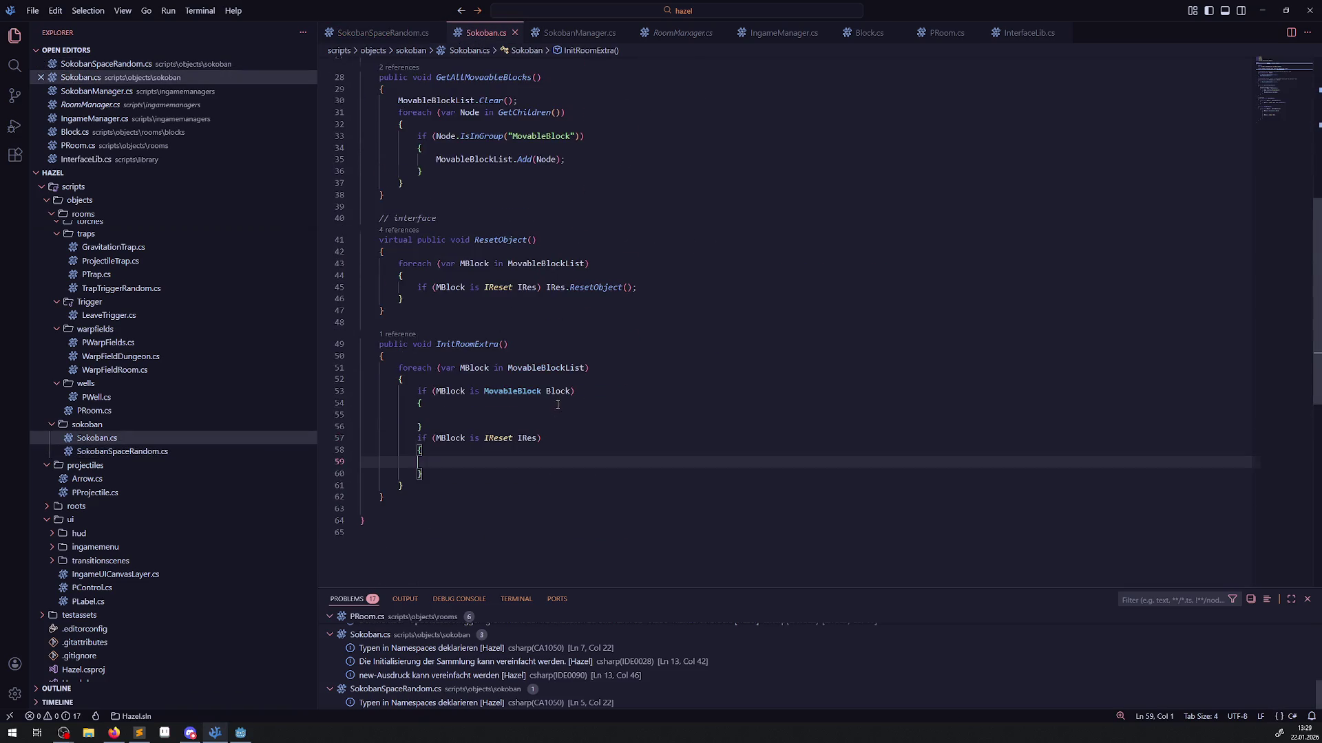
double_click(502, 438)
key(ctrl+v)
double_click(542, 438)
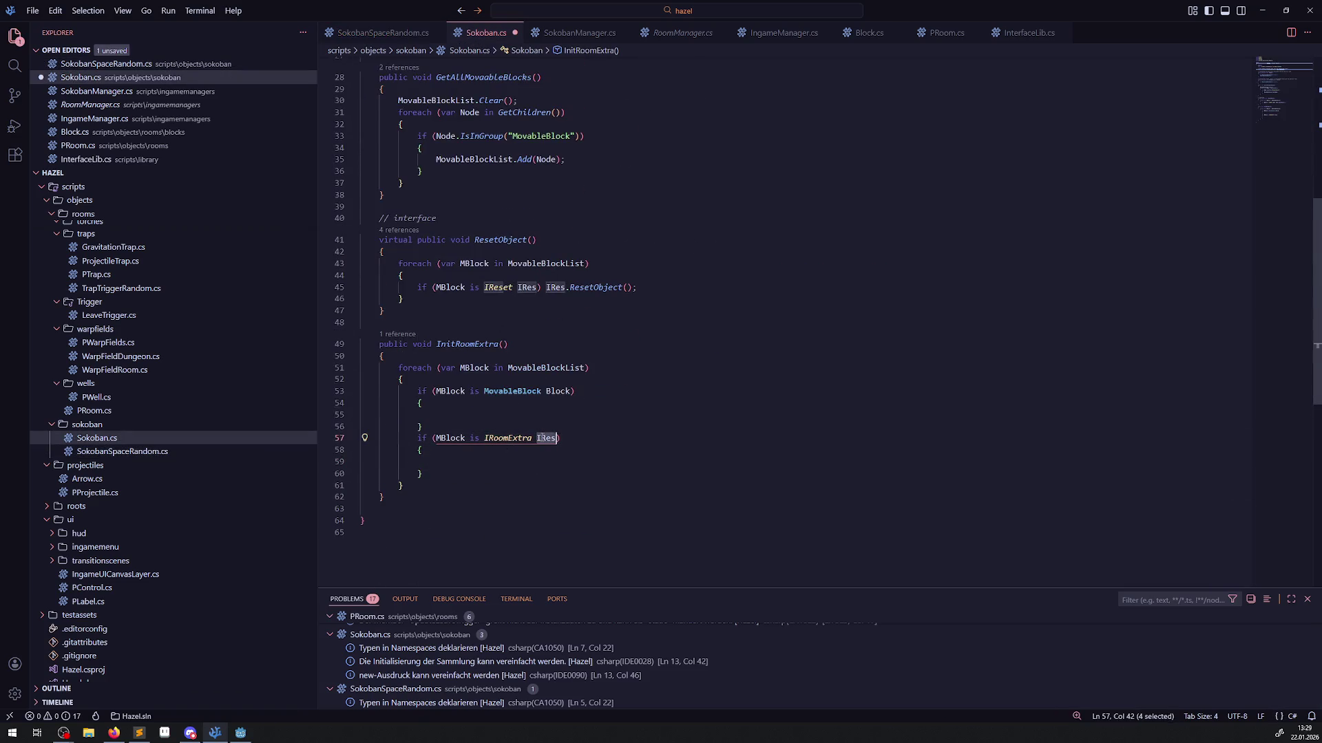
text(Extra)
key(ctrl+s)
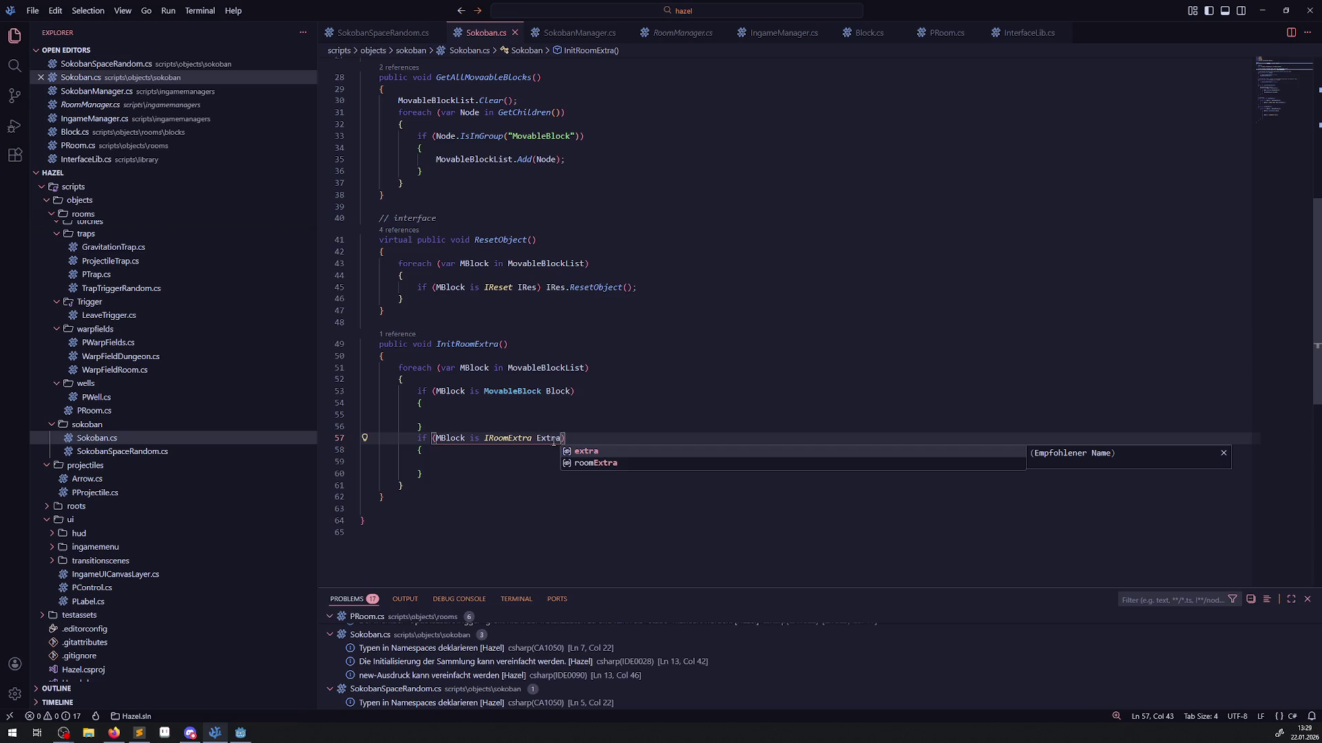
Write Extra.InitRoomExtra(); inside the IRoomExtra block and save.
double_click(552, 440)
key(ctrl+c)
click(420, 462)
key(ctrl+v)
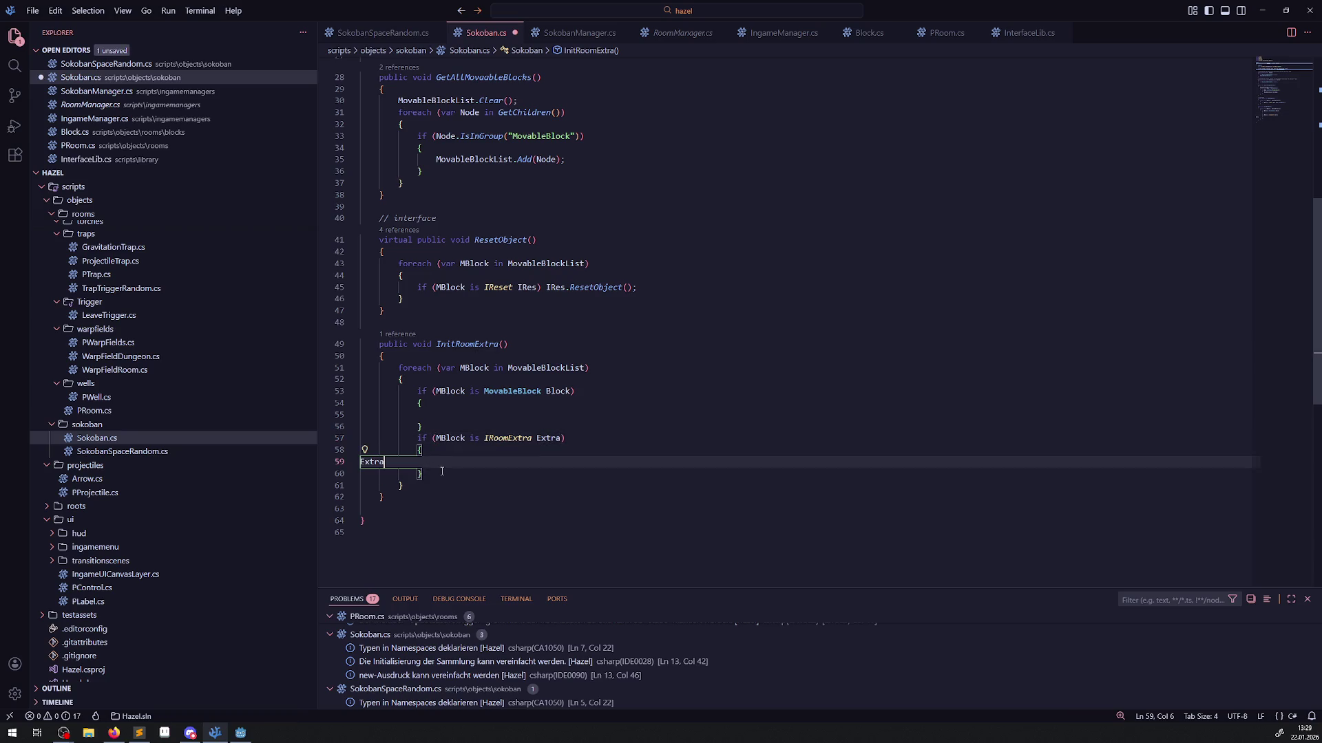
text(.)
double_click(468, 344)
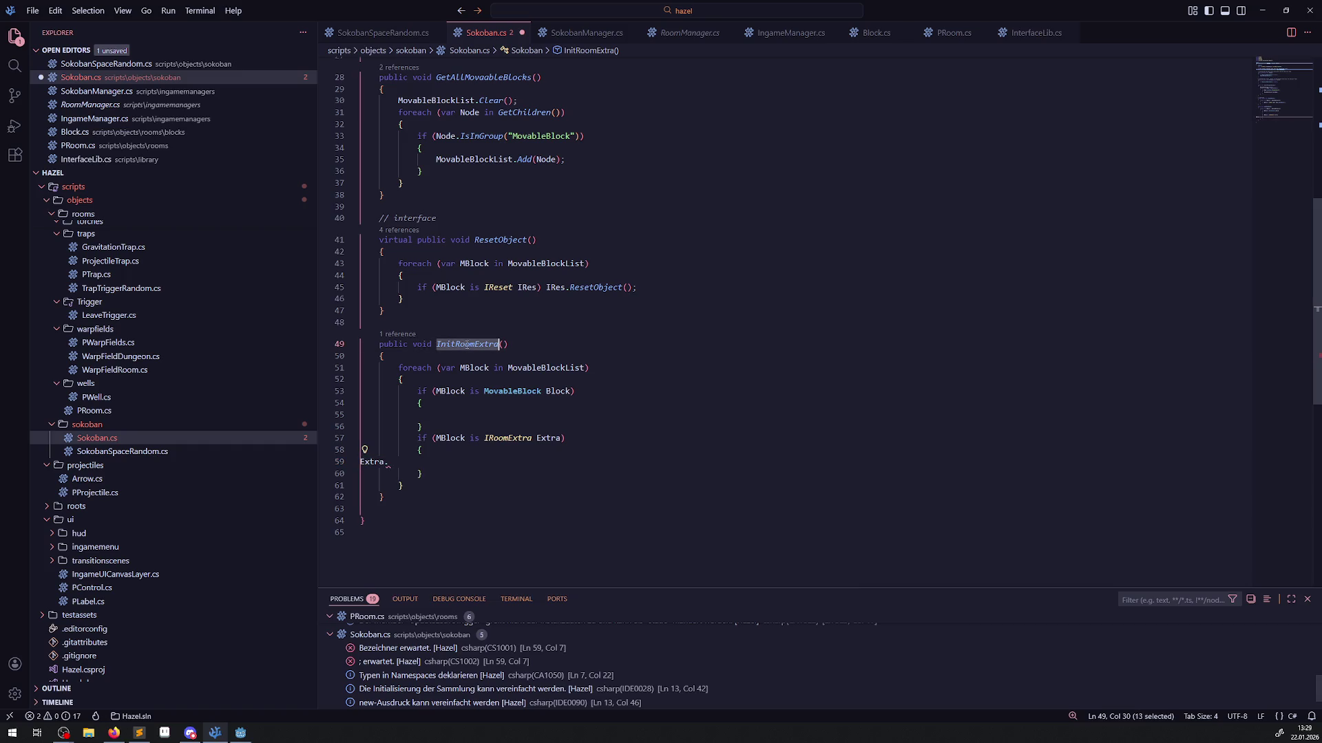
click(467, 465)
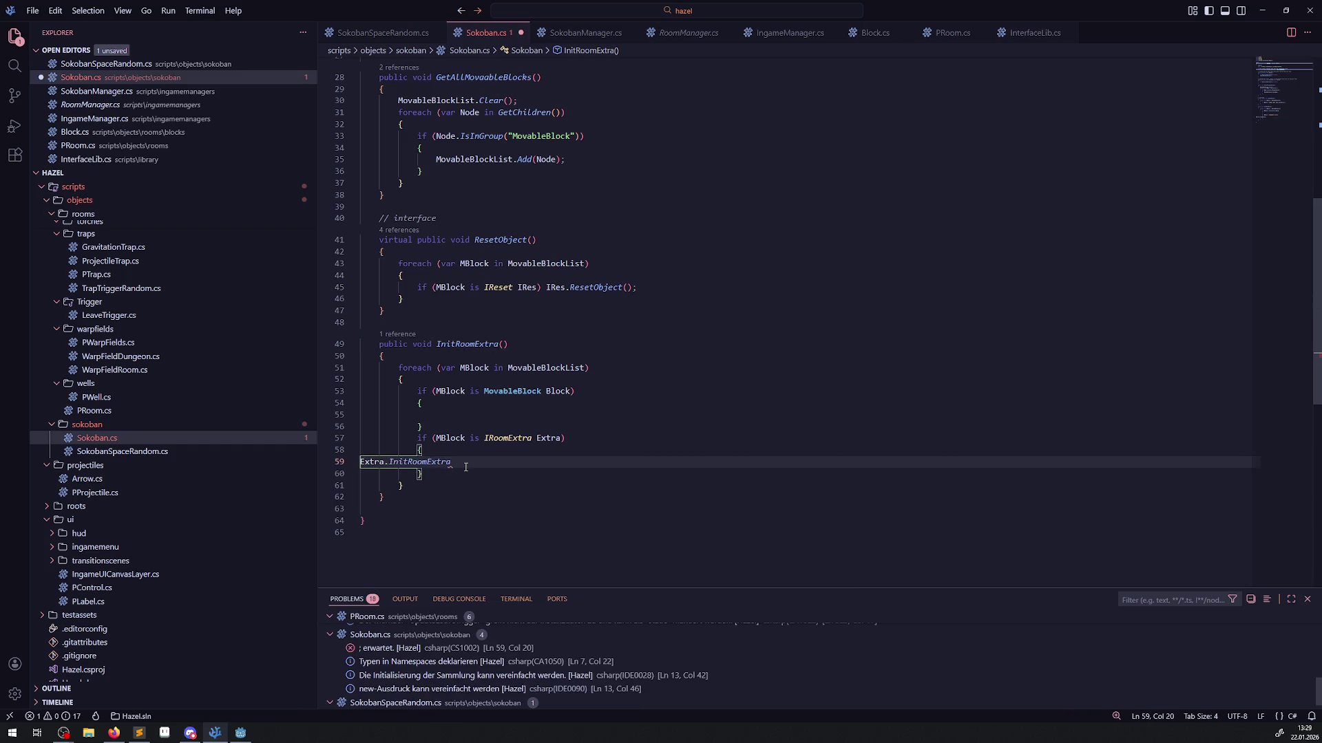
text(();)
key(ctrl+s)
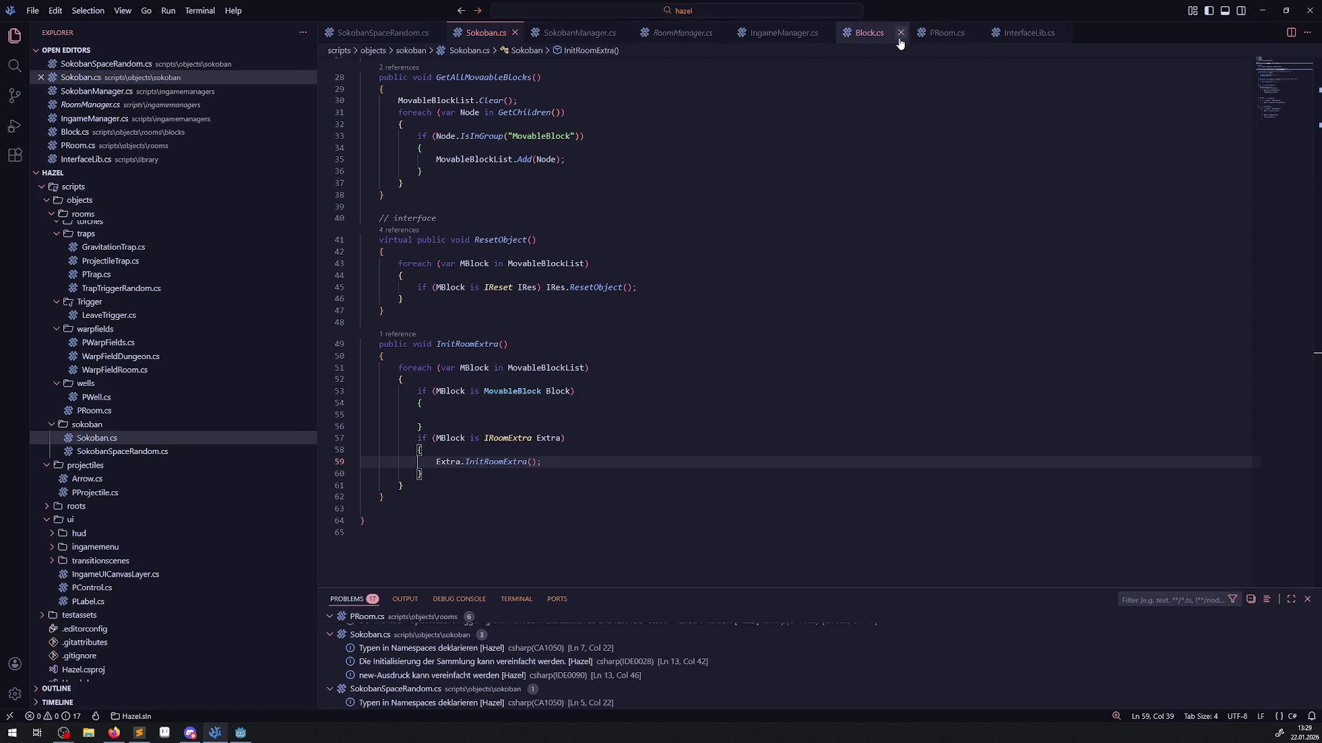
scroll(172, 448, up, 2)
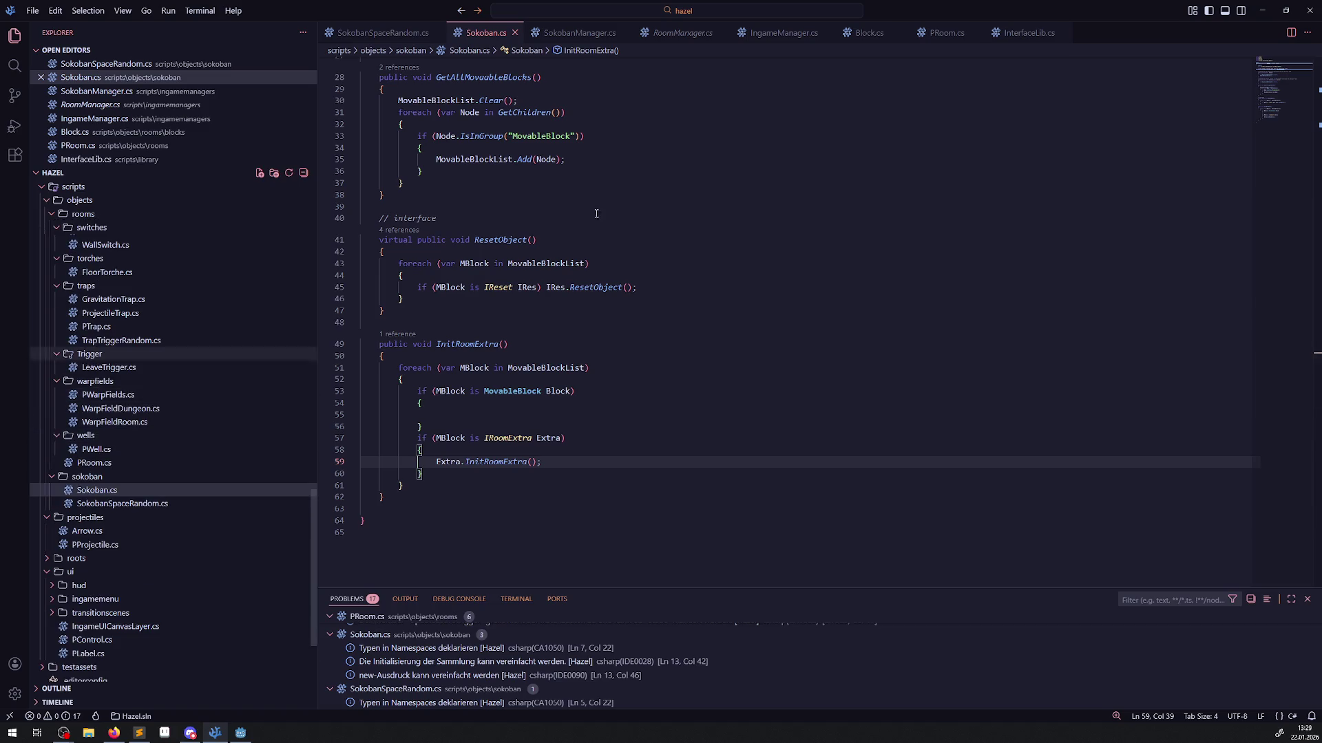
Close Block.cs and open PBlock.cs to read its InitRoomExtra body.
click(869, 32)
click(888, 32)
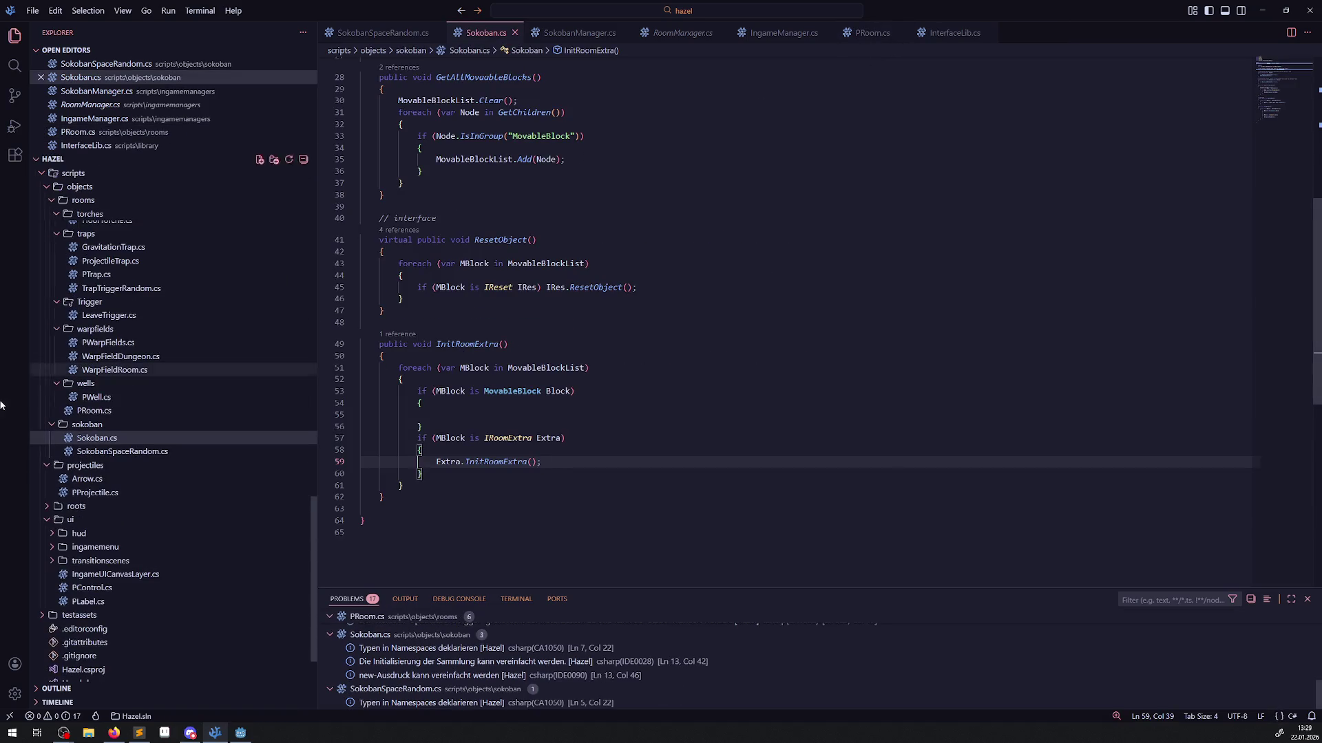
scroll(127, 423, up, 6)
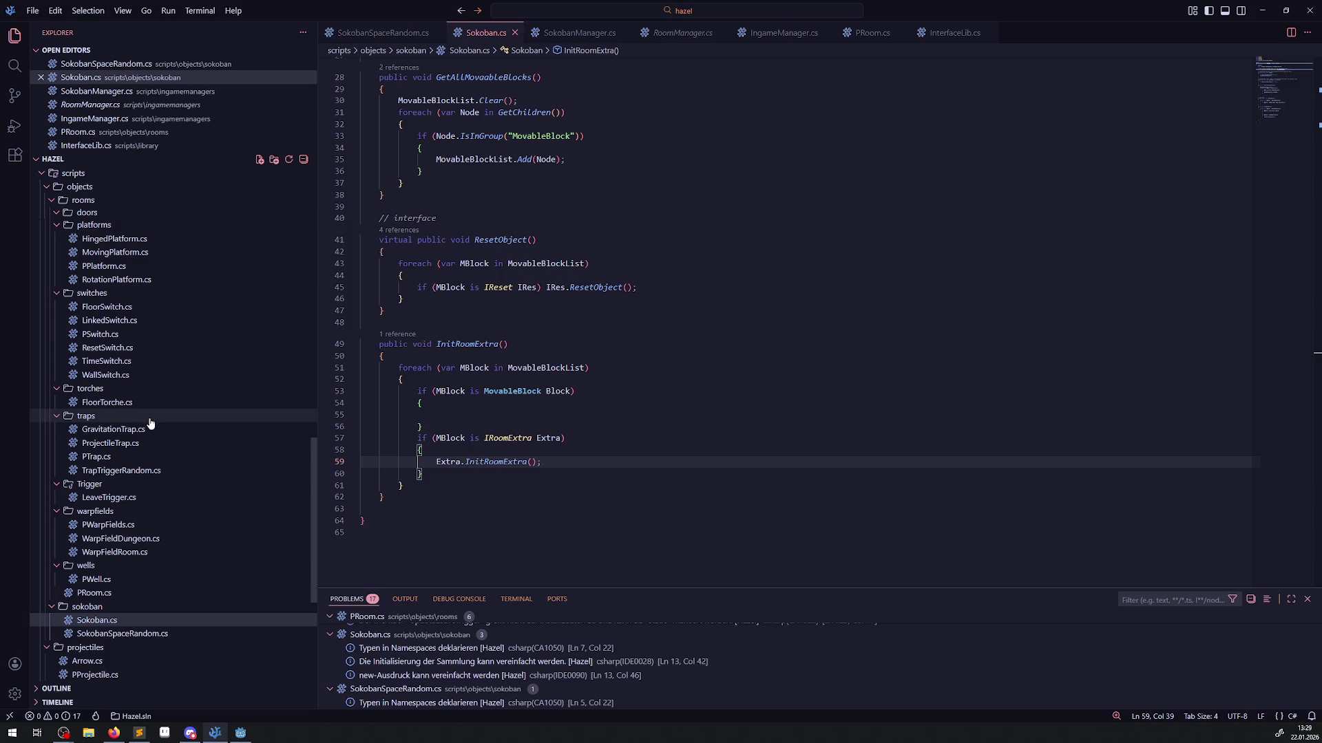
scroll(134, 393, up, 3)
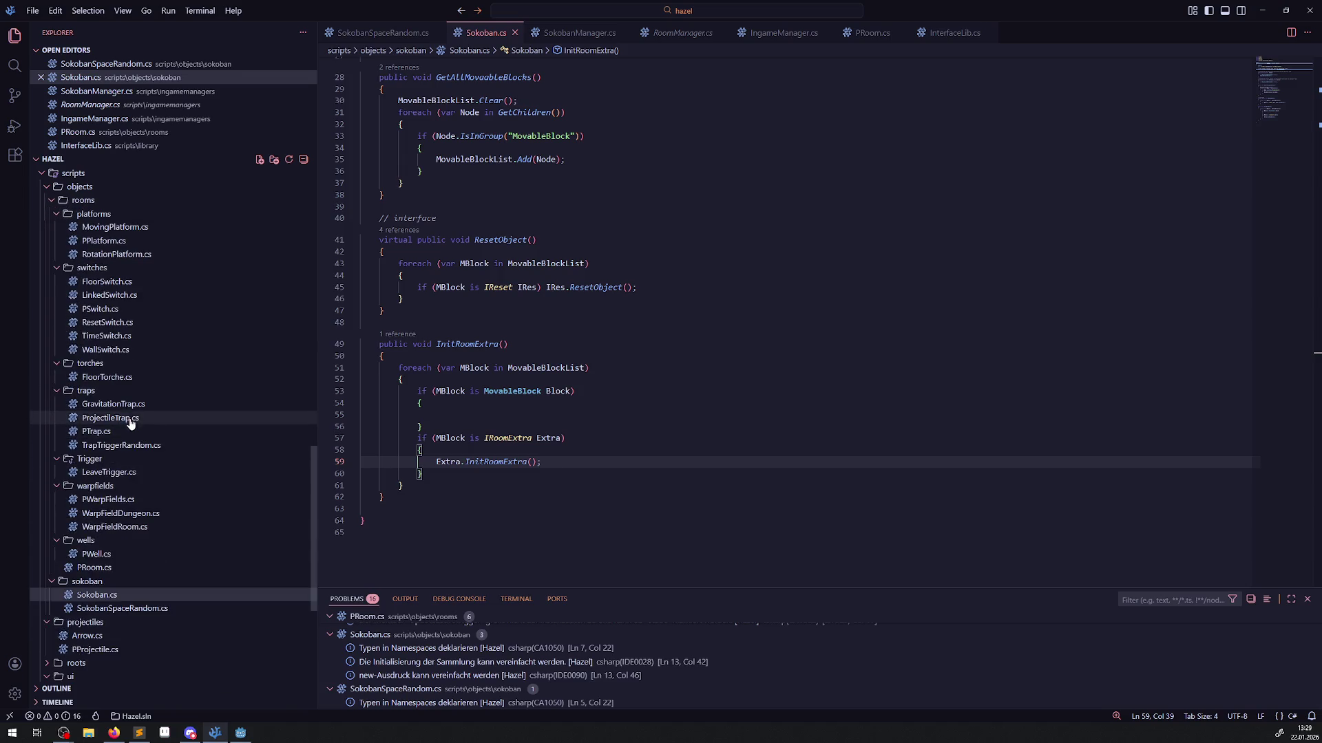
click(102, 285)
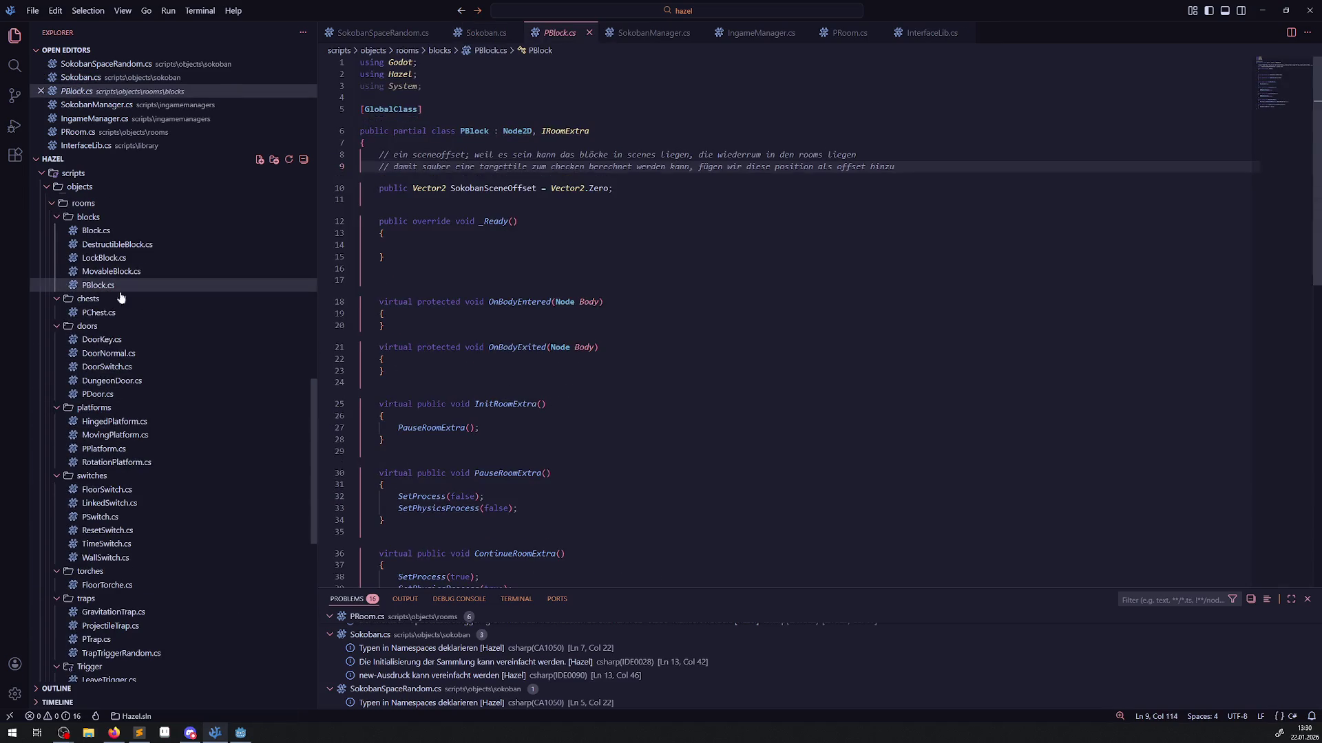
scroll(586, 363, down, 6)
click(431, 167)
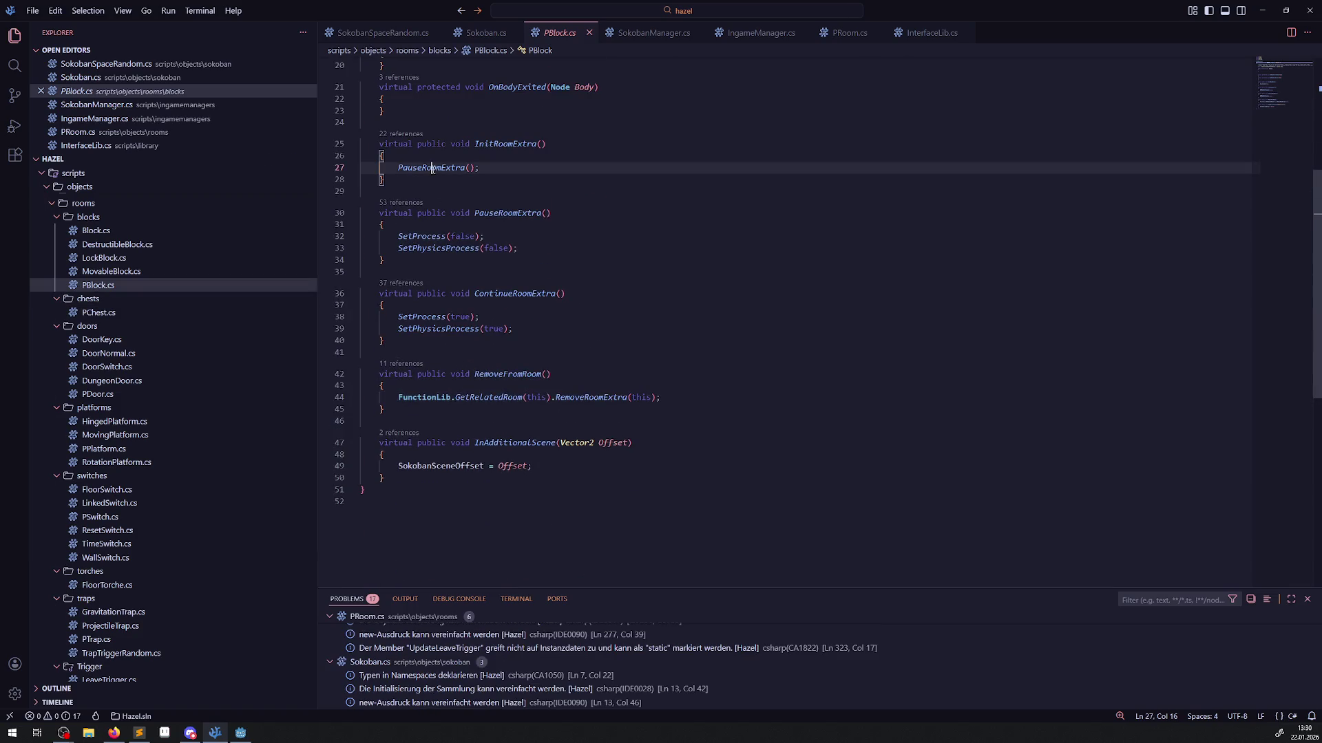
Look through MovableBlock.cs and PBlock.cs, then highlight MovableBlock's uses in Sokoban.cs.
click(127, 274)
scroll(489, 368, down, 20)
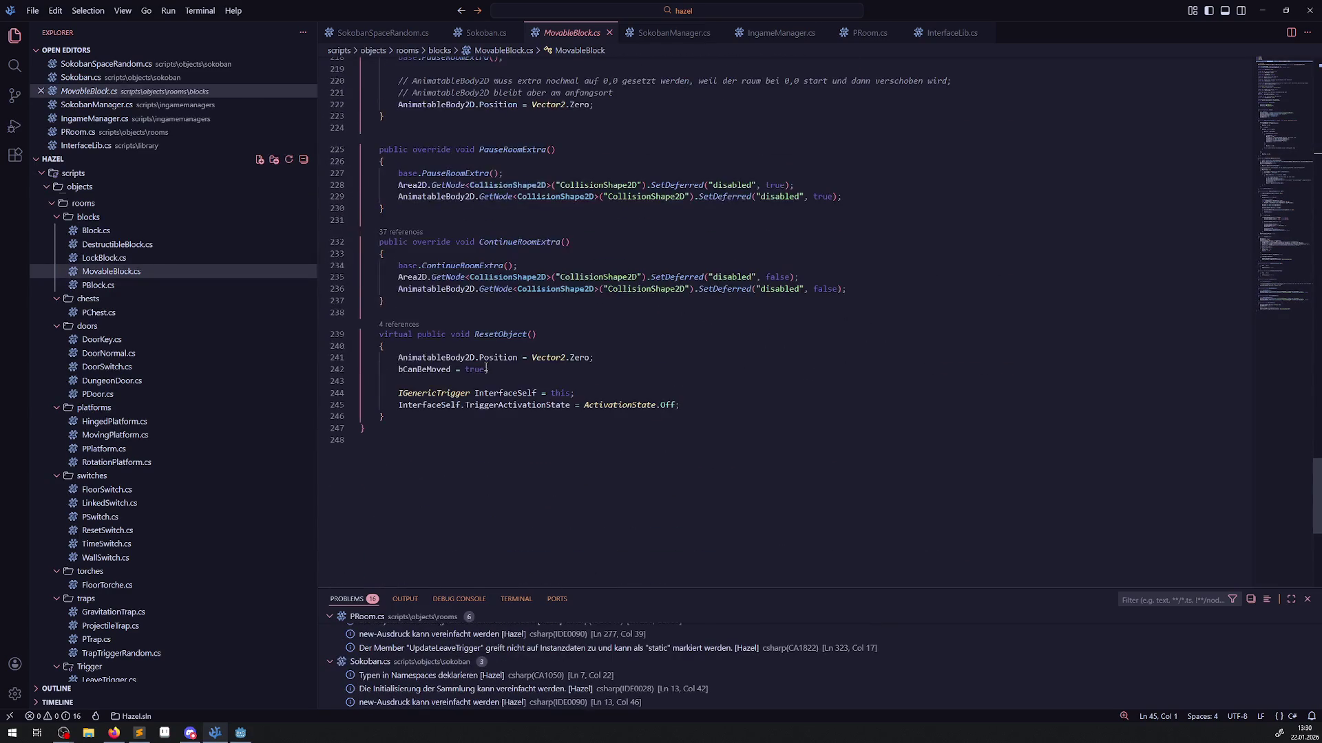
scroll(487, 365, up, 4)
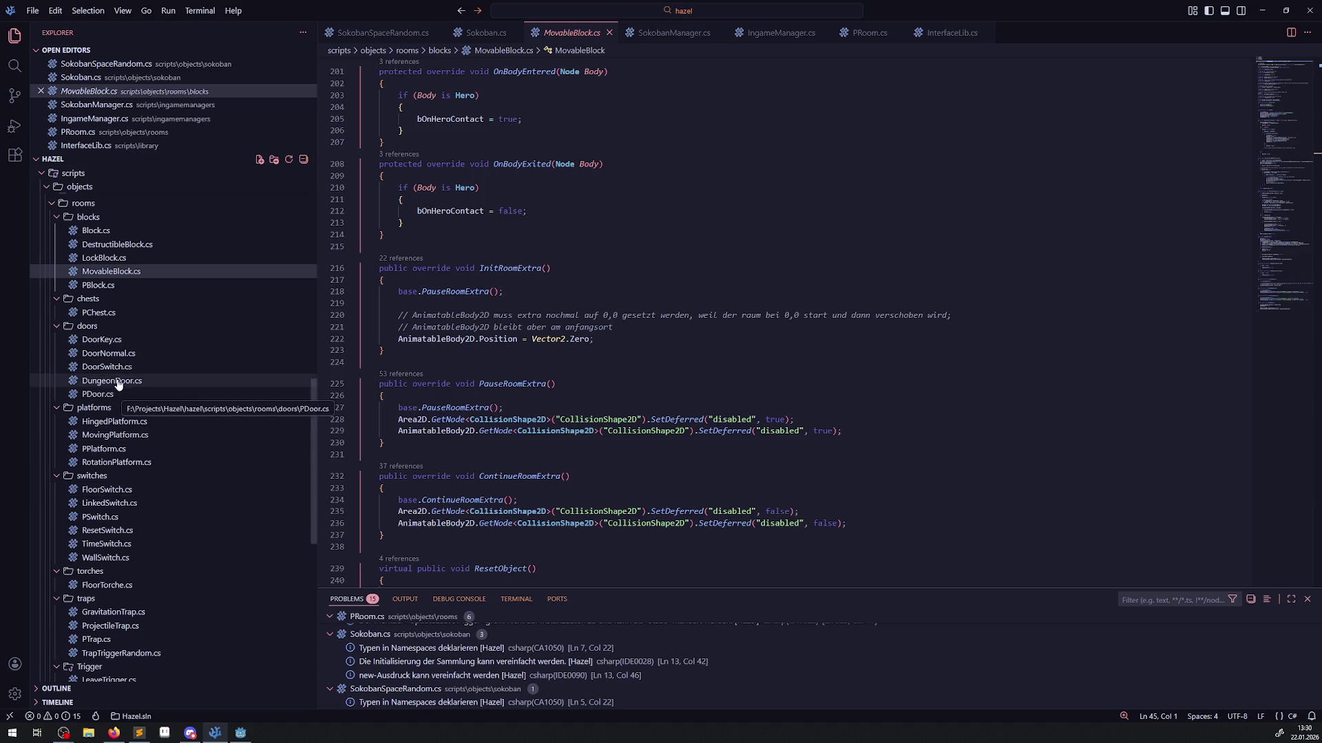
click(110, 285)
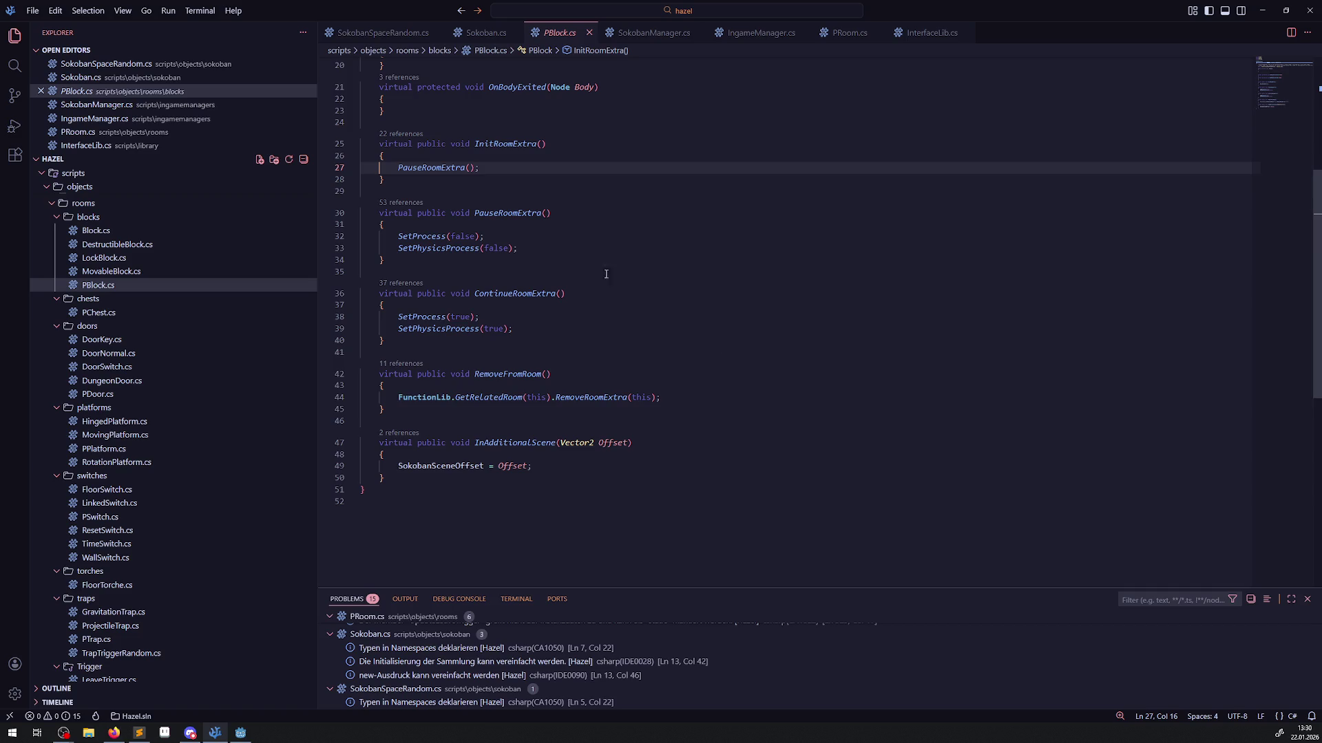
click(487, 32)
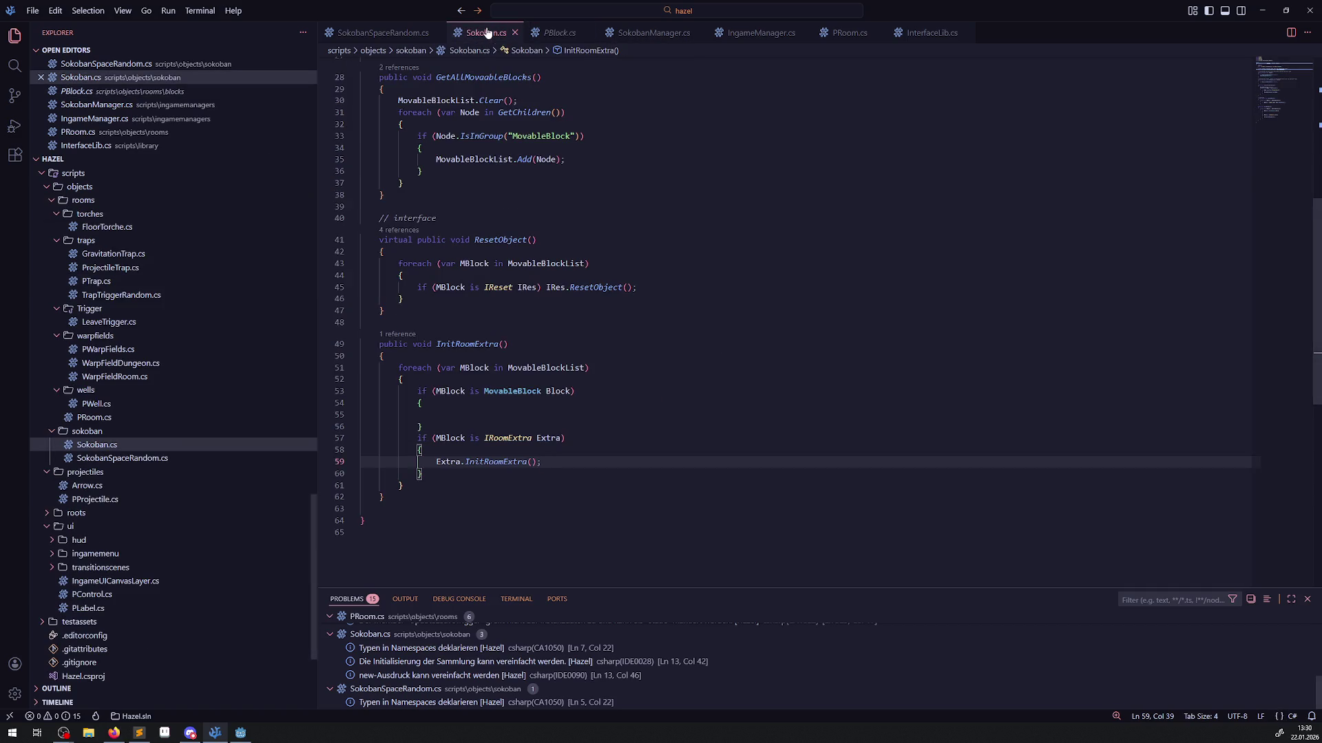
double_click(504, 391)
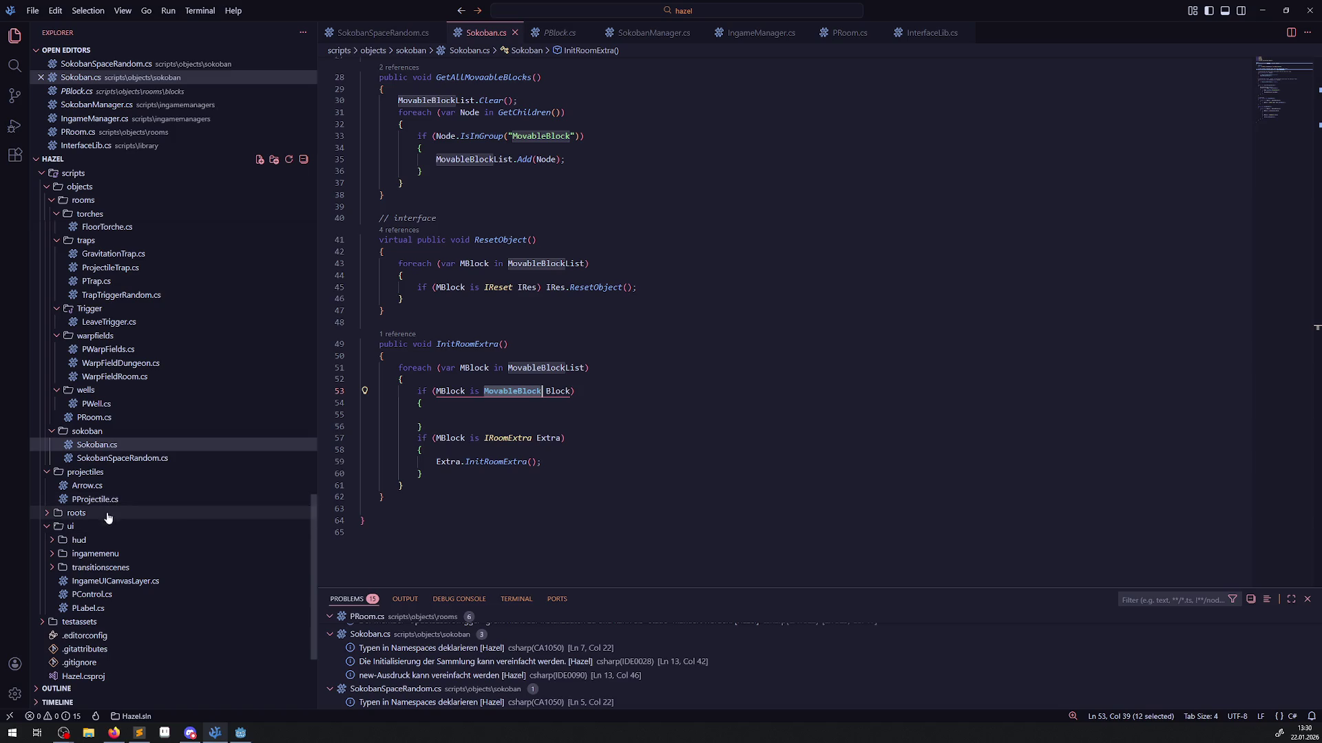
Read through Arrow.cs, then open ProjectileTrap.cs.
click(87, 486)
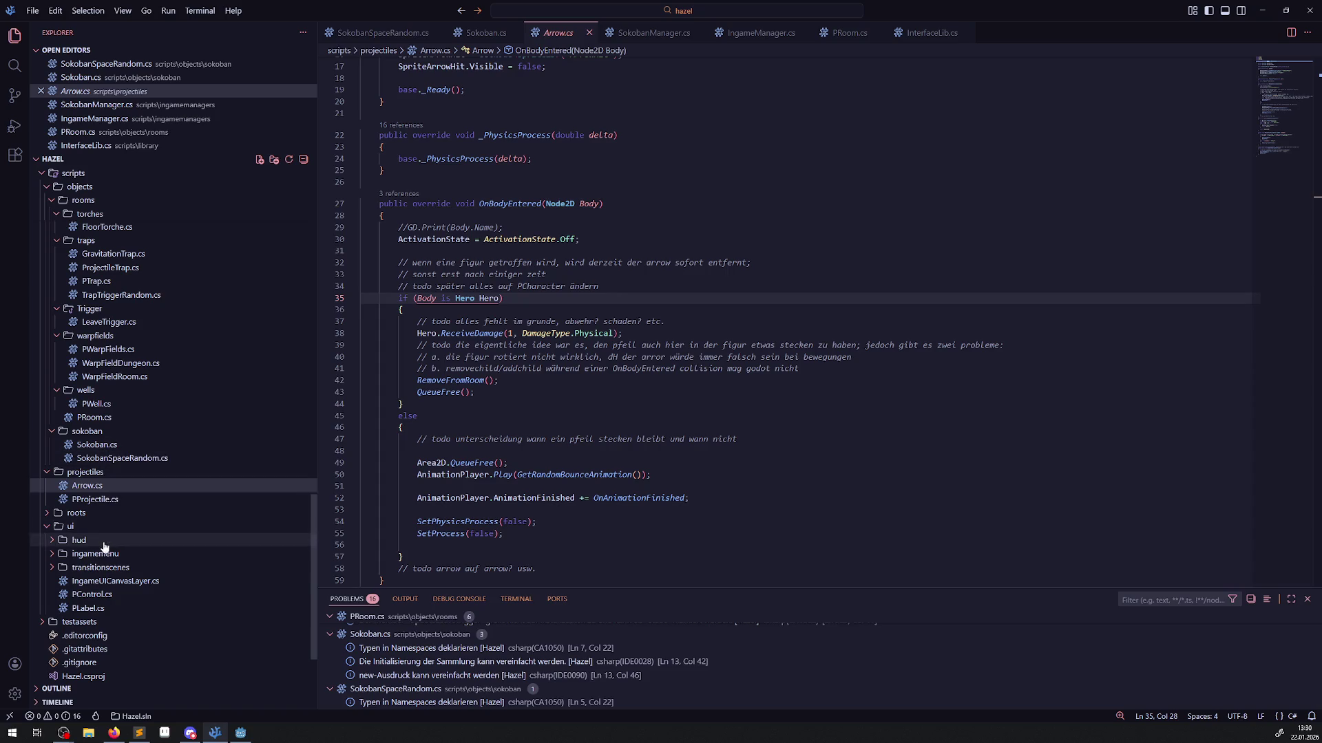
scroll(105, 547, up, 5)
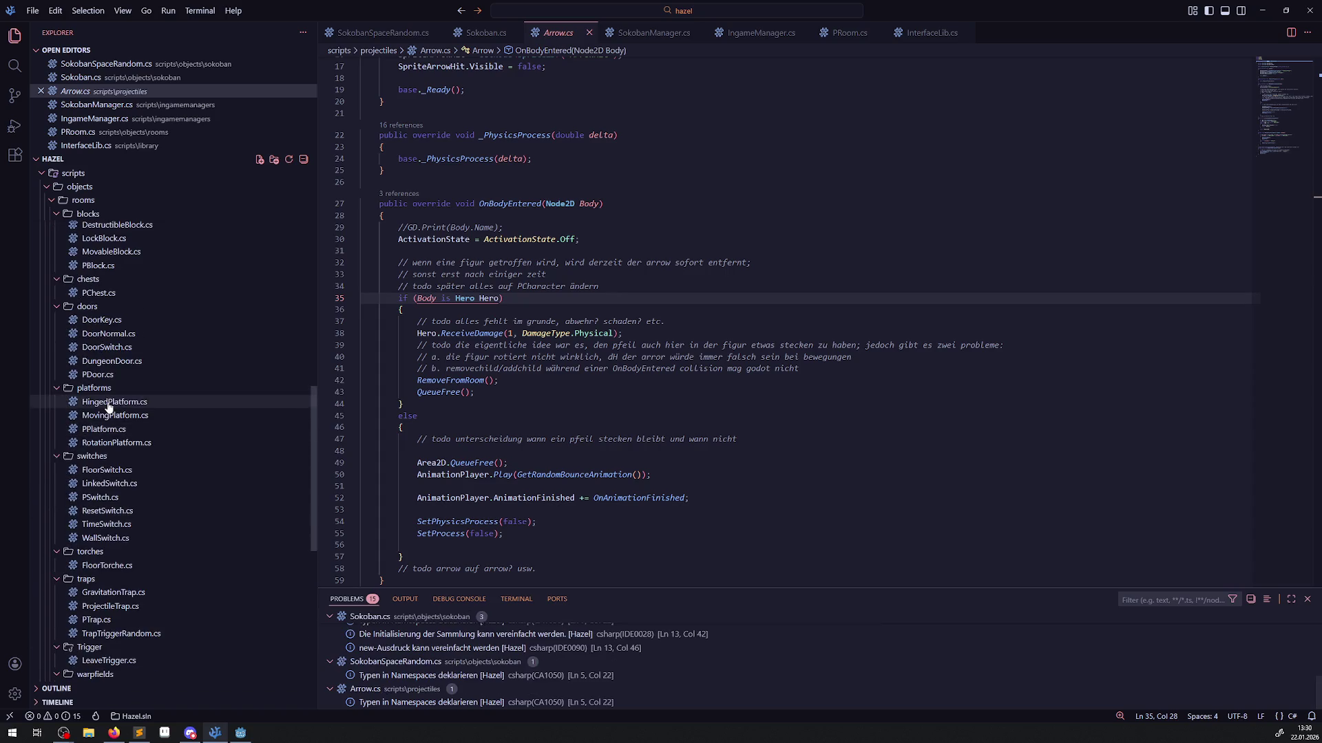
scroll(133, 420, down, 4)
scroll(135, 505, down, 4)
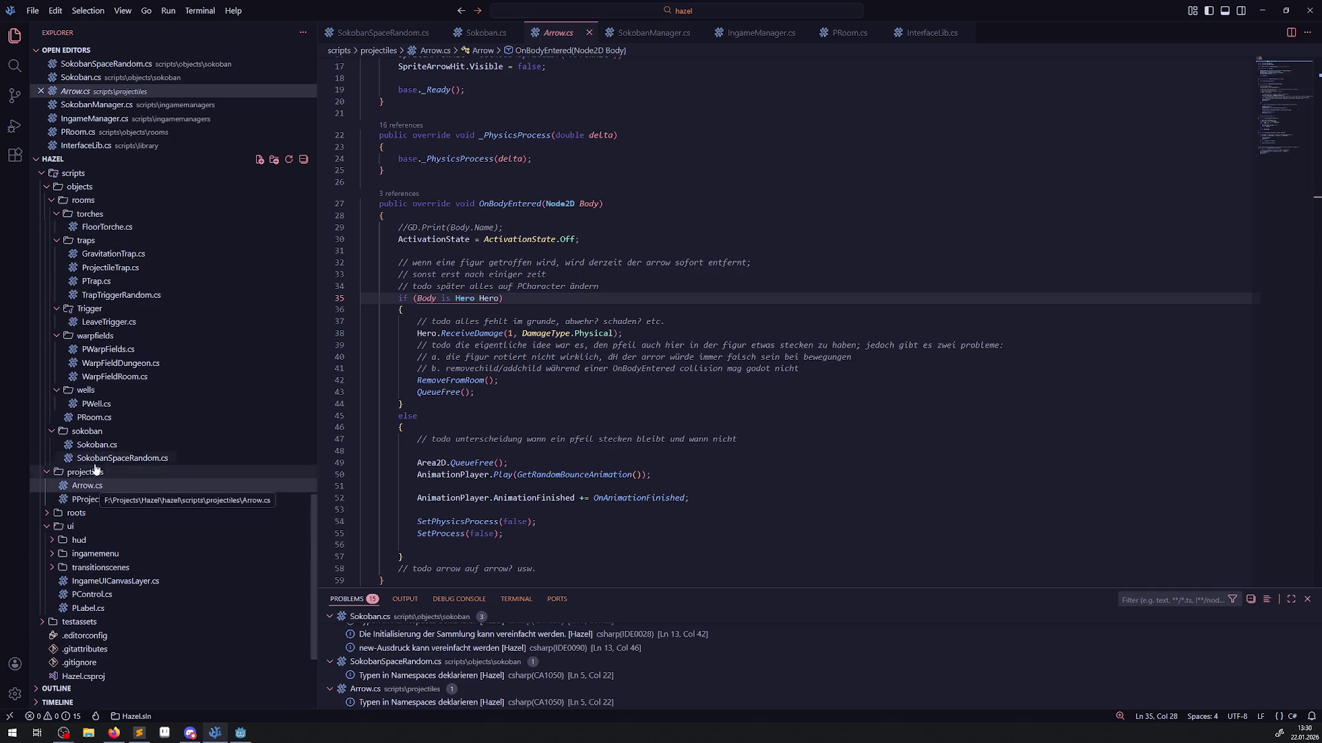
scroll(103, 458, up, 2)
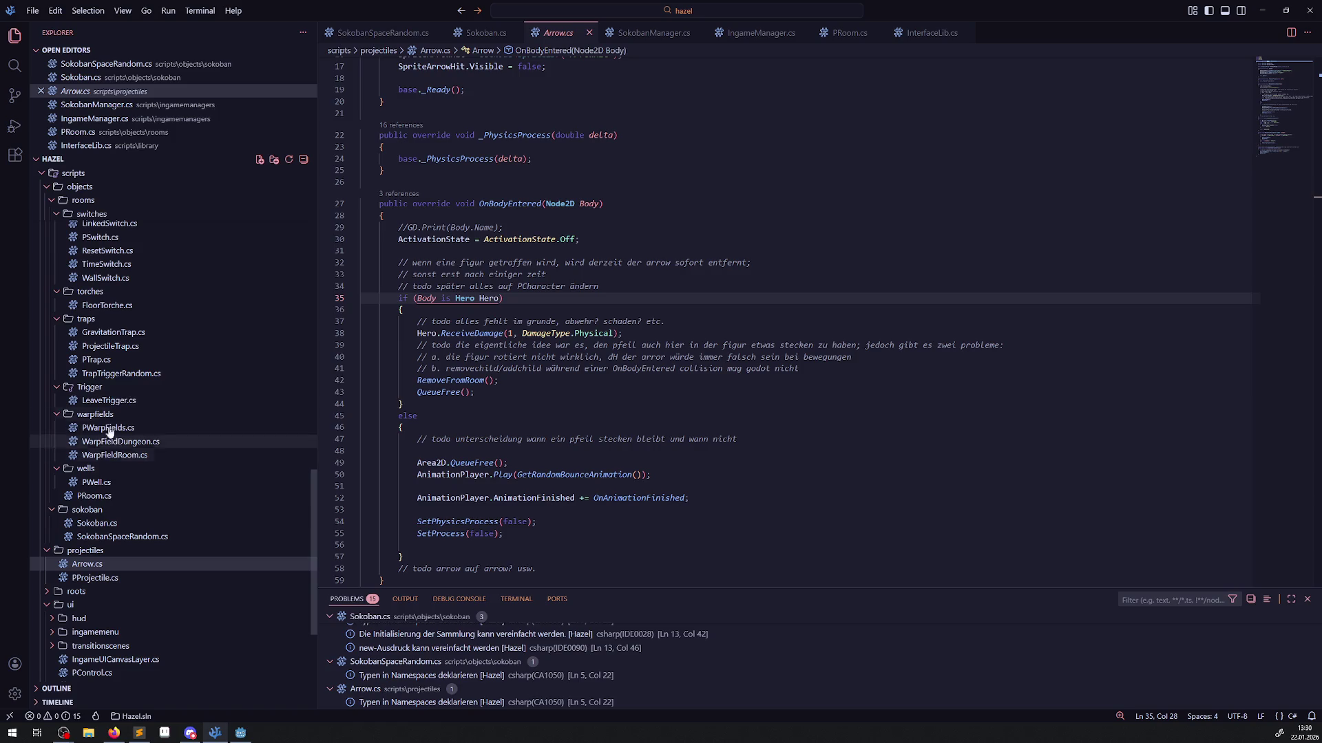
click(123, 346)
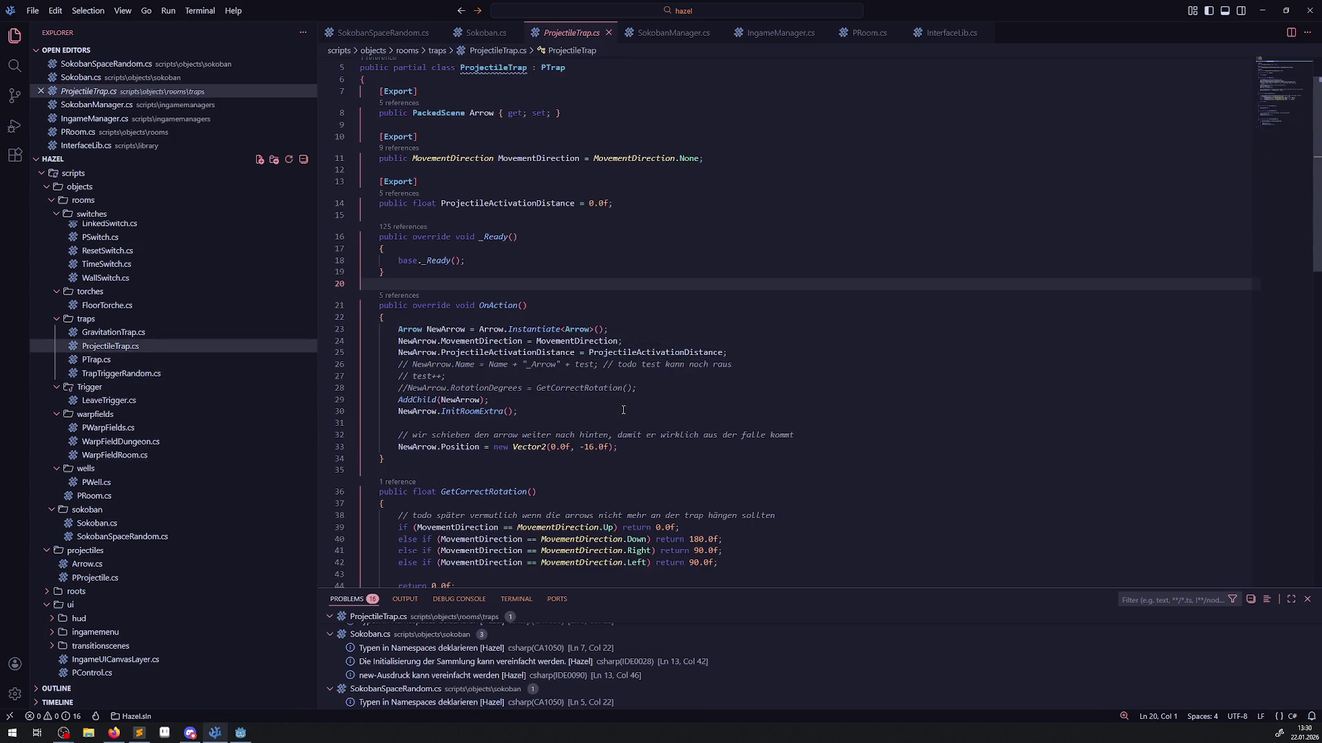
Go to InitRoomExtra's definition from ProjectileTrap.cs and select PProjectile's AddRoomExtra registration line.
click(511, 422)
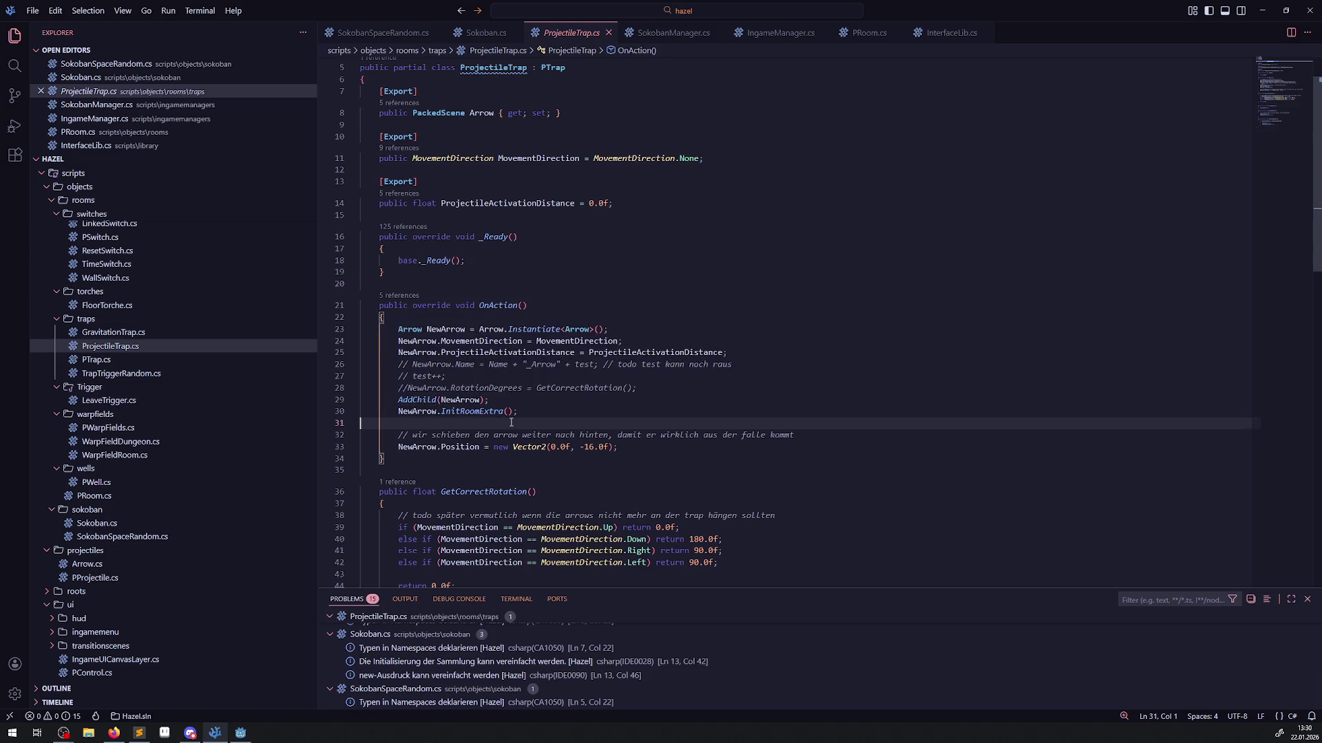
right_click(470, 413)
click(532, 87)
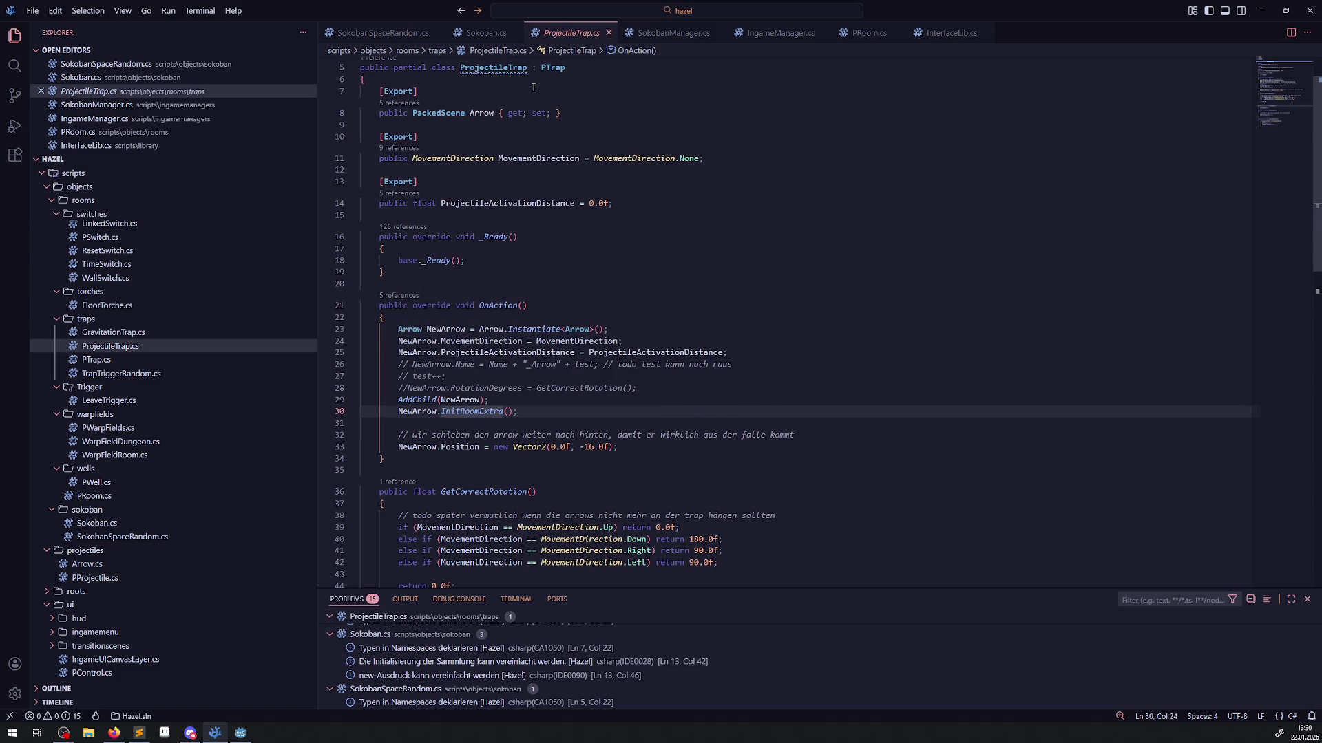
right_click(471, 412)
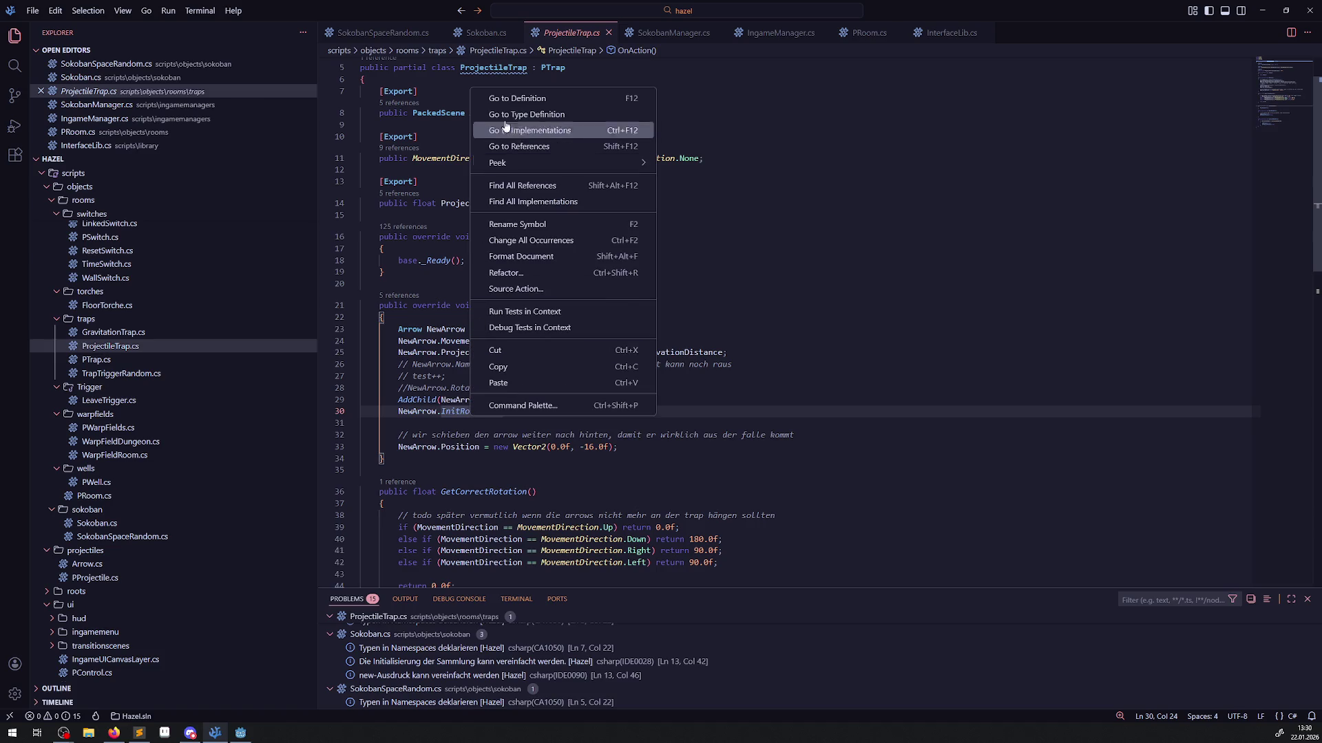
click(535, 97)
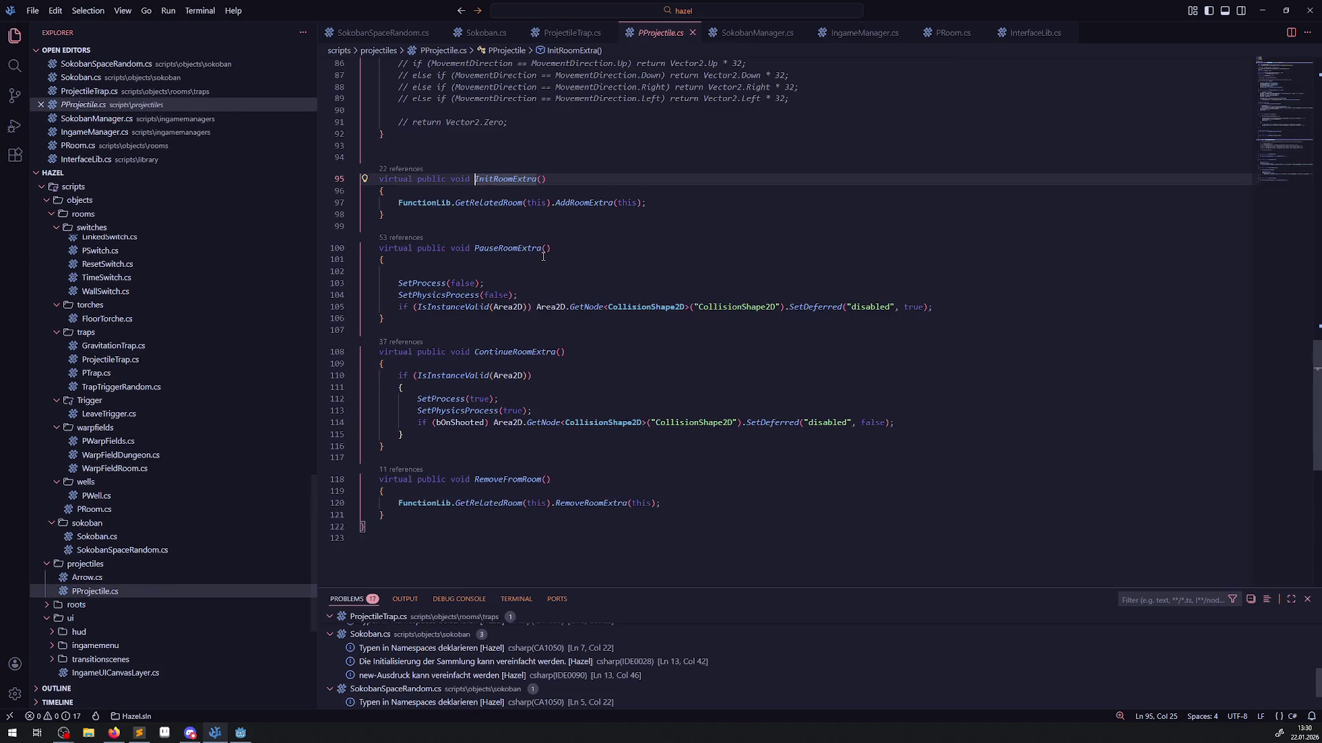
mouse_move(397, 202)
mouse_down()
mouse_move(647, 202)
mouse_move(385, 203)
mouse_move(677, 200)
mouse_up()
key(ctrl+c)
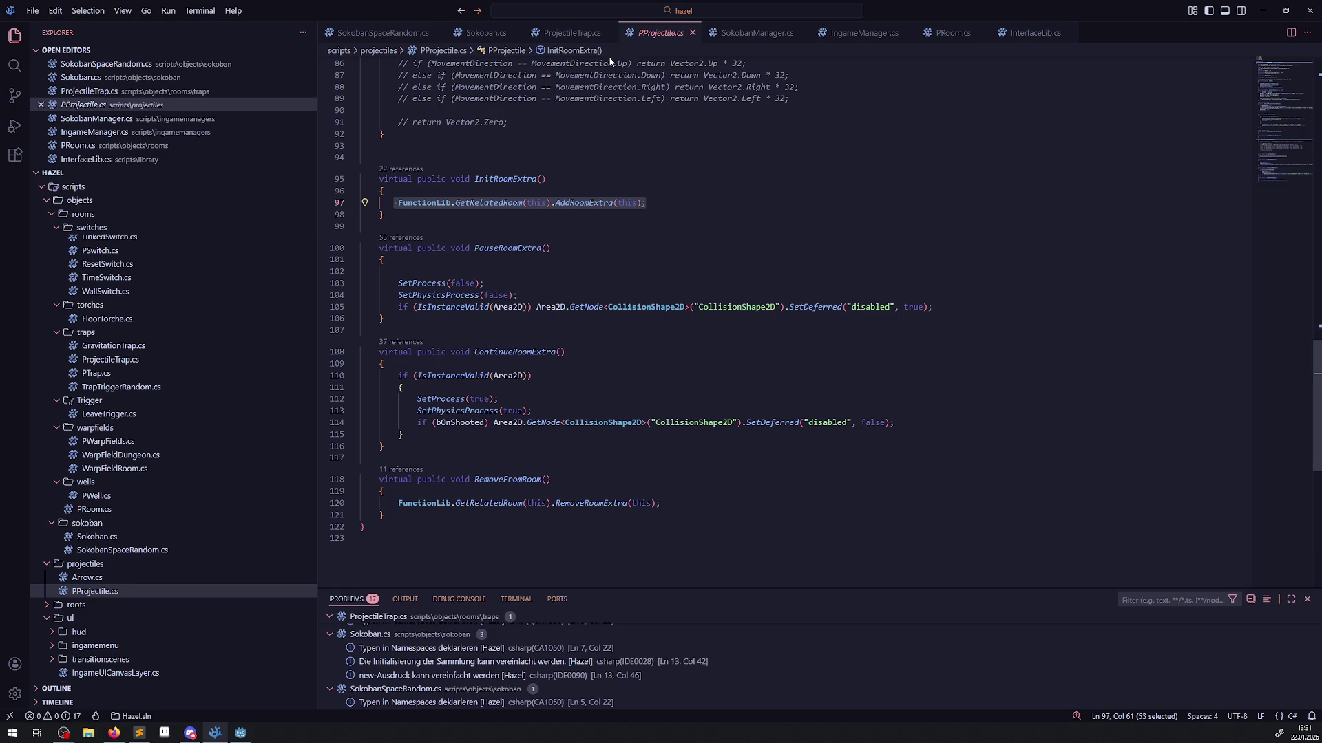
Trace ProjectileTrap's InitRoomExtra through to PRoom's AddRoomExtra definition, then return to Sokoban.cs.
click(487, 33)
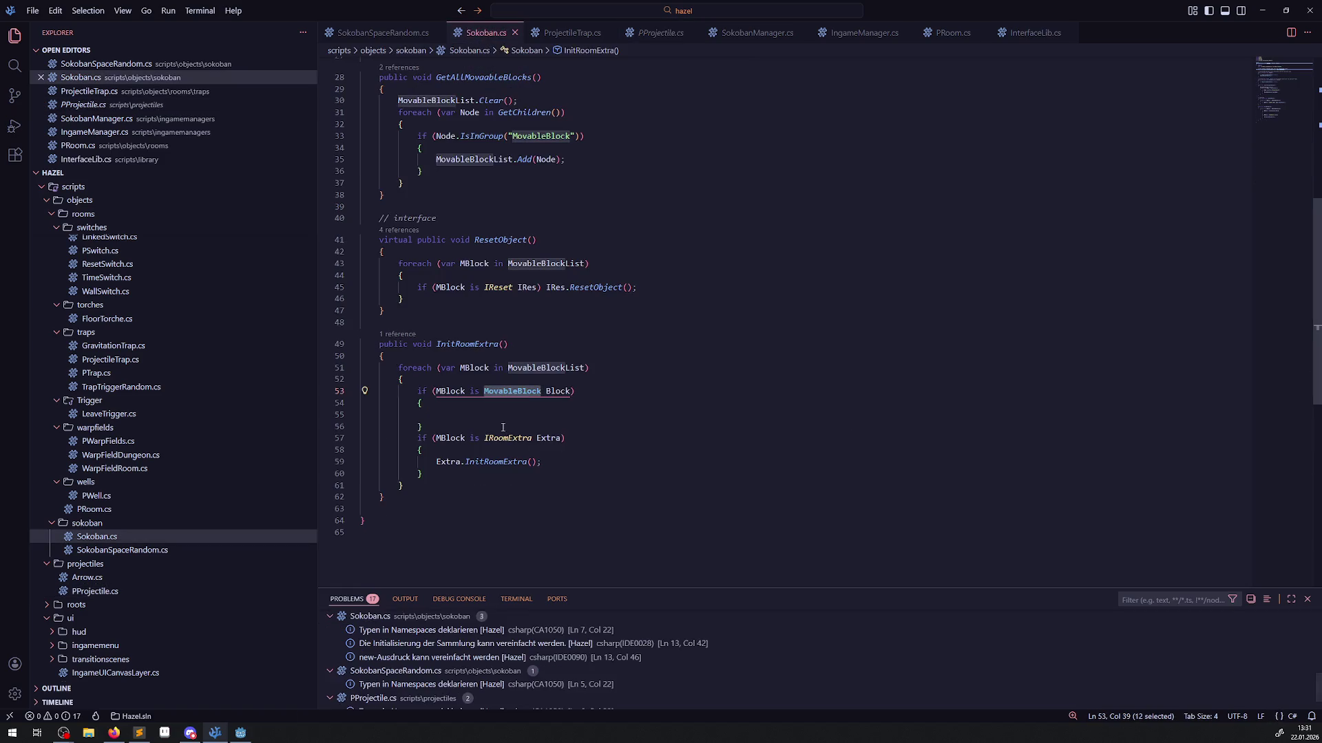
click(475, 412)
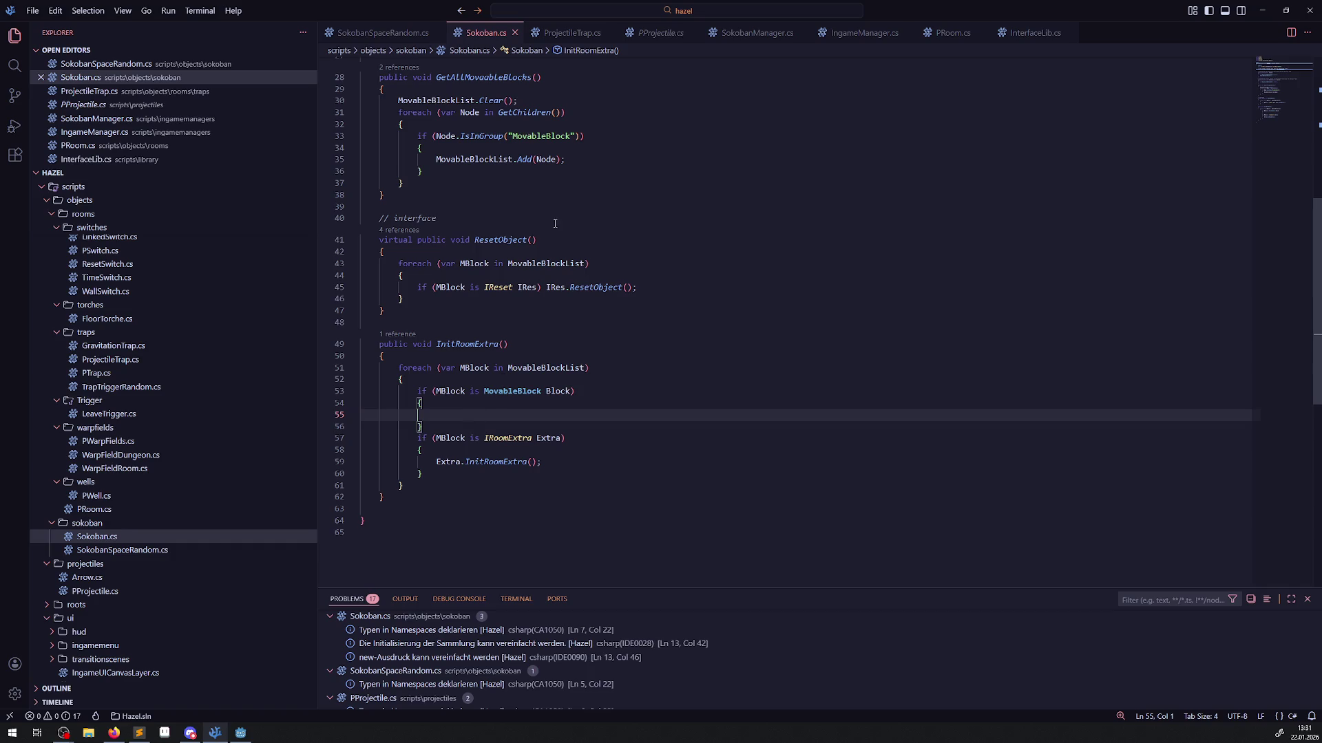
click(577, 36)
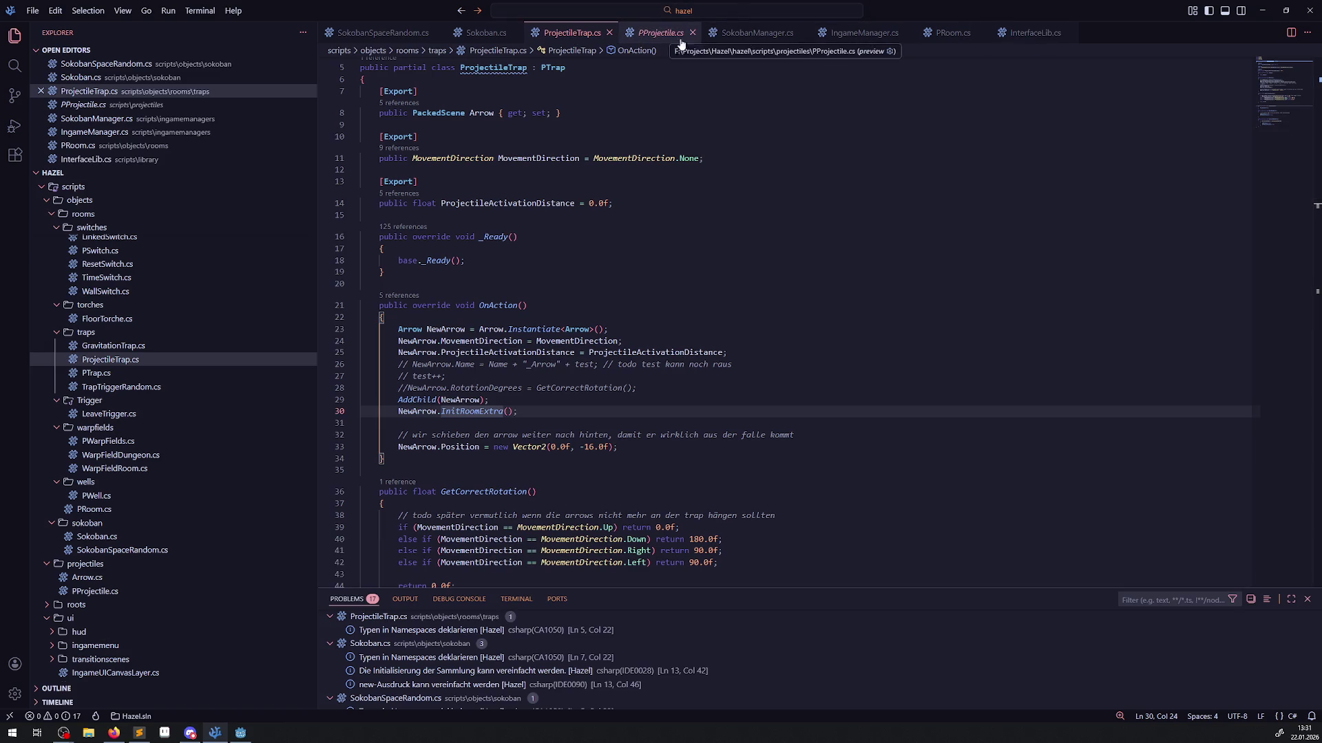
right_click(465, 410)
click(525, 91)
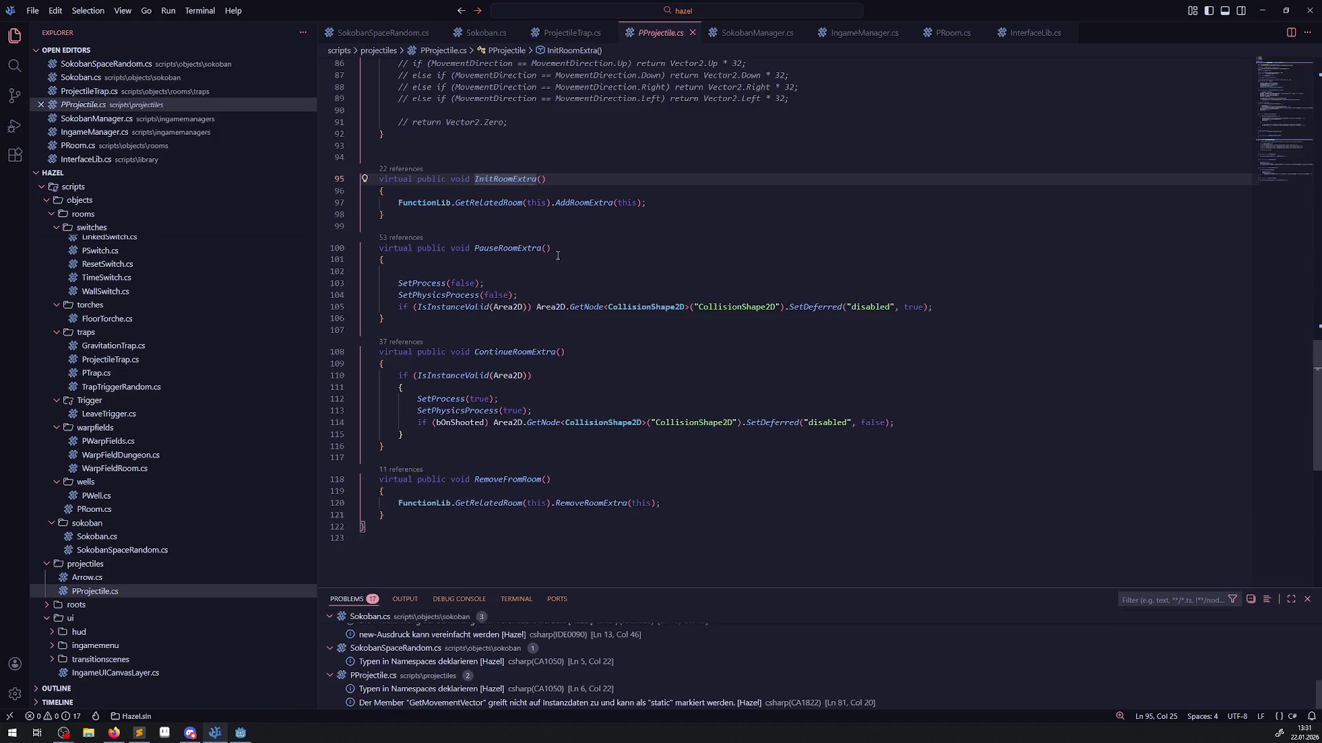
right_click(575, 204)
click(618, 218)
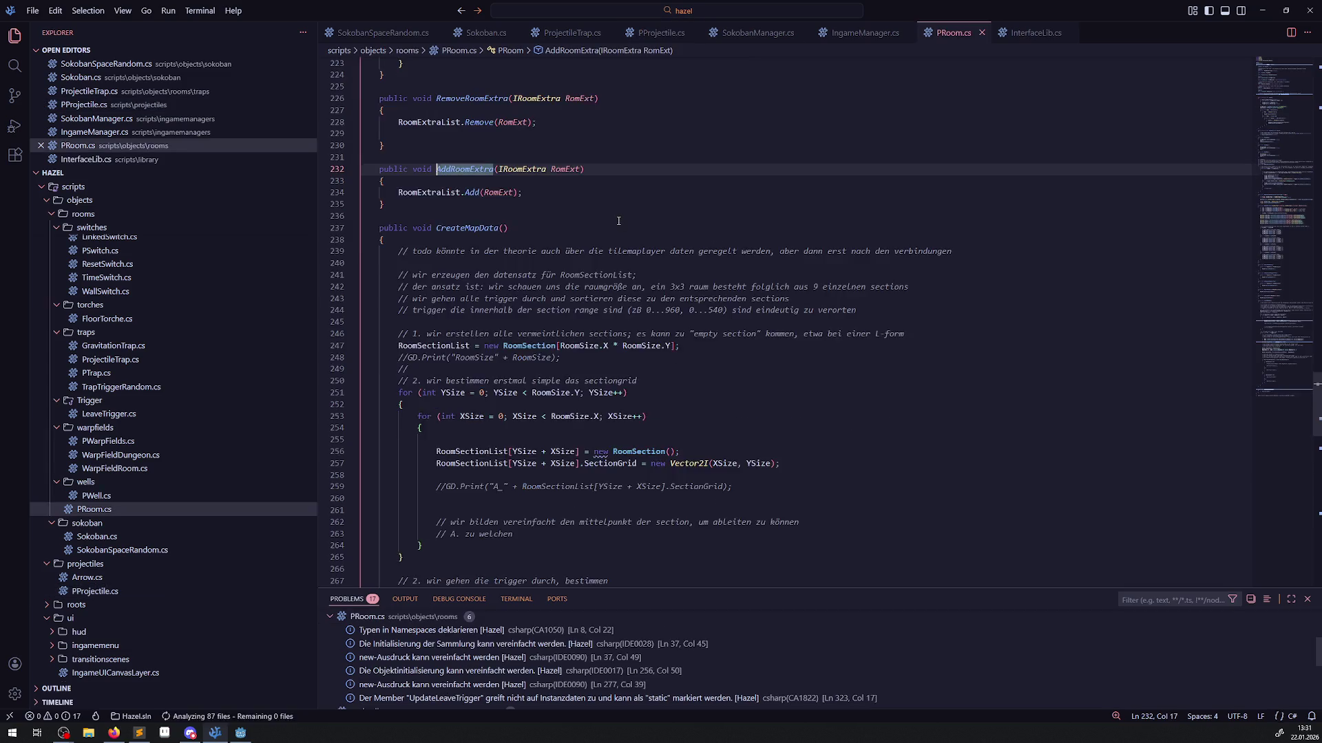
click(493, 34)
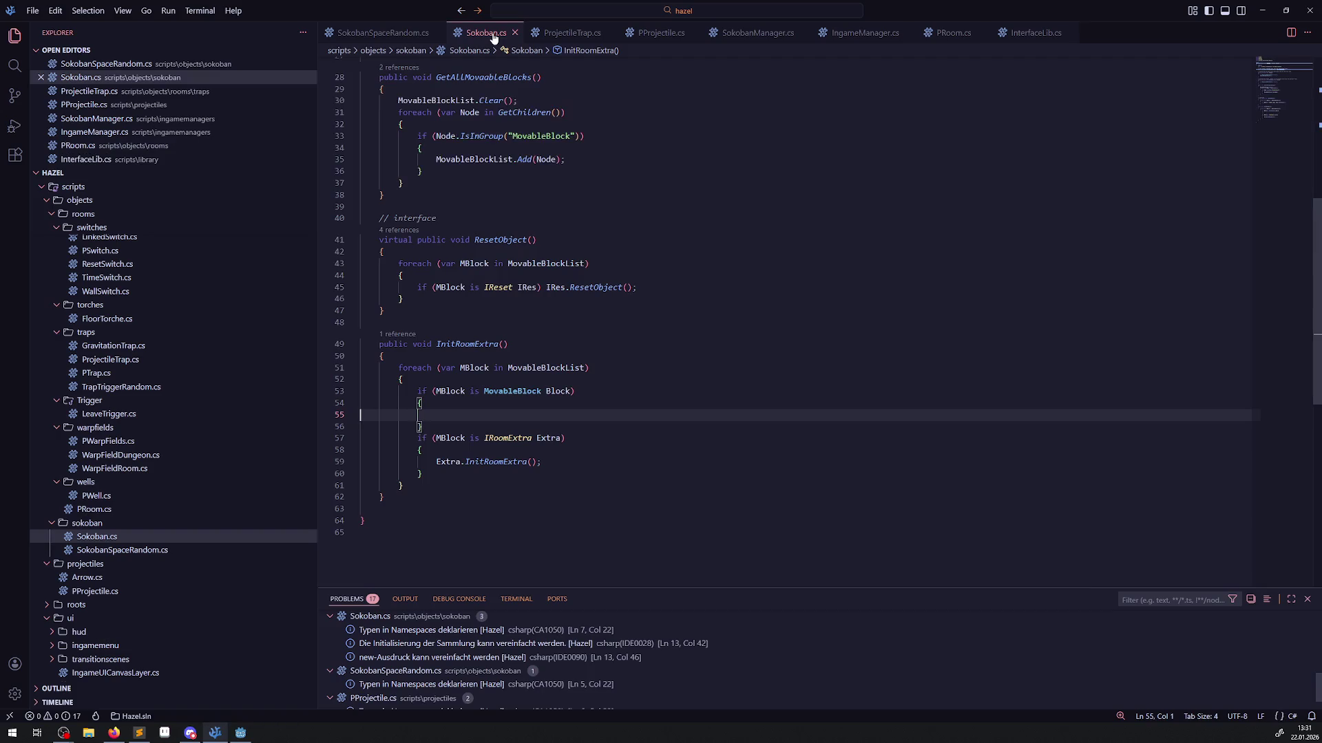
Paste the AddRoomExtra registration line into the IRoomExtra branch, passing Extra instead of this.
click(522, 454)
key(Return)
key(ctrl+v)
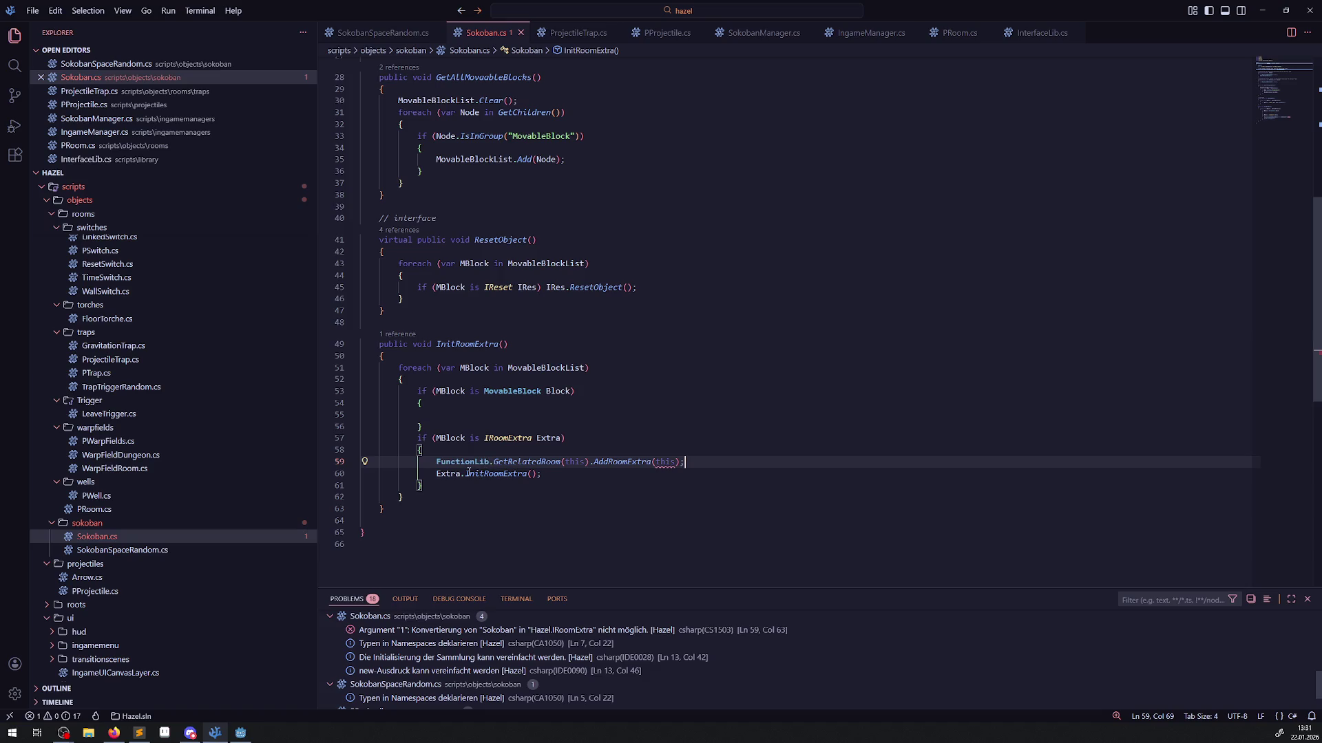
double_click(443, 395)
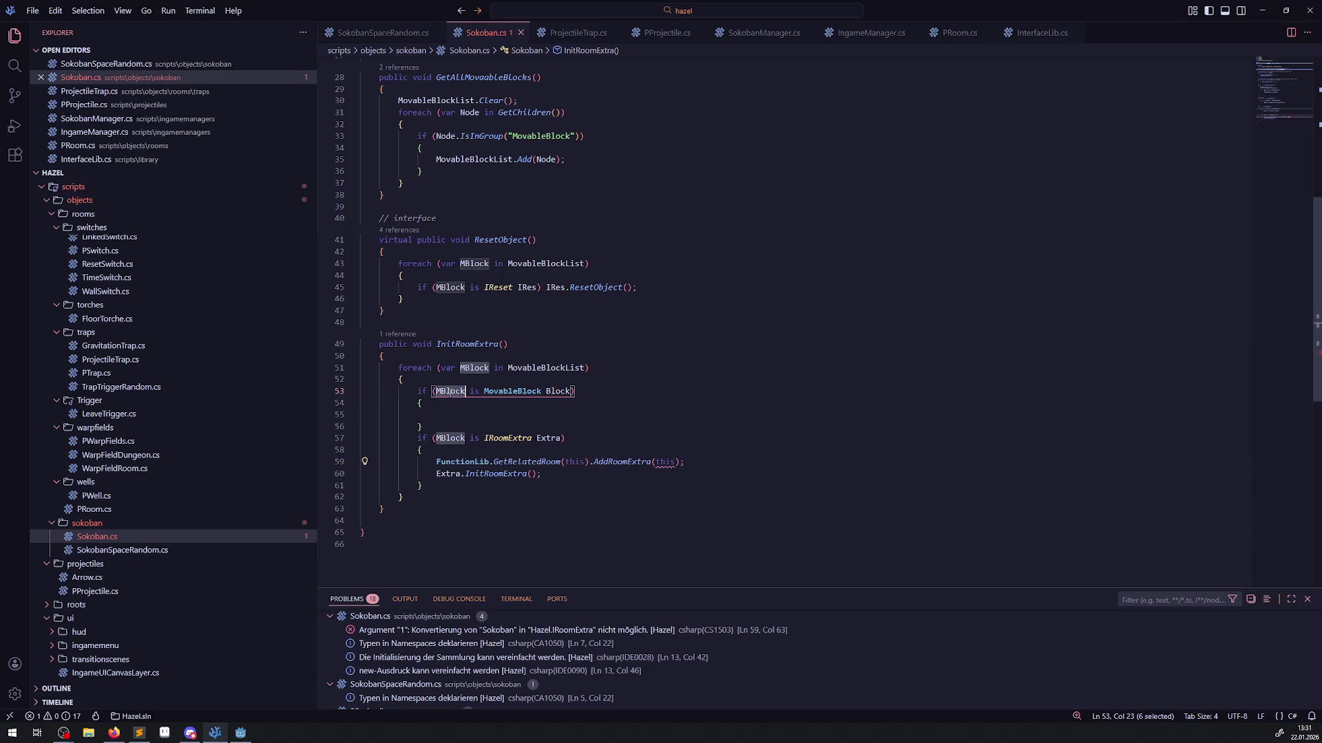
double_click(558, 439)
key(ctrl+c)
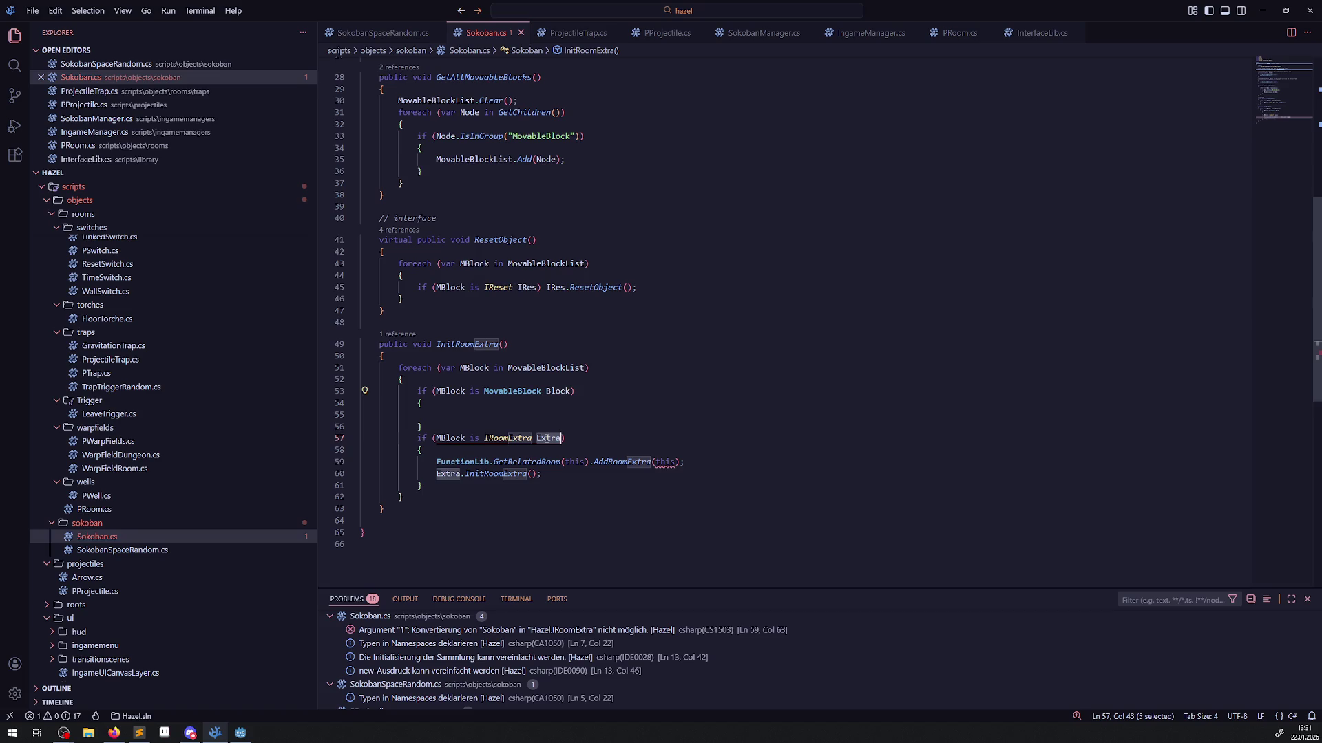
double_click(664, 462)
key(ctrl+v)
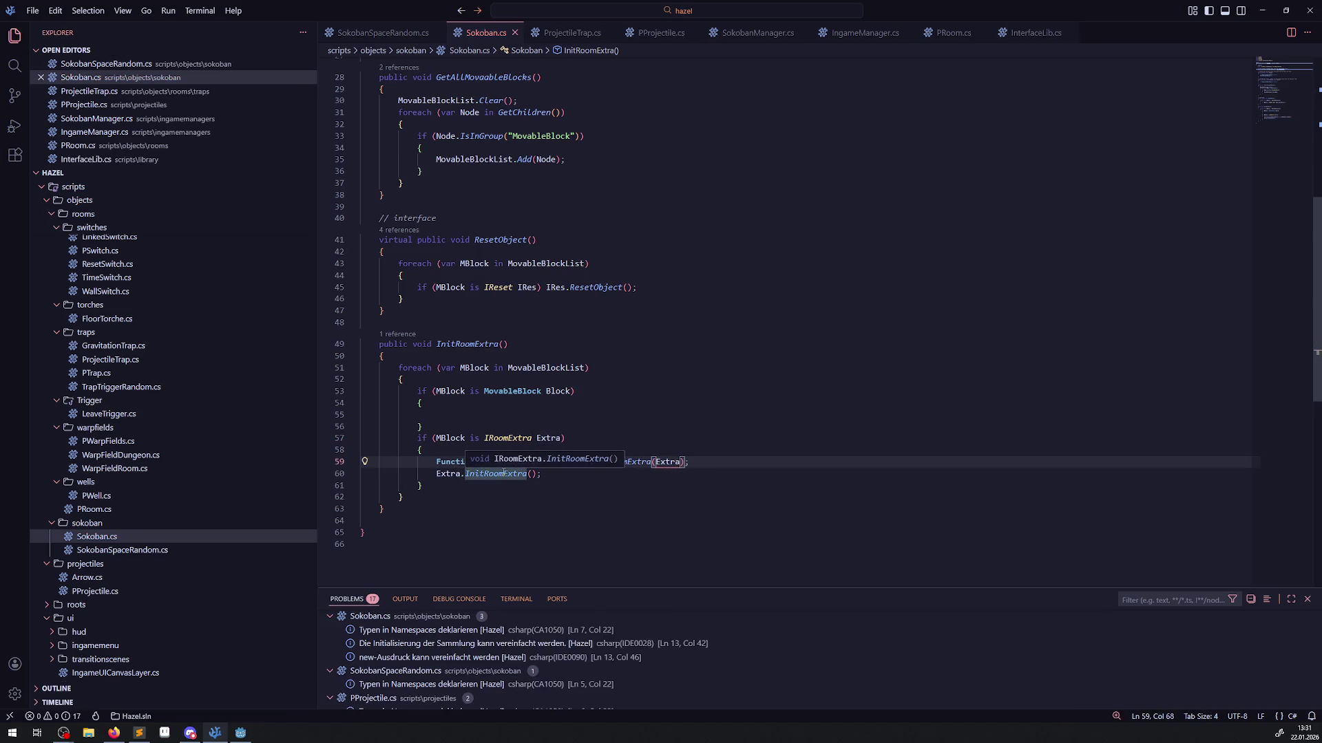
click(449, 454)
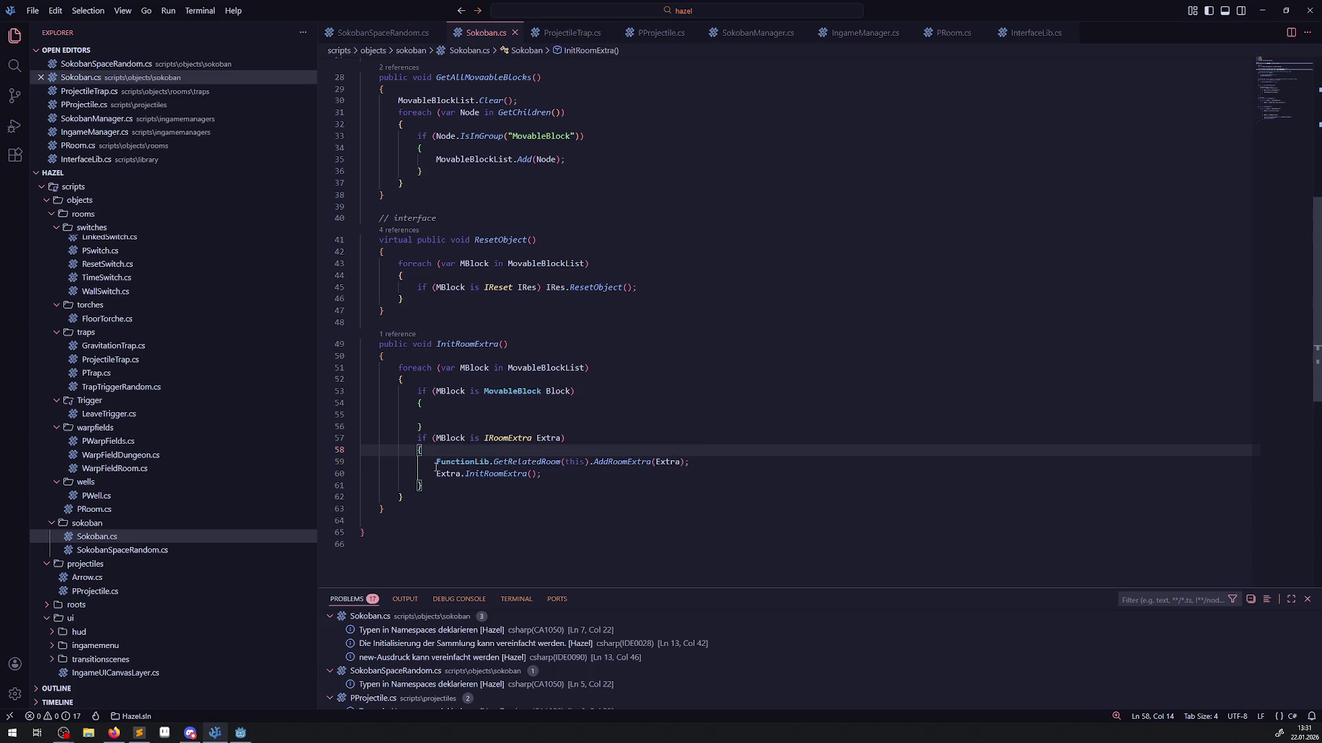
mouse_move(436, 465)
mouse_down()
mouse_move(543, 475)
mouse_move(587, 459)
mouse_up()
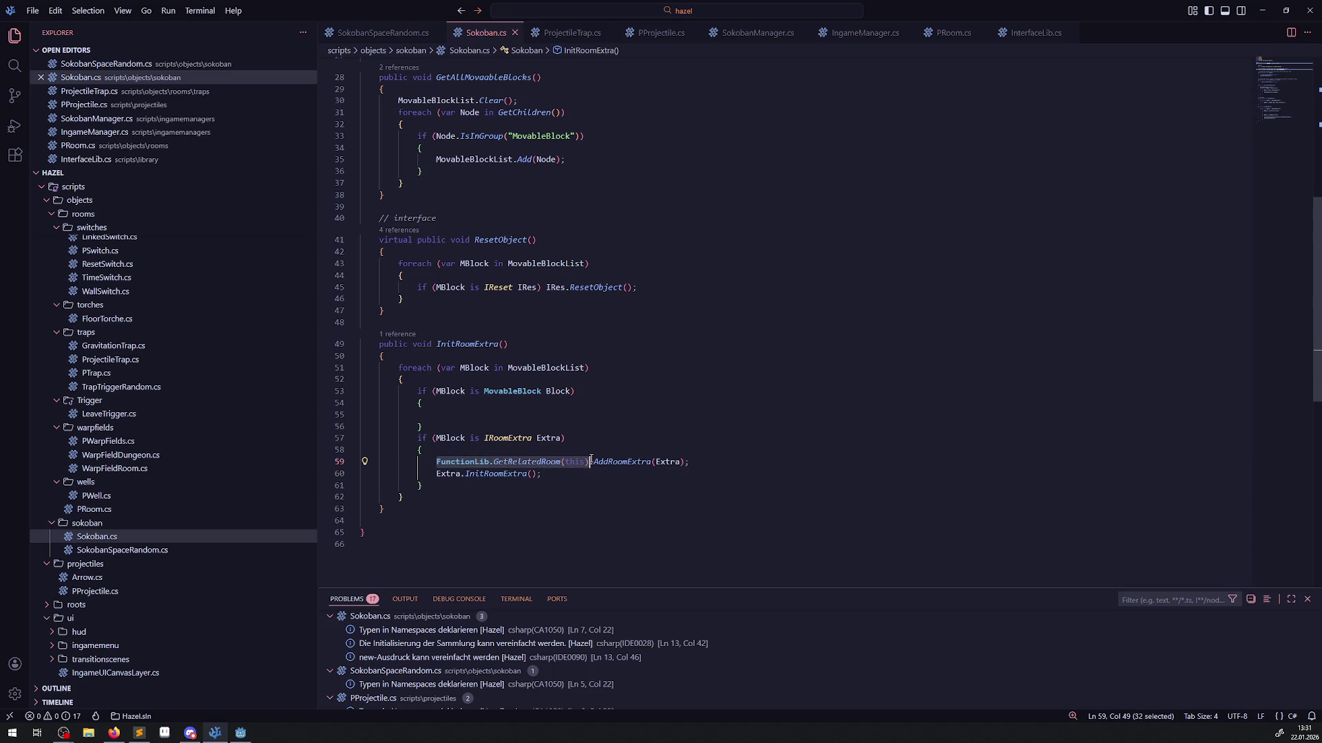
Drop the unused Block variable and merge the checks into 'MovableBlock && IRoomExtra Extra', then save.
click(556, 417)
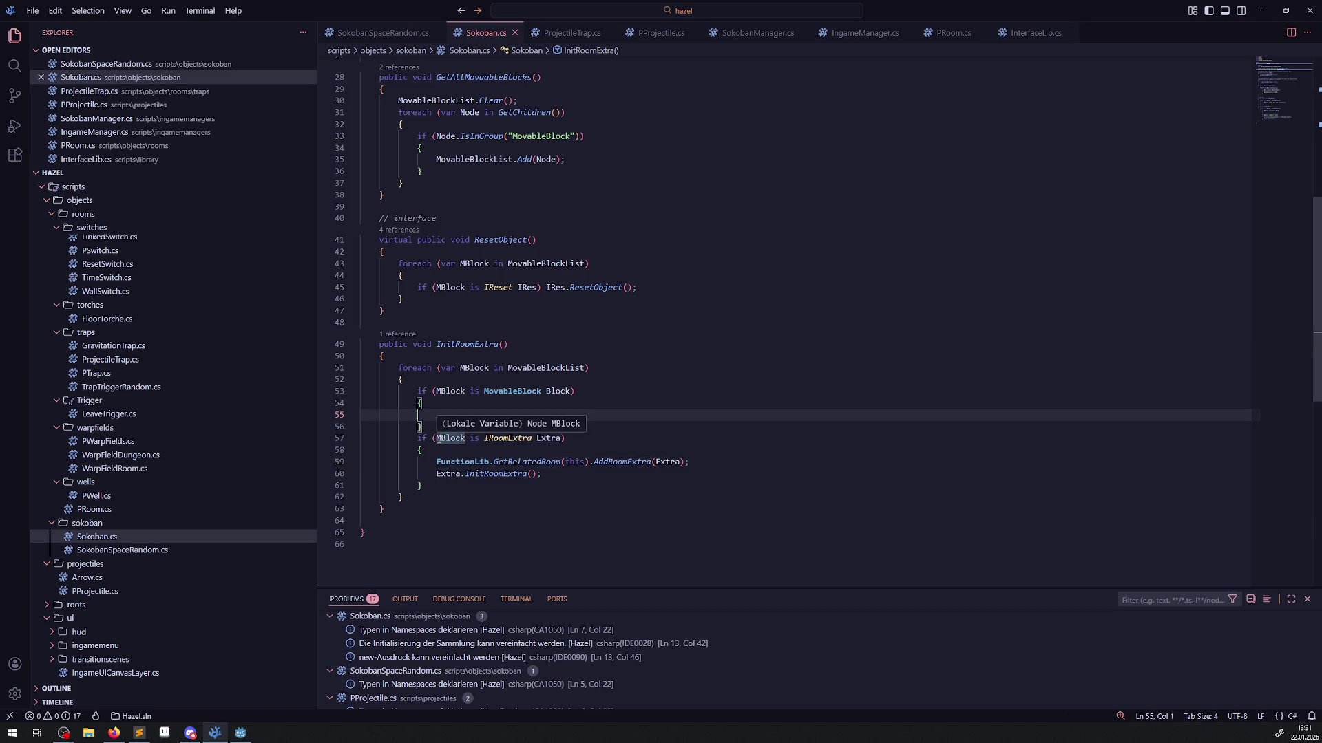
double_click(556, 391)
key(BackSpace)
key(BackSpace)
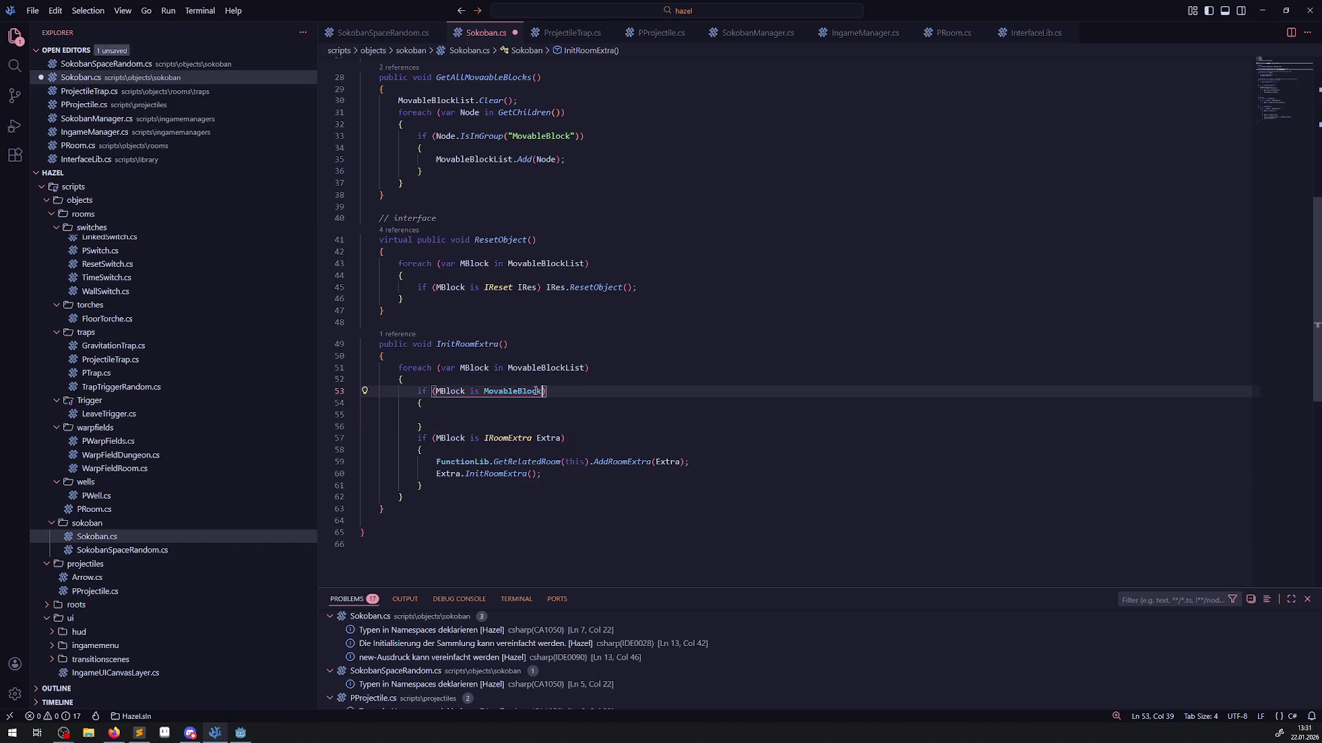
shift+click(436, 392)
key(ctrl+c)
click(433, 438)
key(ctrl+v)
text(&&)
key(ctrl+s)
Delete the empty MovableBlock branch and rebuild the .NET project in Godot.
drag(433, 424, 401, 380)
key(BackSpace)
click(642, 344)
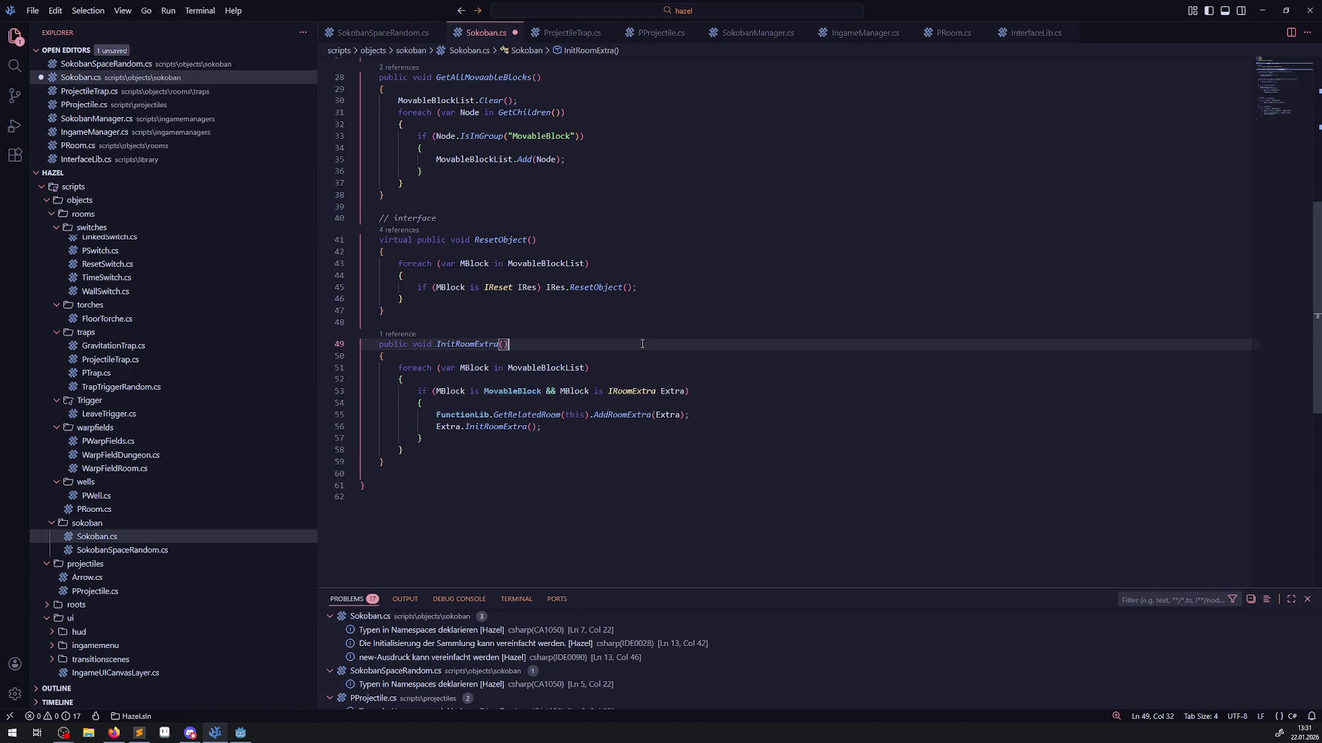
double_click(634, 414)
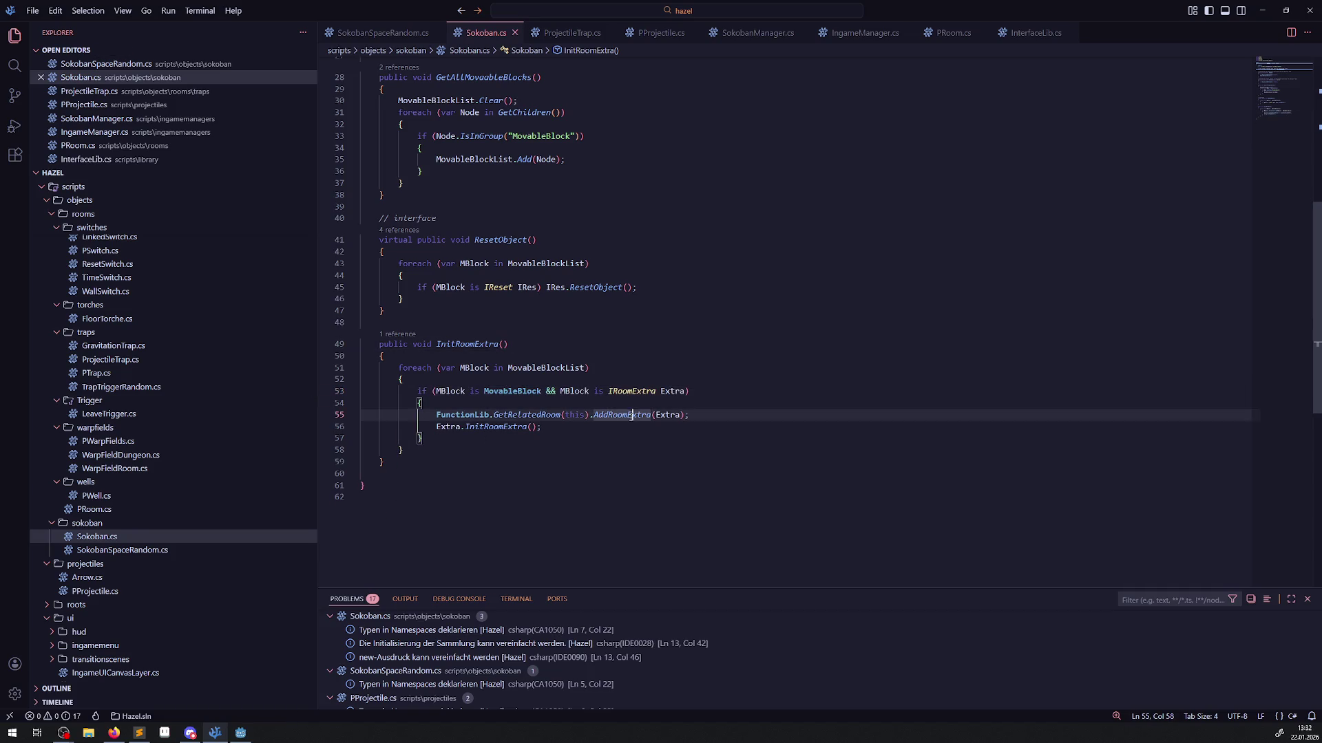
click(240, 733)
click(1148, 28)
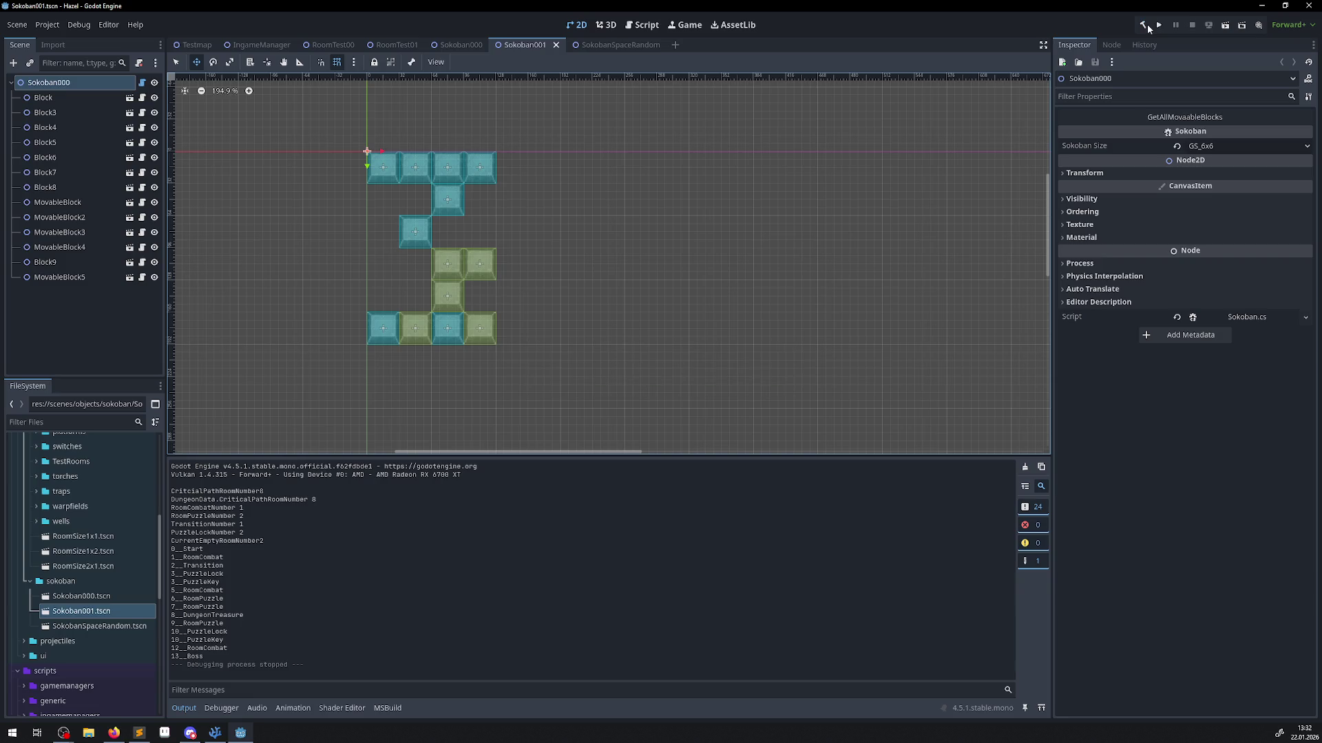
Run the game and walk the player through the corridor into the Sokoban room beside the stone block.
click(1158, 28)
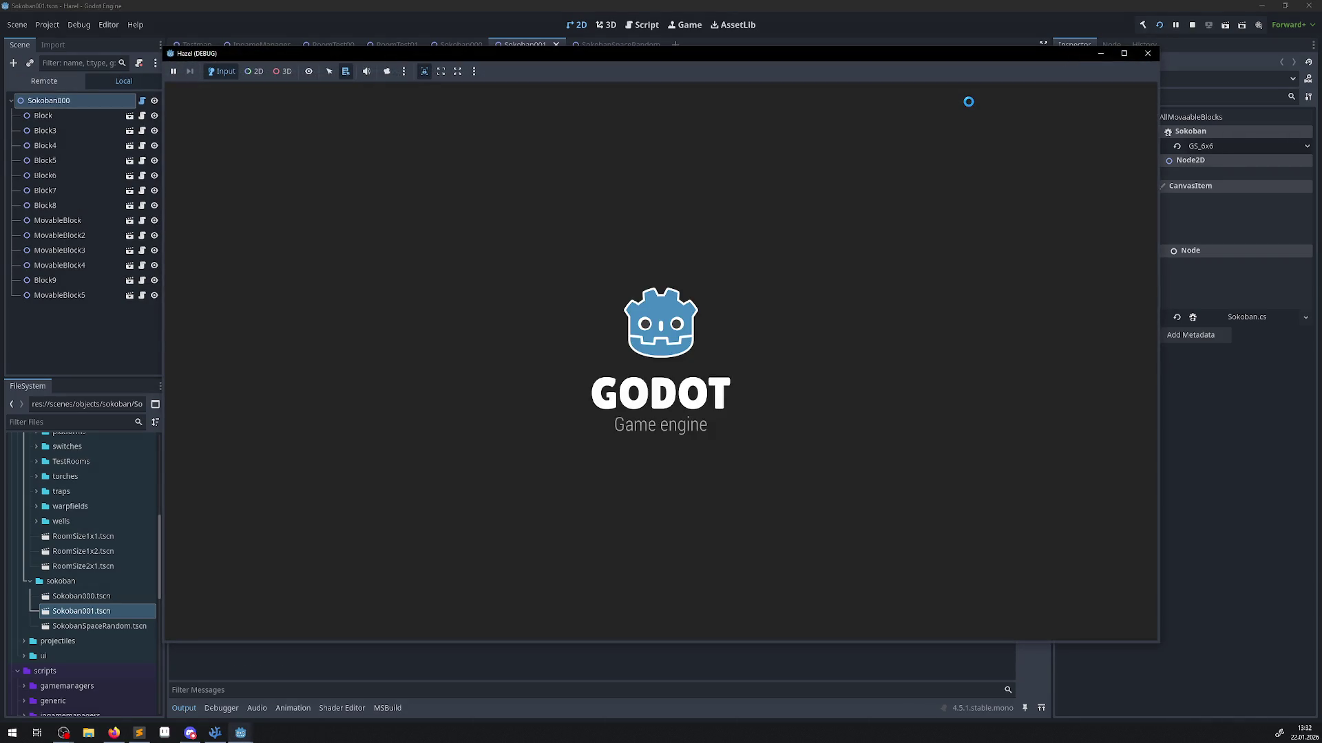
key(Up)
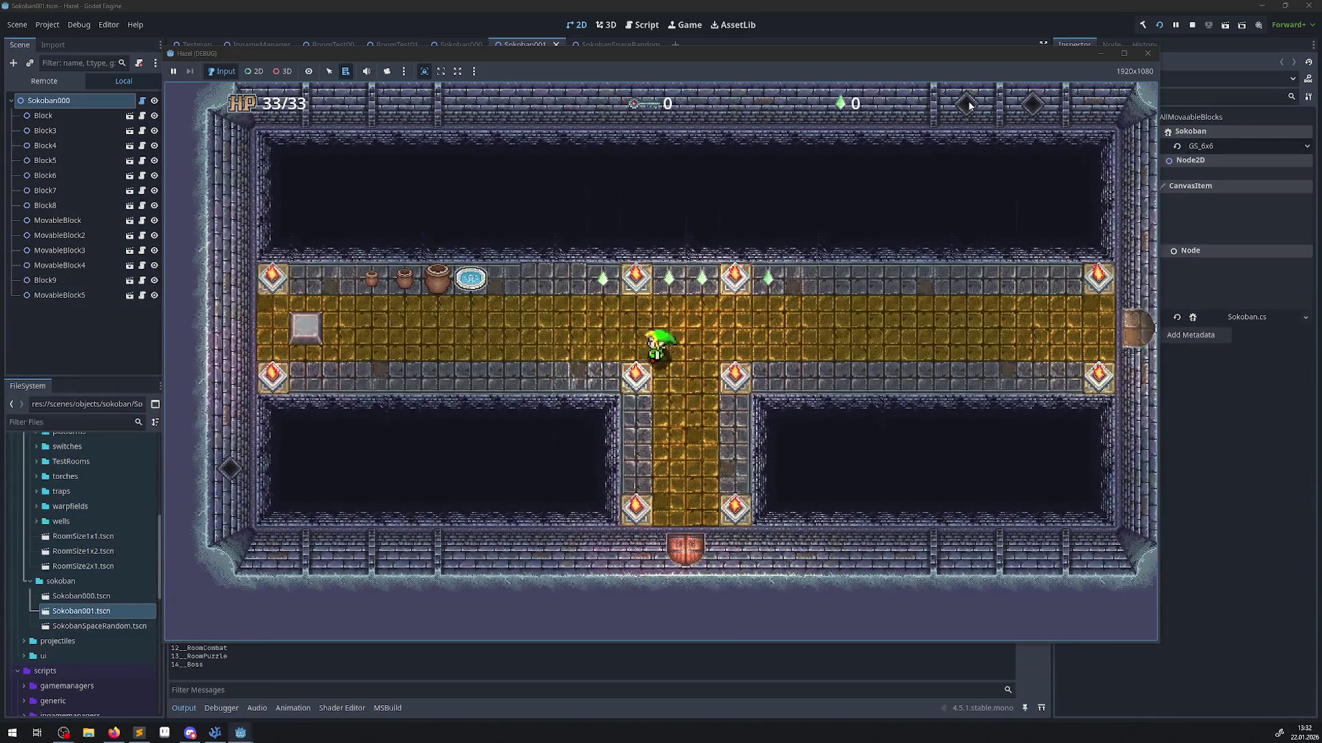
key(Left)
key(Left)
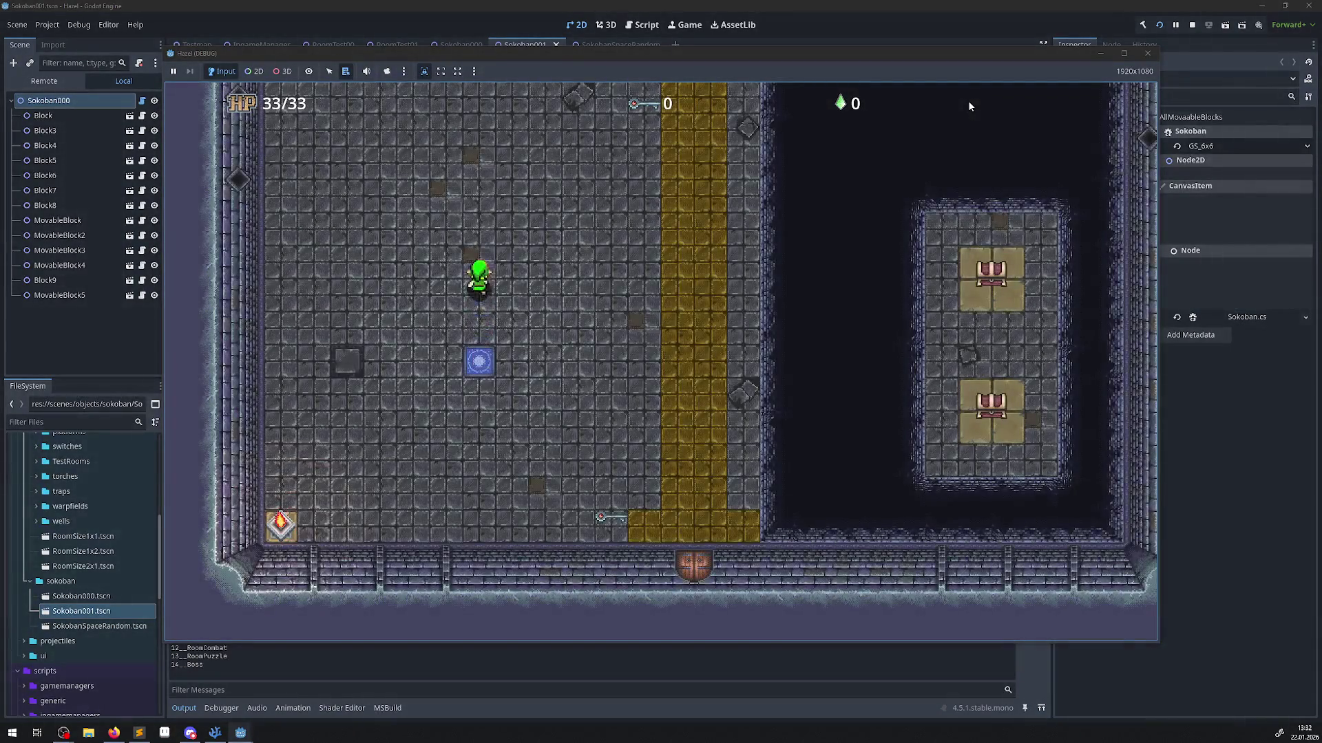
key(Up)
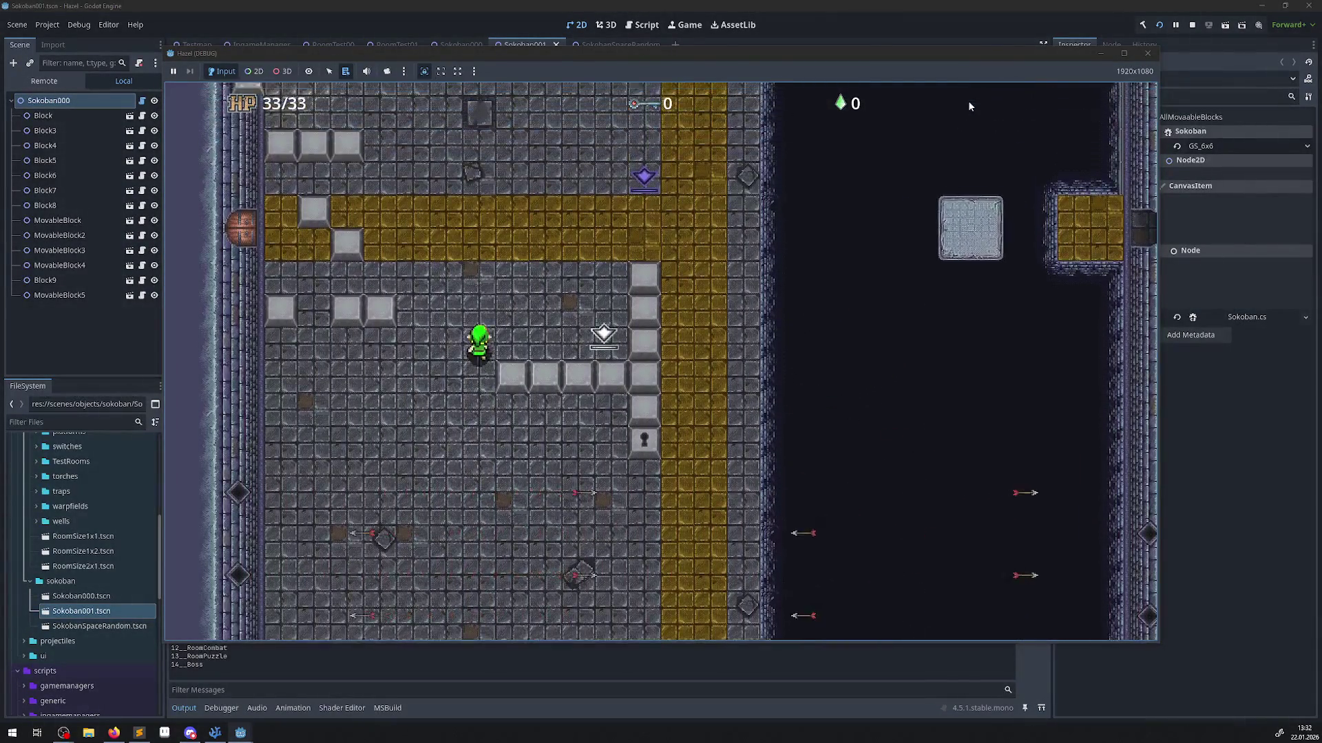
key(Up)
key(Left)
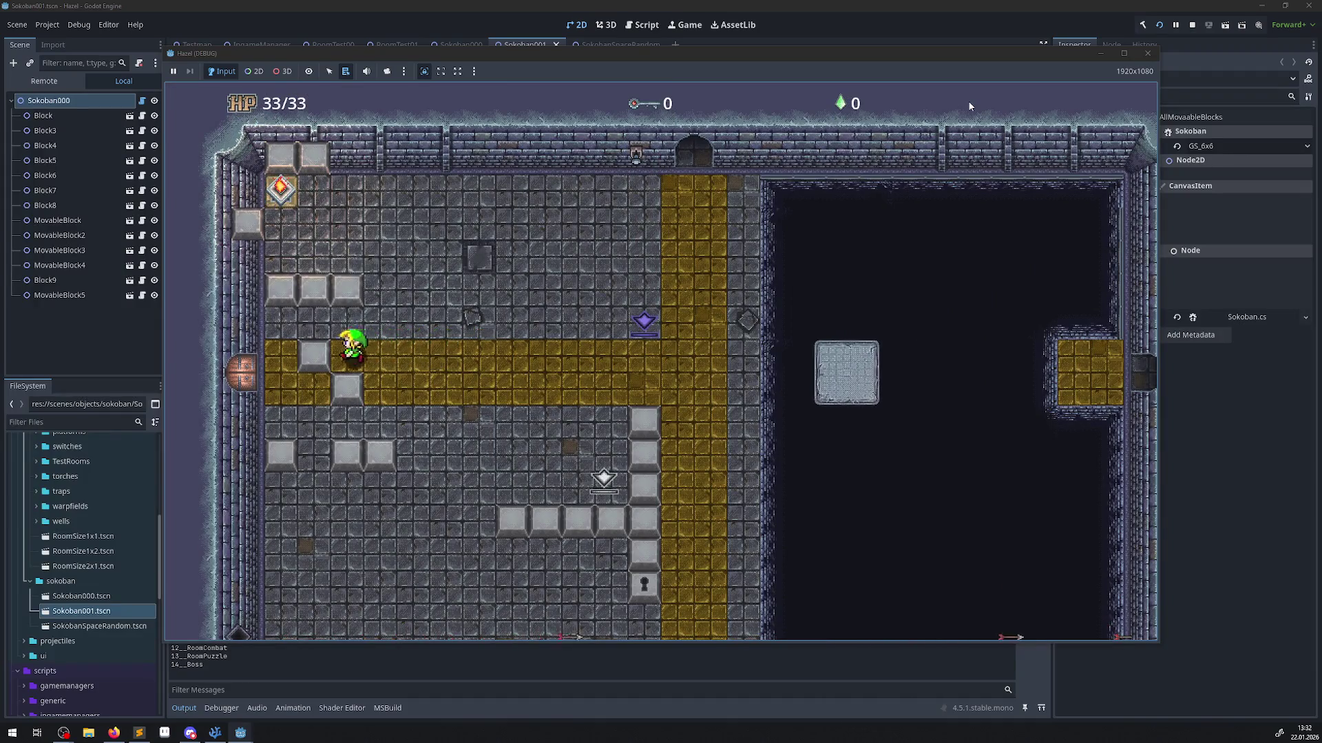
Move the player around the gold path and the red gem tile, then close the game window.
key(Right)
key(Down)
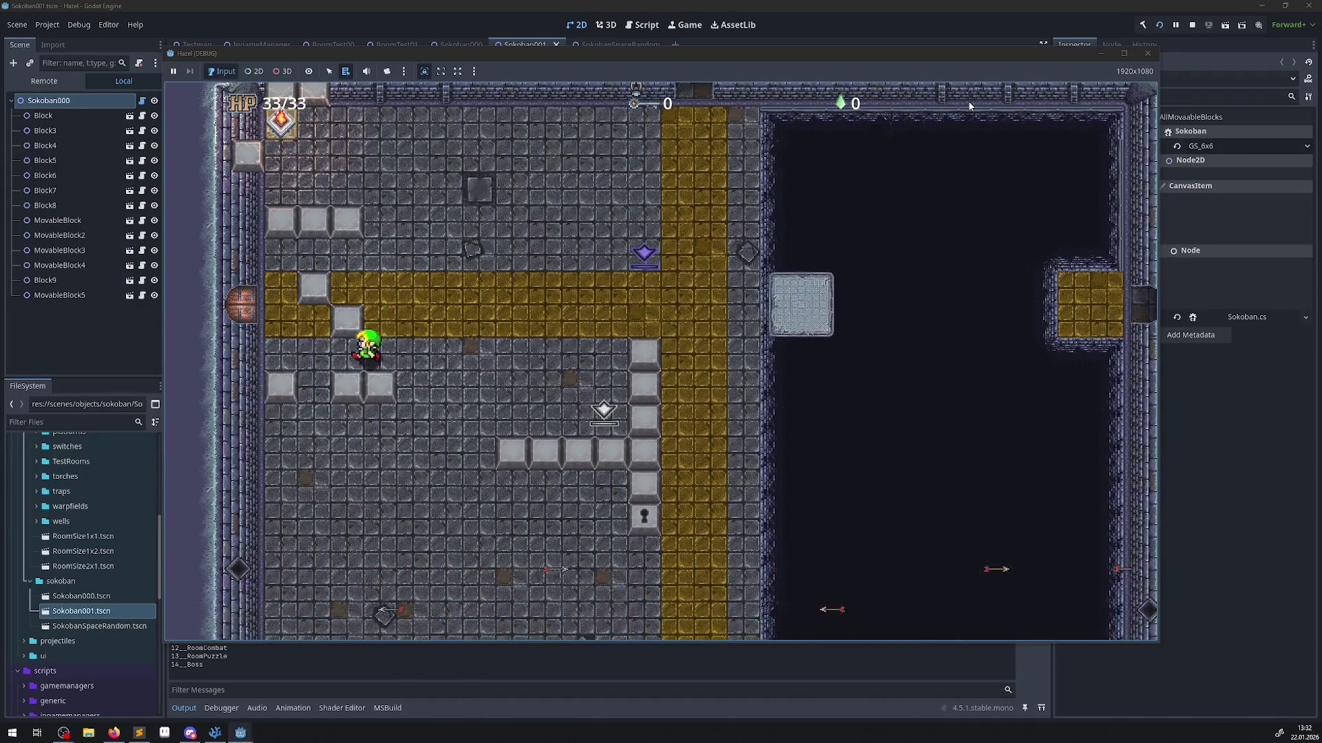
key(Up)
key(Right)
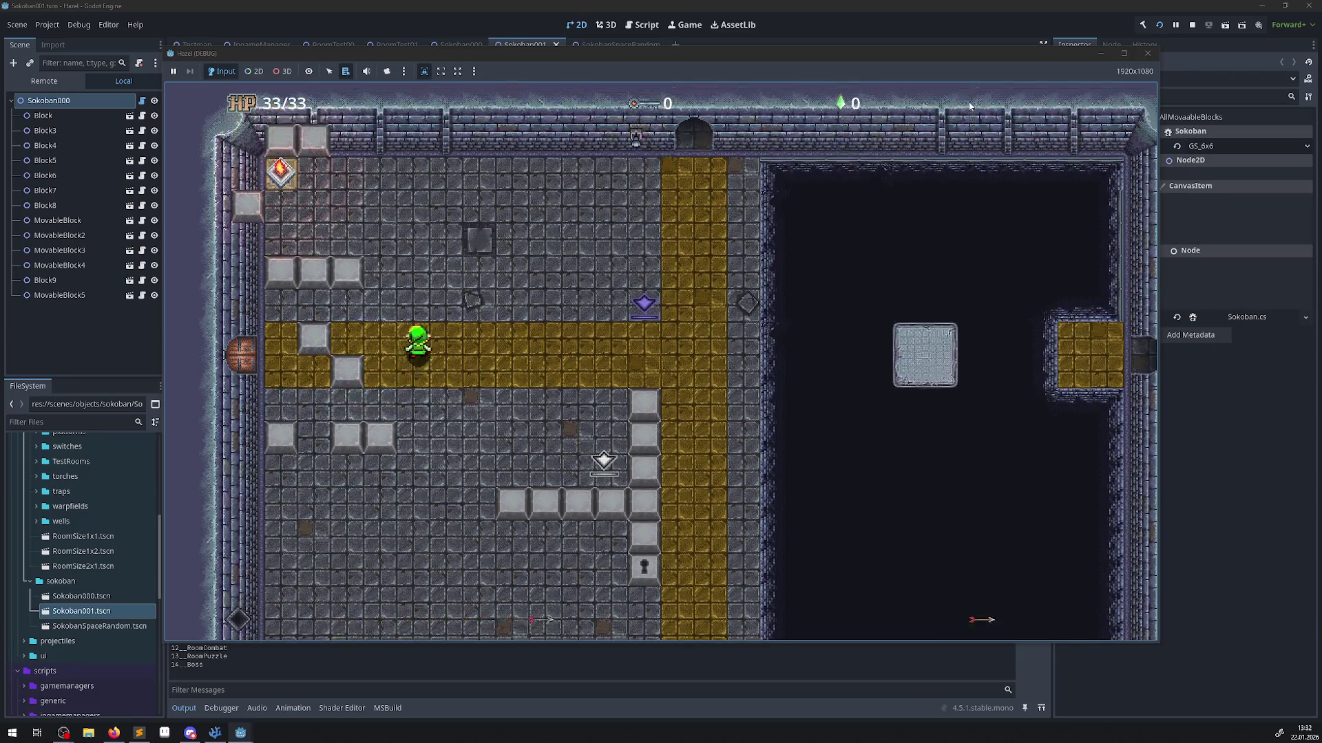
key(Up)
key(Left)
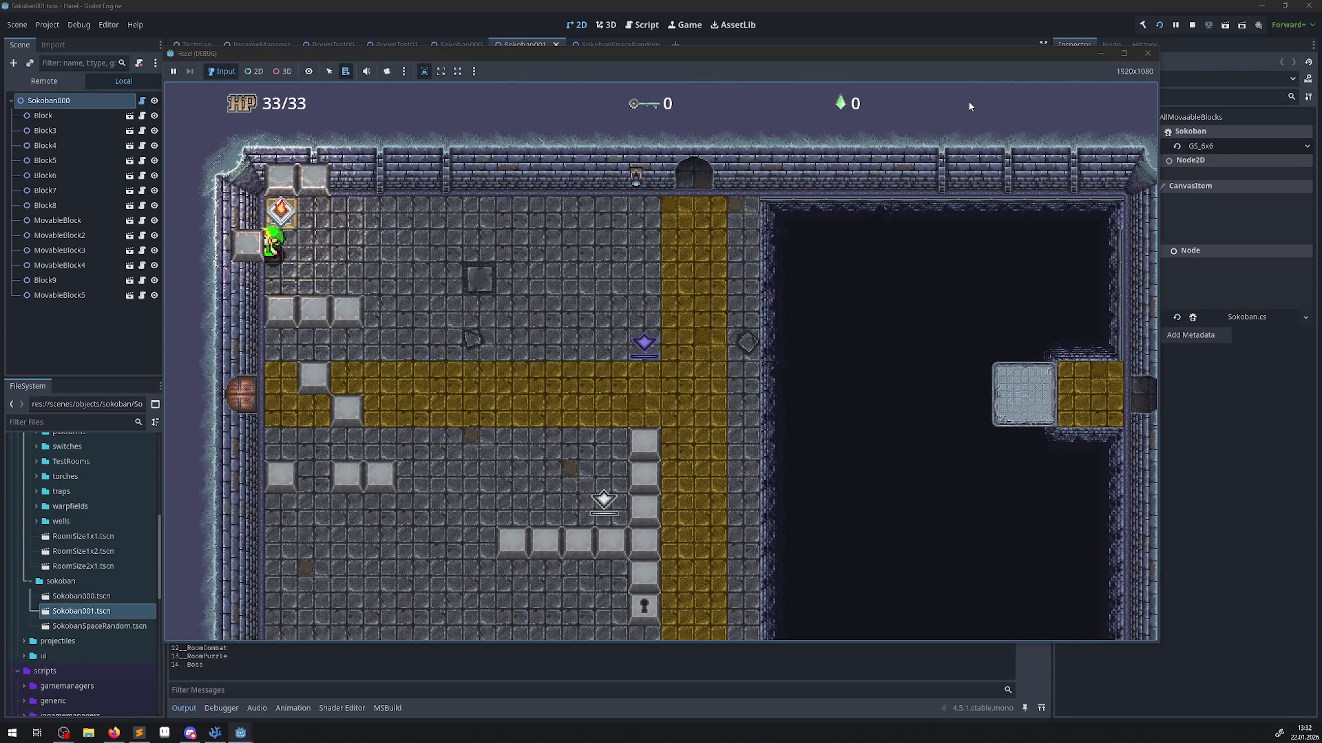
key(Right)
key(Up)
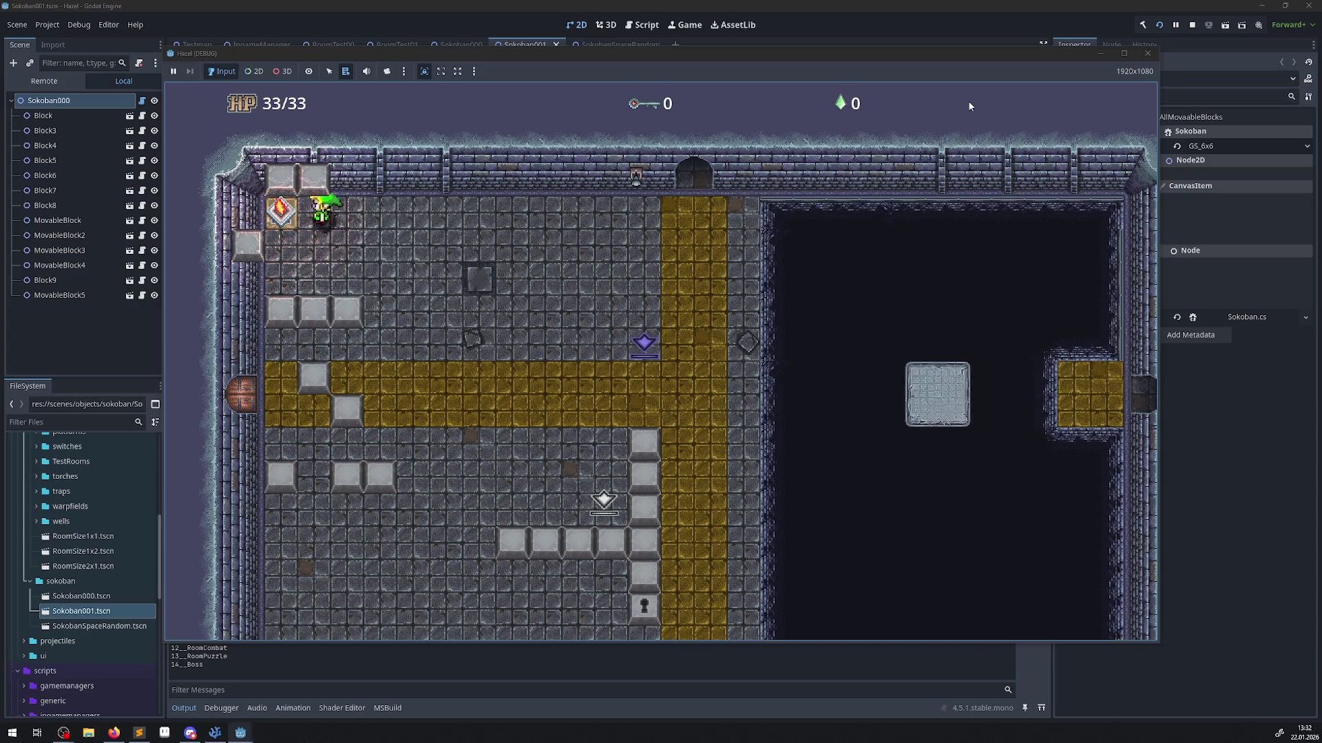
key(Right)
key(Down)
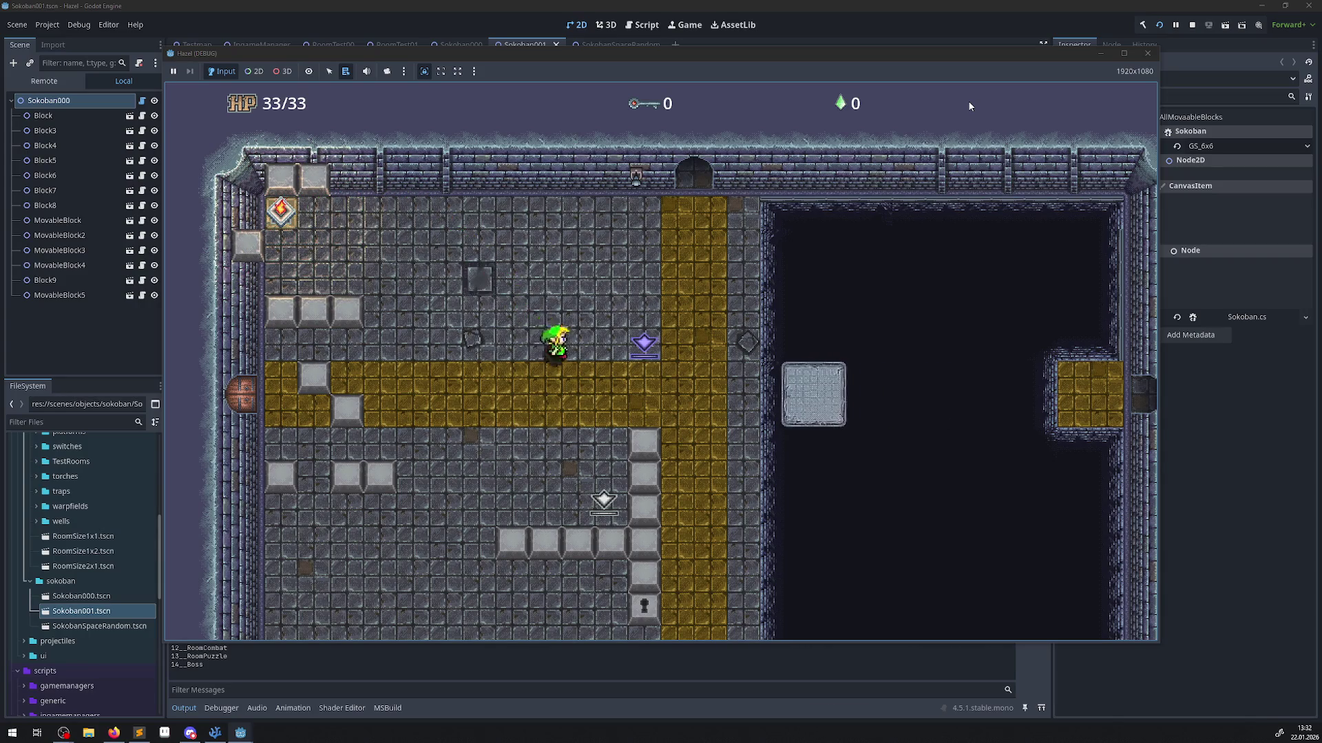
key(Up)
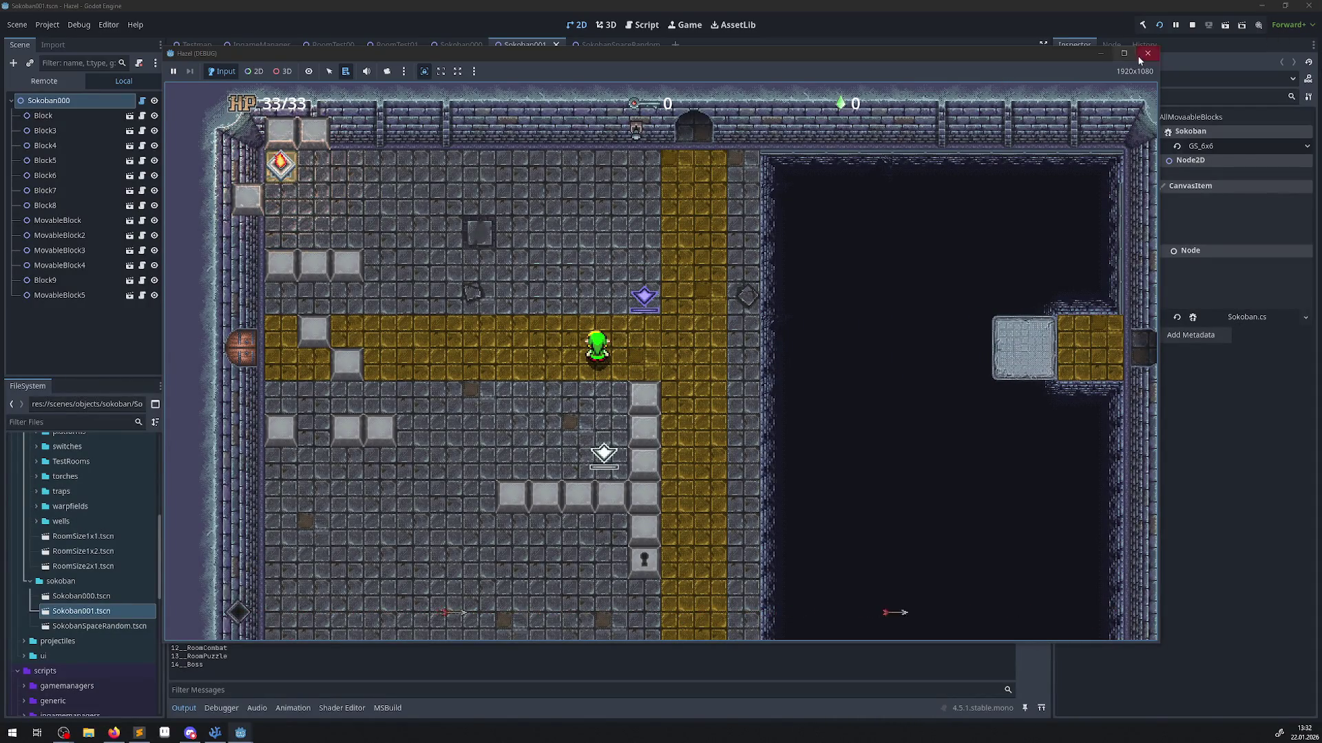
click(1145, 53)
Add a GD.Print debug line with placeholder text 'sssssss' after Extra.InitRoomExtra() on line 56.
click(216, 734)
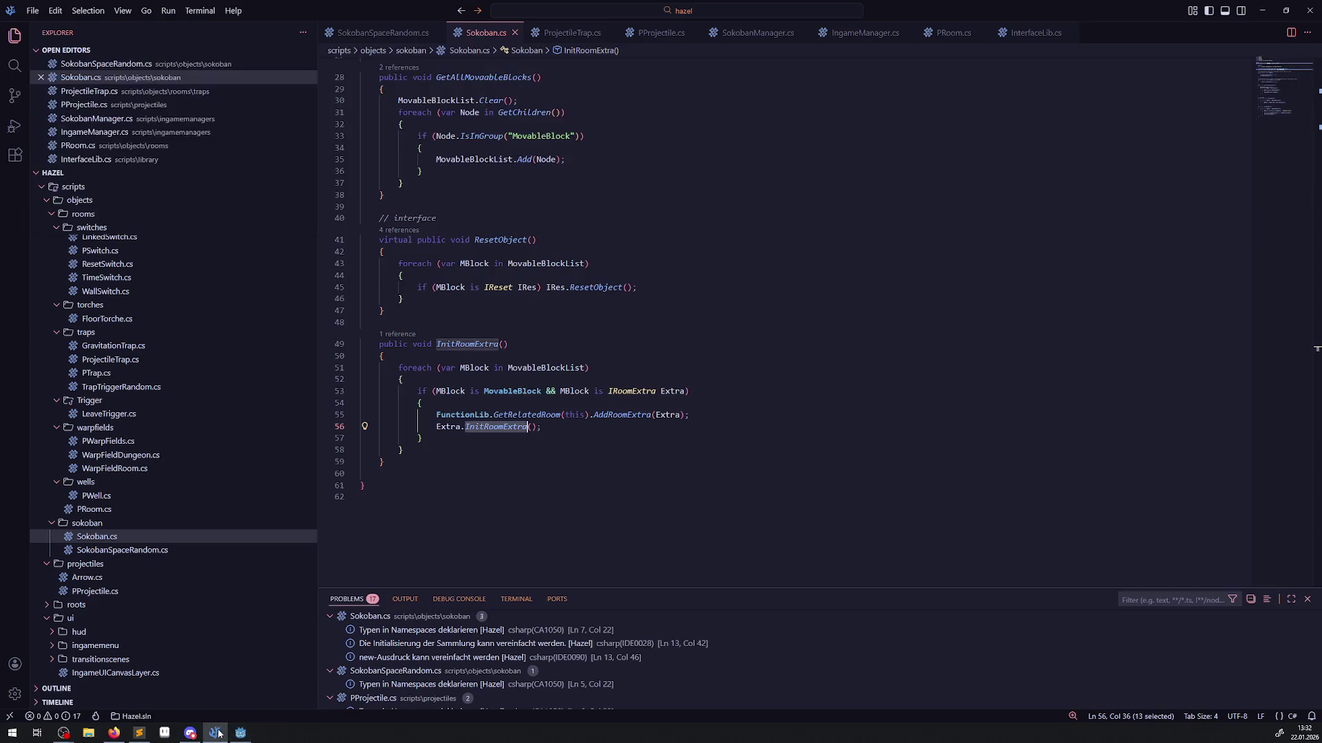
click(562, 428)
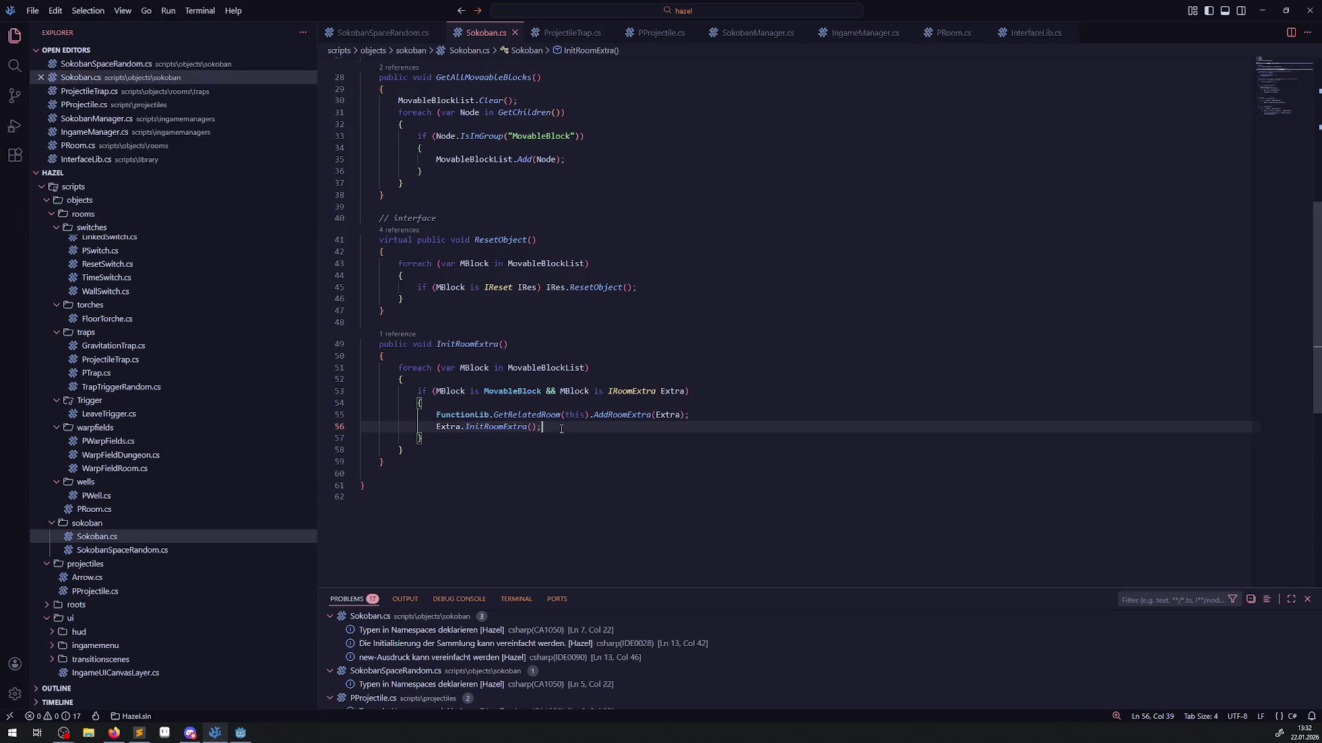
key(Return)
text(GD.Print)
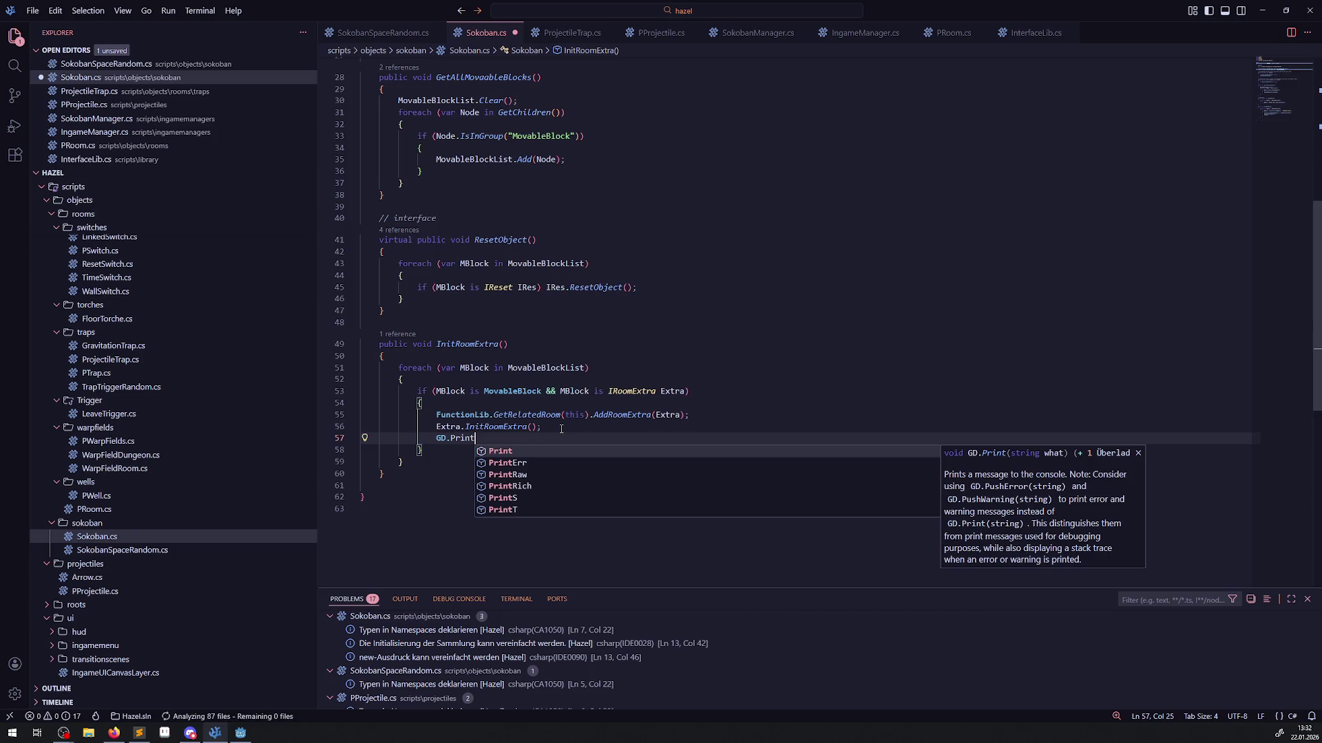
key(Return)
text(())
key(BackSpace)
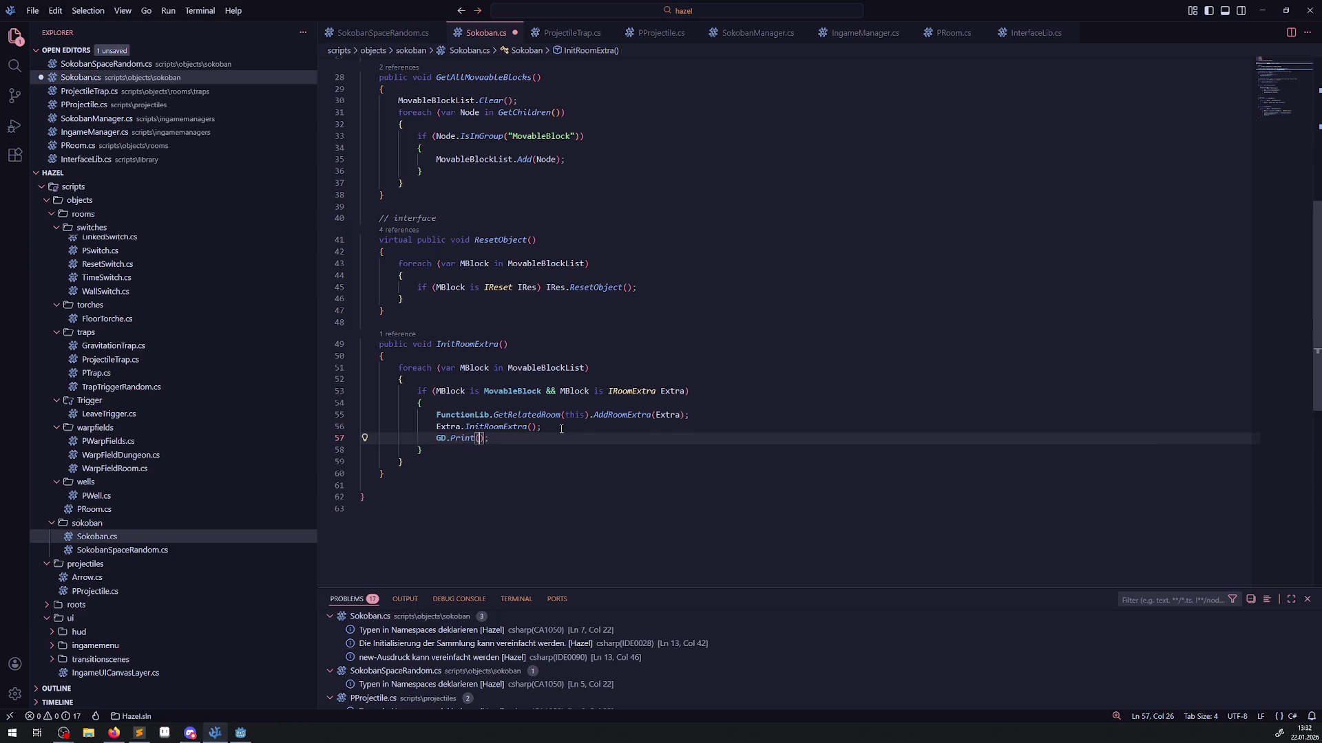
text(sssssssssssssss")
Build and run the game from Godot, then close the game window.
key(alt+Tab)
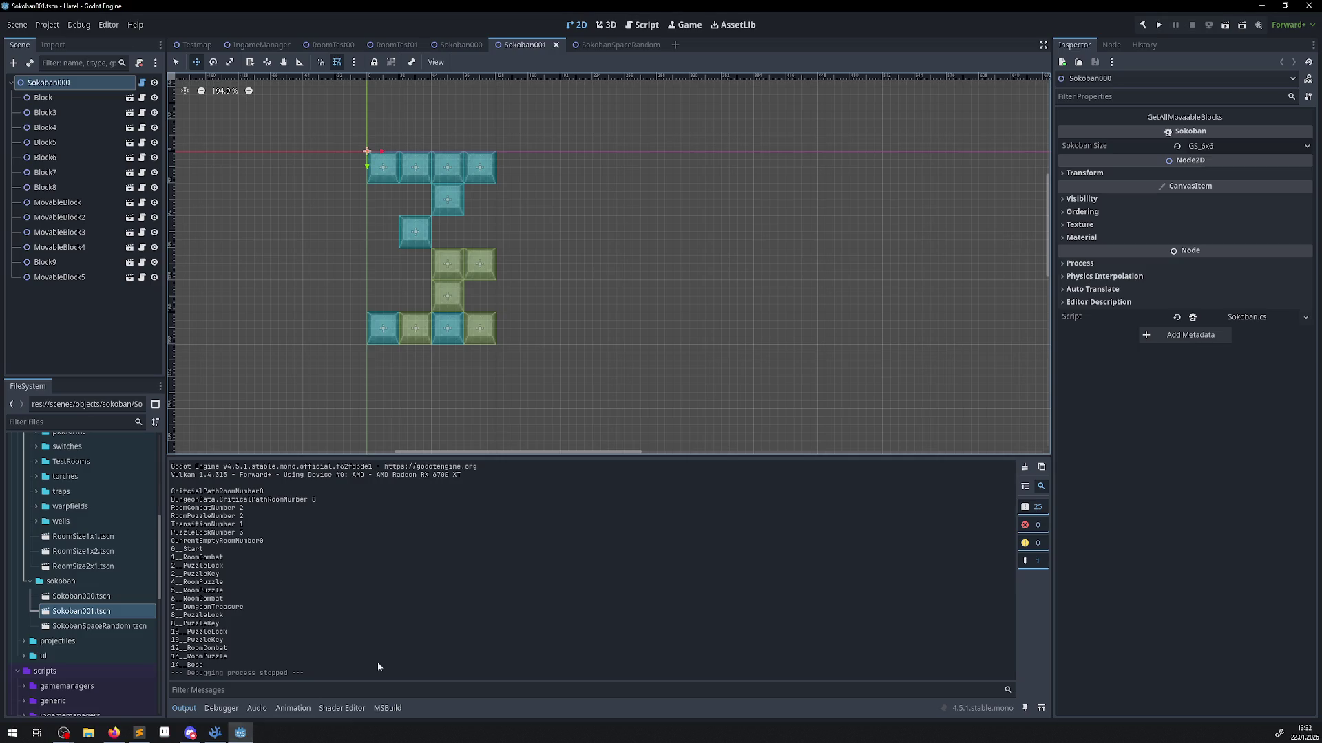
click(1160, 25)
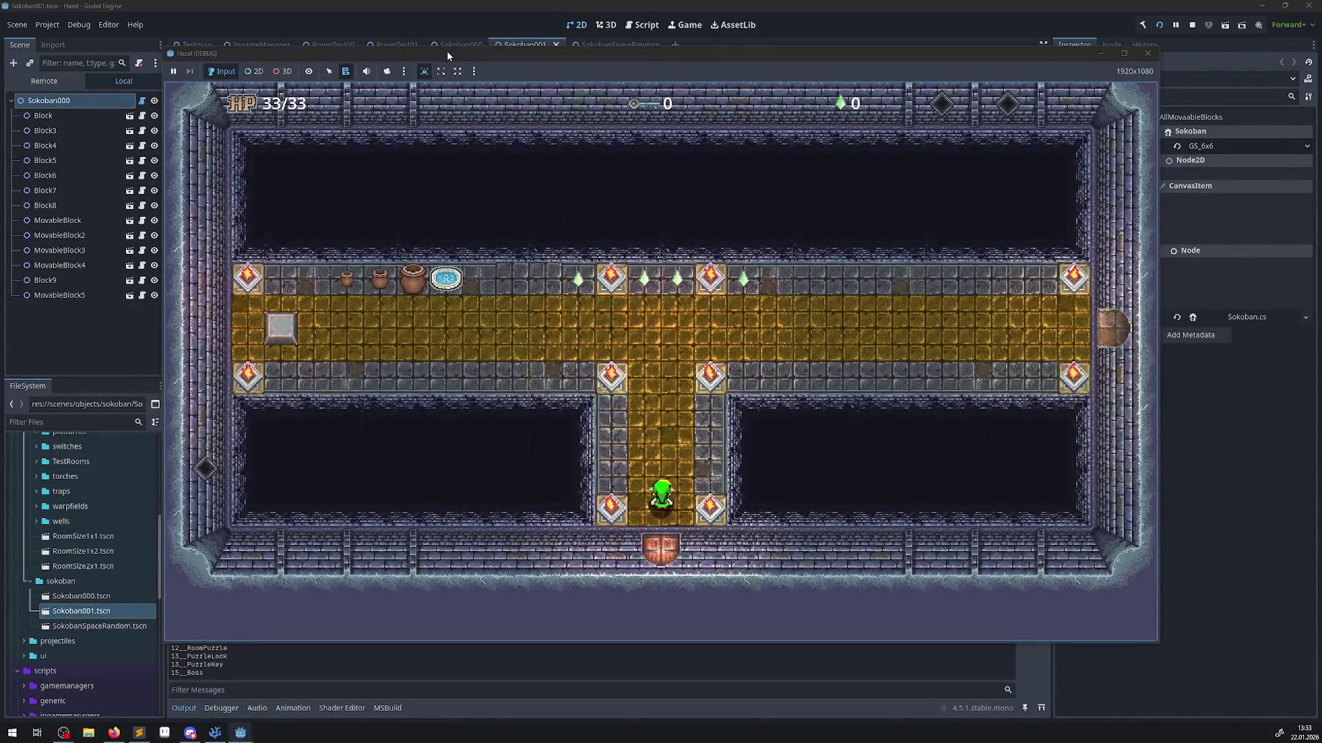
mouse_move(448, 51)
mouse_down()
mouse_move(811, 133)
mouse_move(601, 86)
mouse_up()
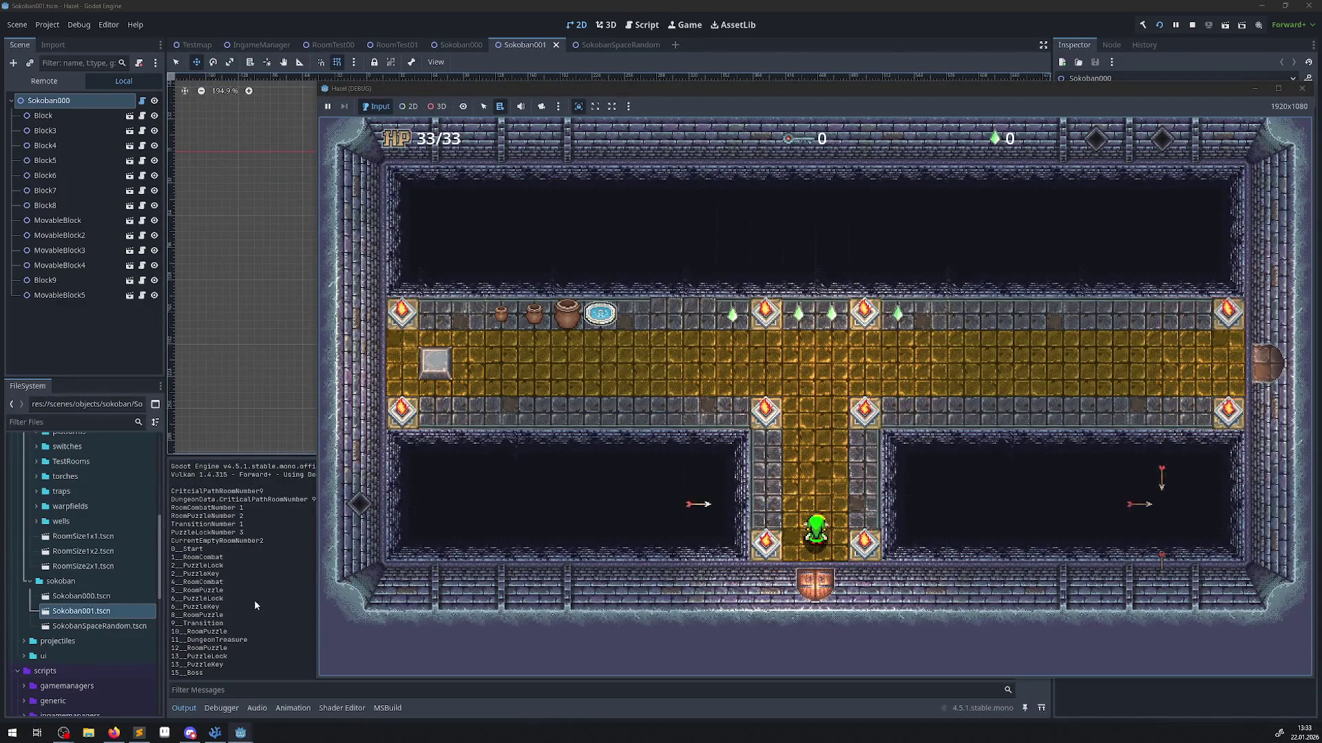
click(1303, 90)
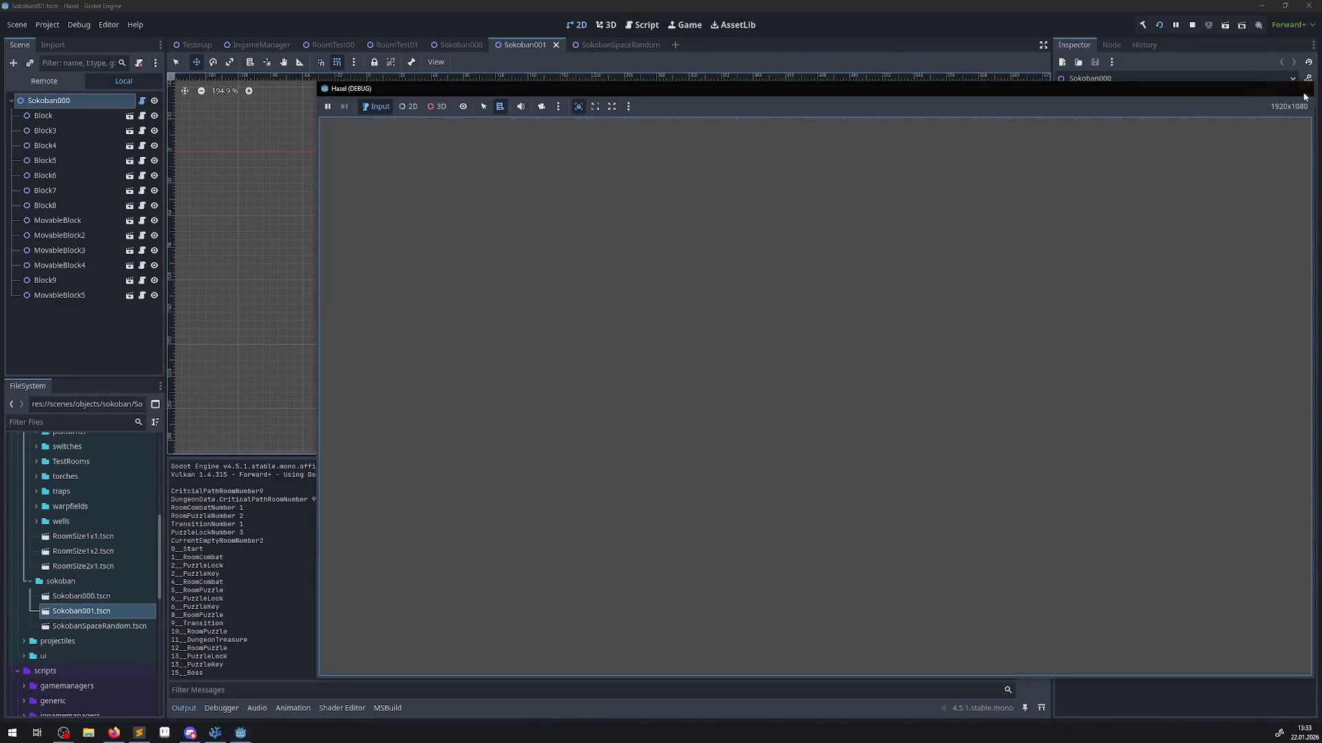
Move the GD.Print line from the loop to the start of InitRoomExtra and save Sokoban.cs.
click(215, 732)
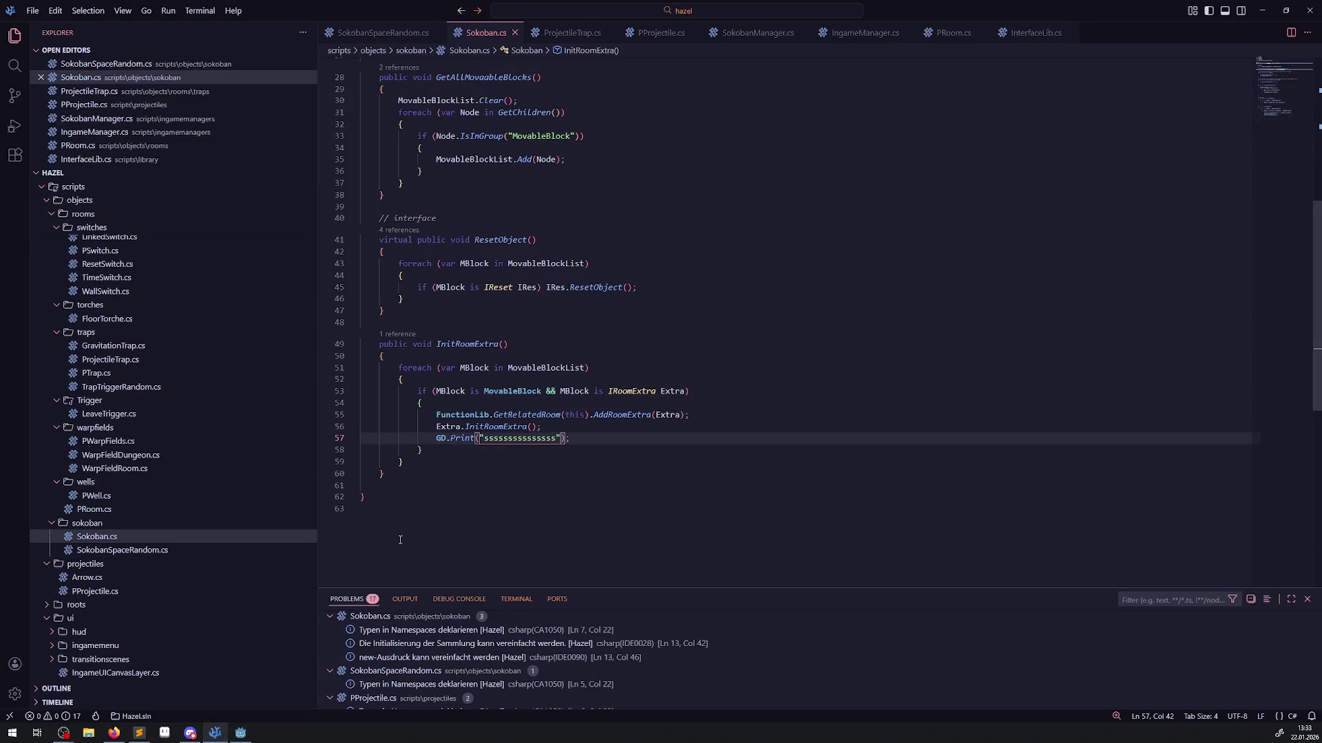
drag(585, 438, 393, 439)
key(ctrl+c)
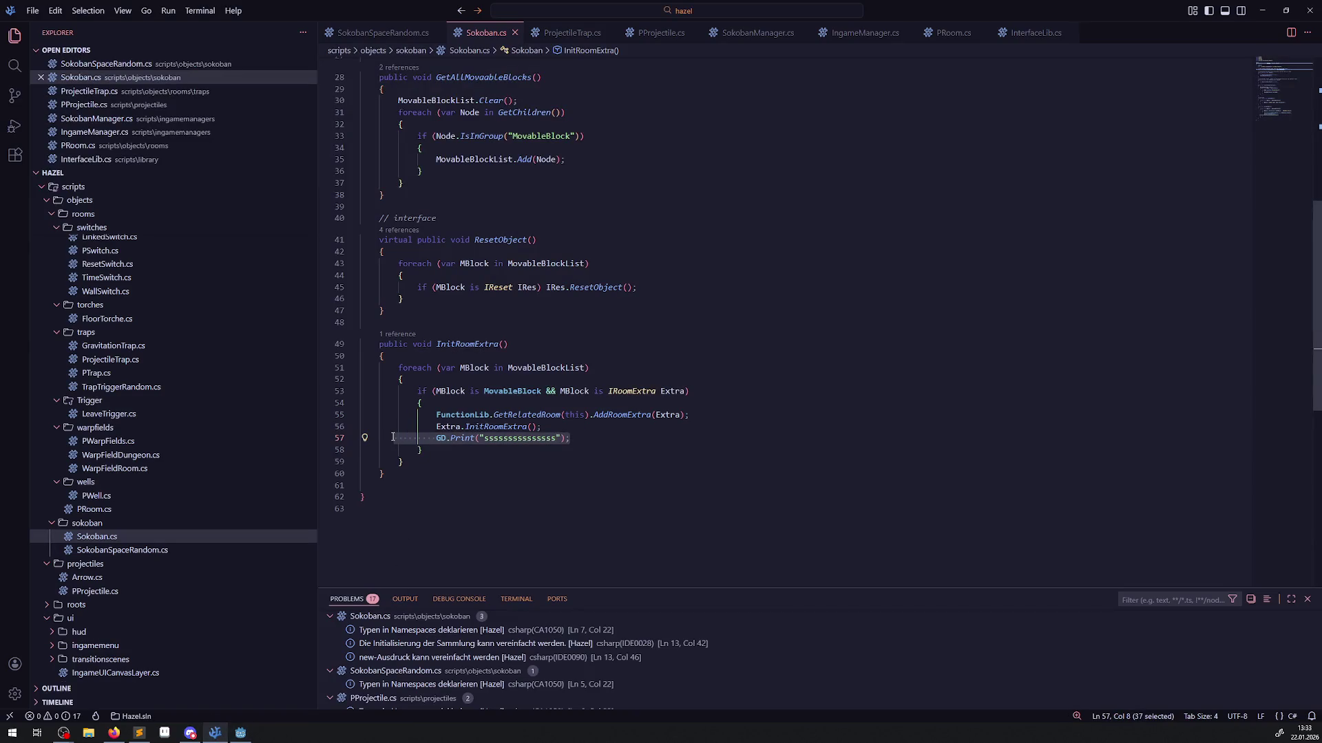
key(BackSpace)
click(456, 355)
key(Return)
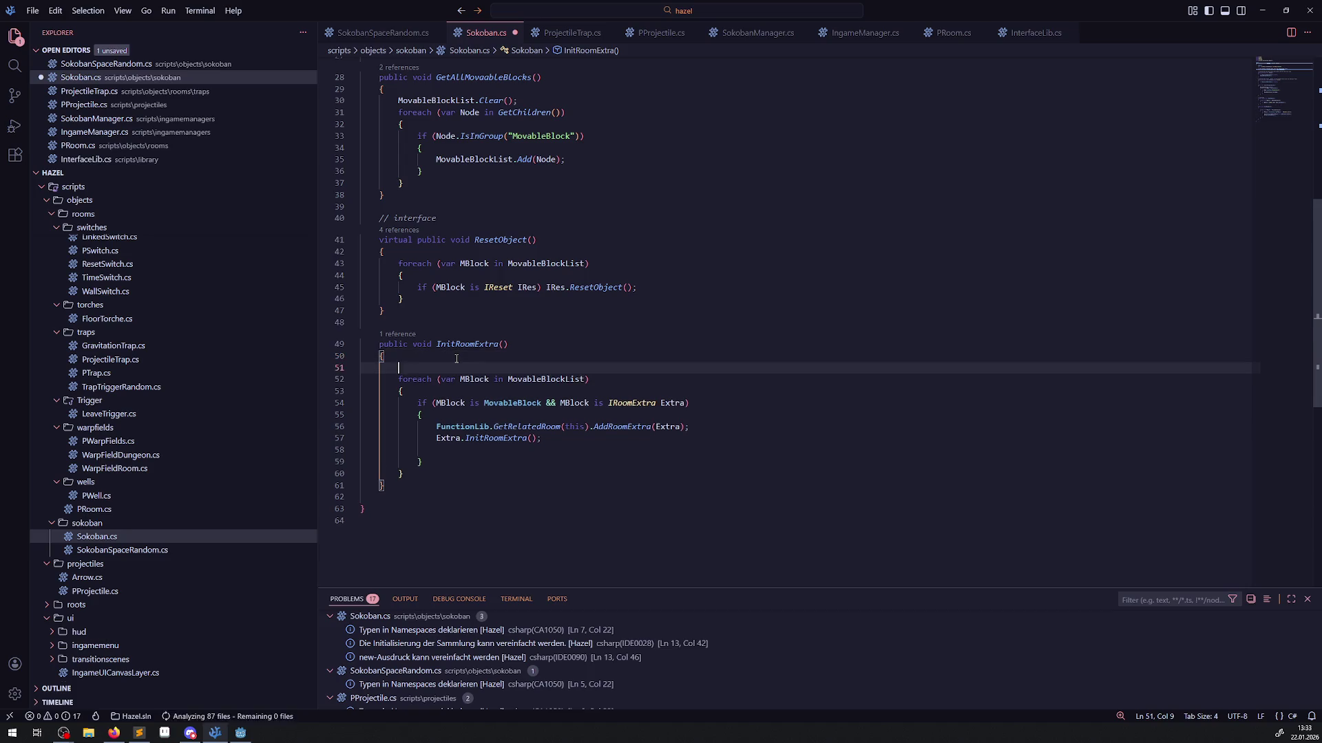
key(ctrl+v)
key(ctrl+s)
click(246, 732)
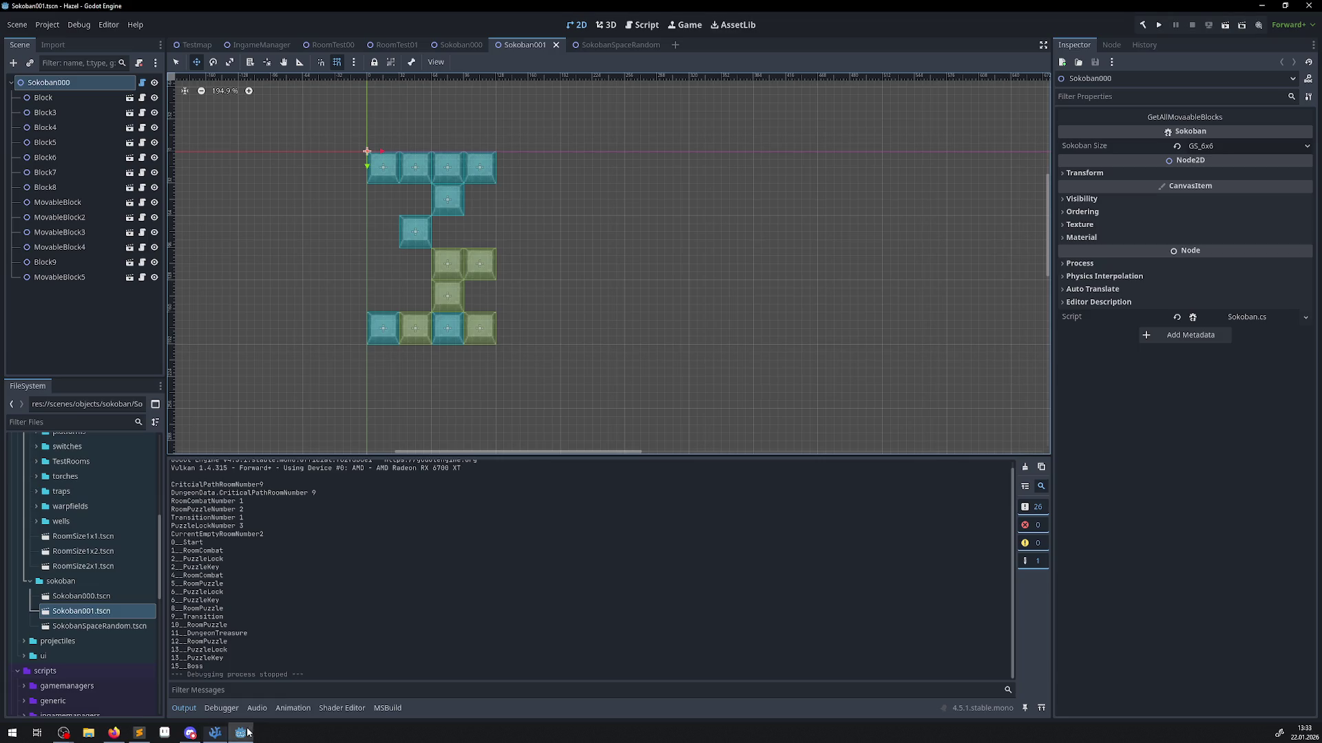
Run the game again, check the debug output in the log, and stop the run.
click(1158, 26)
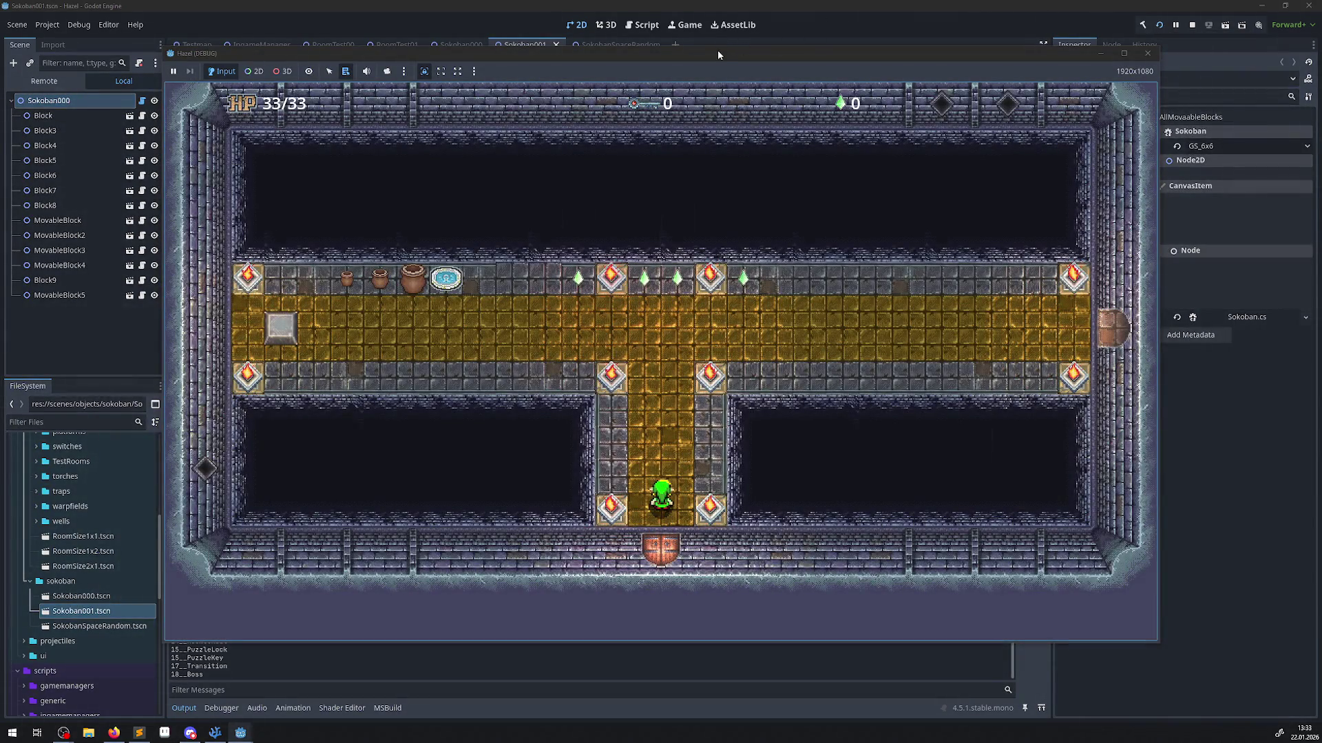
mouse_move(717, 50)
mouse_down()
mouse_move(950, 82)
mouse_move(916, 78)
mouse_up()
scroll(299, 609, up, 2)
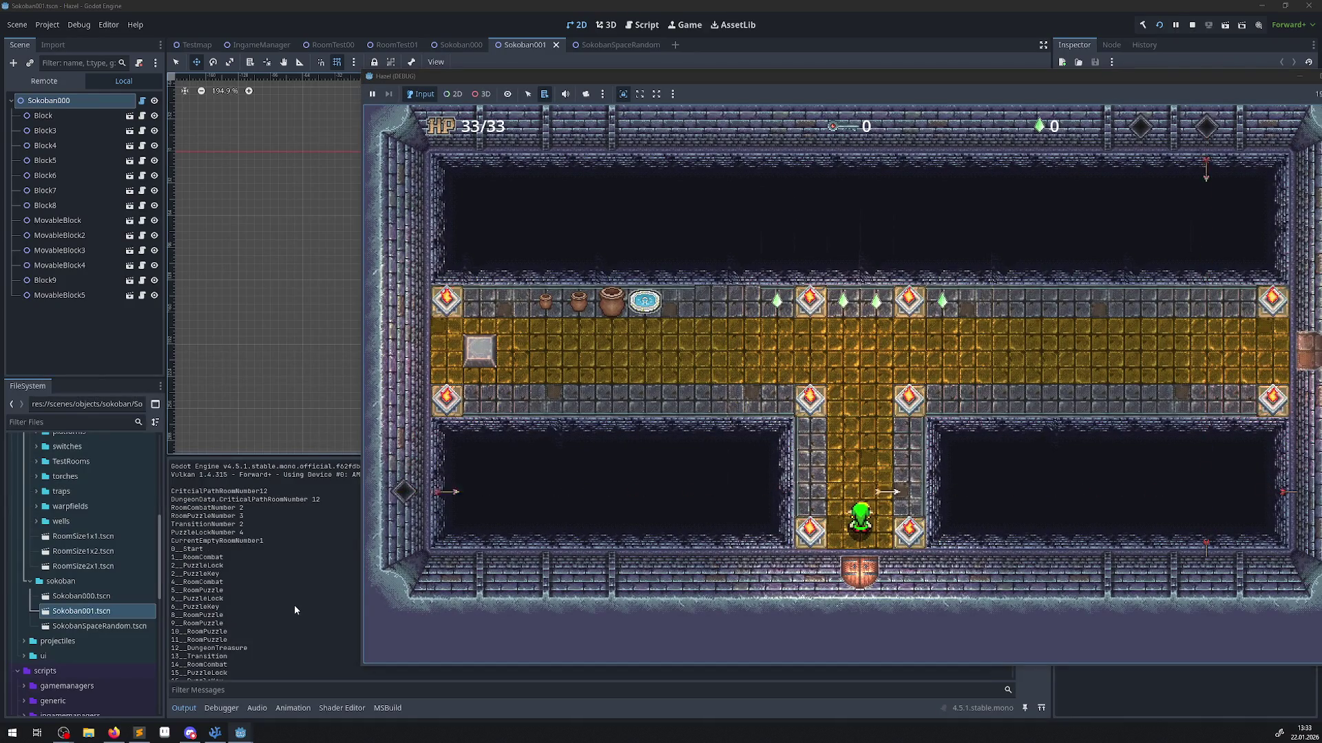
scroll(296, 602, down, 2)
scroll(300, 600, up, 2)
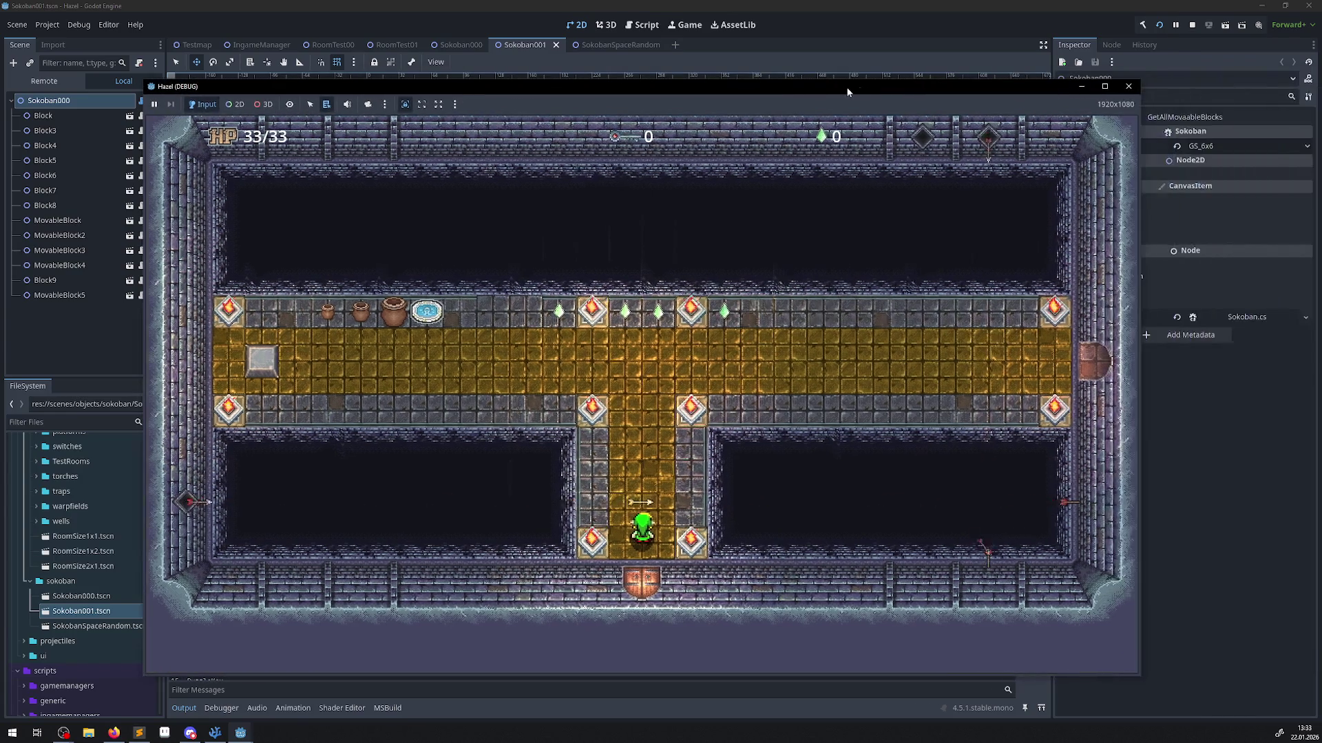
click(1125, 85)
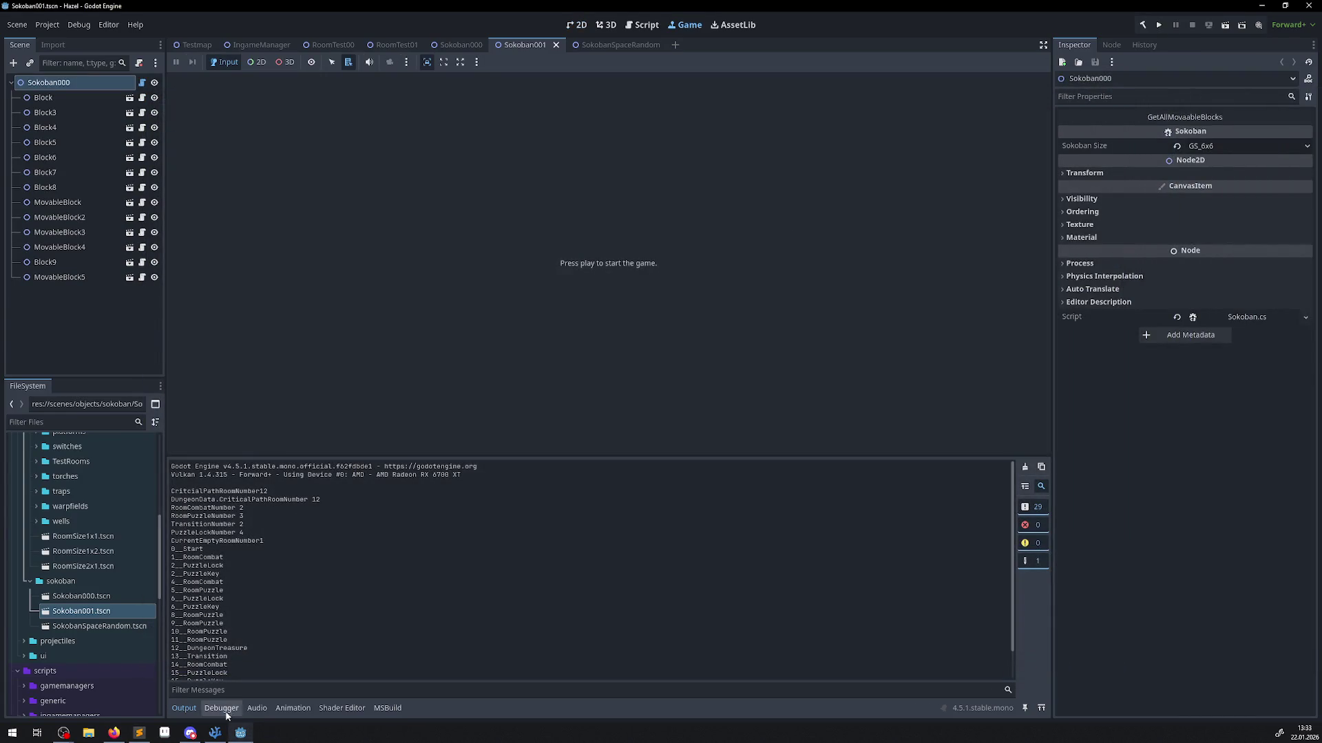
Open the RoomTest00 scene, then the RoomTest01 scene in the 2D view.
click(332, 48)
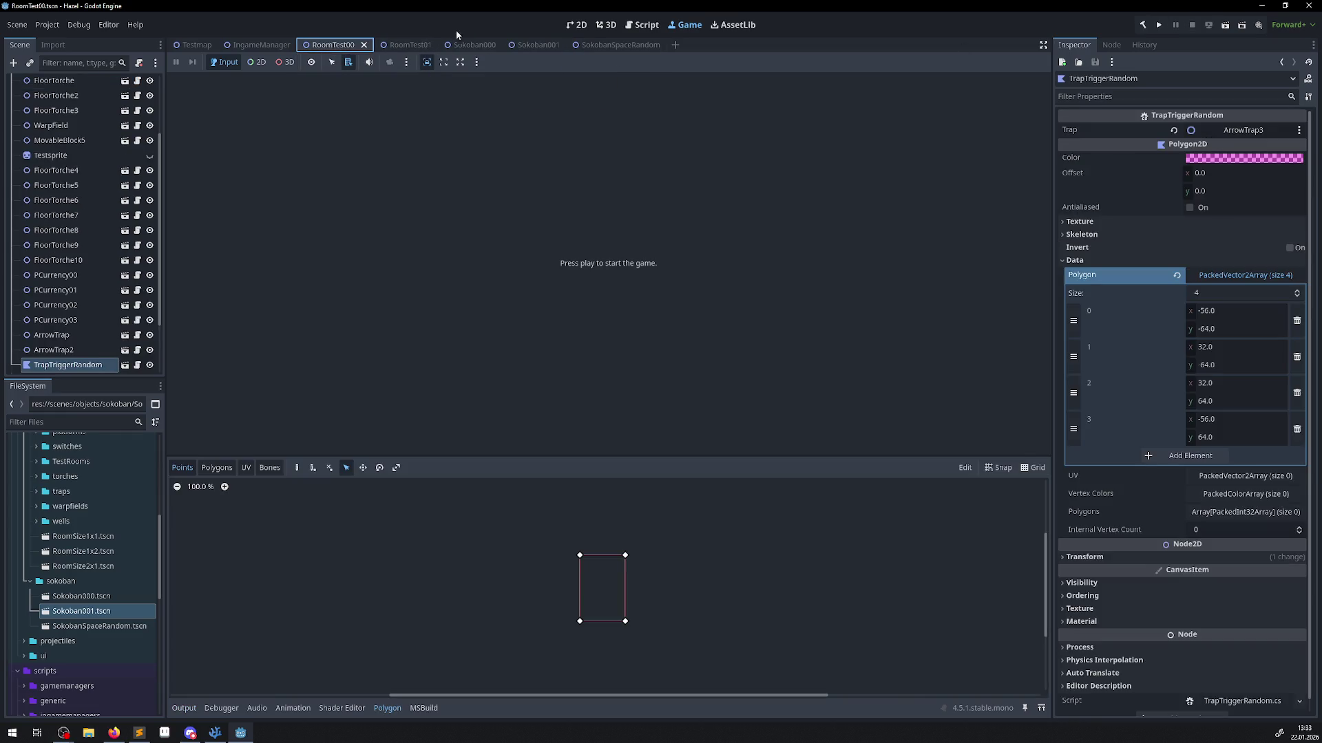
click(580, 25)
click(405, 45)
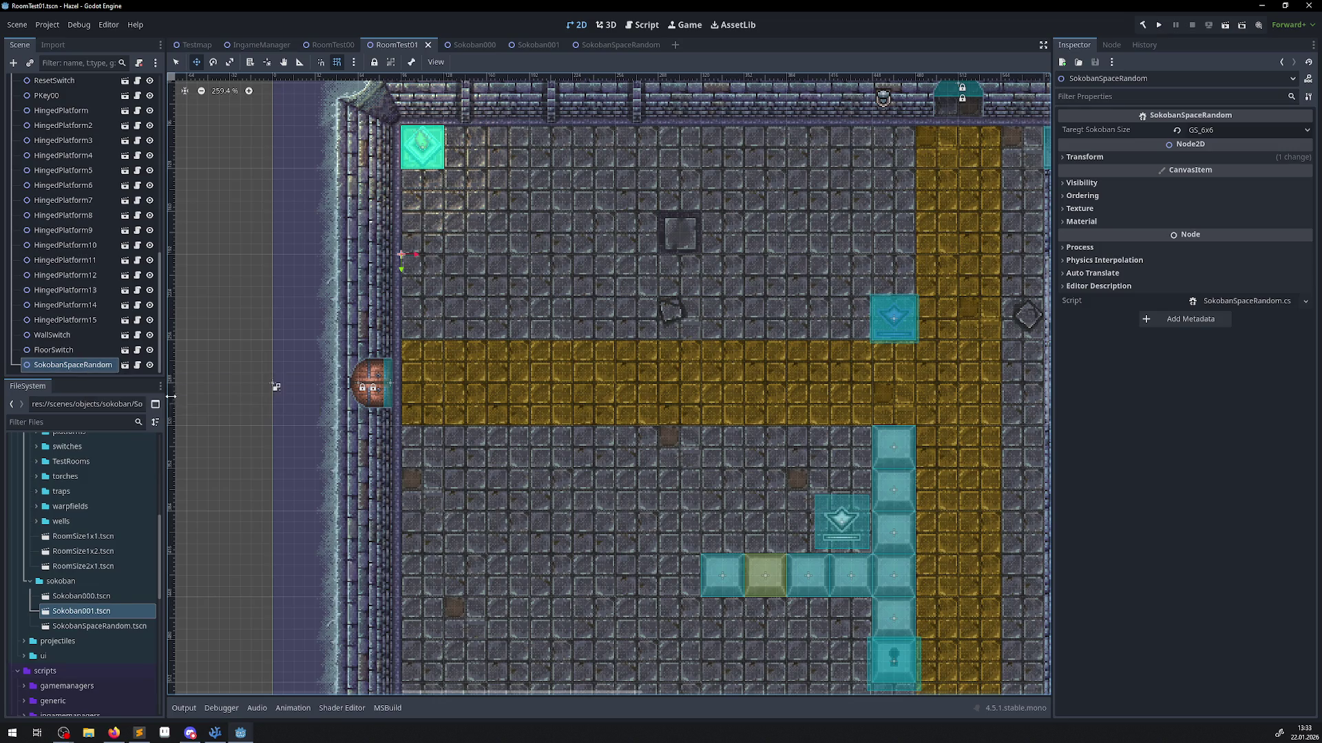
click(219, 731)
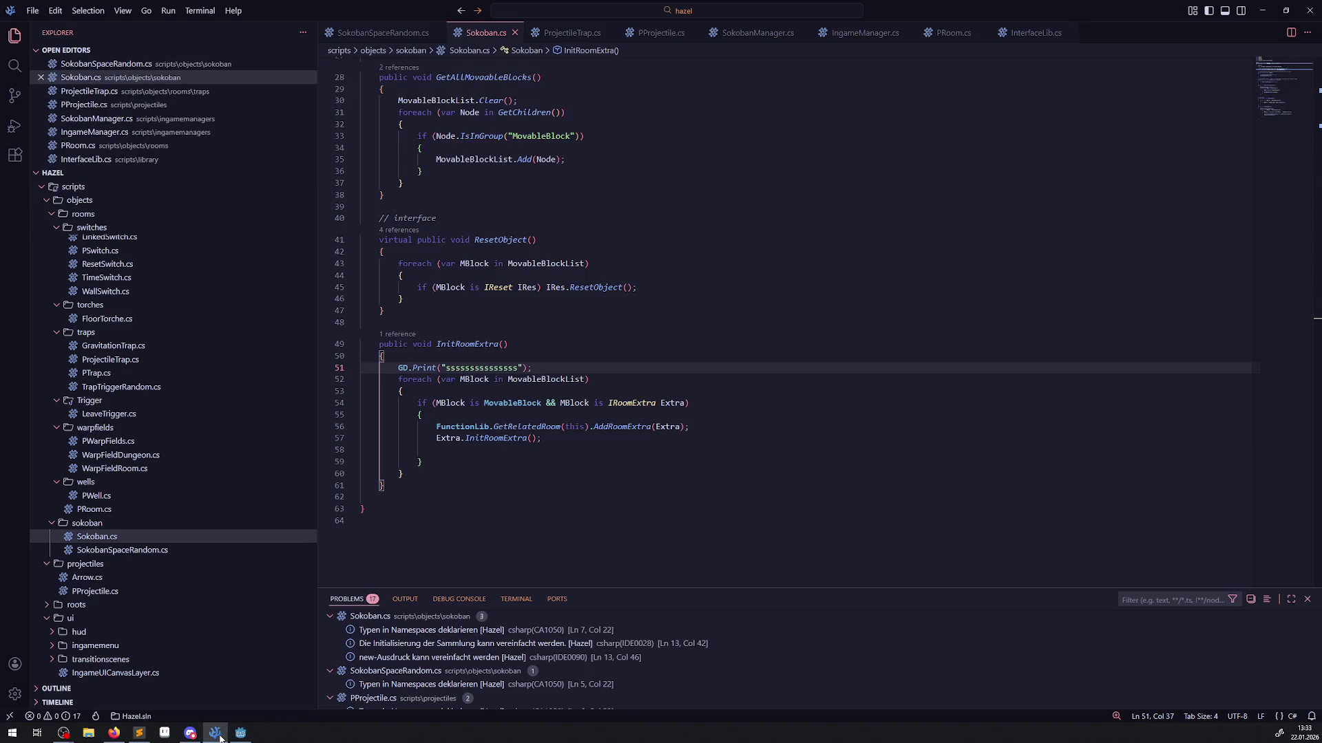
Declare InitRoomExtra virtual in SokobanSpaceRandom.cs and save the file.
click(381, 32)
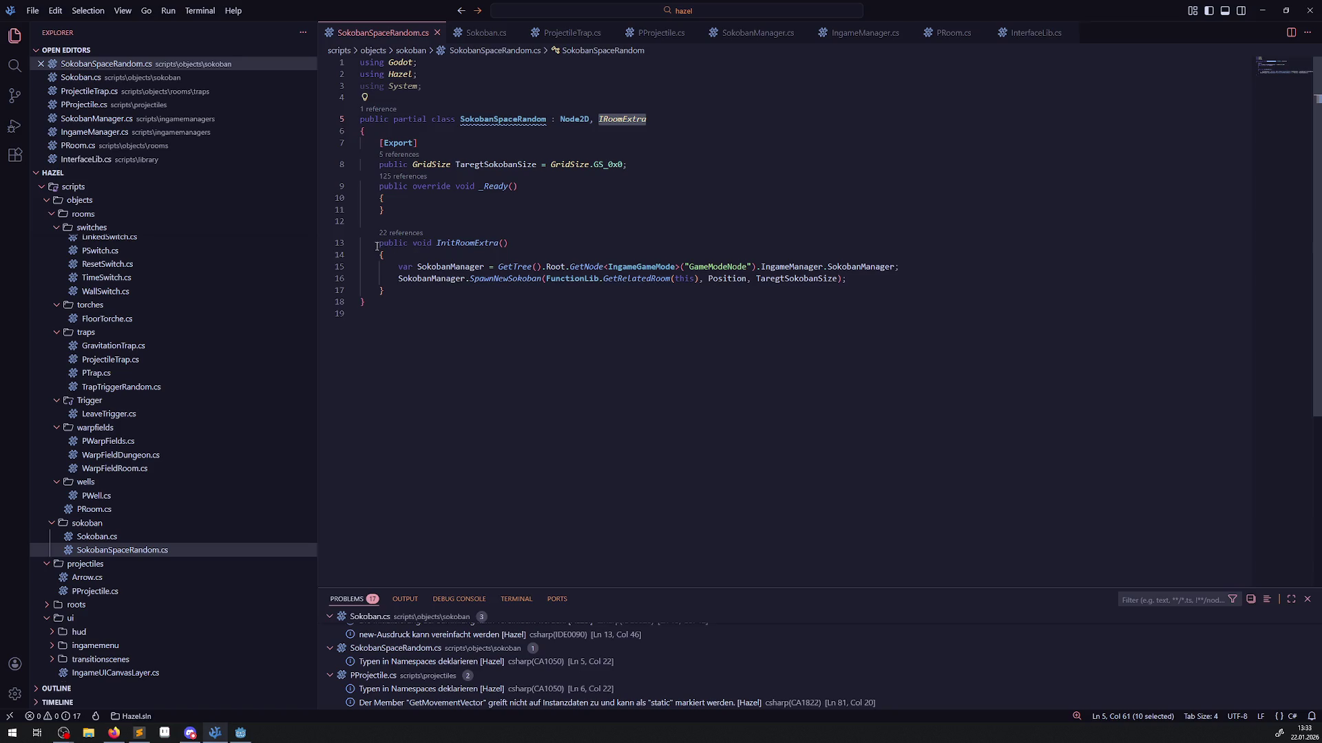
click(376, 244)
text(virtuas)
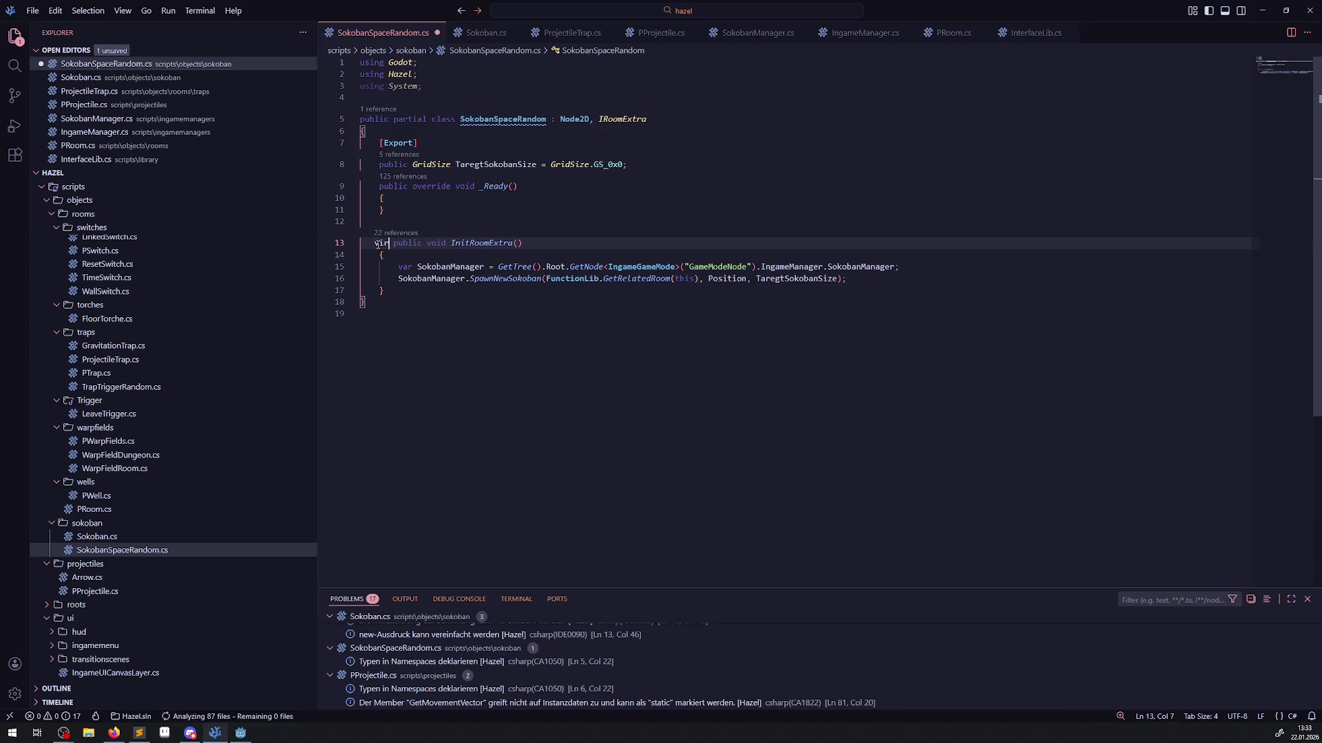
key(BackSpace)
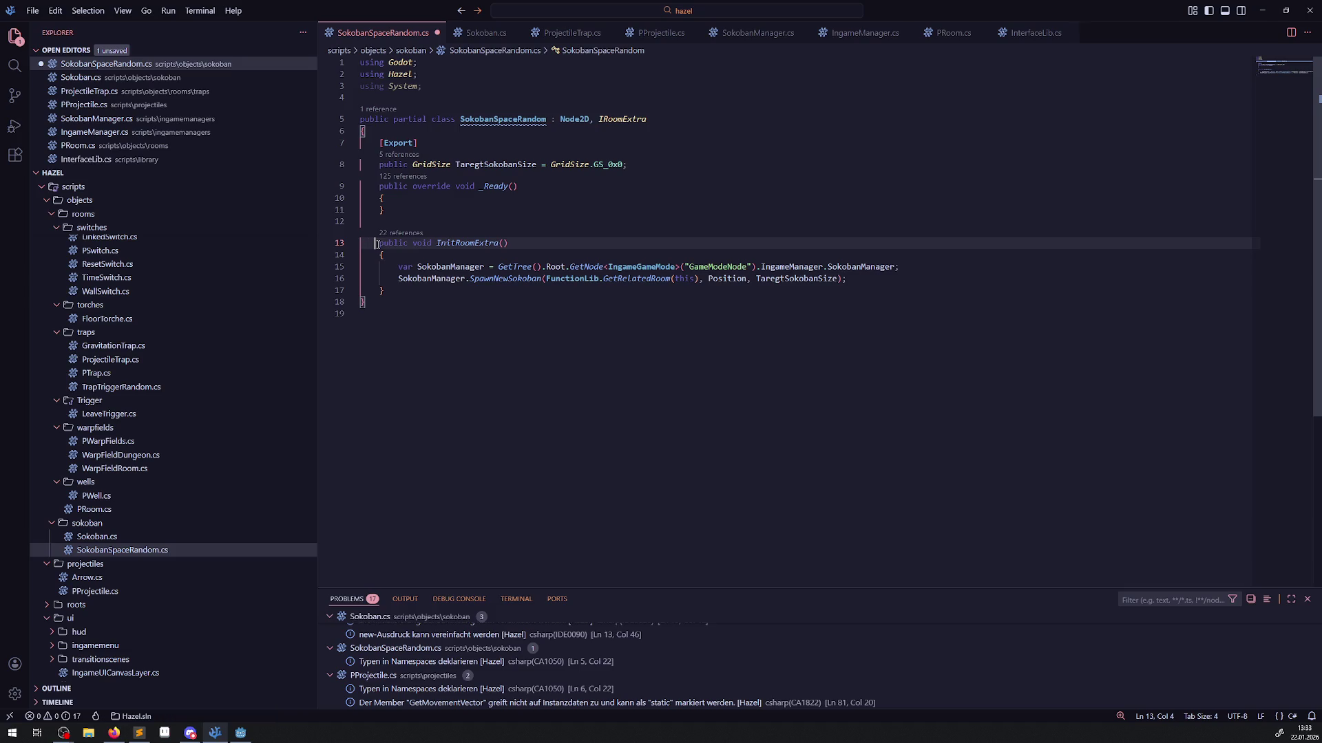
text(v l)
key(ctrl+s)
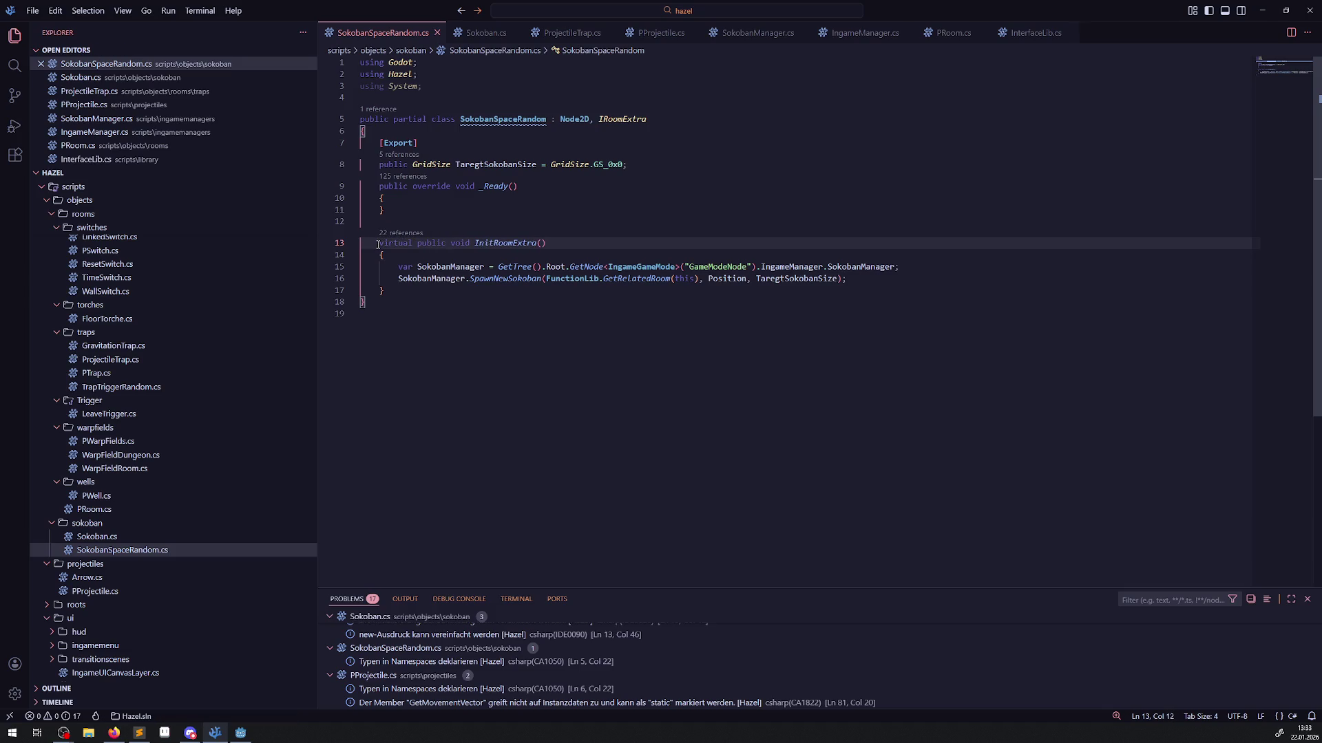
Declare InitRoomExtra virtual in Sokoban.cs, save, and run the project in Godot.
click(482, 34)
click(378, 345)
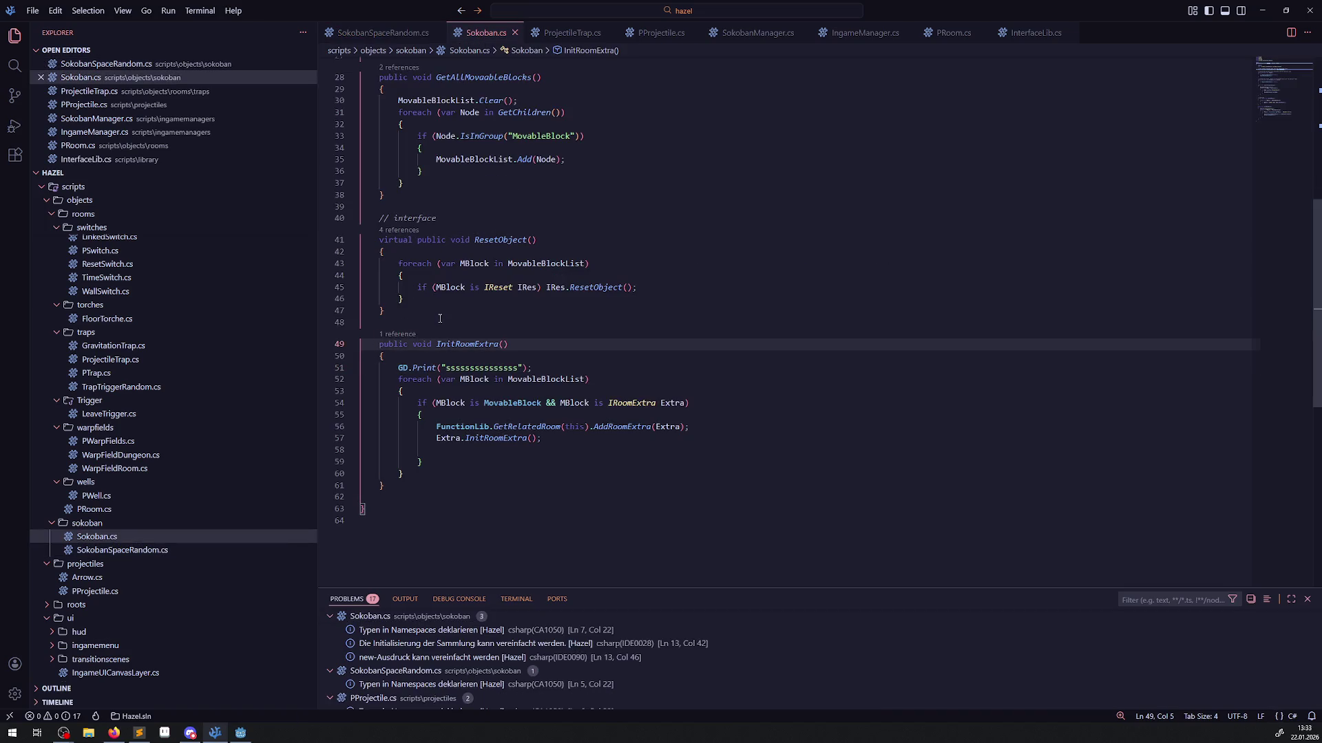
text(virtual)
key(ctrl+s)
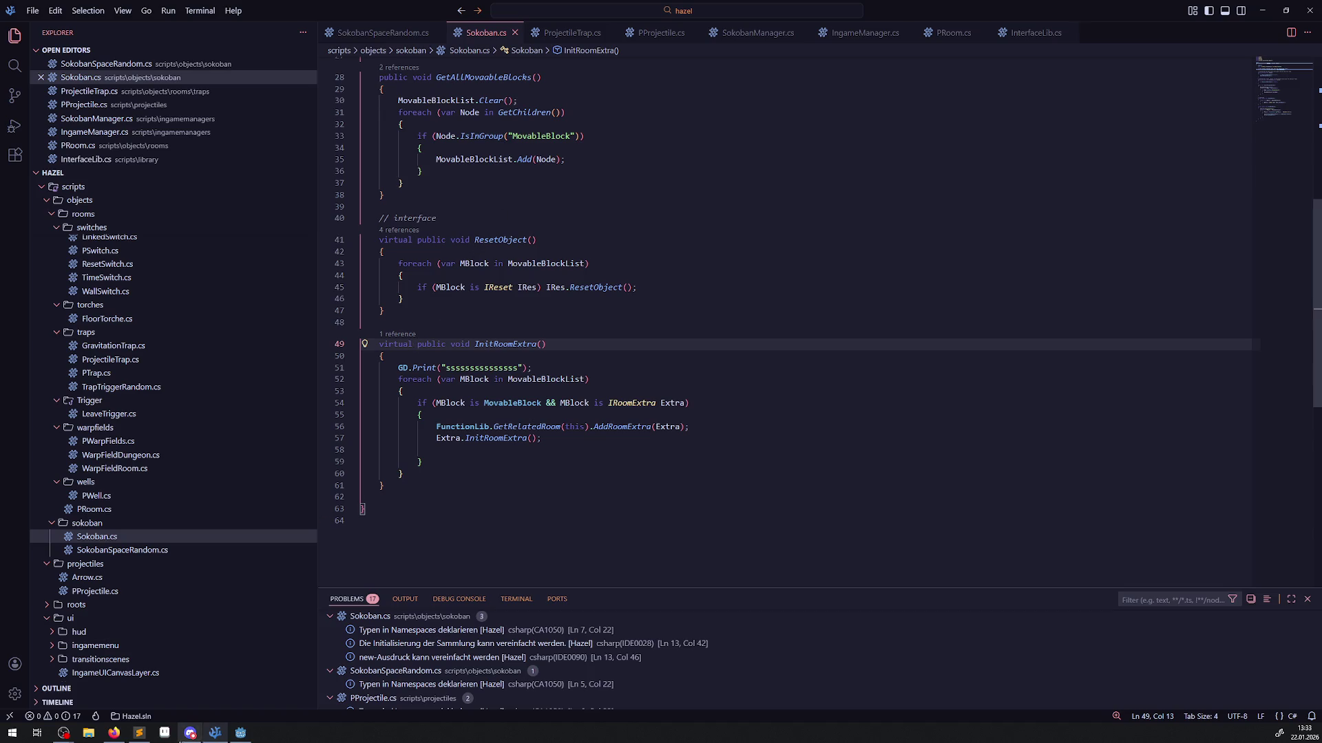
click(240, 734)
click(1142, 25)
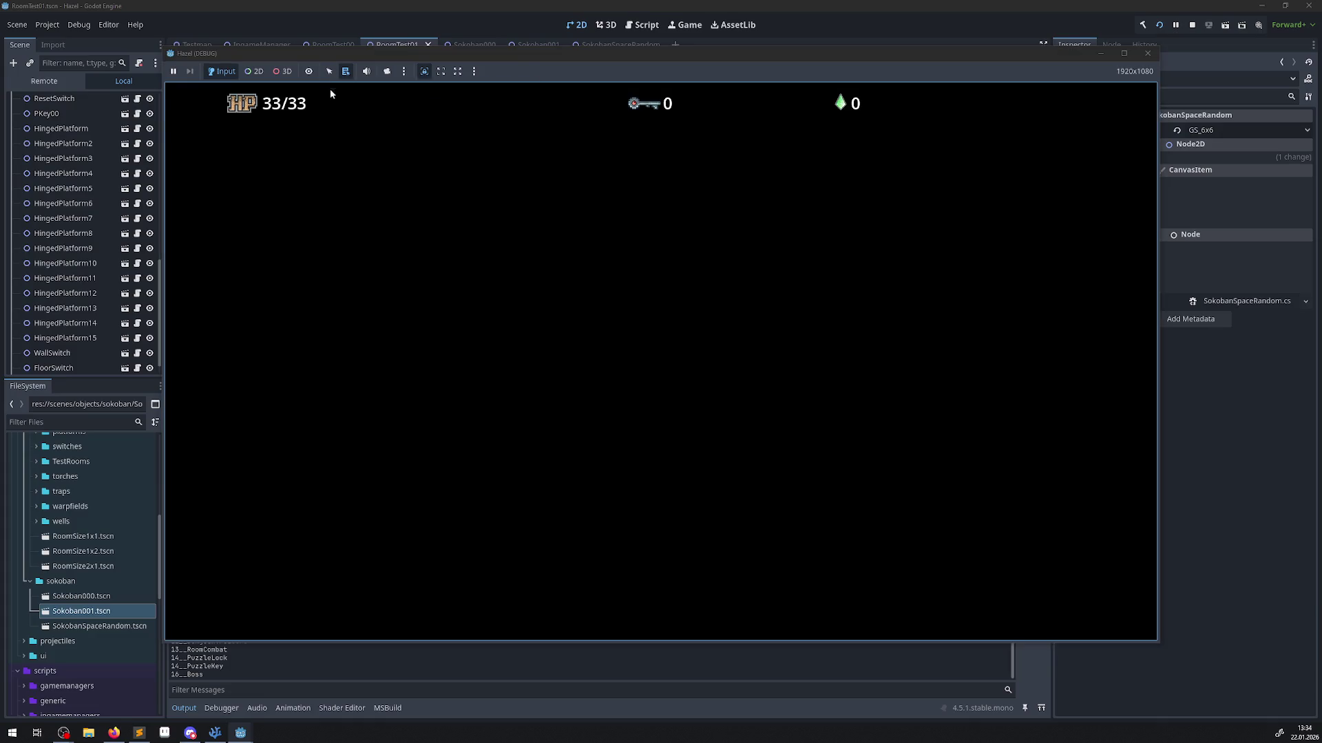
Move the game window aside, stop the run with F8, and return to Visual Studio Code.
drag(325, 52, 497, 67)
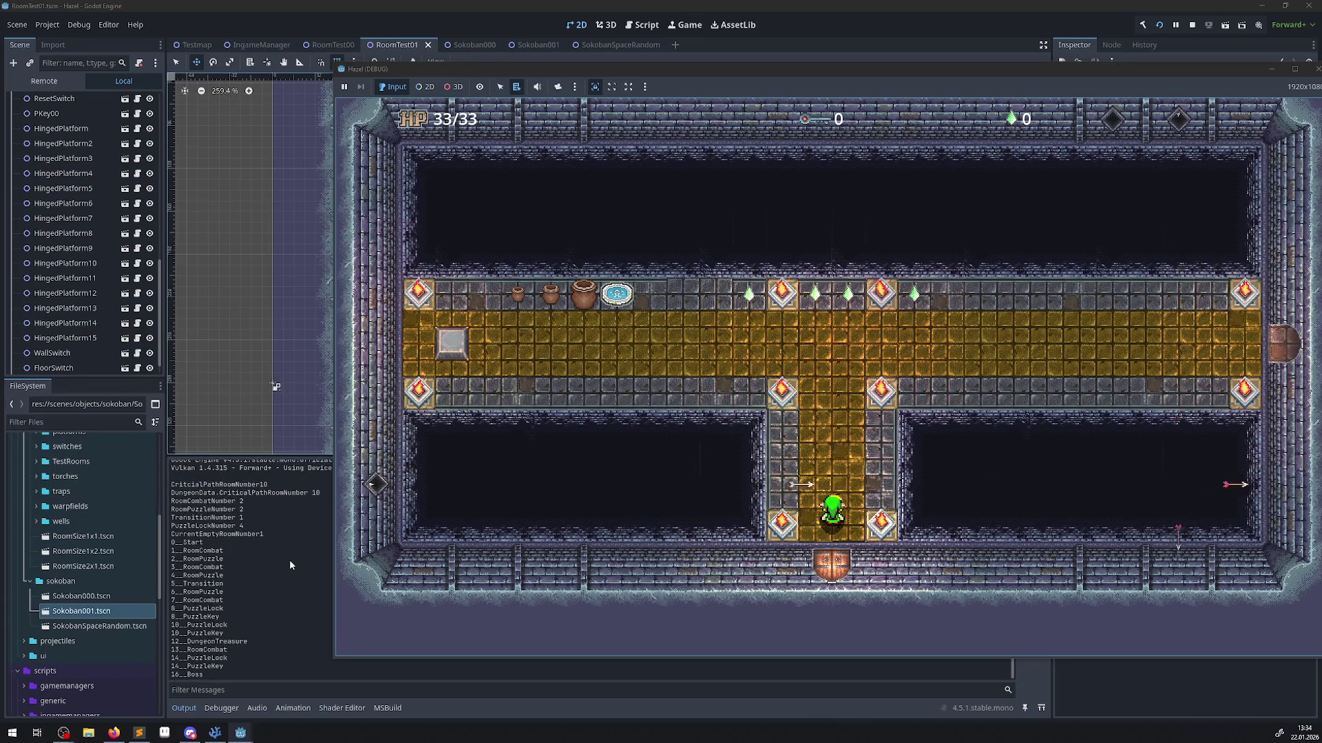
key(F8)
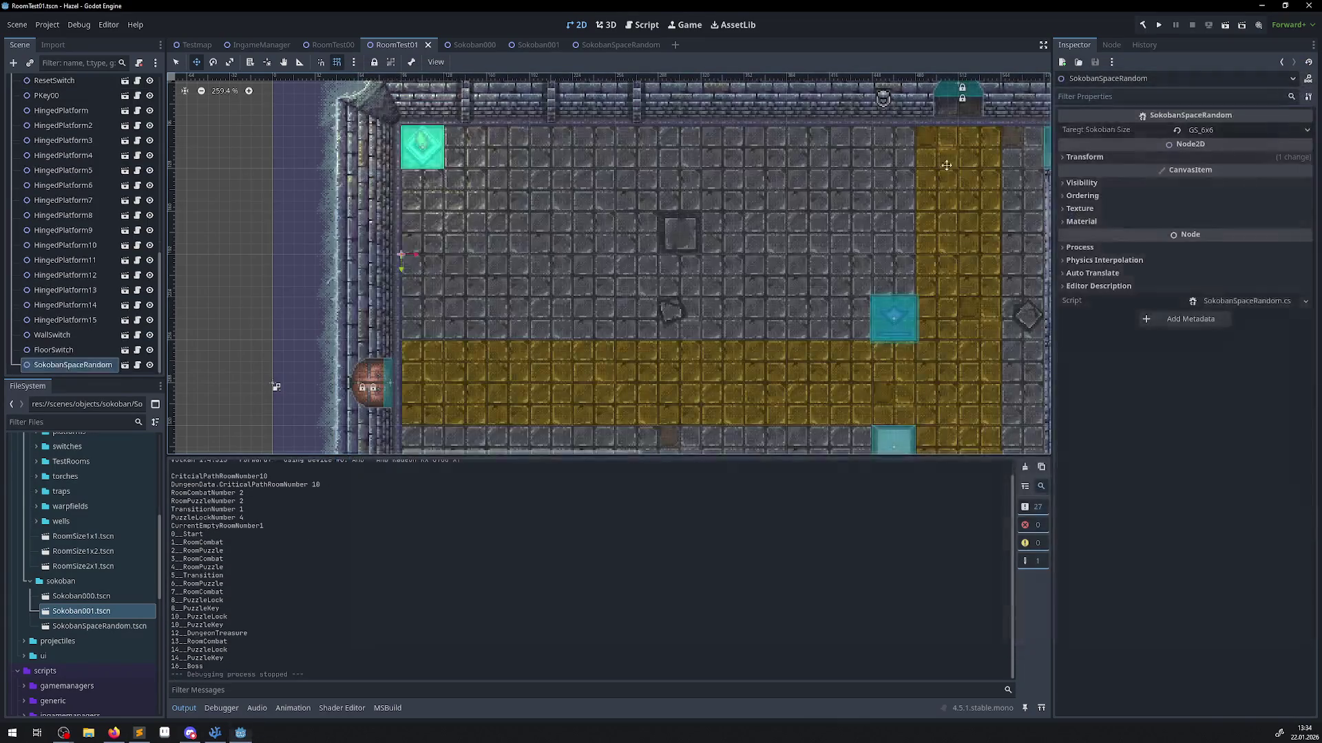
key(alt+Tab)
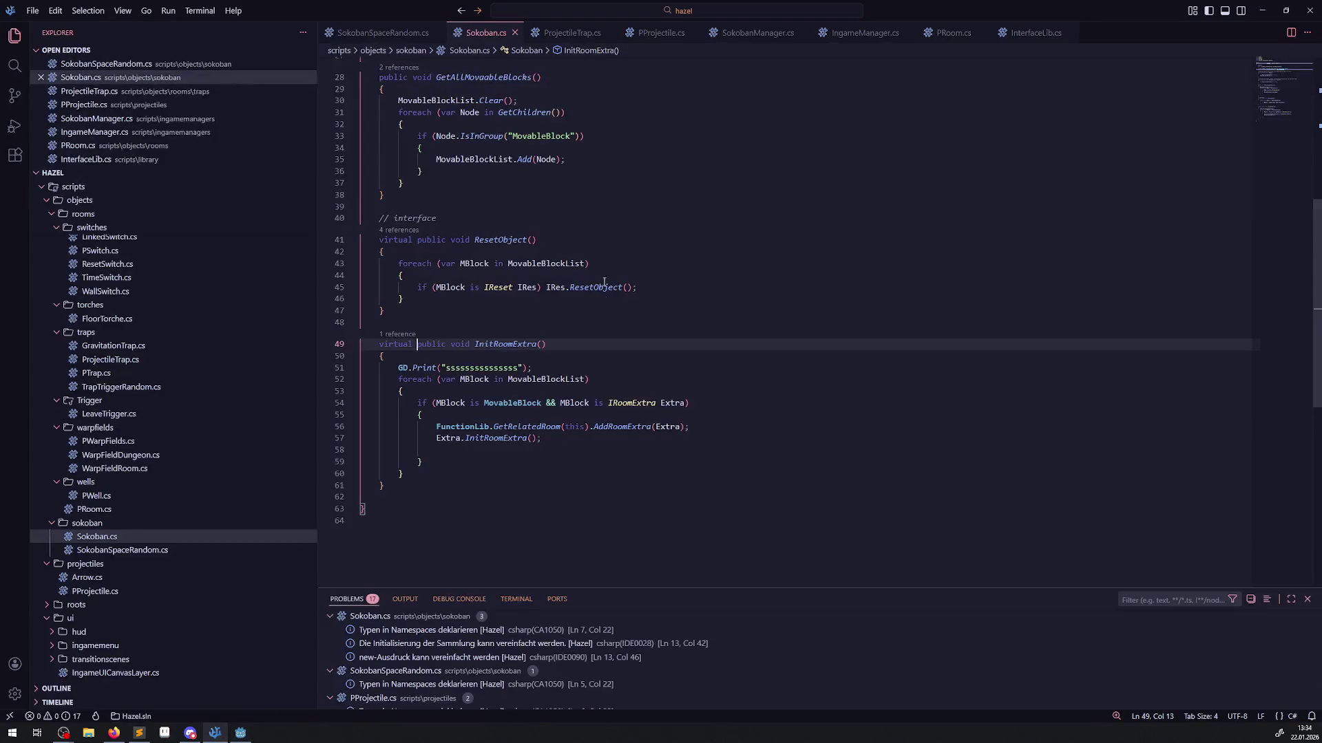
Show SokobanSpaceRandom.cs and select the InitRoomExtra method name on line 13.
scroll(568, 133, up, 3)
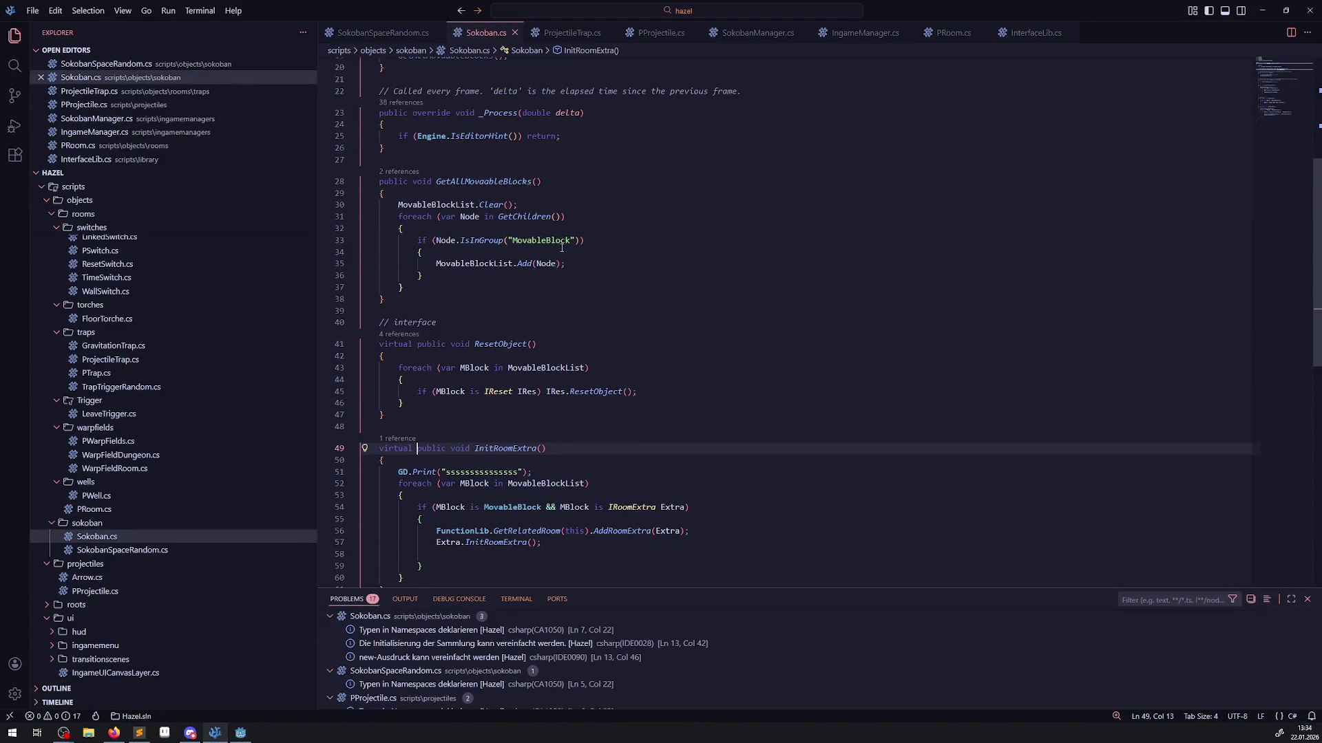
scroll(561, 248, up, 4)
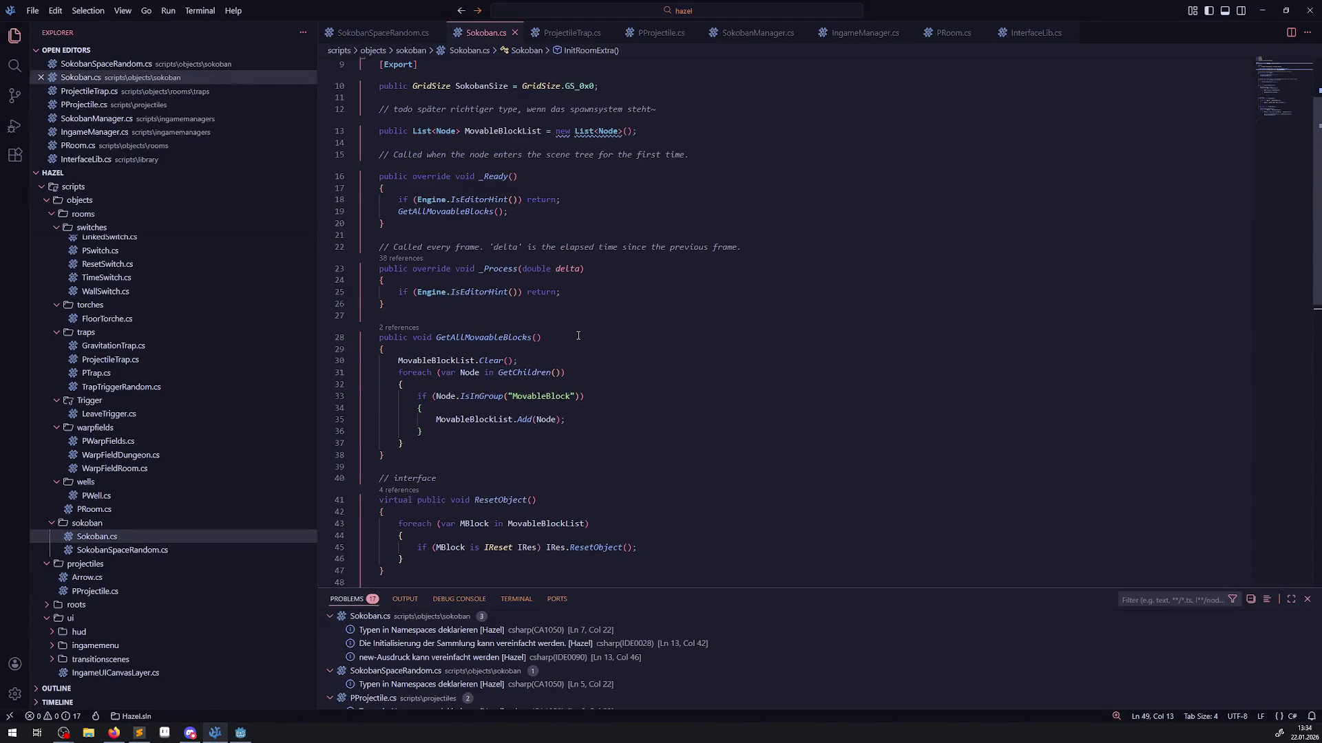
click(390, 35)
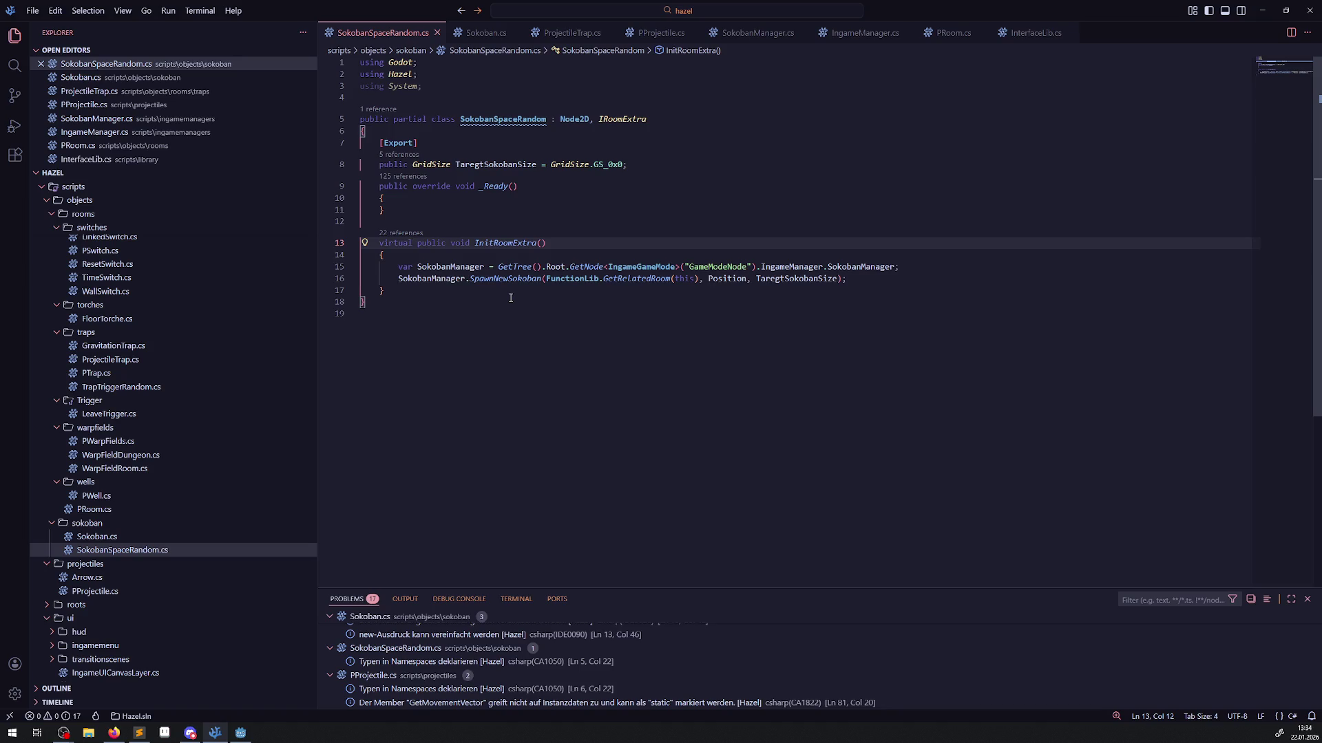
double_click(518, 244)
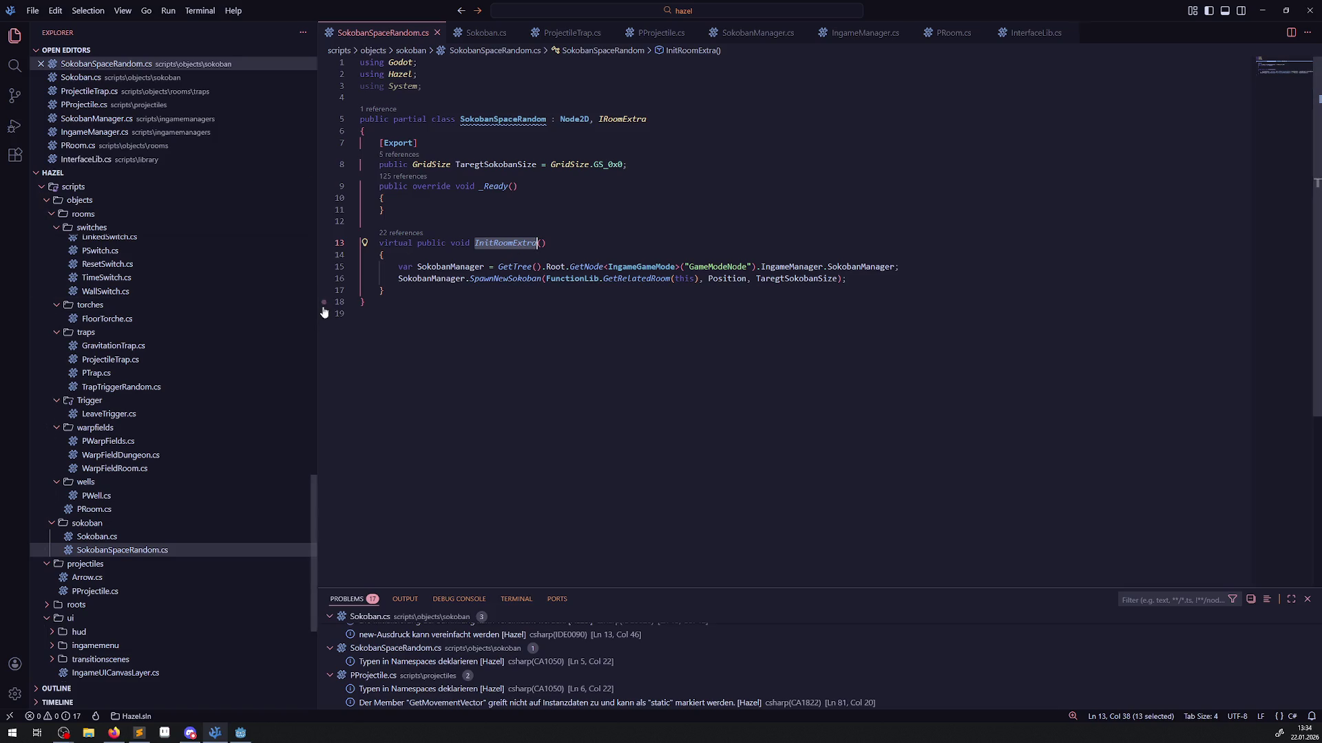
scroll(206, 344, up, 5)
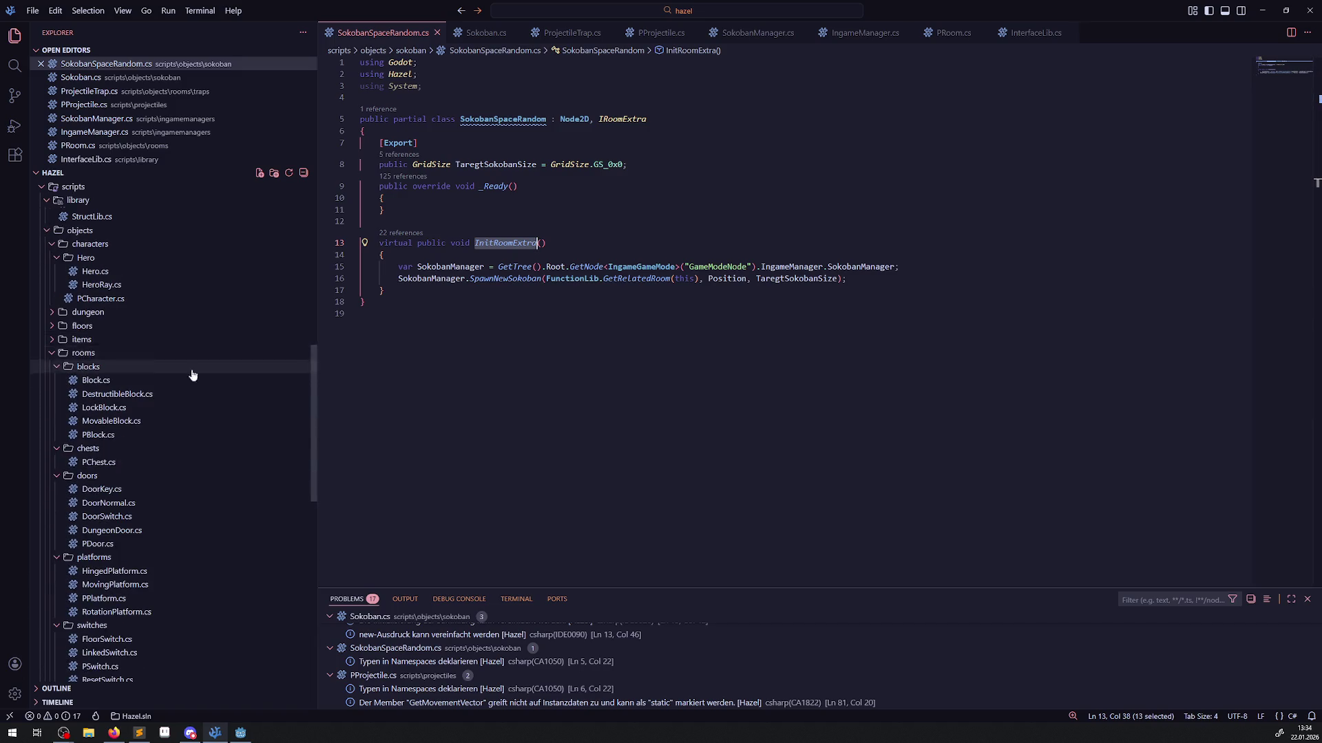
In PRoom.cs, start a GD.Print() line after RoomExtraList.Add(SokExtra) on line 66.
click(953, 32)
scroll(546, 277, up, 20)
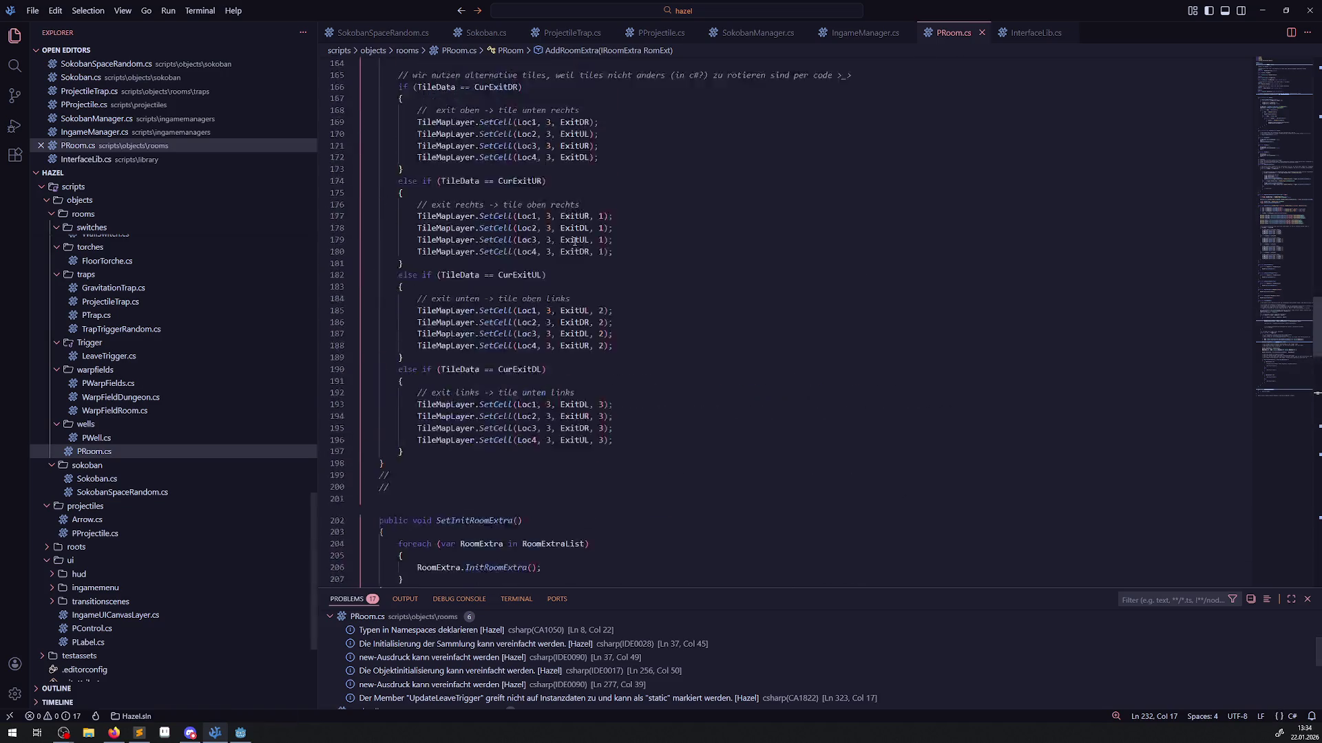
scroll(557, 283, down, 10)
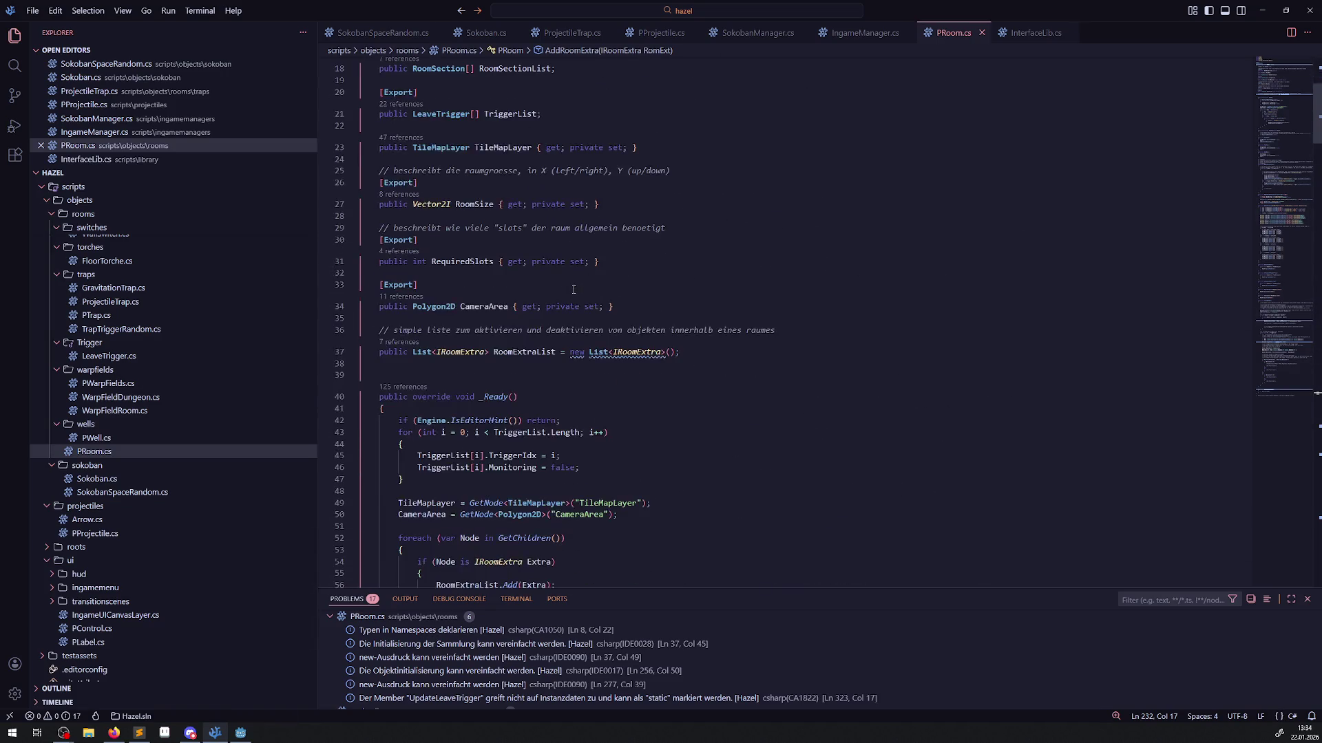
scroll(553, 319, down, 1)
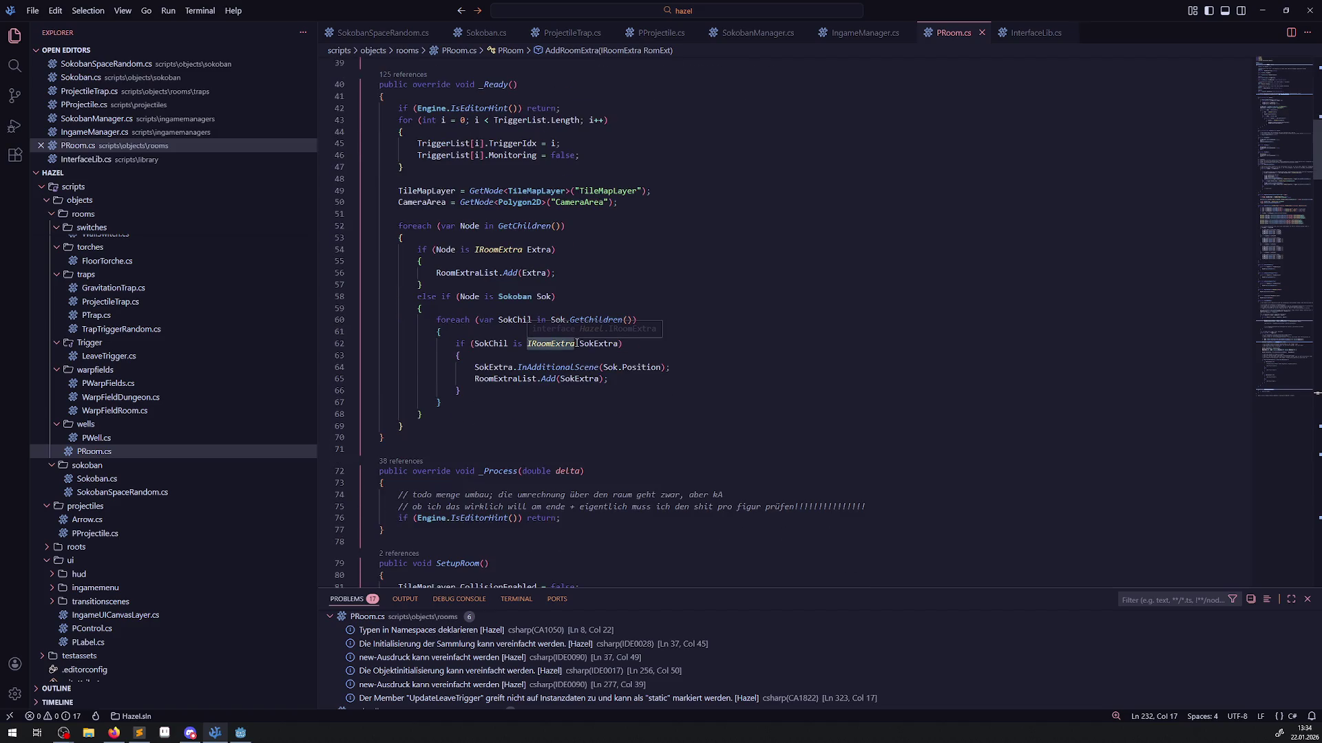
click(618, 380)
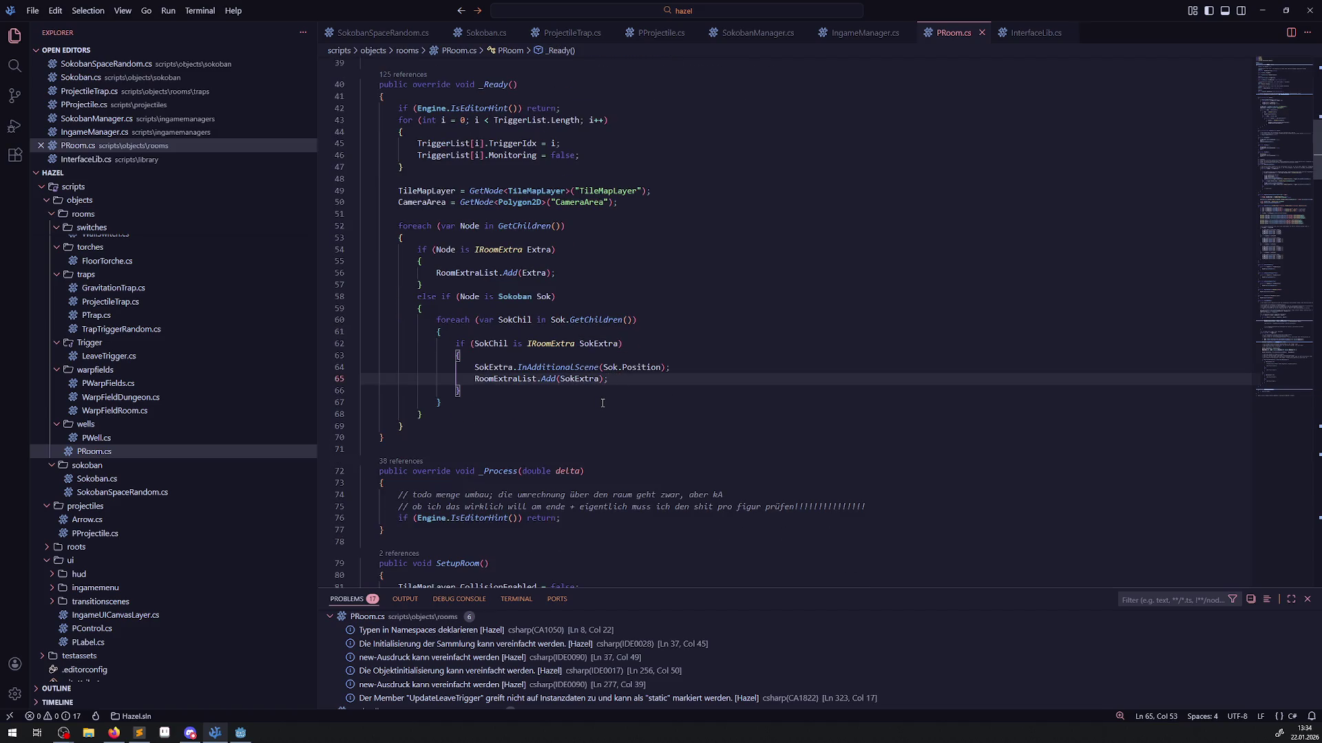
key(Return)
text(GD.Print)
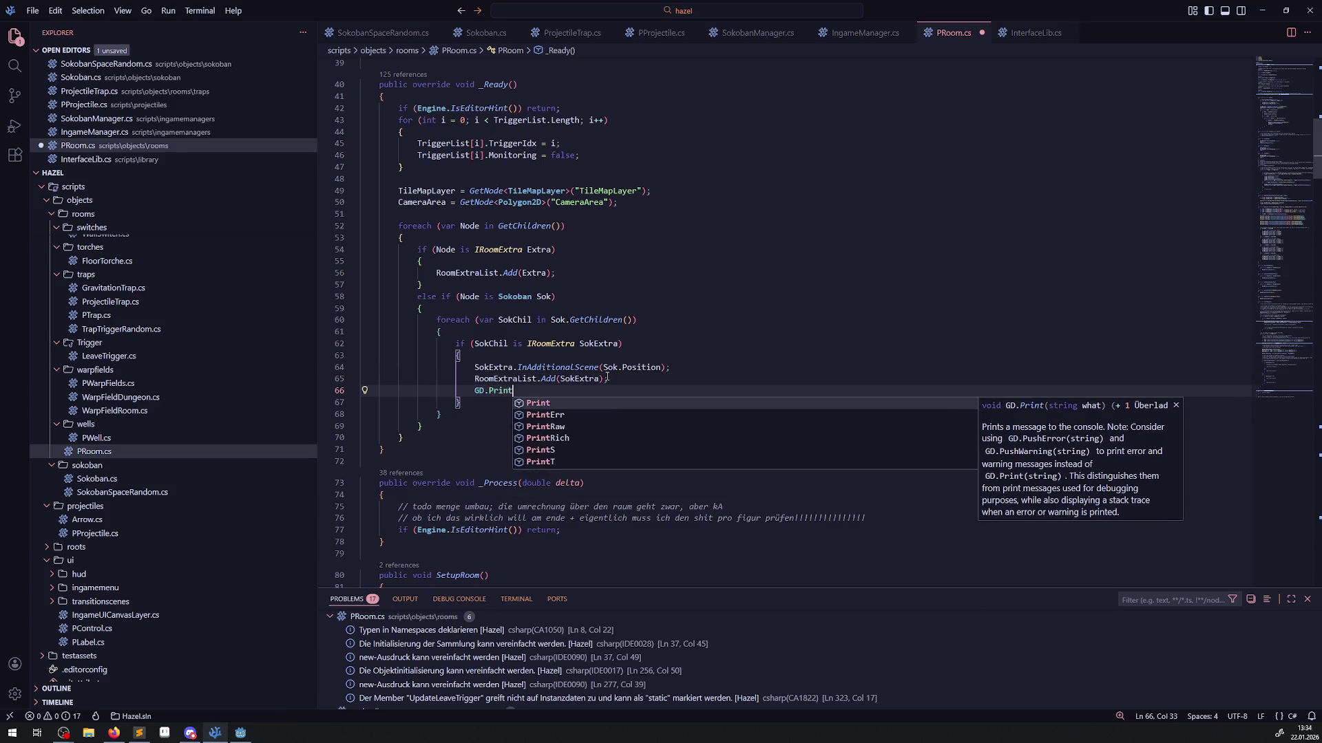
key(Tab)
text(()
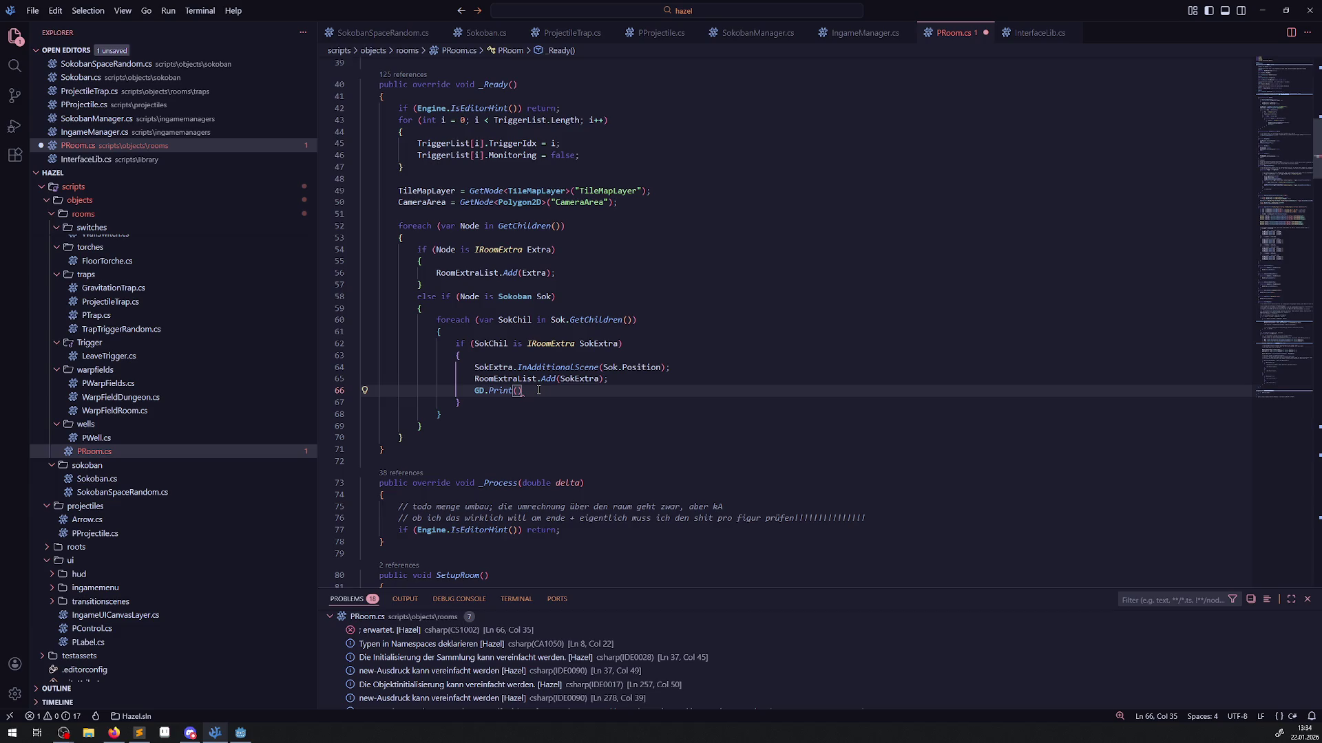
drag(538, 390, 460, 391)
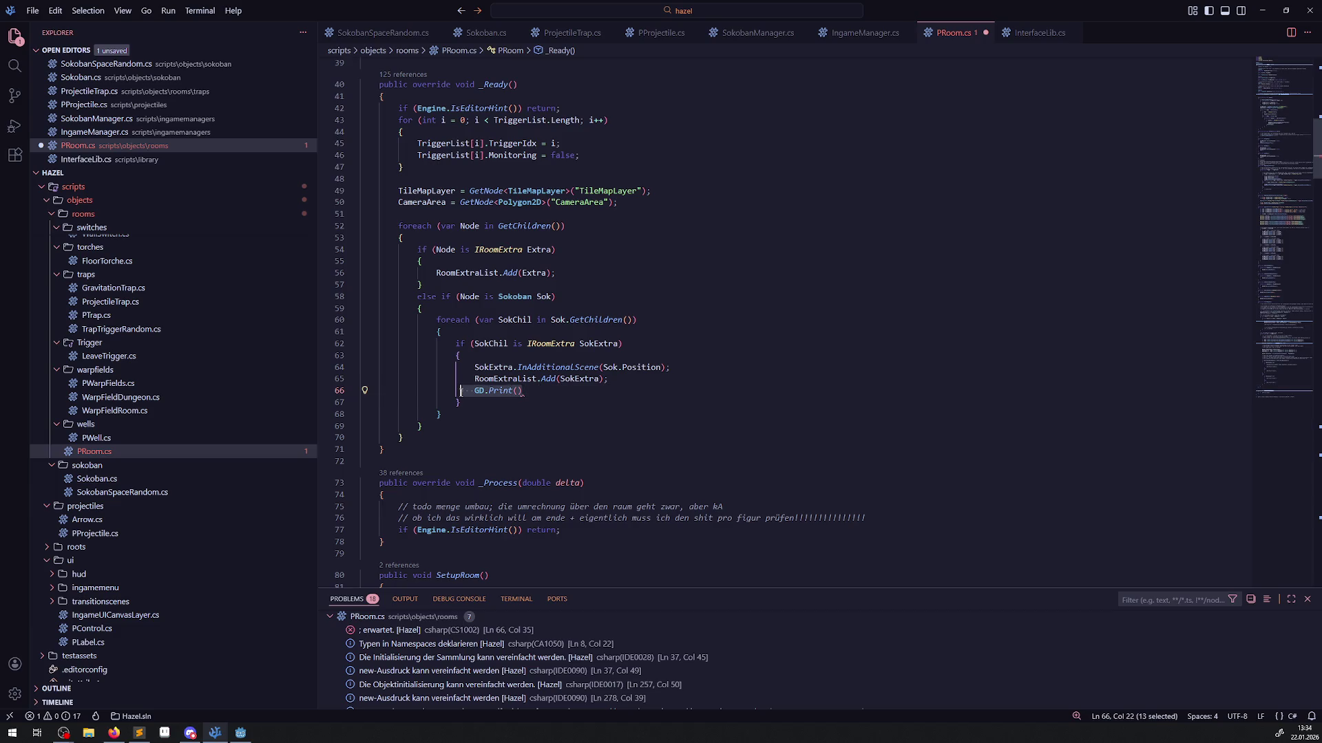
click(596, 394)
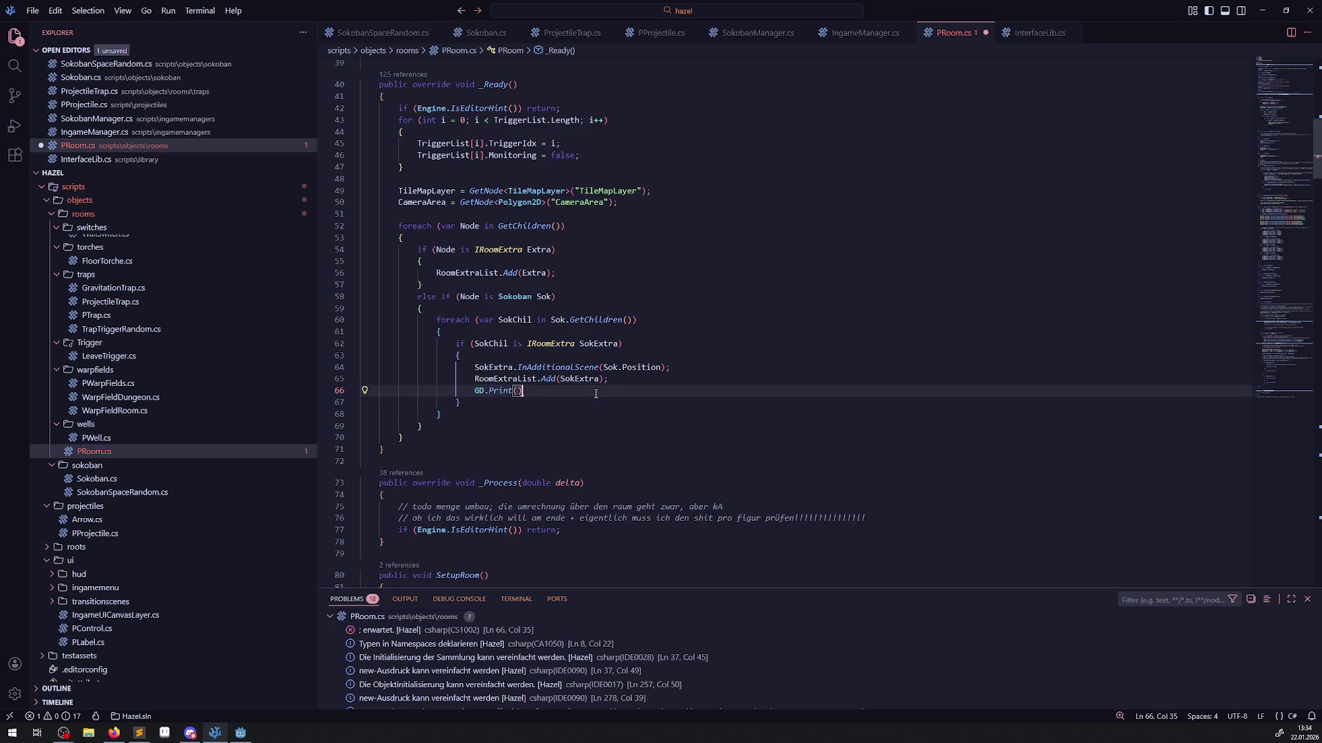
Delete the Sokoban else-if block from _Ready and save PRoom.cs.
click(513, 343)
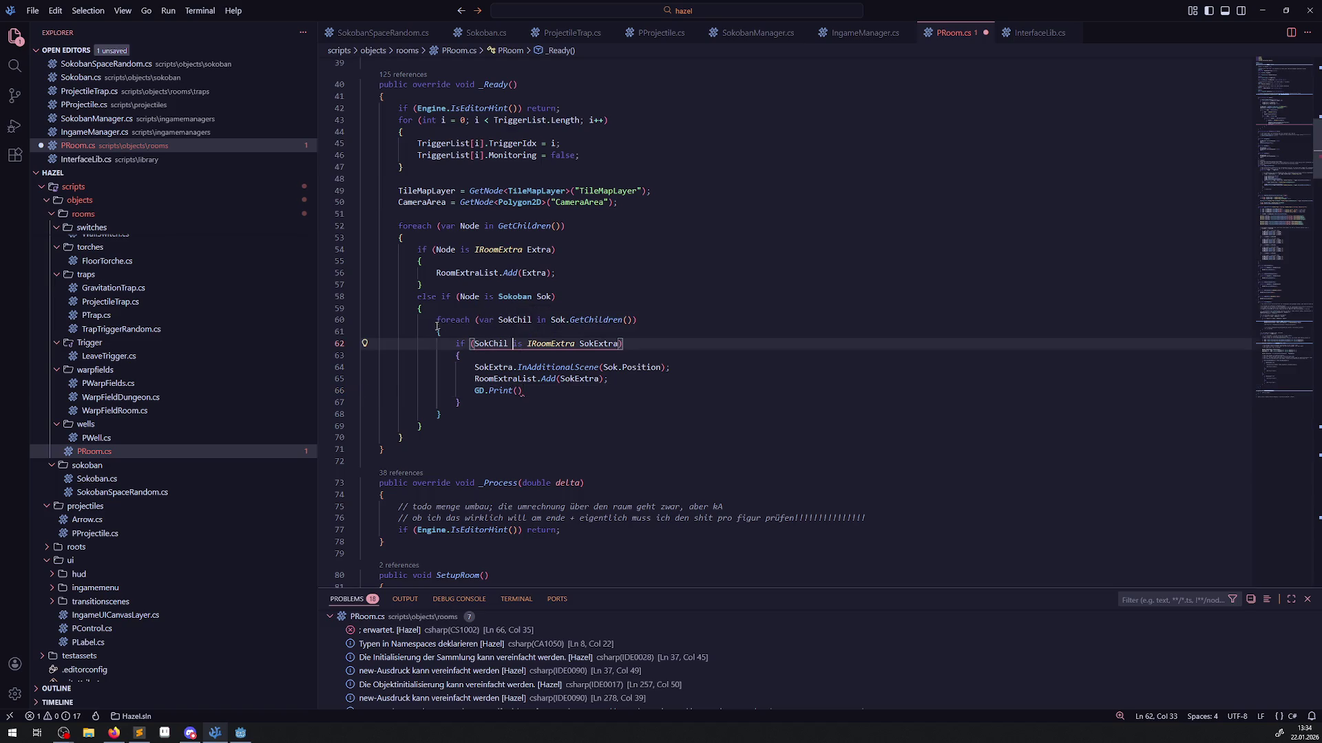
drag(411, 297, 403, 438)
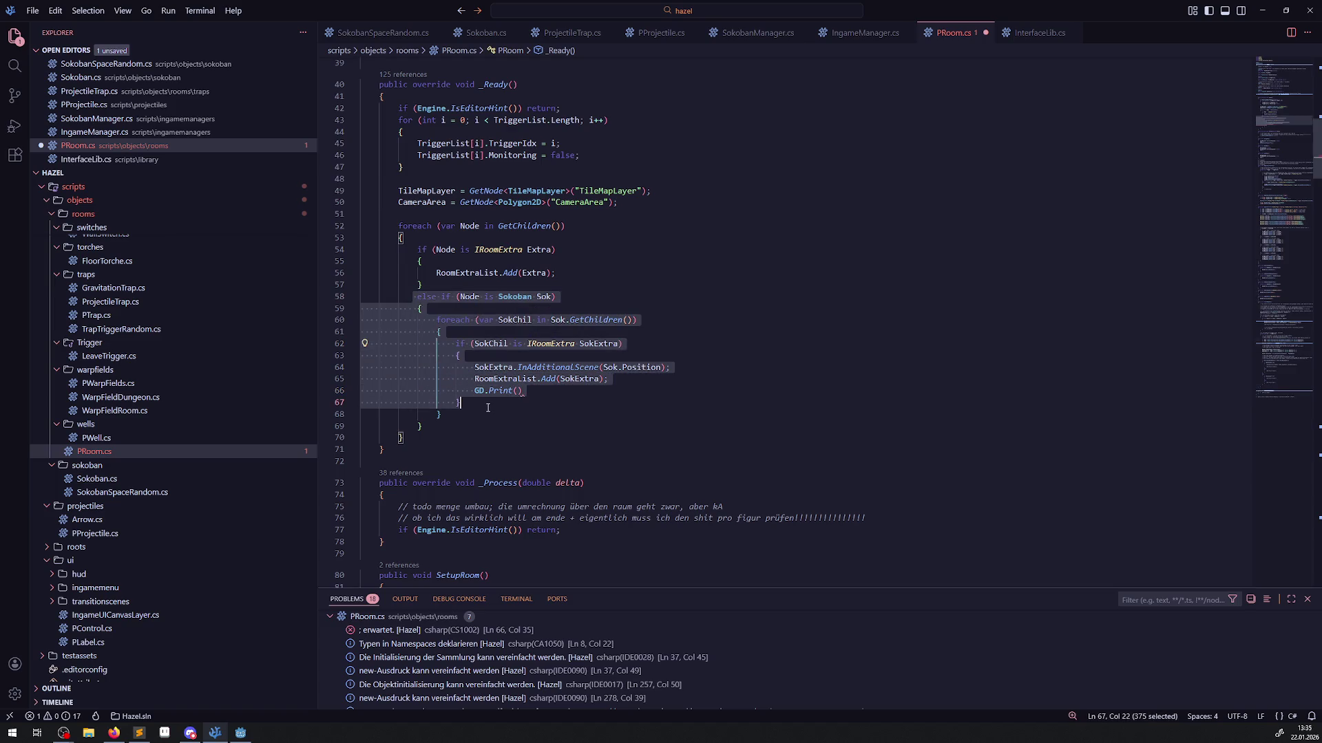
key(Delete)
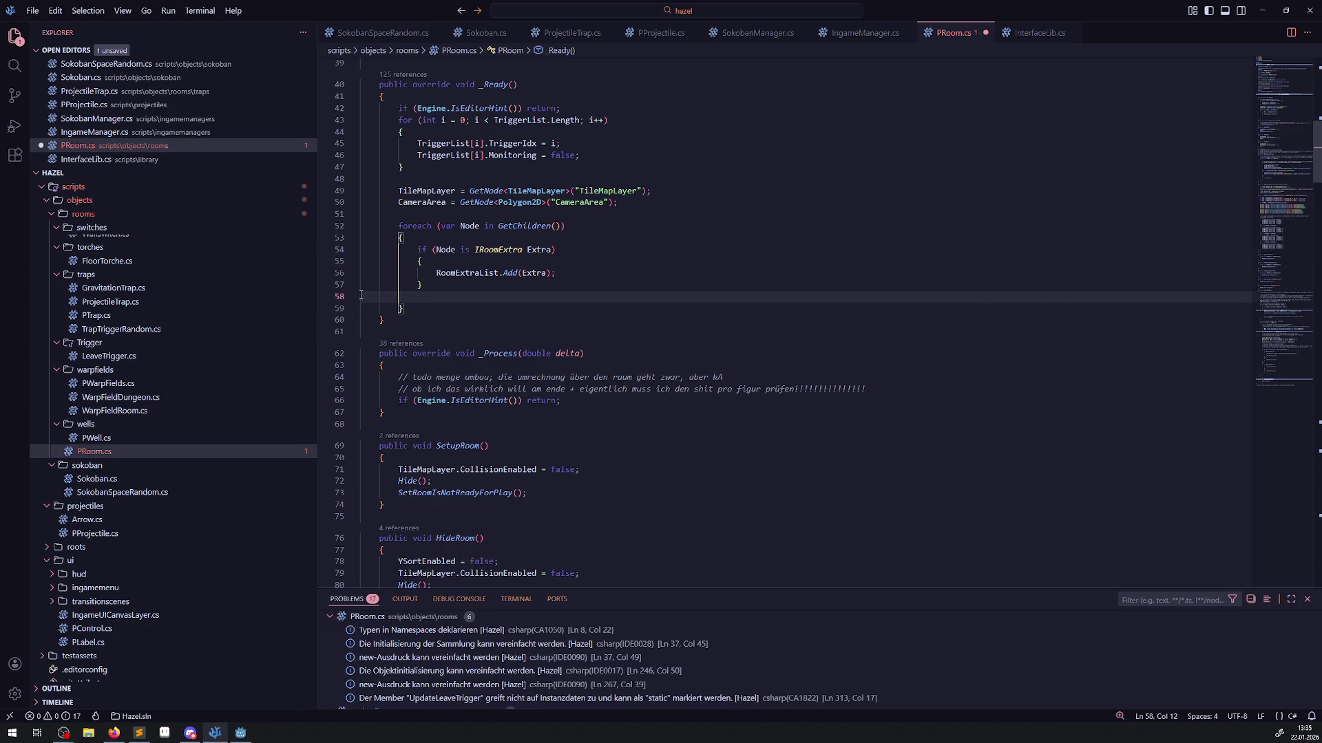
key(BackSpace)
key(BackSpace)
key(BackSpace)
click(459, 303)
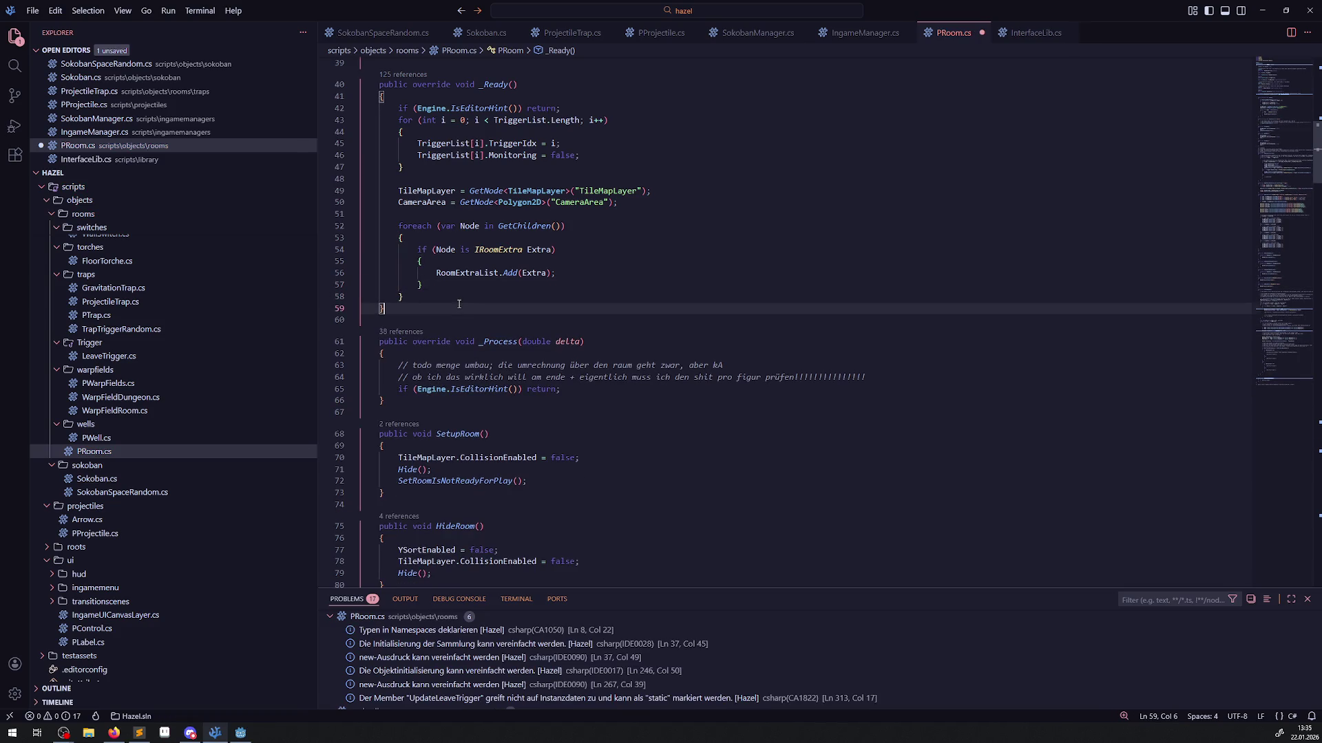
key(ctrl+s)
Add GD.Print(Node.Name); after RoomExtraList.Add(Extra), save PRoom.cs, and rebuild in Godot.
click(559, 273)
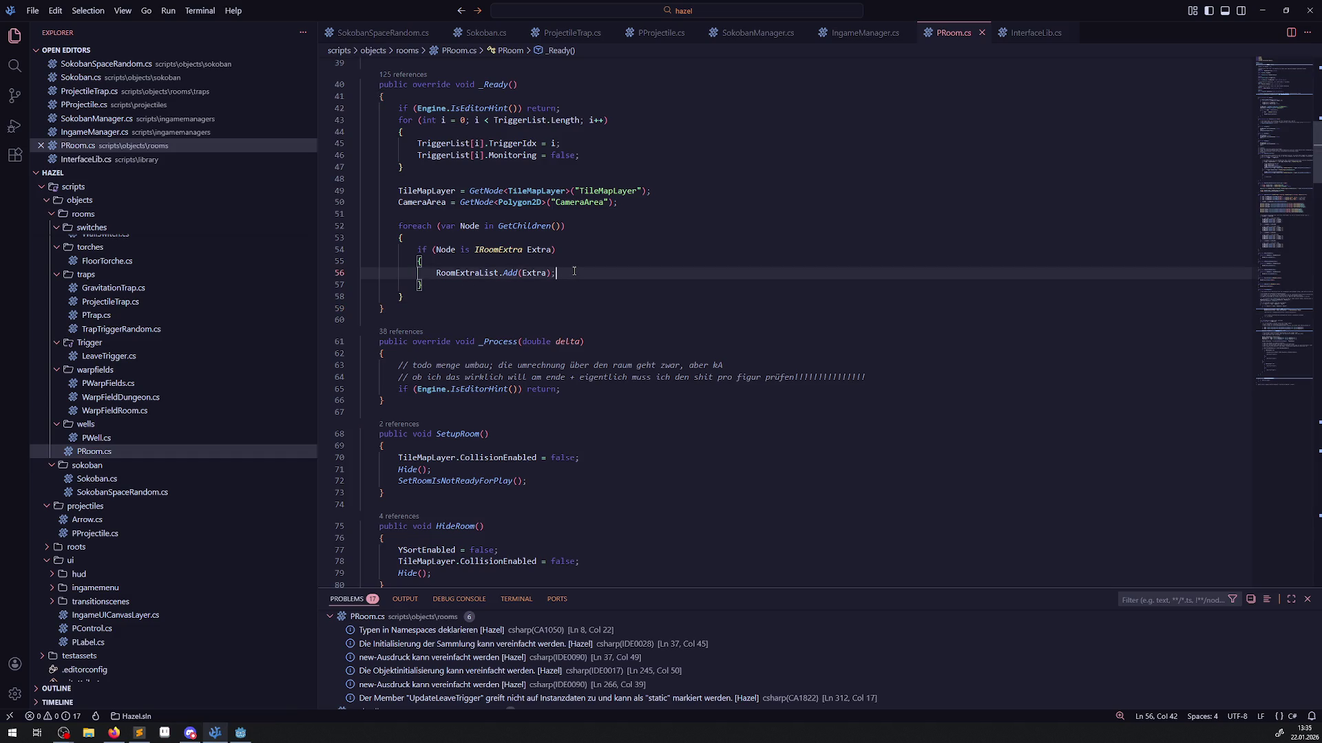
key(Return)
text(GD.Print)
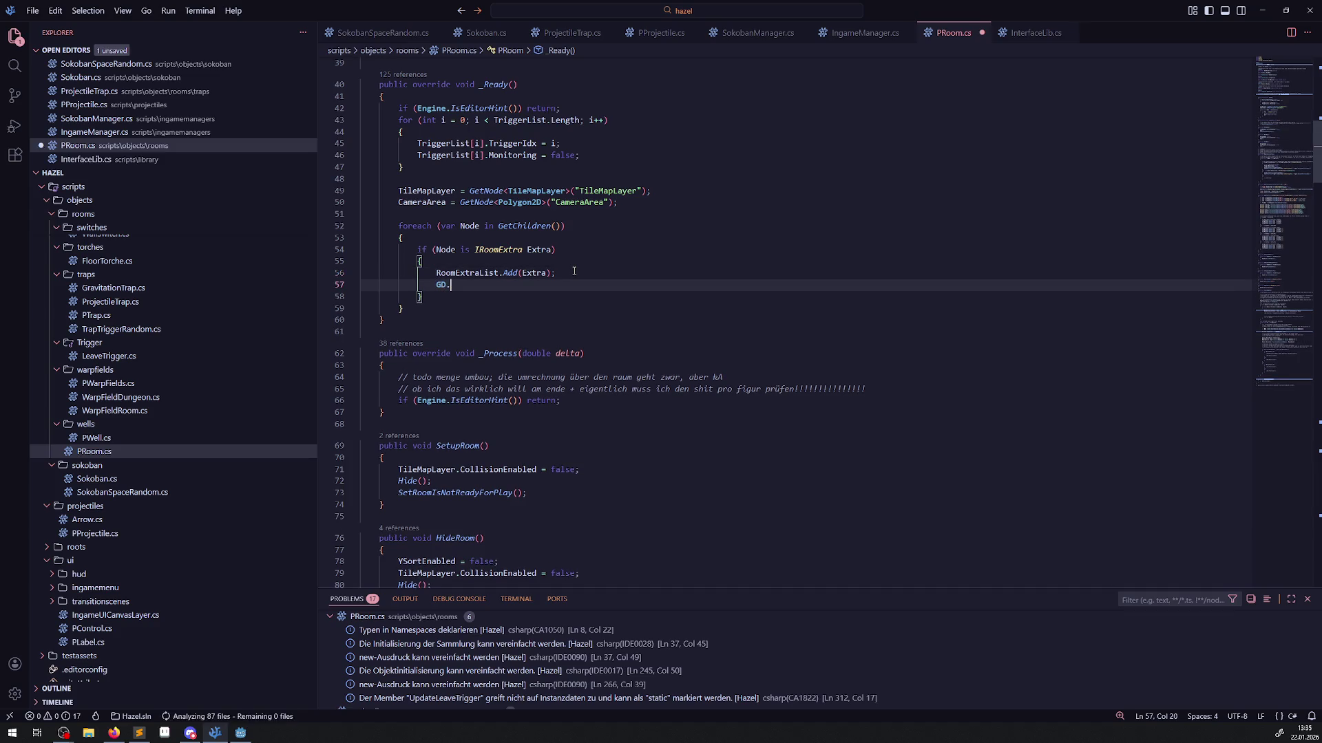
key(Escape)
text(();)
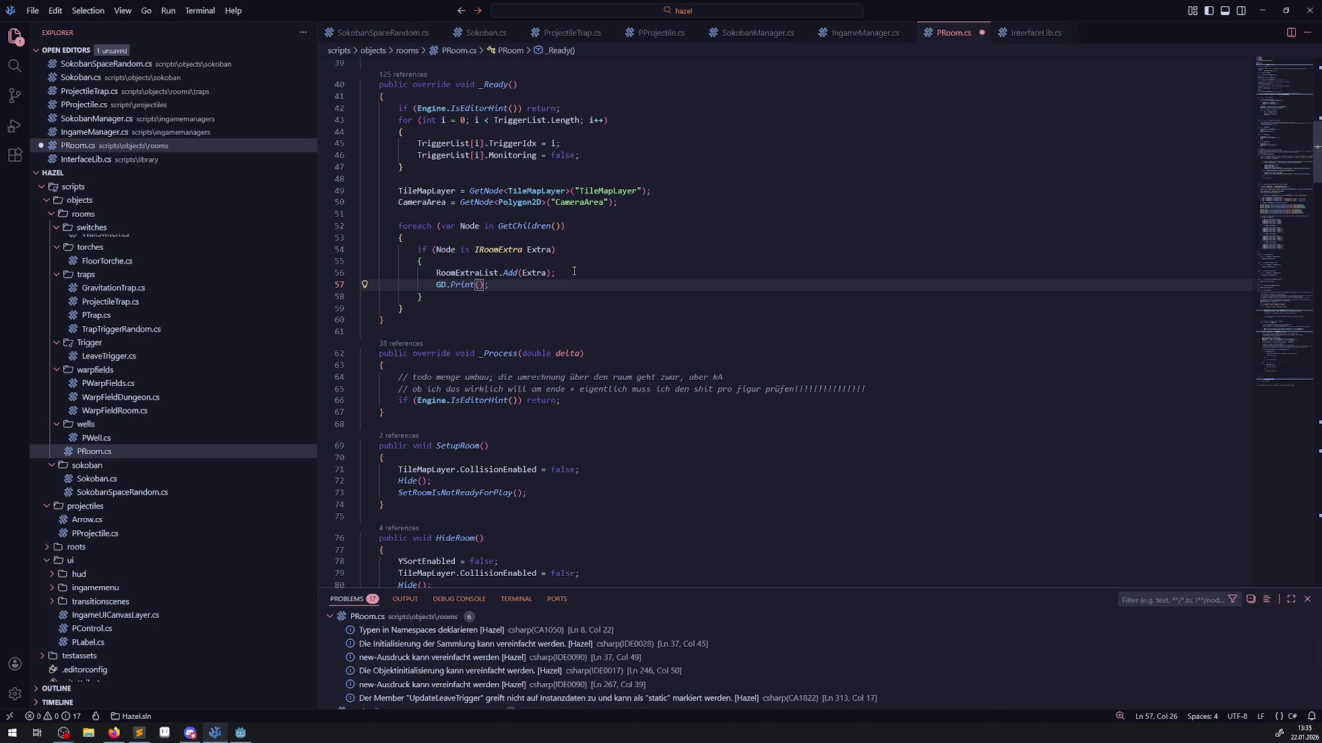
text(Ext)
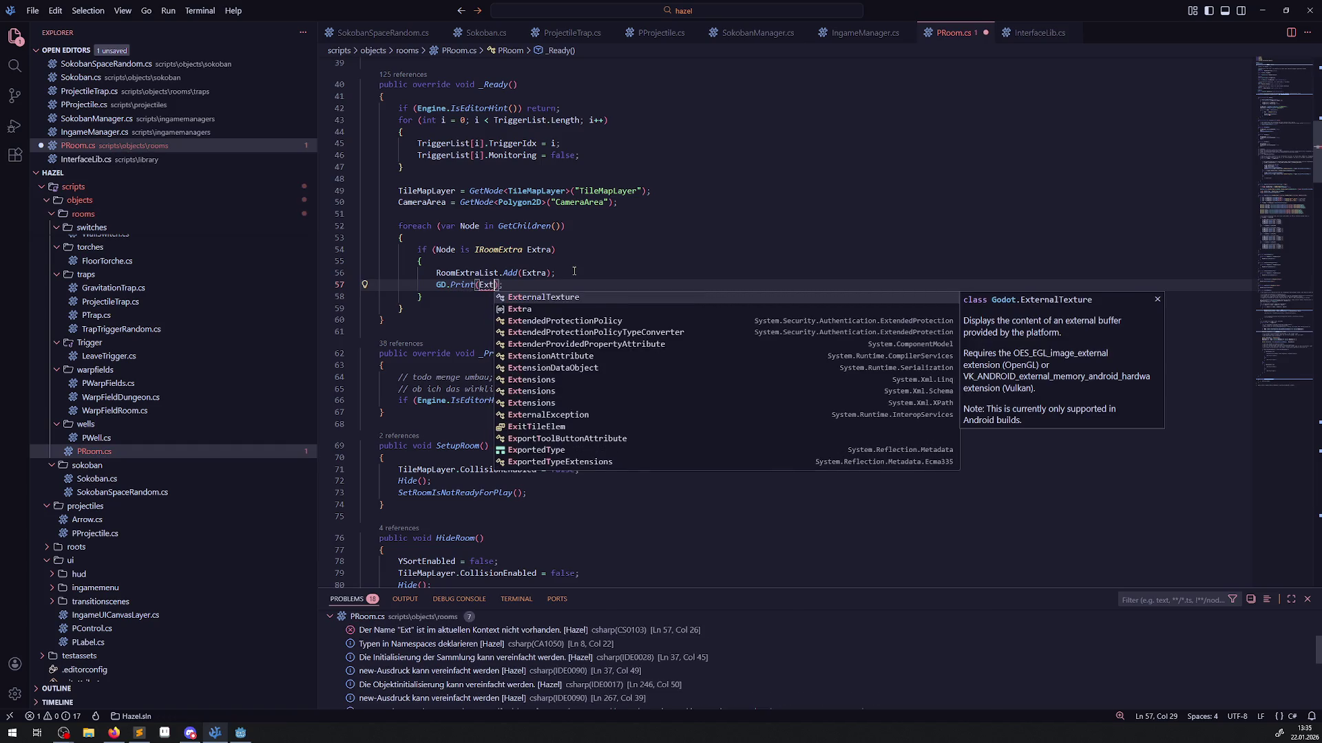
text(ra.Name)
key(ctrl+s)
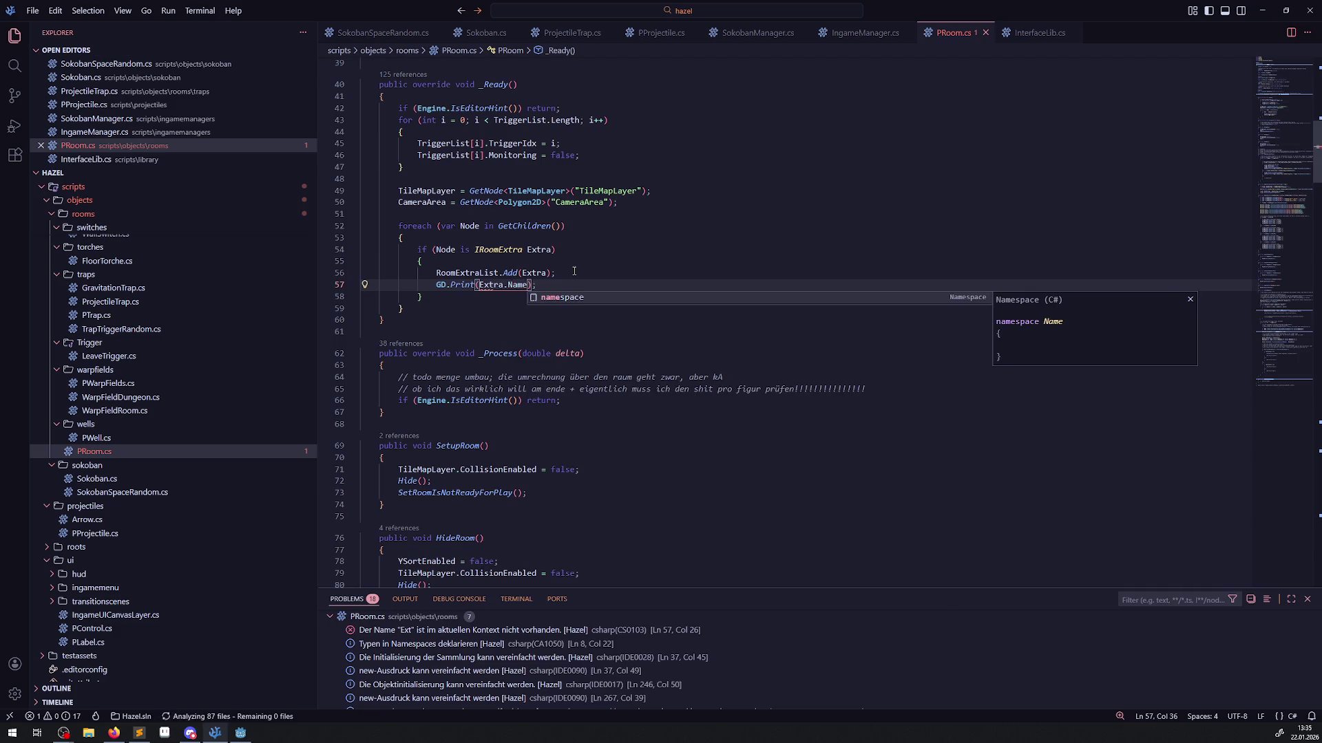
key(Escape)
key(Up)
key(Up)
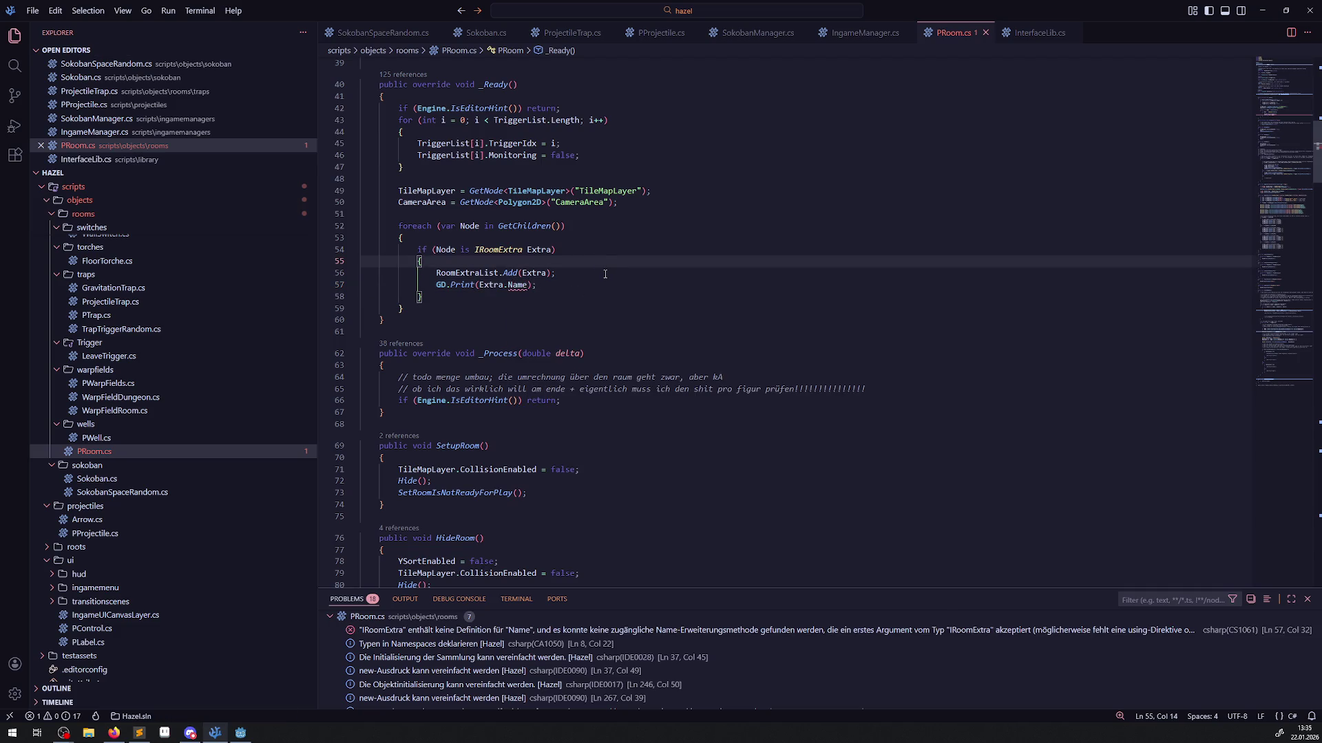
double_click(469, 226)
click(484, 286)
text(Node)
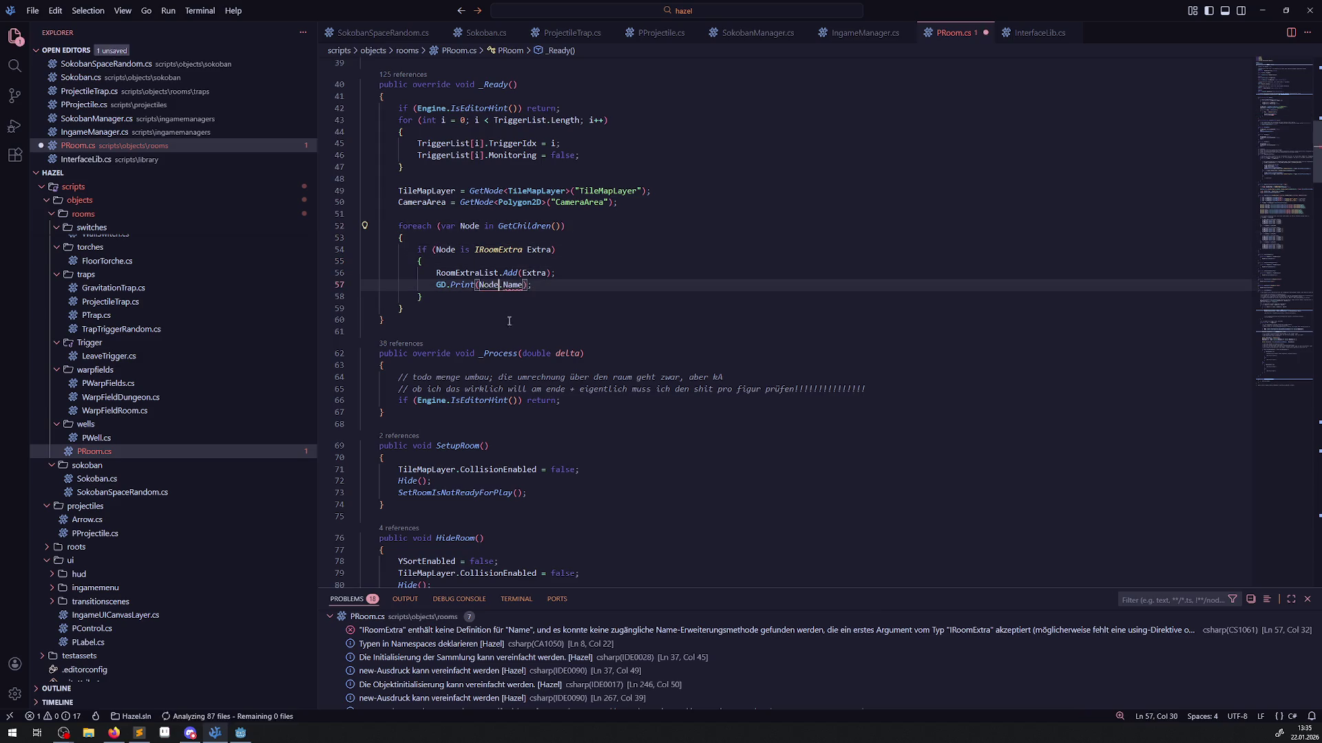
click(247, 734)
click(1143, 25)
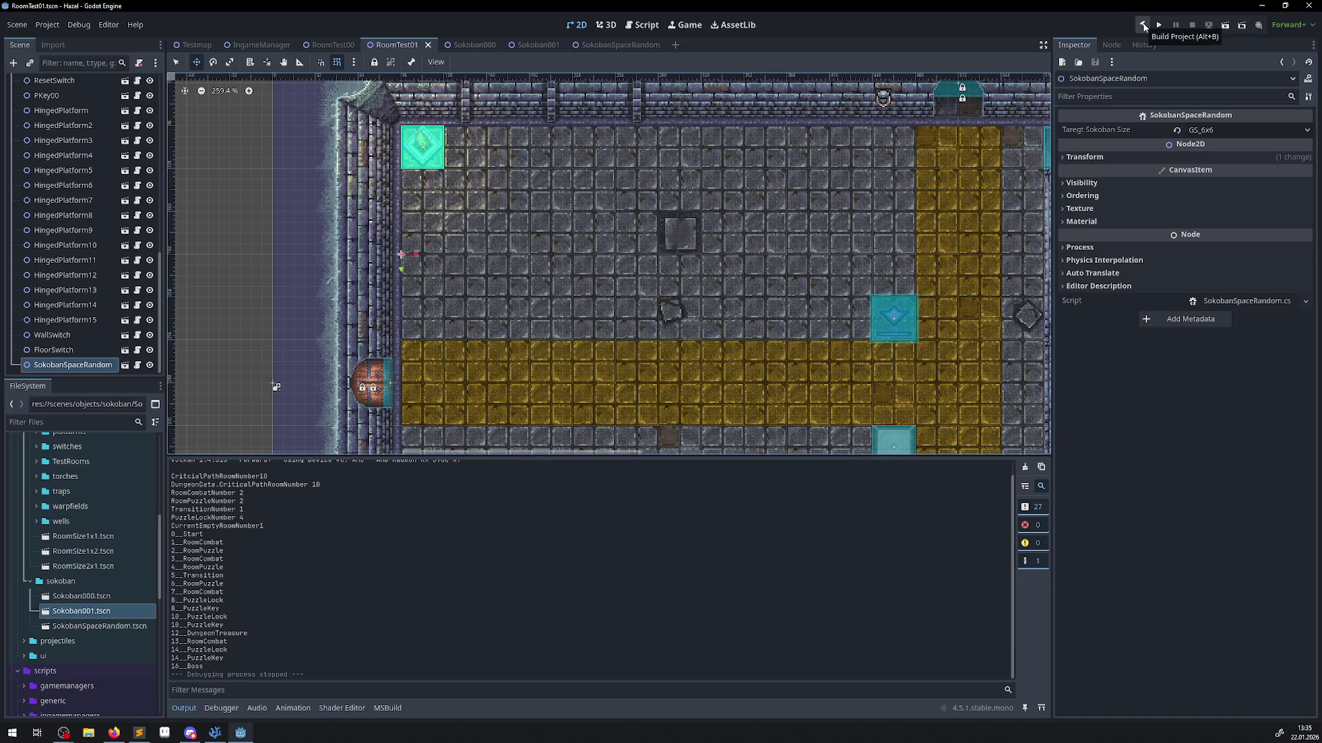
Build and run the game, close it, and review the printed node names in the output.
click(1143, 25)
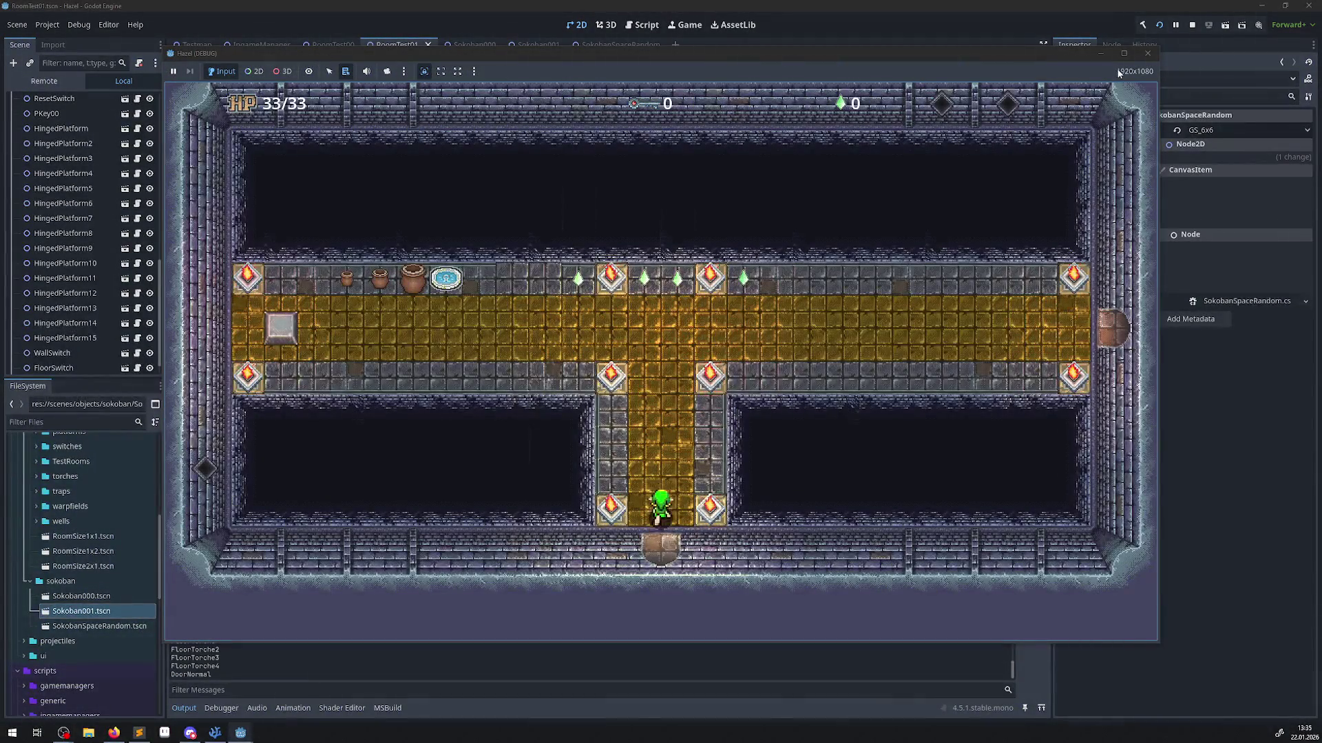
click(1147, 53)
scroll(210, 597, up, 4)
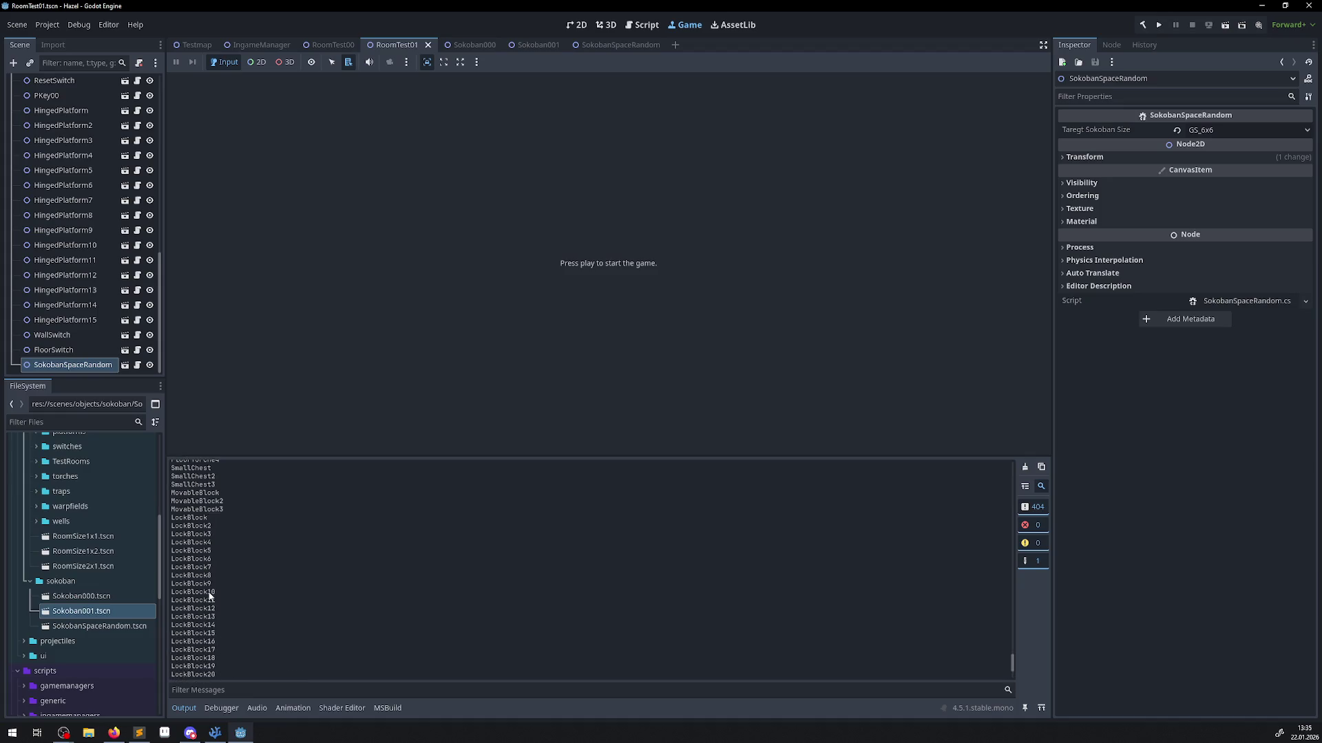
scroll(240, 663, up, 4)
Filter the output log by 'so', clear the filter, and go to the GD.Print(Node.Name) line.
click(241, 694)
text(so)
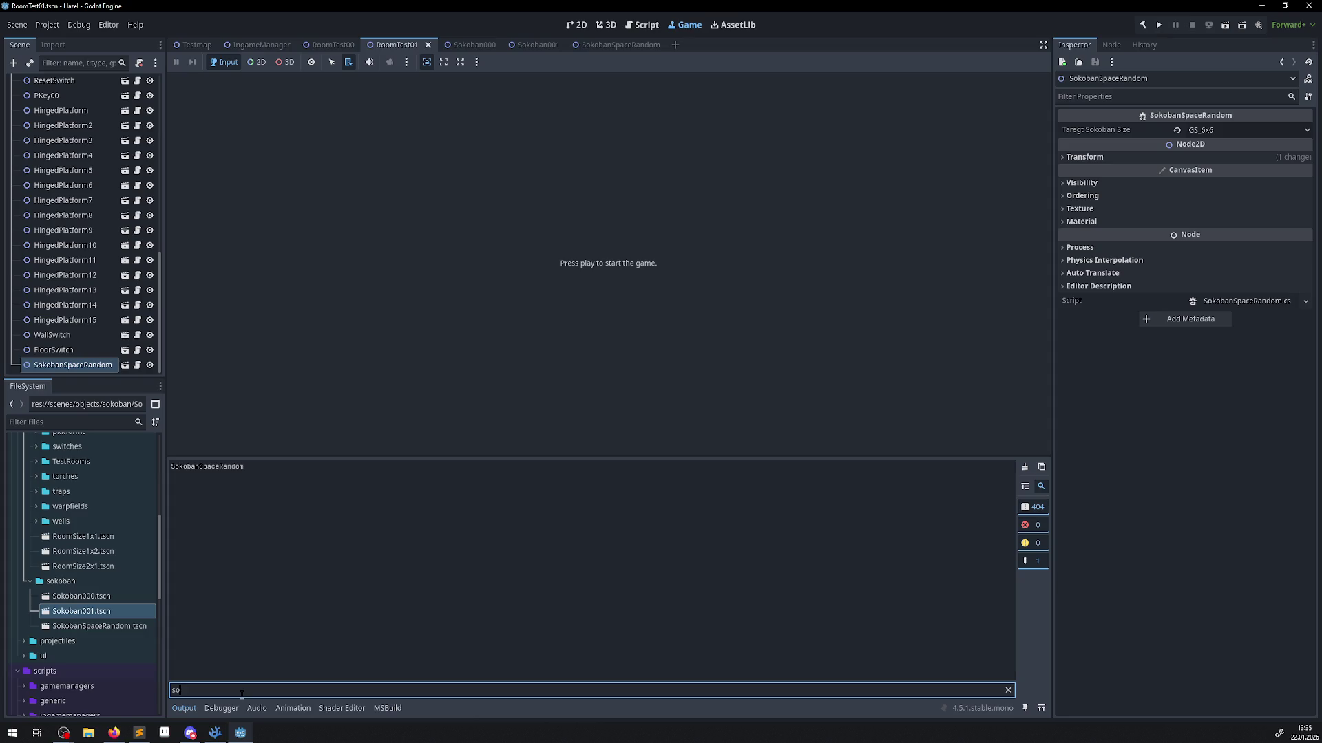
key(BackSpace)
key(BackSpace)
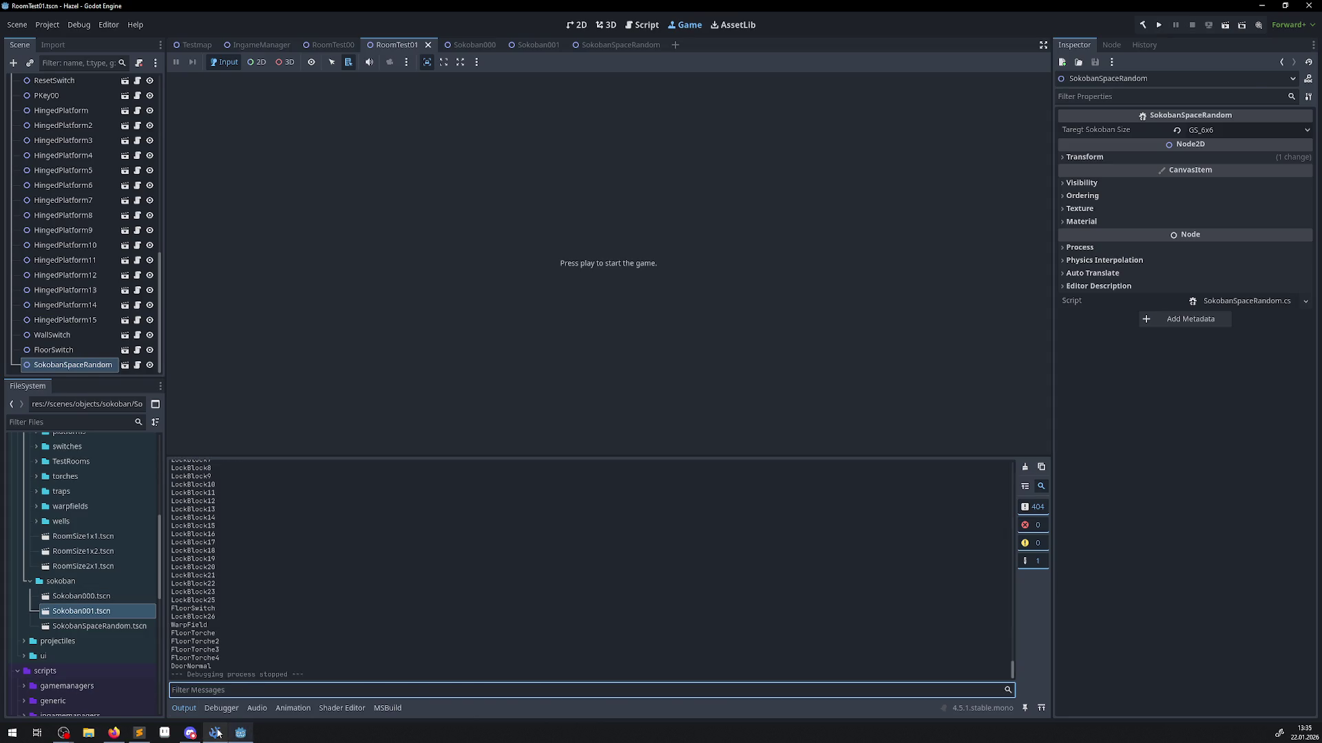
click(214, 732)
click(562, 285)
Remove the GD.Print(Node.Name) debug line from _Ready and save PRoom.cs.
key(shift+Home)
key(shift+Home)
key(BackSpace)
key(BackSpace)
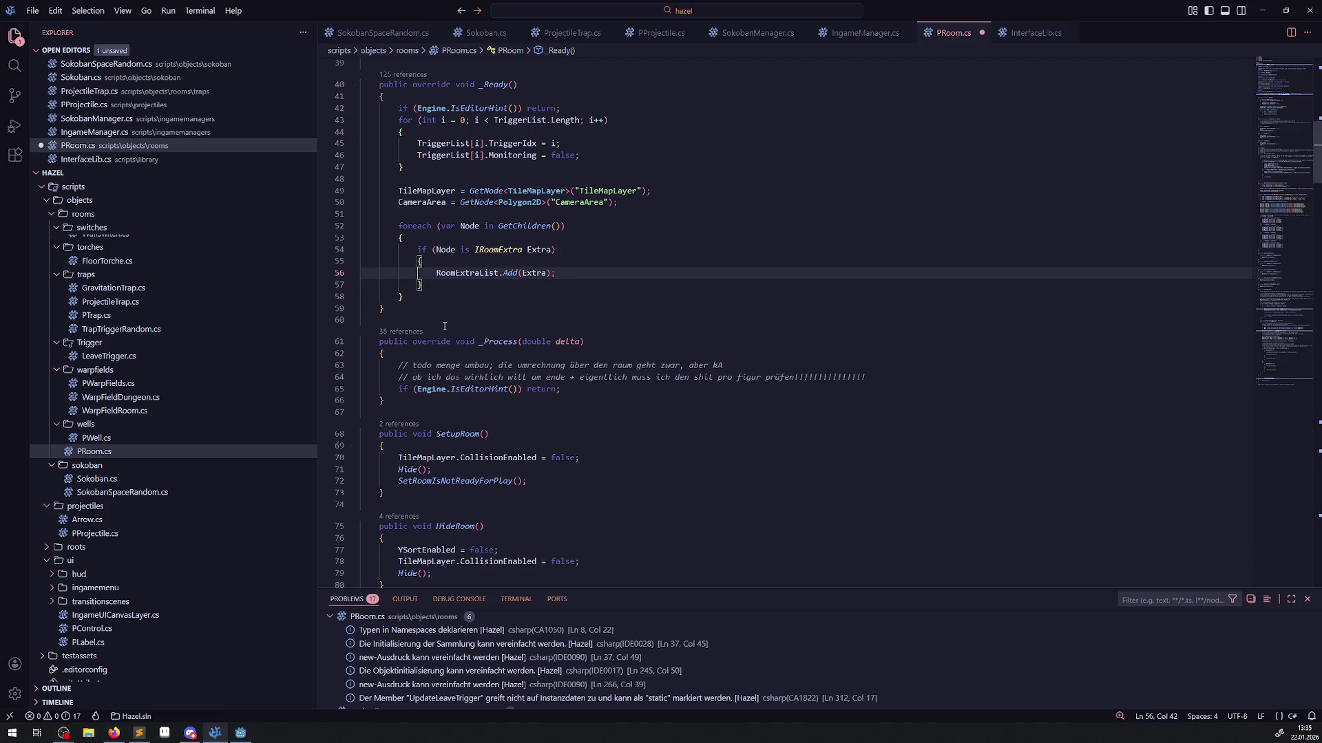
key(ctrl+s)
click(474, 309)
double_click(474, 273)
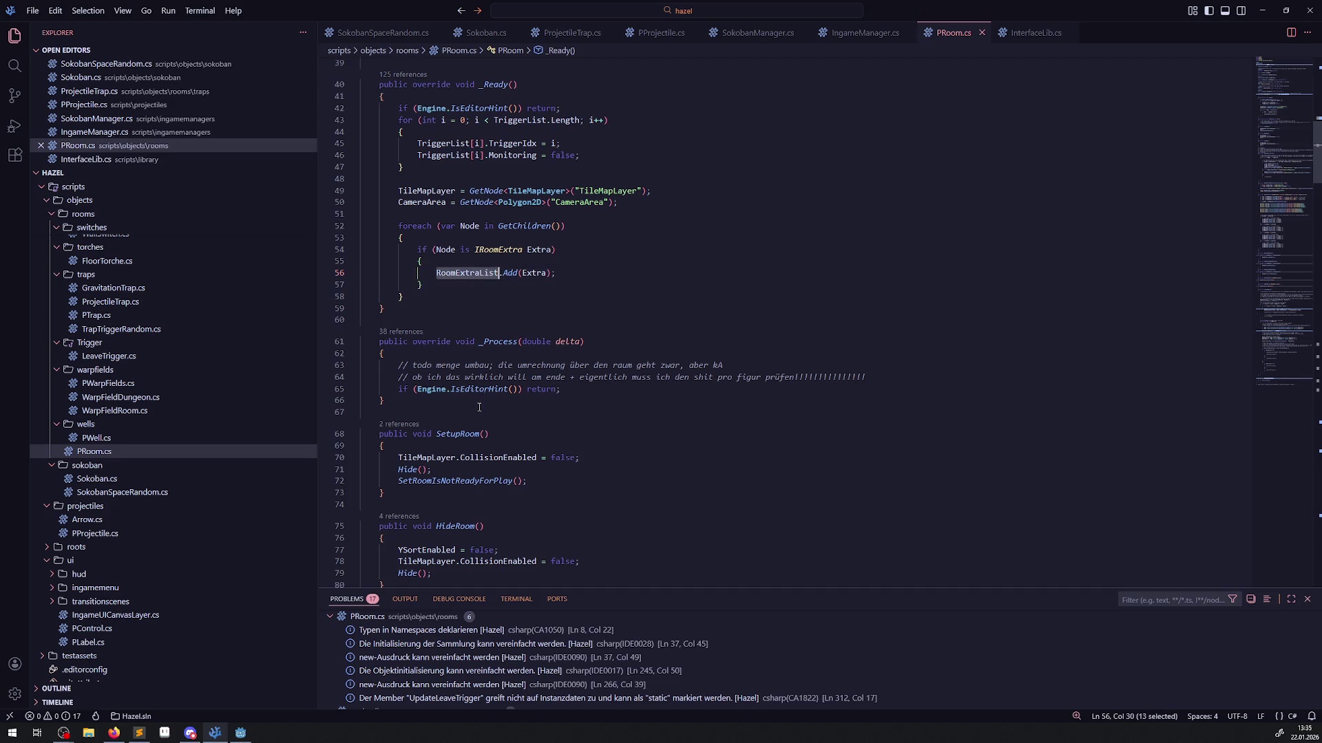
scroll(474, 273, down, 4)
Inspect InitRoomExtra's SpawnNewSokoban call in SokobanSpaceRandom.cs, leaving it unchanged, then view SokobanManager.cs.
click(383, 32)
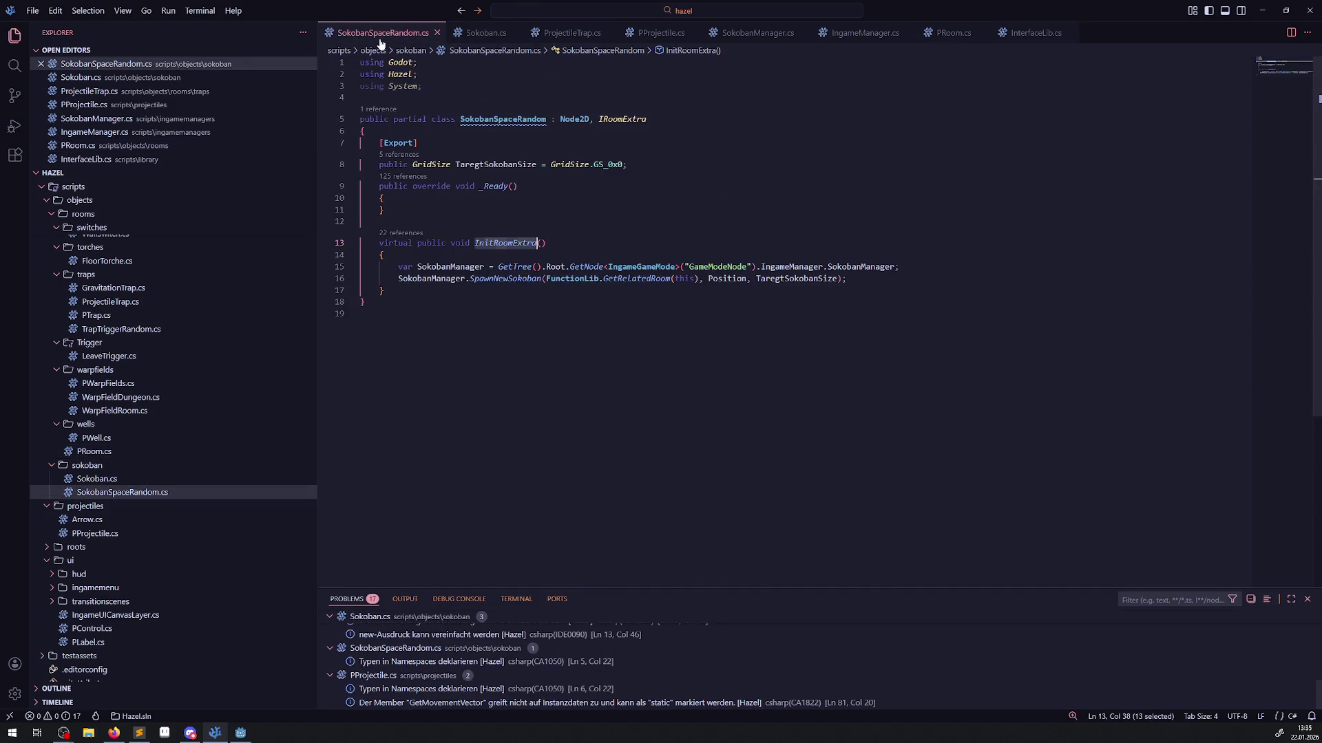
click(481, 254)
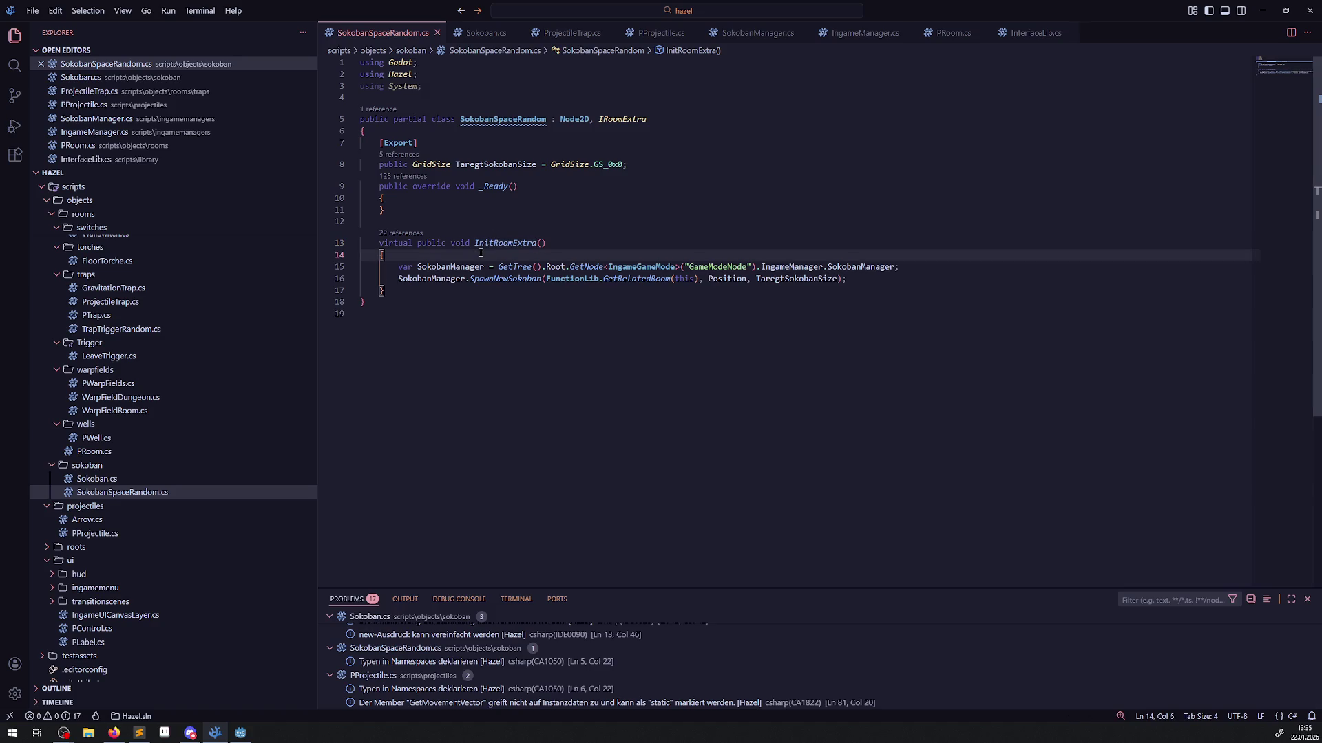
key(Return)
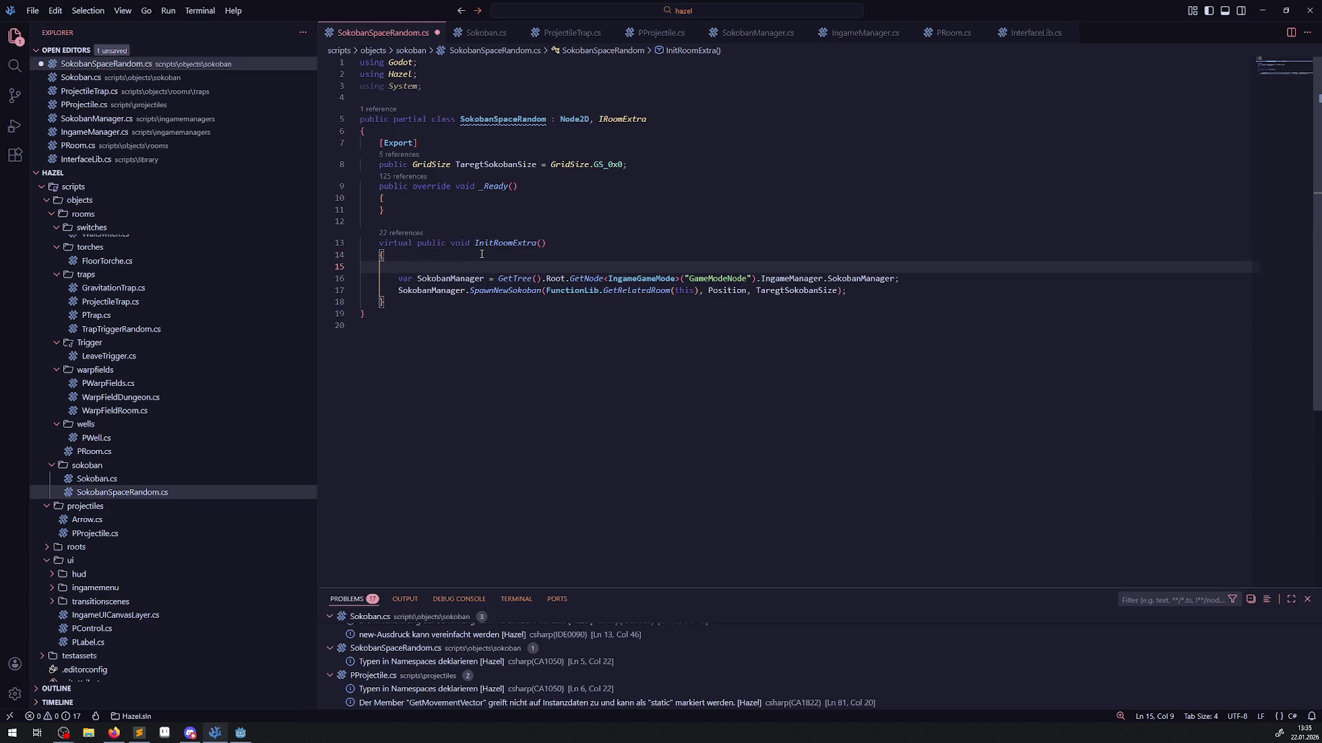
key(ctrl+z)
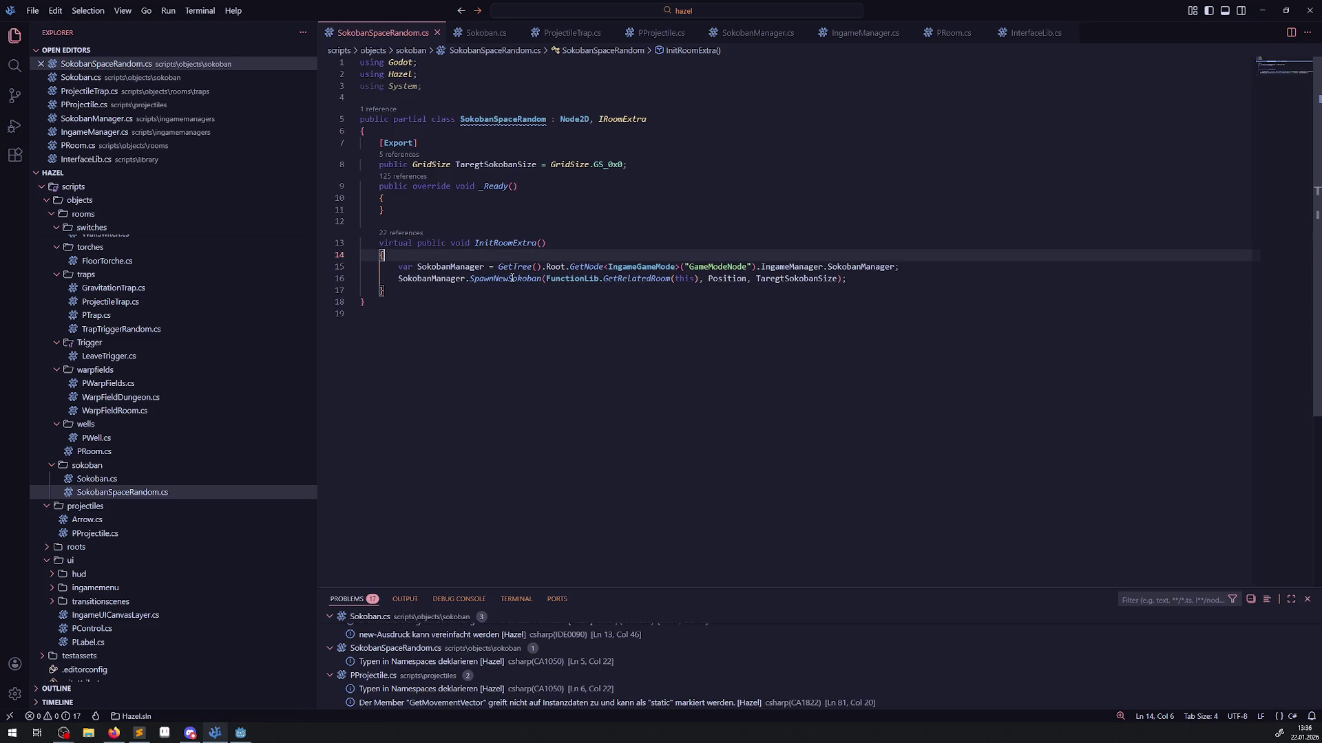
click(510, 278)
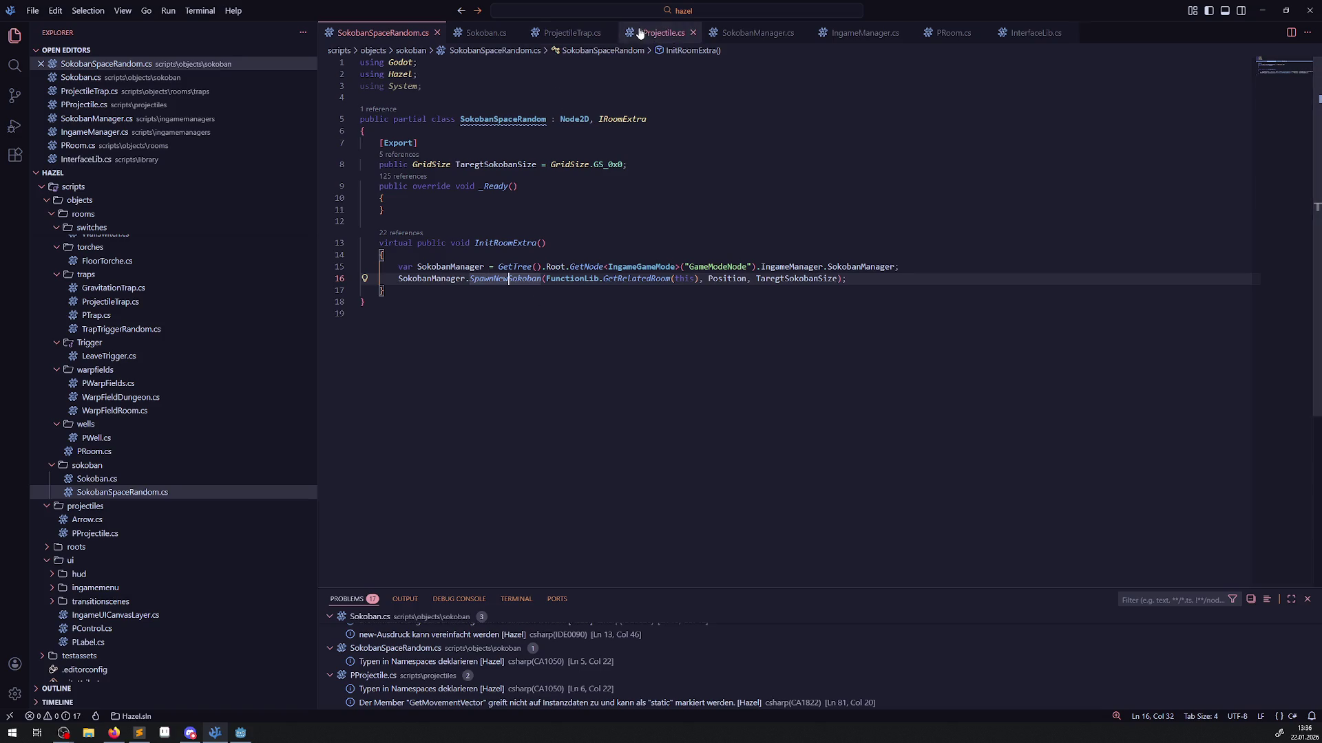
click(757, 33)
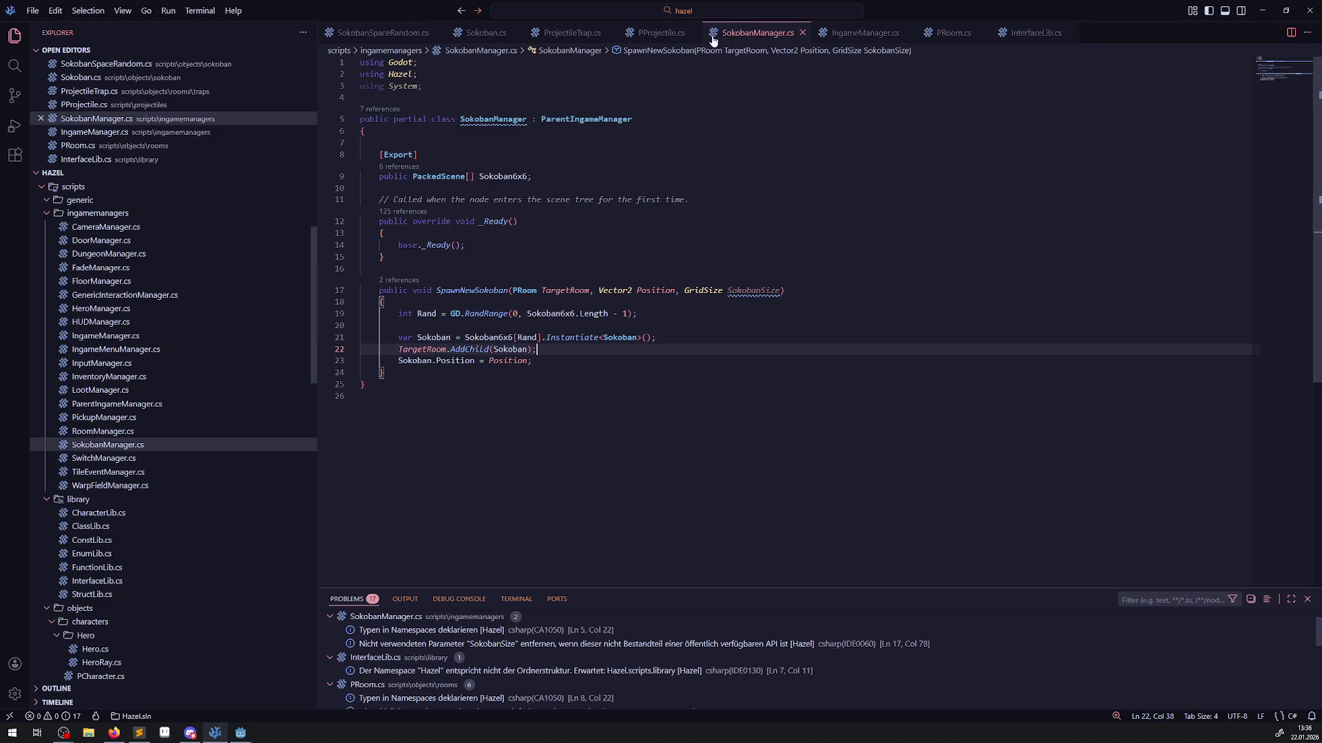
Add Sokoban.InitRoomExtra(); after the Sokoban.Position line in SpawnNewSokoban and save SokobanManager.cs.
double_click(417, 361)
click(544, 359)
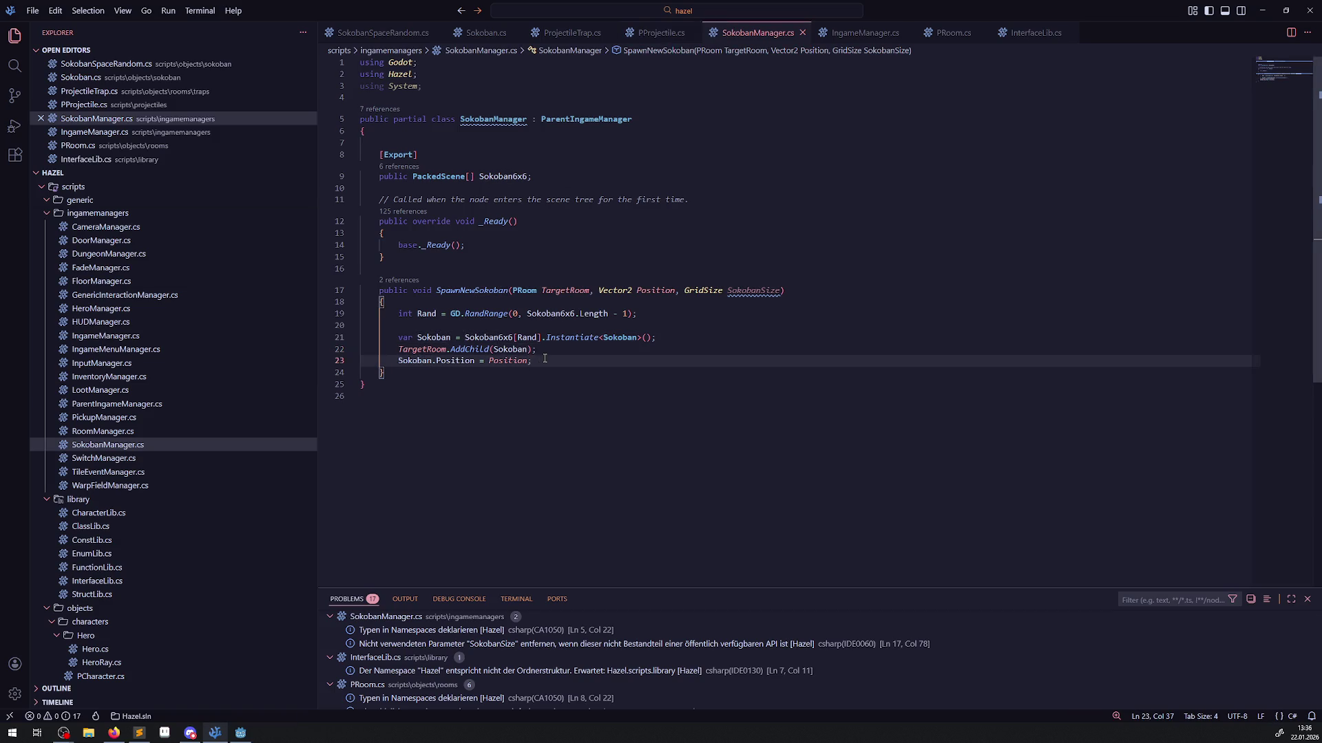
key(Return)
text(Sokoban.)
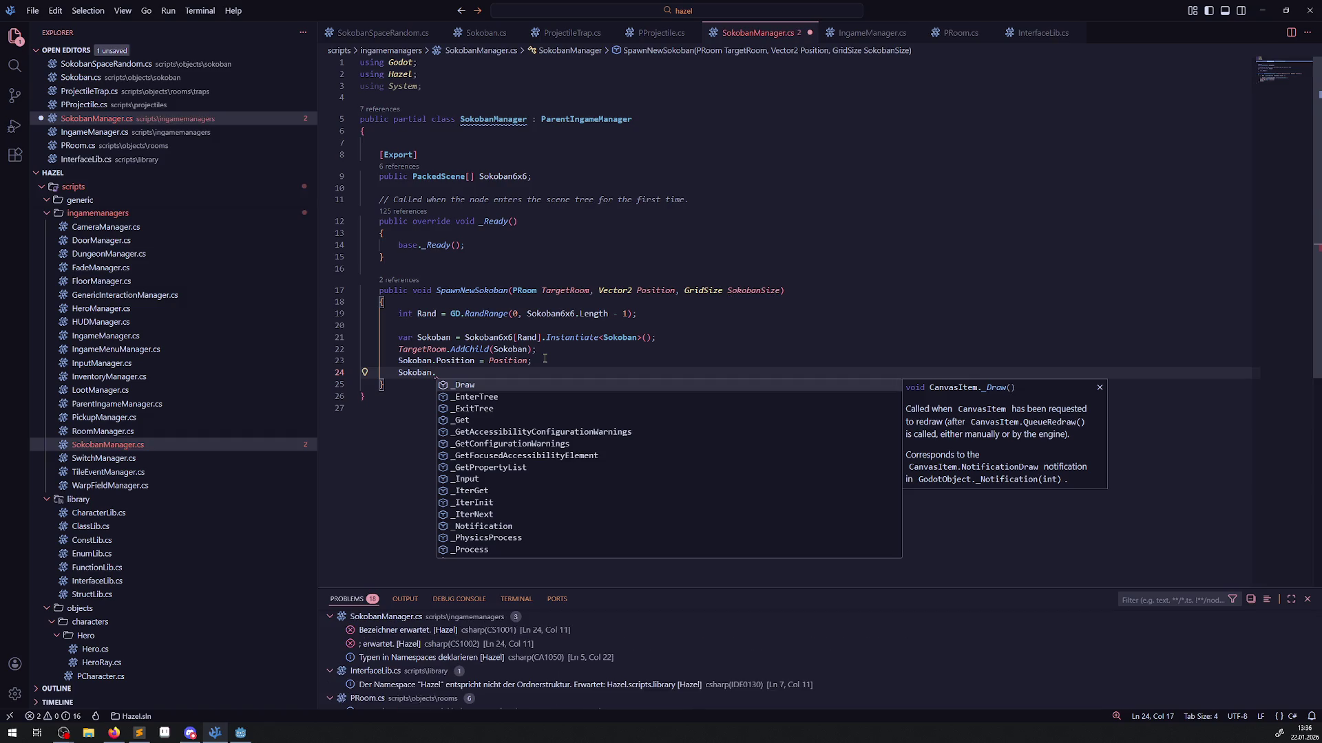
click(485, 32)
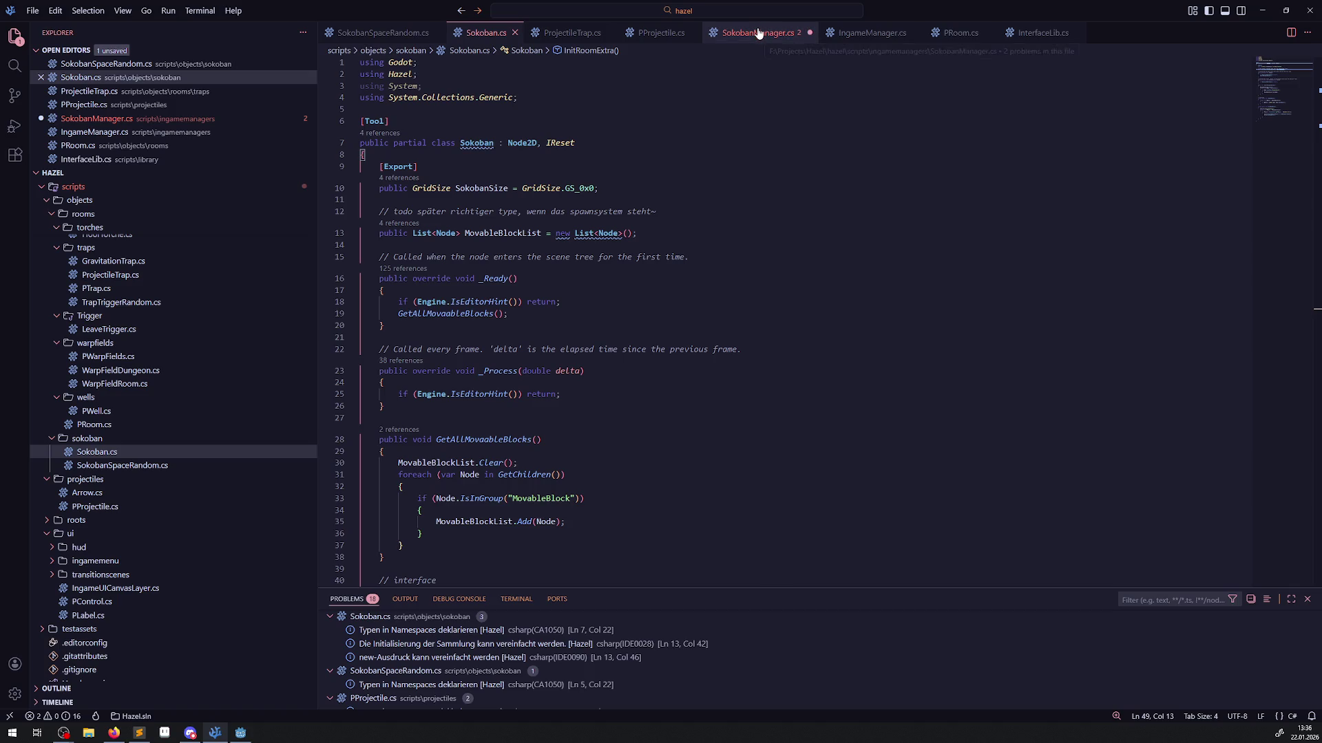
click(757, 33)
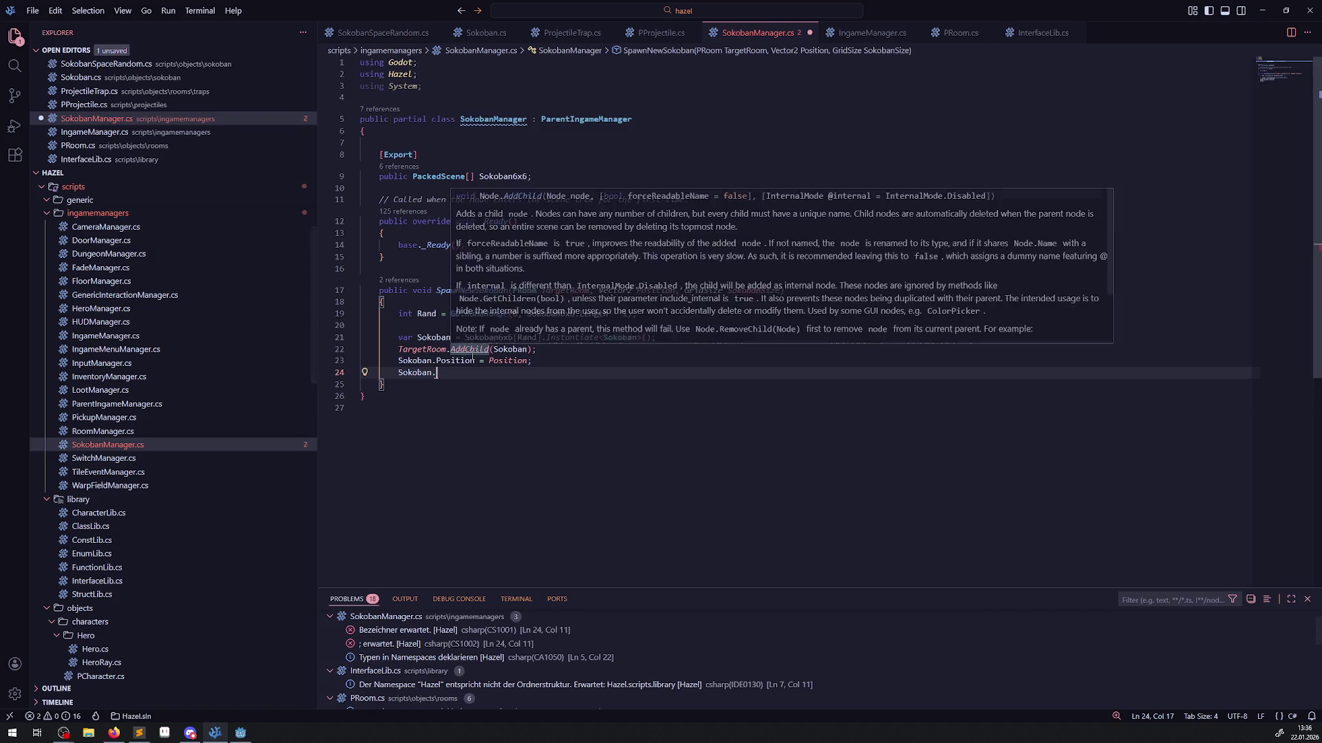
key(ctrl+space)
text(In)
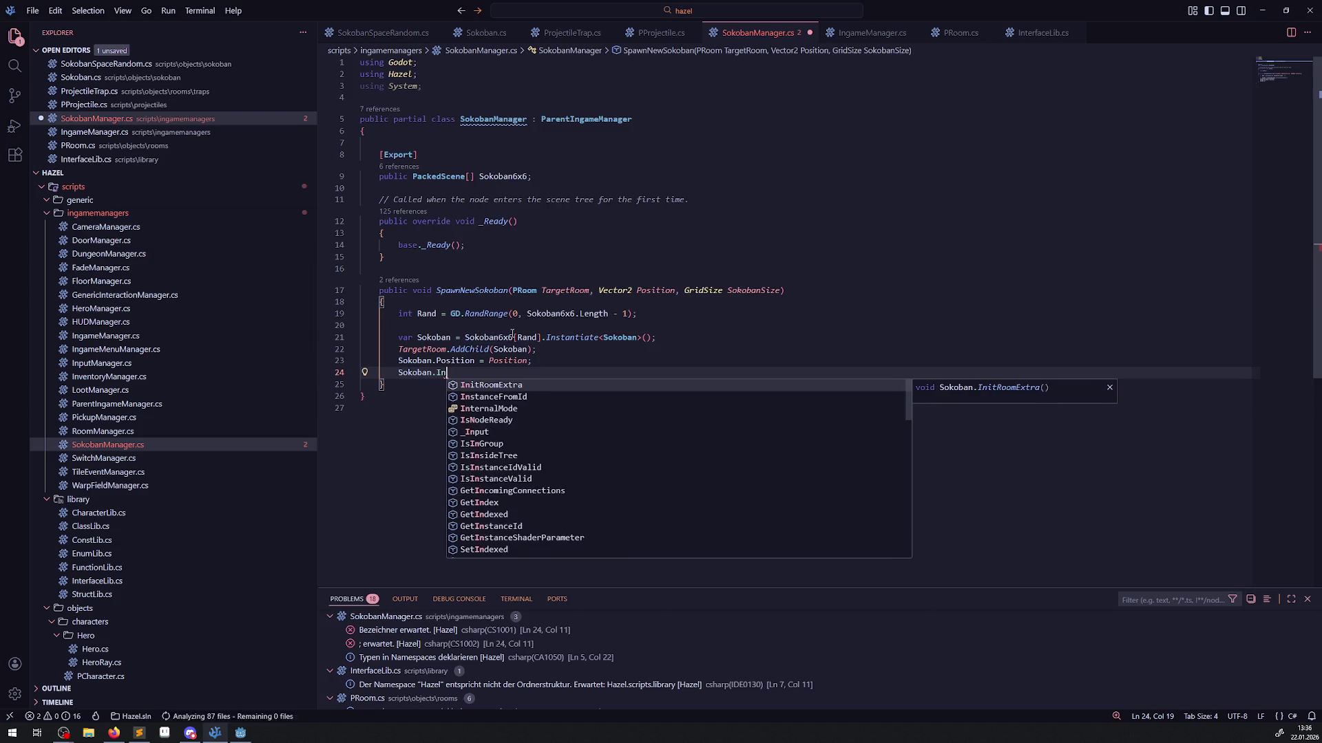
text(it)
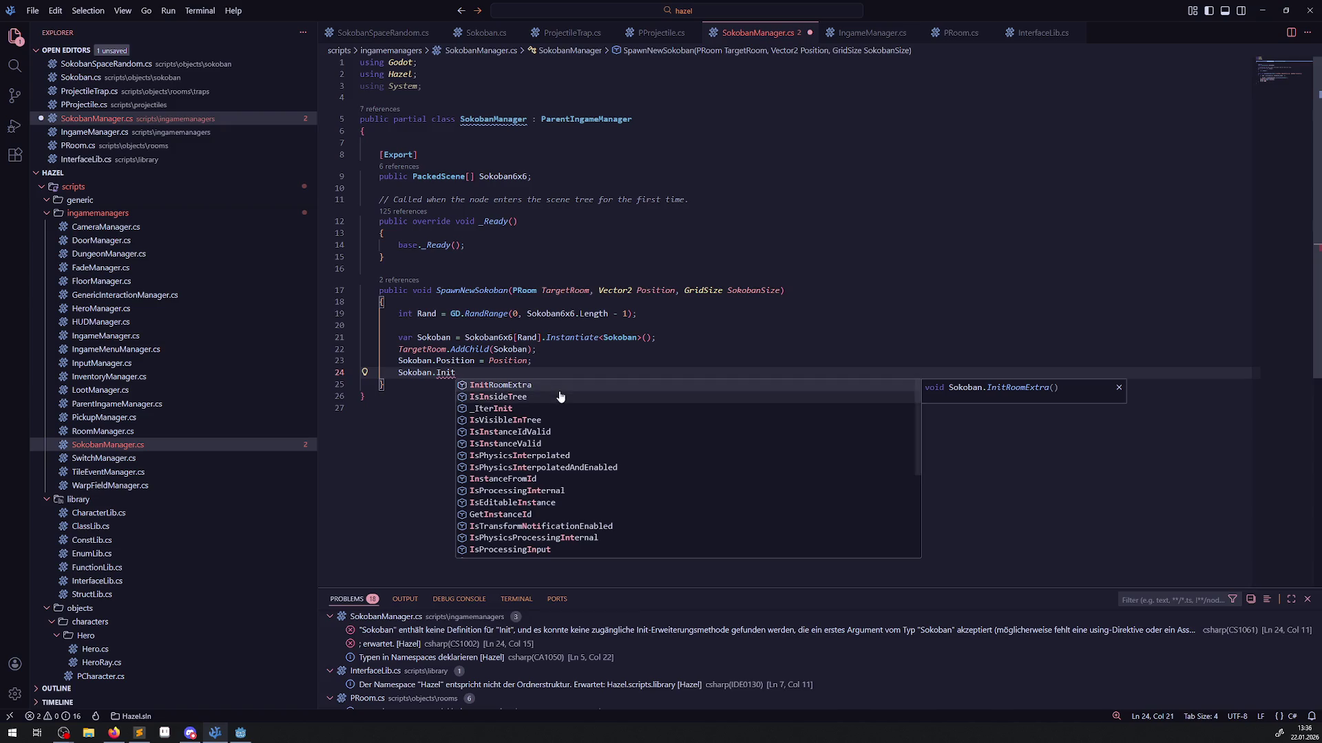
click(530, 387)
text(();)
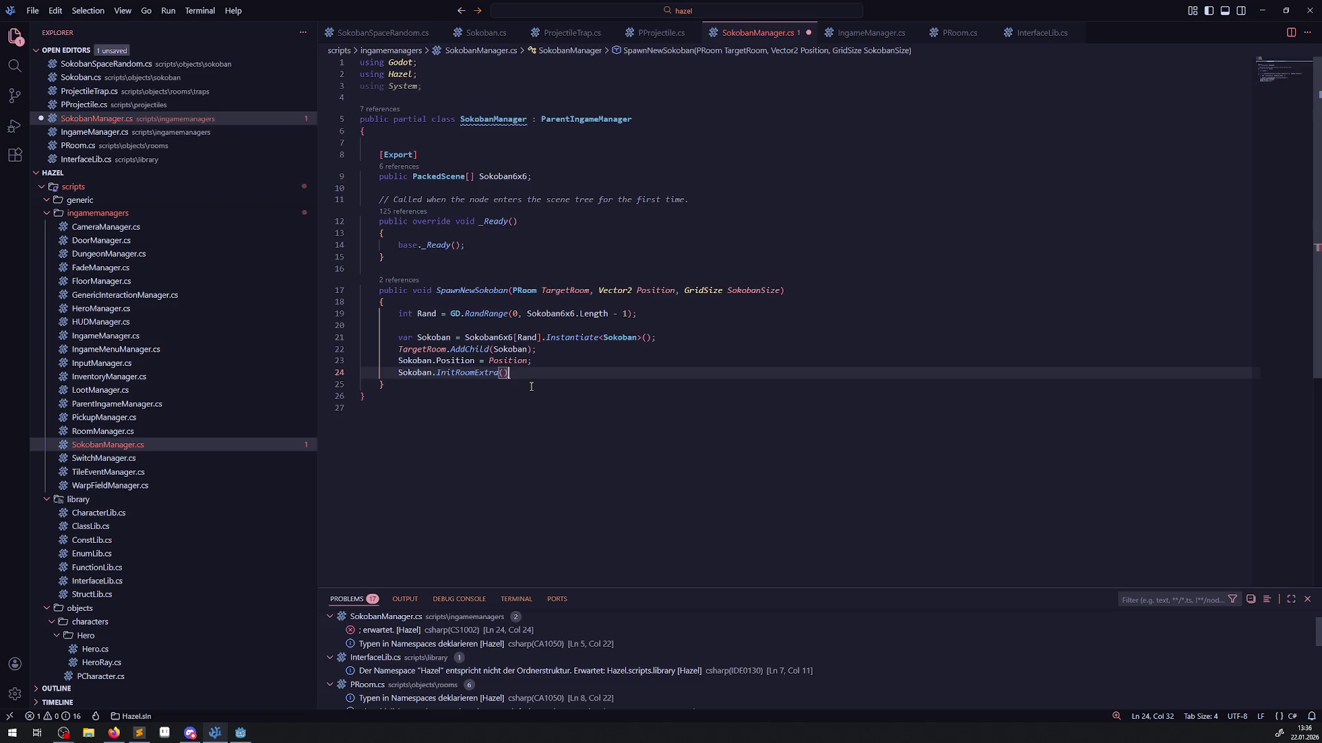
key(ctrl+s)
Review InitRoomExtra's definition in Sokoban.cs, then start a new line below the call.
click(552, 384)
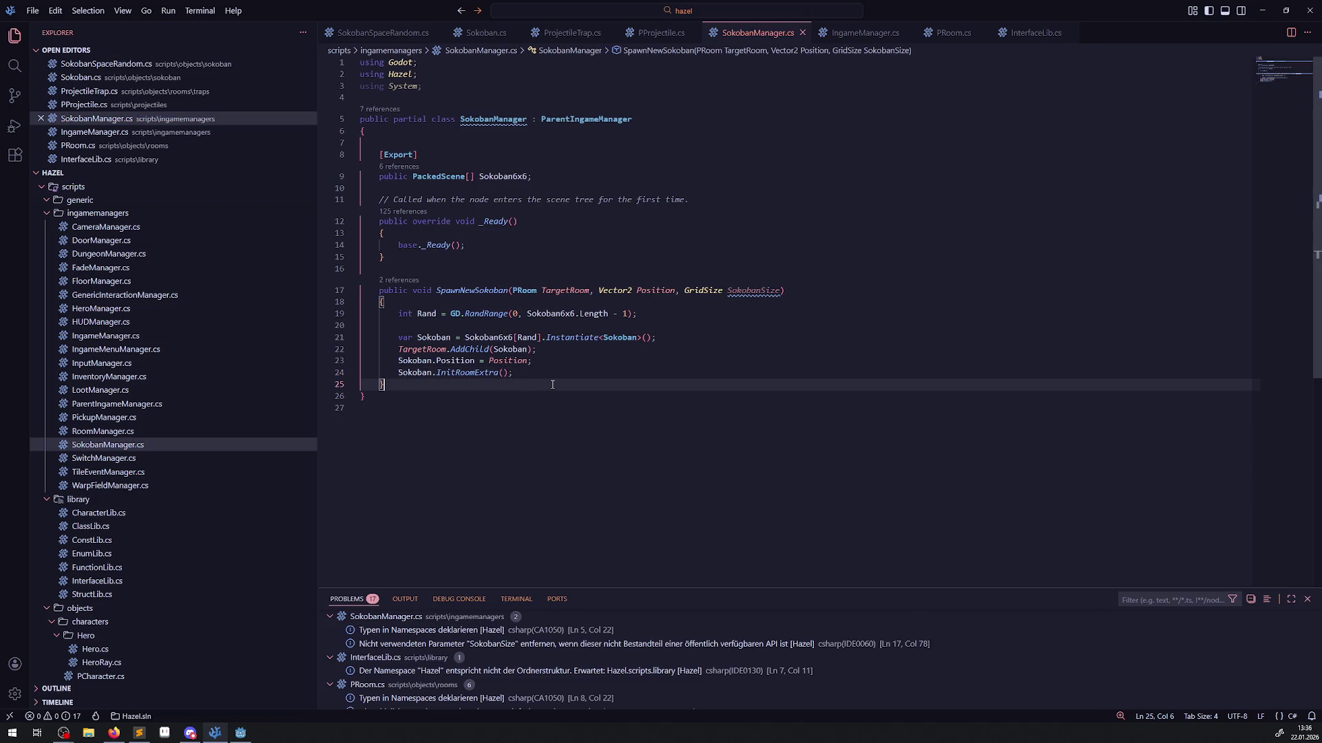
ctrl+click(473, 372)
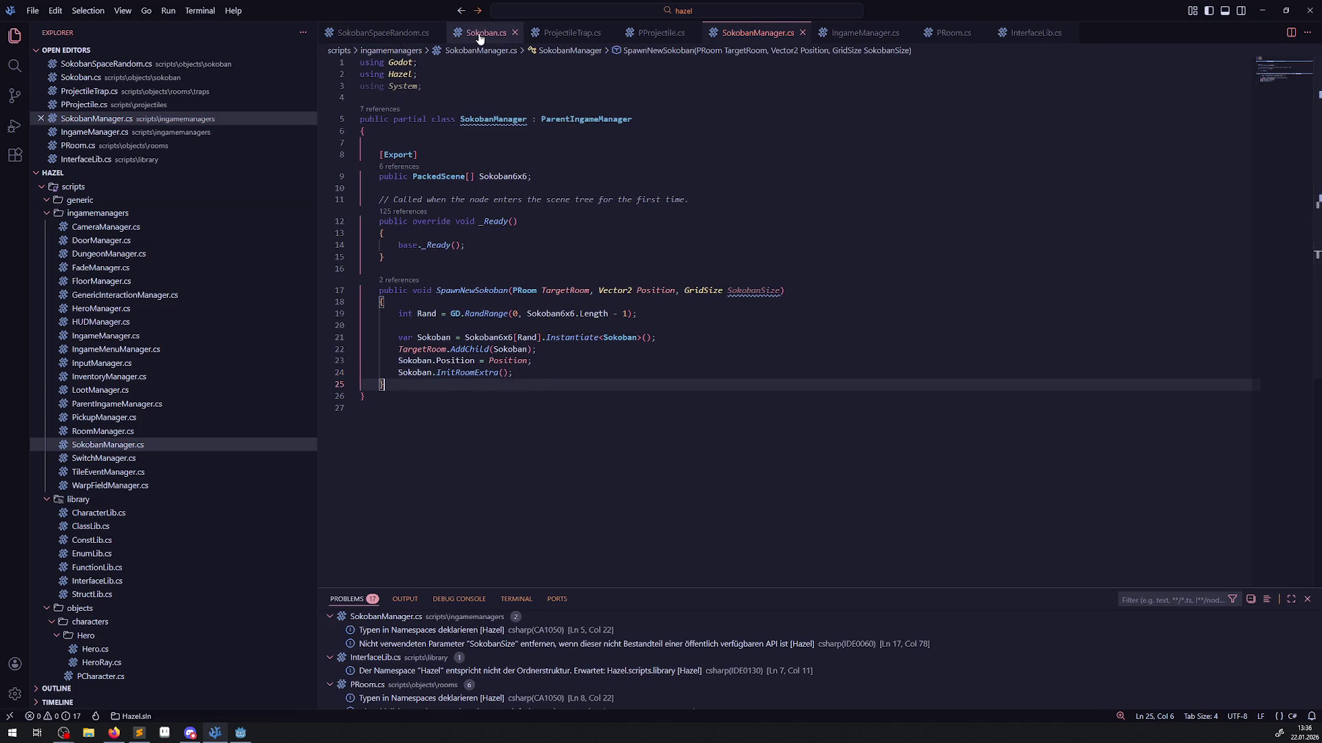
scroll(488, 390, down, 13)
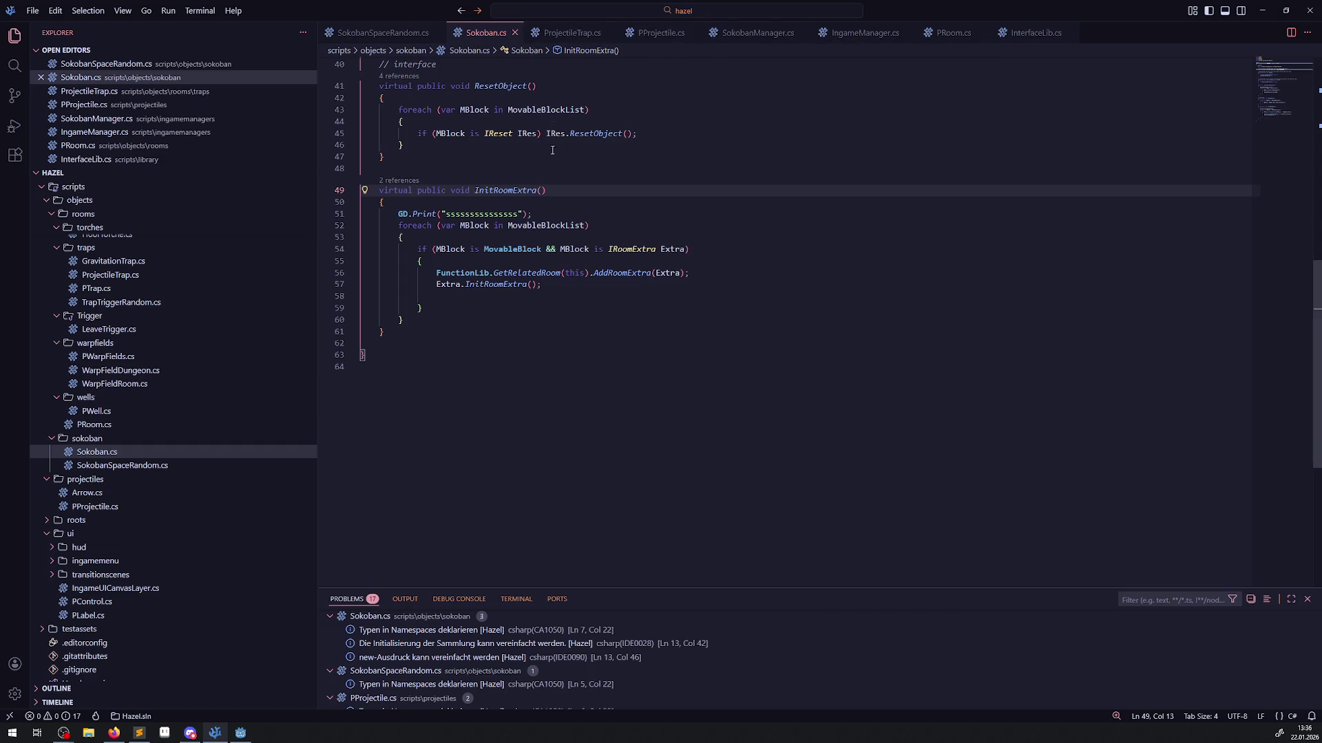
scroll(489, 323, up, 2)
ctrl+click(496, 268)
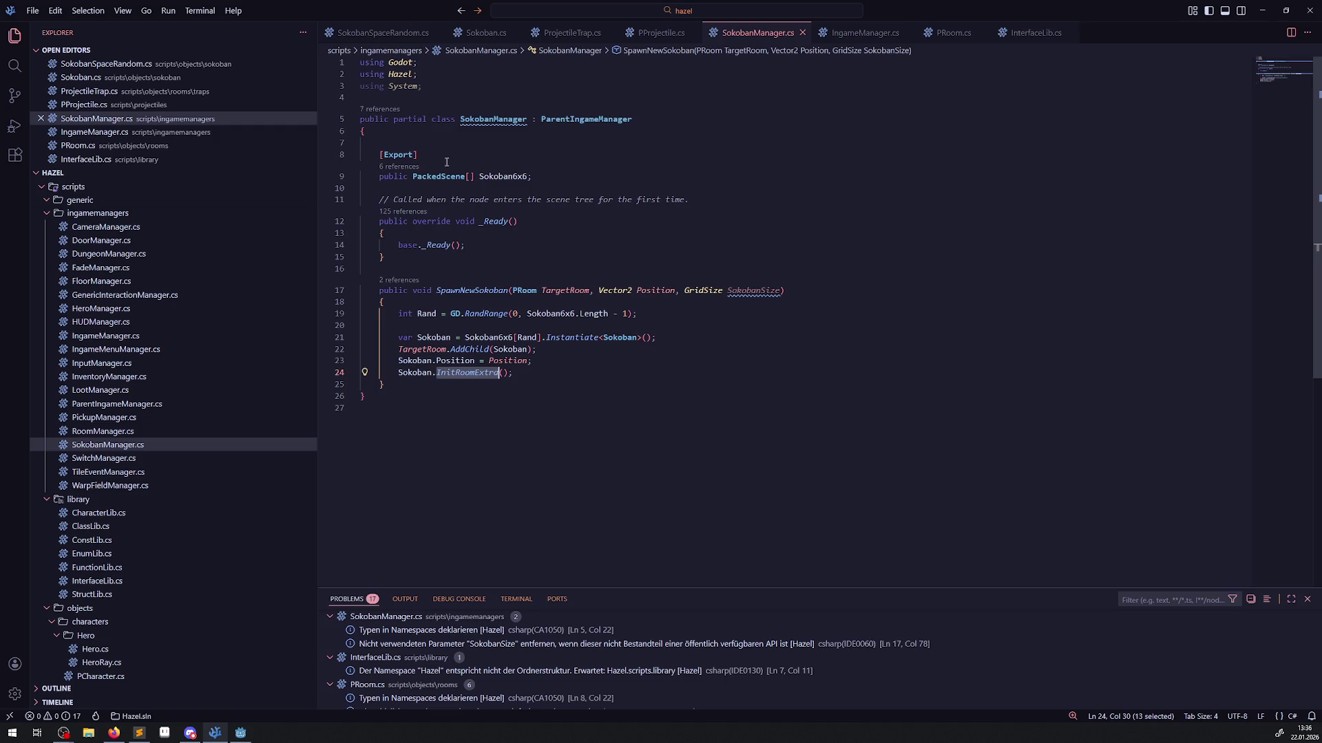
click(478, 34)
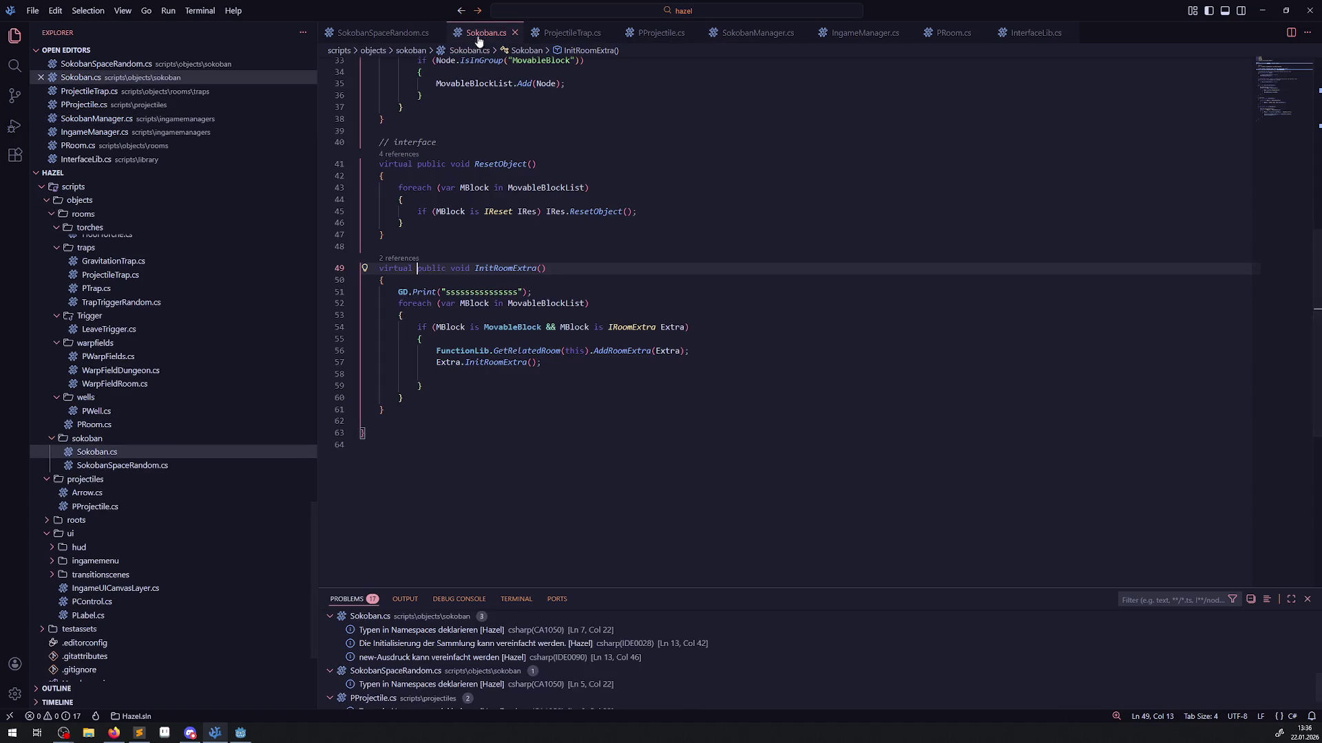
click(758, 32)
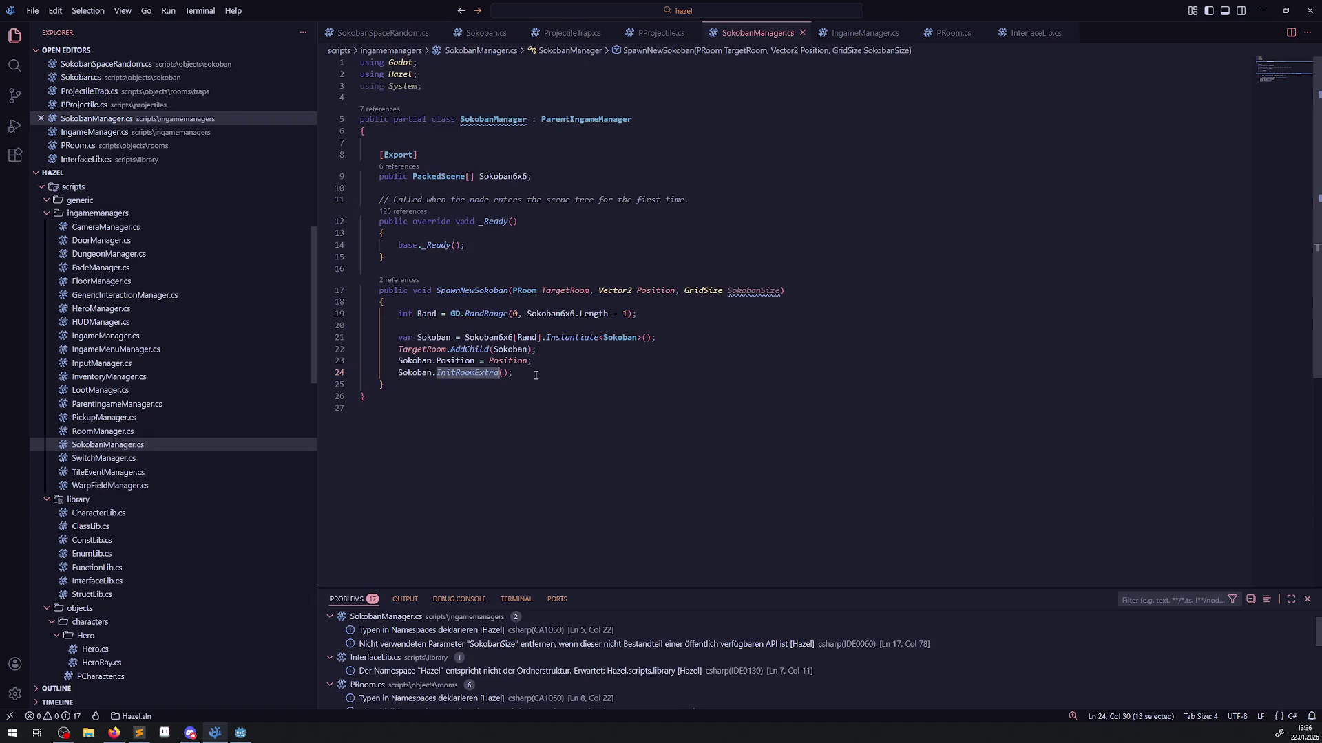
click(542, 372)
key(Return)
key(Return)
Add the two-line '// todo aktuell muss ein sokoban…' comment, save, and view PRoom.cs.
text(// todo aktuell muss ein sokoban )
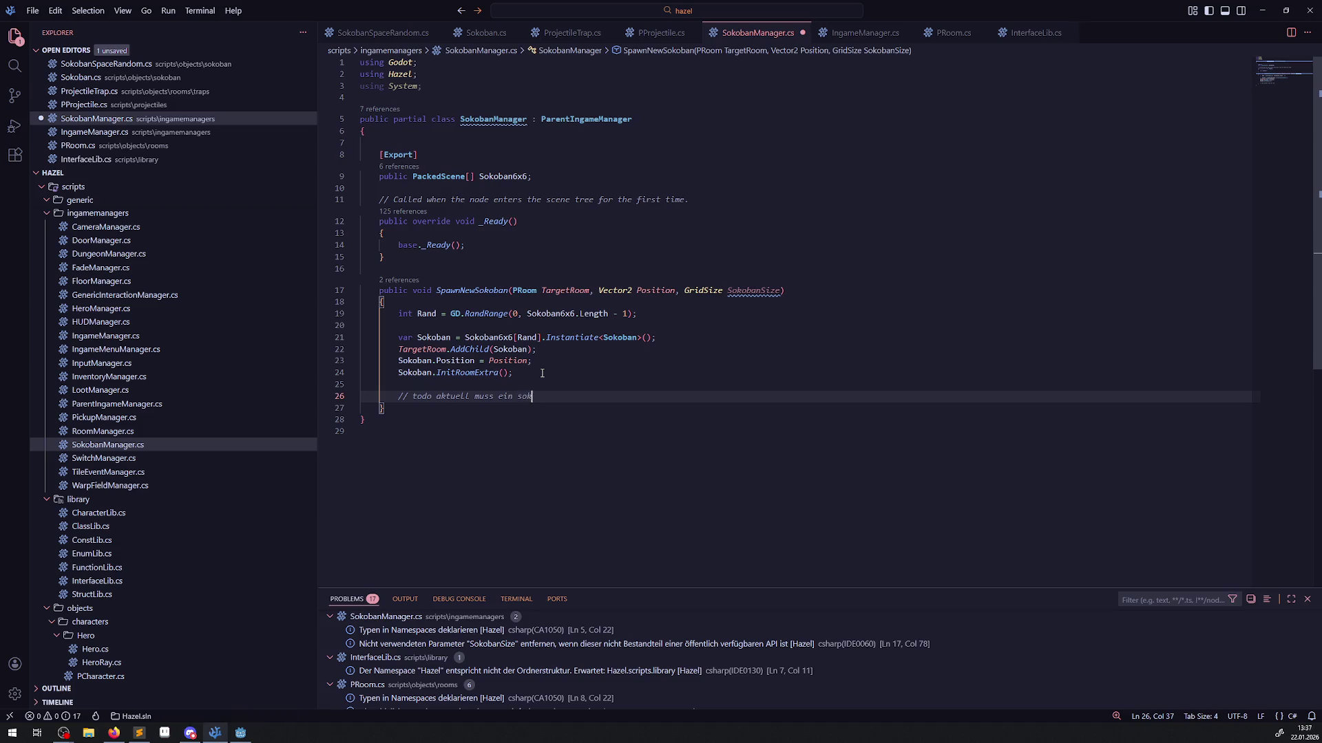
text(nicht weite)
text(r beachtet werden,)
text( sprich nicht in )
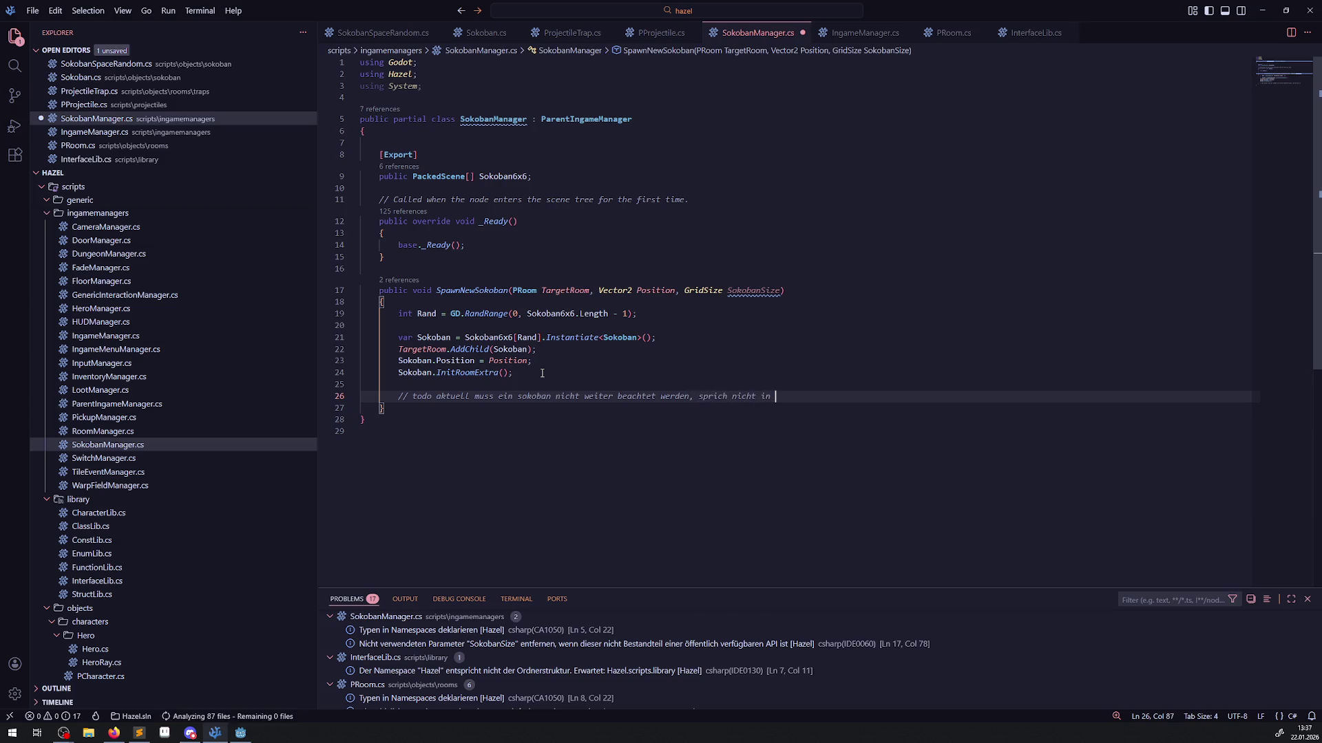
text(Listen eingetragen werden)
key(Return)
text(falls sich der aufbau ändert,)
key(ctrl+s)
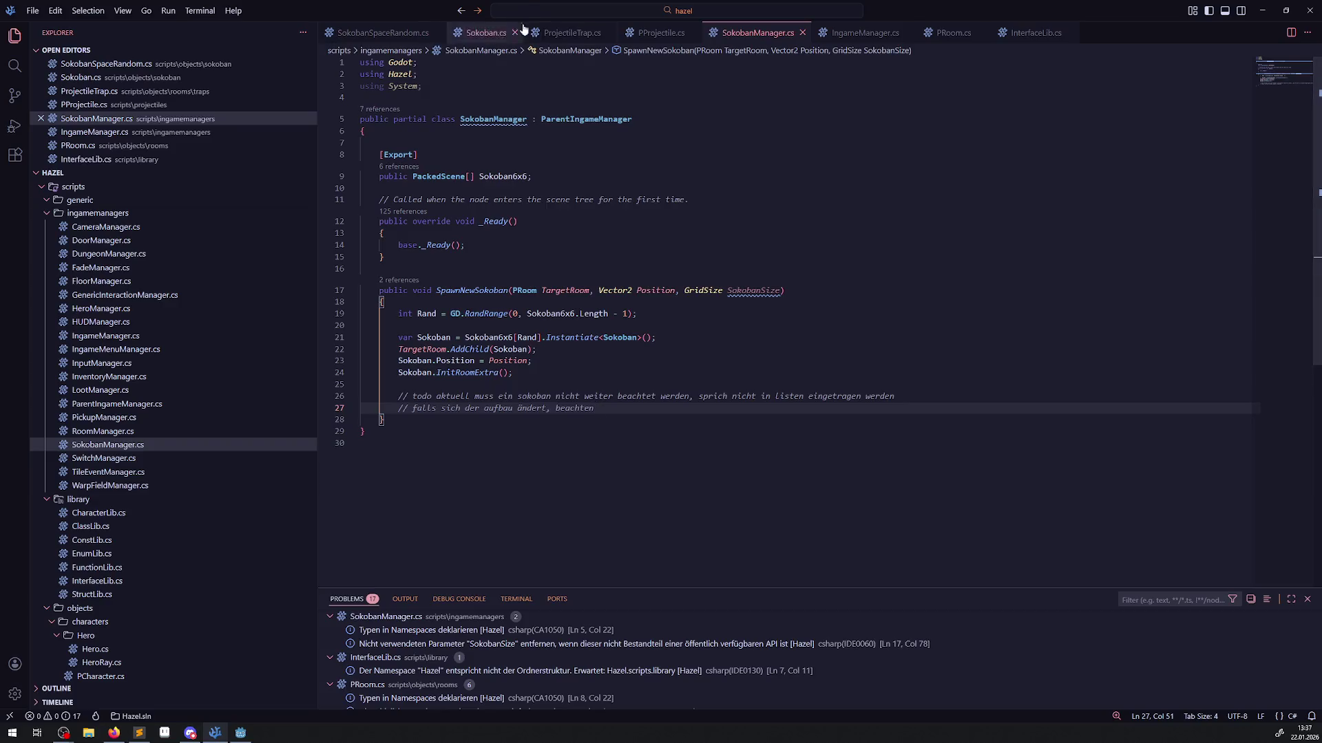
click(953, 32)
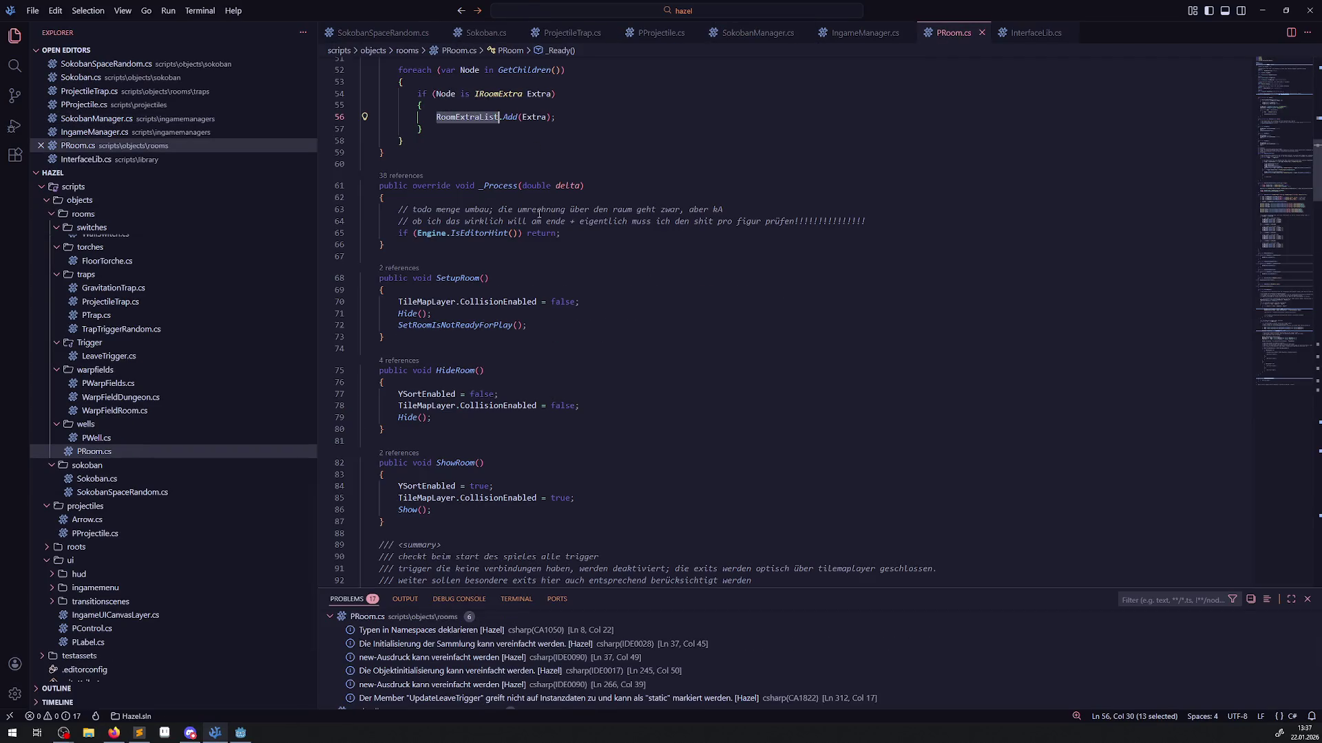
scroll(540, 217, up, 3)
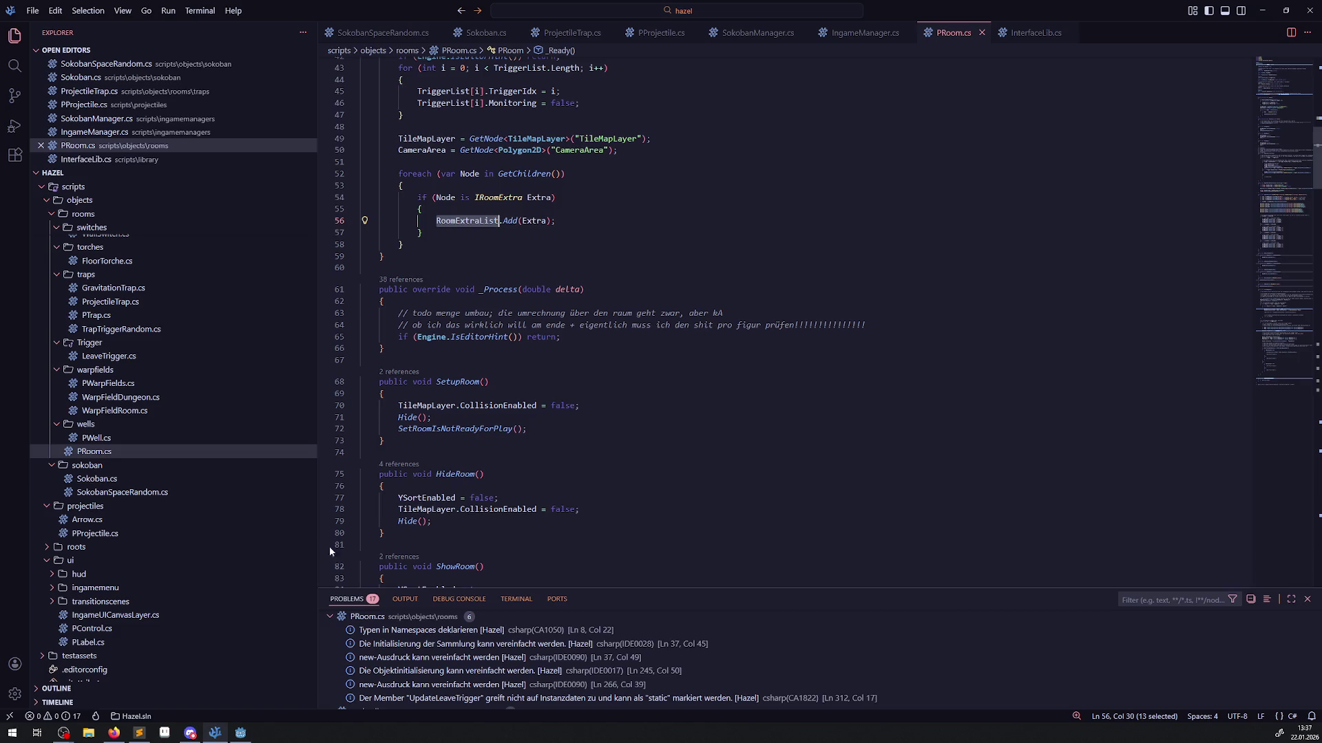
click(241, 733)
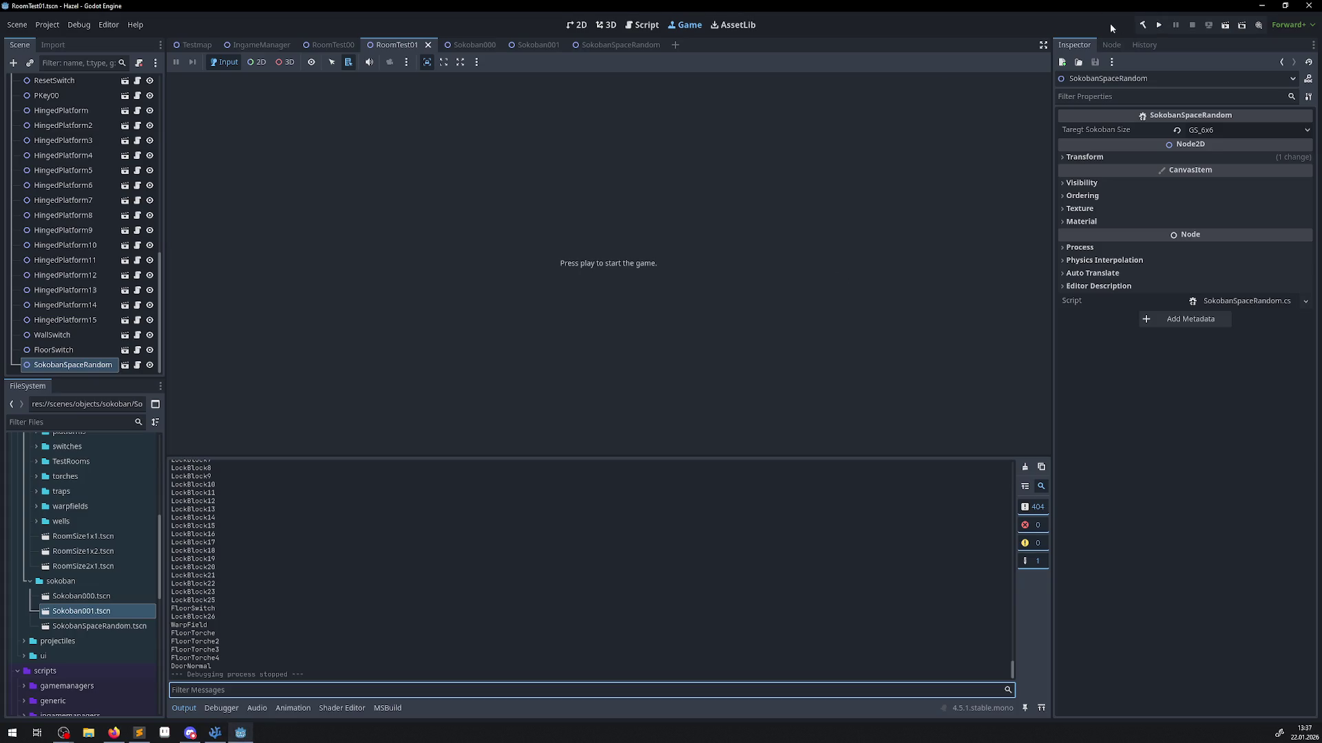
click(580, 24)
click(1160, 25)
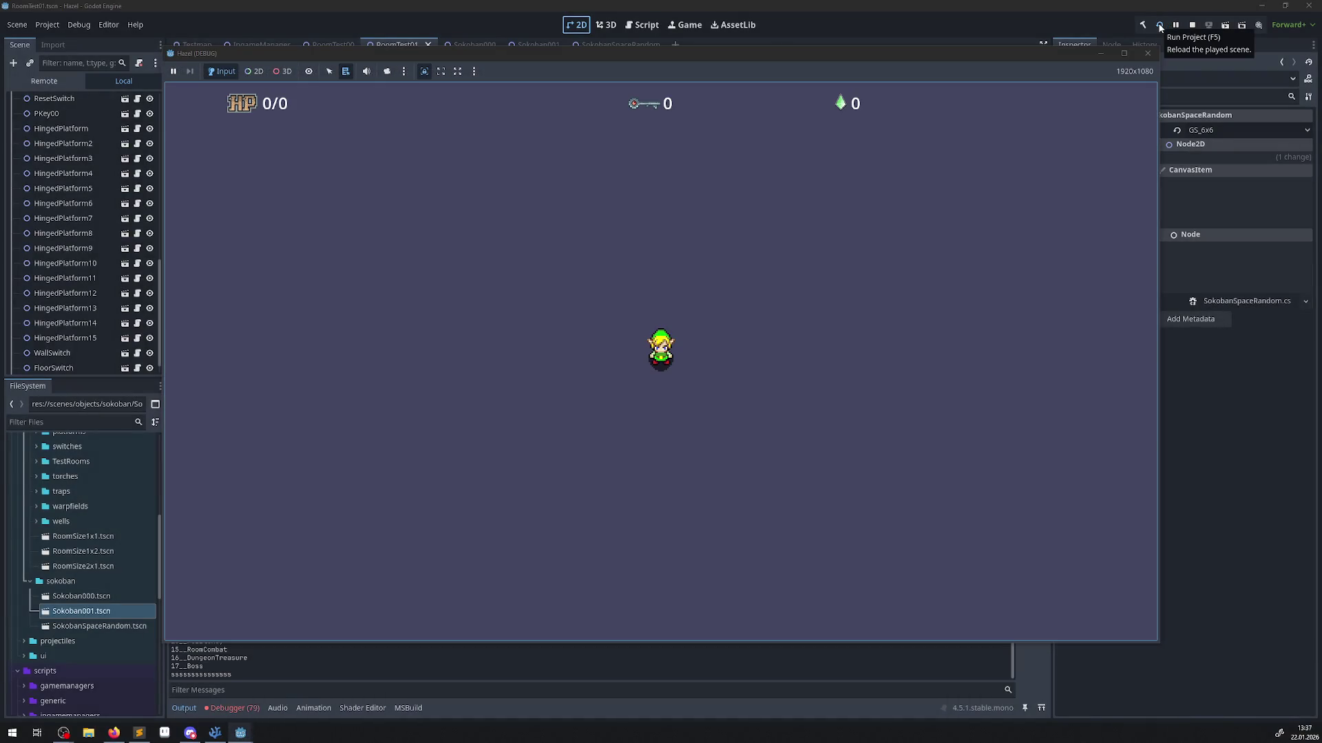
click(1148, 55)
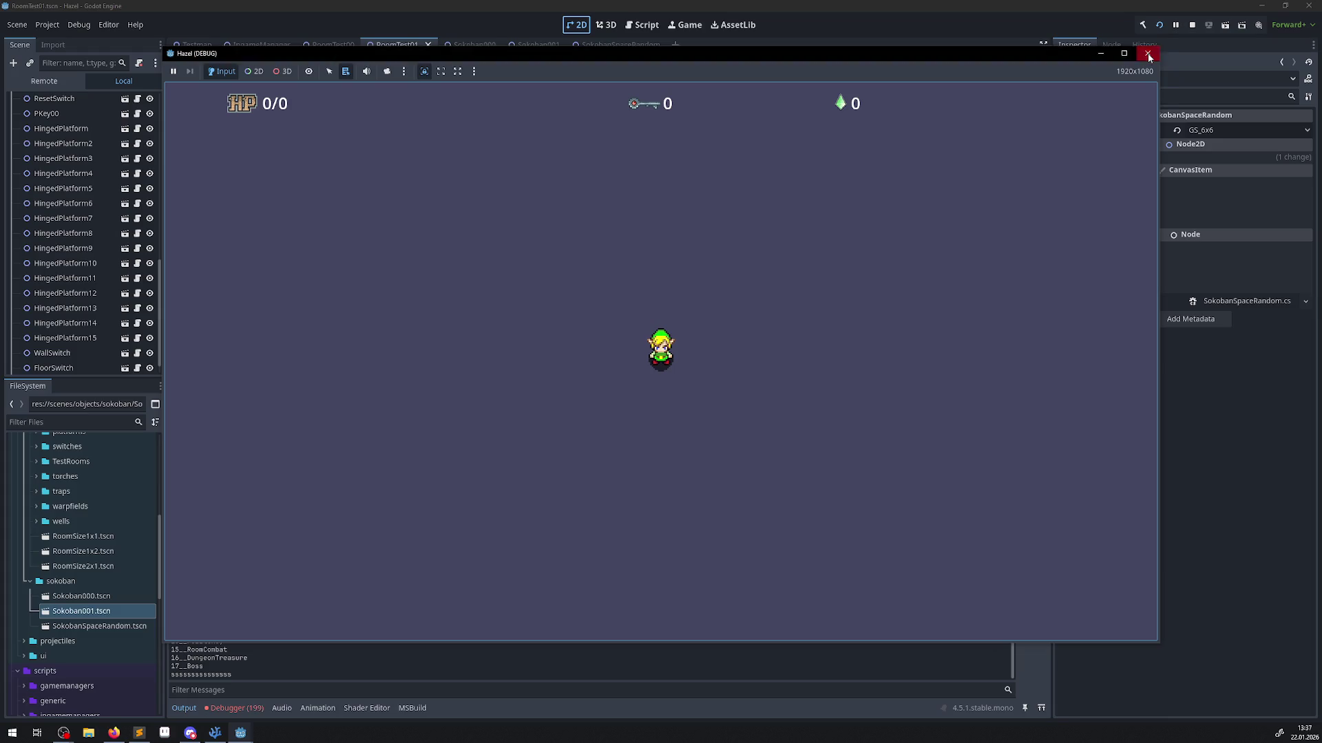
click(1148, 55)
key(alt+Tab)
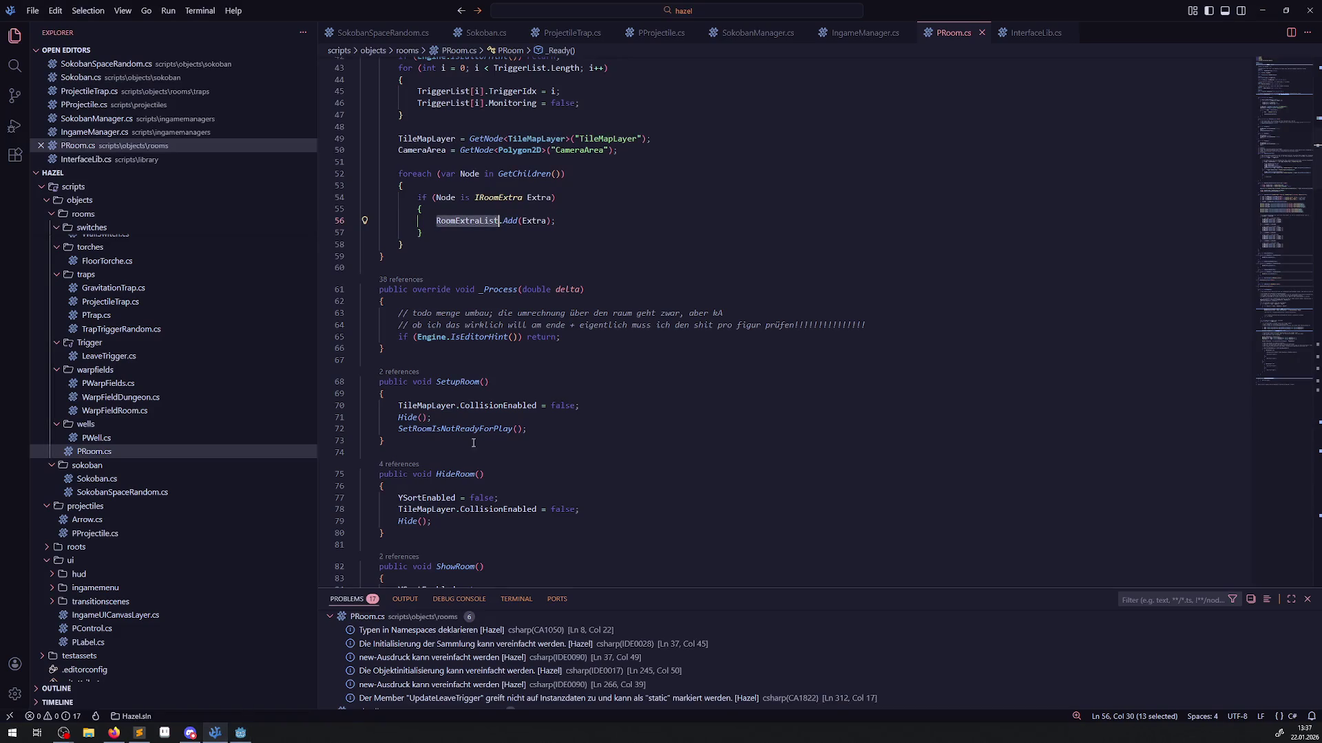
Go to the definition of InitRoomExtra from its call in SokobanManager.cs.
scroll(473, 443, down, 10)
click(383, 33)
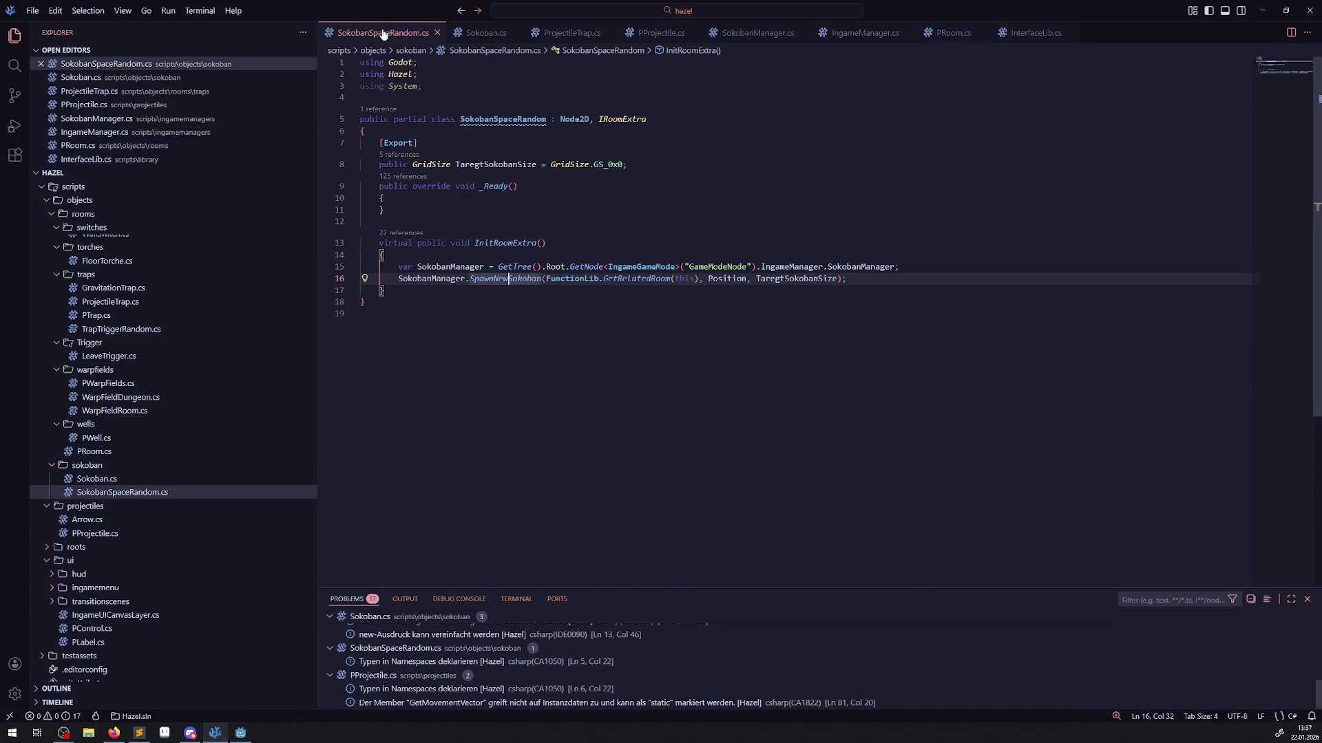
click(740, 38)
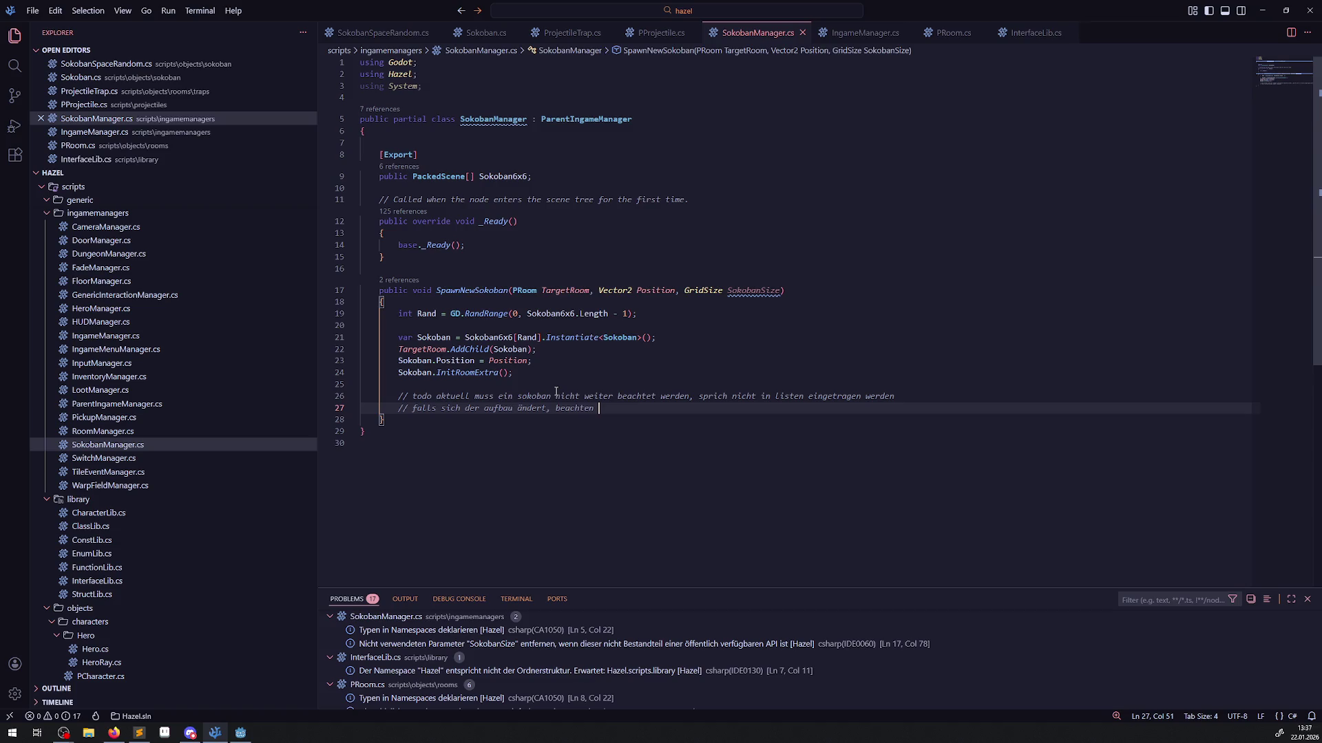
click(476, 373)
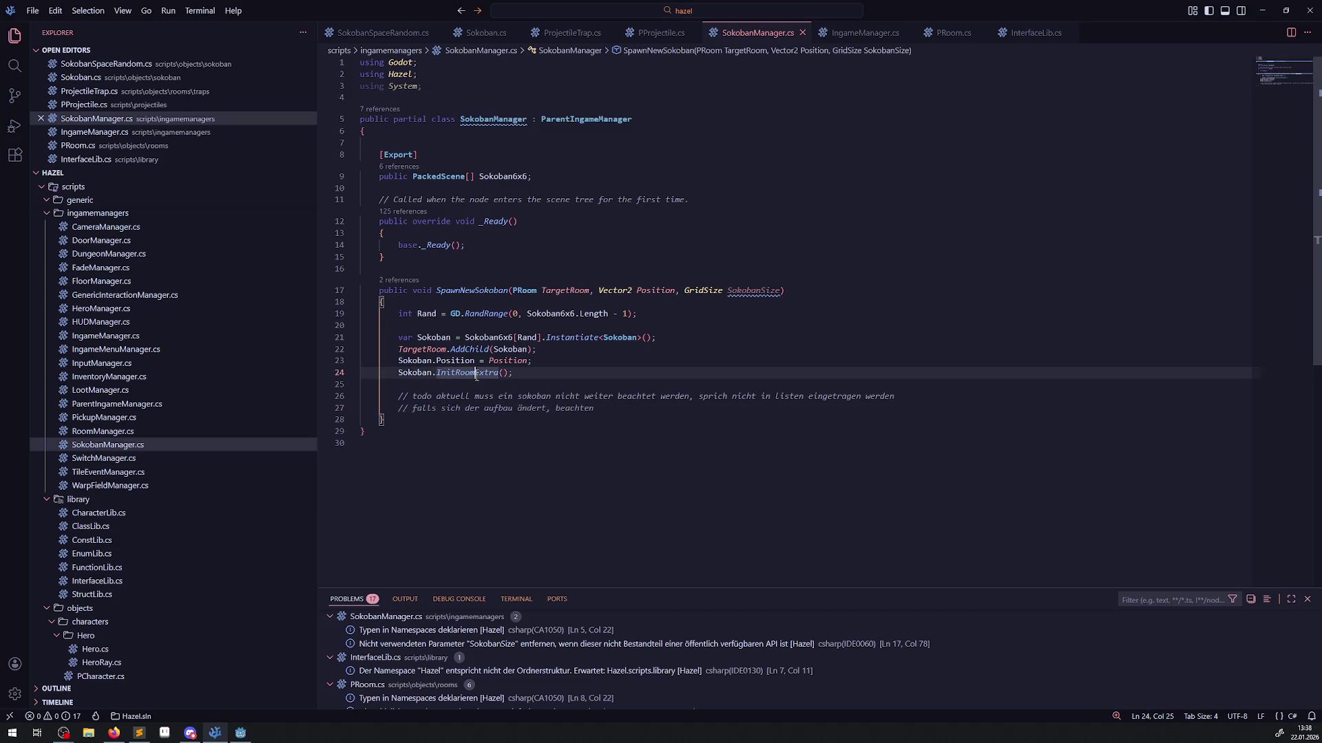
right_click(475, 374)
click(485, 387)
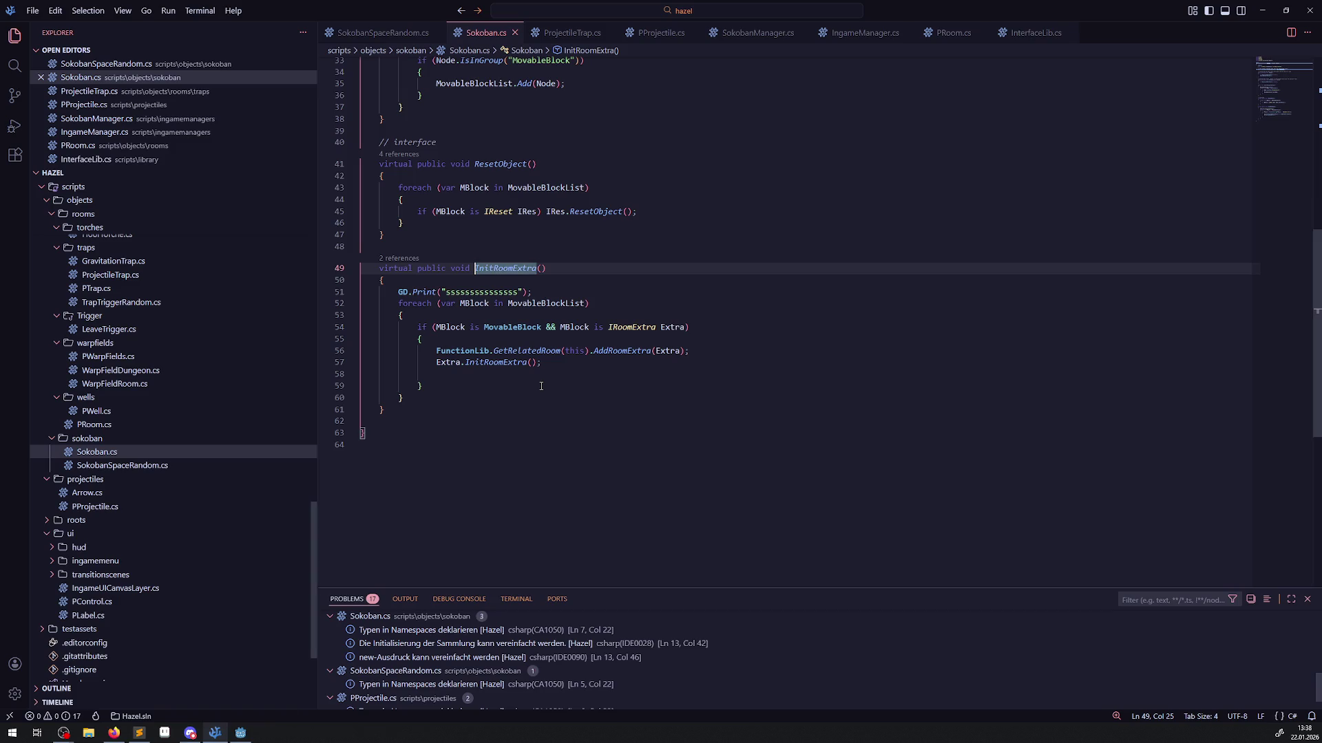
Comment out the if-block inside InitRoomExtra's foreach loop in Sokoban.cs.
double_click(472, 292)
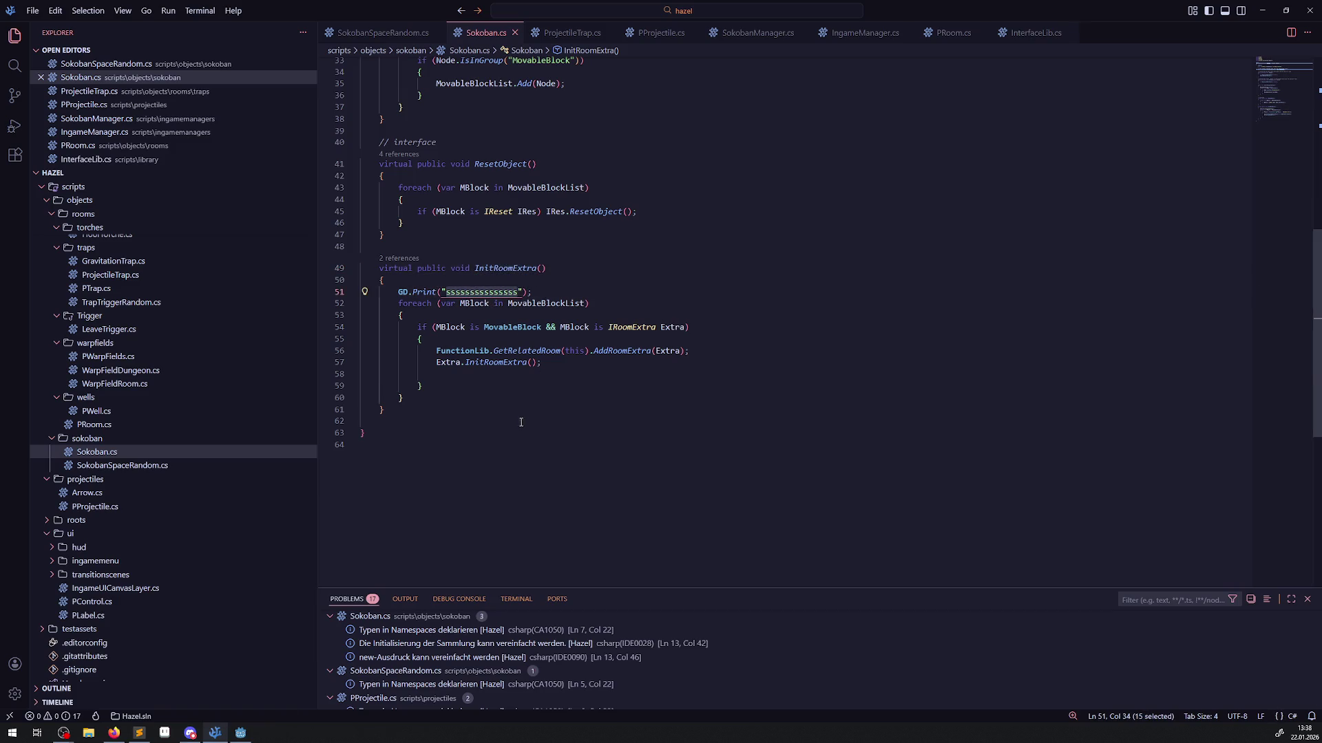
drag(409, 328, 457, 389)
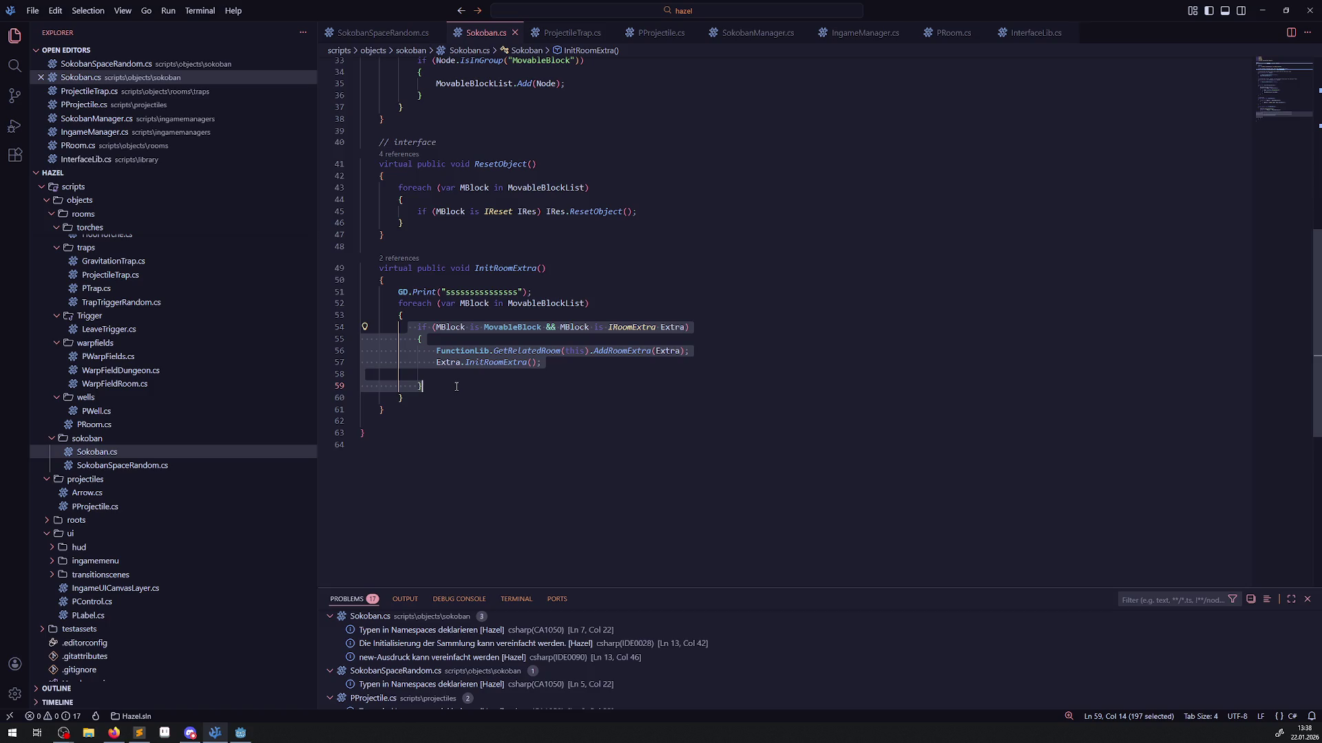
key(ctrl+slash)
key(Escape)
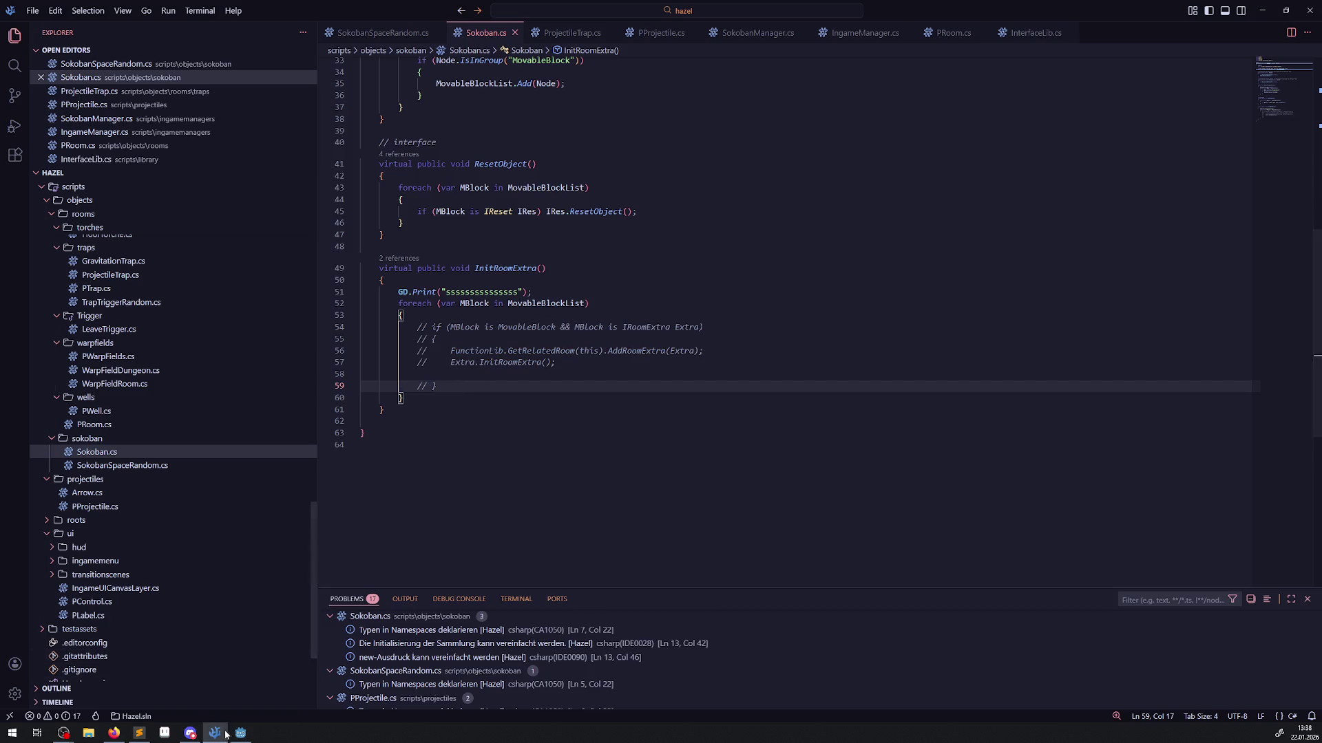
Rebuild and test-run the game in Godot, then select the GD.Print debug line.
click(241, 733)
click(1143, 26)
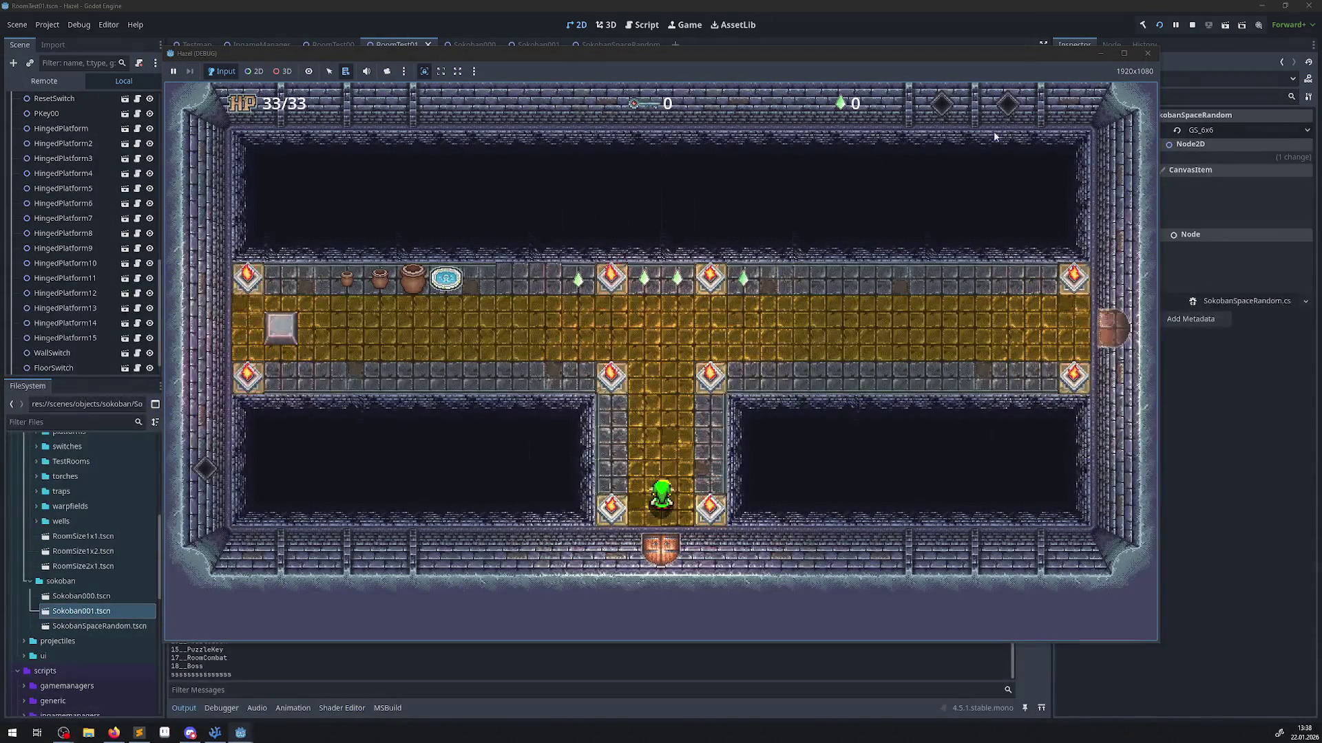
click(1147, 53)
click(215, 732)
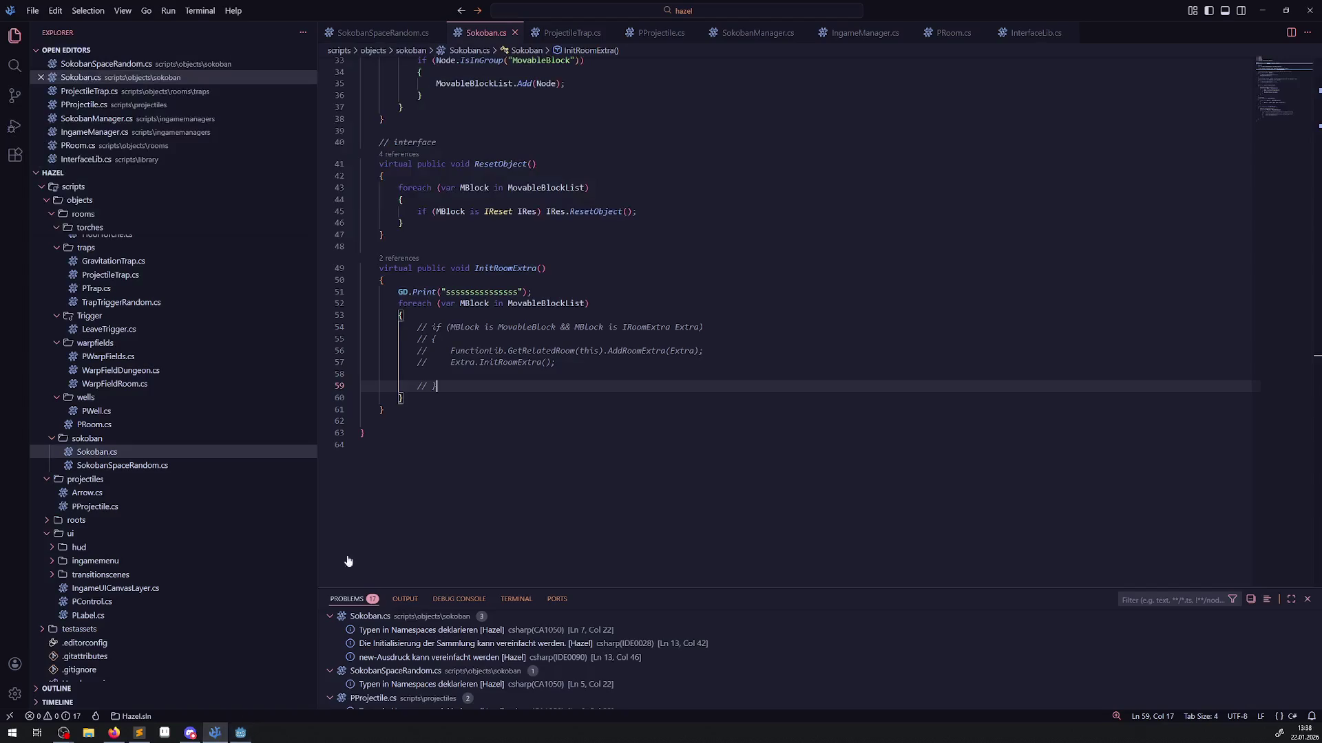
triple_click(525, 294)
Delete the GD.Print line, uncomment the if-block except Extra.InitRoomExtra(), and save Sokoban.cs.
key(BackSpace)
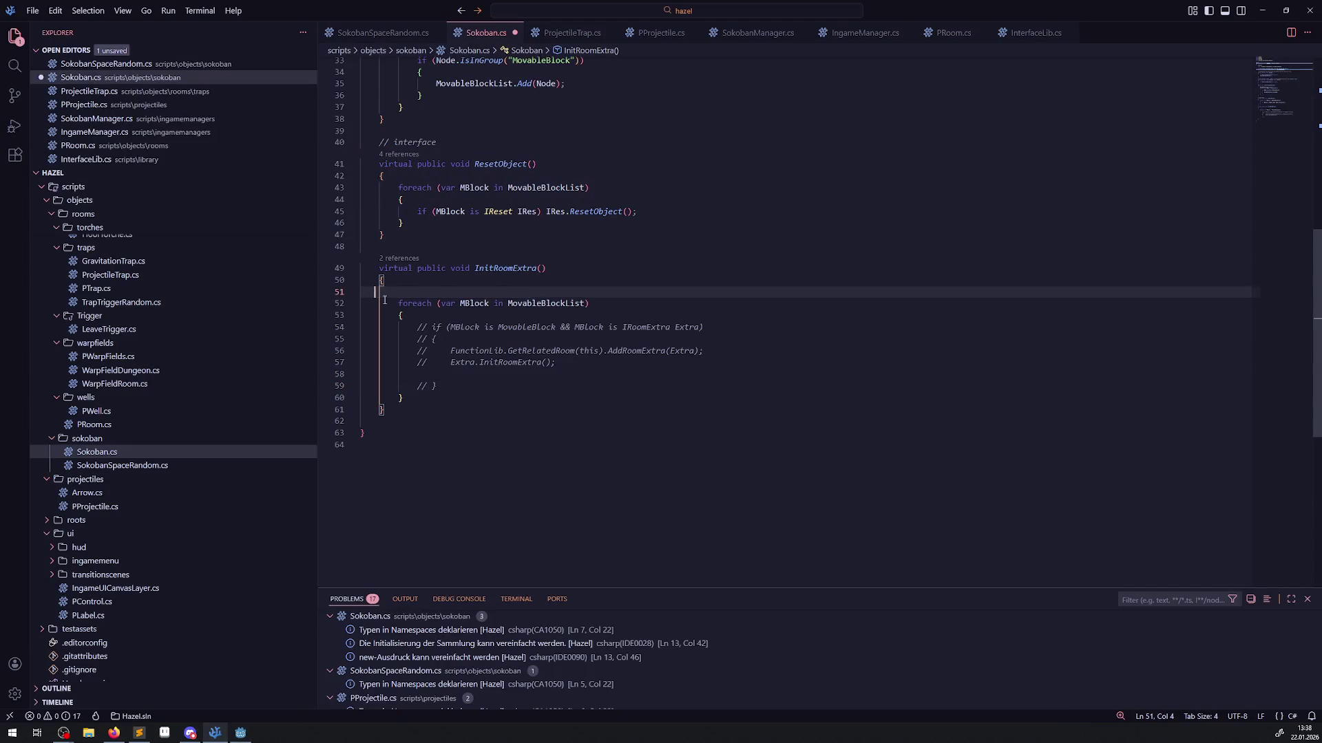
scroll(510, 361, up, 2)
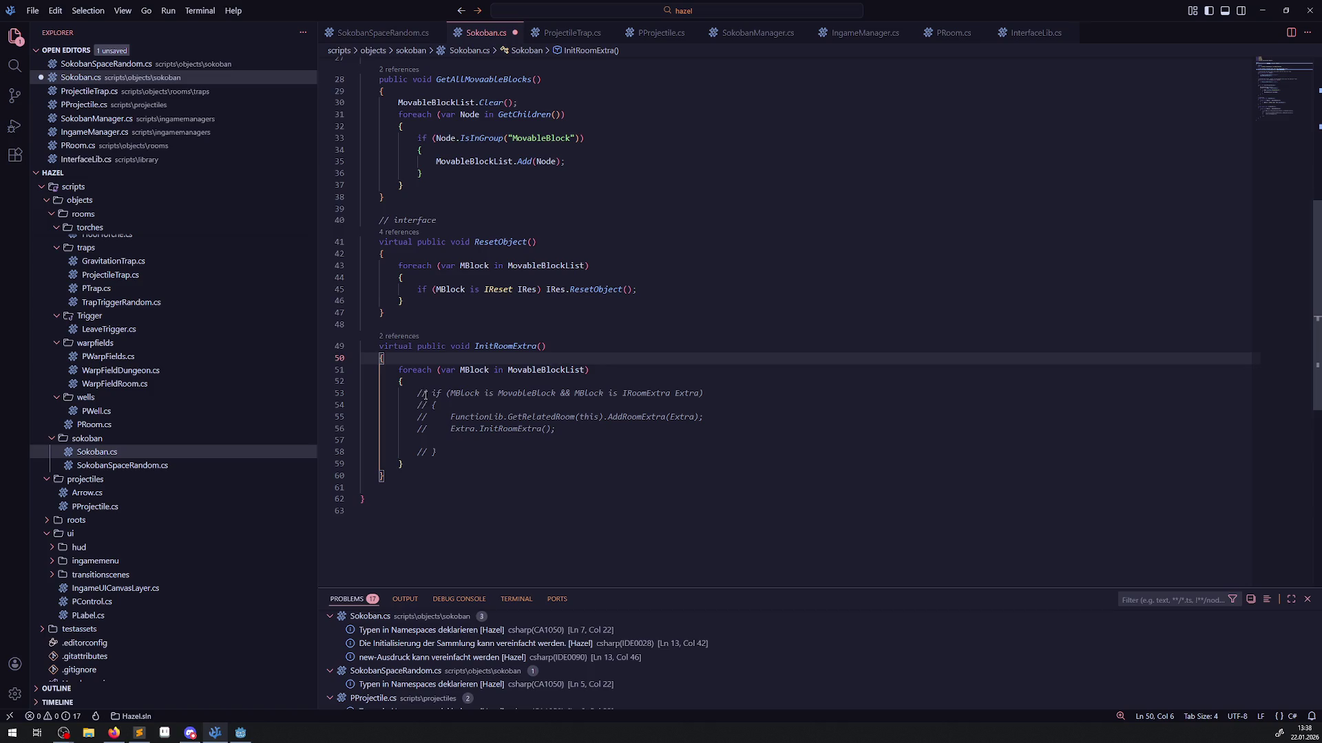
mouse_move(414, 393)
mouse_down()
mouse_move(417, 429)
mouse_move(449, 452)
mouse_up()
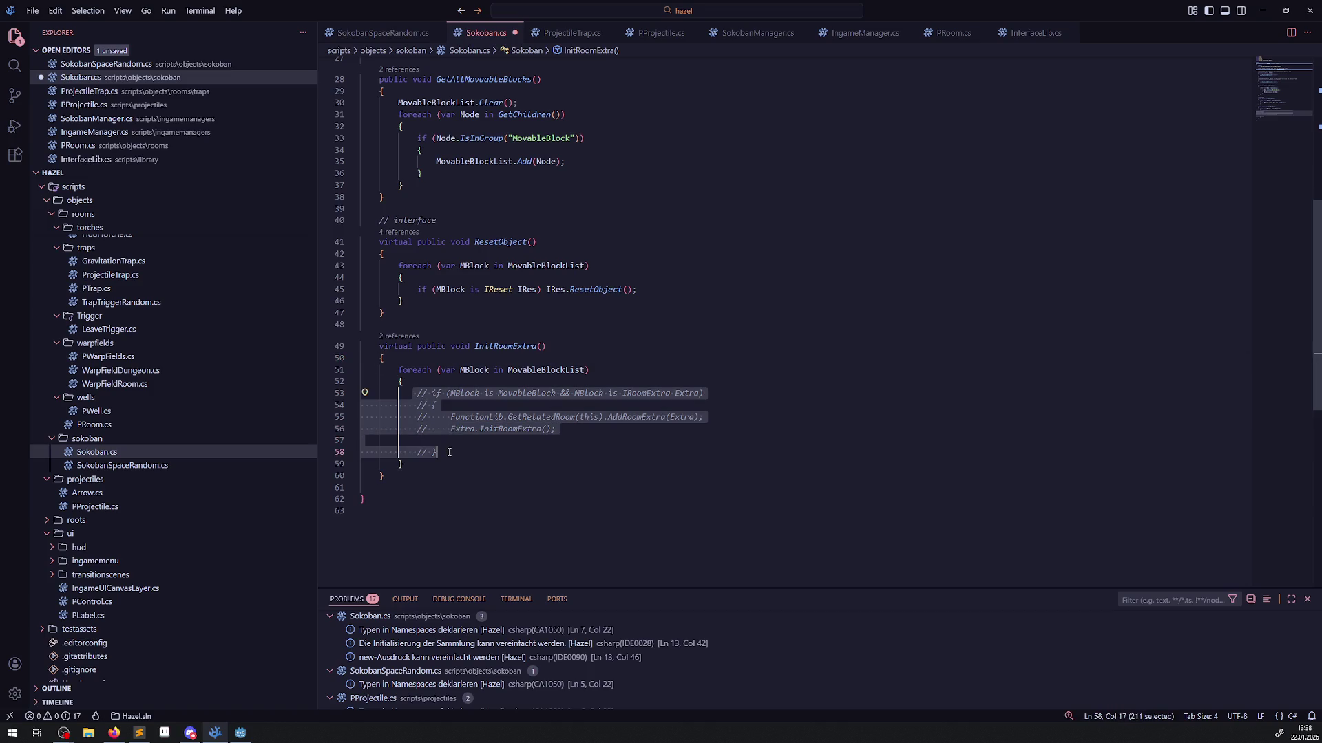
key(ctrl+slash)
key(Down)
key(Down)
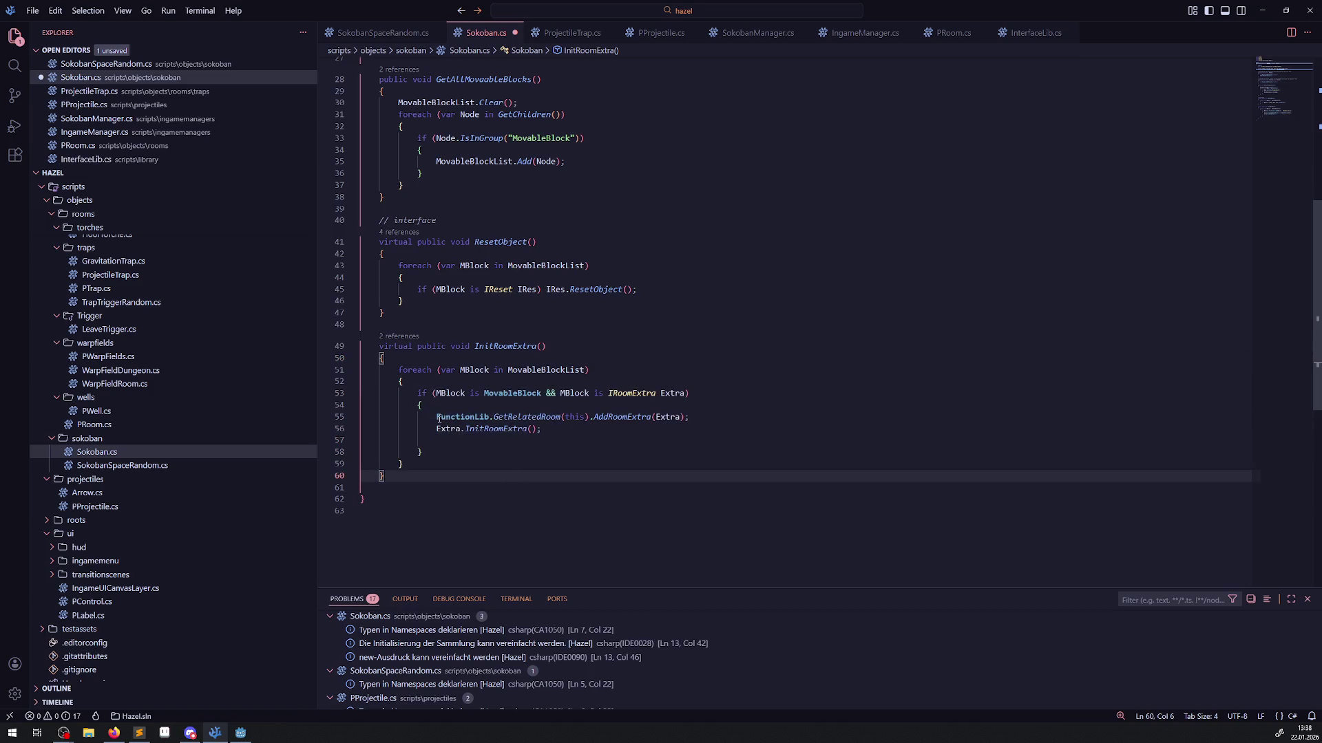
click(426, 429)
key(ctrl+slash)
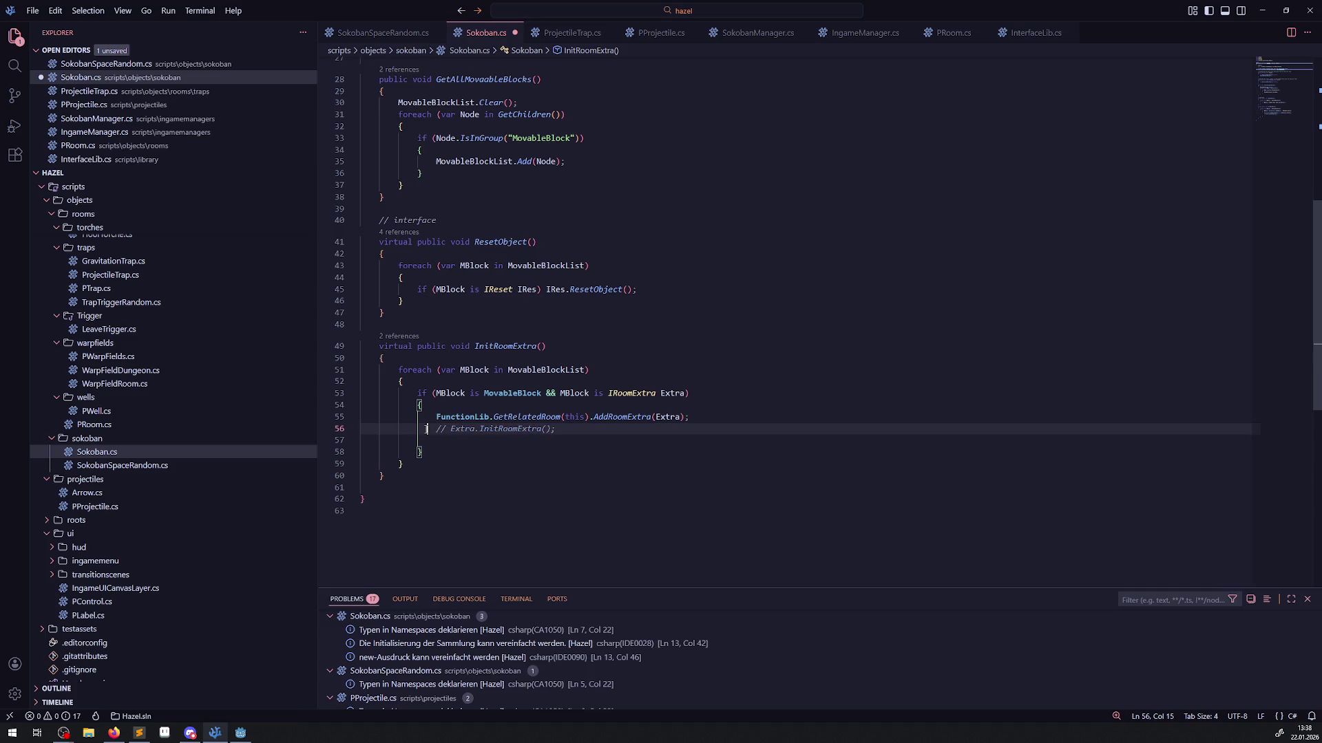
key(ctrl+s)
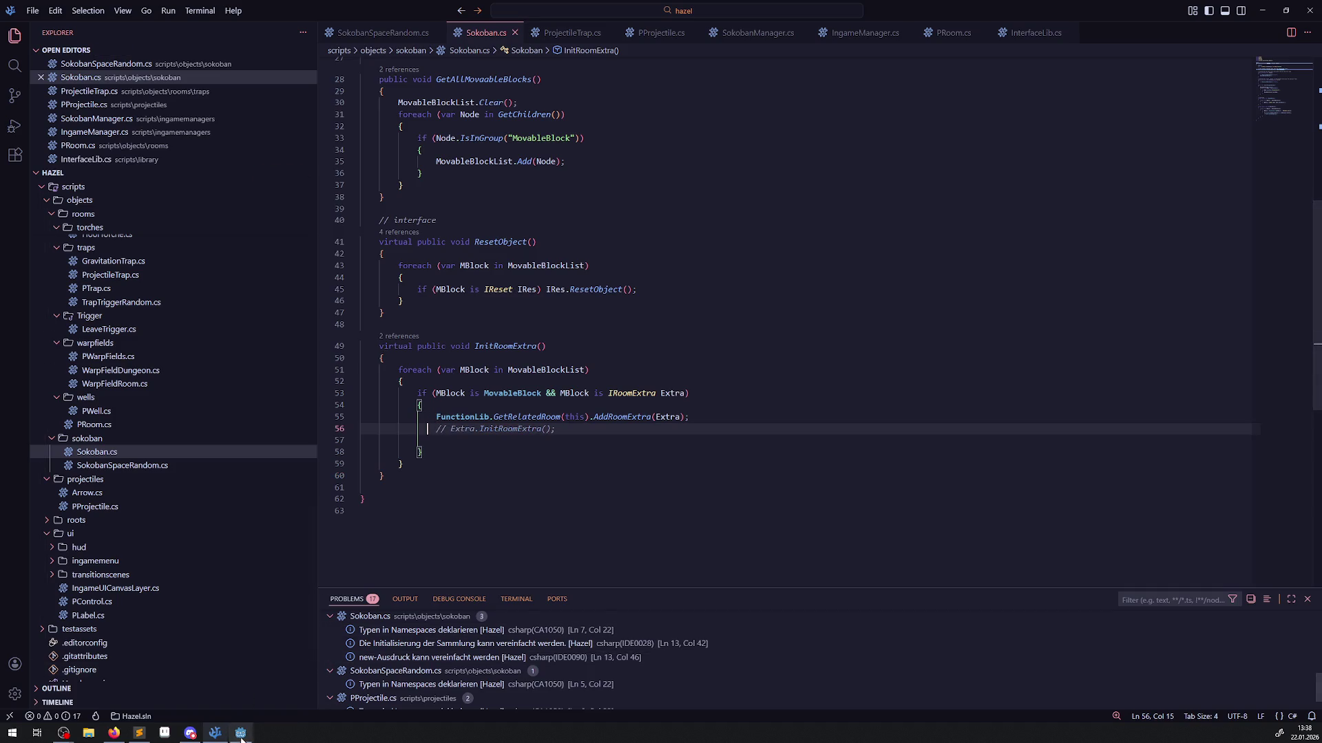
click(240, 732)
Rebuild and run the game, then inspect the 99 debugger errors, led by 'Collection was modified'.
click(1142, 26)
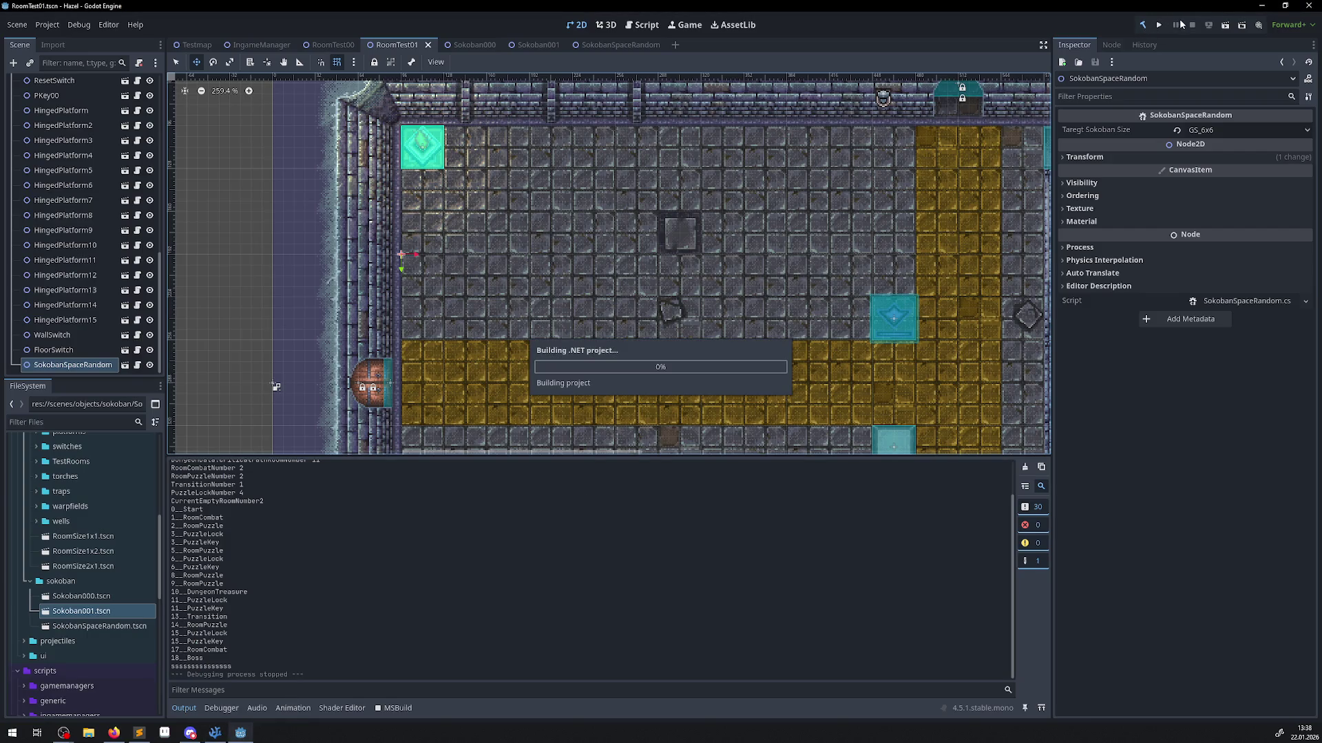
click(1159, 25)
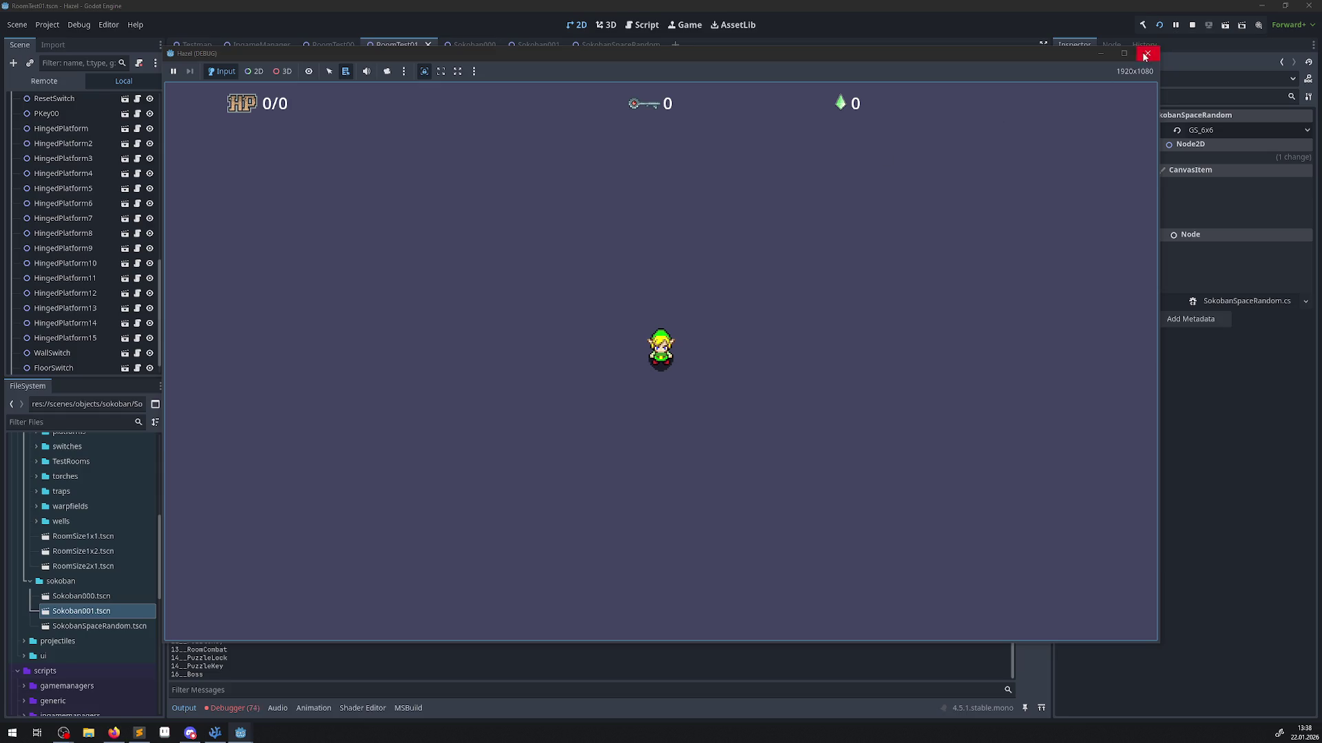
click(1146, 54)
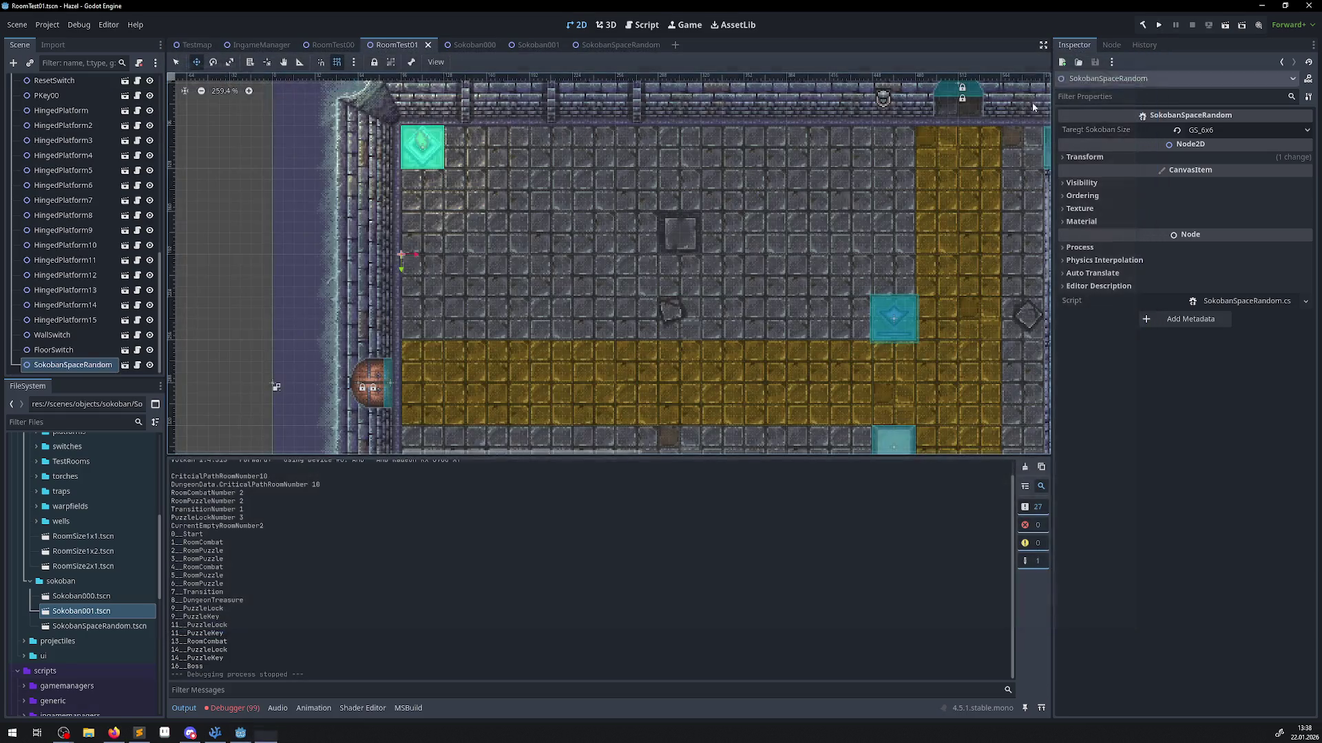
click(235, 708)
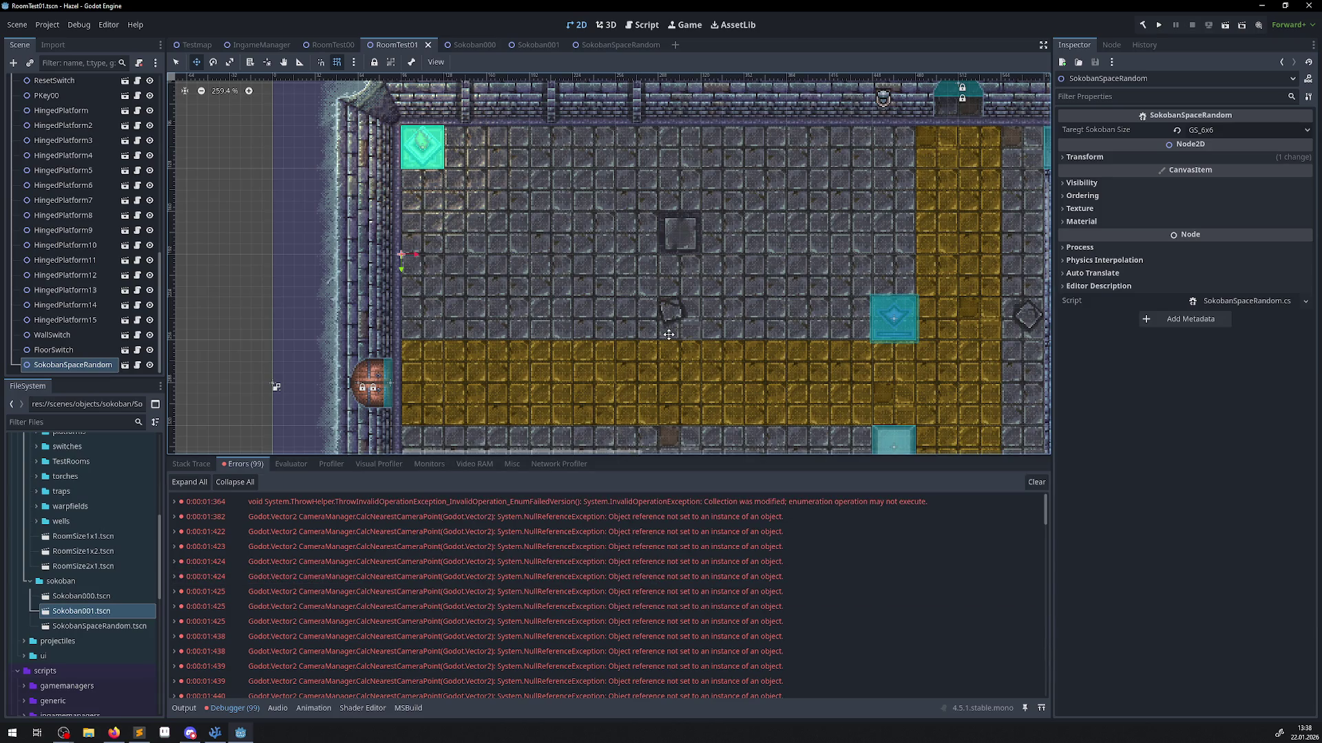
mouse_move(696, 507)
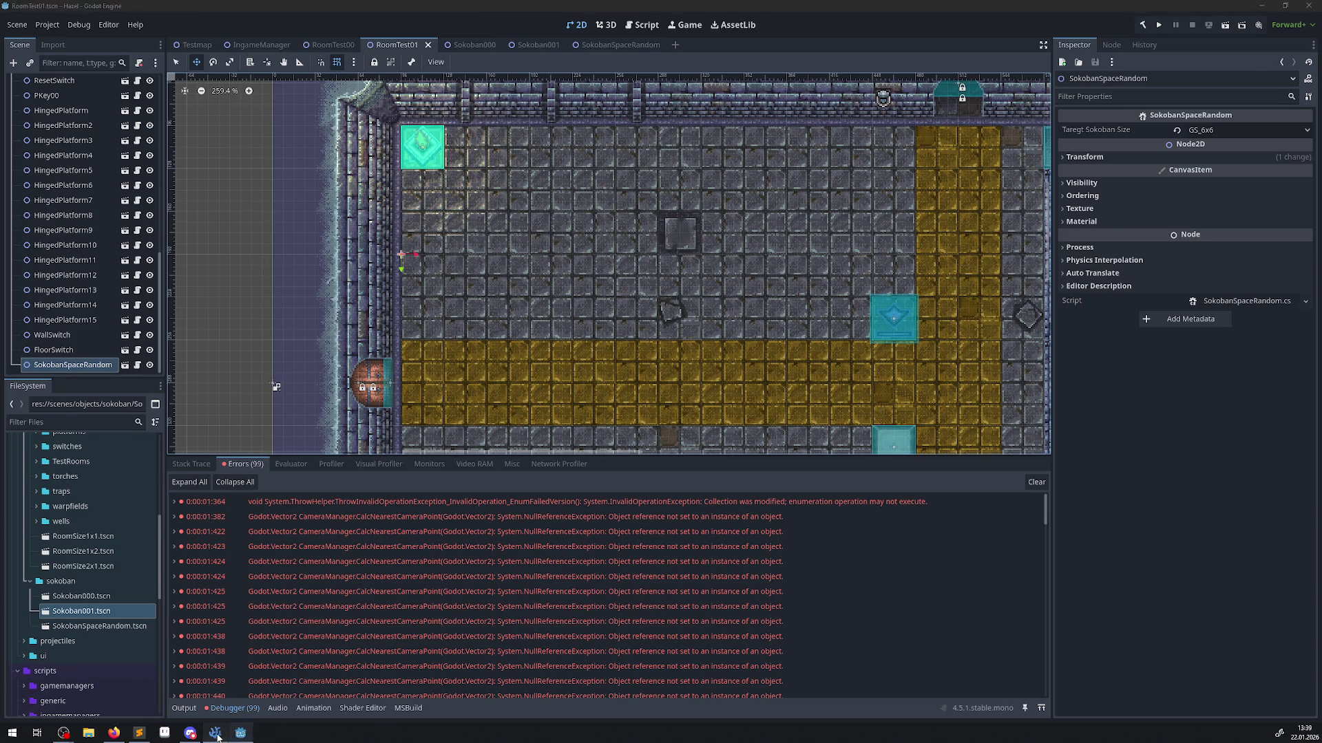
click(239, 732)
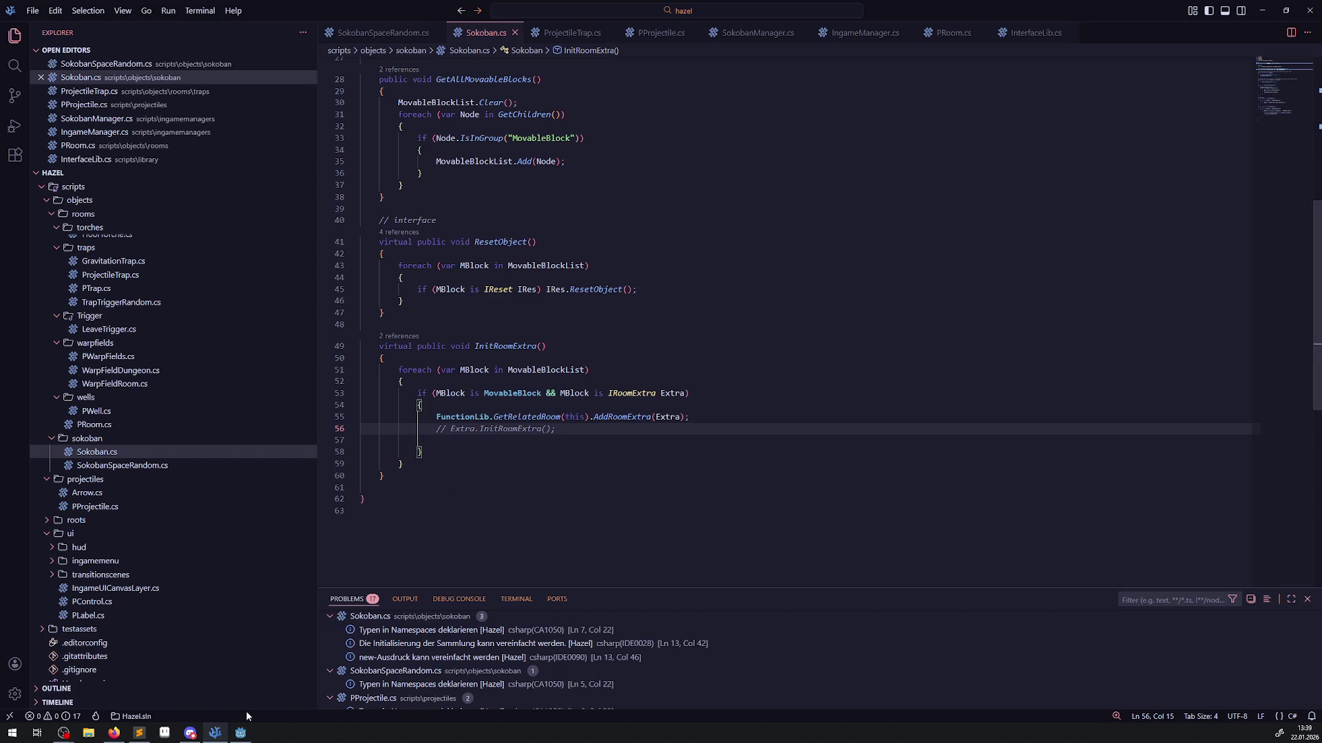
Inspect the AddRoomExtra call and the commented-out Extra.InitRoomExtra() in Sokoban.cs.
click(245, 736)
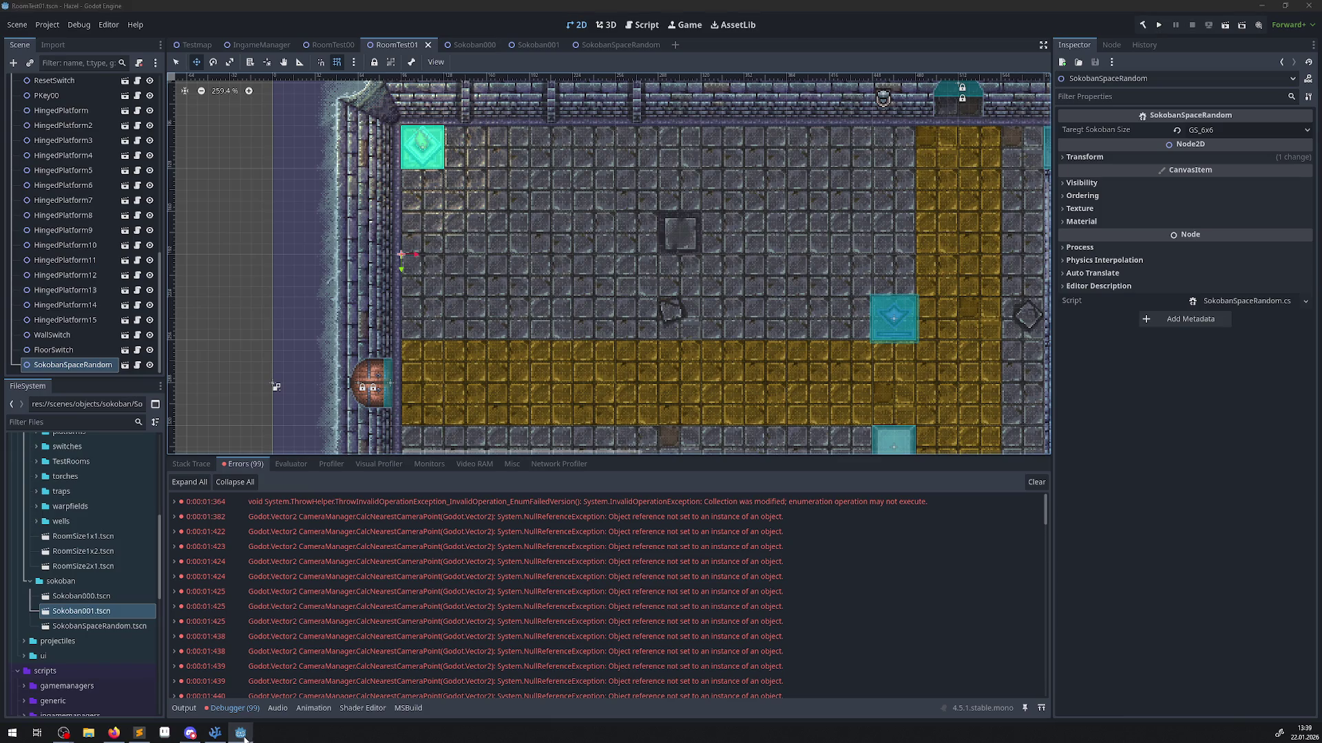
click(244, 735)
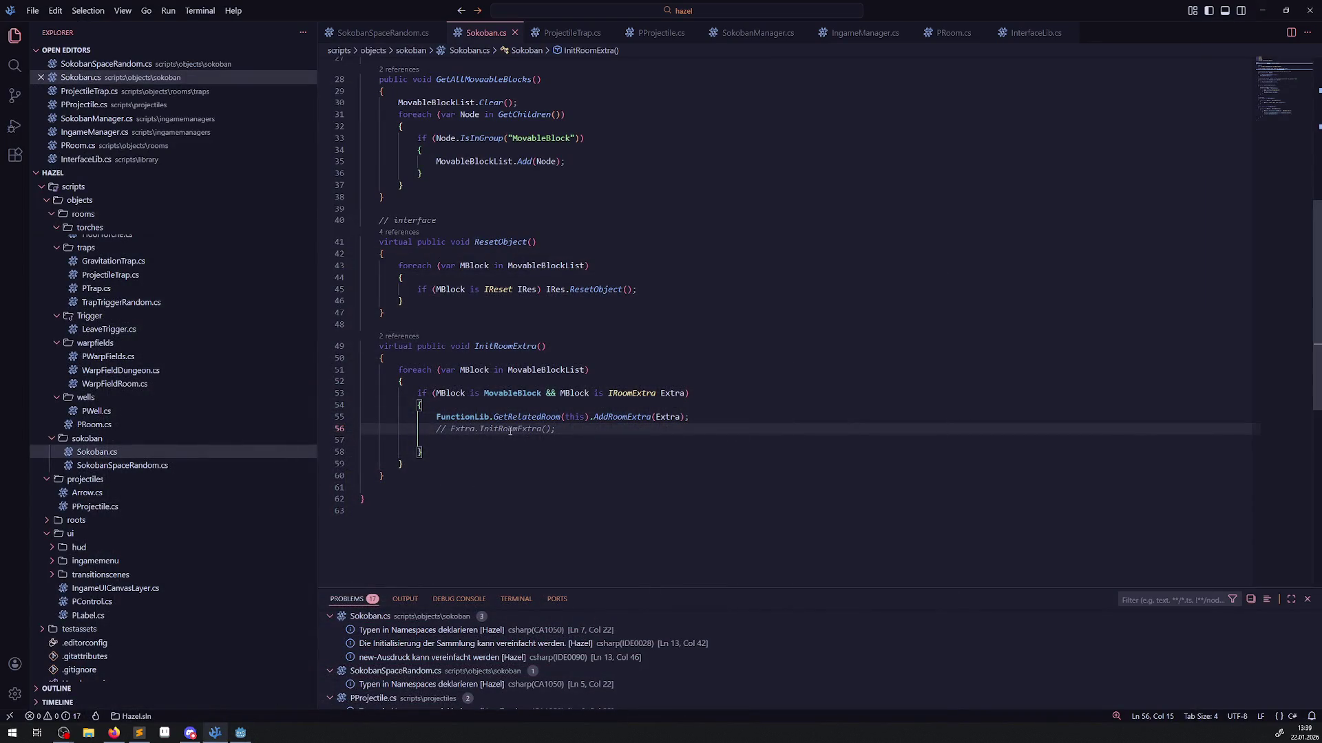
click(613, 417)
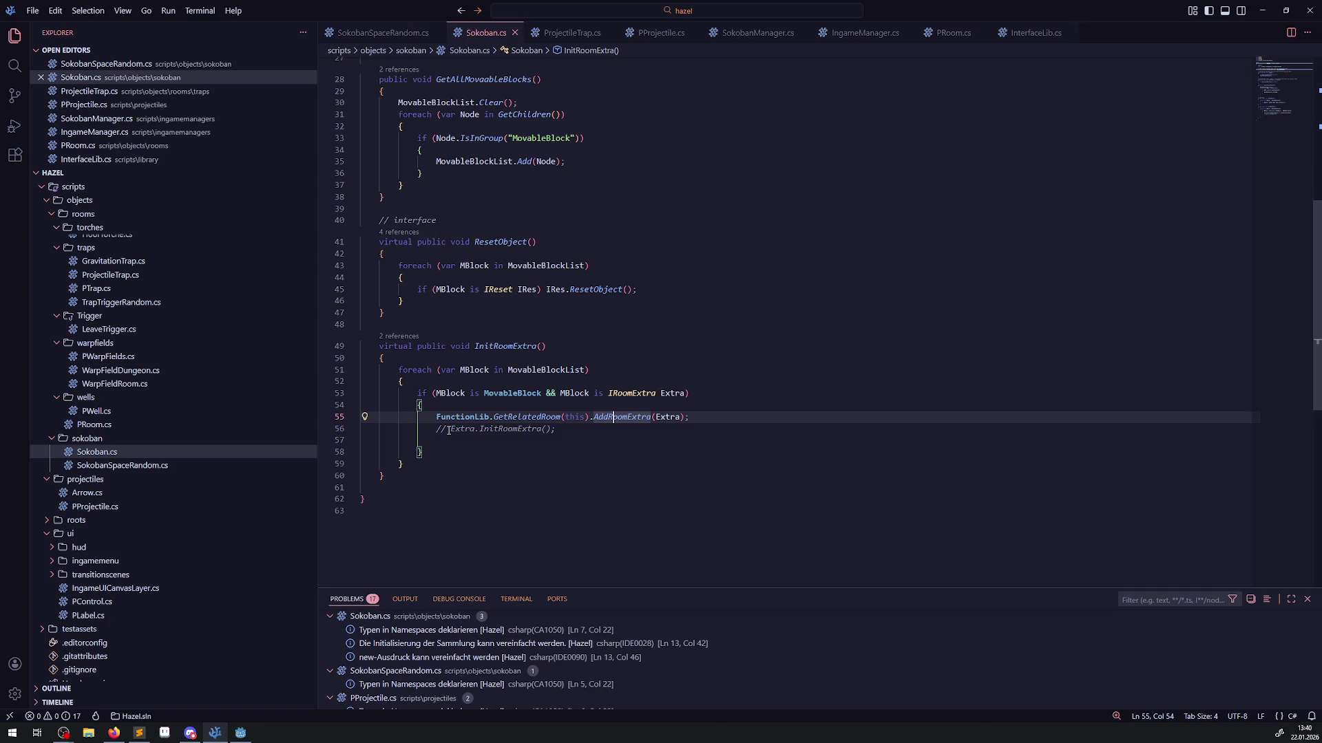
drag(435, 429, 448, 429)
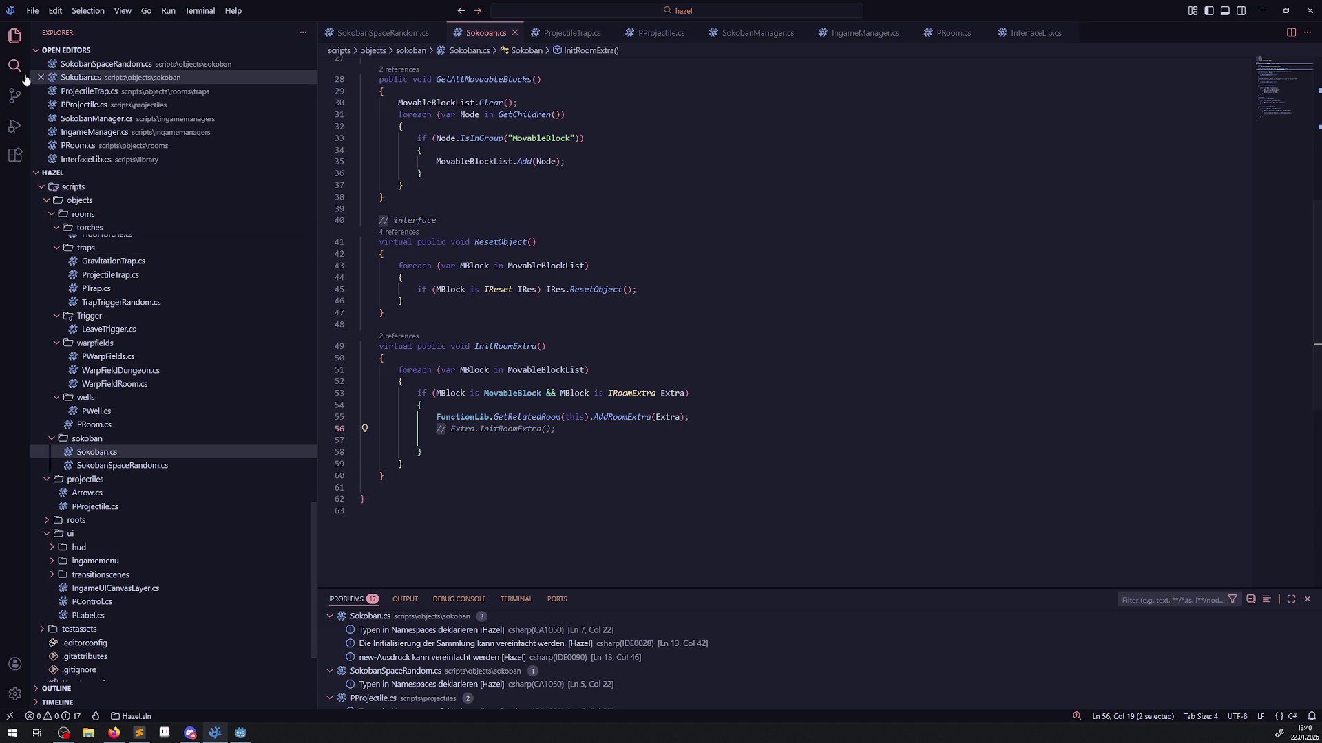
scroll(165, 372, up, 6)
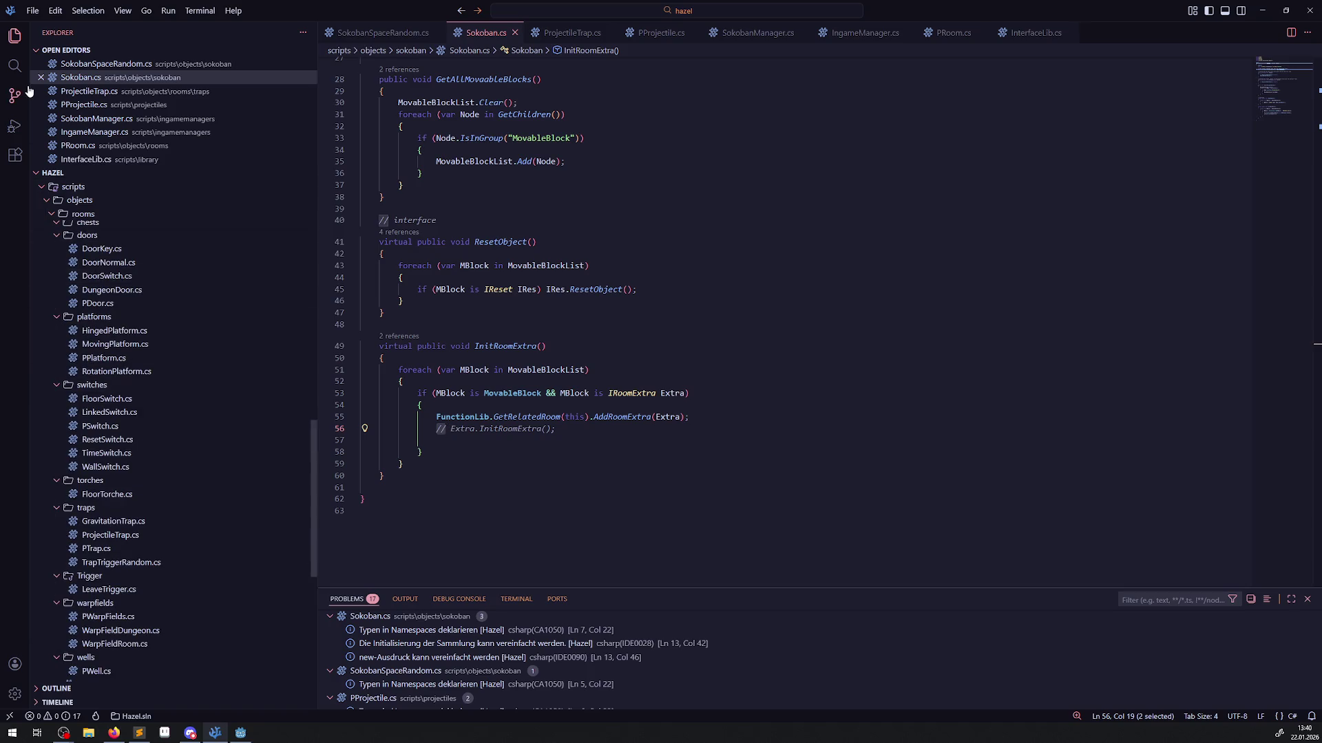
Search the project and copy GravitationTrap.cs's SetDeferred line, then close that file for Sokoban.cs.
click(18, 67)
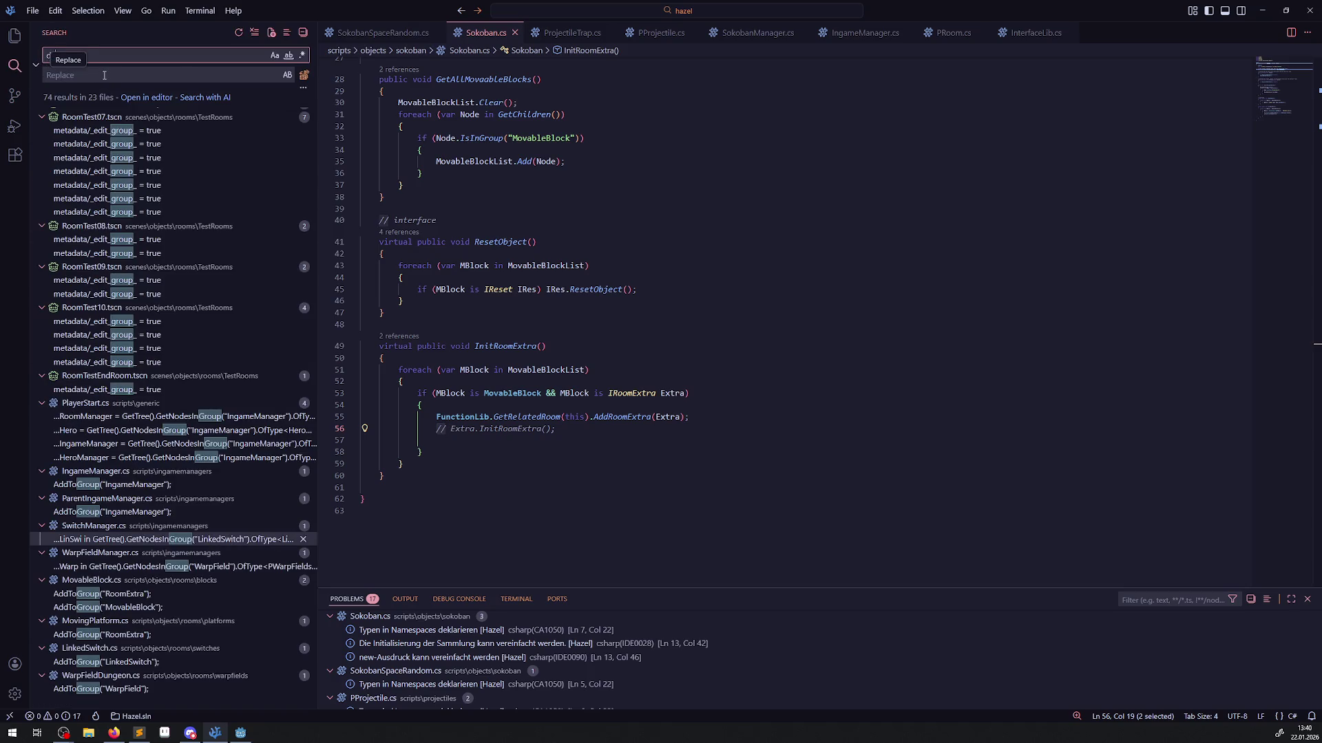
text(def)
scroll(208, 342, down, 10)
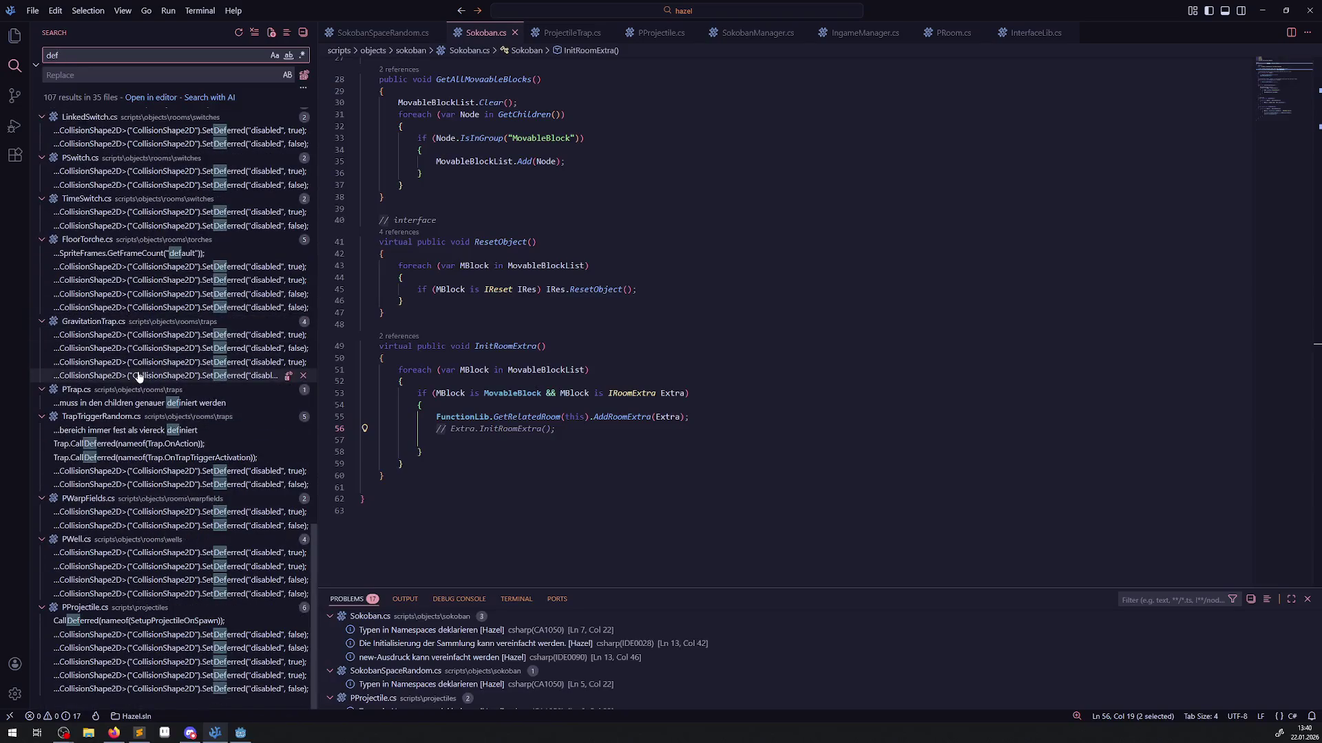
click(222, 336)
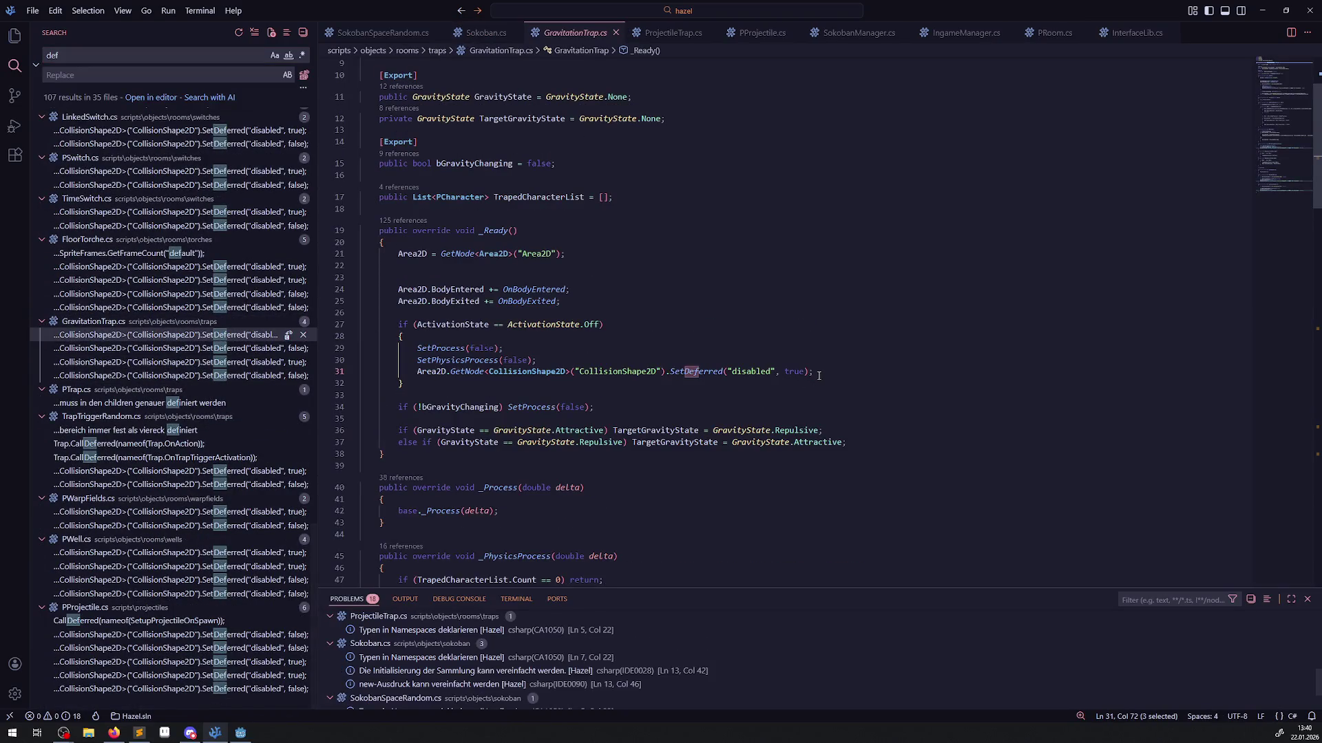
drag(814, 371, 398, 374)
key(ctrl+c)
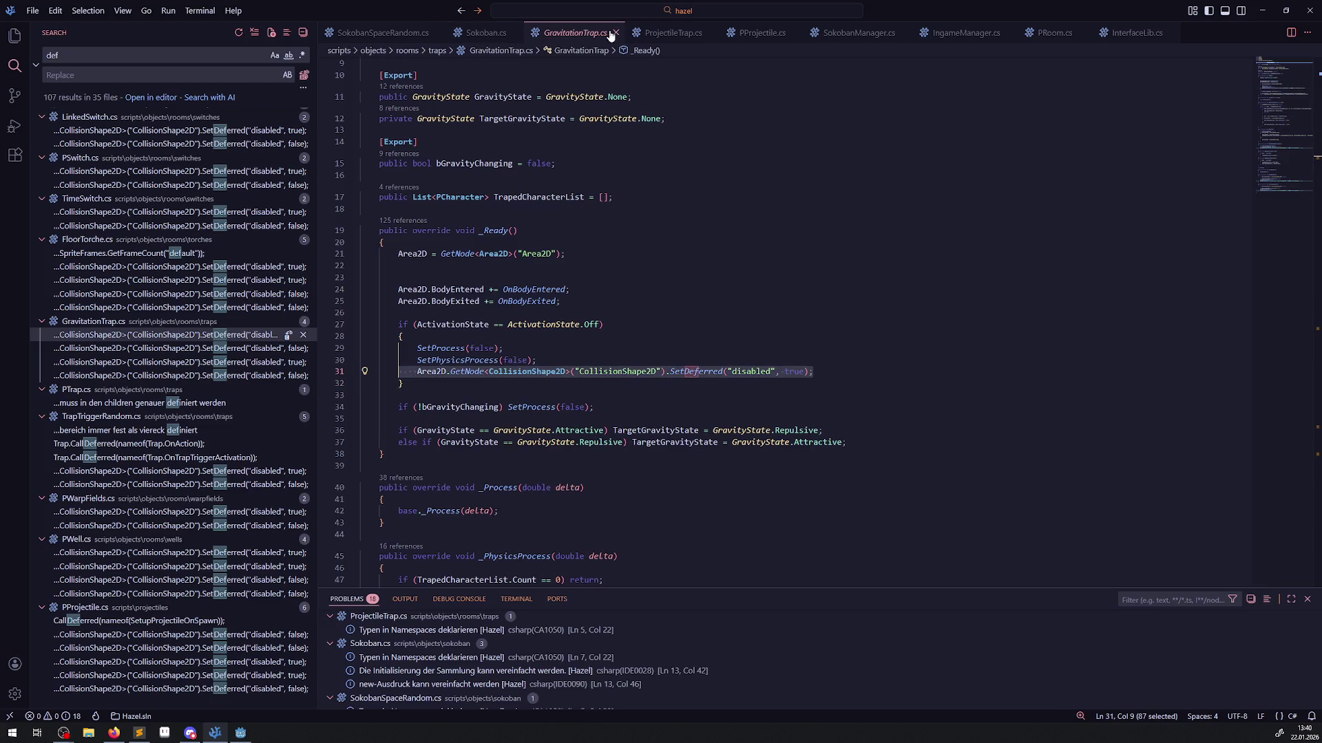
click(616, 33)
click(18, 42)
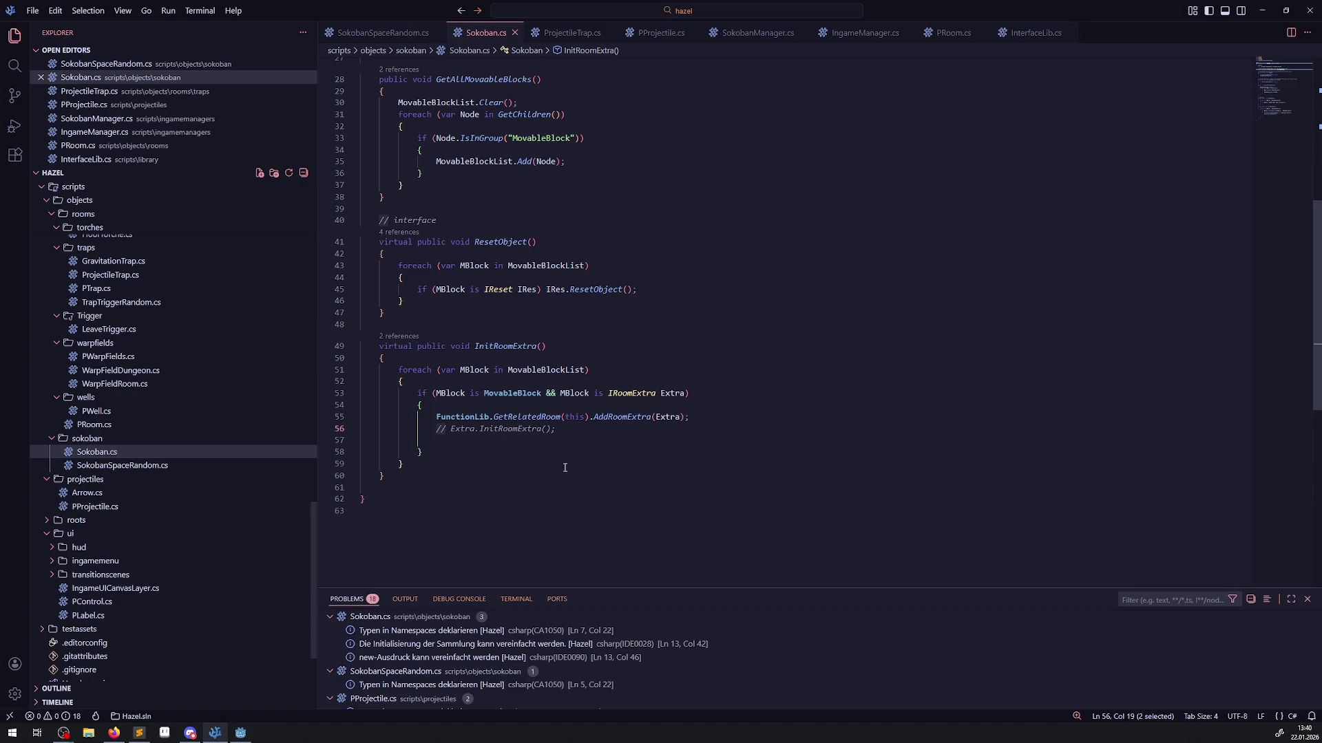
Paste the Area2D SetDeferred line into the if-block as a commented-out reference.
click(509, 405)
key(Return)
key(ctrl+v)
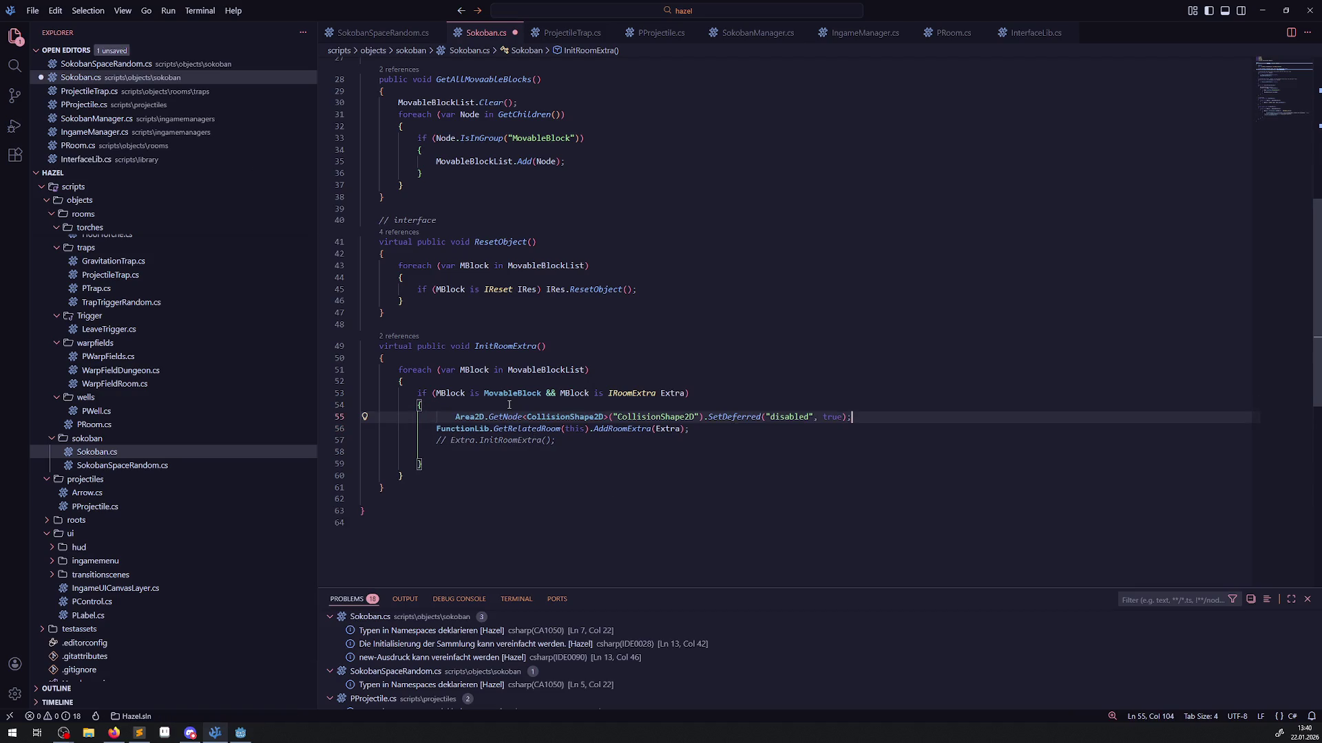
scroll(468, 365, down, 2)
click(444, 338)
text(//)
click(882, 337)
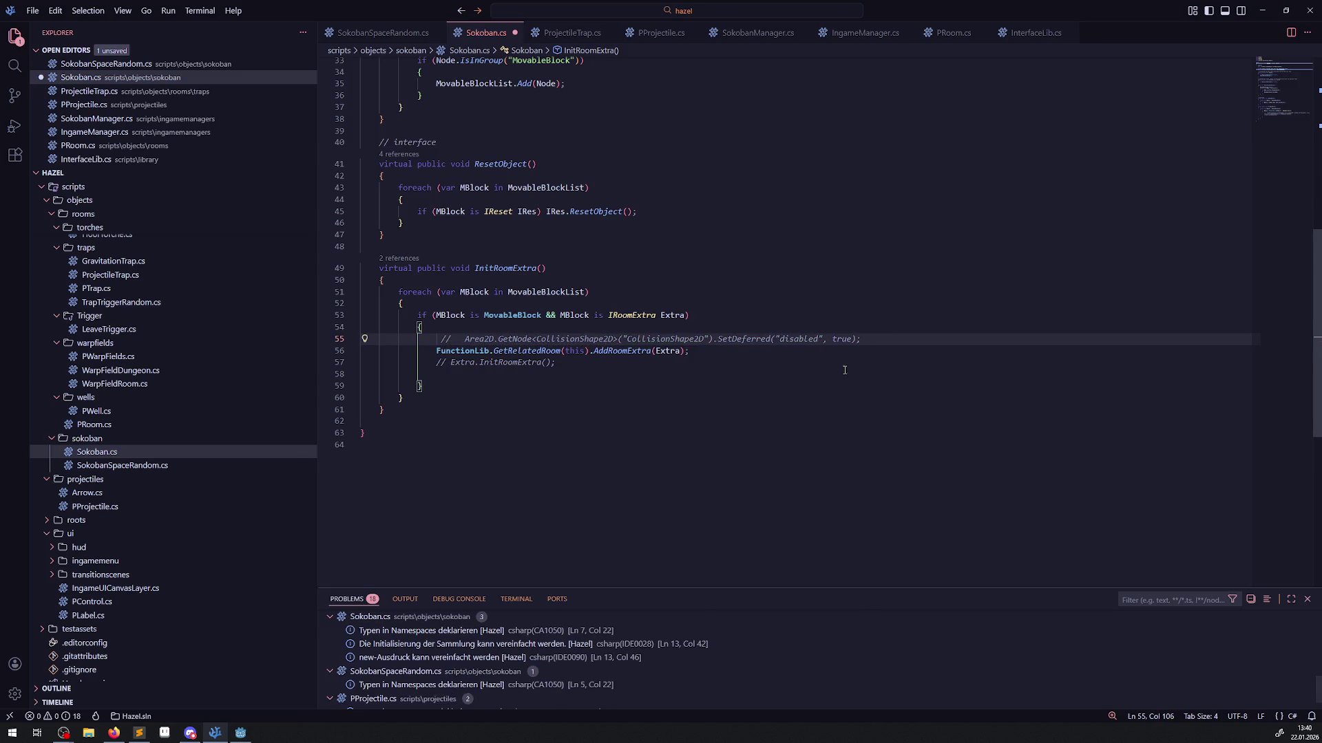
key(Return)
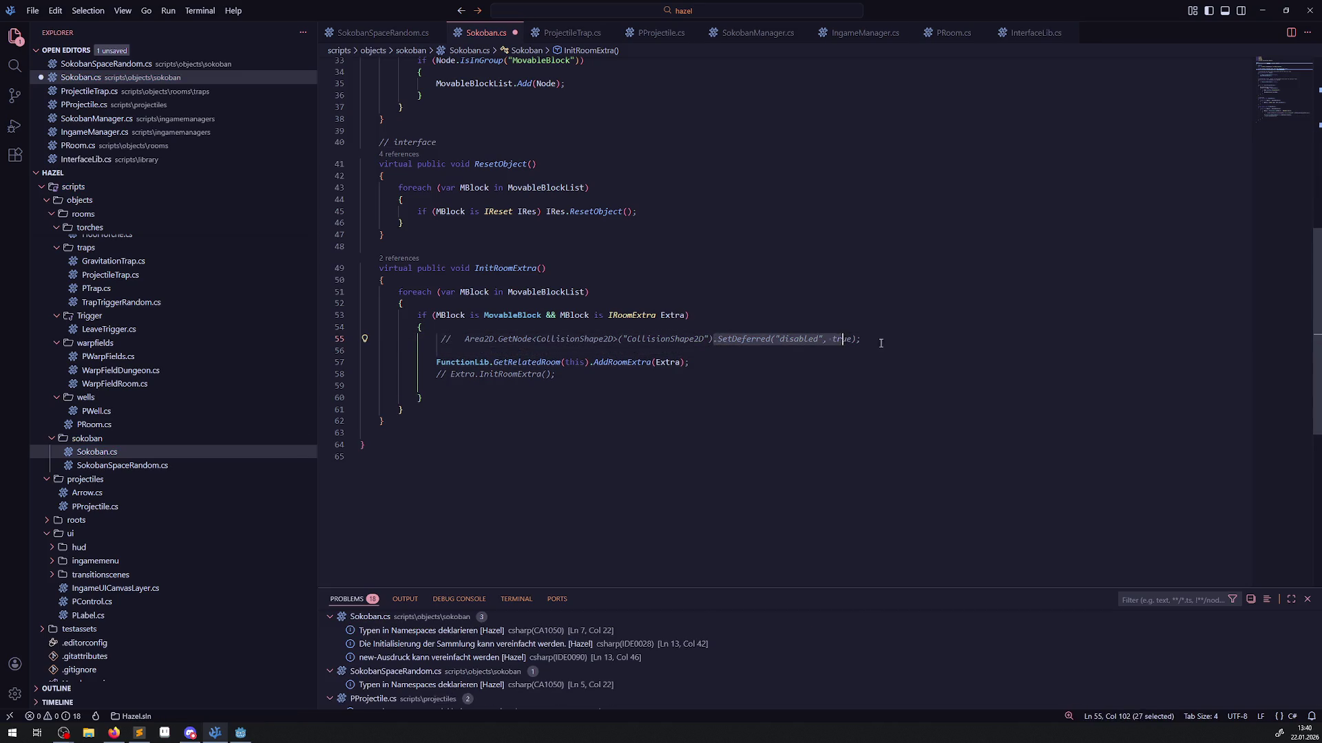
drag(861, 338, 716, 339)
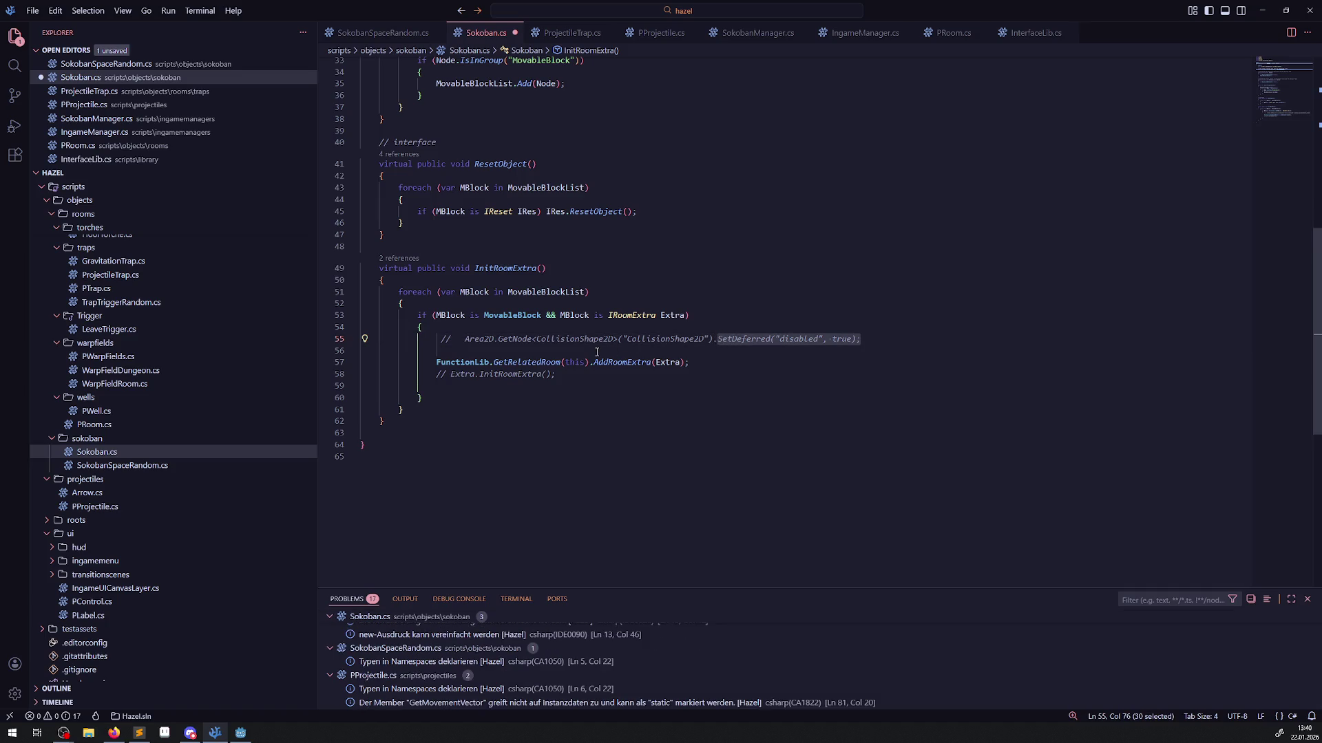
Duplicate the AddRoomExtra line, comment out the original, and paste SetDeferred into the copy.
click(598, 366)
key(shift+alt+Down)
key(Up)
key(Home)
text(//)
drag(593, 374, 689, 373)
key(ctrl+v)
key(ctrl+s)
Turn the copied line into SetDeferred("AddRoomExtra", Extra) on the related room and save.
drag(594, 373, 846, 380)
key(Delete)
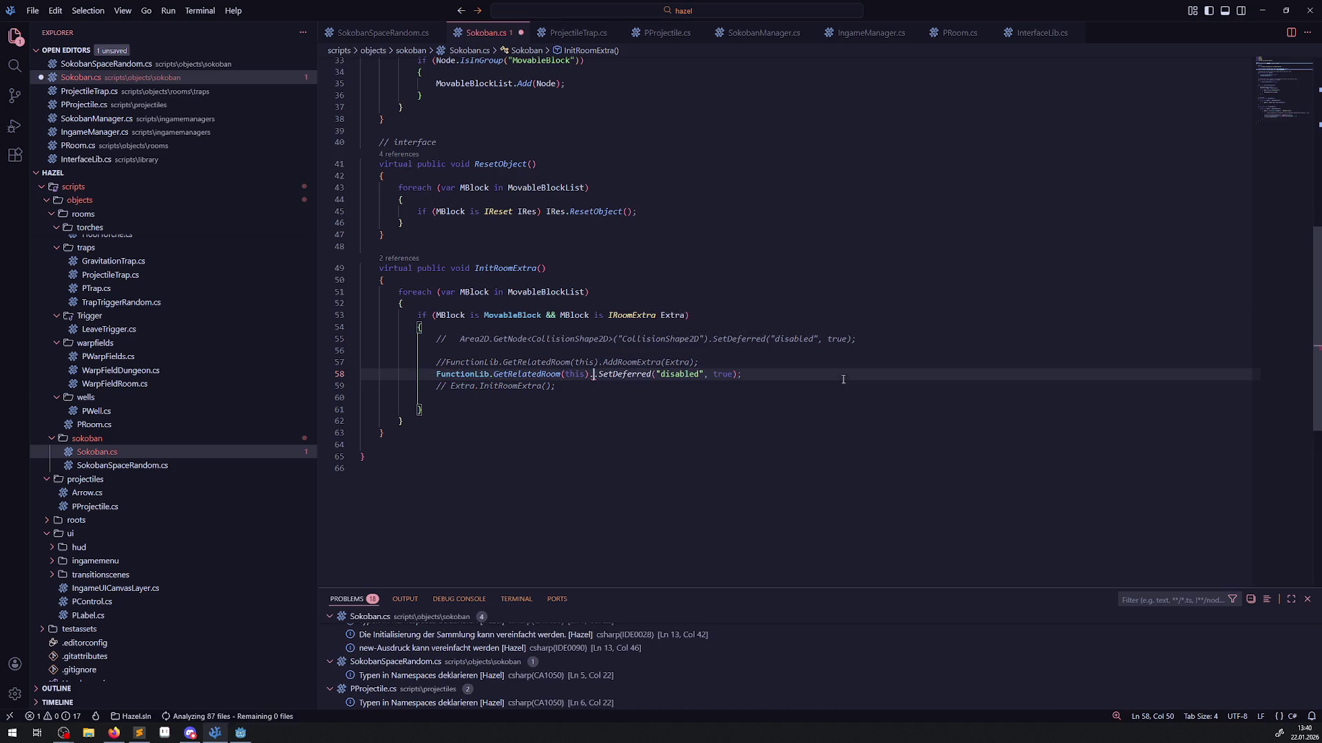
click(643, 399)
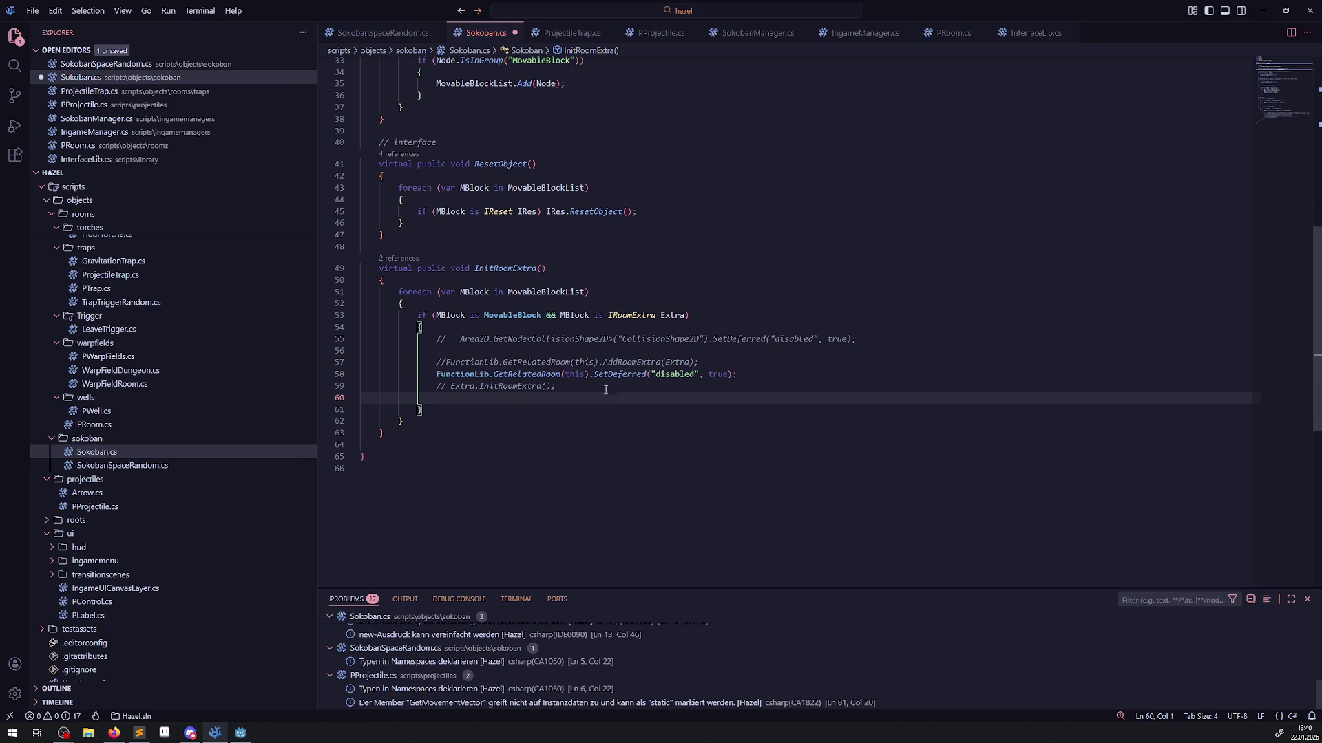
double_click(648, 362)
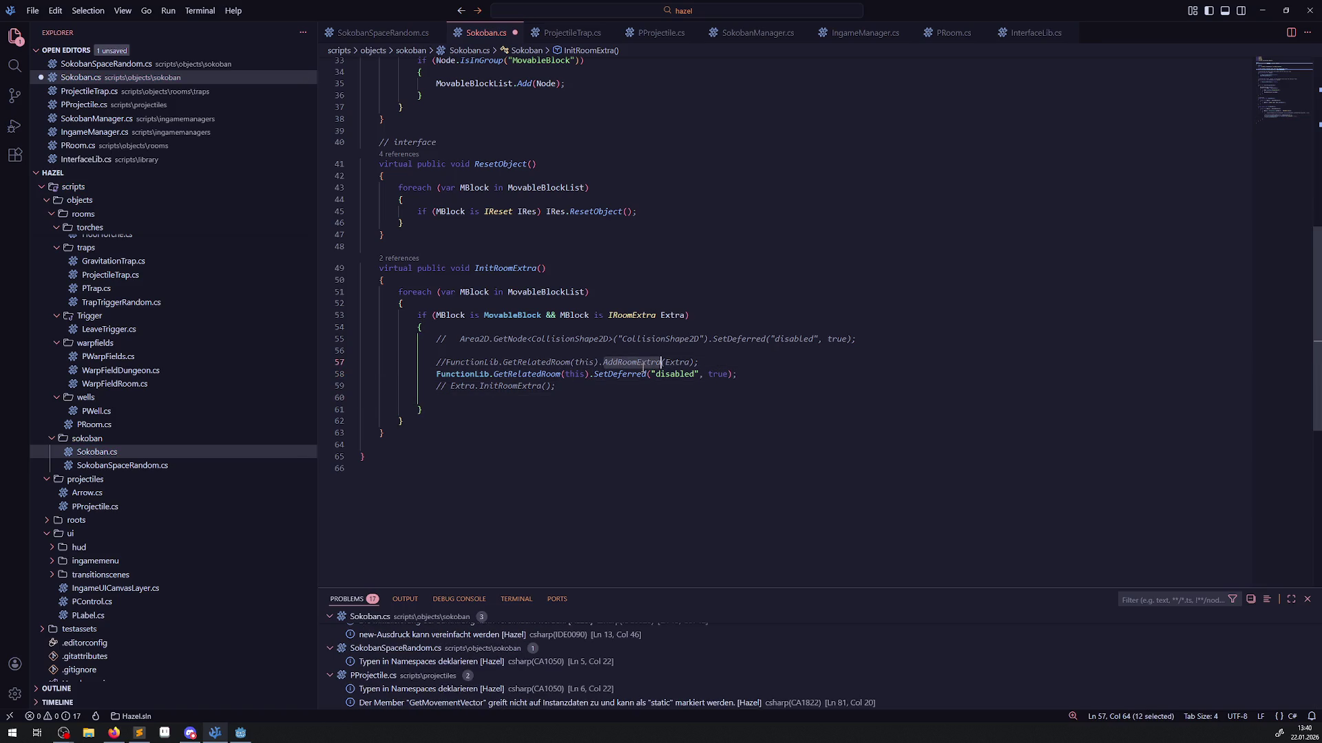
key(ctrl+c)
double_click(668, 373)
key(ctrl+v)
double_click(737, 375)
text(Ex)
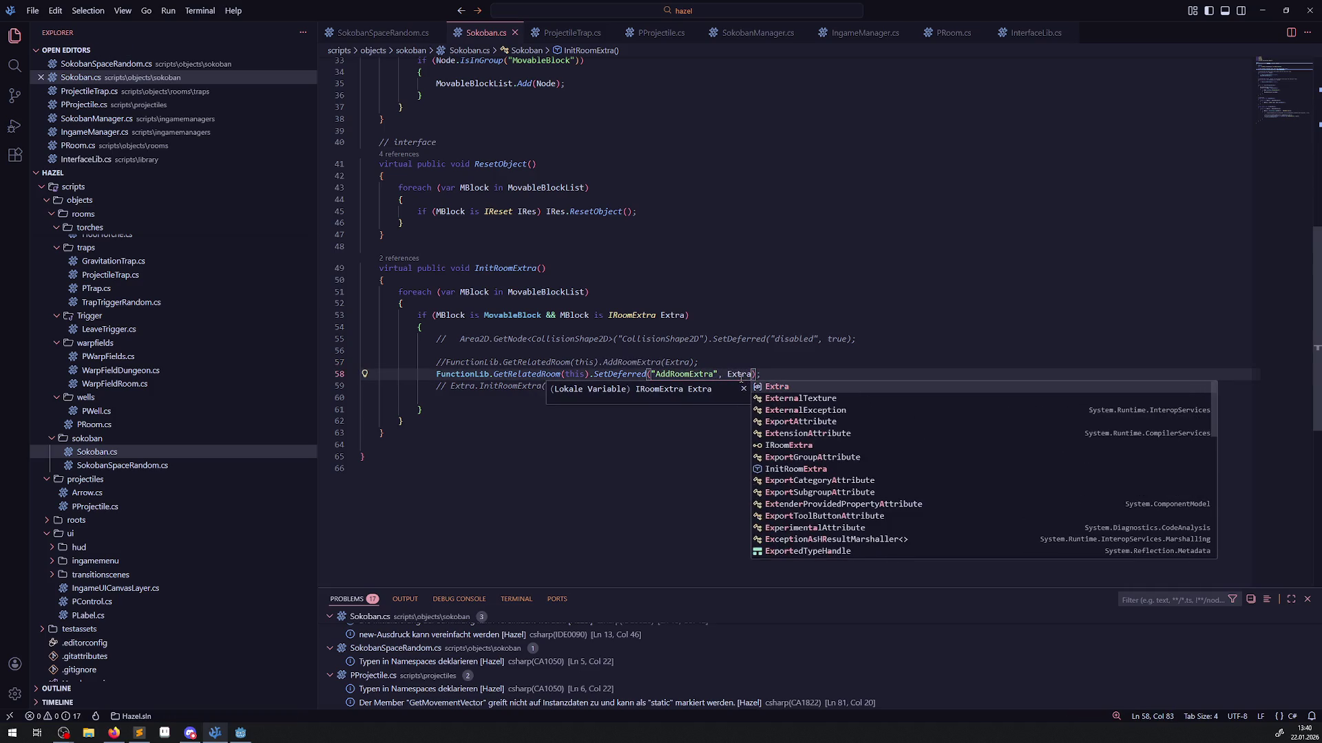
key(Return)
key(ctrl+s)
click(758, 316)
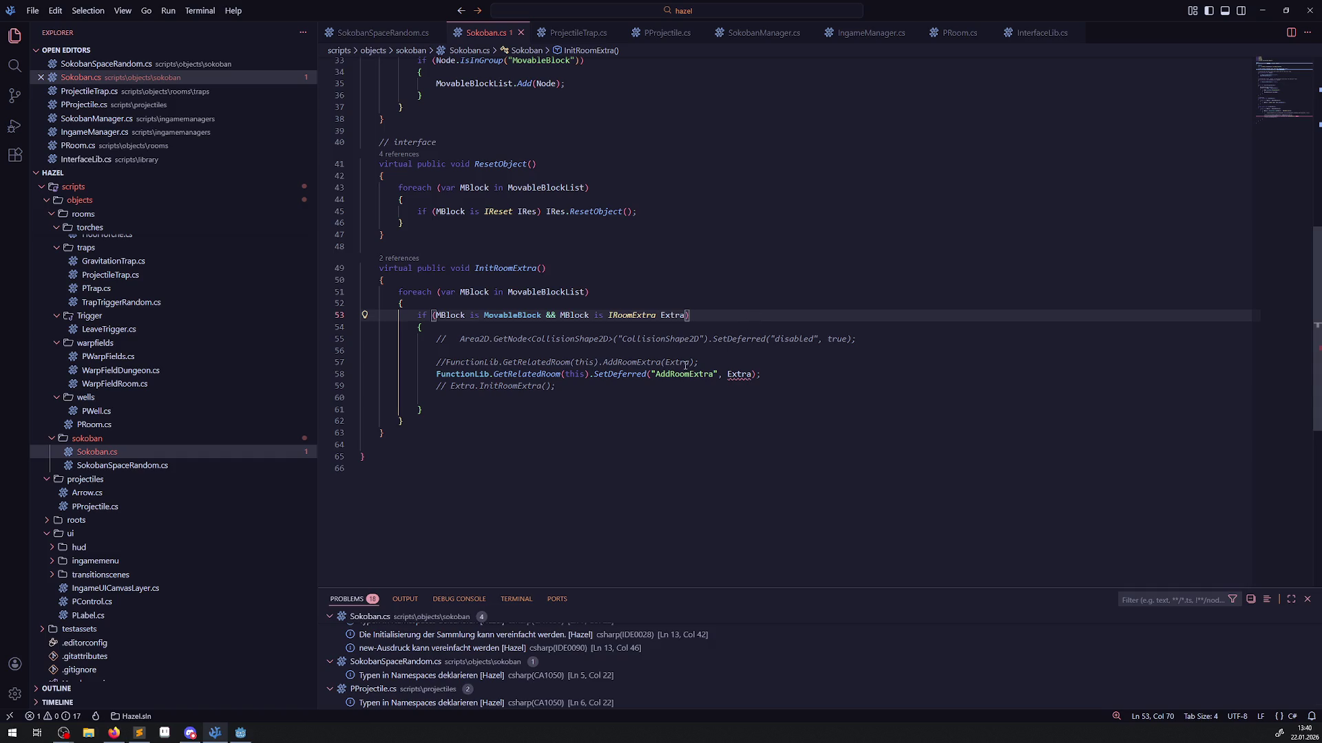
mouse_move(624, 376)
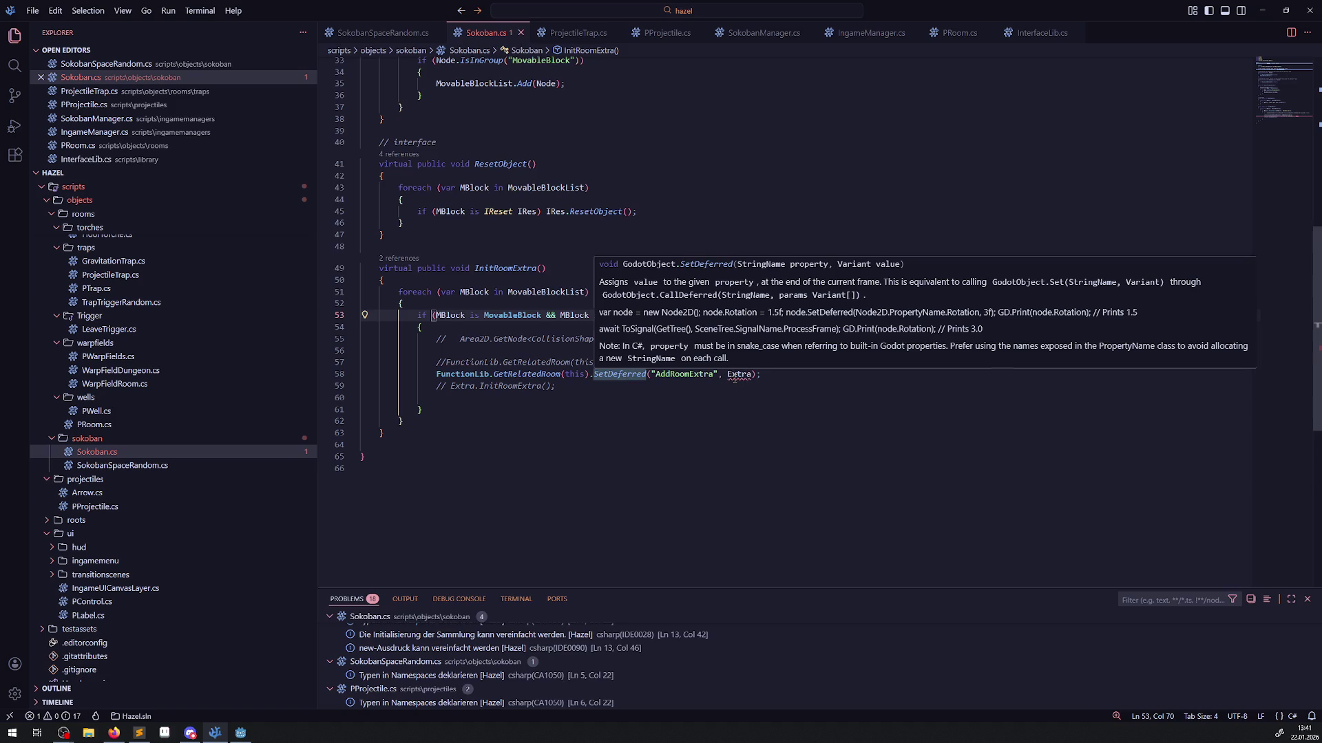
mouse_move(736, 378)
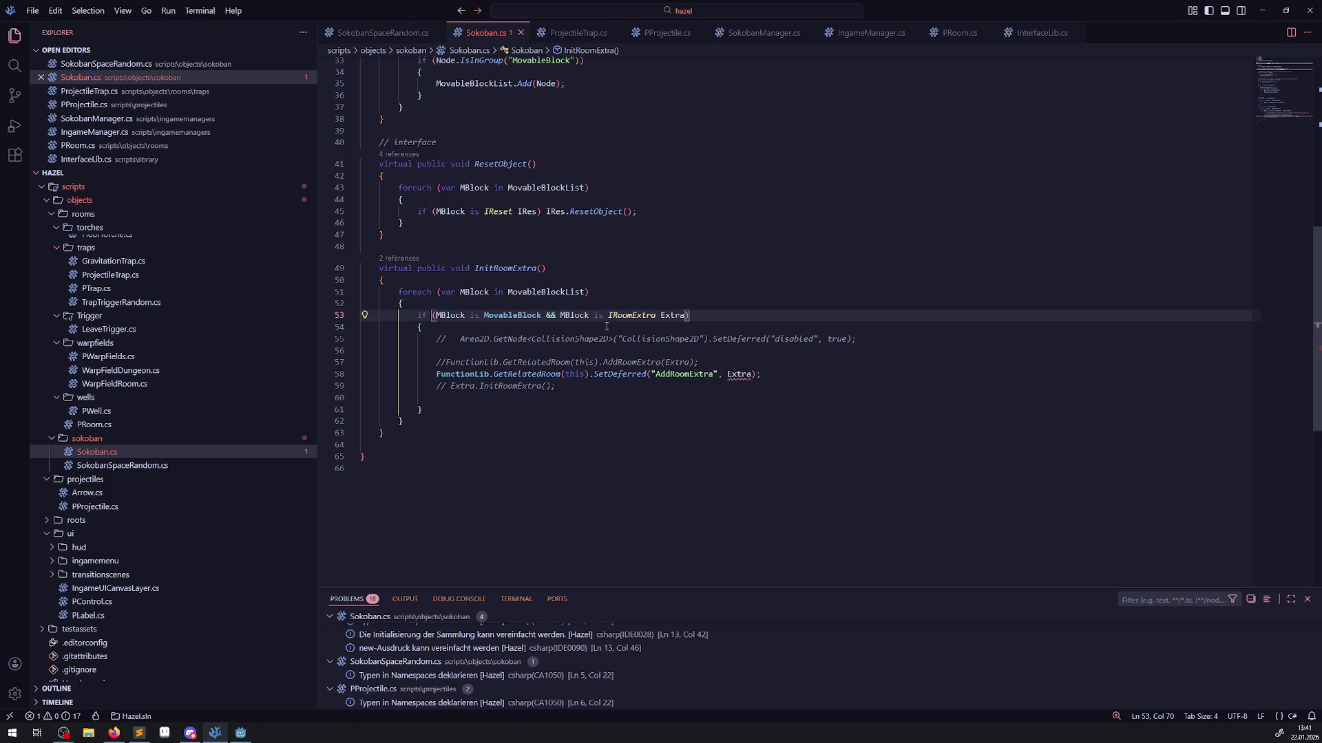
Comment out the deferred AddRoomExtra line and re-enable the Extra.InitRoomExtra() call.
click(436, 374)
text(//)
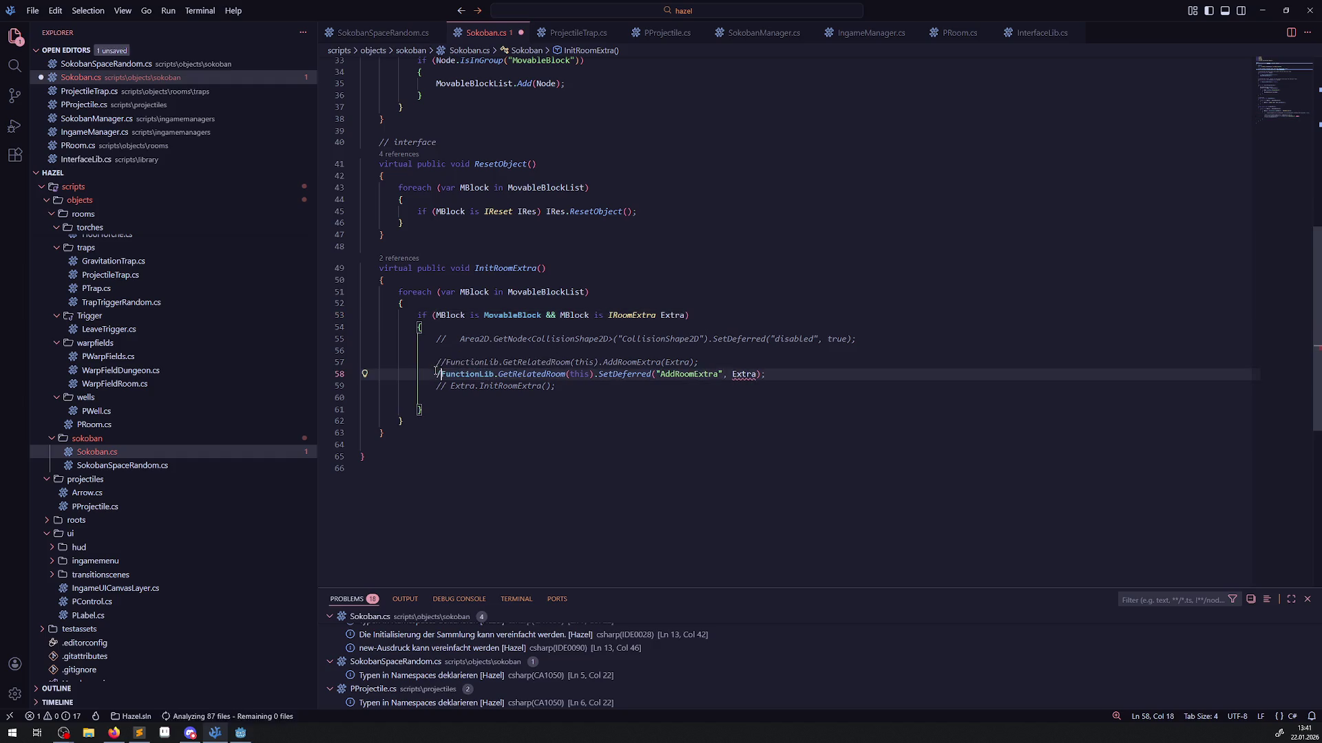
click(449, 387)
key(BackSpace)
key(BackSpace)
key(BackSpace)
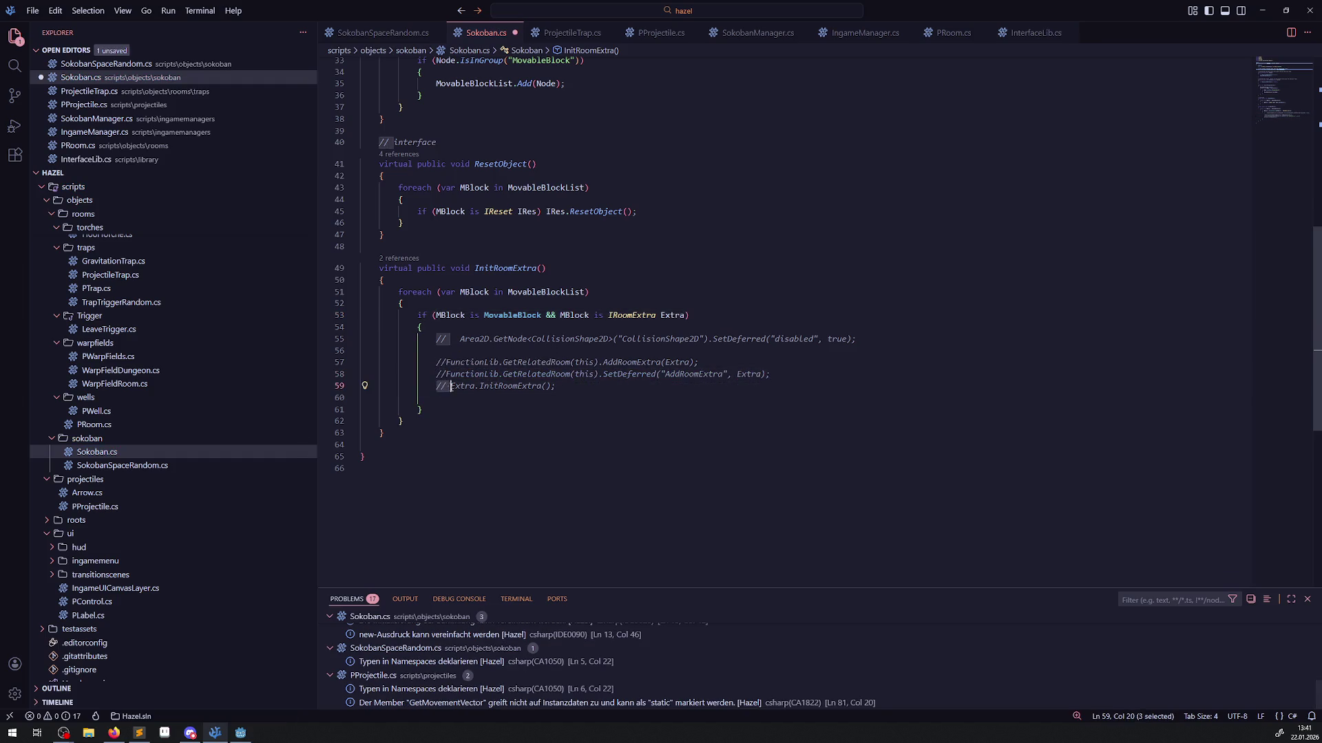
click(495, 387)
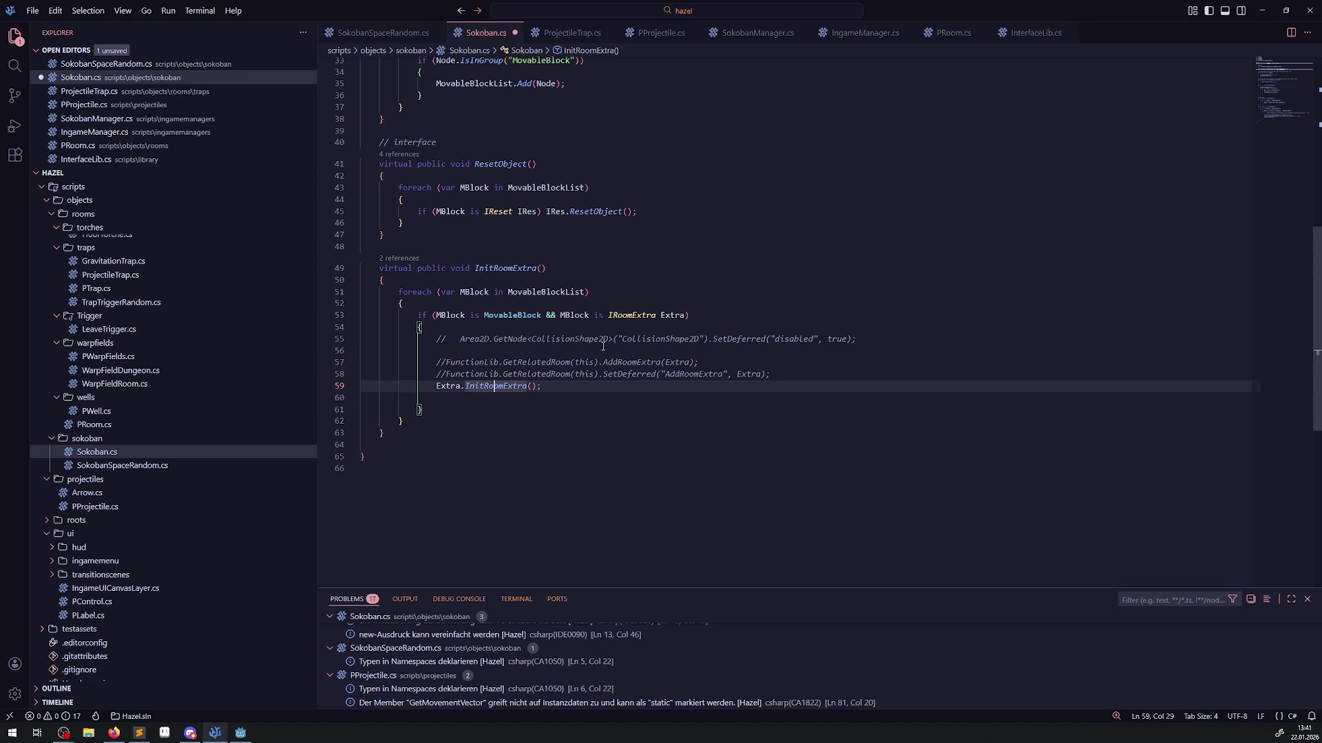
double_click(668, 316)
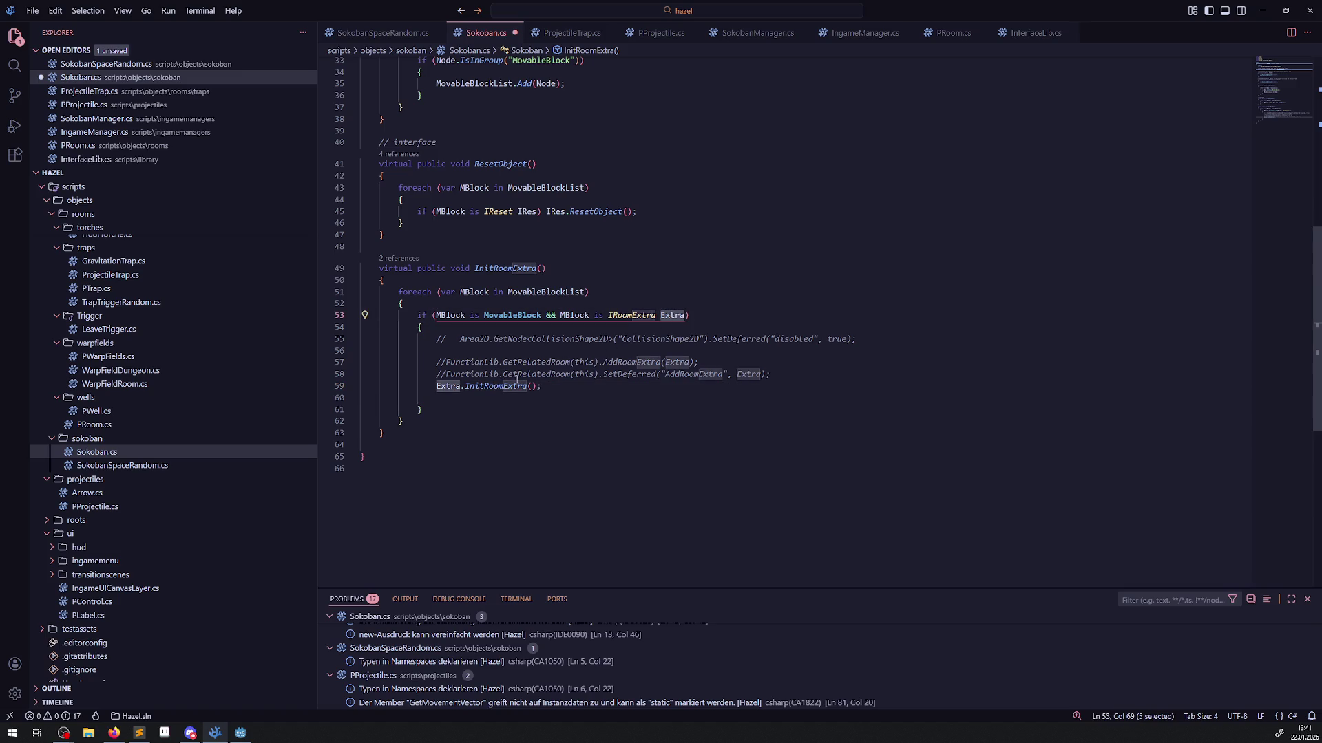
Try adding Extra.SetDeferred(); below line 58, save, then delete that line.
click(782, 372)
key(Return)
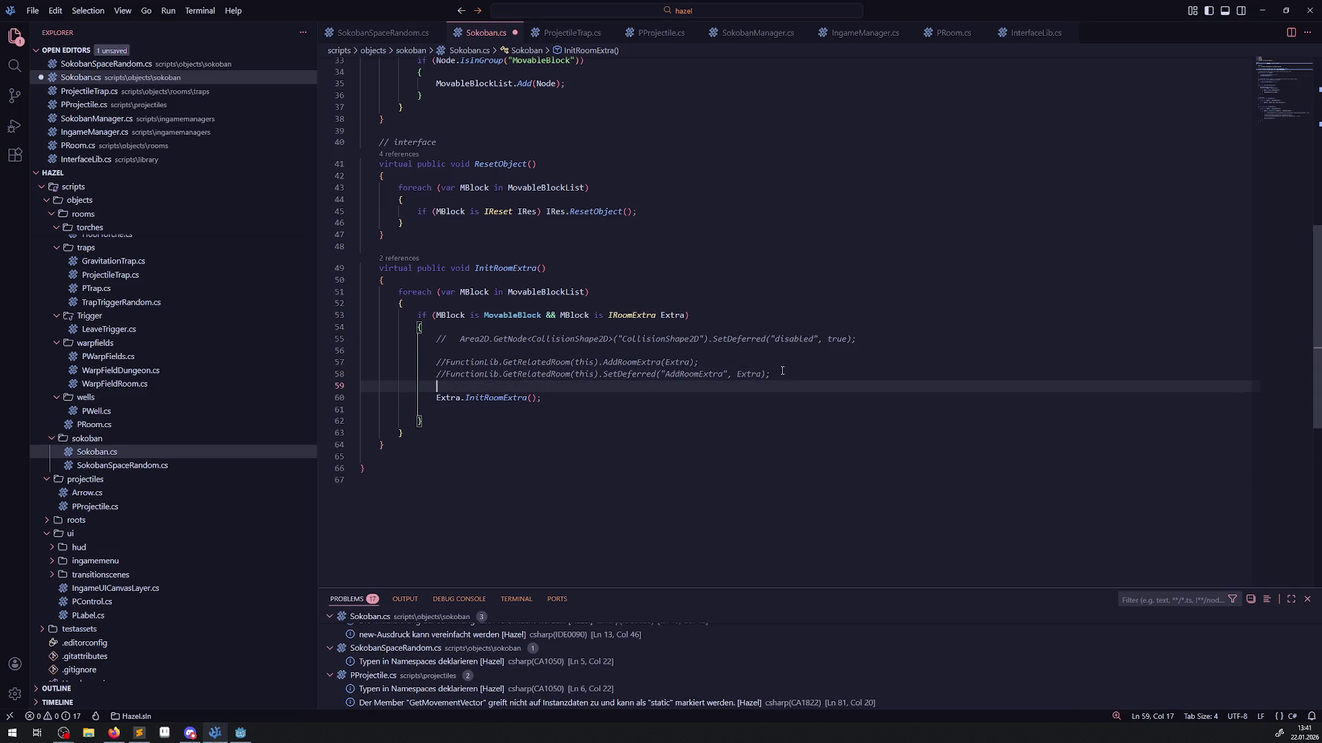
text(Extra.Set)
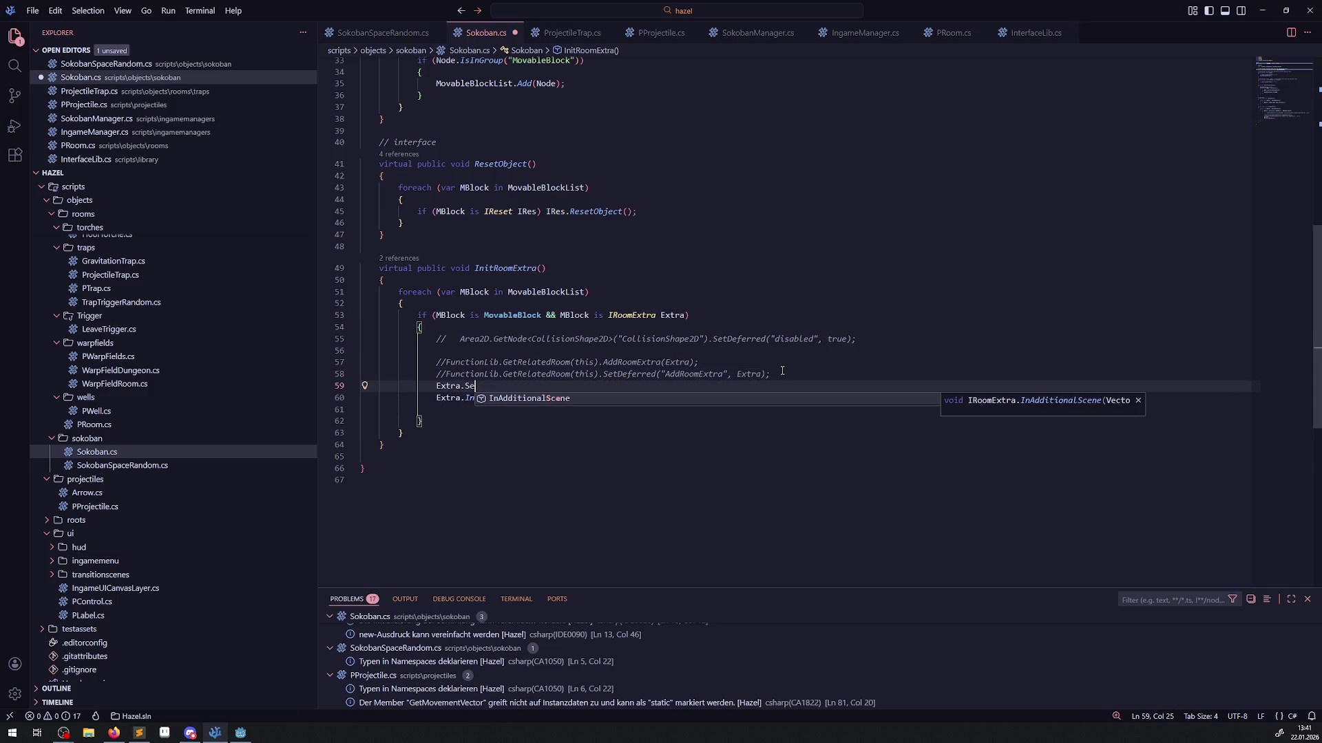
double_click(625, 373)
key(ctrl+c)
click(540, 387)
key(BackSpace)
key(BackSpace)
key(BackSpace)
key(ctrl+v)
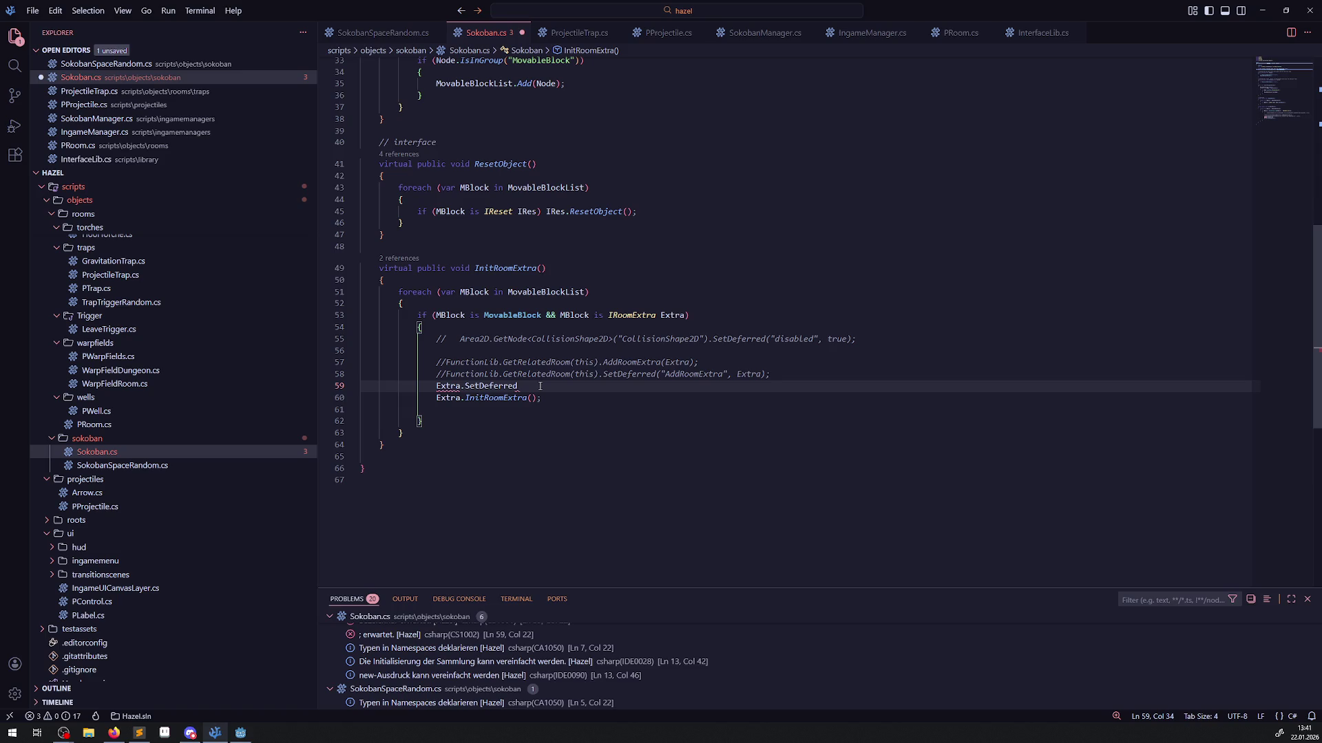
text(();)
key(ctrl+s)
mouse_move(490, 387)
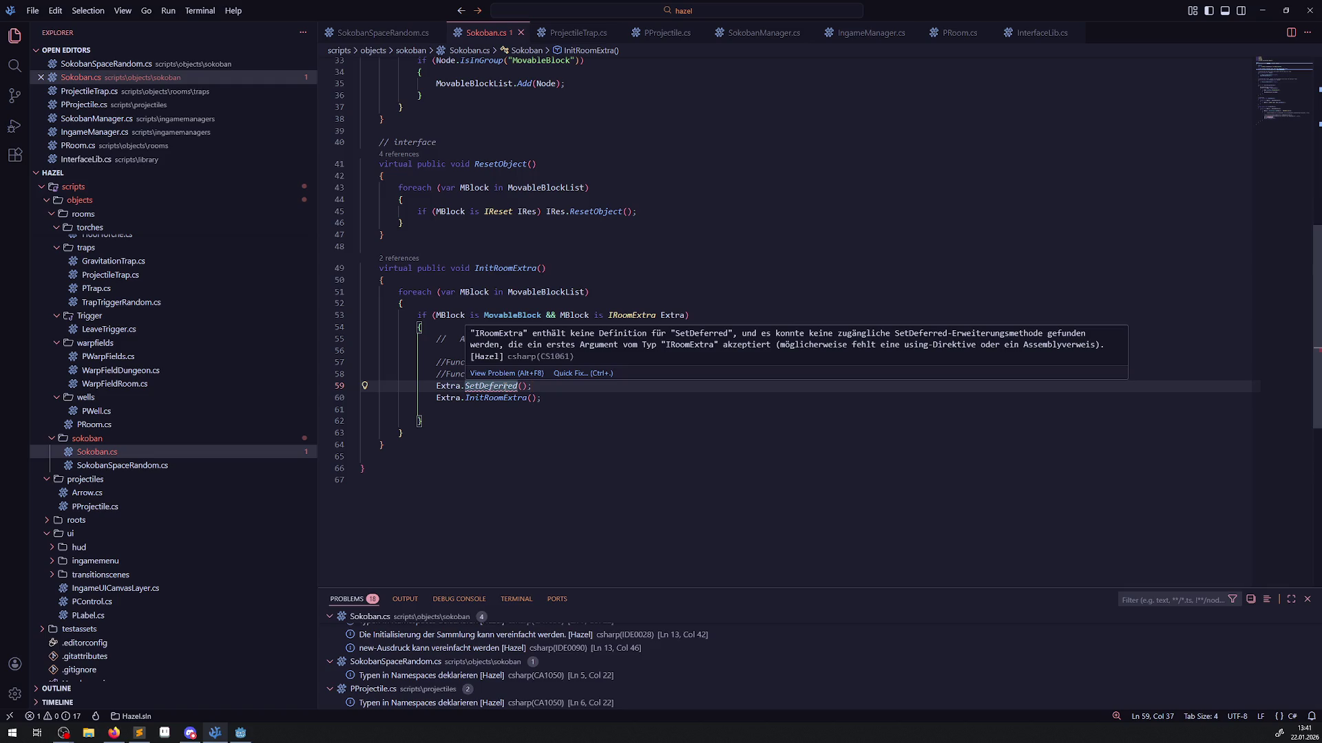
drag(552, 386, 389, 387)
key(BackSpace)
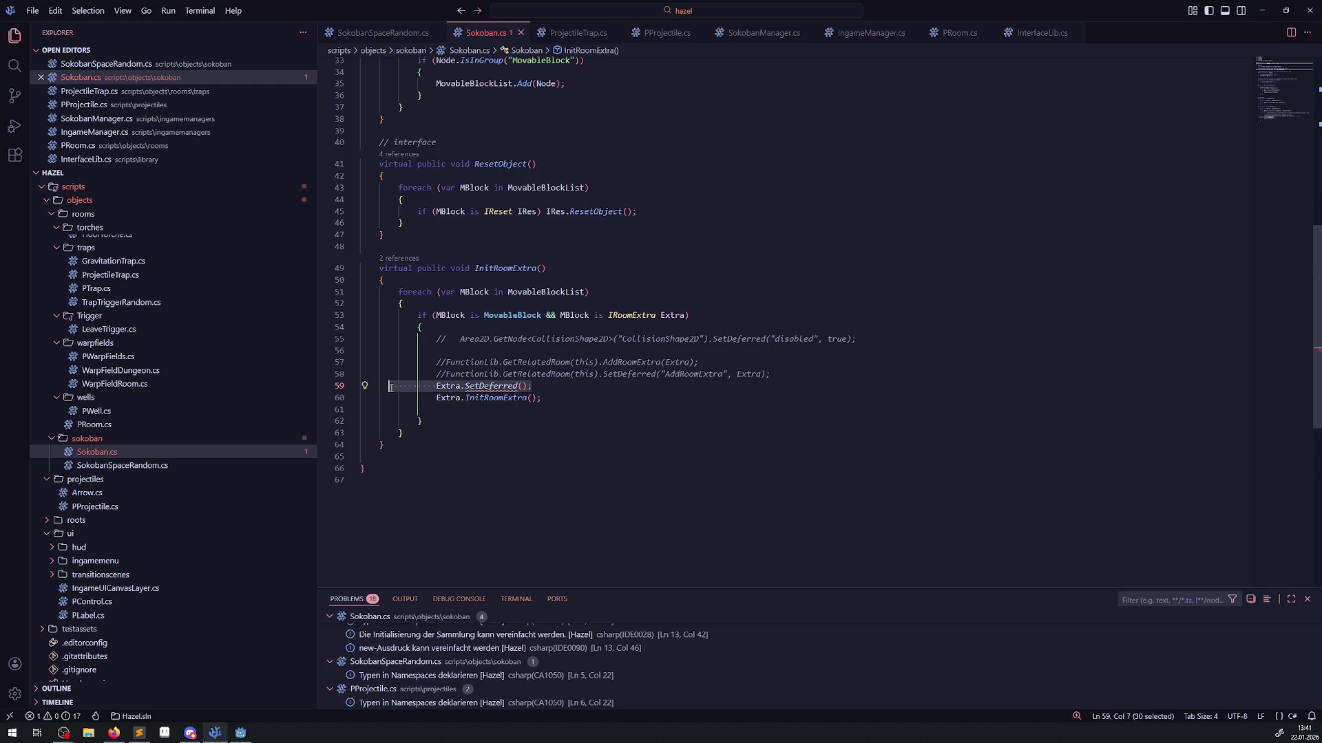
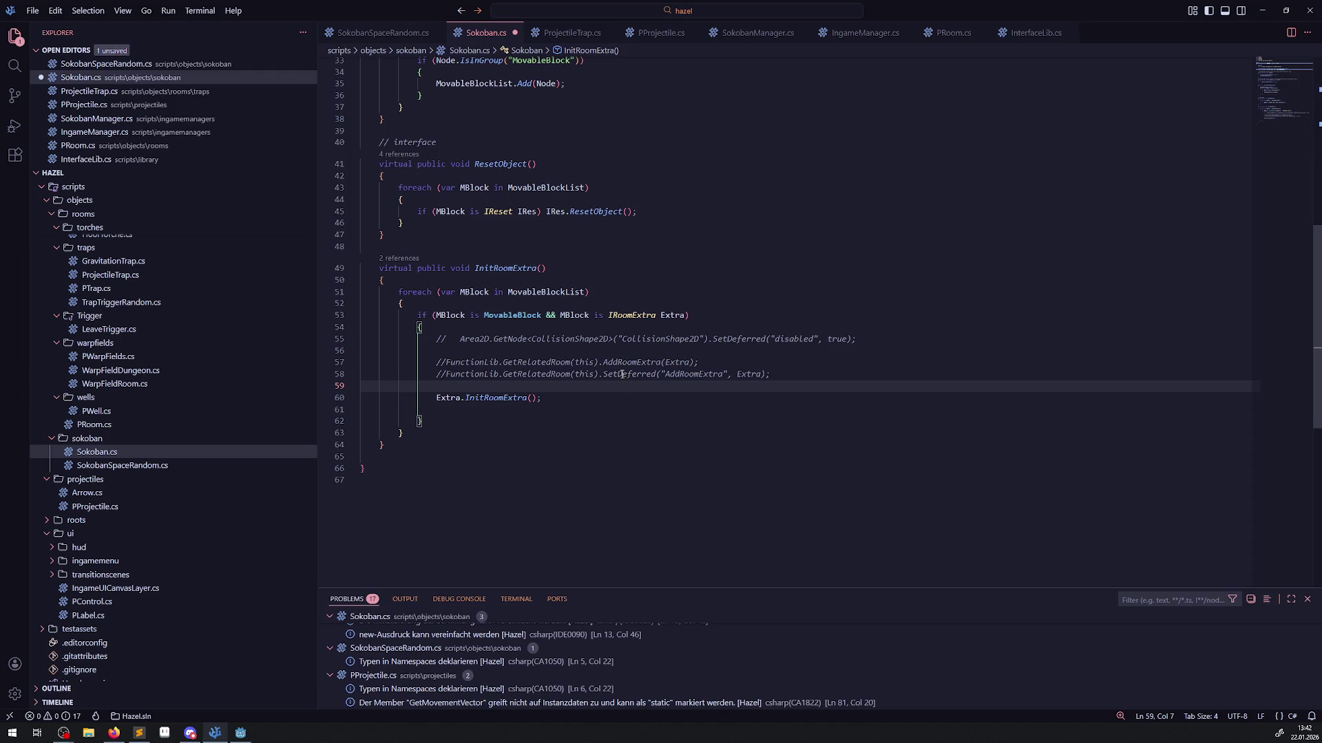
Delete the commented SetDeferred line in InitRoomExtra, select the remaining loop lines, and collapse the platforms folder.
drag(801, 365, 801, 376)
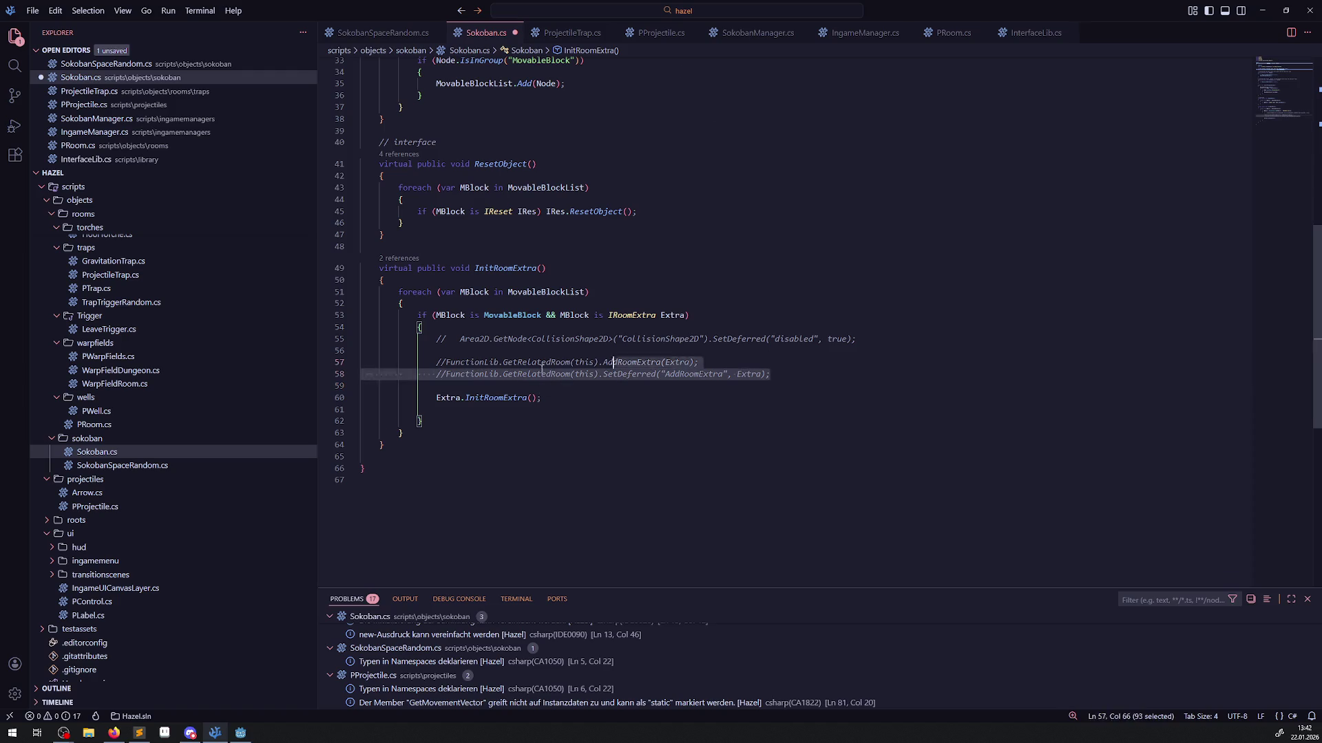
key(BackSpace)
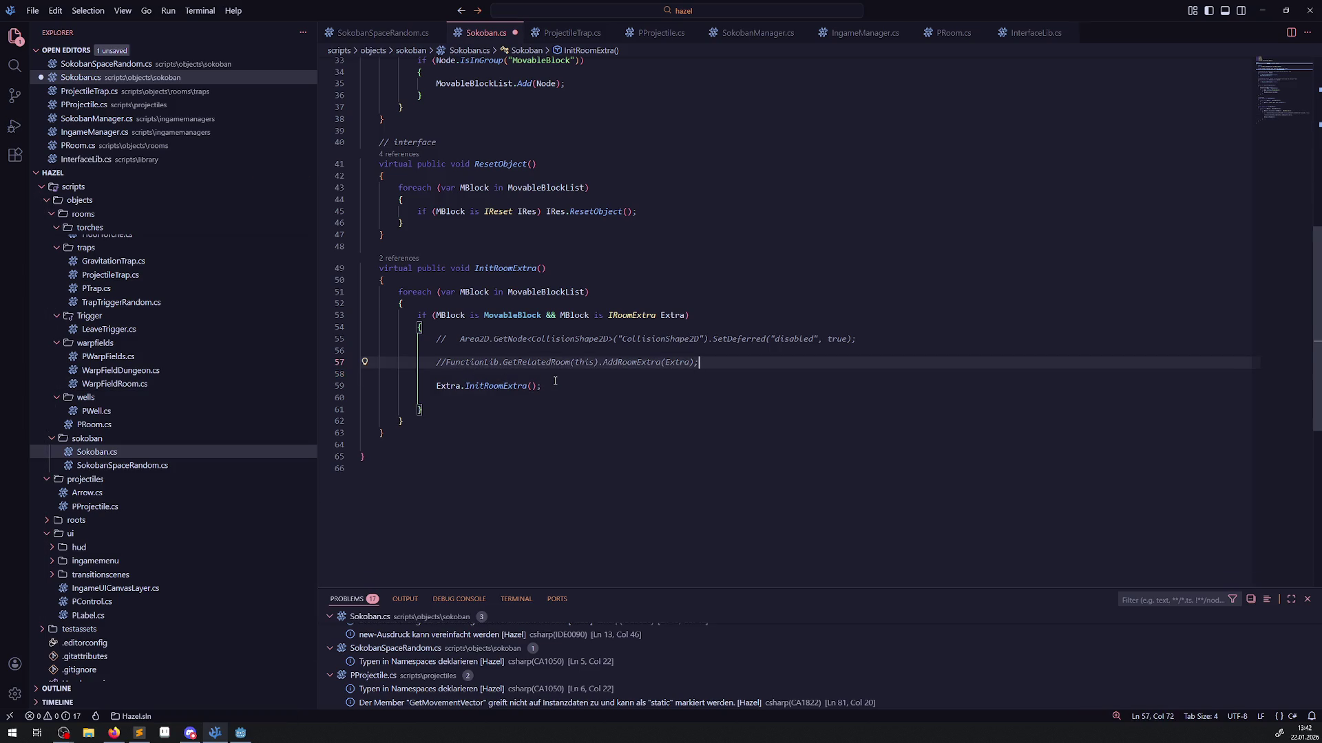
drag(555, 385, 386, 362)
key(ctrl+c)
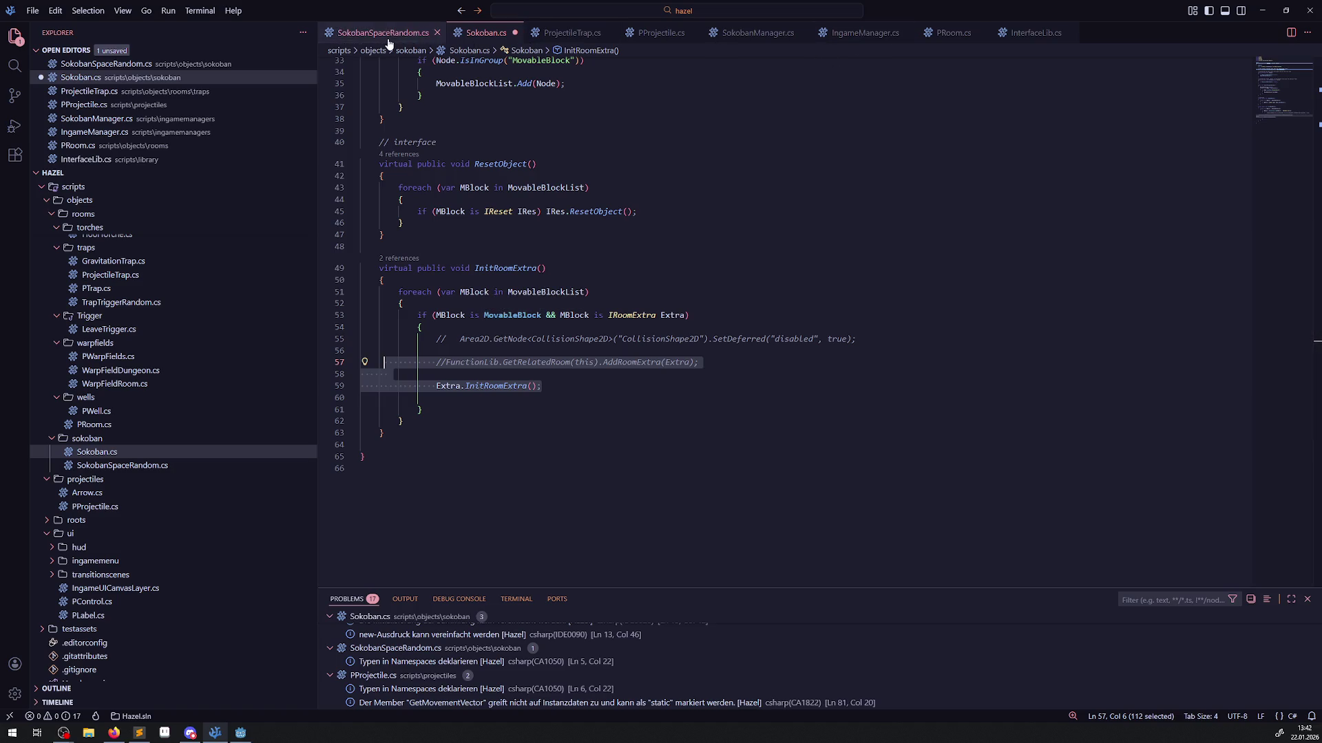
scroll(179, 430, up, 5)
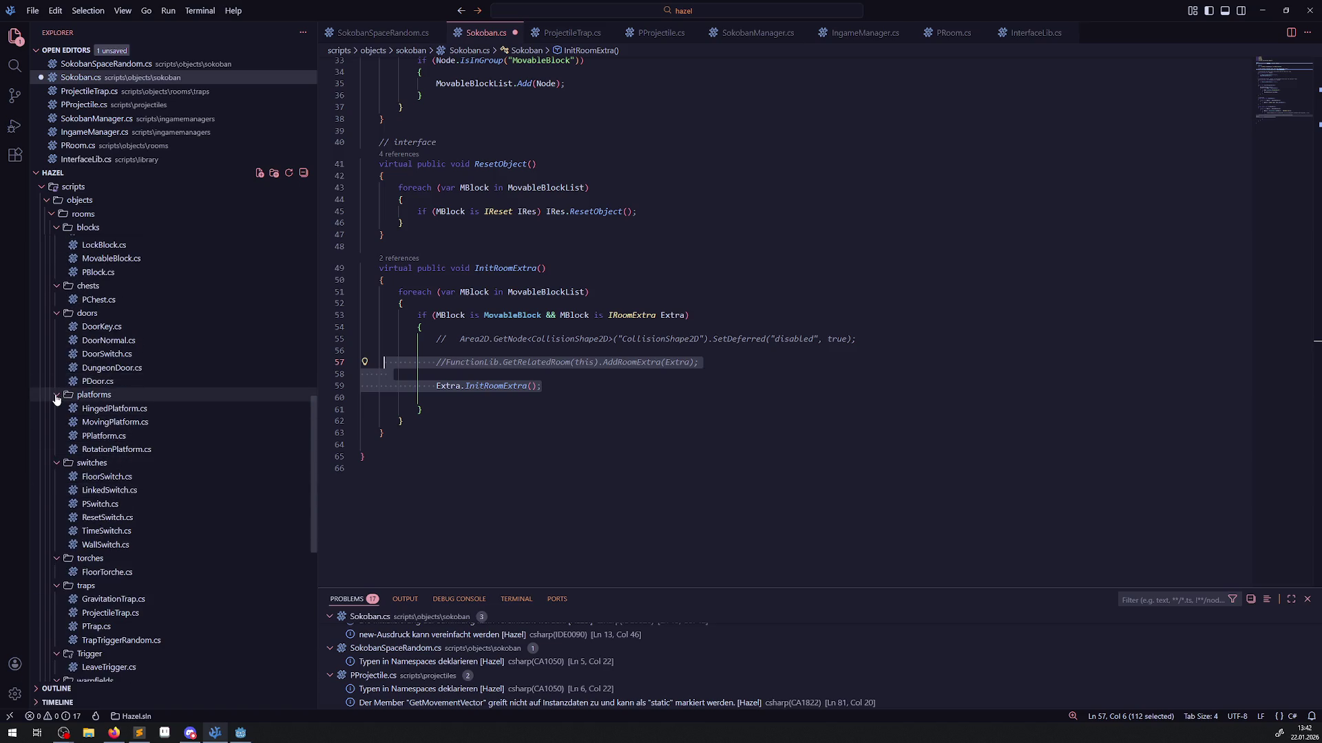
click(109, 398)
scroll(111, 407, up, 2)
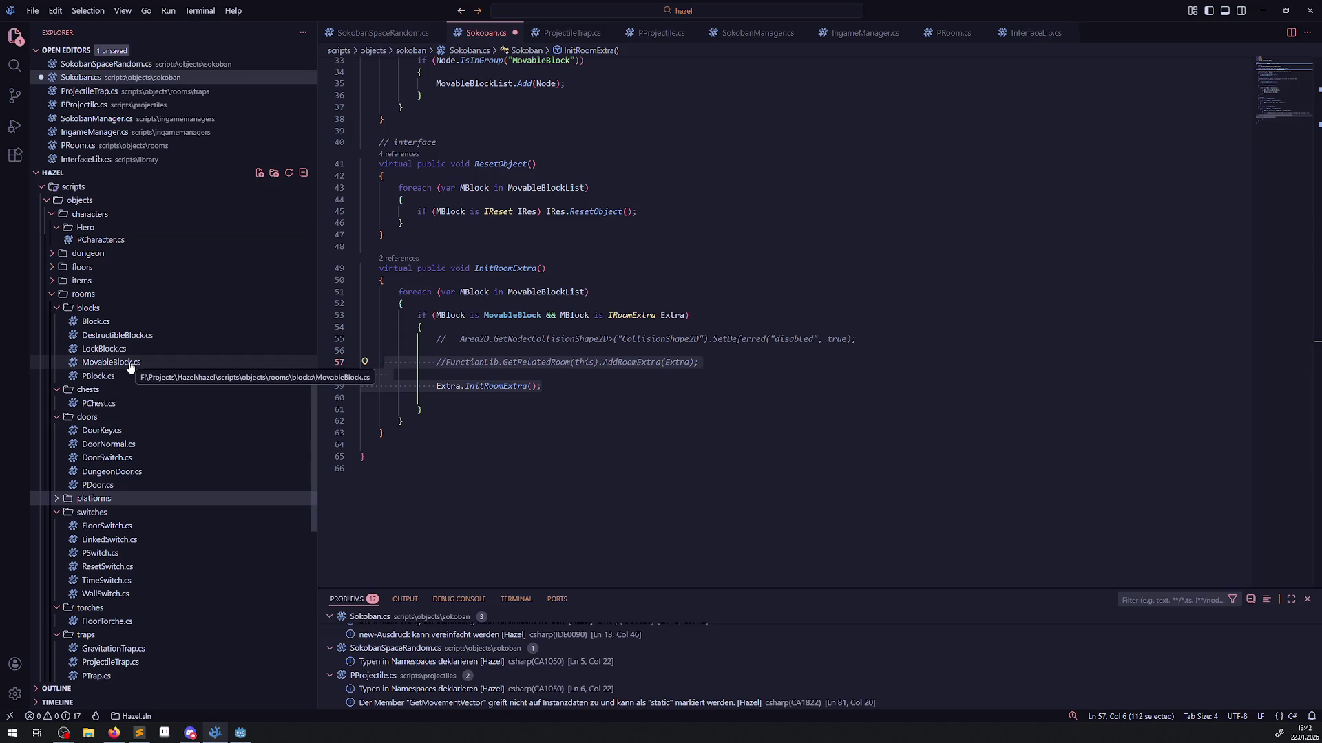
Open MovableBlock.cs and try pasting the Sokoban lines at the end of the file, then undo it.
click(130, 365)
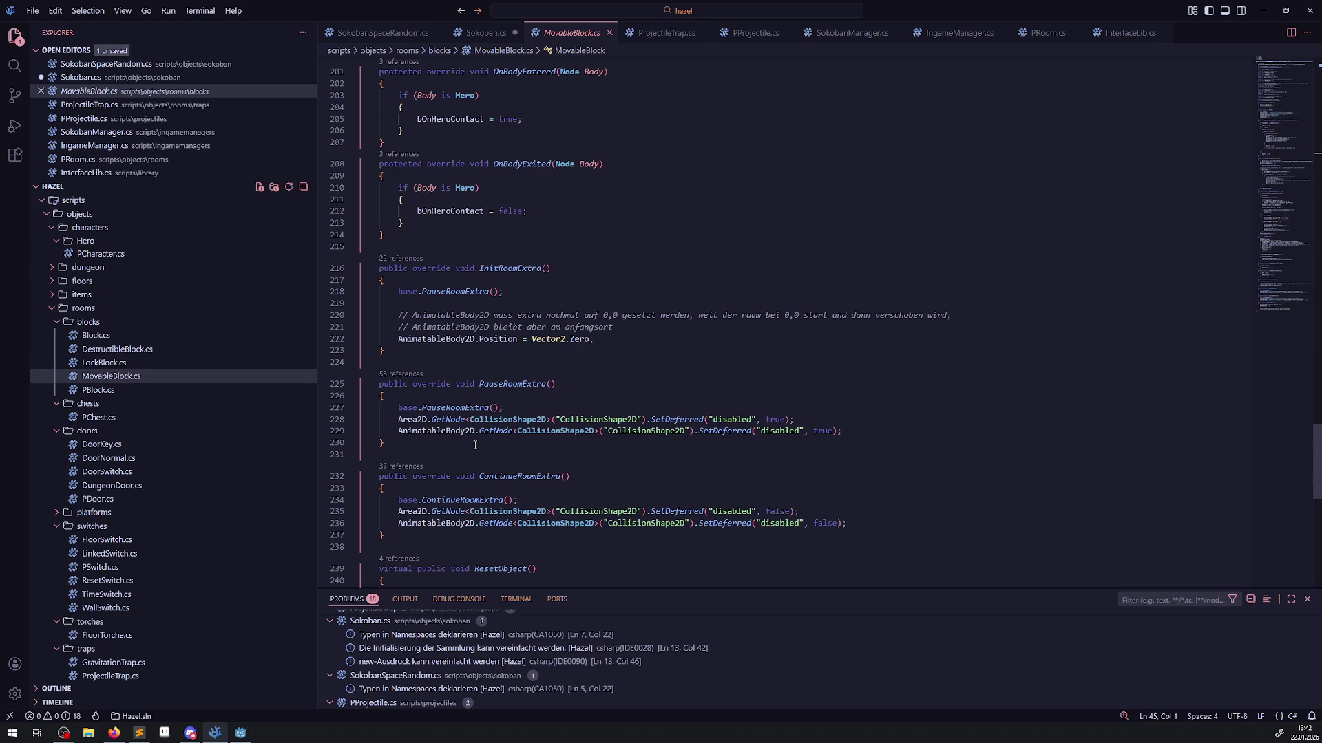
scroll(475, 444, down, 5)
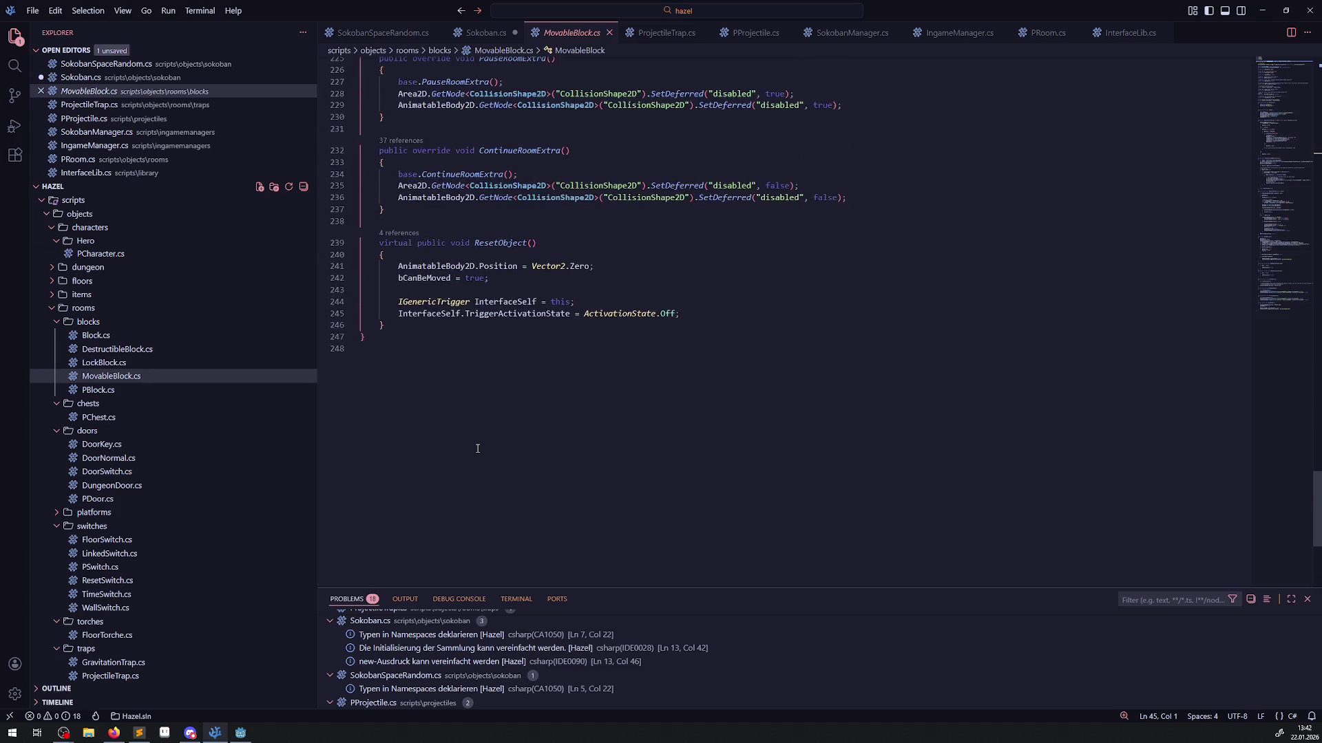
click(421, 327)
key(ctrl+v)
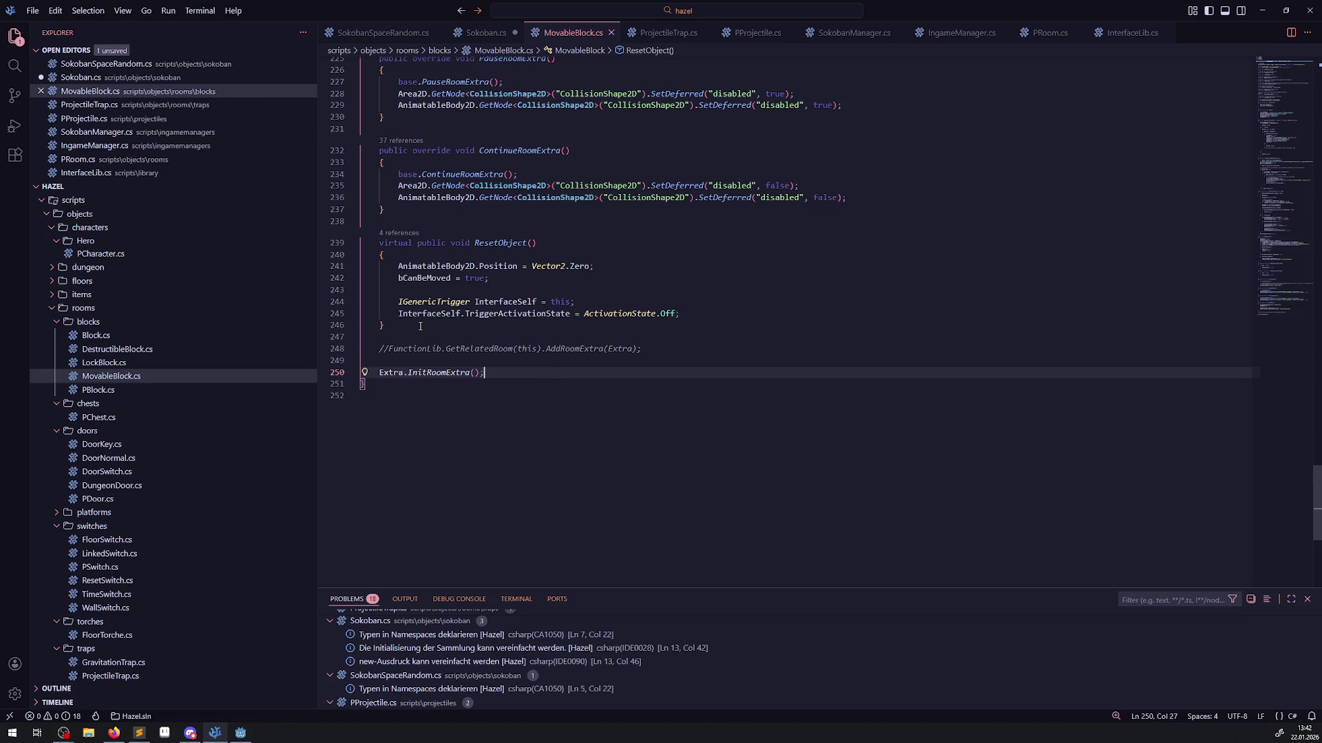
key(ctrl+z)
scroll(497, 370, up, 8)
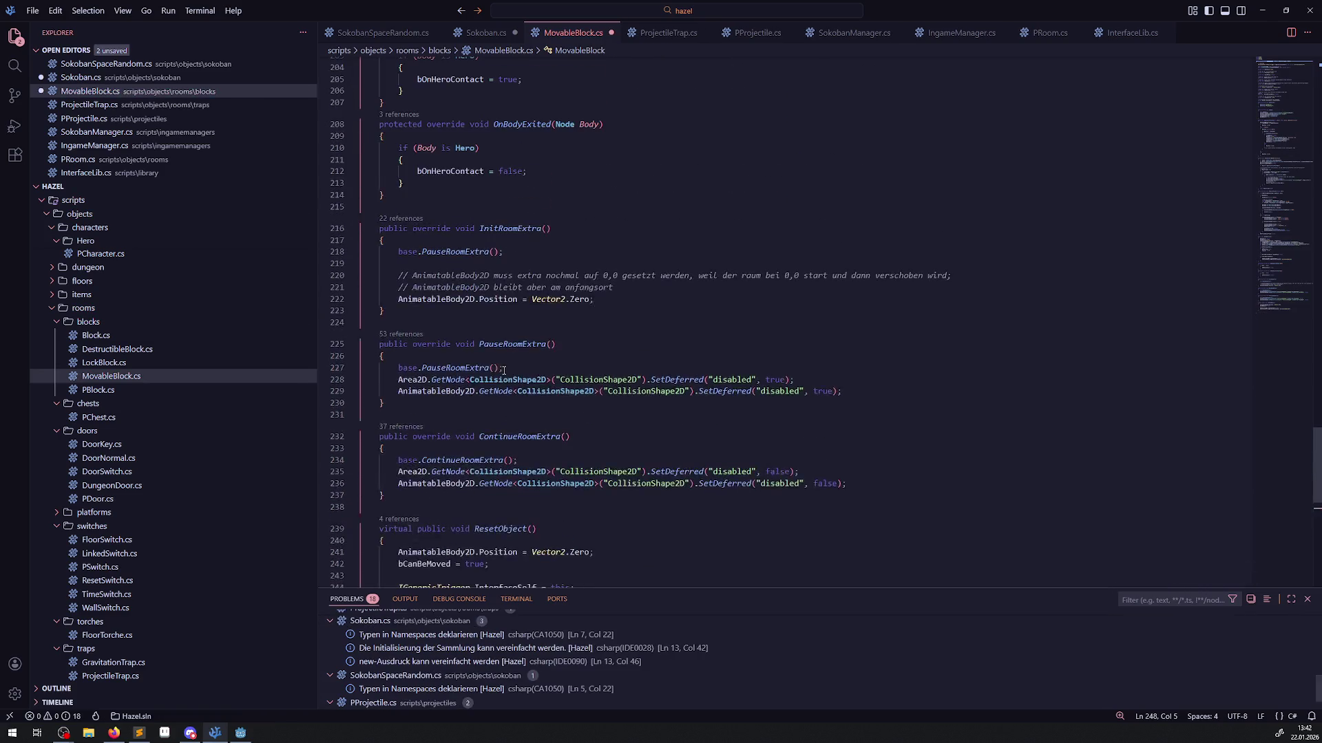
scroll(496, 370, down, 3)
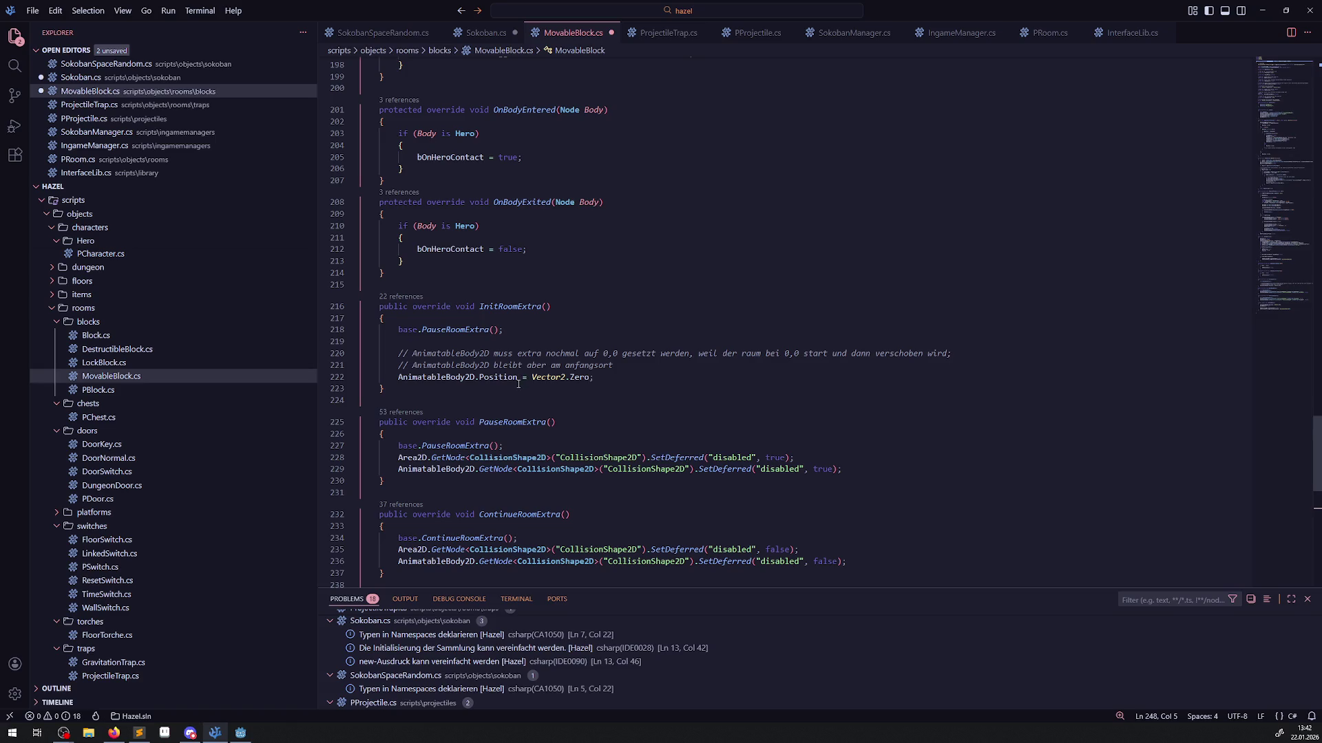
scroll(512, 373, up, 3)
scroll(512, 373, up, 1)
scroll(511, 373, down, 1)
After OnBodyExited, add an '// interface' comment, paste the Sokoban lines above it, and save.
click(512, 372)
key(Return)
key(Return)
click(388, 412)
text(// info)
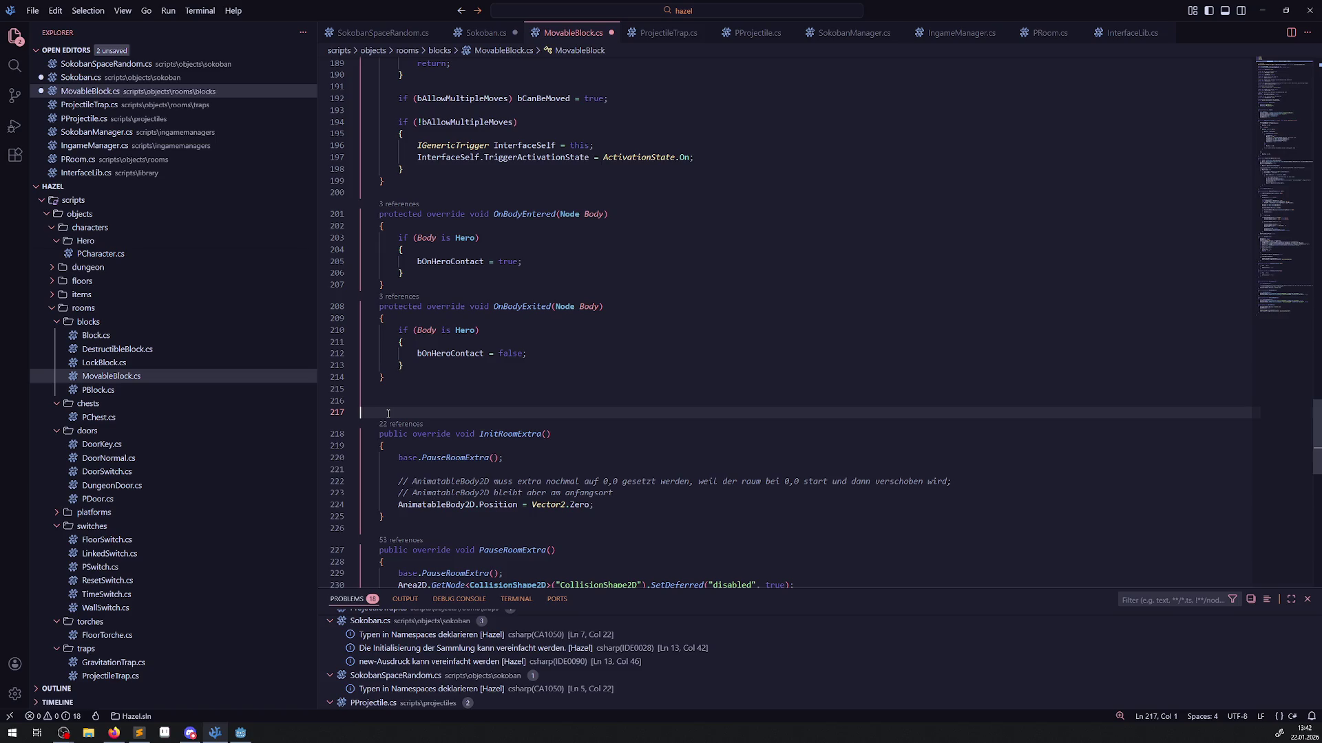
text(erface)
key(Up)
key(Return)
key(Up)
key(ctrl+v)
key(ctrl+s)
Uncomment the pasted FunctionLib line and start a public void method declaration above it.
drag(379, 402, 391, 401)
text(F)
key(ctrl+Right)
key(ctrl+Right)
key(ctrl+Right)
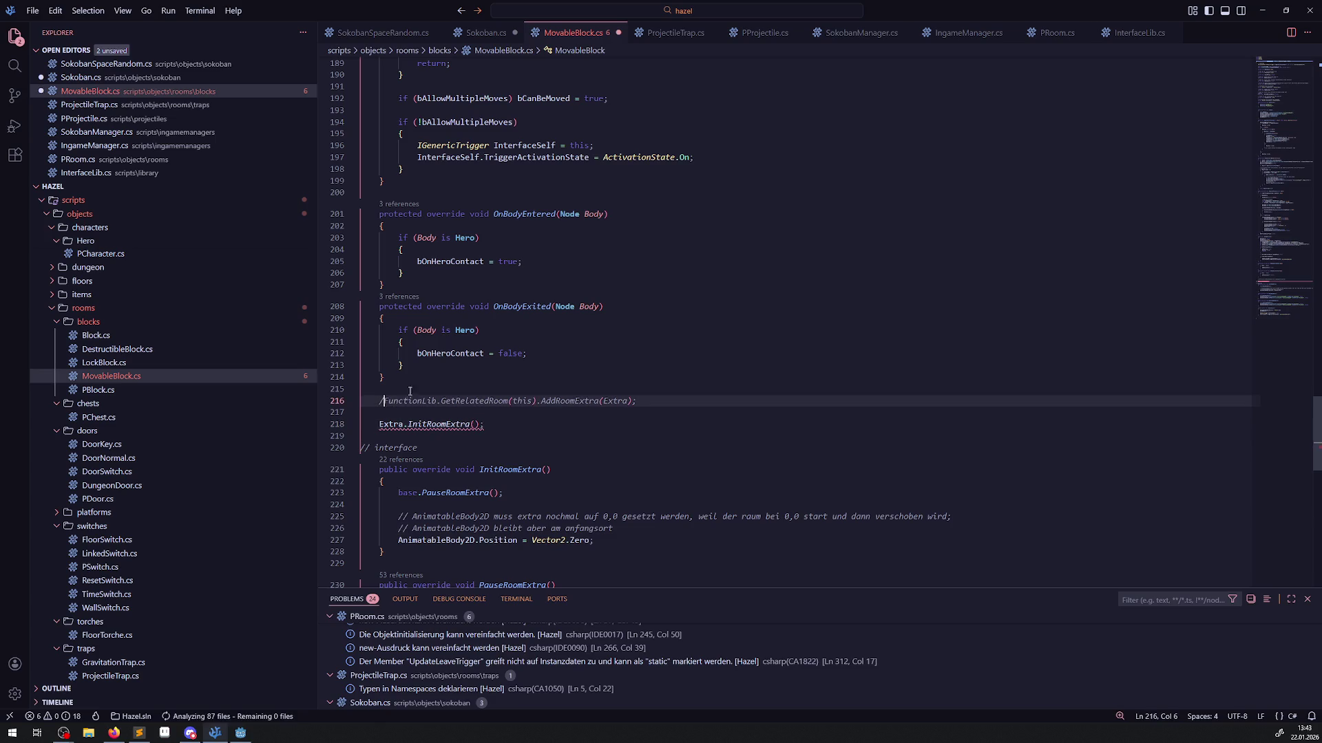
click(394, 390)
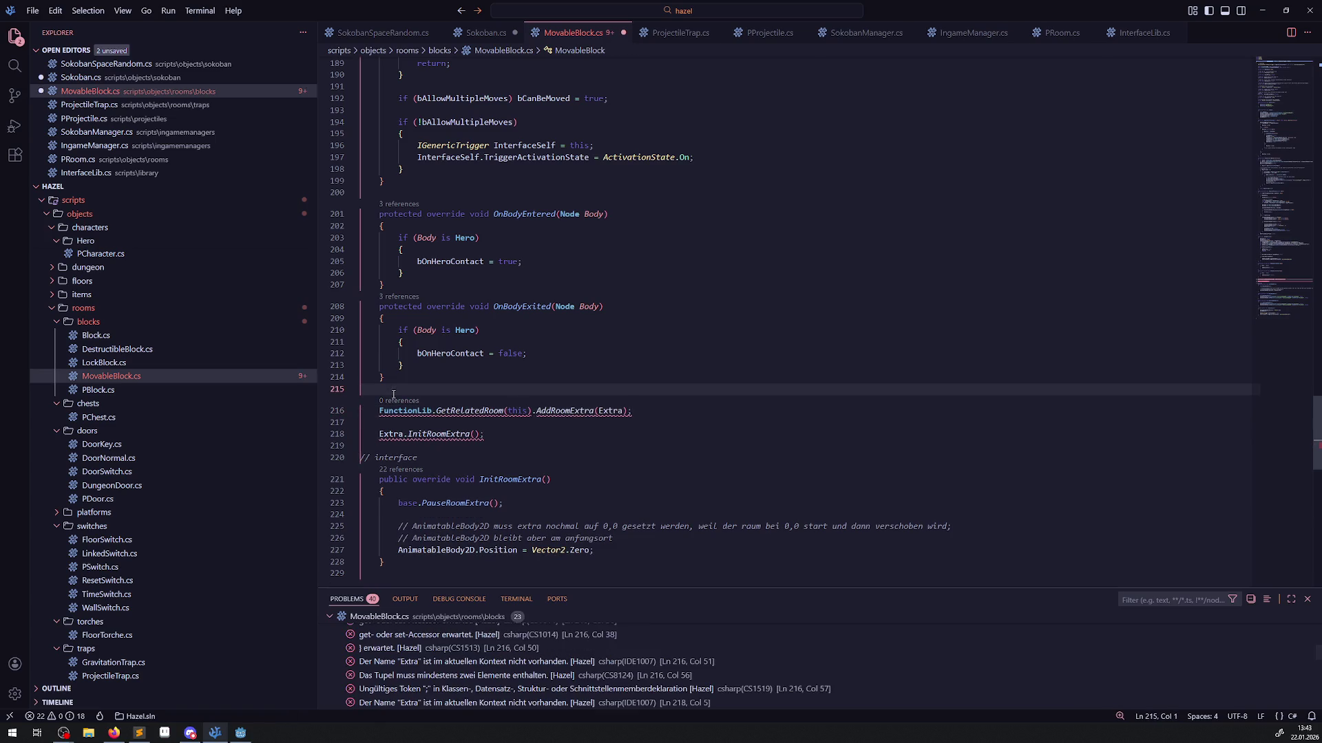
text(public void )
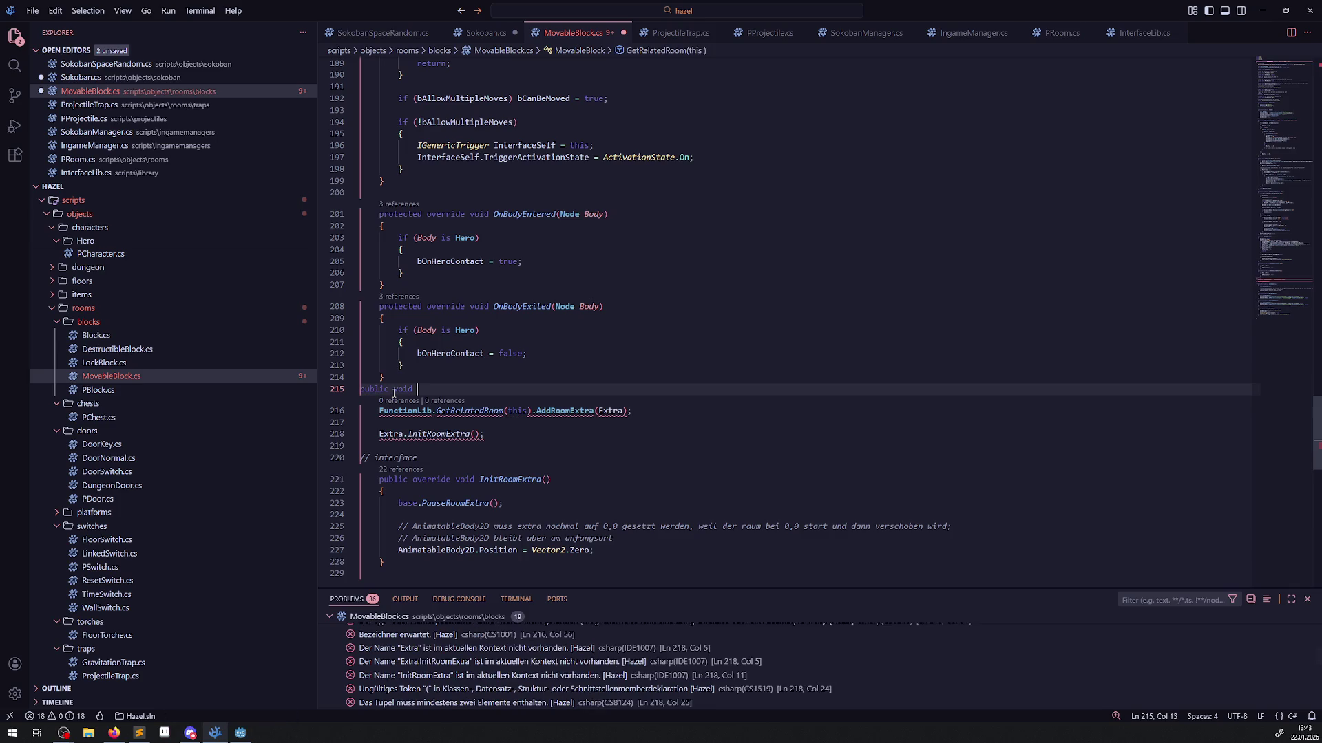
text(Def)
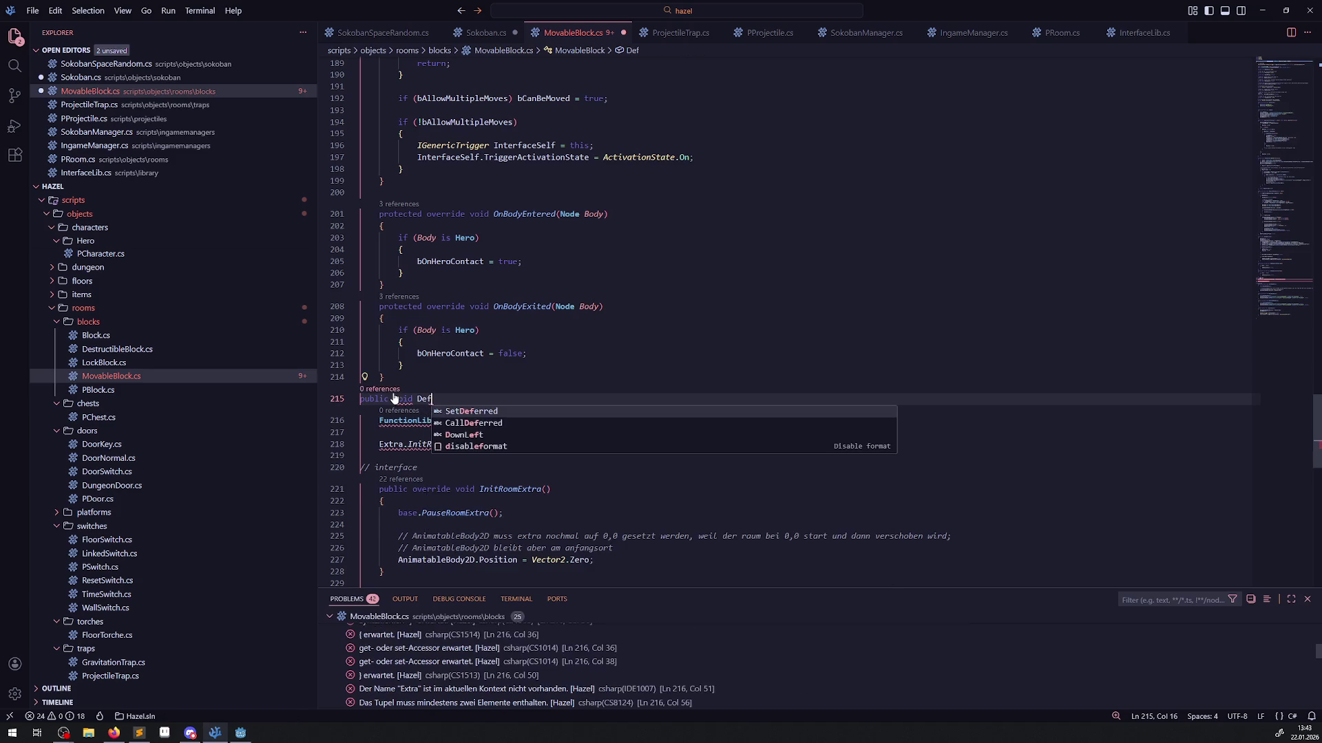
text(Init)
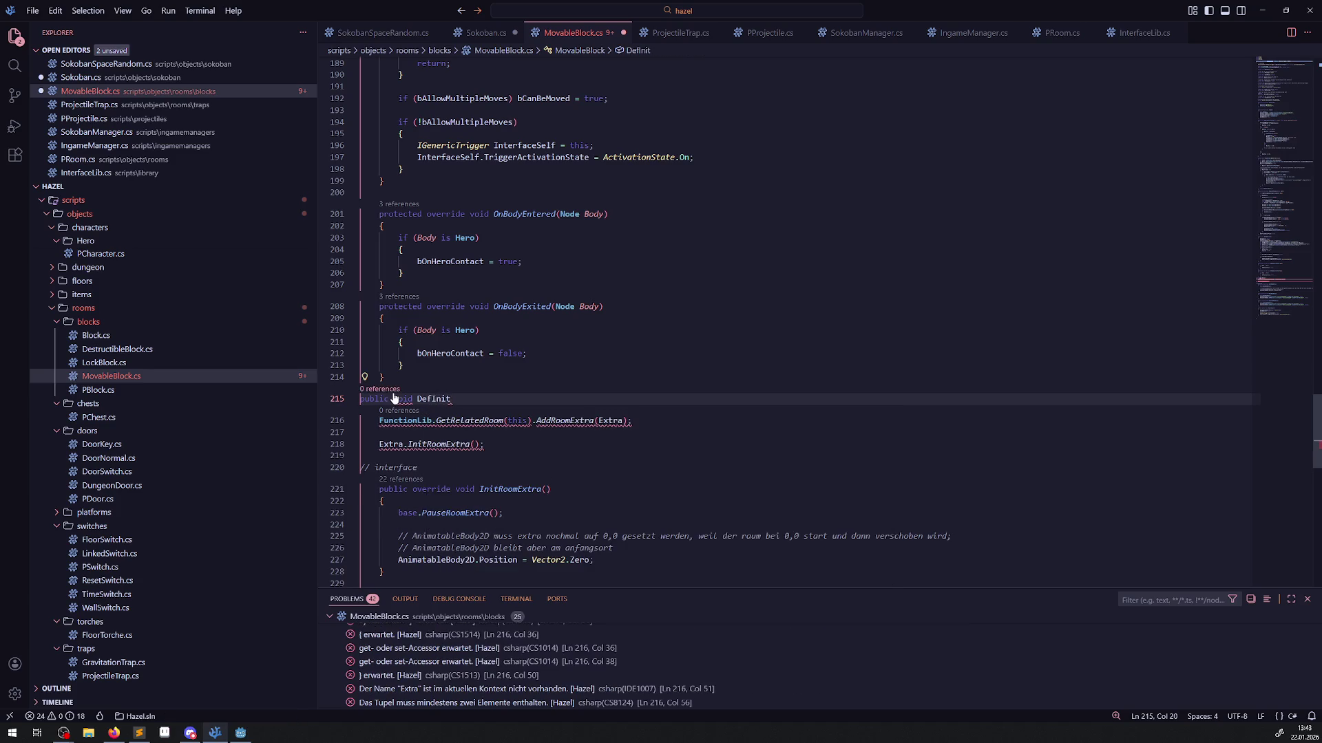
key(ctrl+BackSpace)
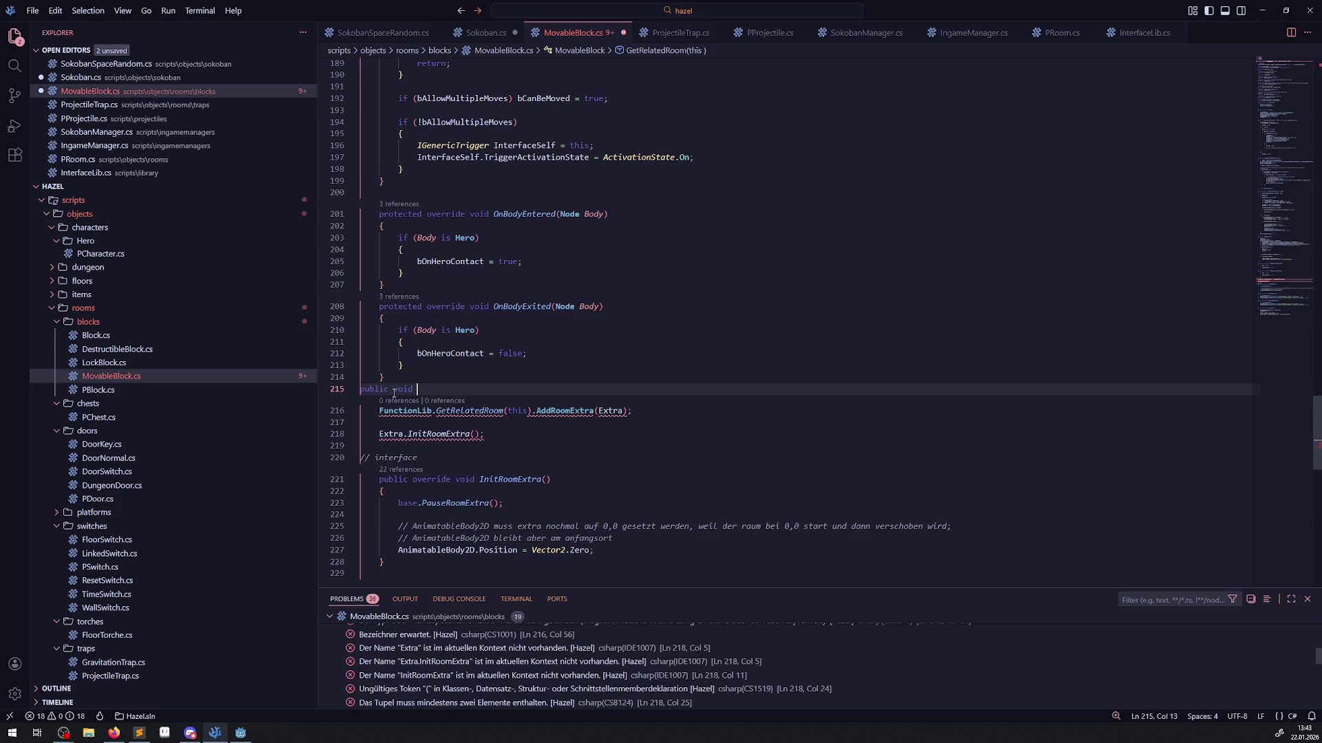
text(Late)
click(444, 410)
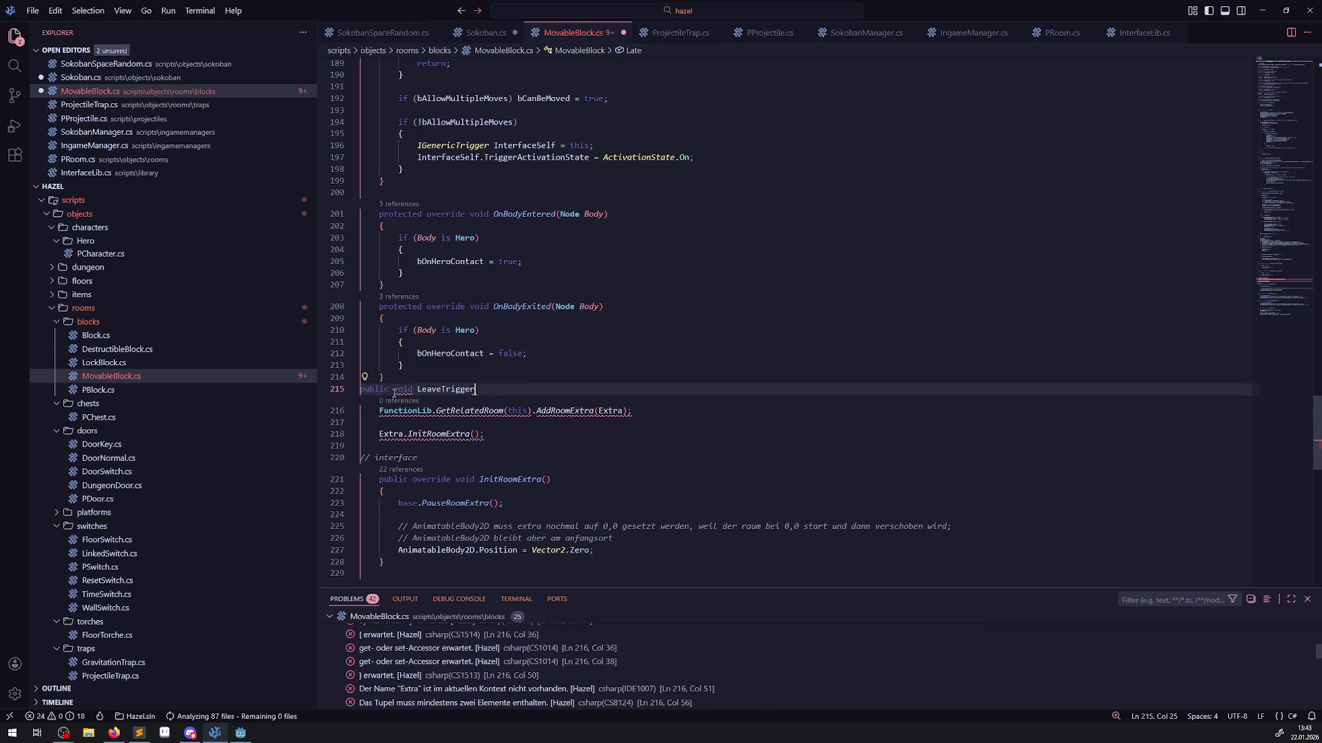
Name the new method LateInitRoomExtra() with an opening brace, and save.
double_click(508, 490)
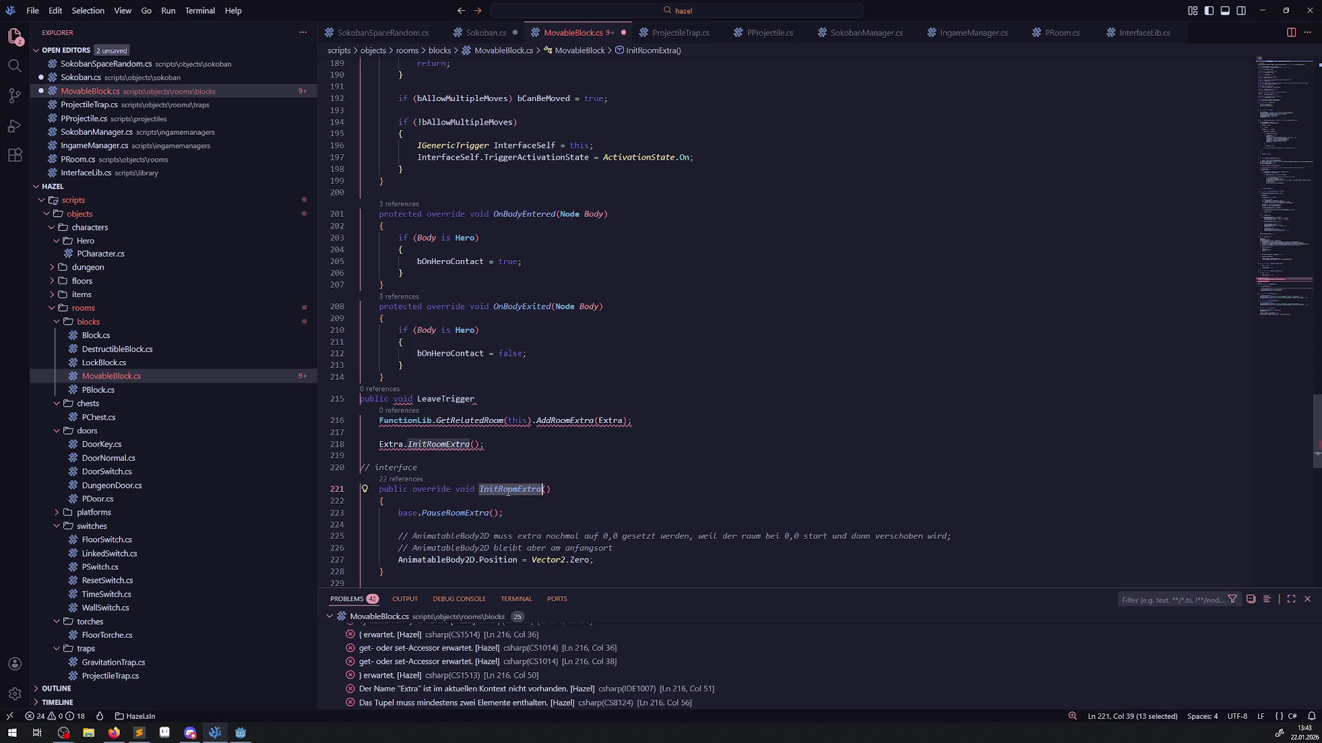
key(ctrl+c)
click(508, 399)
key(ctrl+BackSpace)
text(Late)
key(ctrl+v)
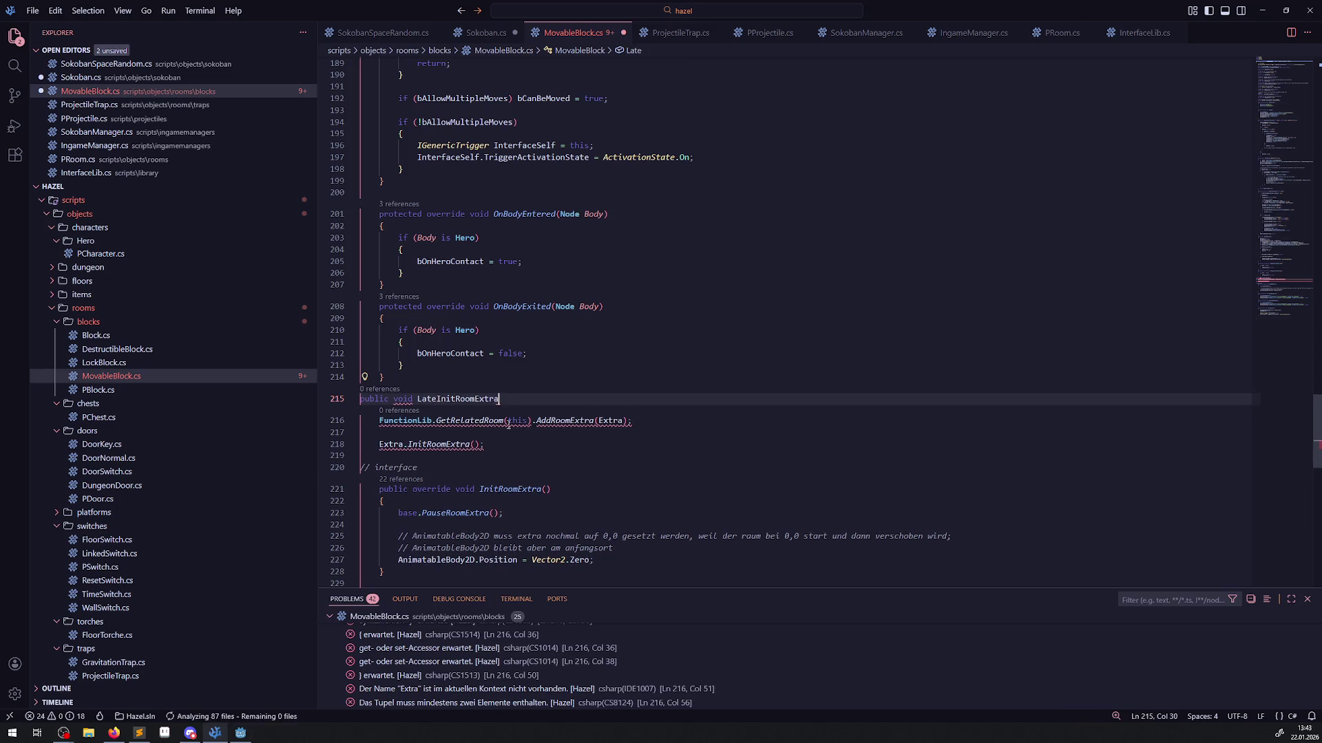
text(())
key(Return)
text({)
key(Return)
key(ctrl+s)
Move the FunctionLib and InitRoomExtra lines into the LateInitRoomExtra body and save.
scroll(509, 425, down, 1)
drag(489, 427, 372, 404)
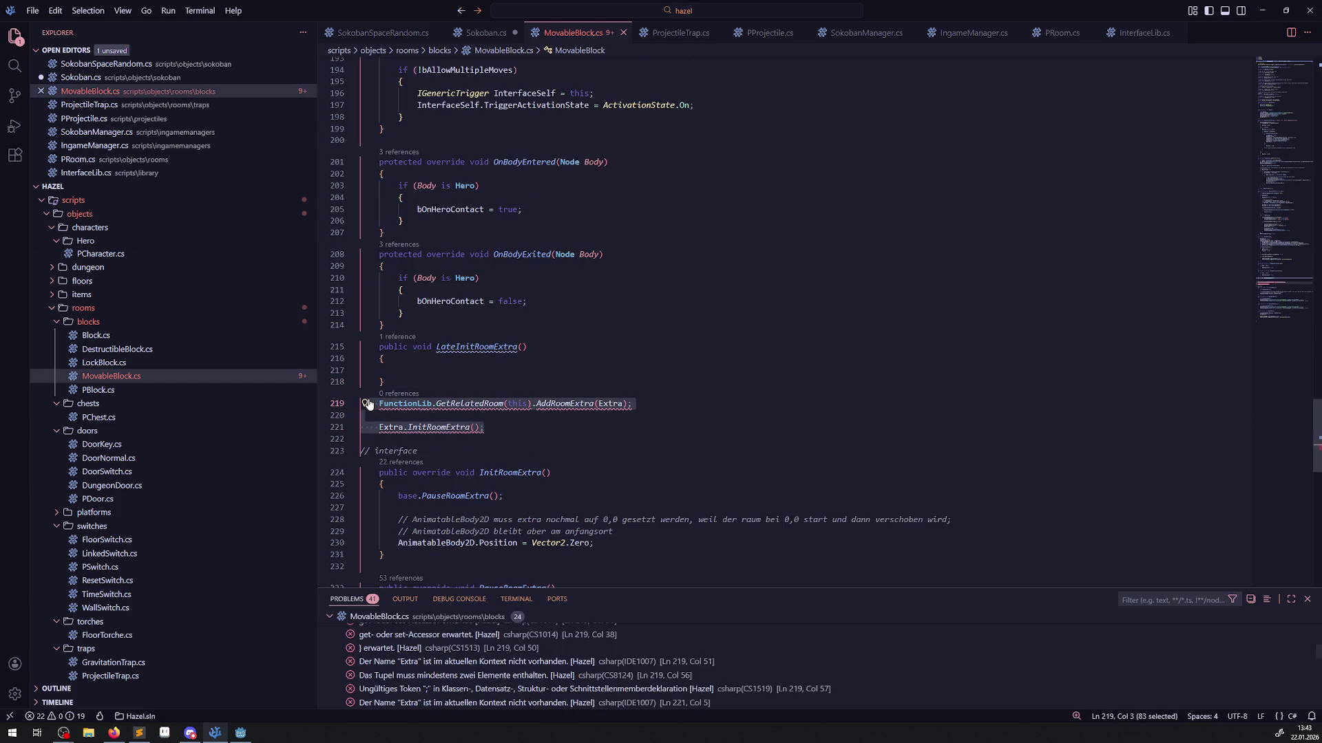
key(ctrl+x)
click(407, 372)
key(ctrl+v)
key(ctrl+s)
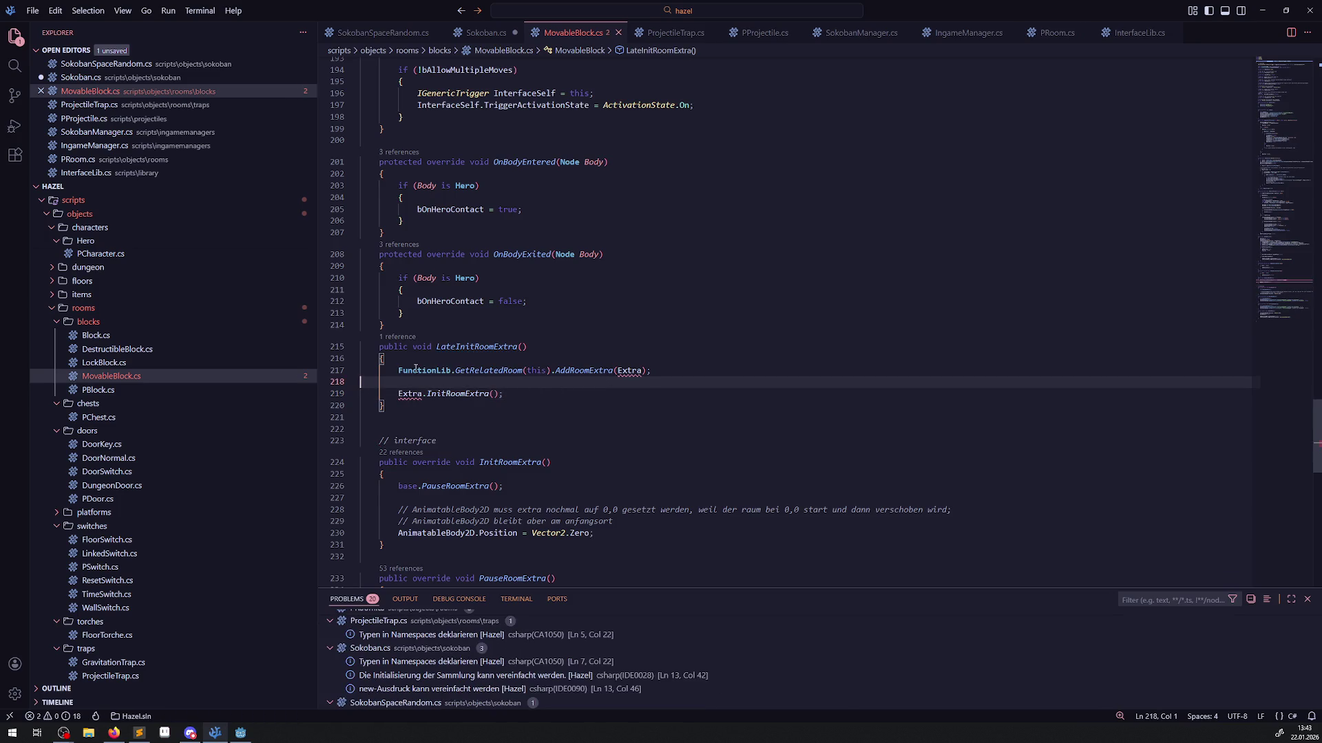
Drop the 'Extra.' prefix from InitRoomExtra() and replace the Extra argument with this.
mouse_move(616, 370)
drag(427, 394, 398, 394)
key(BackSpace)
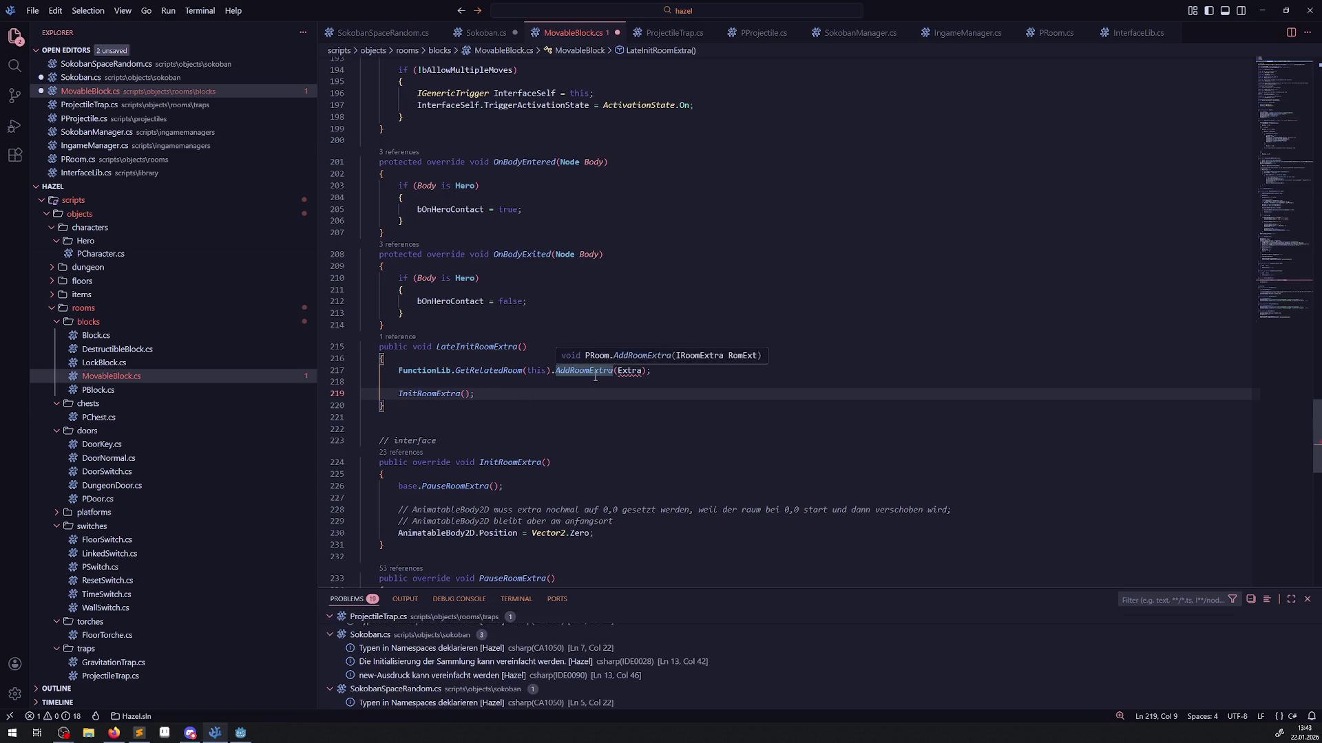
double_click(628, 371)
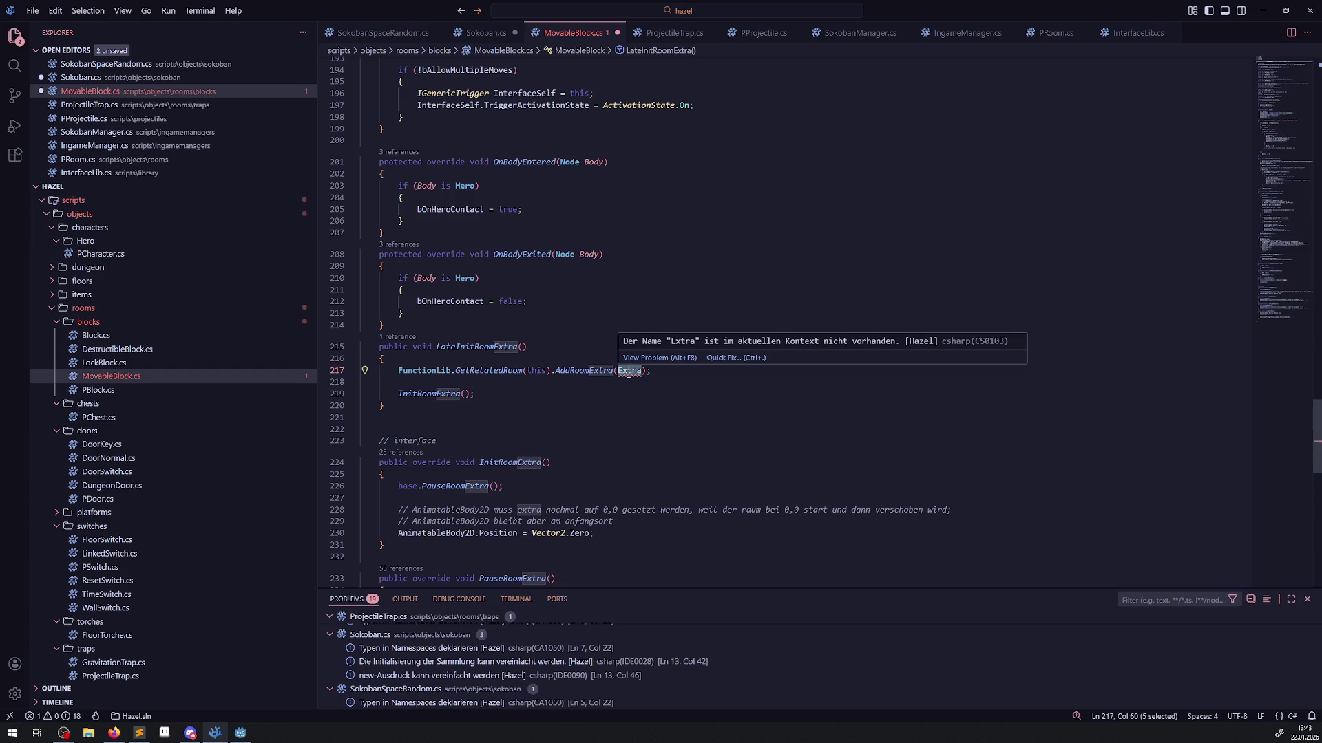
text(this)
click(632, 347)
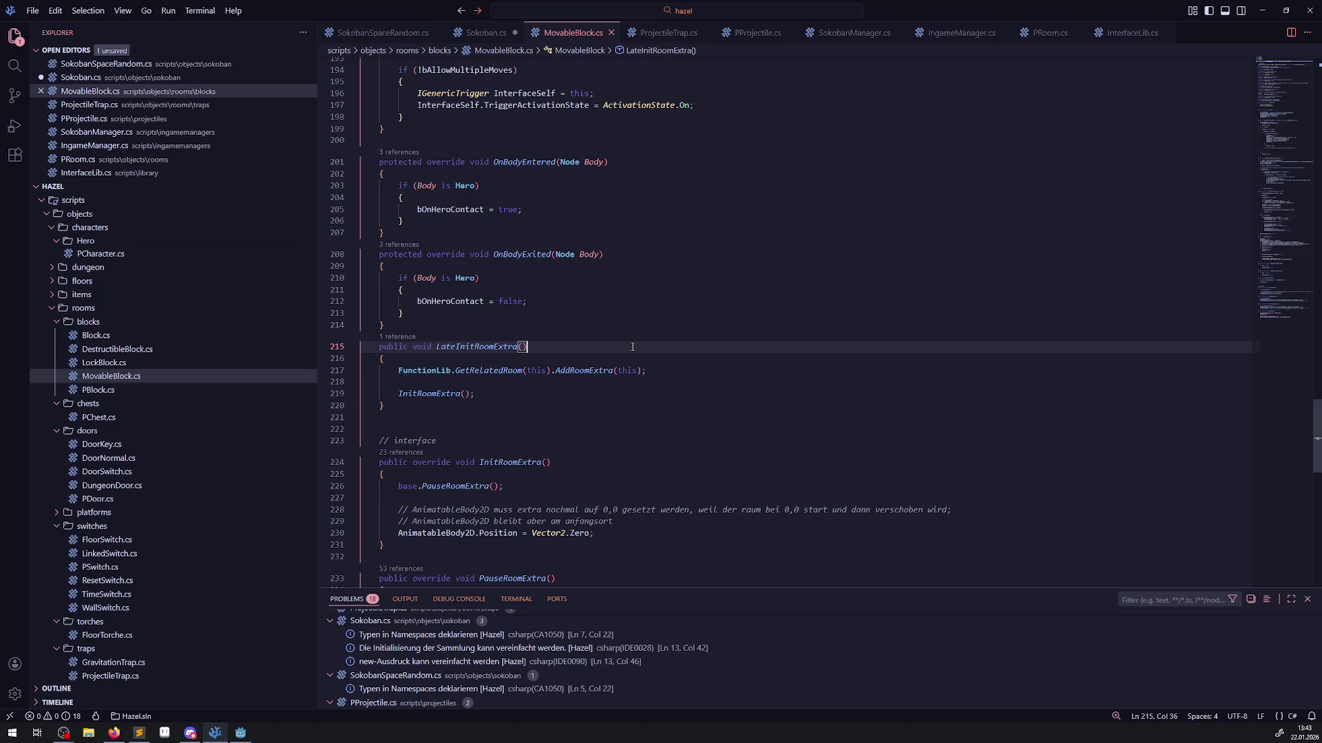
mouse_move(610, 369)
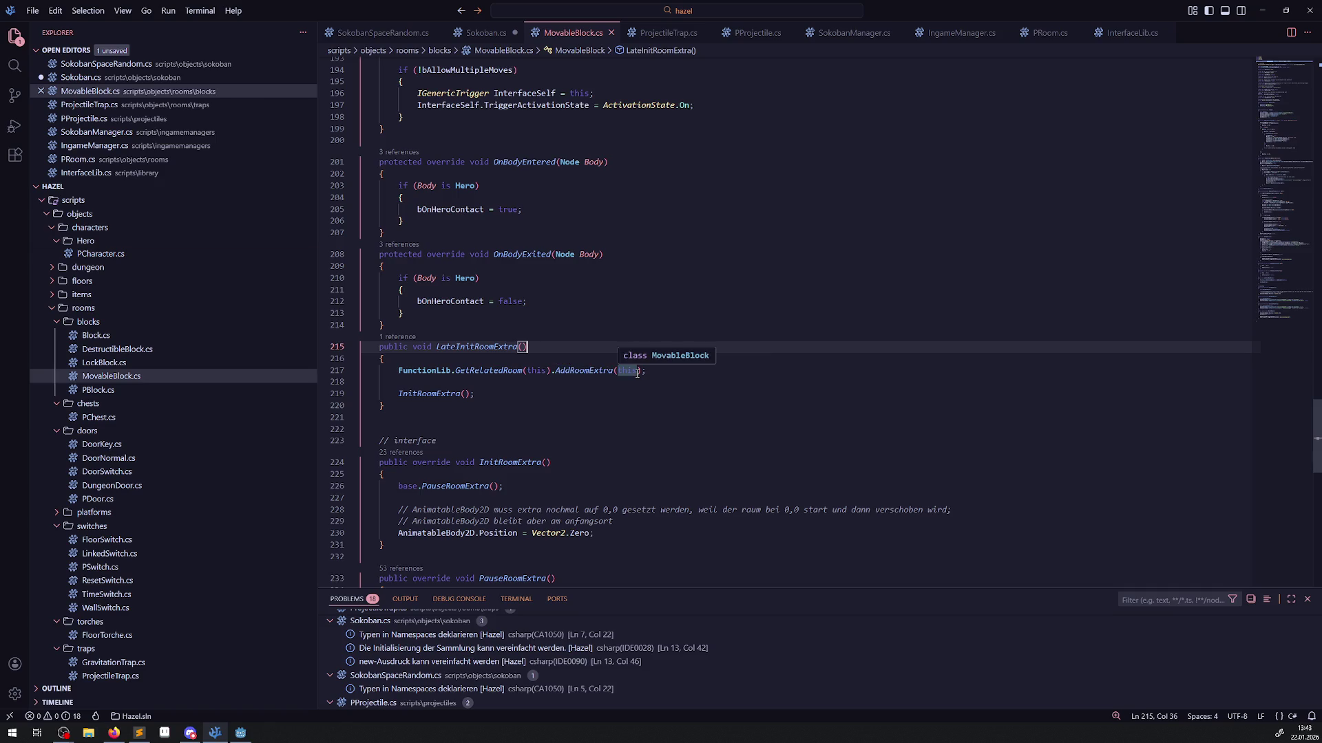
Look up AddRoomExtra's definition in PRoom.cs and LateInitRoomExtra in MovableBlock.cs, then return to Sokoban.cs.
right_click(604, 370)
click(633, 378)
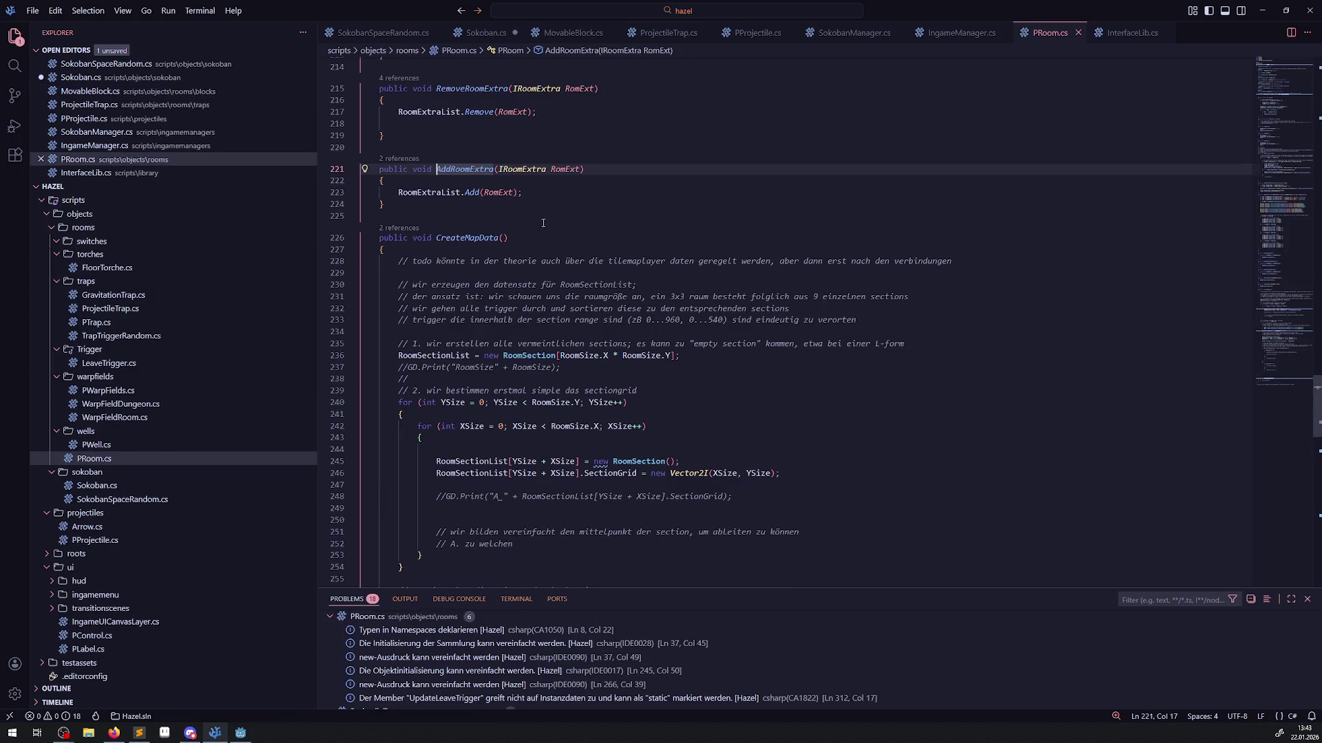
double_click(529, 172)
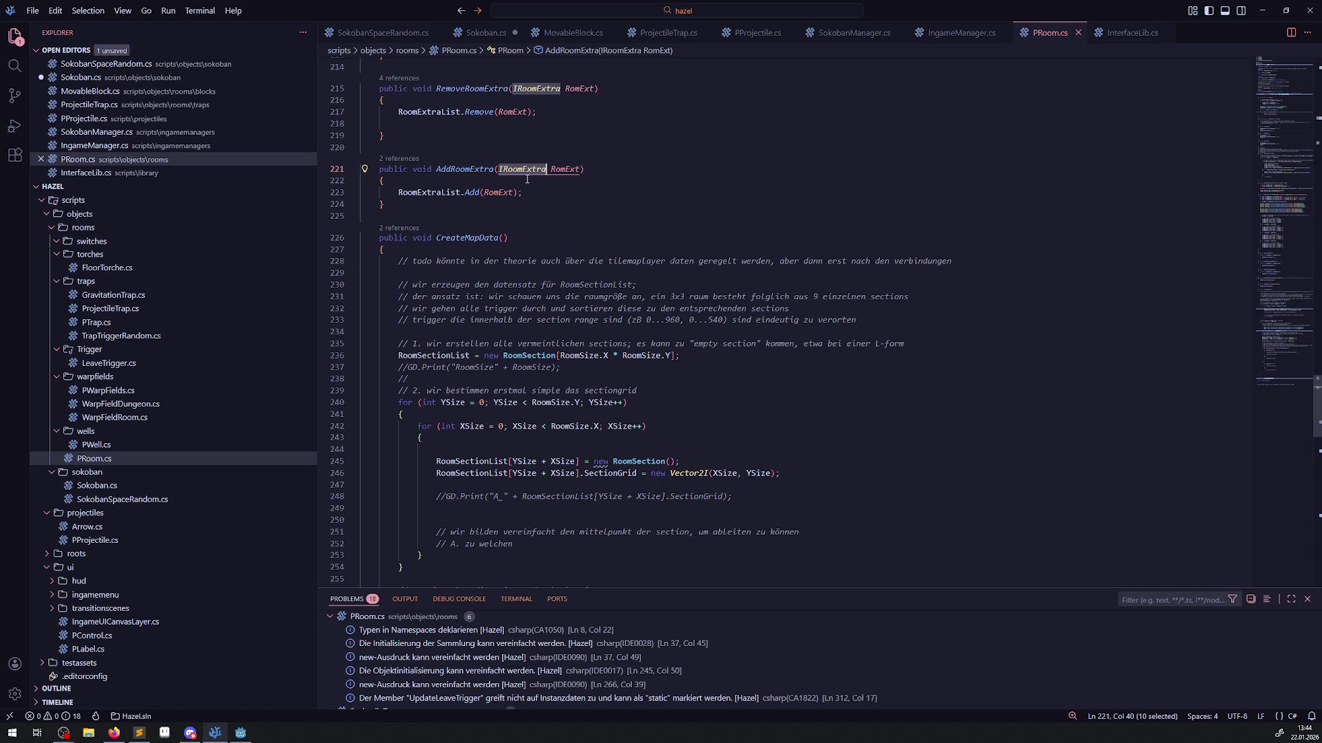
click(962, 32)
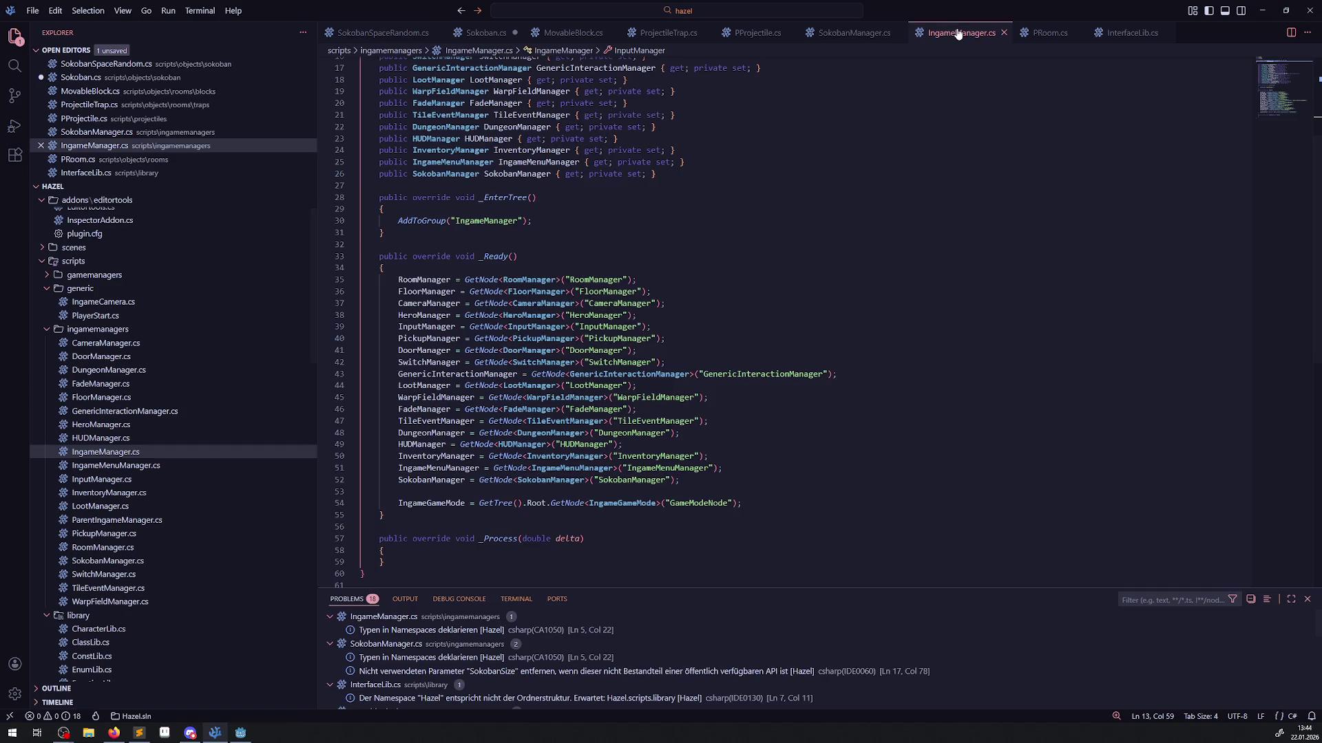
click(866, 34)
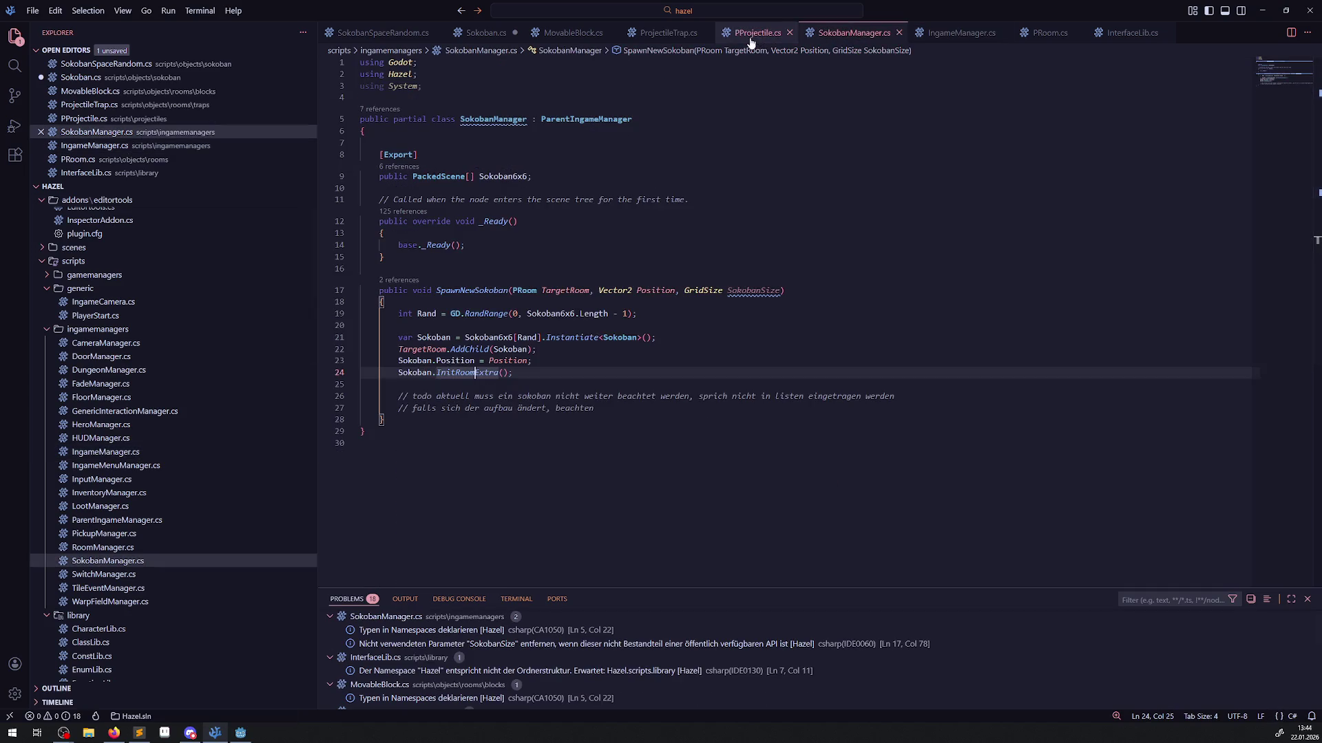
click(585, 35)
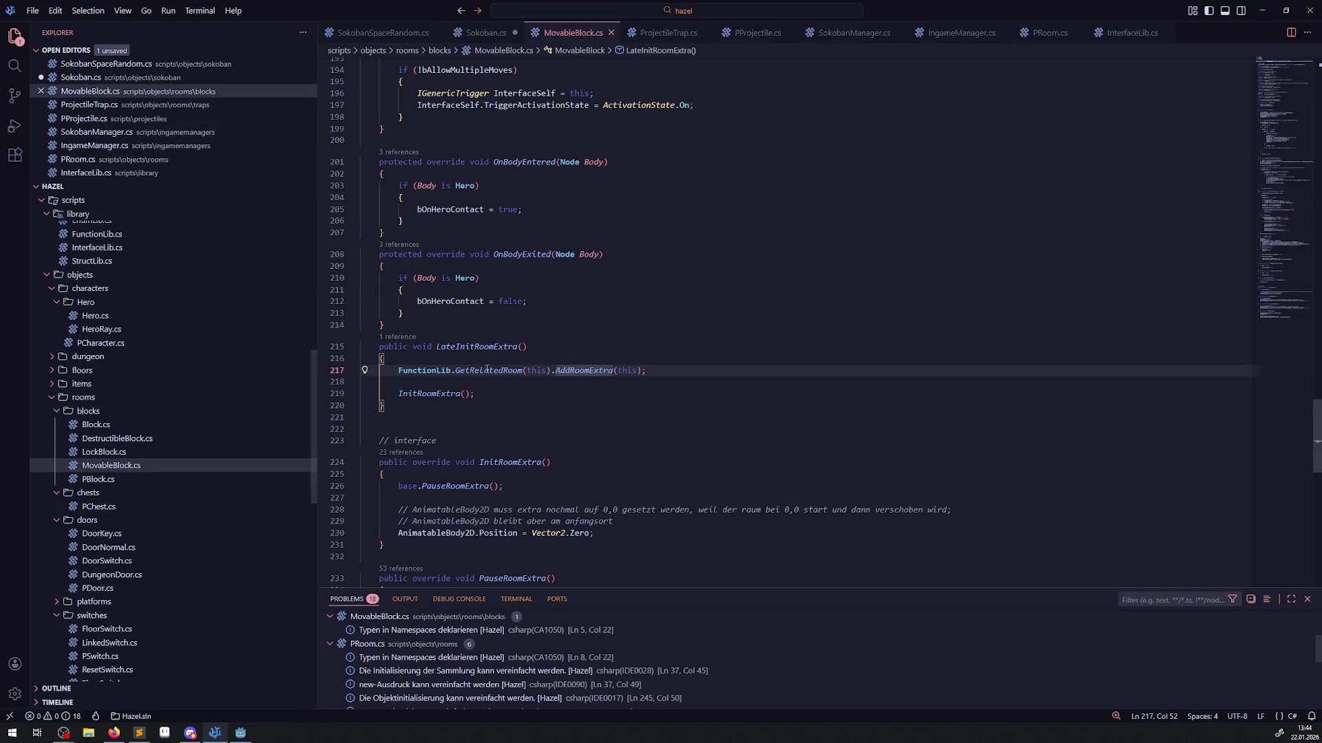
double_click(486, 346)
key(ctrl+c)
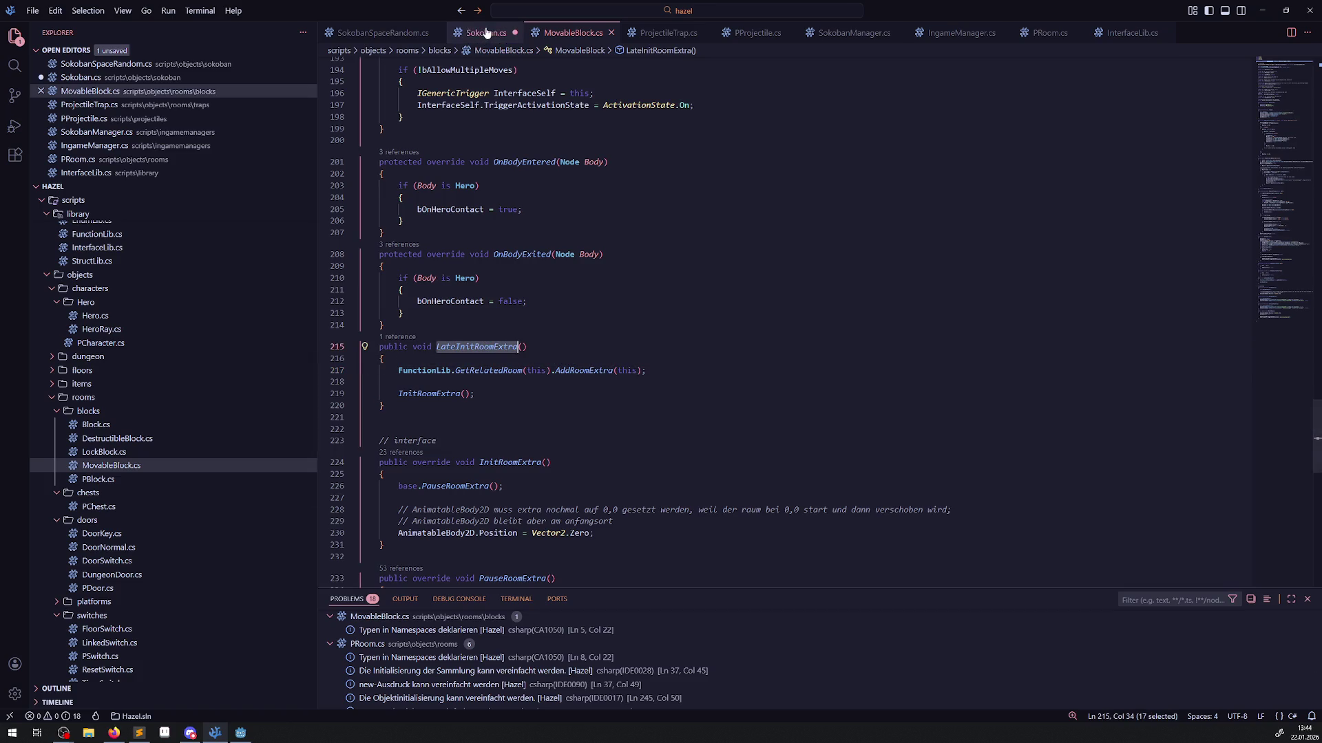
click(473, 34)
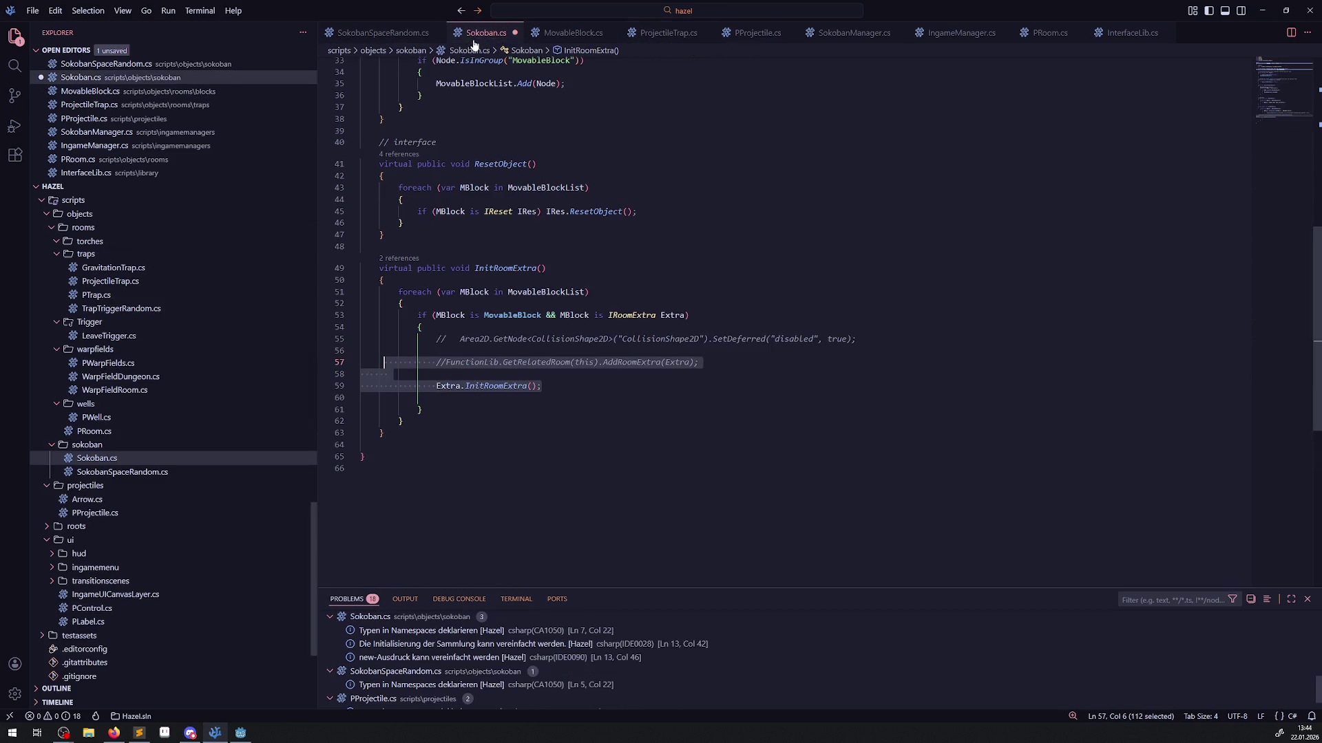
Comment out Extra.InitRoomExtra() and turn line 55 into SetDeferred("LateInitRoomExtra") without the Area2D lookup and true argument.
key(ctrl+s)
click(426, 386)
text(//)
click(444, 339)
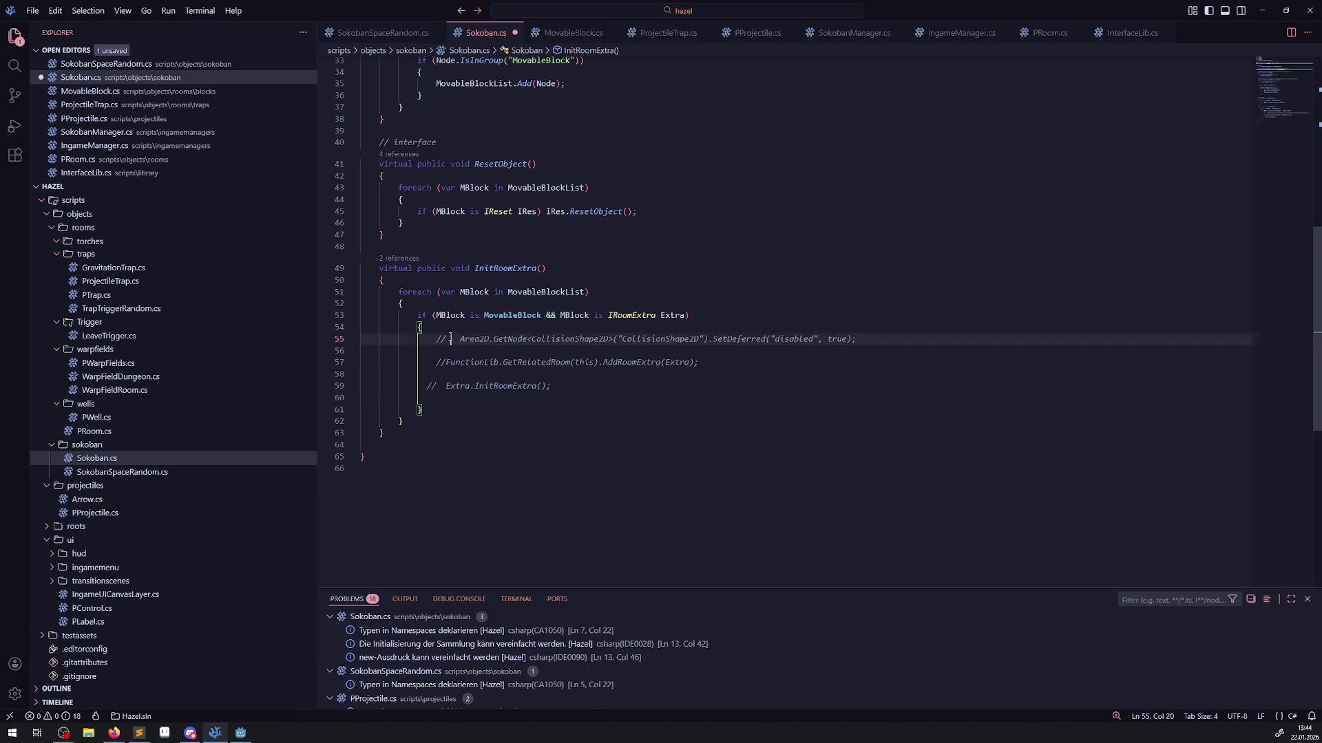
key(ctrl+slash)
drag(440, 339, 685, 338)
key(BackSpace)
double_click(521, 339)
key(ctrl+v)
double_click(607, 339)
key(BackSpace)
key(BackSpace)
key(BackSpace)
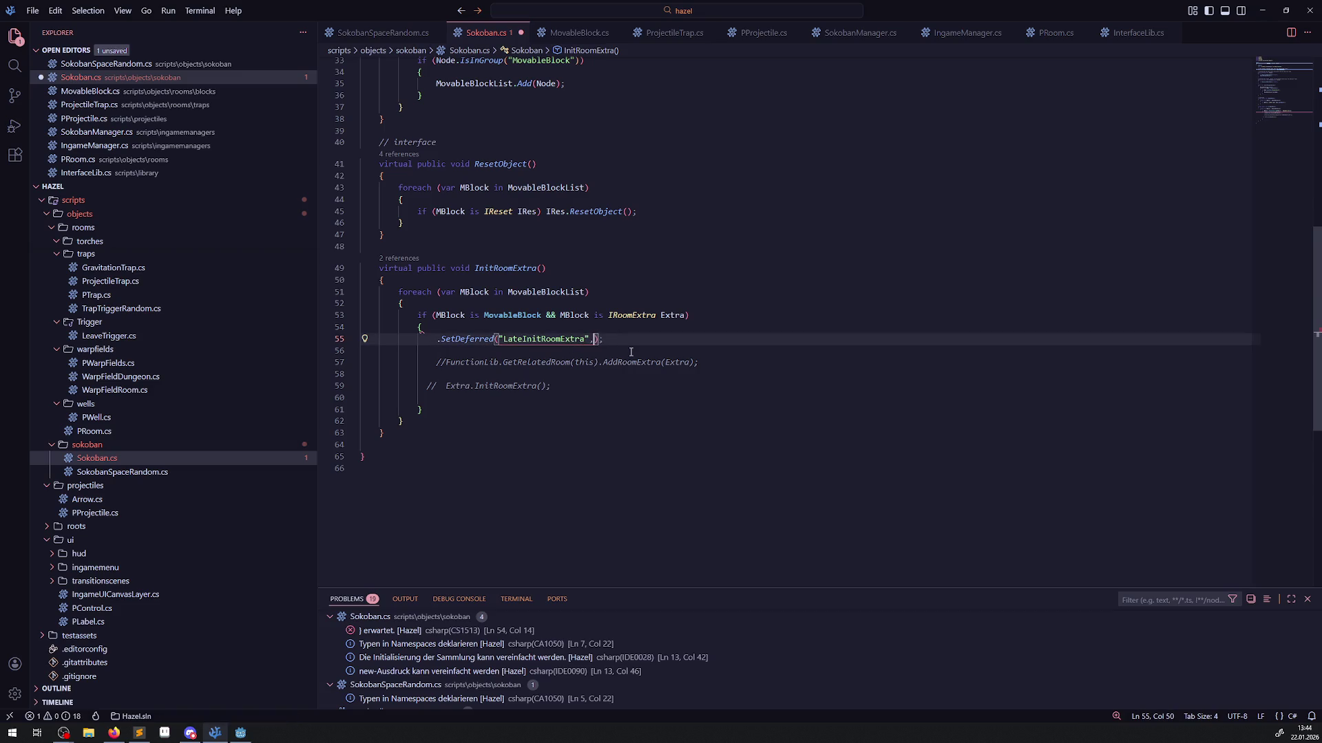
Call SetDeferred on MBlock by prefixing it with 'MBlock.', and save.
click(571, 316)
double_click(571, 316)
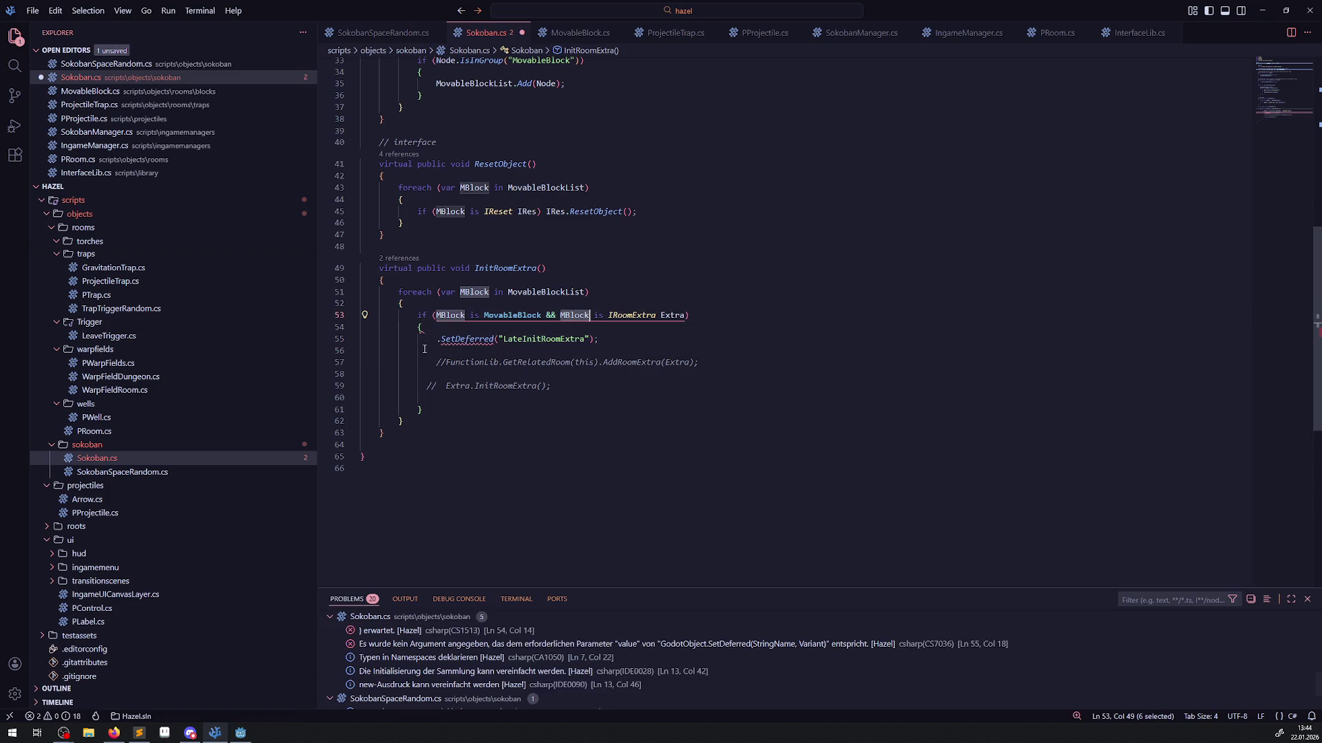
key(ctrl+c)
click(437, 338)
key(ctrl+v)
text(.)
key(ctrl+s)
Add an empty string "" as the second SetDeferred argument.
click(695, 346)
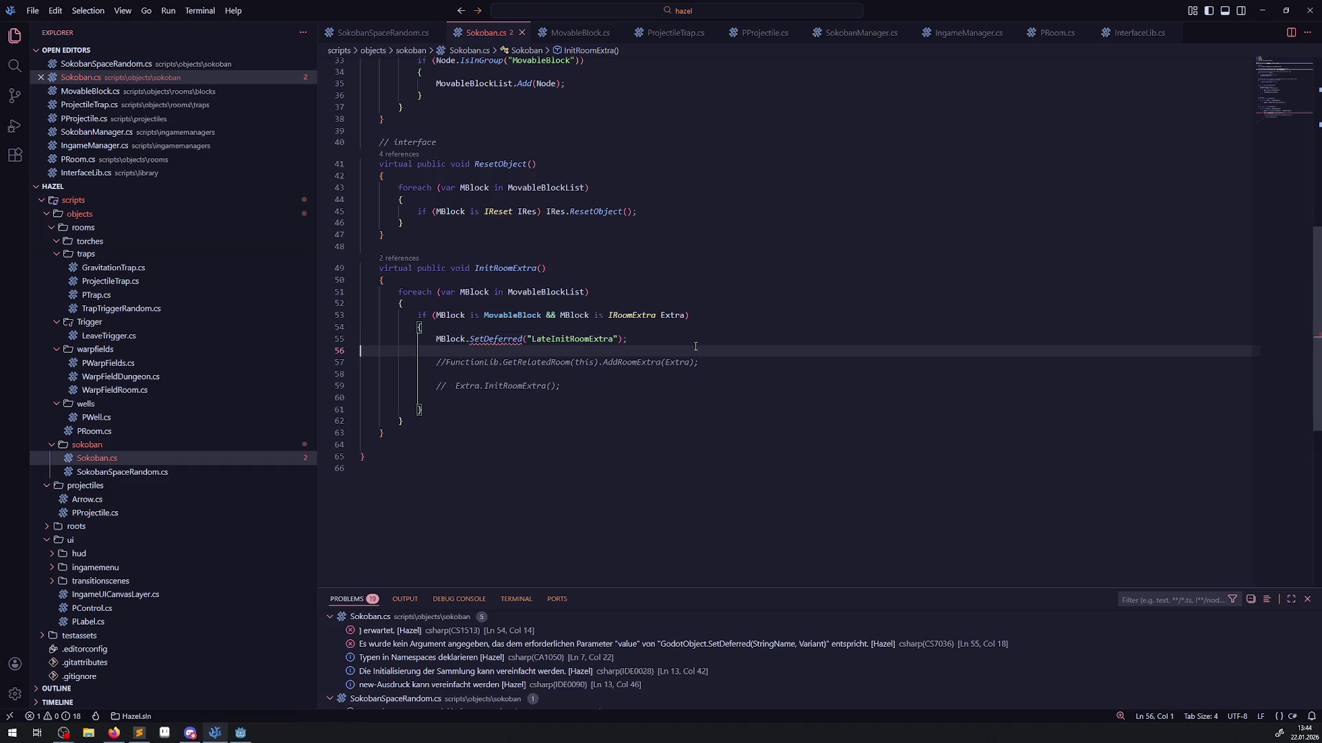
click(676, 335)
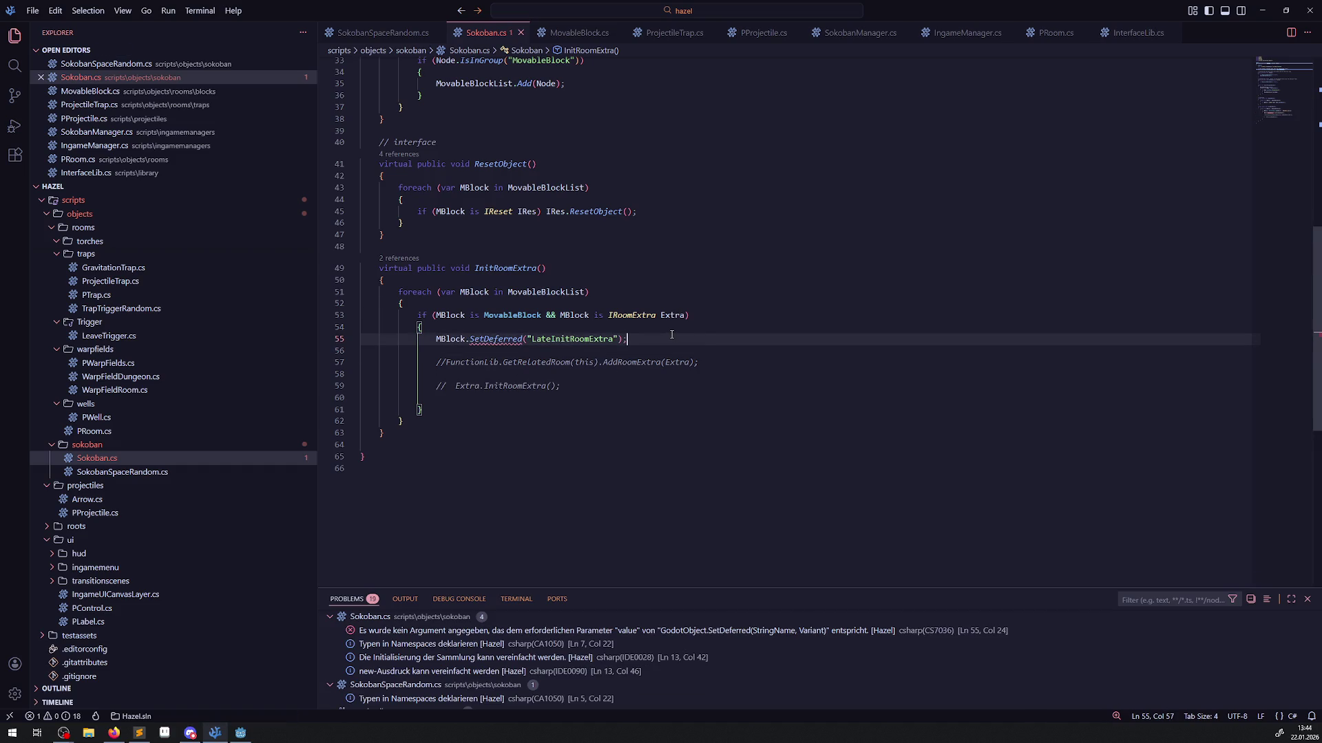
mouse_move(491, 340)
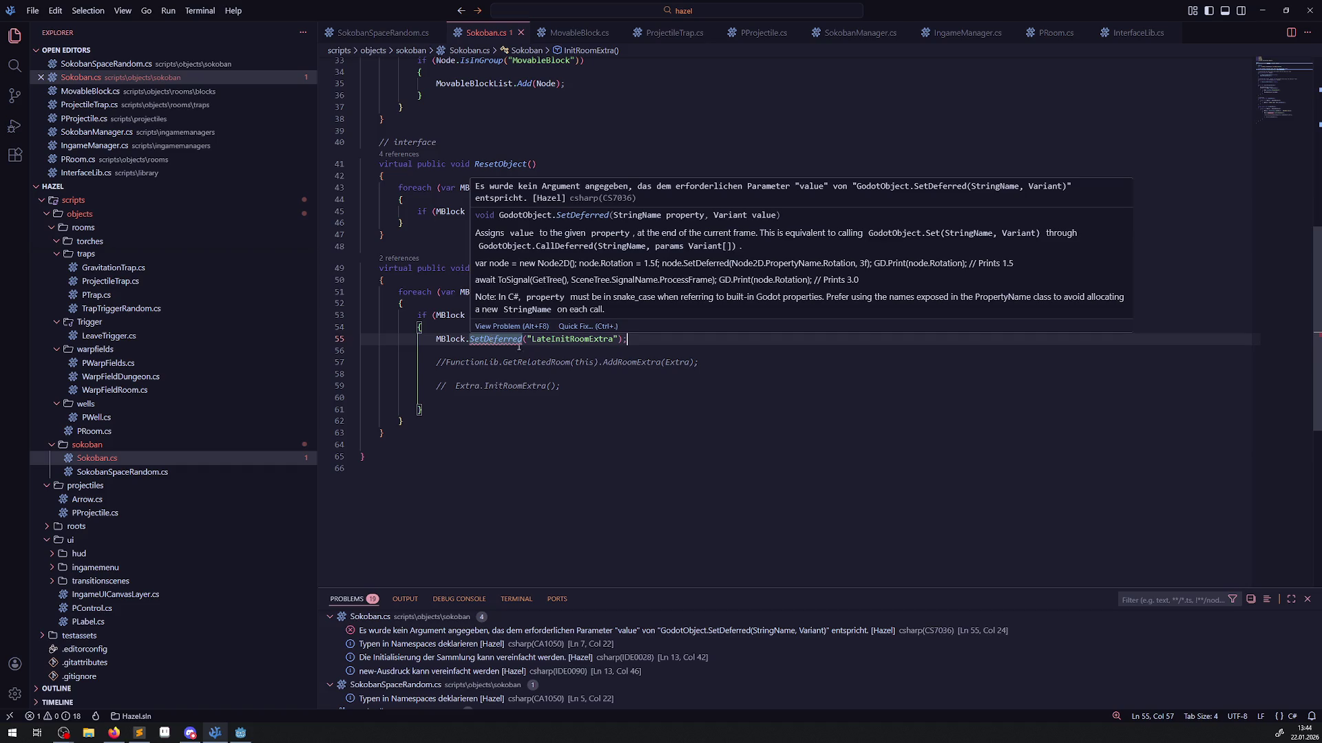
click(619, 339)
text(, ")
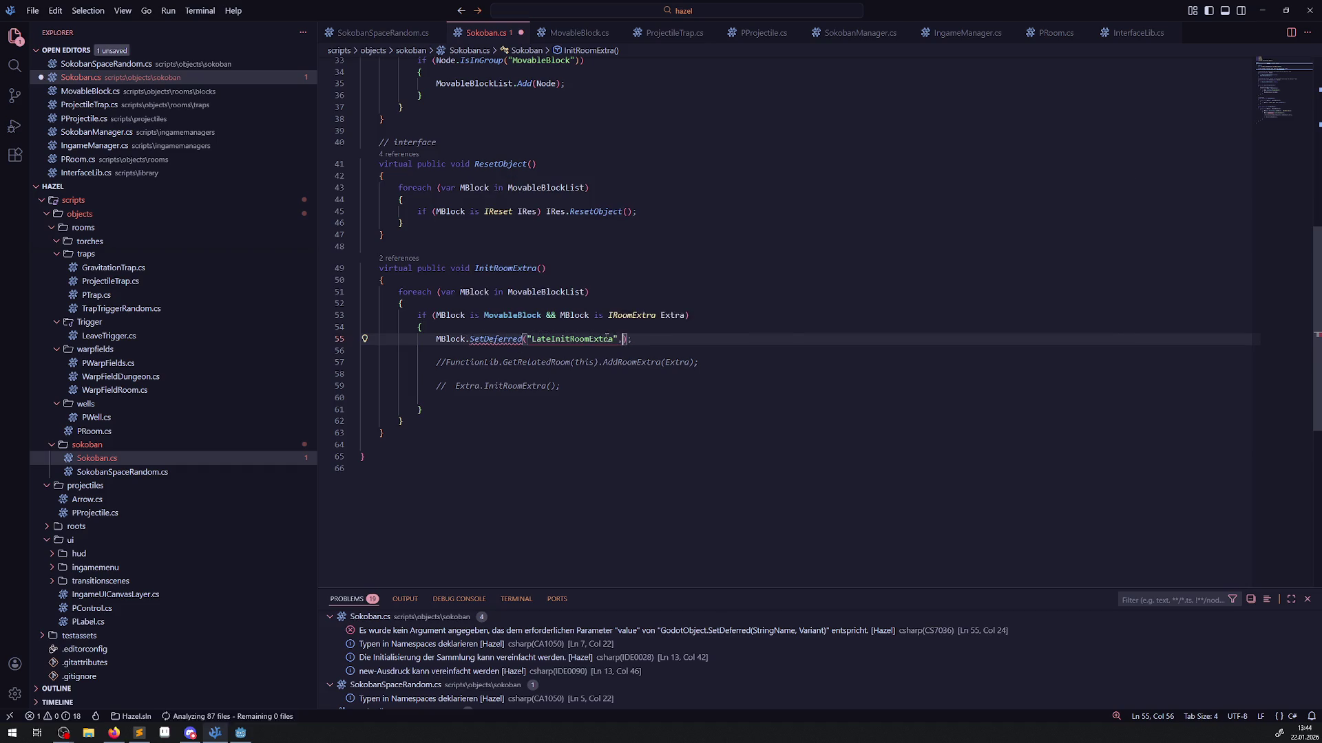
click(605, 292)
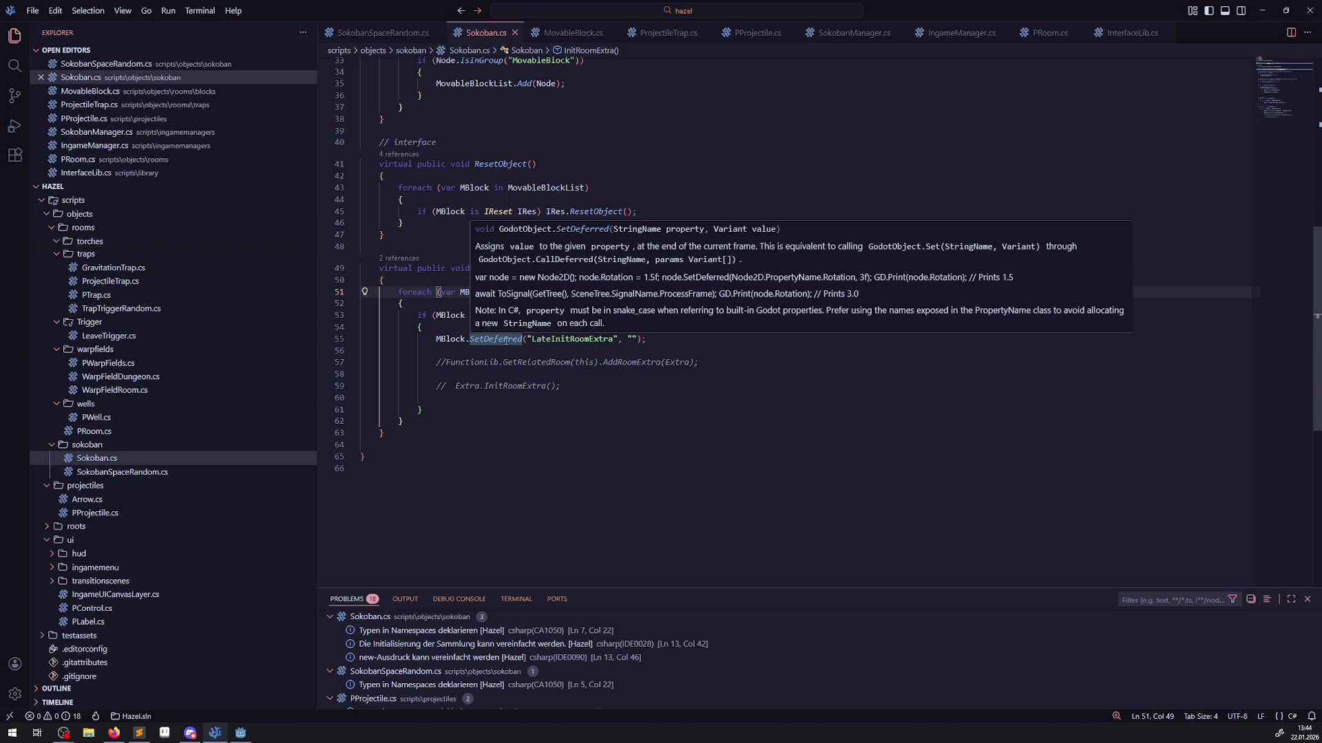
click(605, 376)
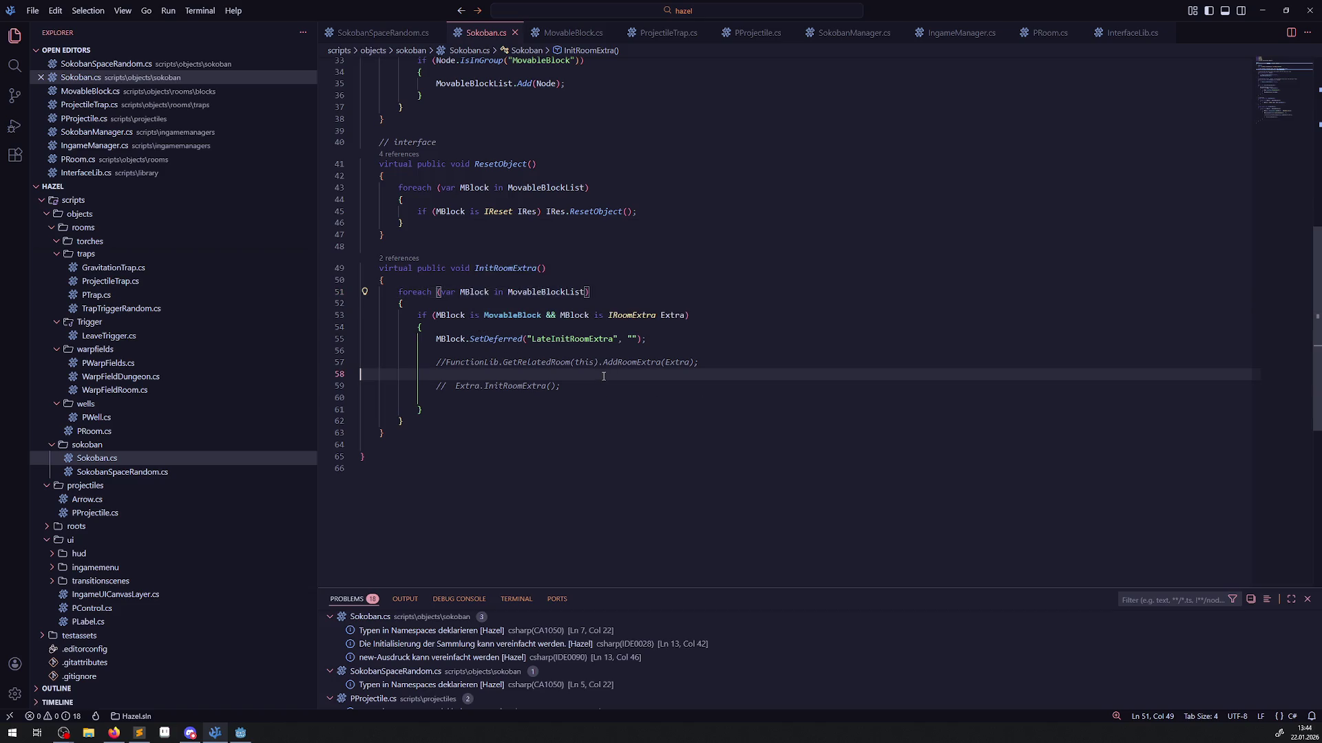
Delete the two leftover commented-out loop lines and save Sokoban.cs.
click(585, 384)
drag(585, 384, 396, 362)
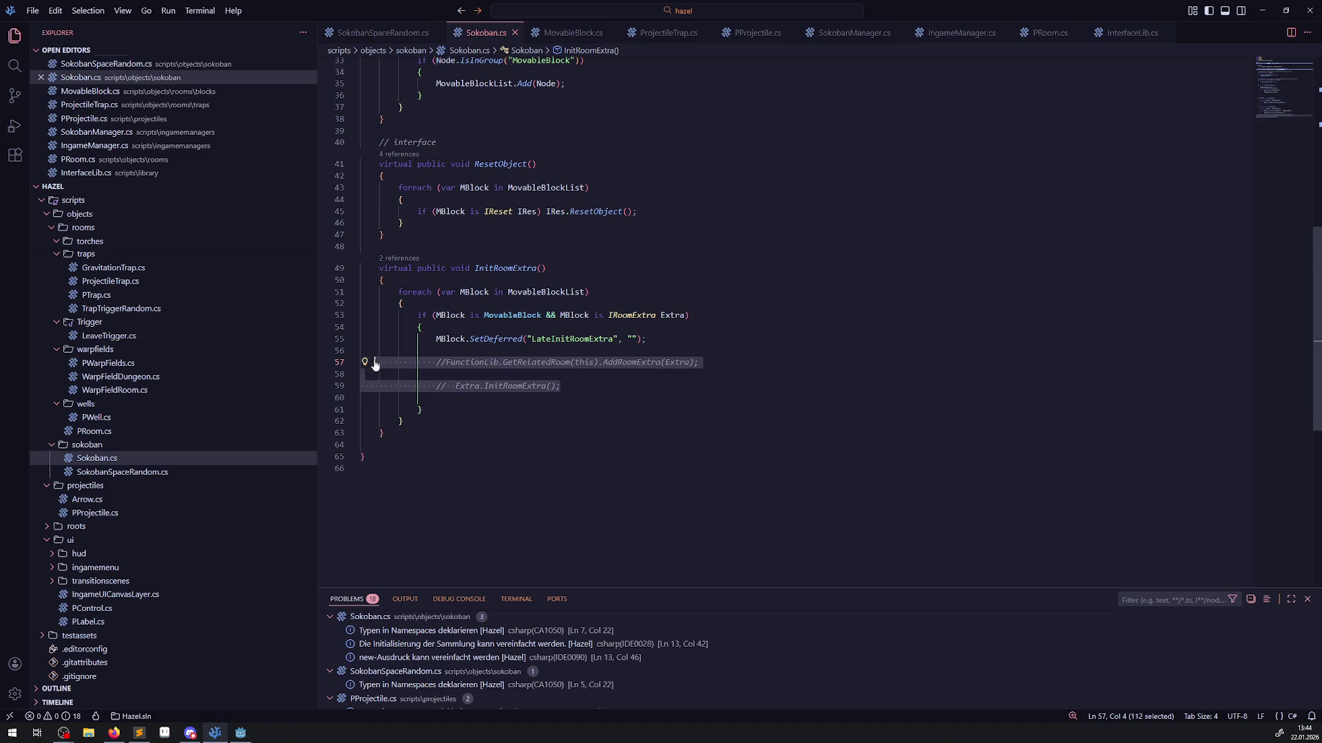
key(BackSpace)
key(BackSpace)
key(BackSpace)
click(589, 353)
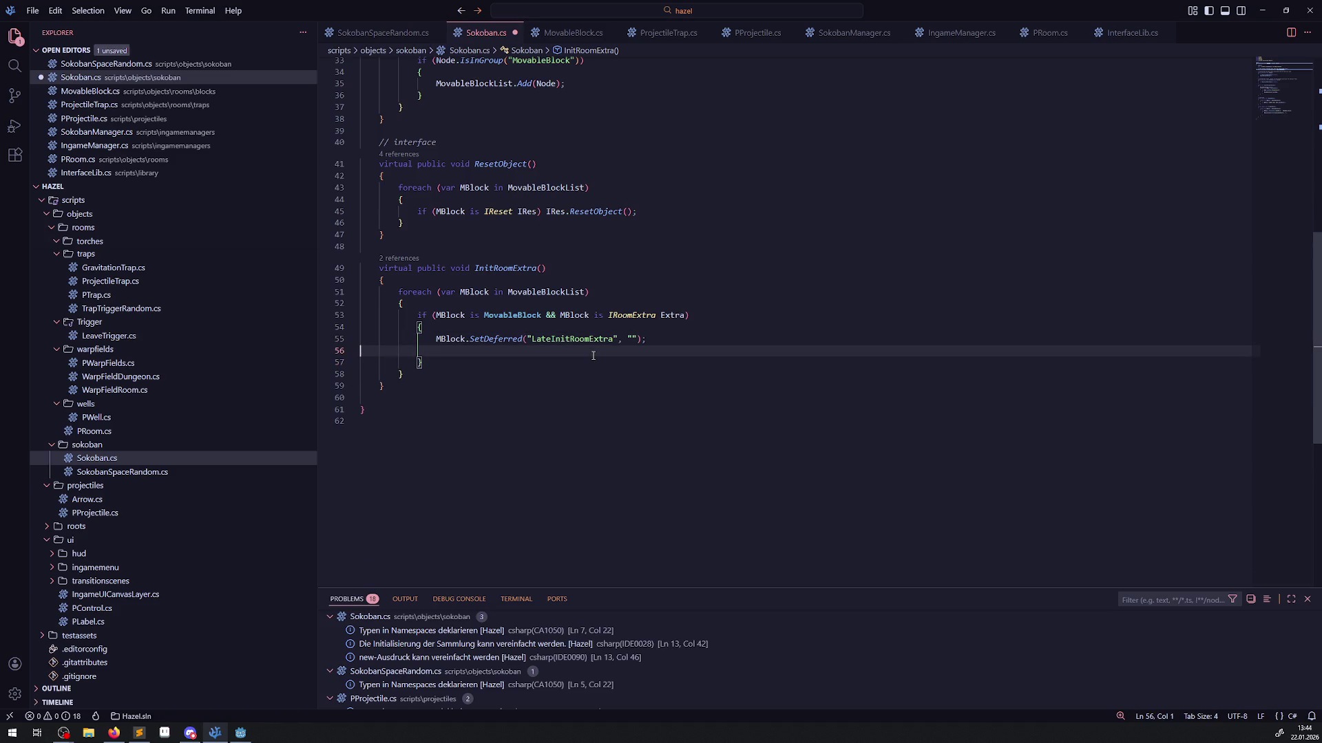
key(ctrl+s)
key(alt+Tab)
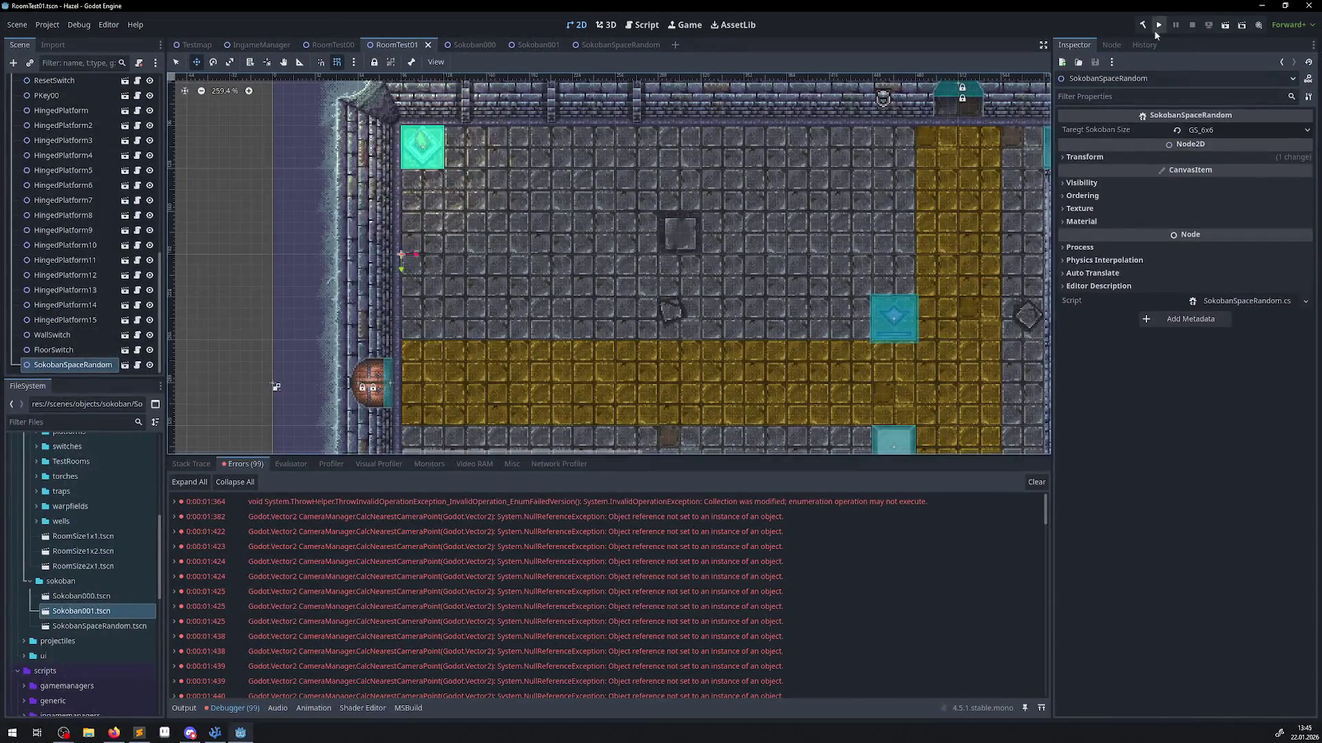
Rebuild the .NET project in Godot and launch the game.
click(1144, 28)
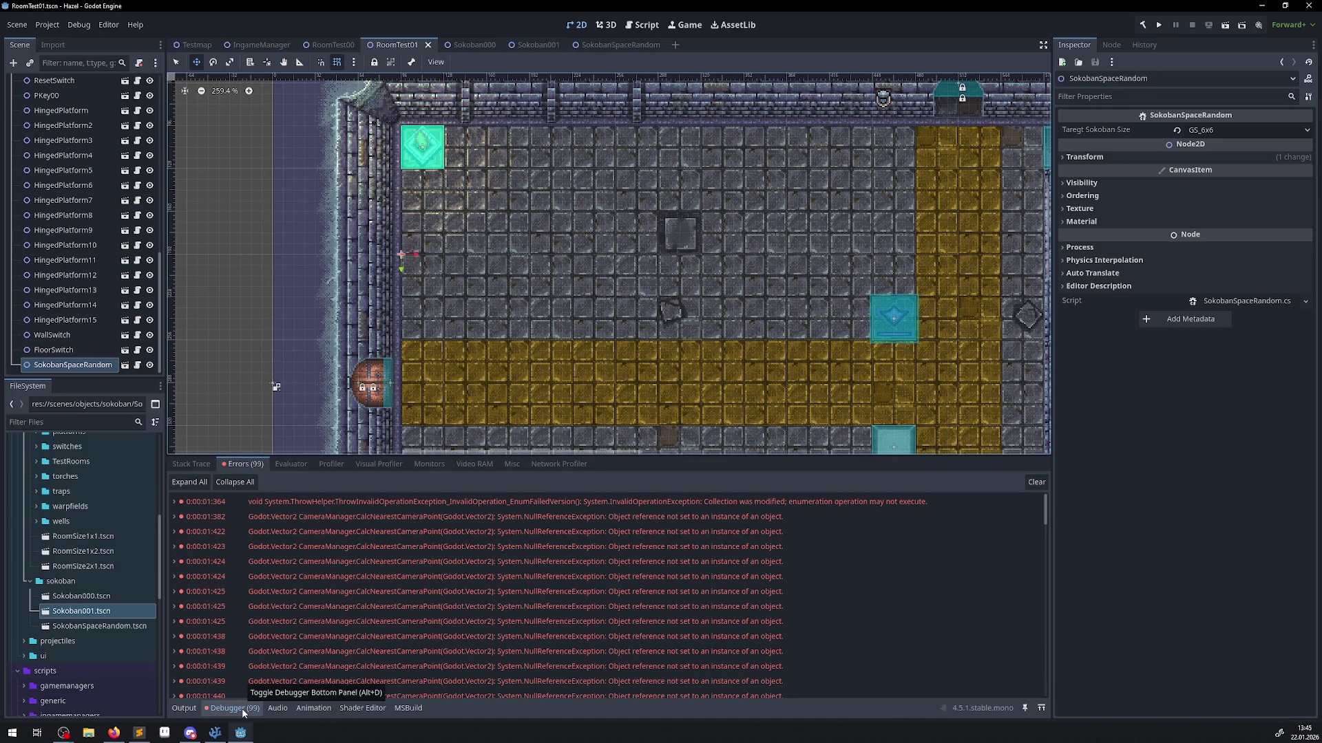
click(1161, 25)
click(1160, 24)
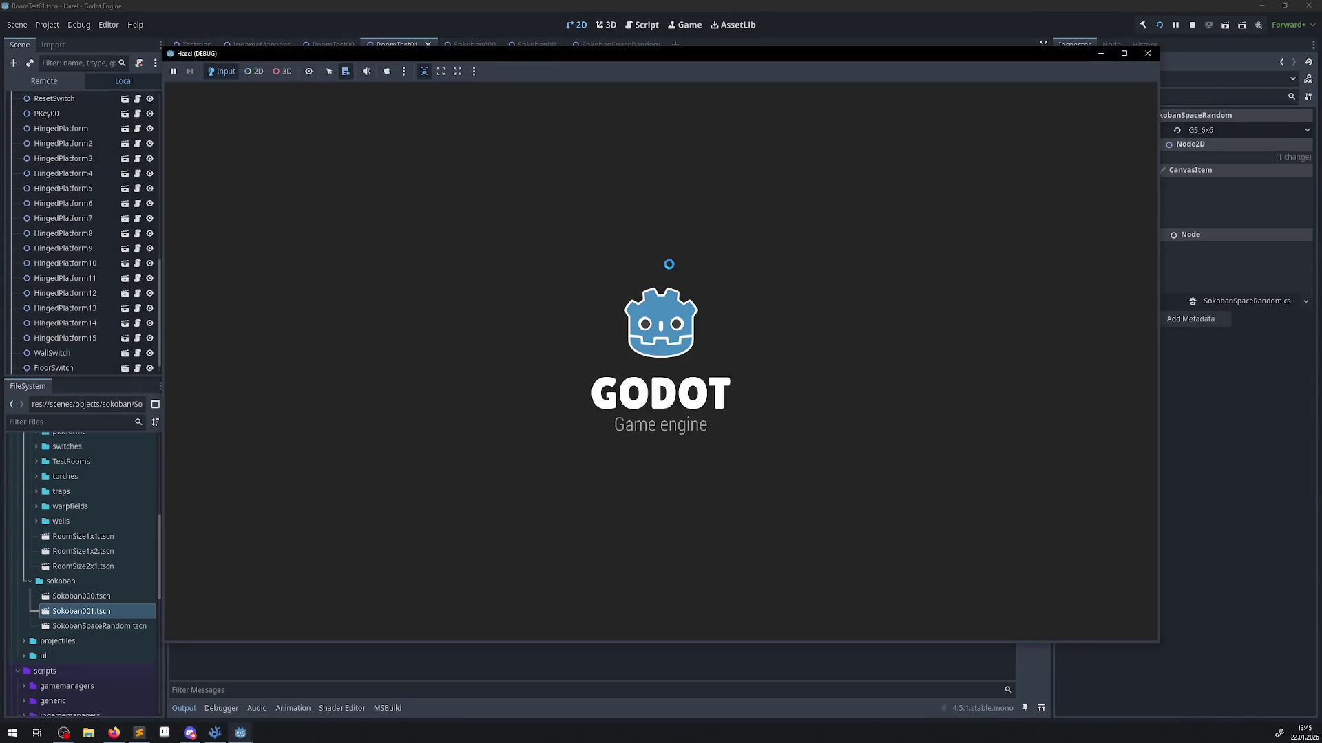
Walk the character through the sokoban room onto the white diamond switch, then stop the game.
key(Up)
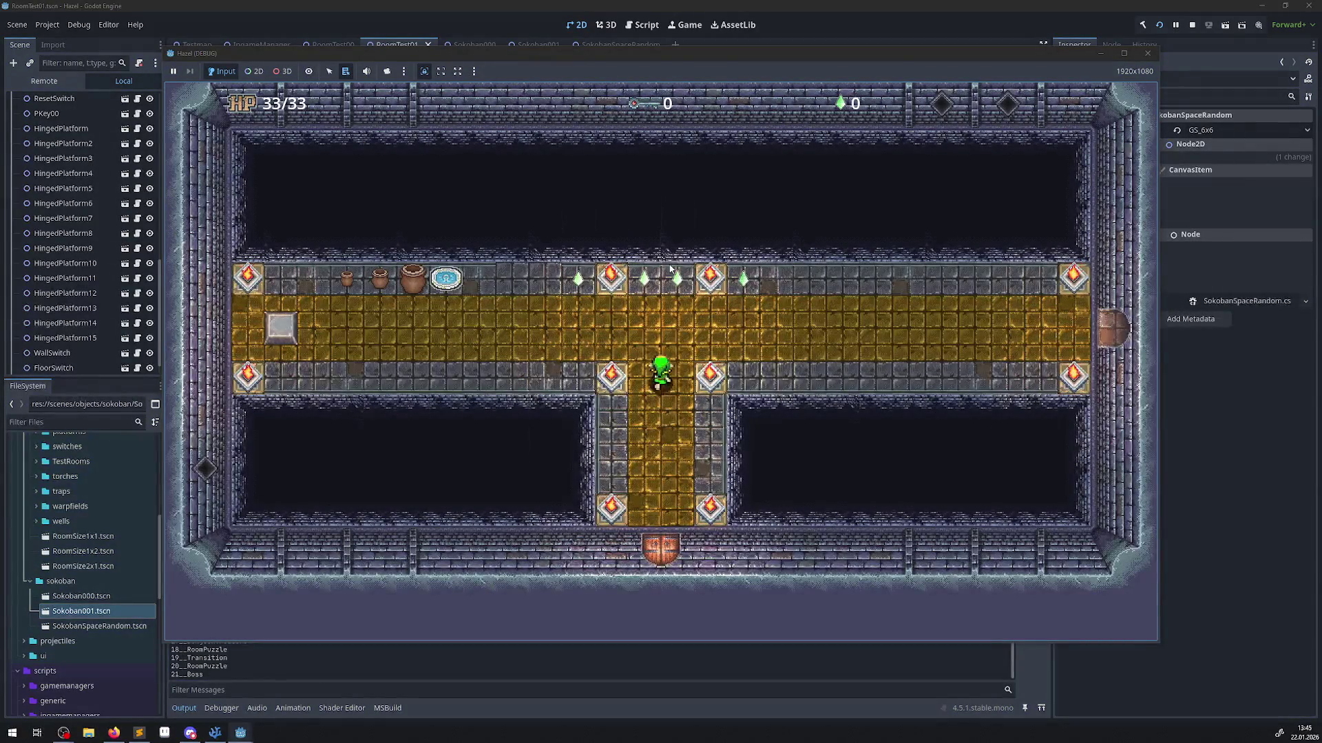
key(Left)
key(Left)
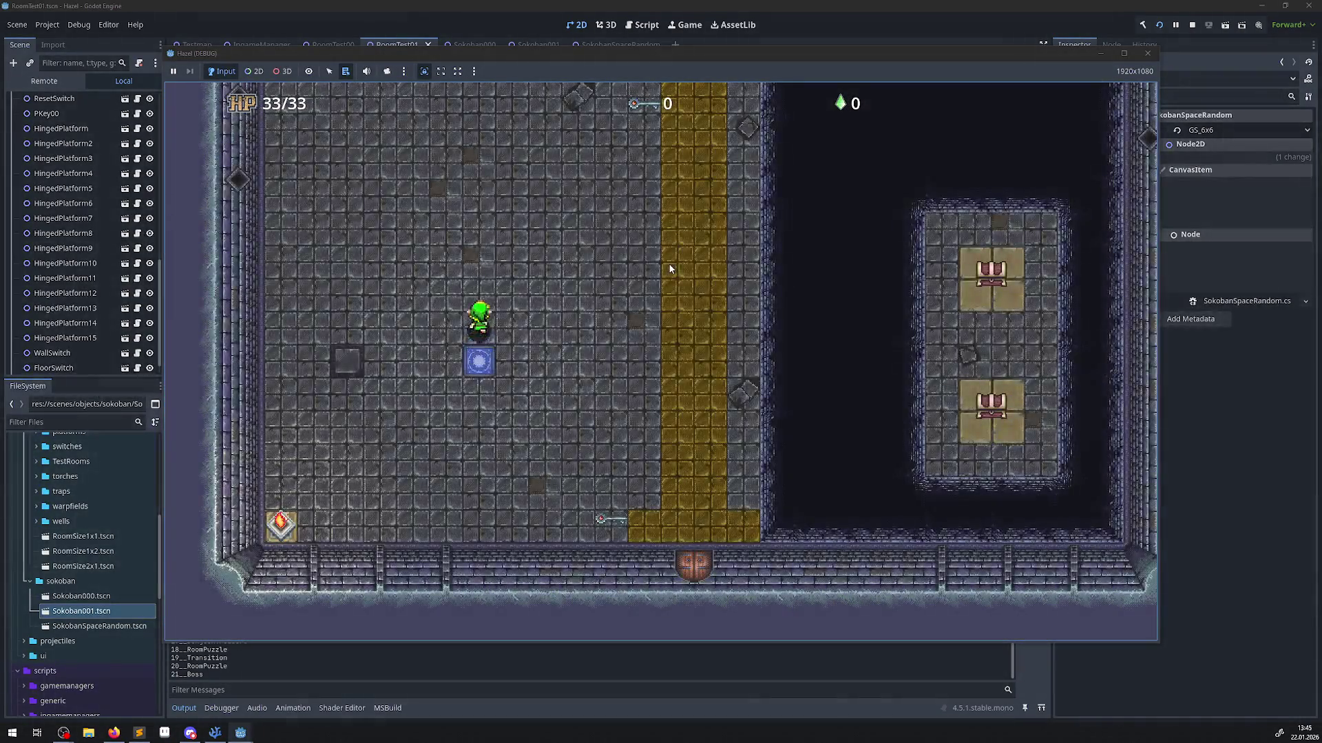
key(Up)
key(Left)
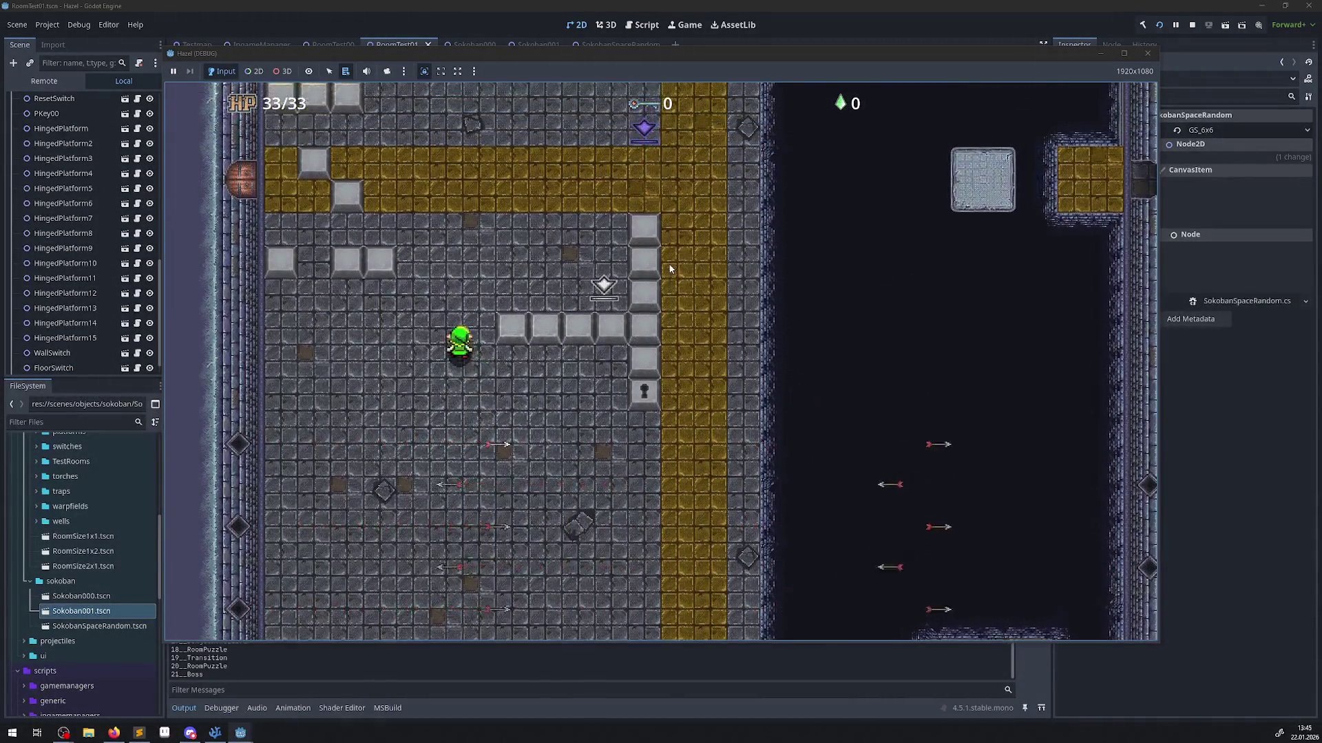
key(Up)
key(Left)
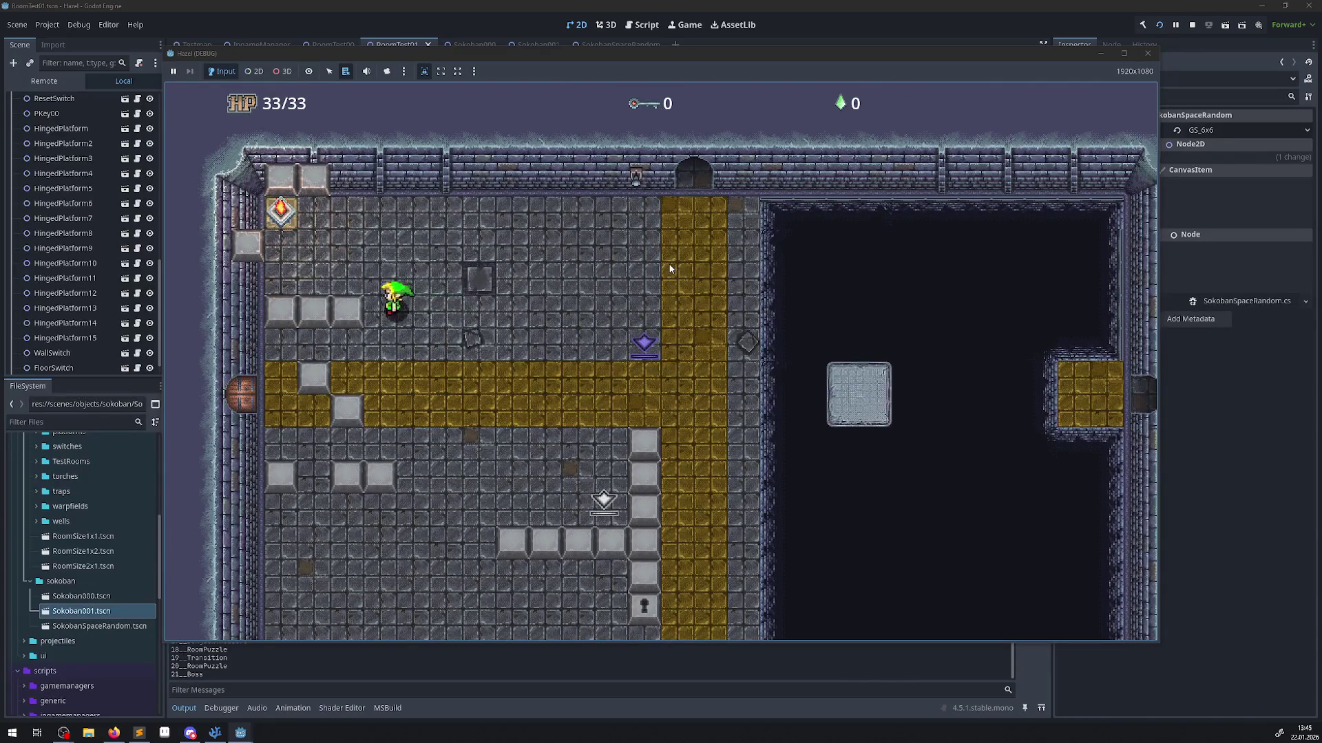
key(Down)
key(Right)
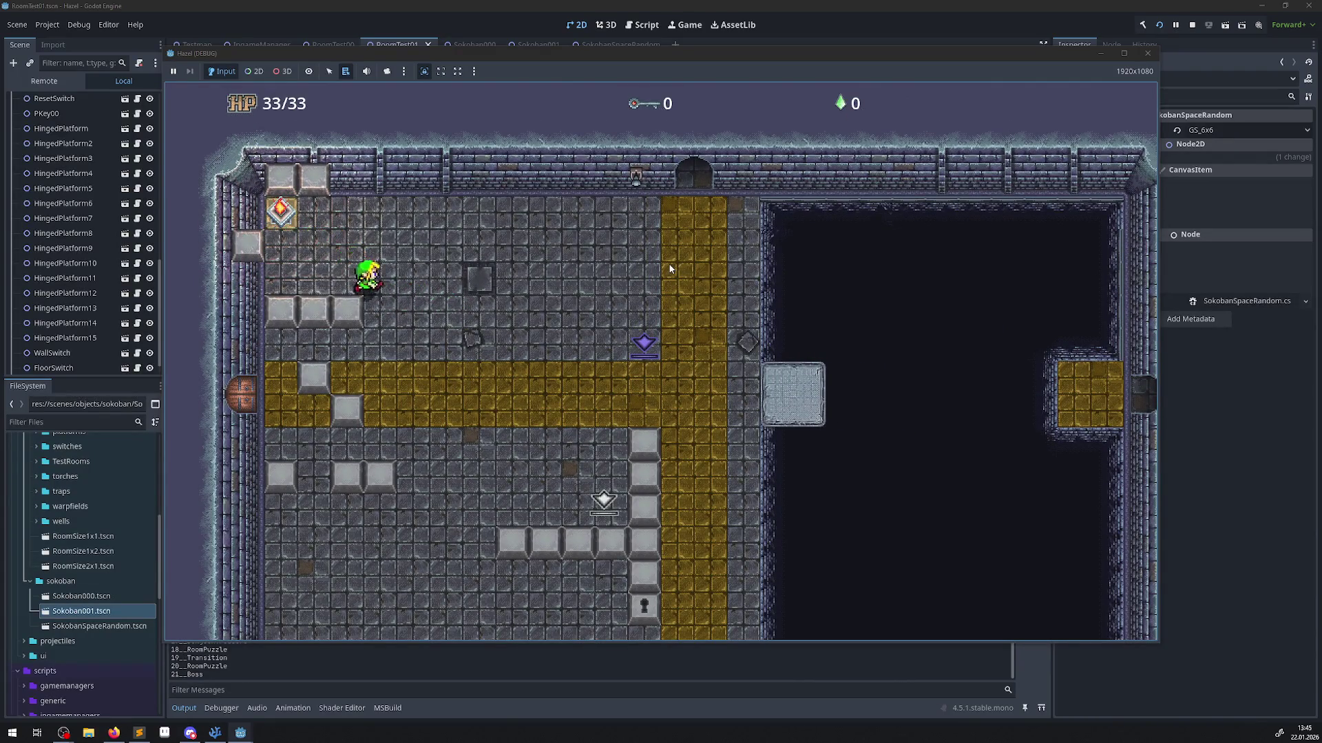
key(Down)
key(Right)
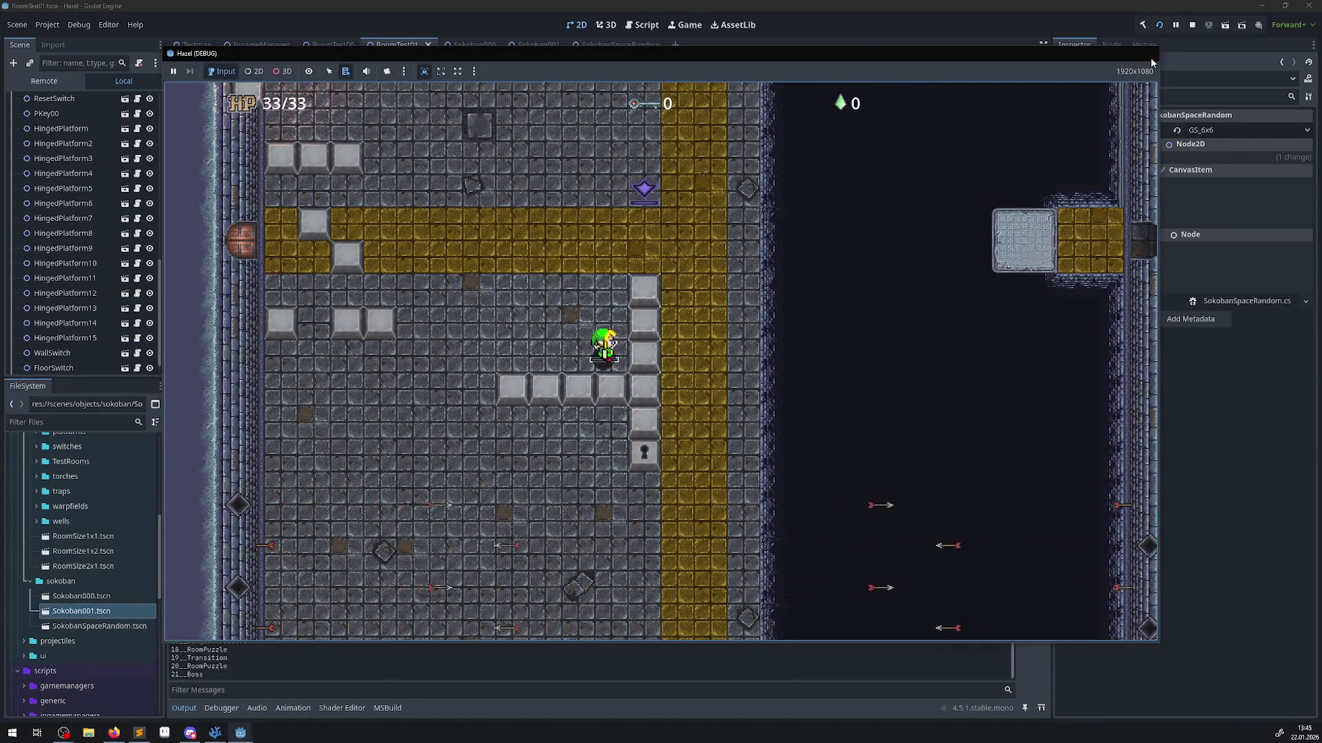
key(F8)
click(577, 25)
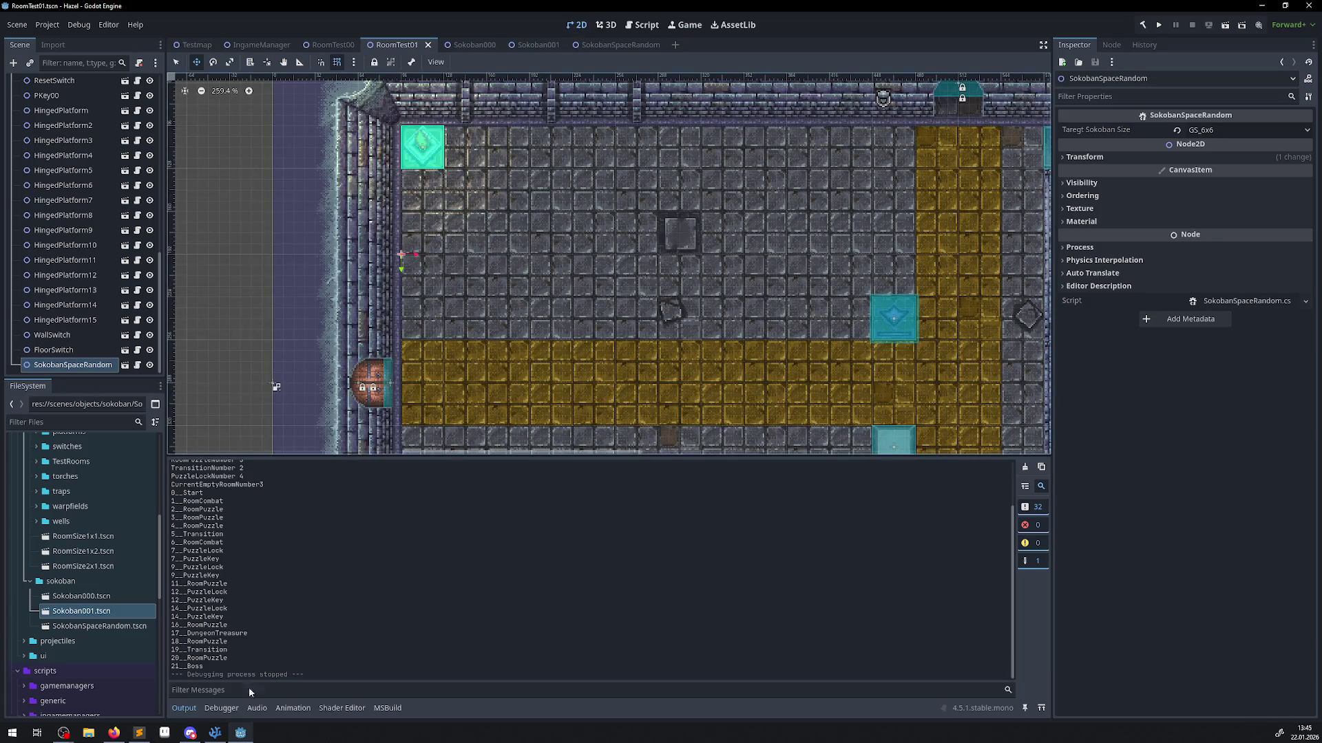
click(215, 734)
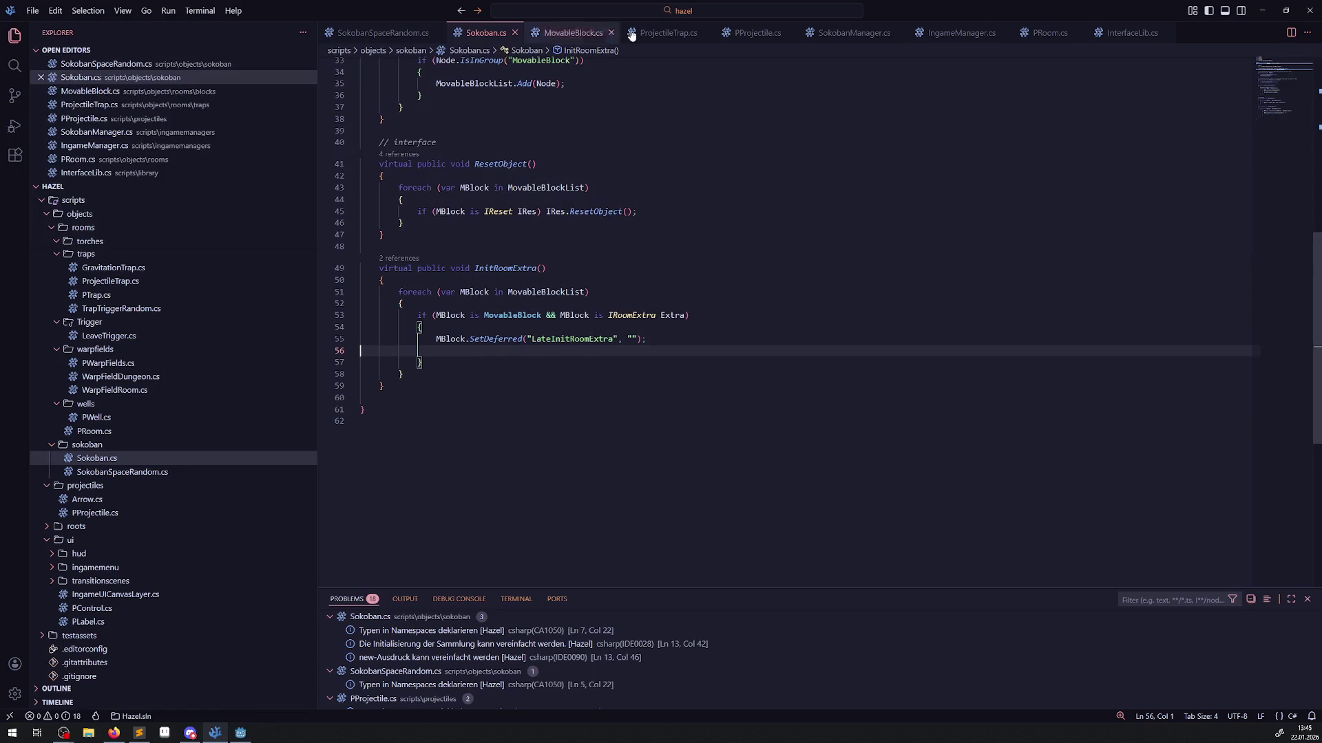
Insert GD.Print("Aufruf"); as the first line of LateInitRoomExtra in MovableBlock.cs and save.
click(577, 33)
click(442, 359)
key(Return)
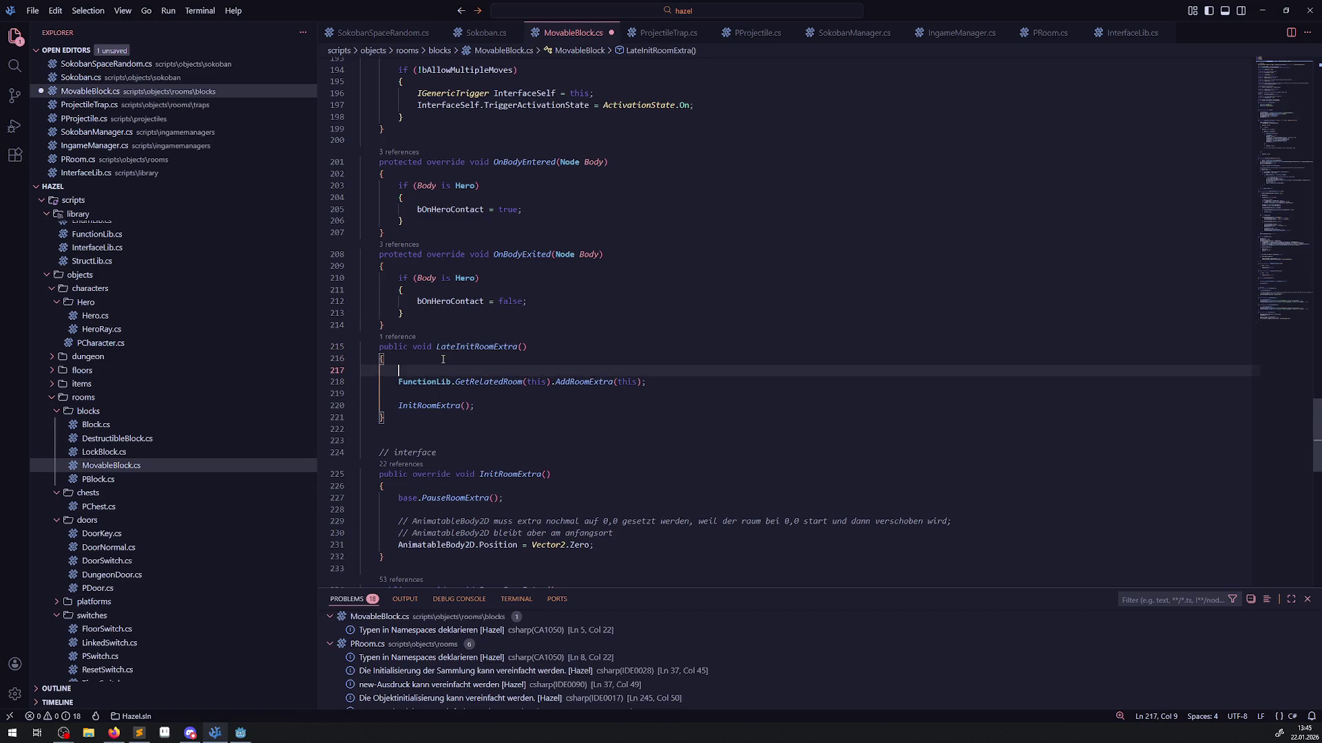
text(GD.Print())
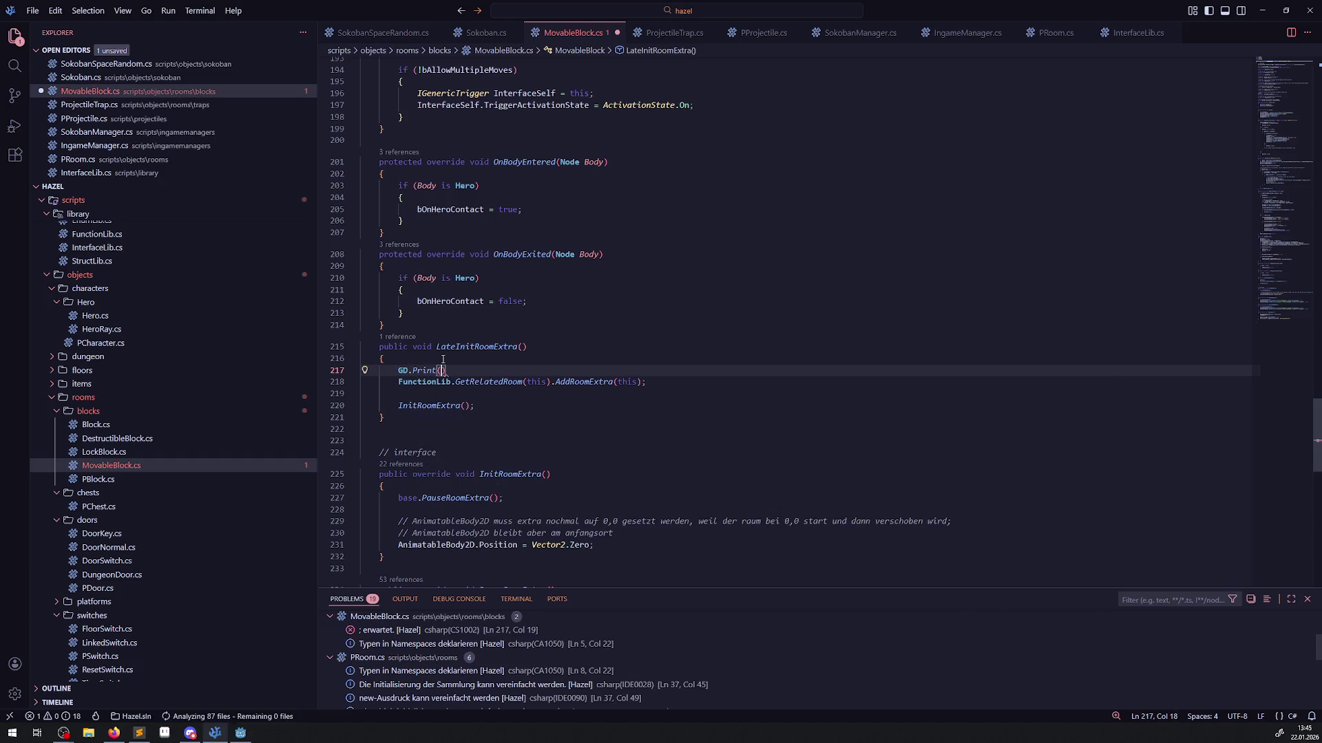
text("Aufruf)
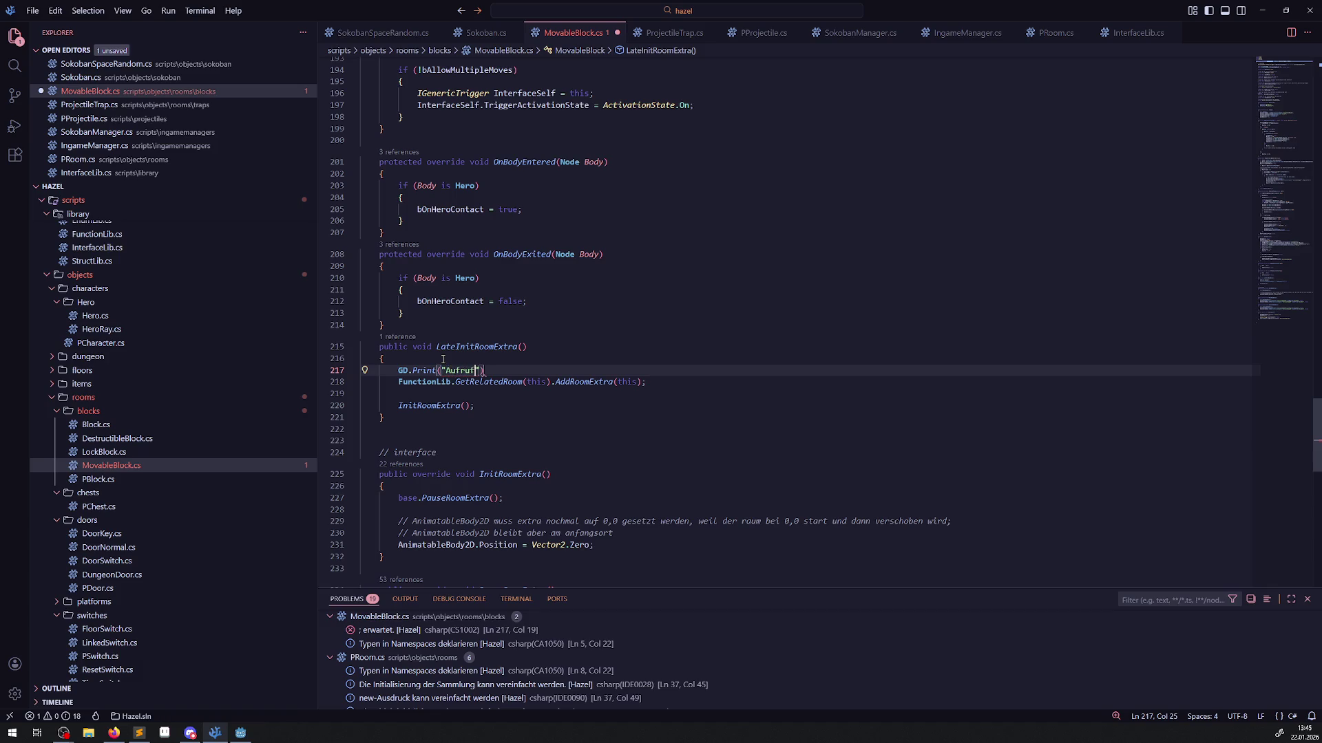
key(ctrl+s)
key(End)
text(;)
key(ctrl+s)
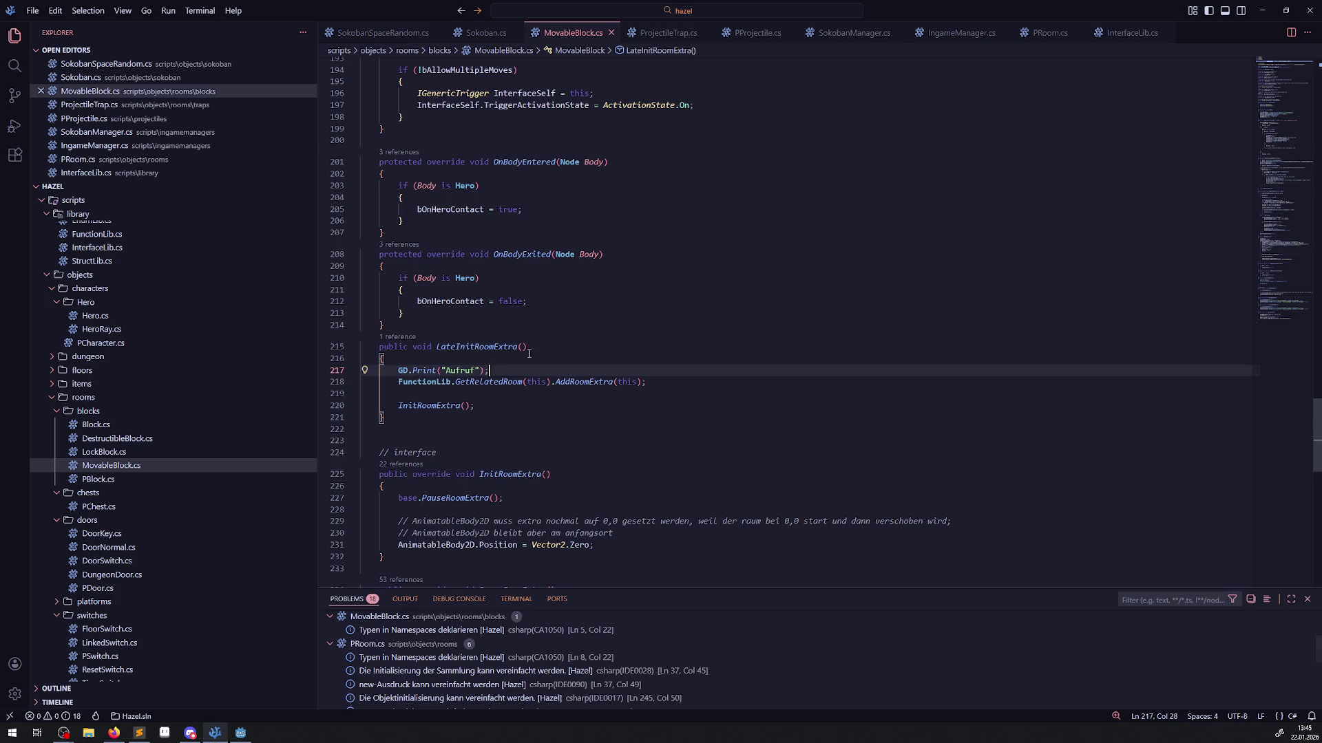
scroll(529, 354, up, 5)
scroll(437, 264, up, 11)
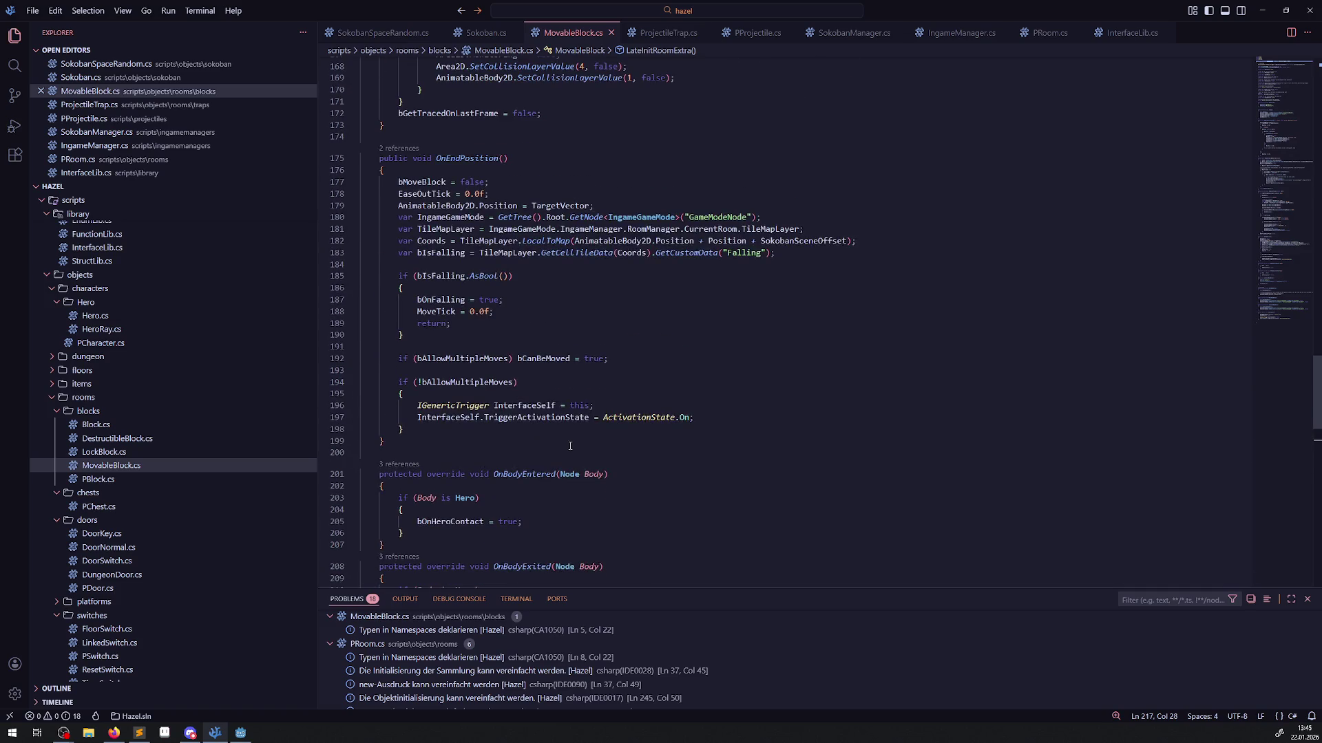
scroll(568, 387, down, 7)
scroll(523, 391, down, 8)
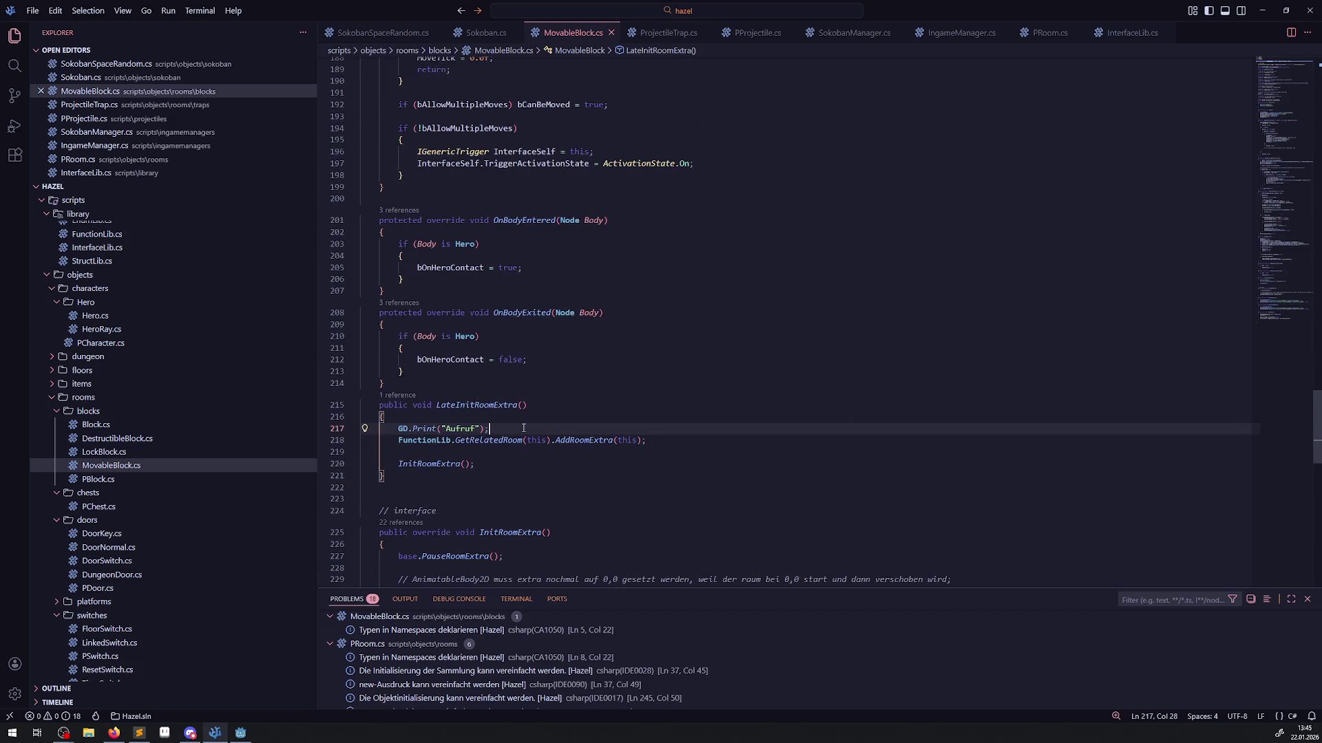
key(Return)
Add an empty if (this is IRoomExtra Extra) { } block to LateInitRoomExtra and save.
text(if())
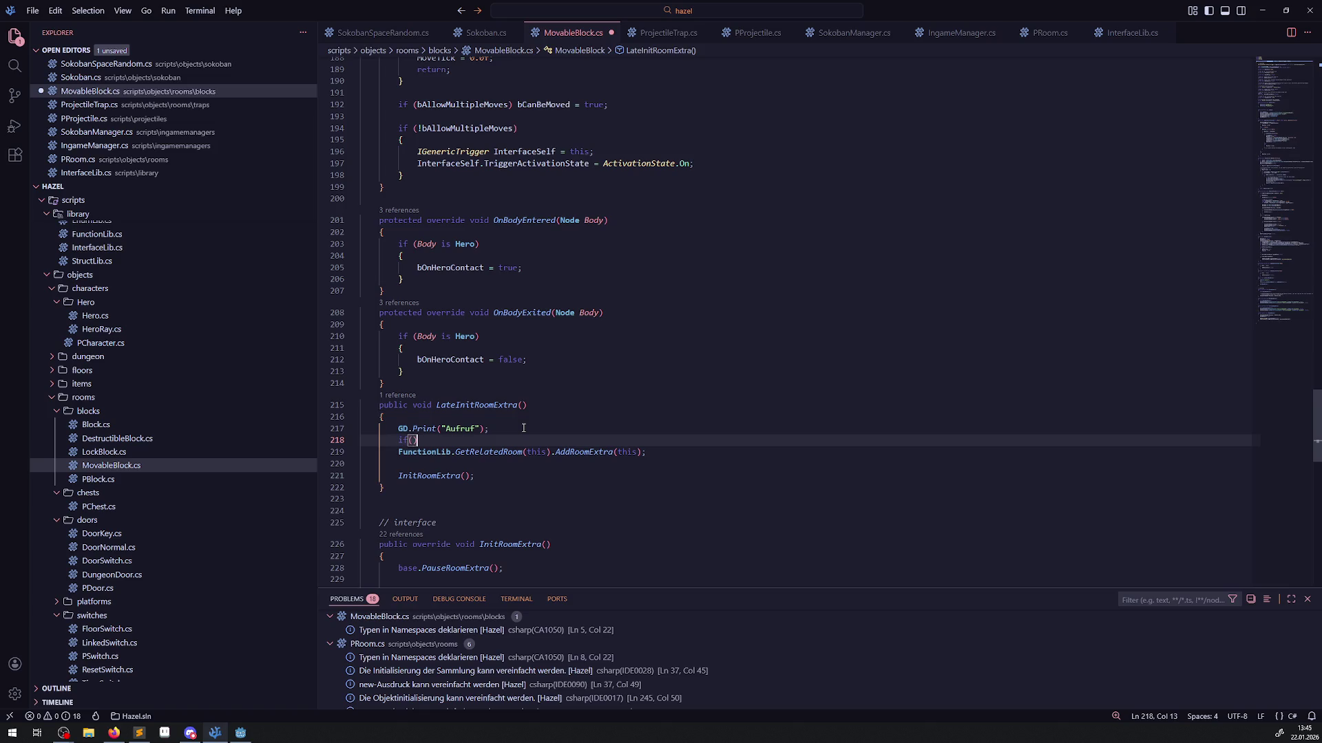
key(Left)
text(this i)
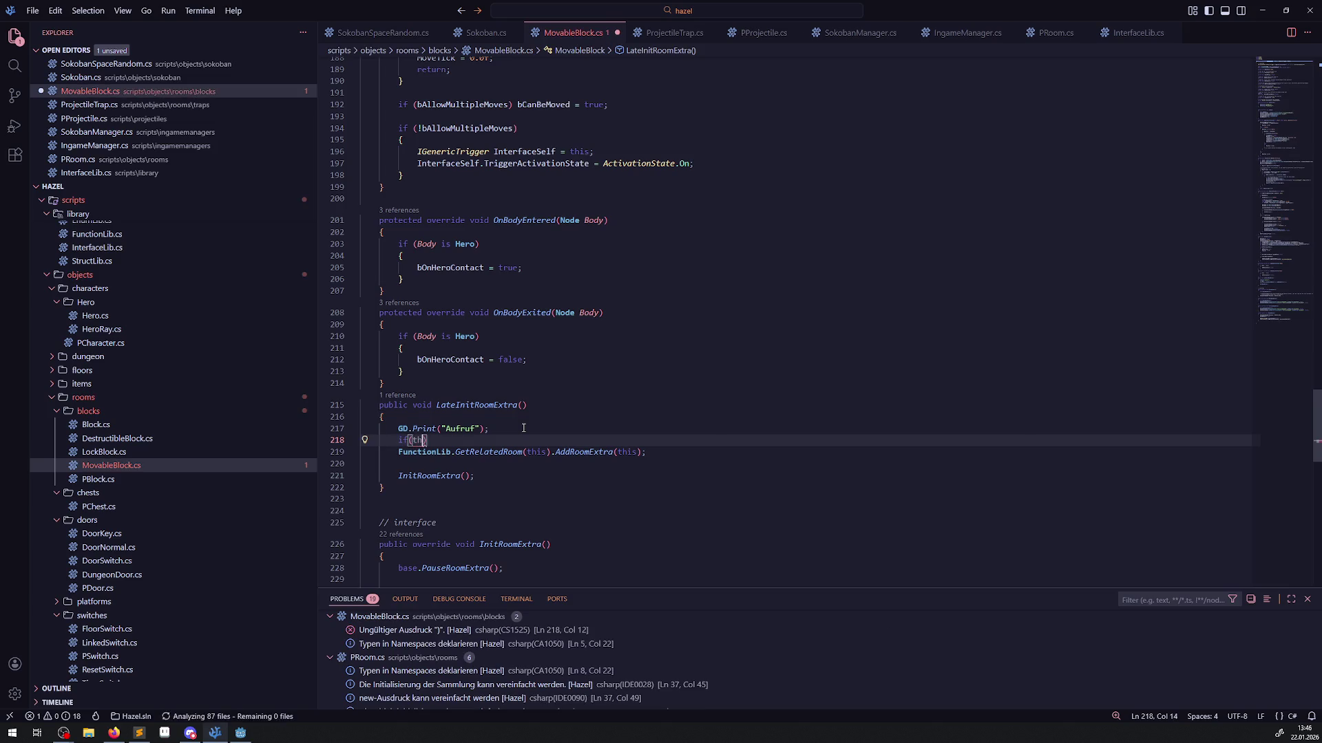
text(s )
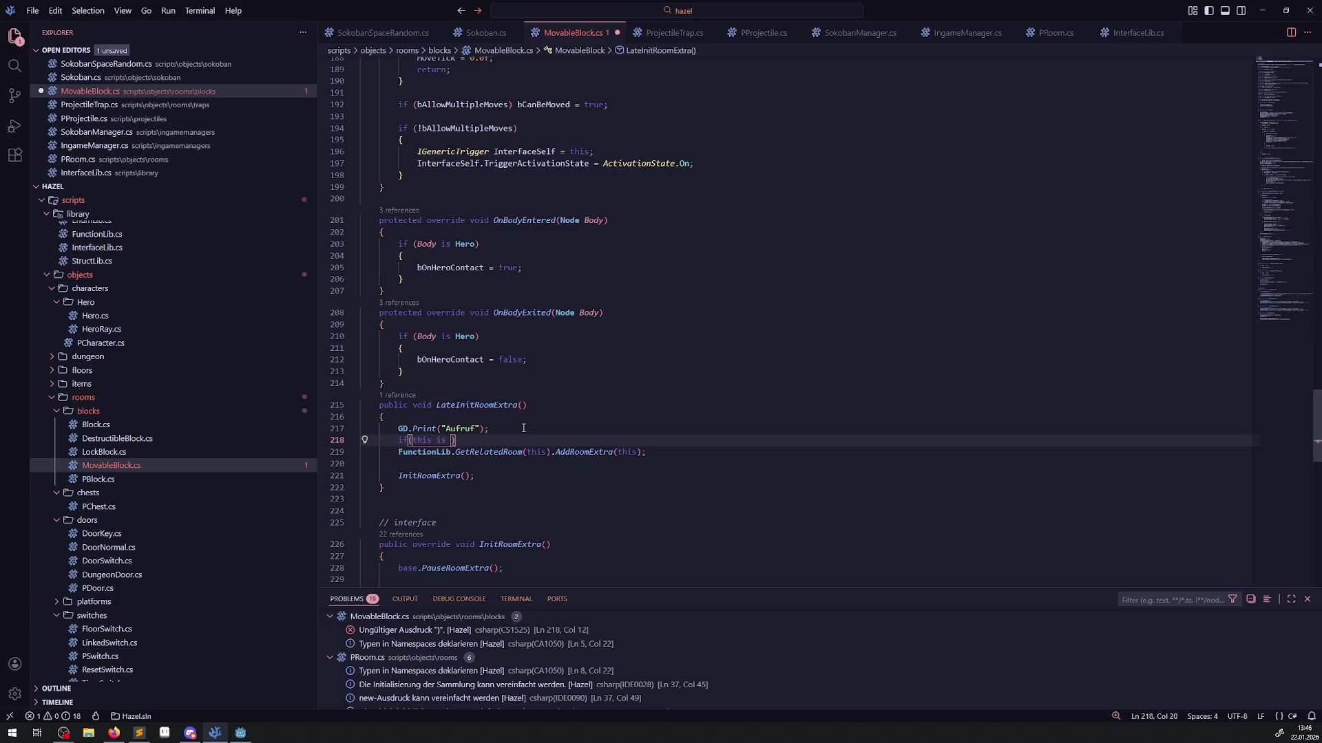
text(I)
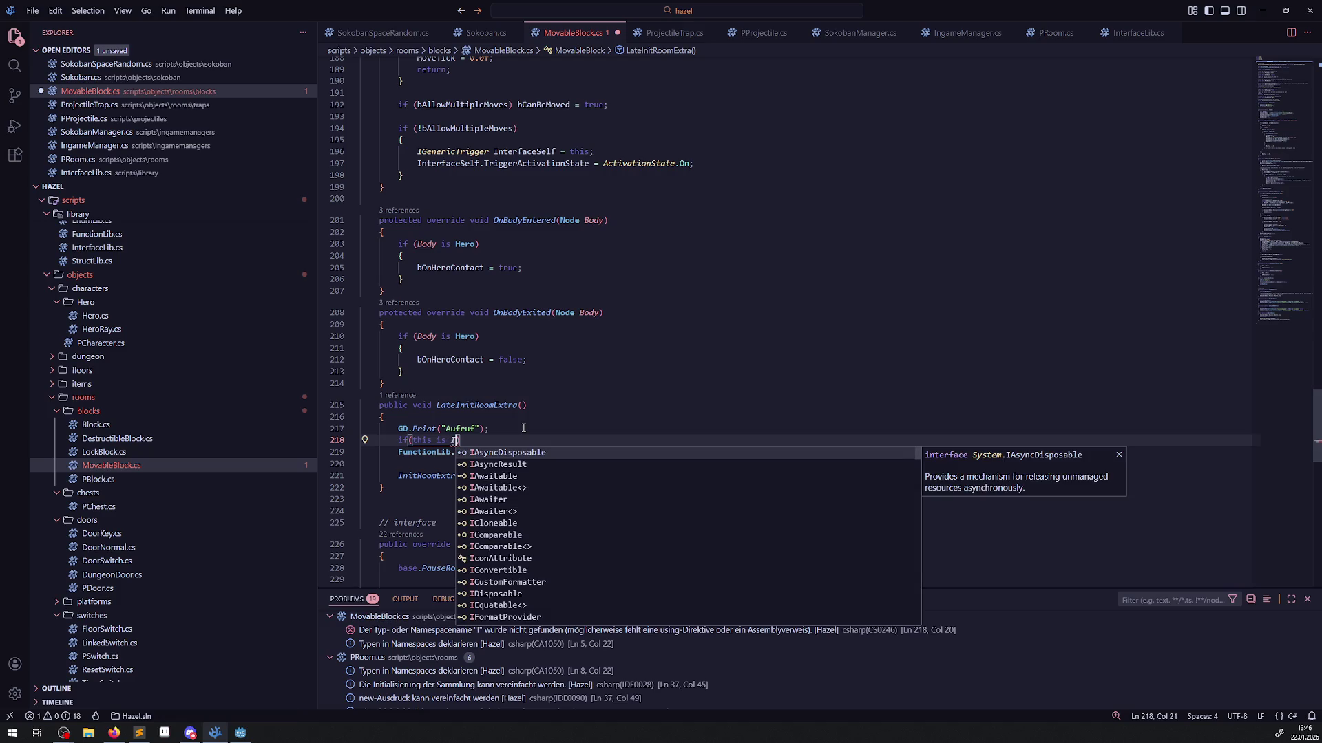
text(Roo)
key(Tab)
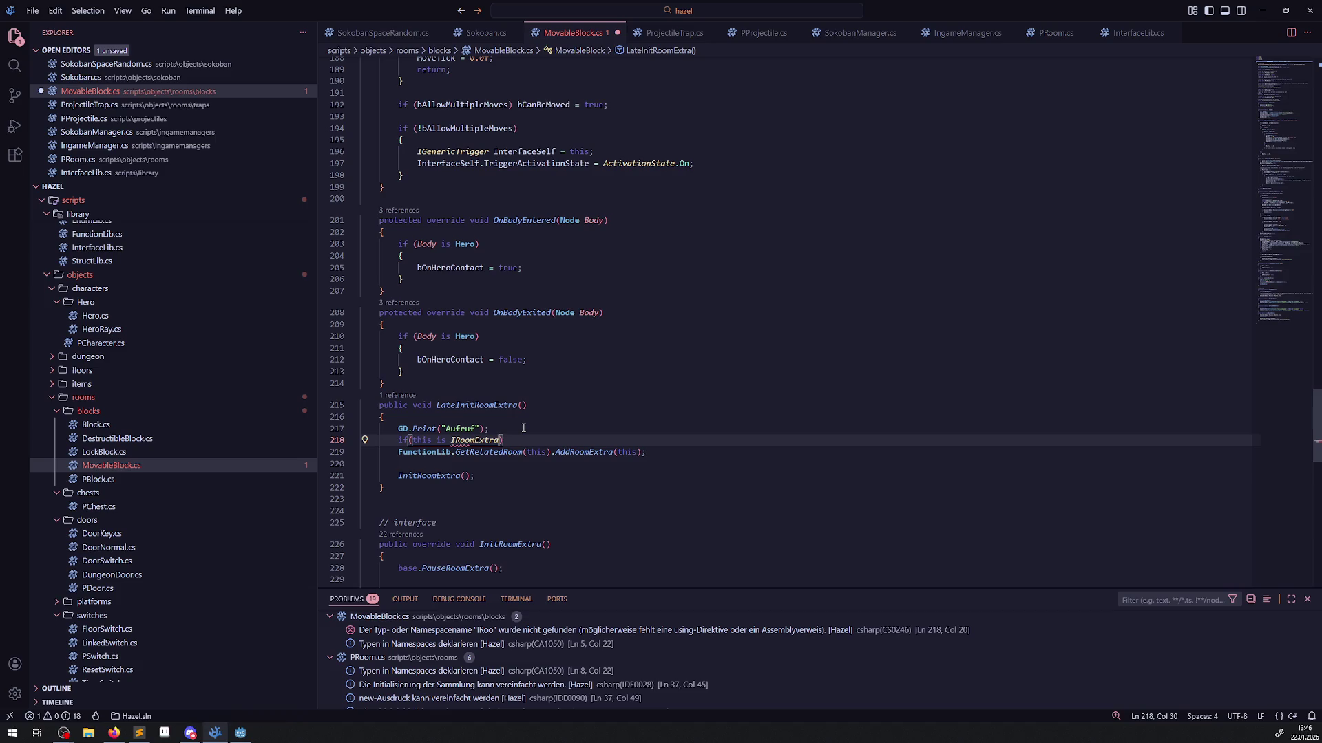
text(Extra)
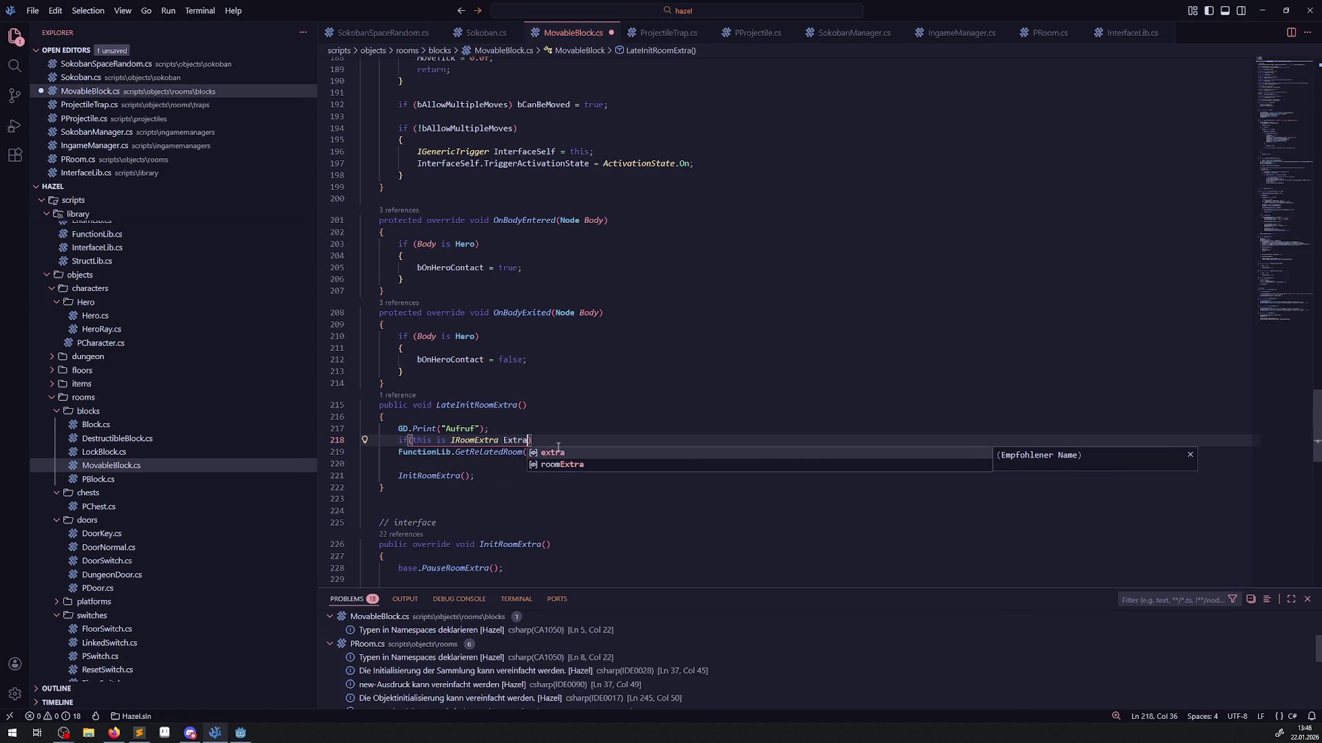
key(Escape)
key(Return)
text({)
key(Return)
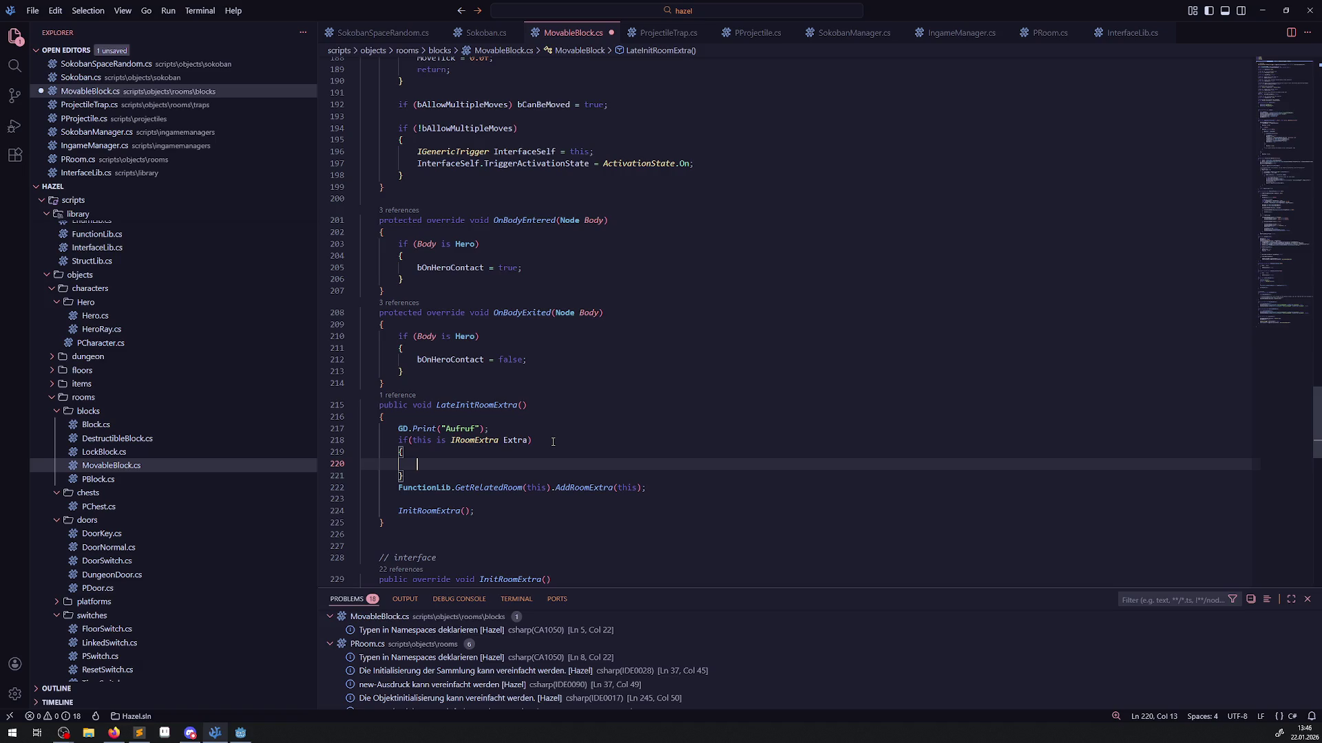
key(ctrl+s)
Move the room registration and init lines into the if block, passing Extra to AddRoomExtra.
drag(498, 508, 380, 488)
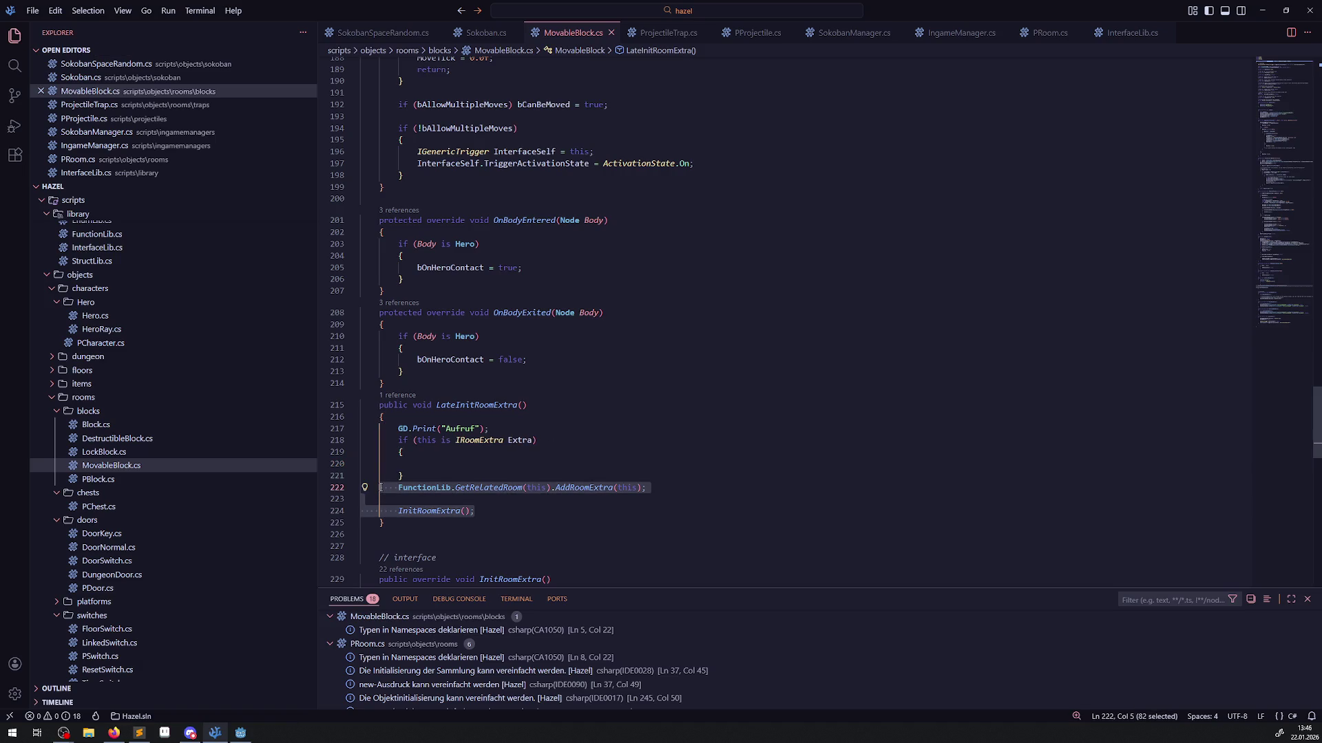
key(ctrl+x)
click(417, 463)
key(ctrl+v)
text(v)
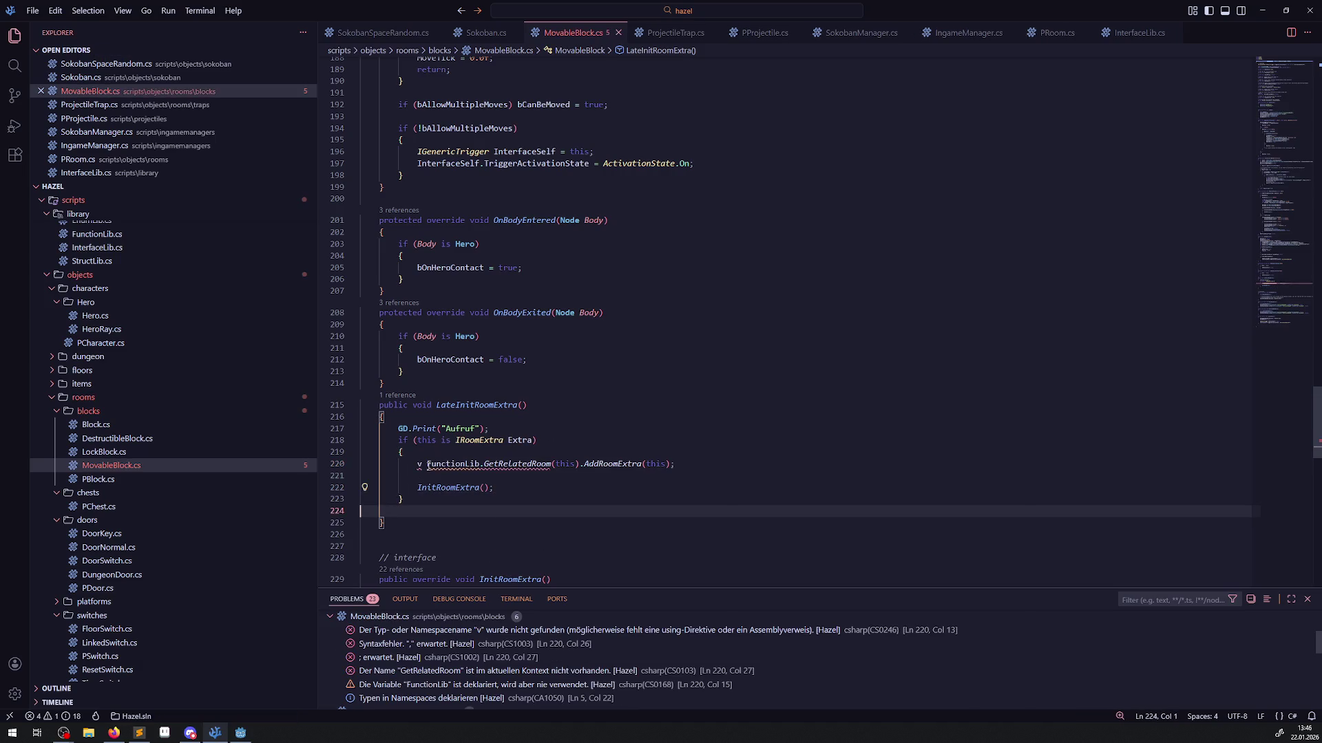
key(ctrl+z)
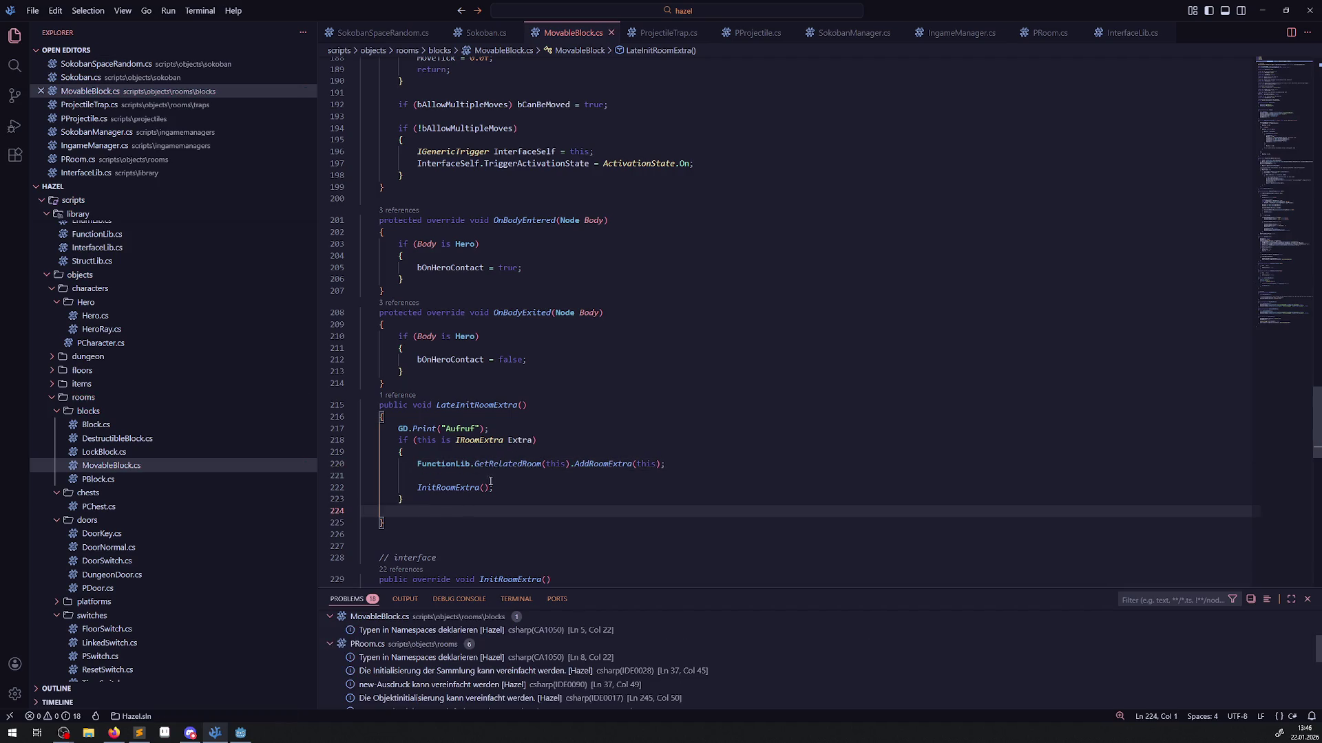
double_click(646, 464)
text(Extra)
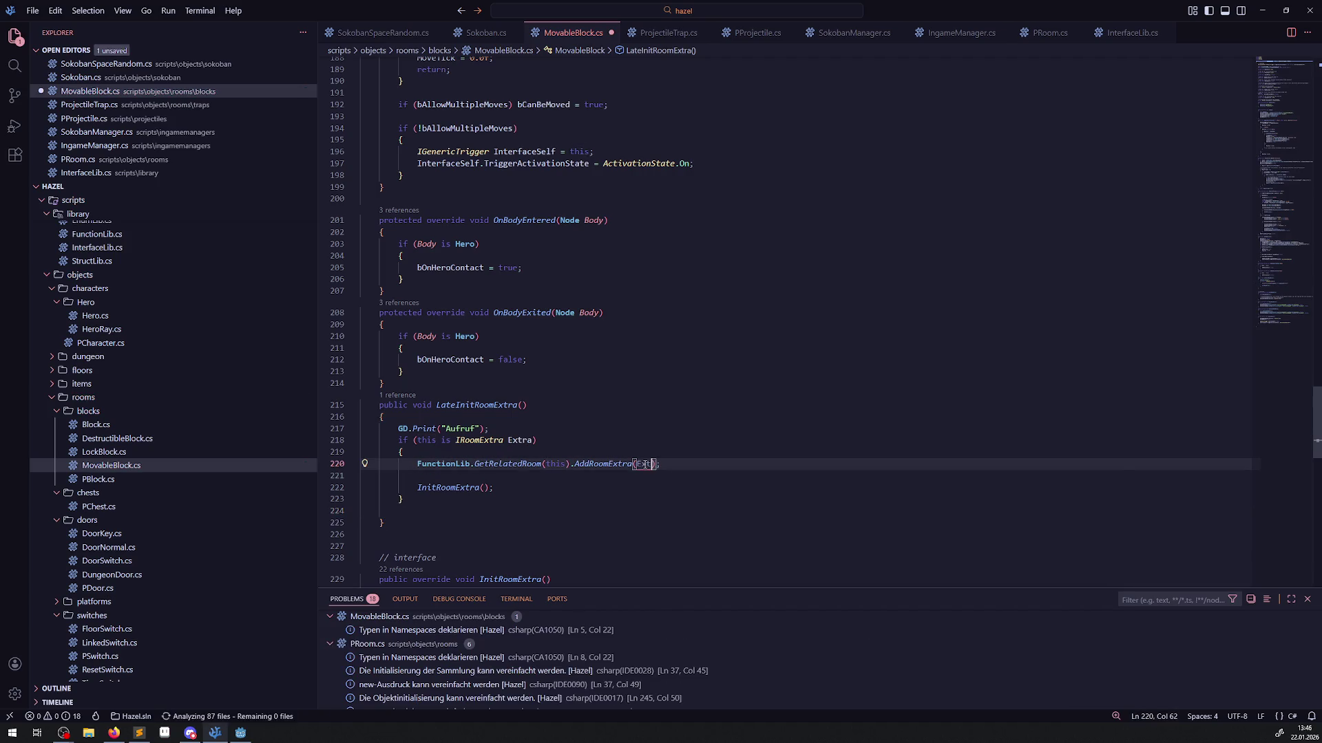
key(ctrl+s)
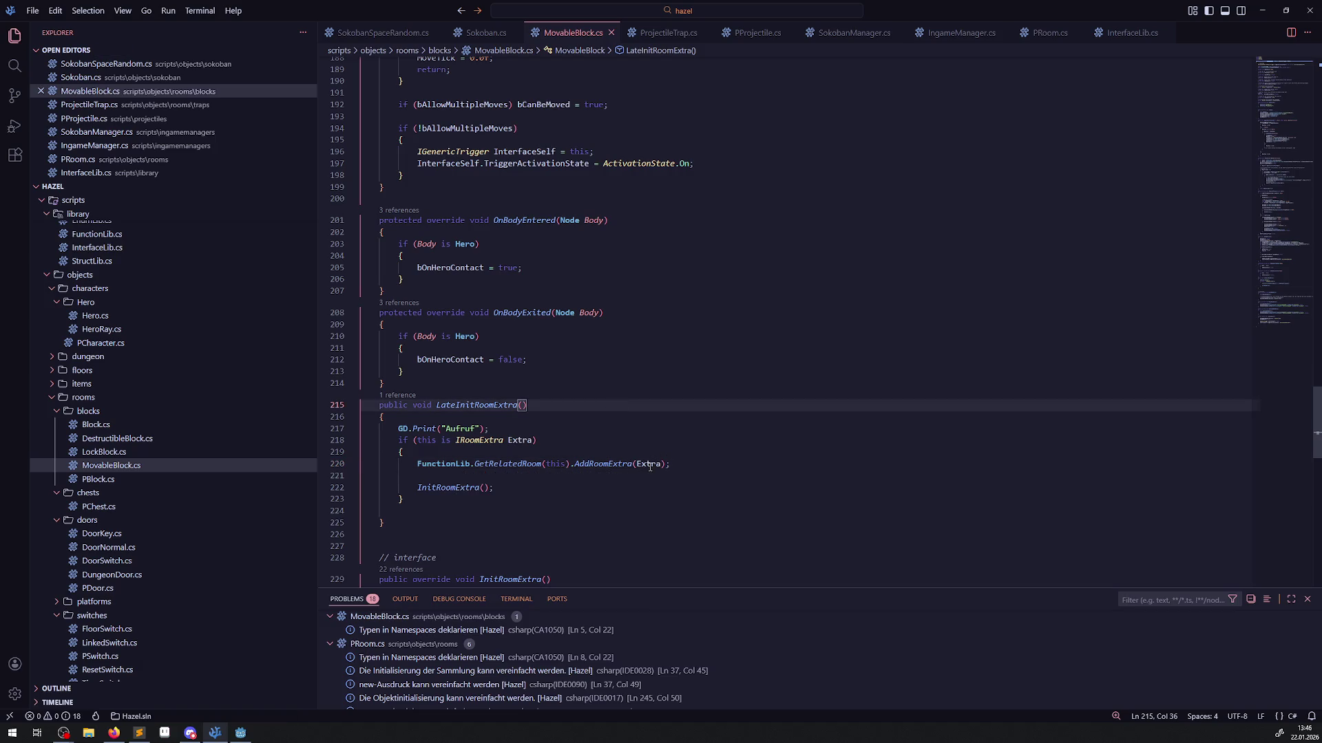
Prefix the InitRoomExtra call with Extra.
double_click(649, 465)
click(416, 488)
text(Extra.)
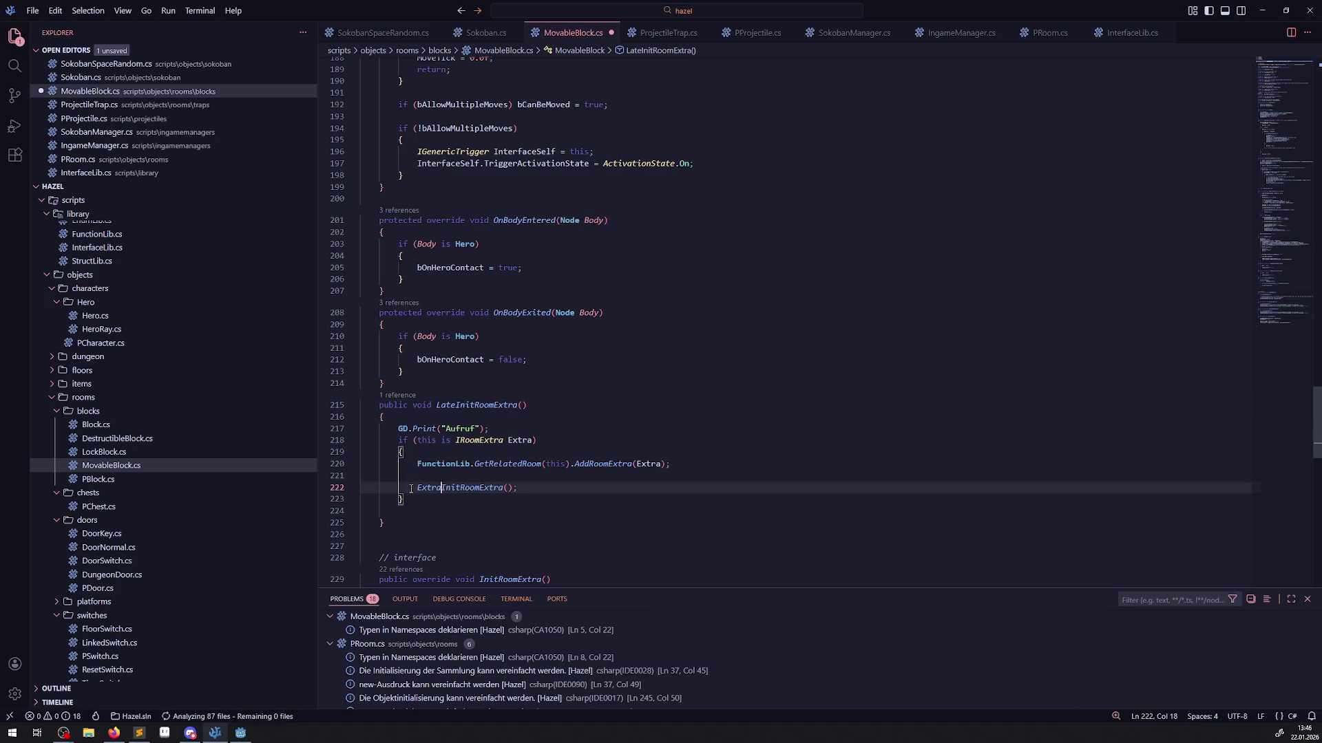
click(579, 421)
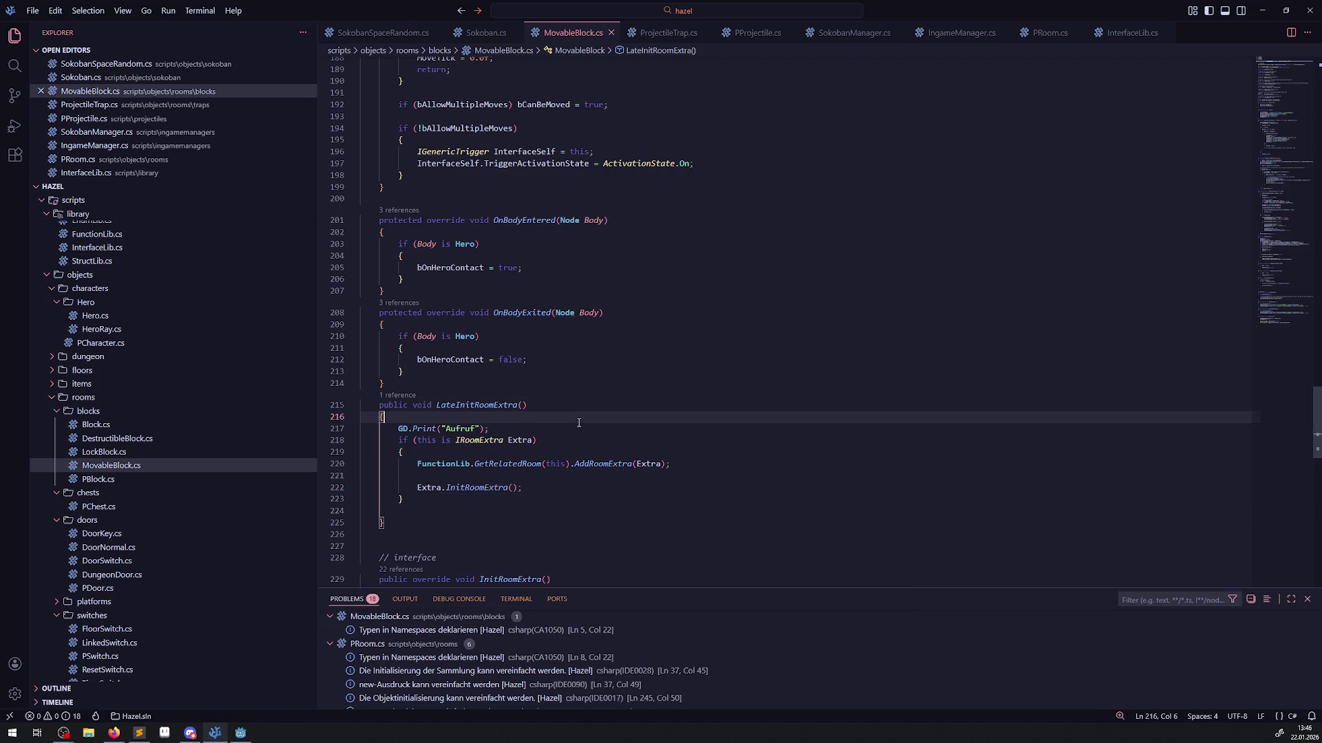
Copy the Aufruf print line into the if block as "Aufruf_2" and save.
click(419, 512)
click(484, 429)
key(Down)
key(Down)
key(Return)
drag(496, 432, 365, 429)
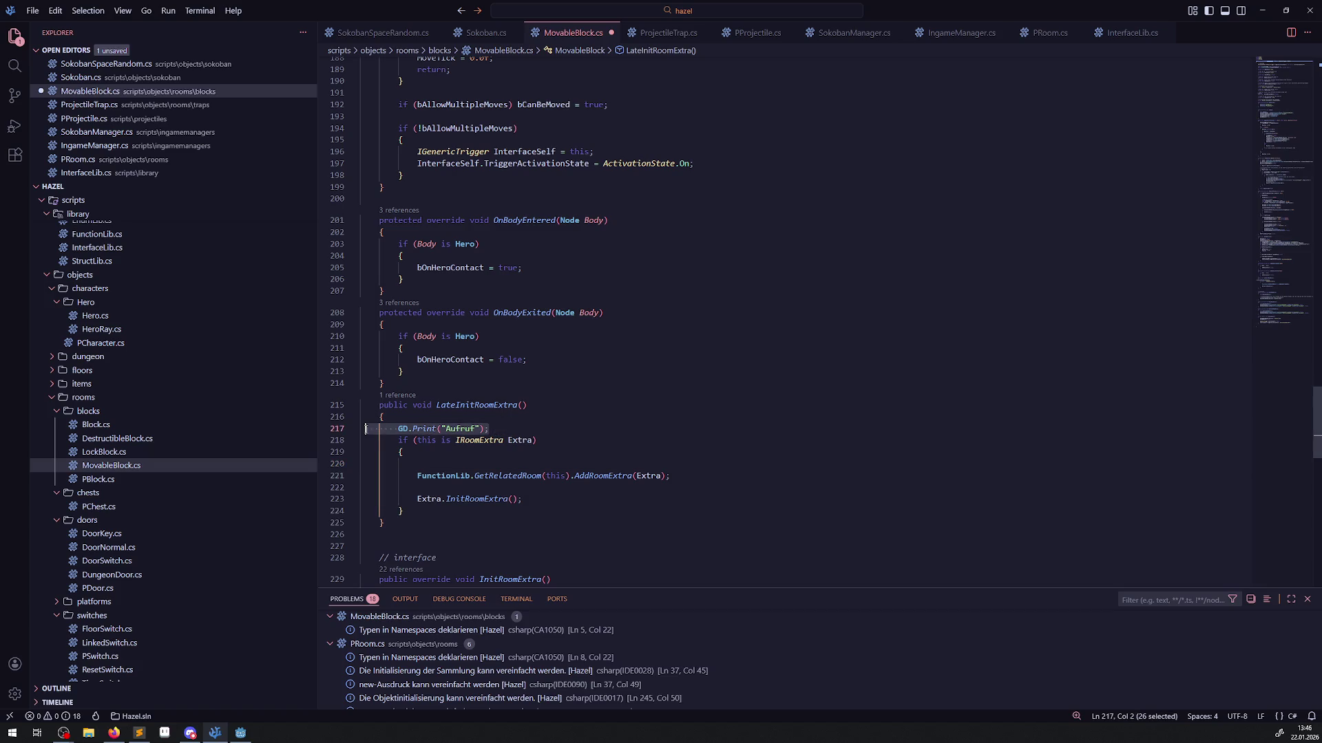
key(ctrl+c)
click(437, 466)
key(ctrl+v)
click(530, 464)
text(_2)
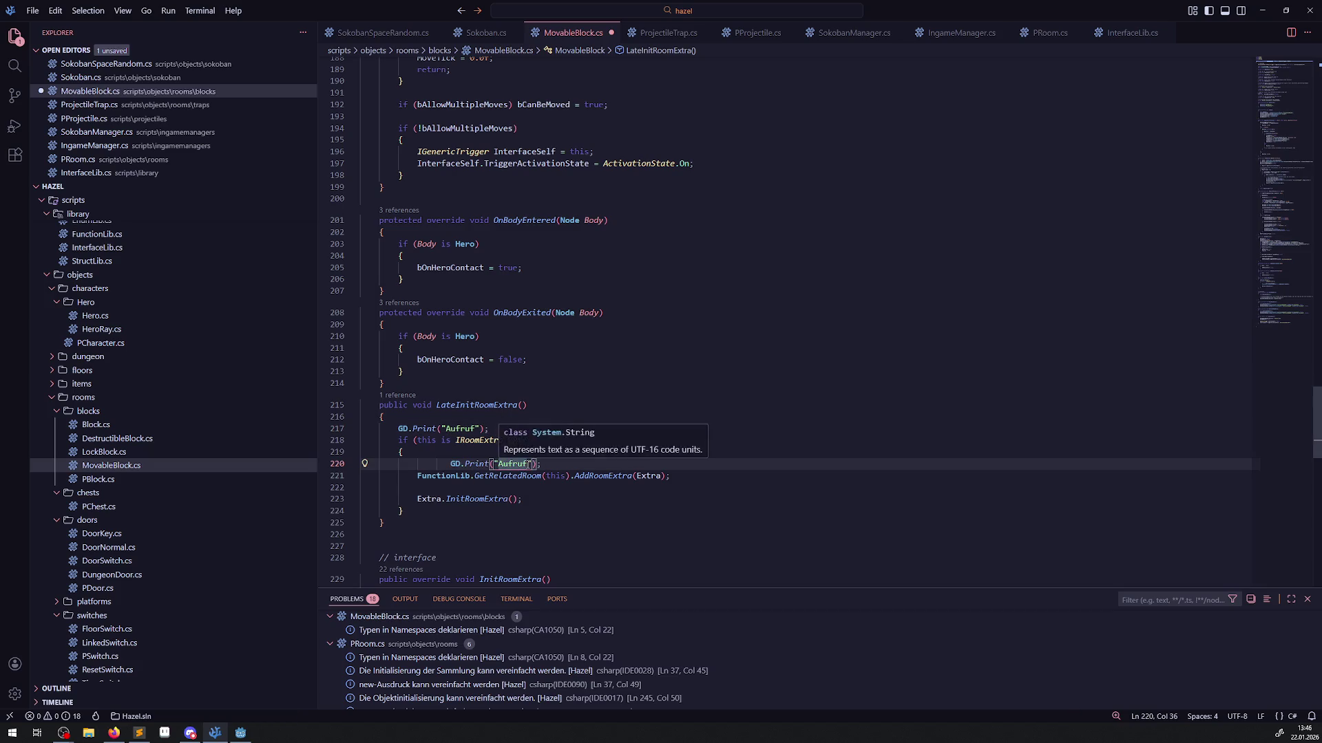
key(ctrl+s)
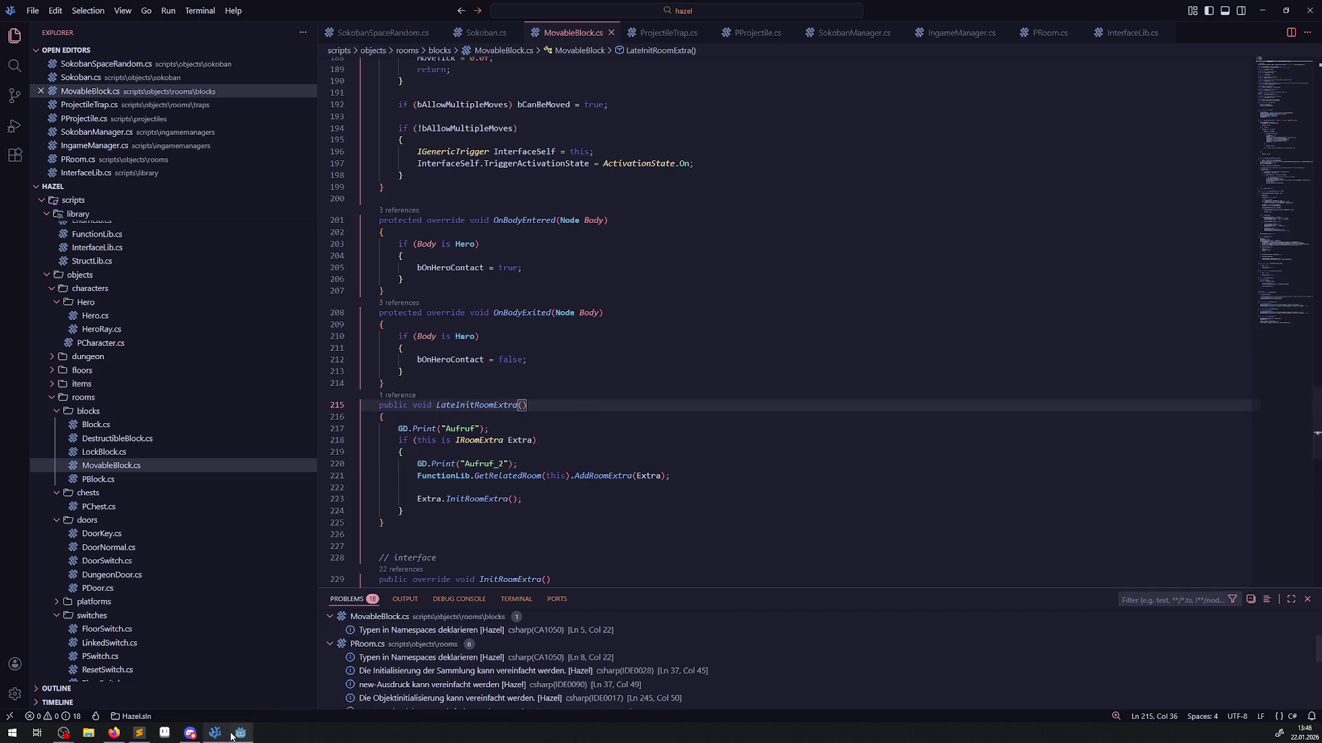
click(240, 732)
Build the project, run the game to check the sokoban room, then stop it.
click(1142, 25)
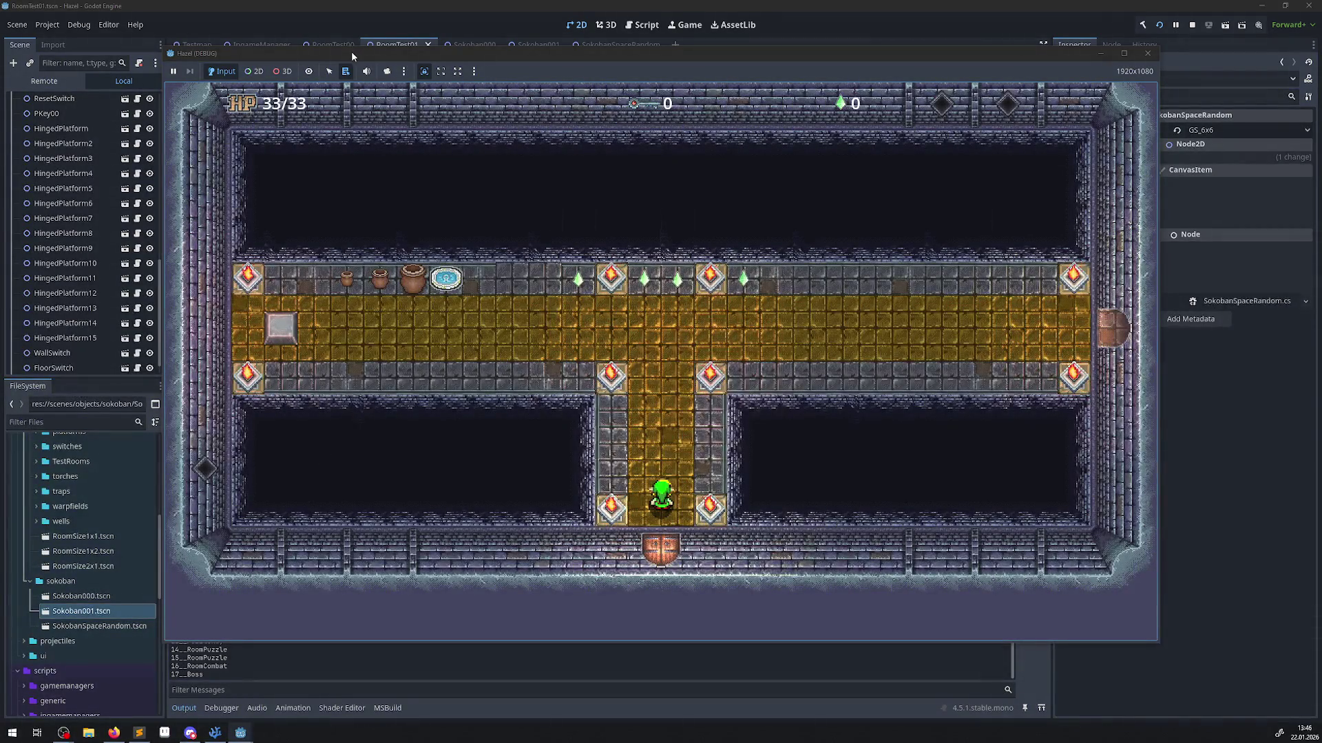
drag(351, 50, 482, 85)
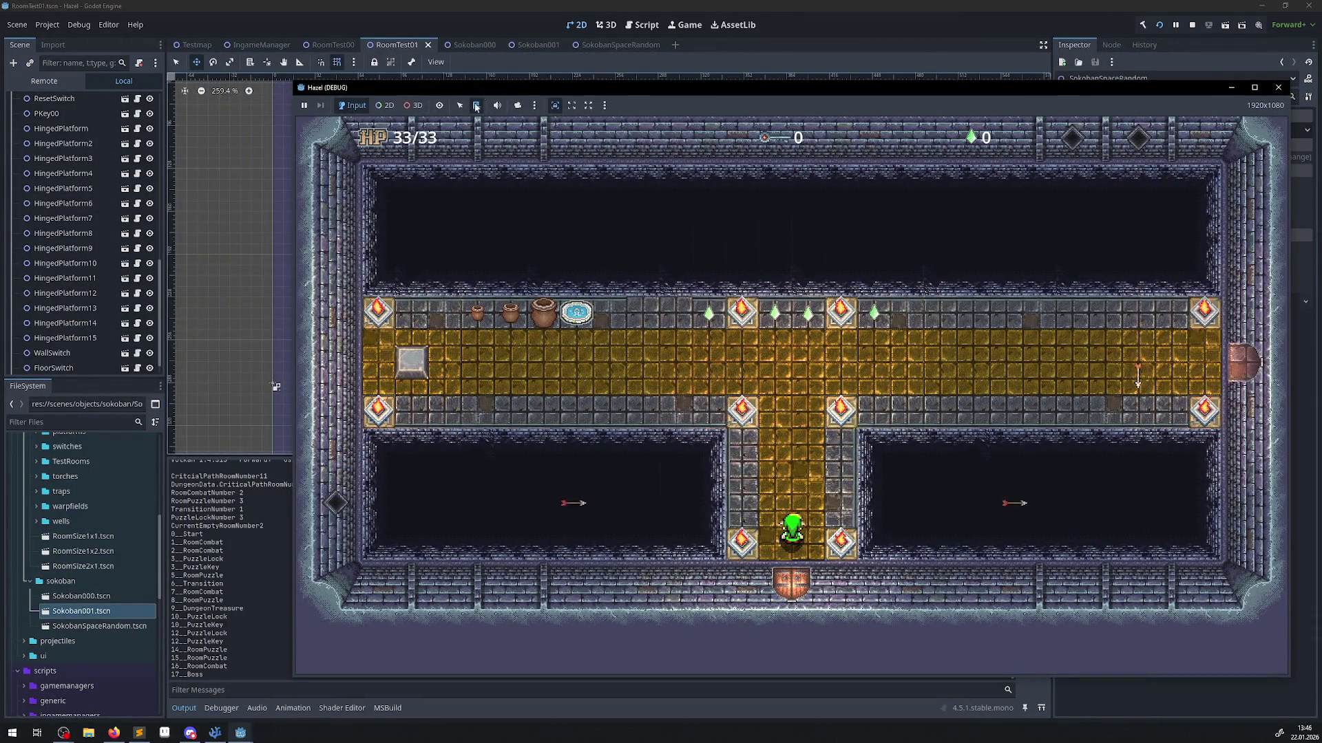
click(477, 106)
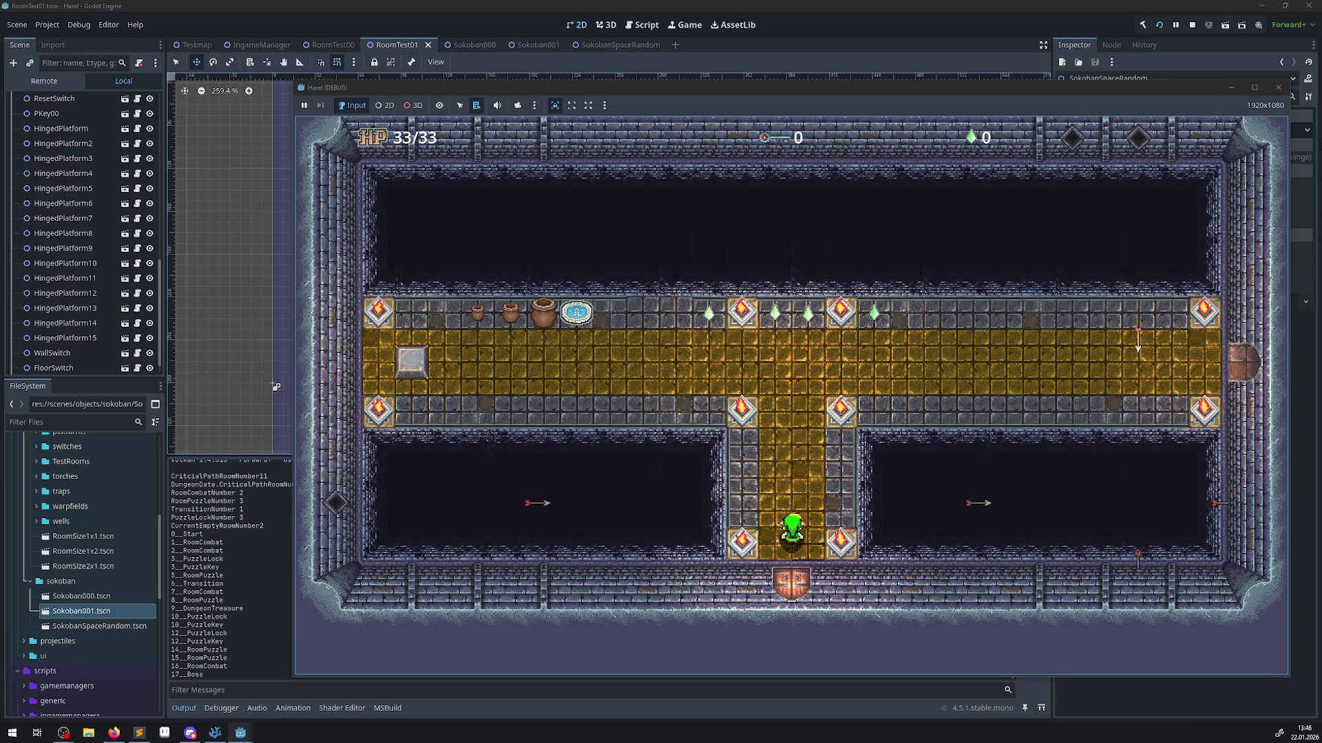
click(1191, 24)
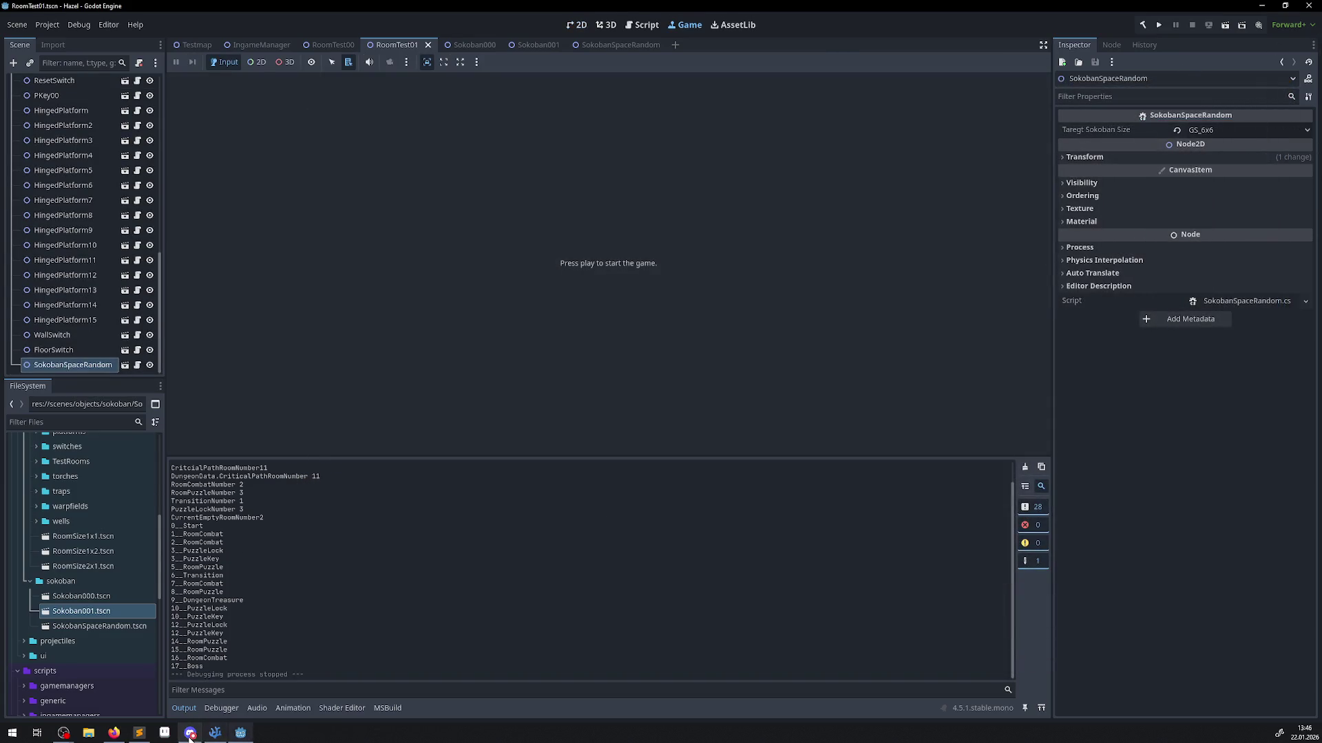
click(214, 734)
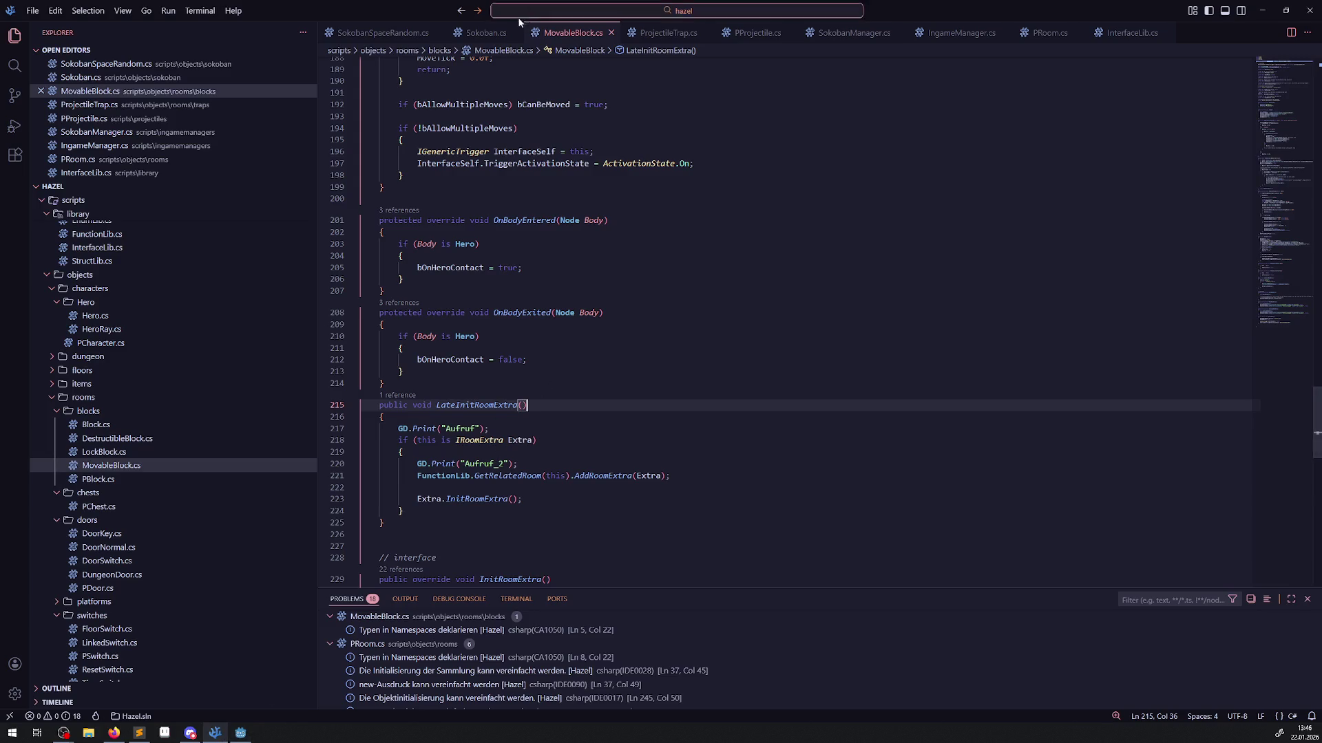
In Sokoban.cs, remove "&& MBlock is IRoomExtra Extra" from the line 53 condition.
click(486, 33)
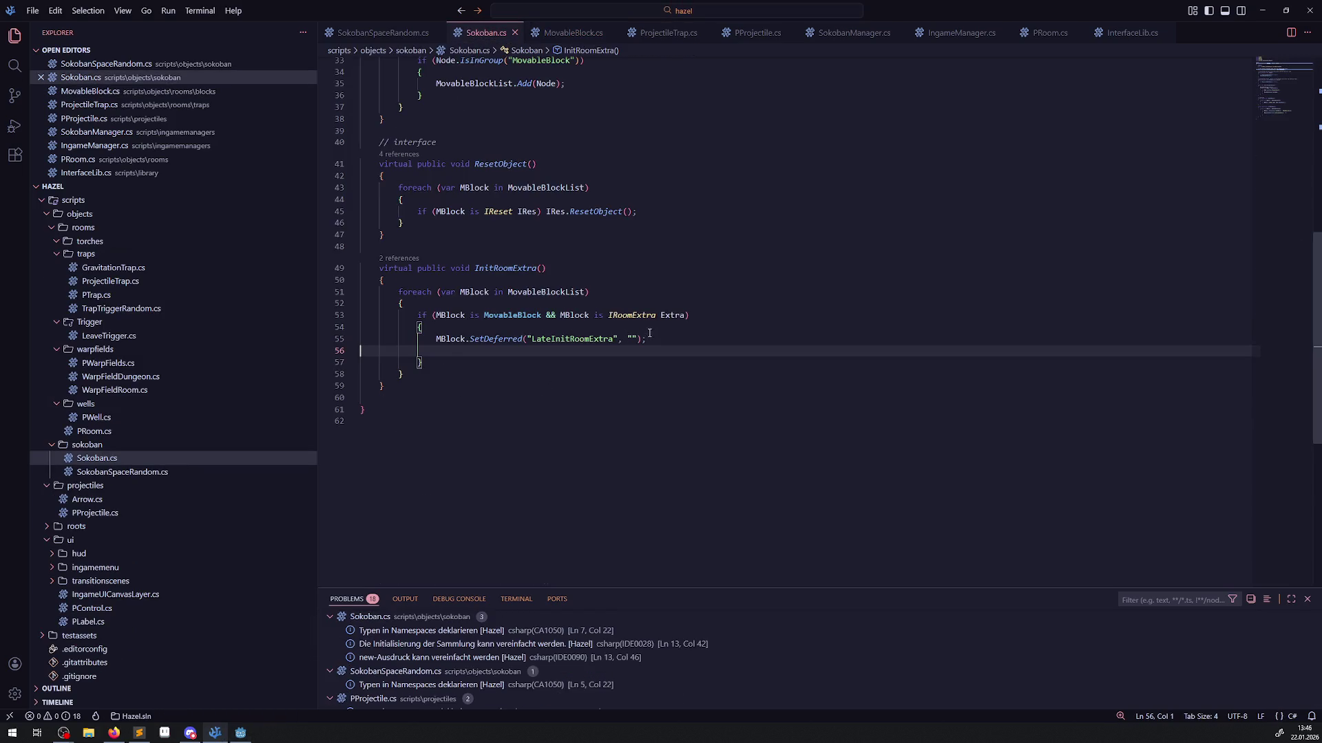
click(571, 329)
click(472, 306)
click(571, 316)
click(546, 315)
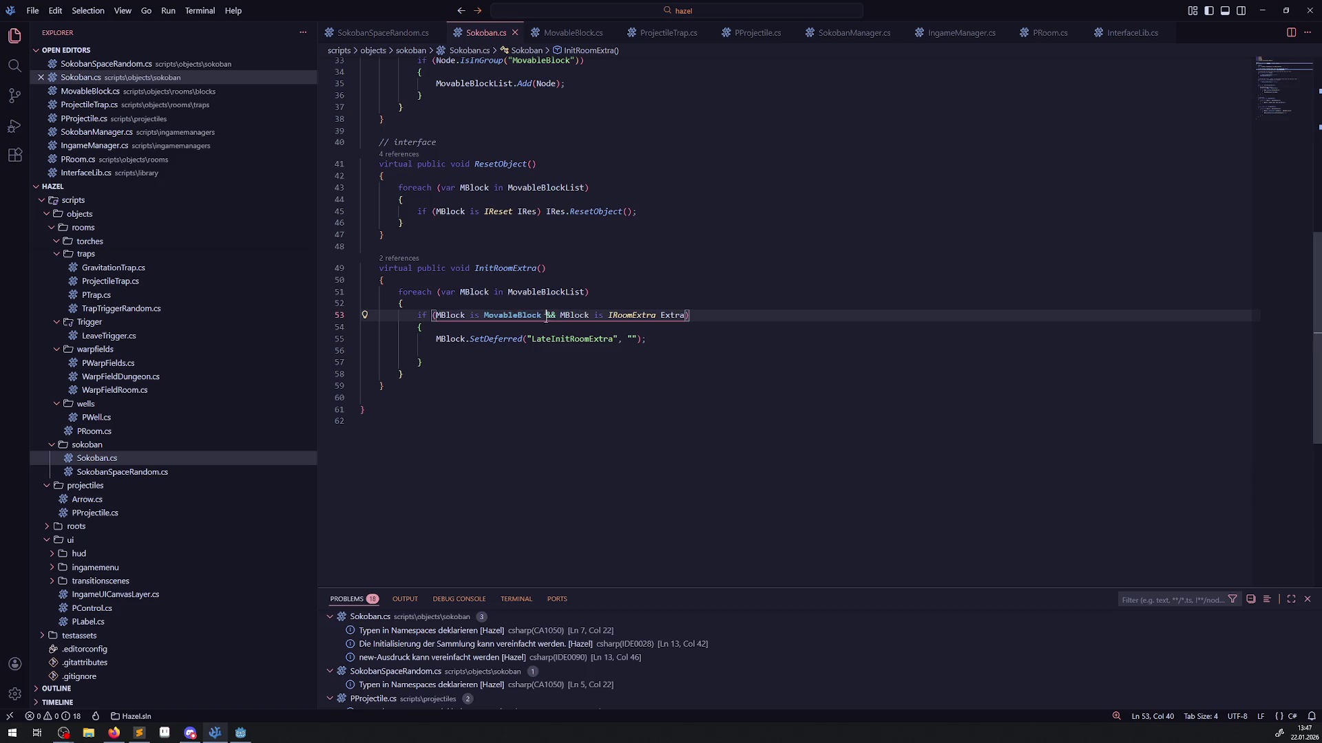
drag(549, 315, 685, 316)
key(BackSpace)
click(635, 306)
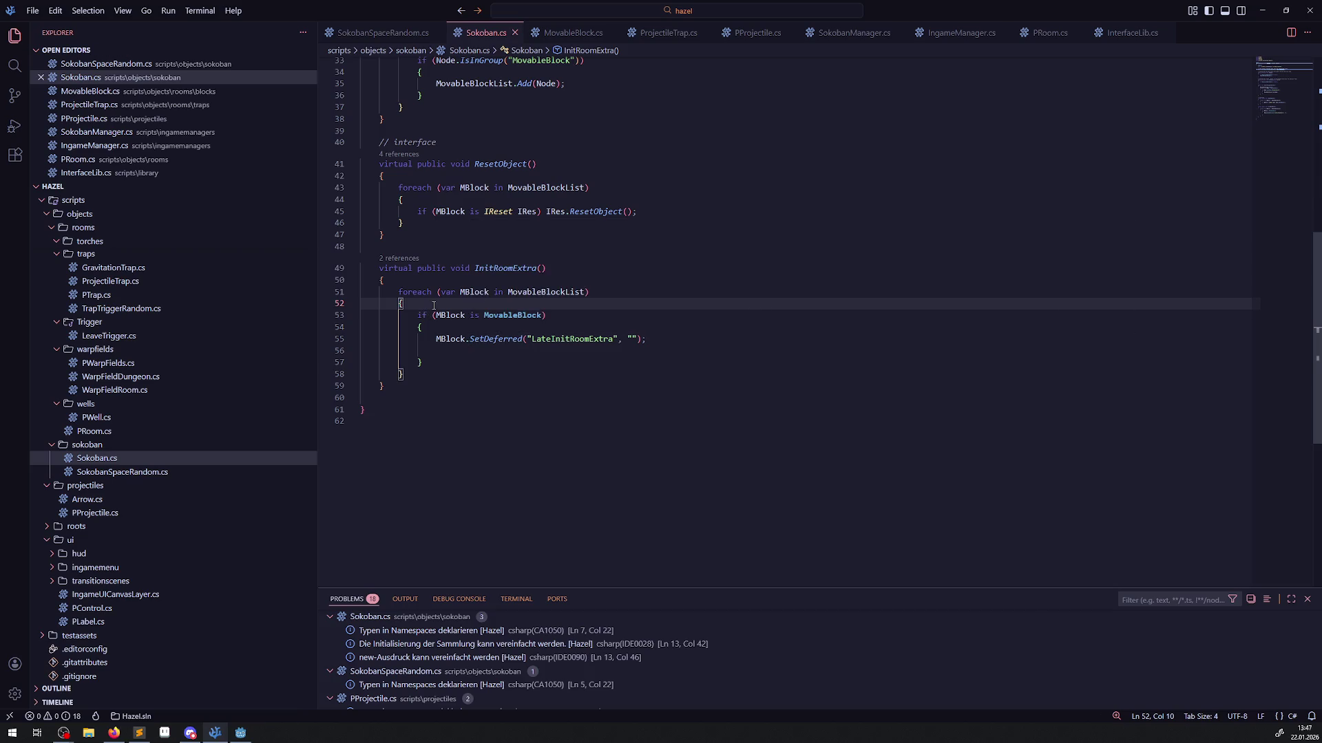
Add GD.Print("YES"); above the SetDeferred call and save Sokoban.cs.
click(563, 330)
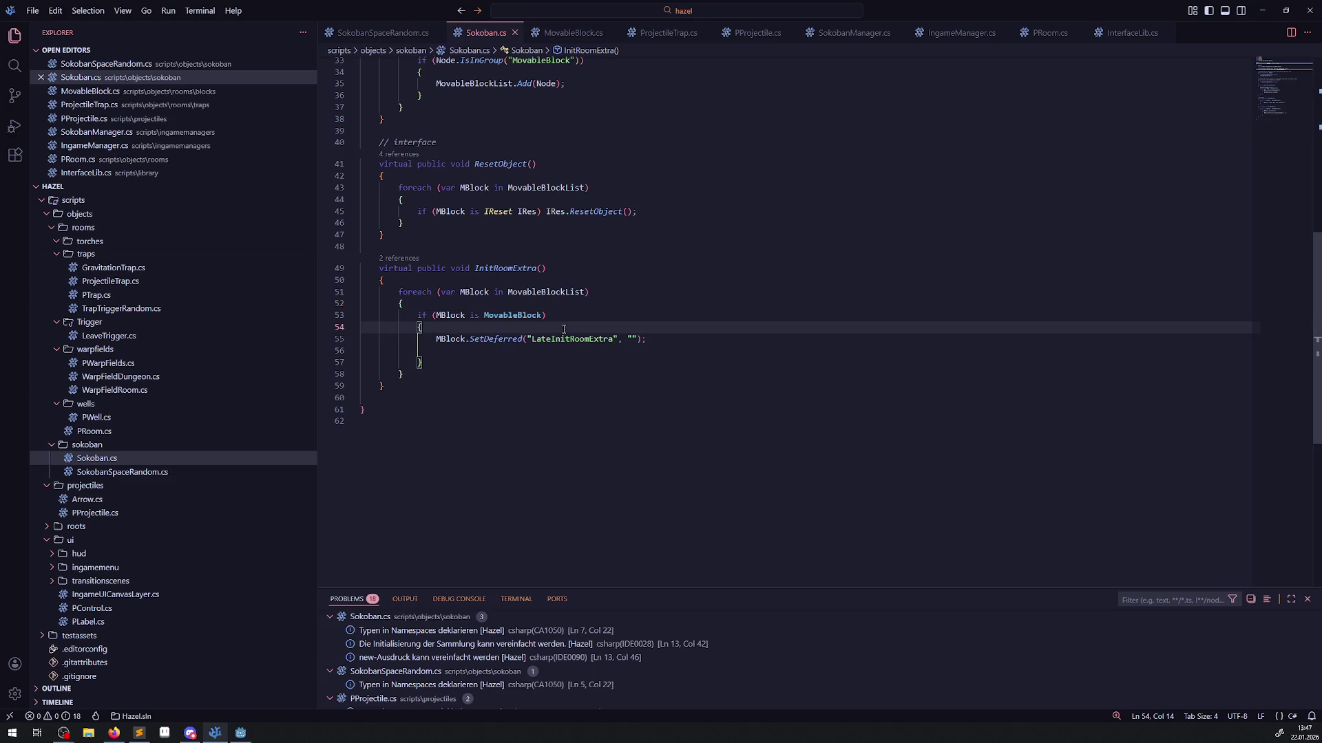
key(Return)
text(GD.Print())
key(Left)
text("YES");)
key(ctrl+s)
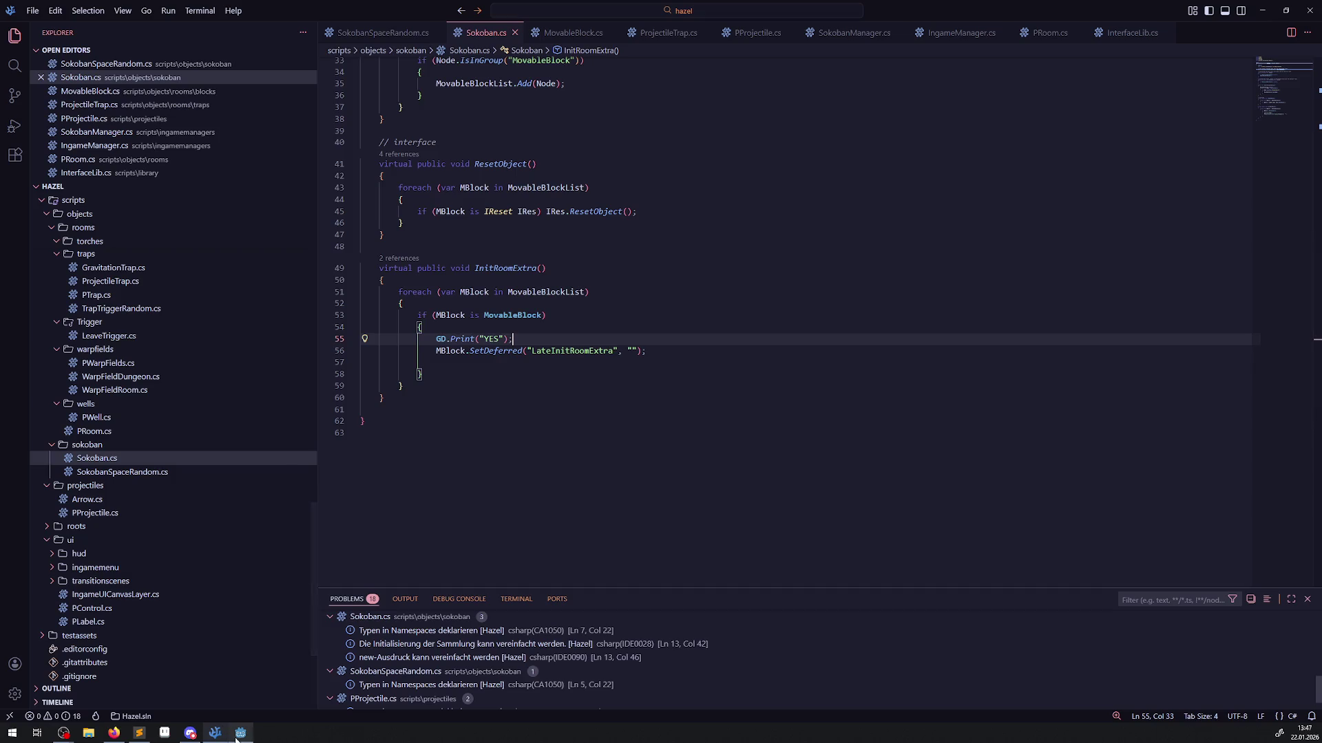
click(241, 734)
Build and run the game, check the YES lines in the output, then stop with F8.
click(1142, 25)
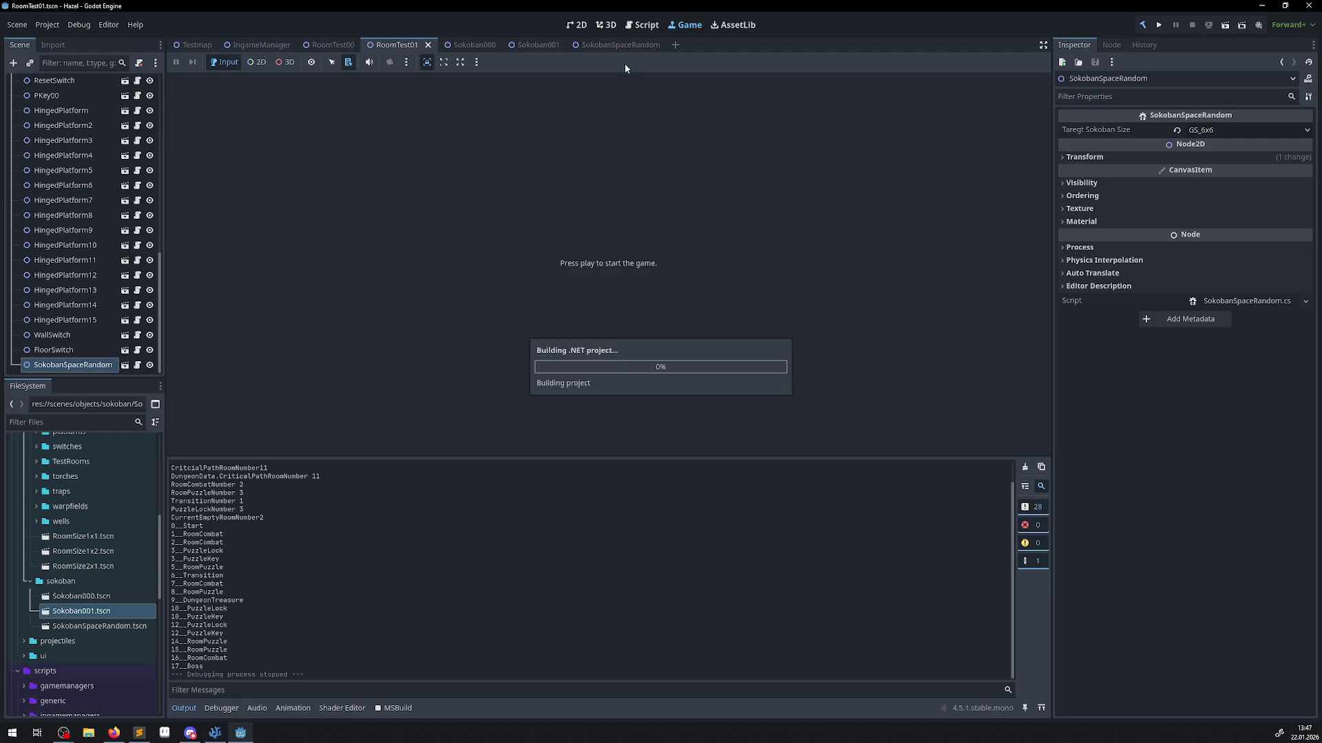
click(582, 31)
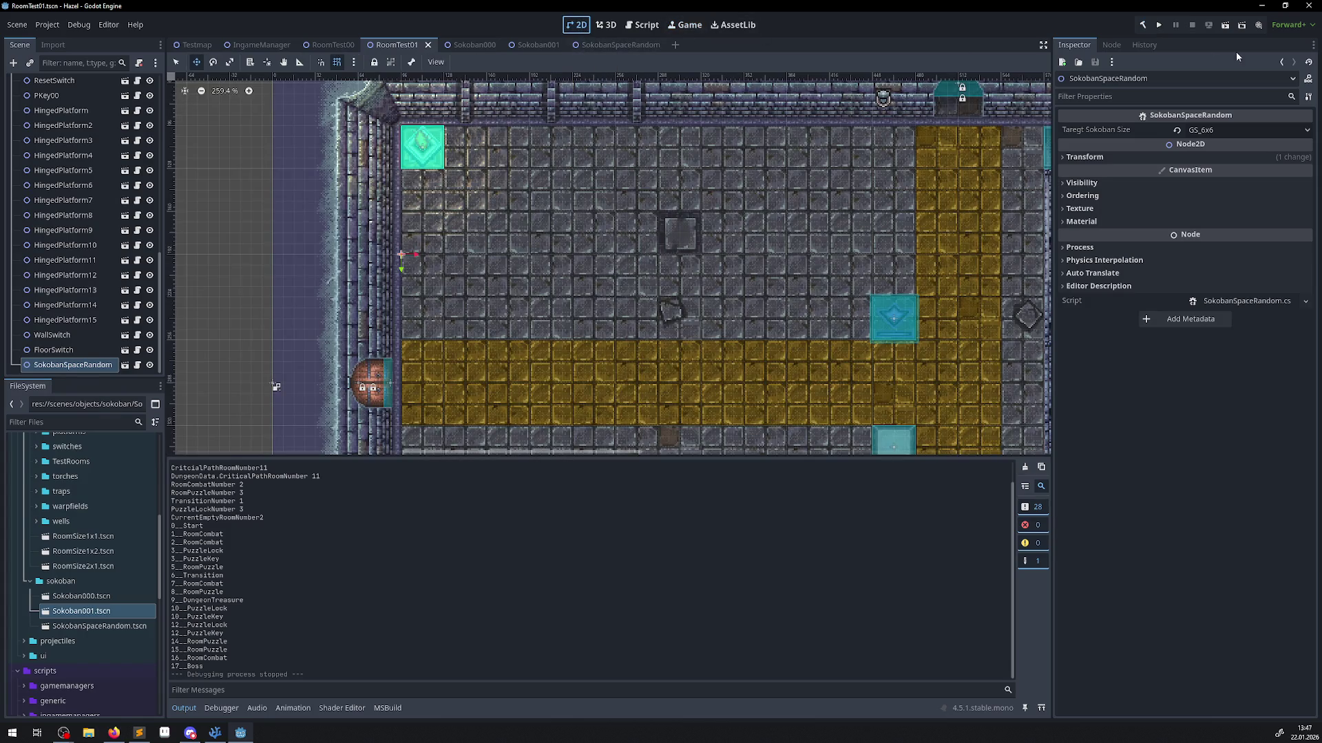
click(1160, 26)
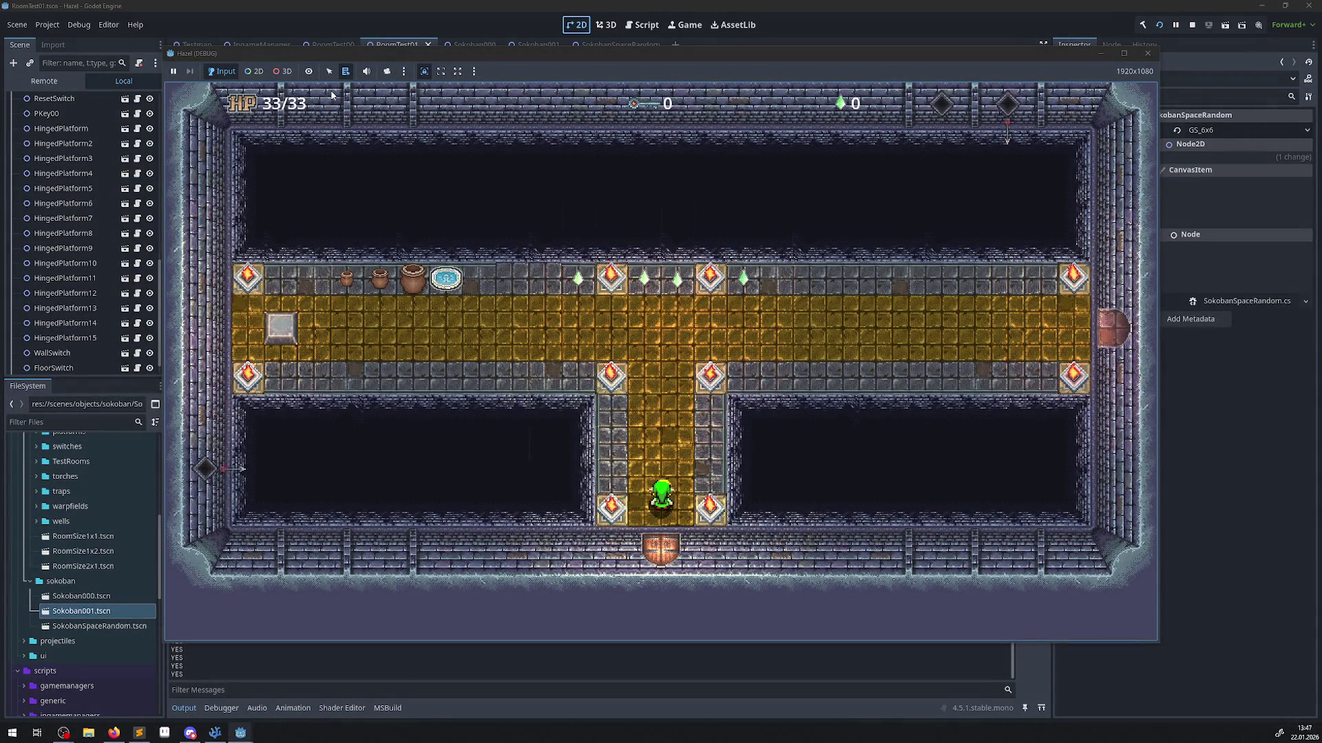
drag(386, 58, 590, 77)
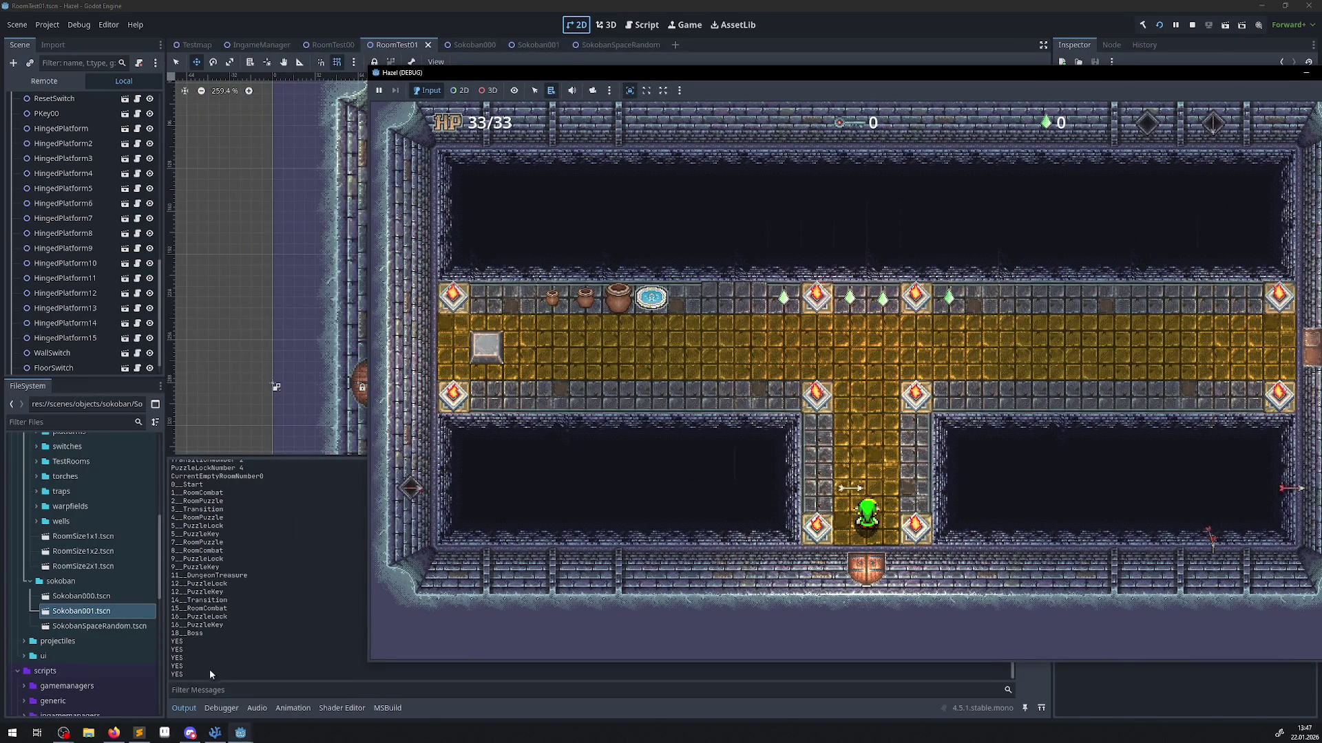
scroll(198, 670, up, 3)
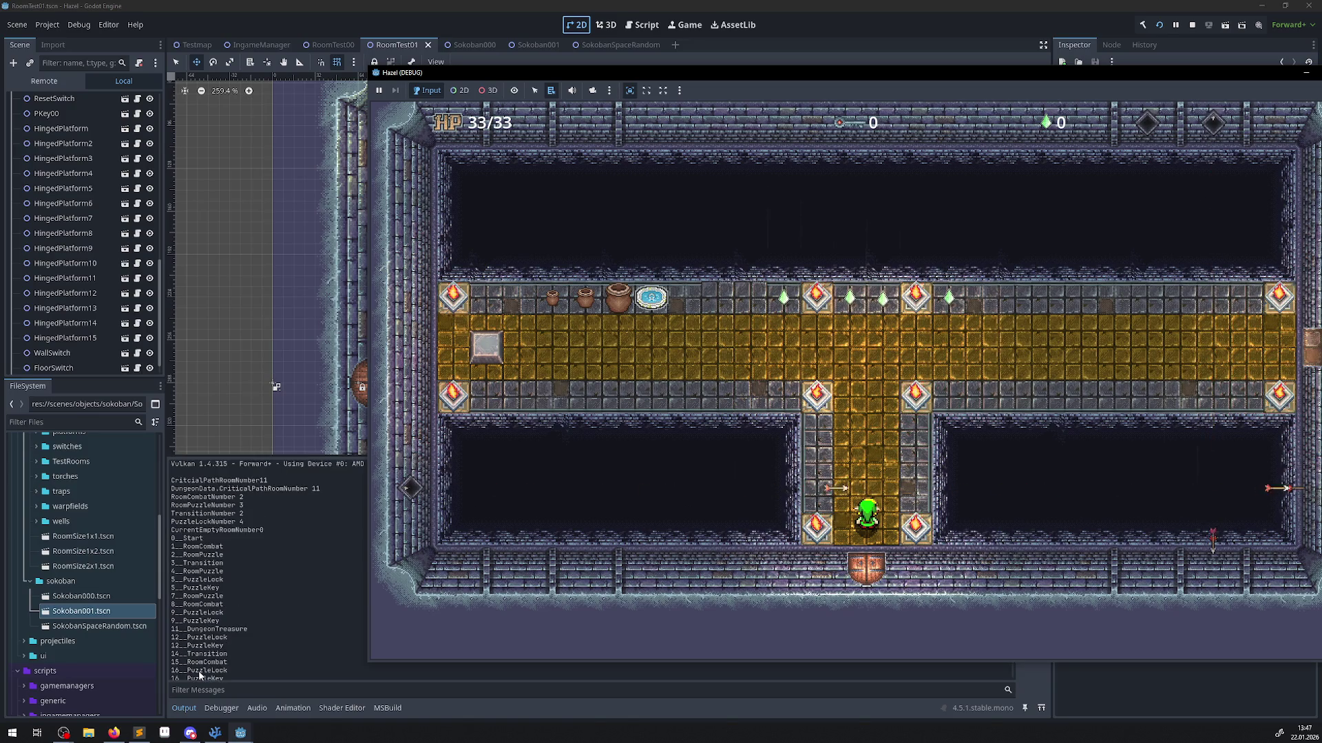
click(1204, 91)
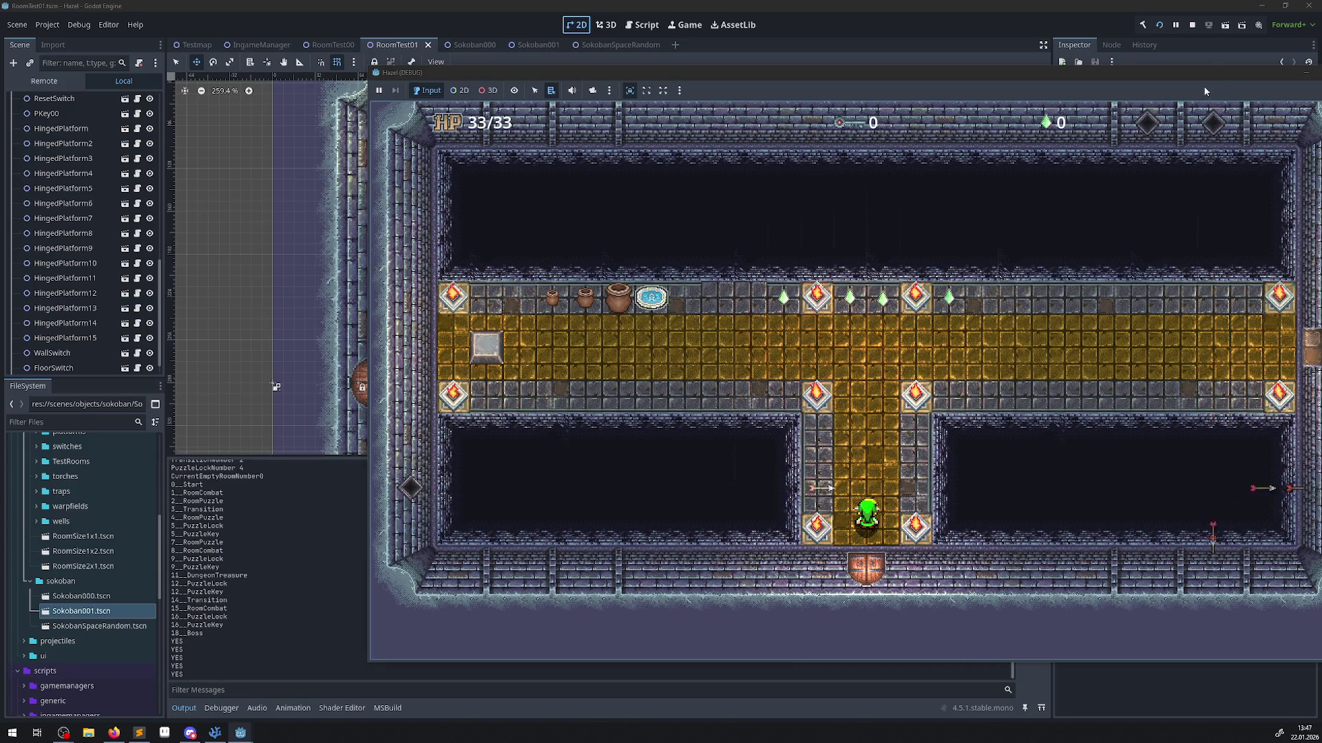
key(F8)
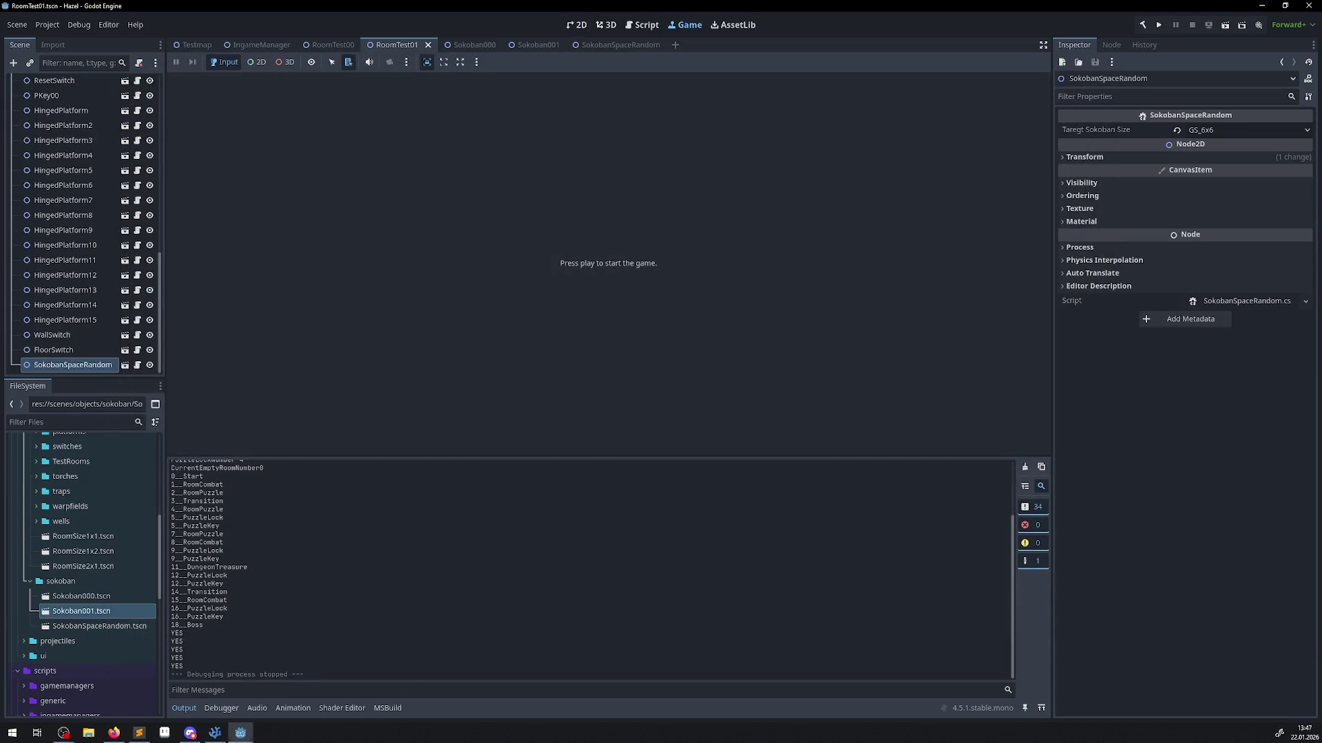
Read the SetDeferred documentation and remove the GD.Print("YES") debug line from Sokoban.cs.
click(215, 733)
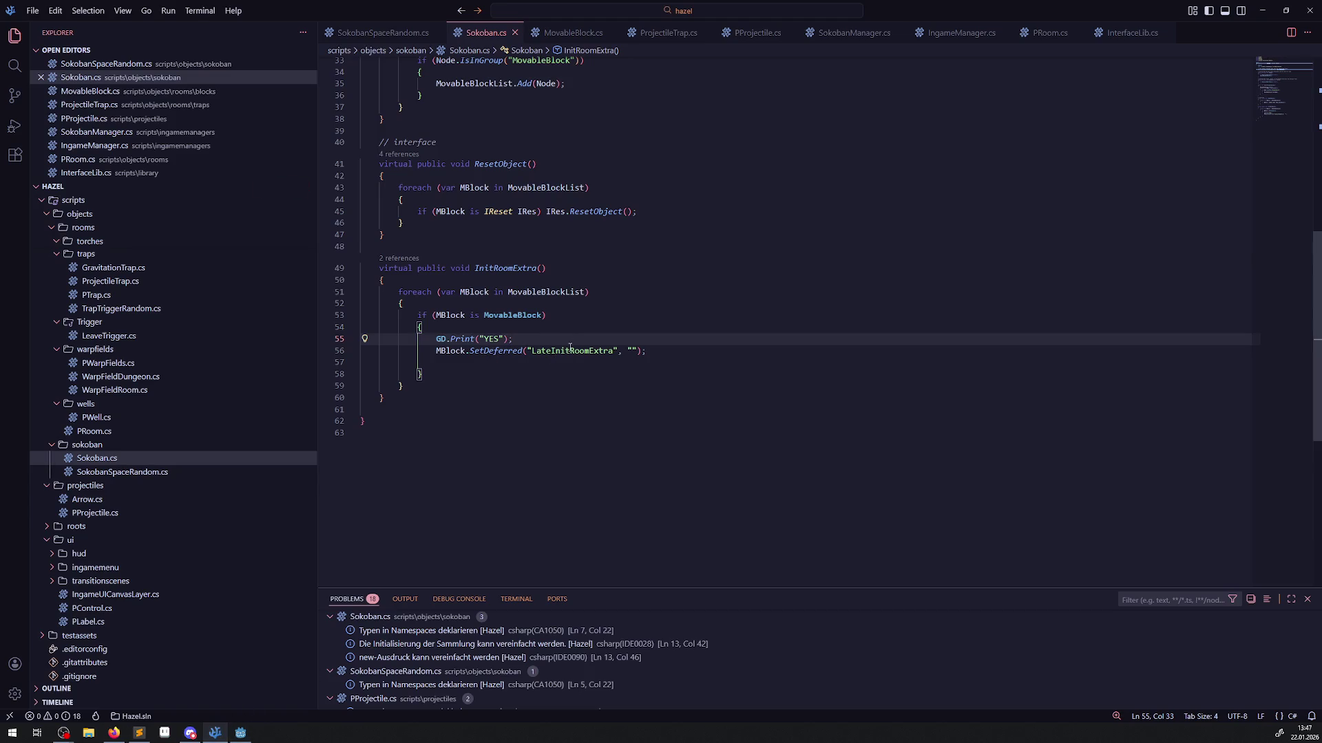
mouse_move(496, 355)
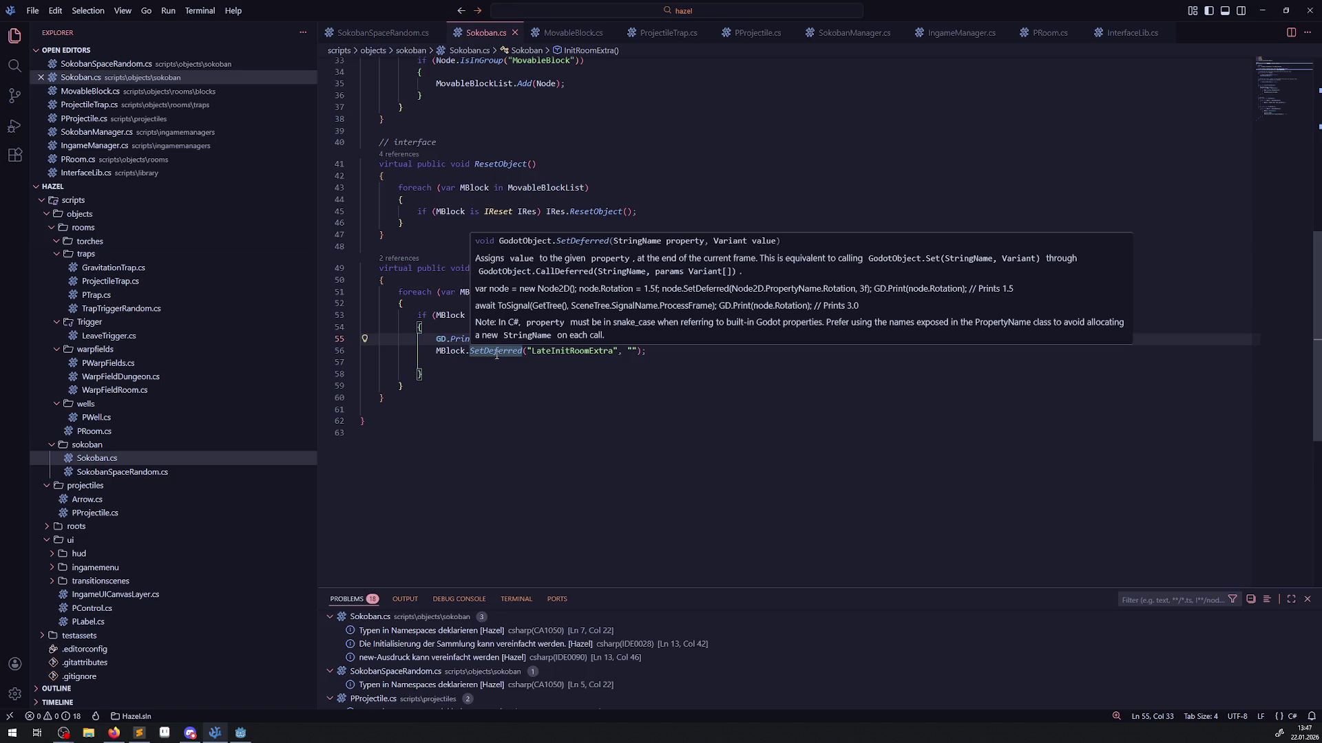
drag(512, 338, 337, 333)
key(ctrl+z)
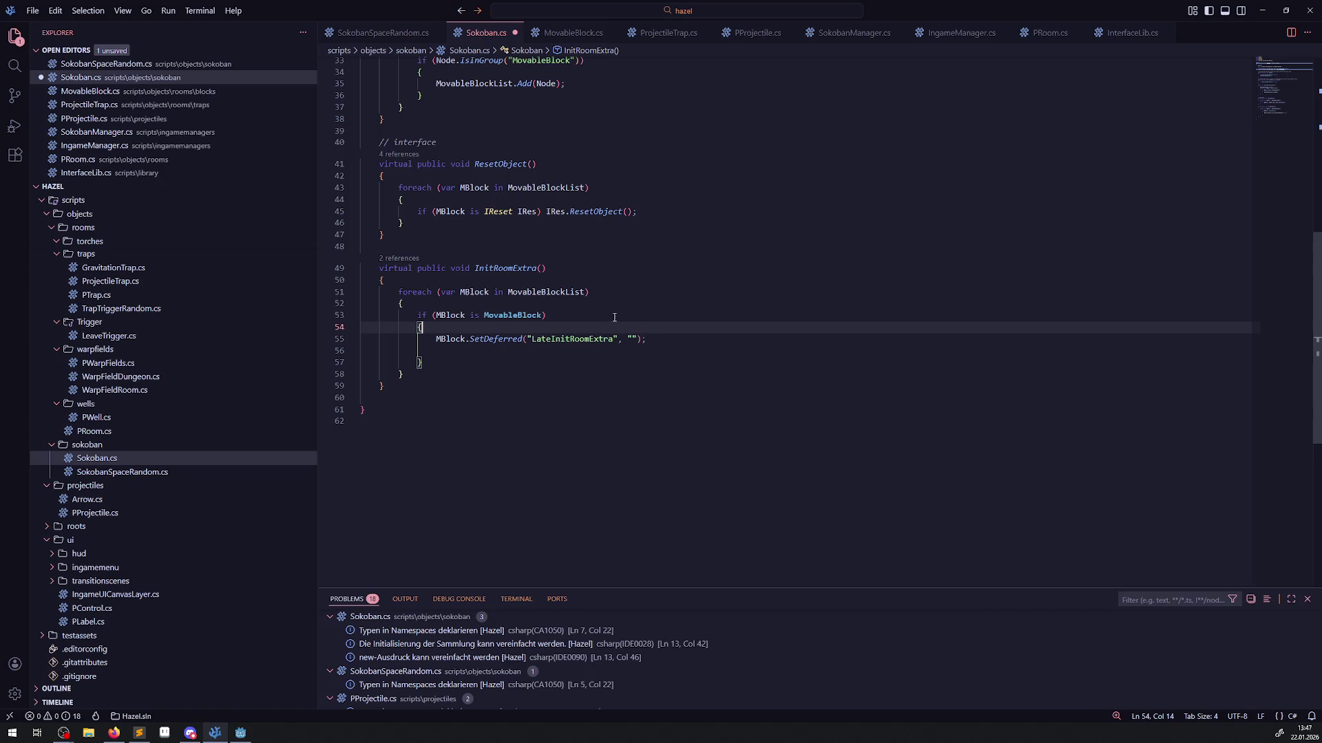
mouse_move(503, 339)
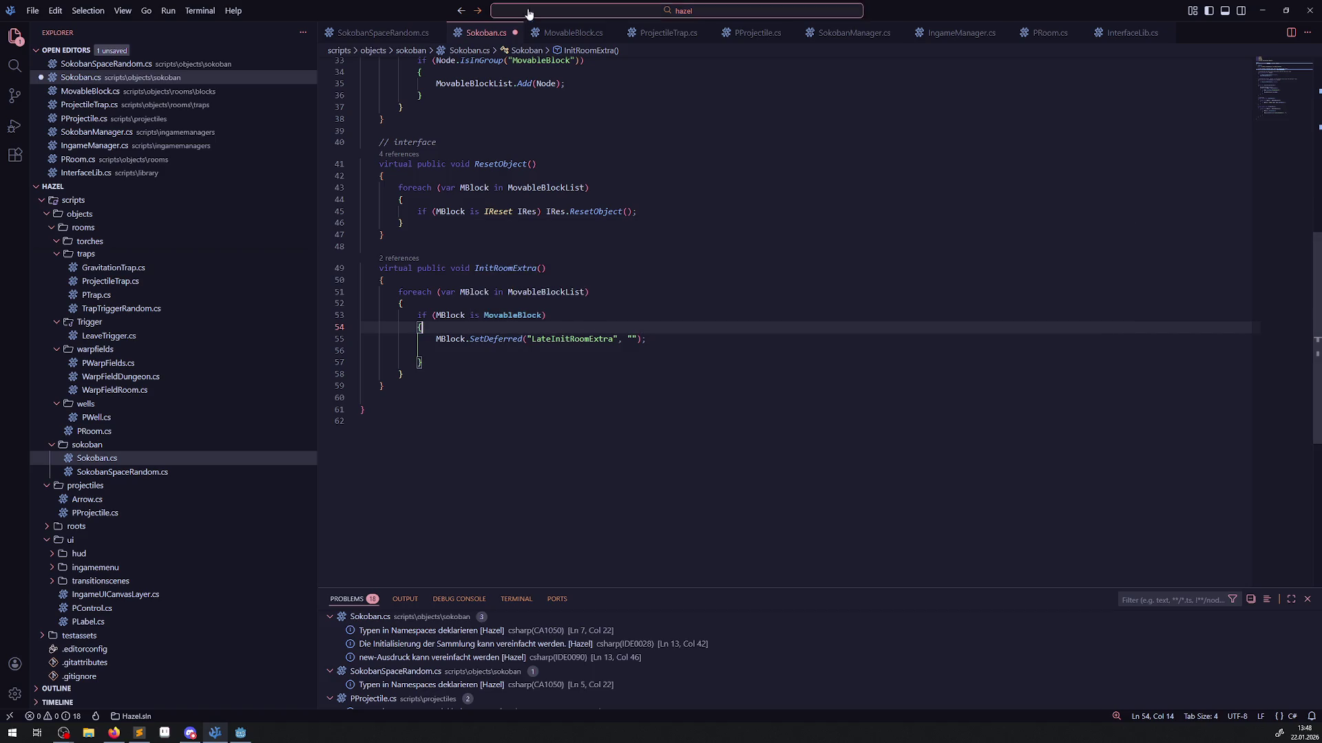
click(754, 235)
Give LateInitRoomExtra in MovableBlock.cs a string s parameter and save the file.
click(566, 34)
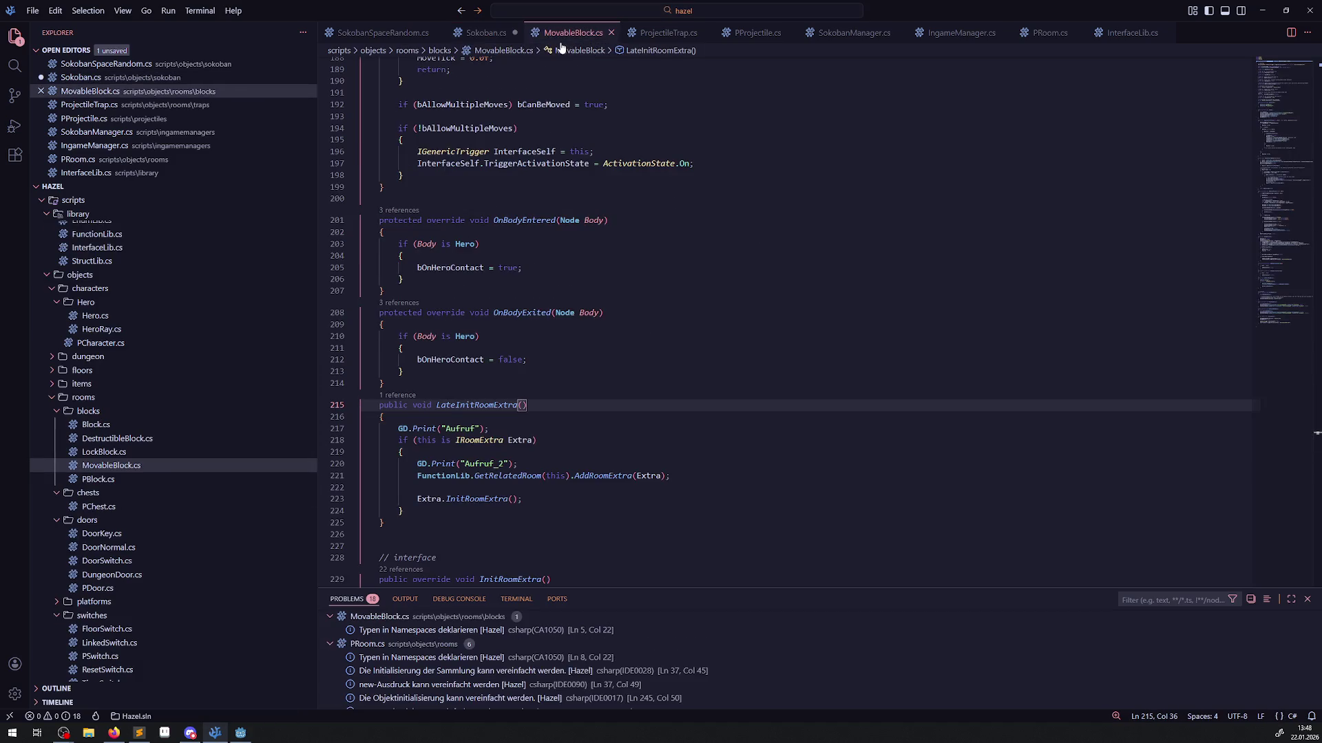
mouse_move(486, 409)
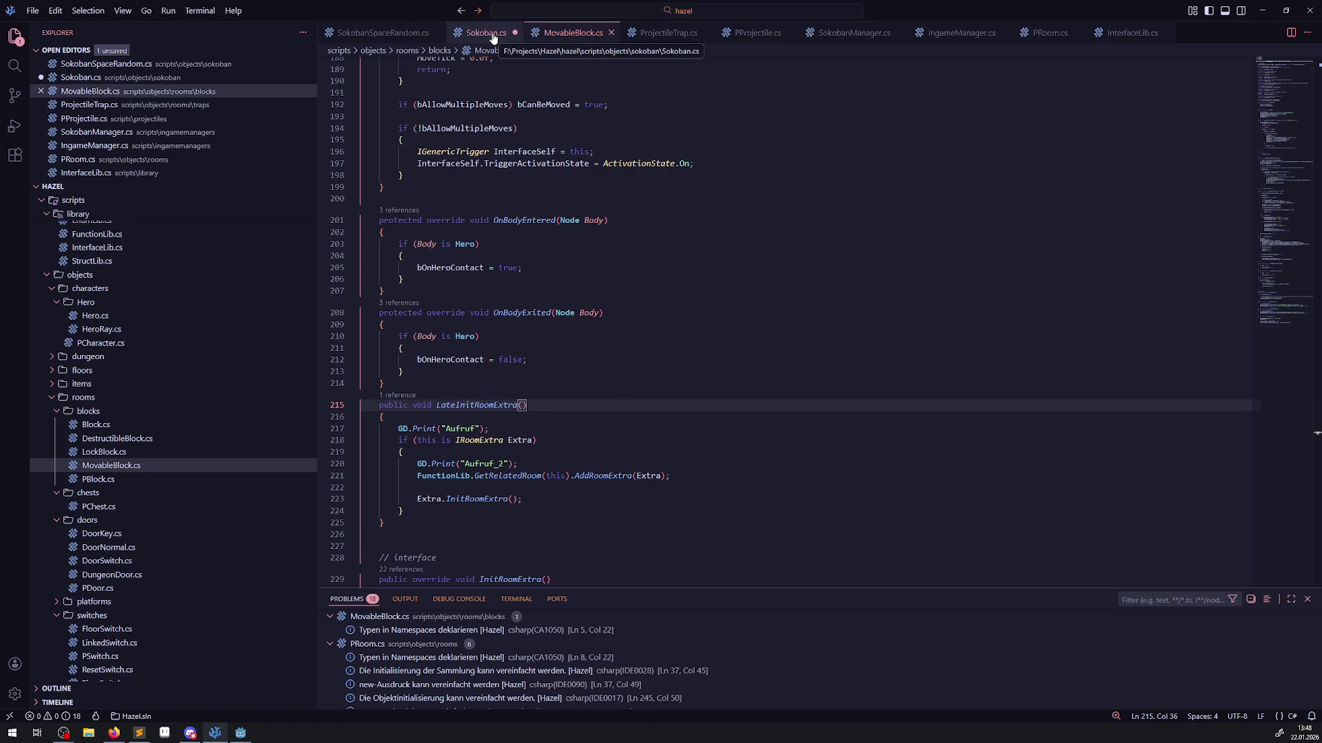
key(Left)
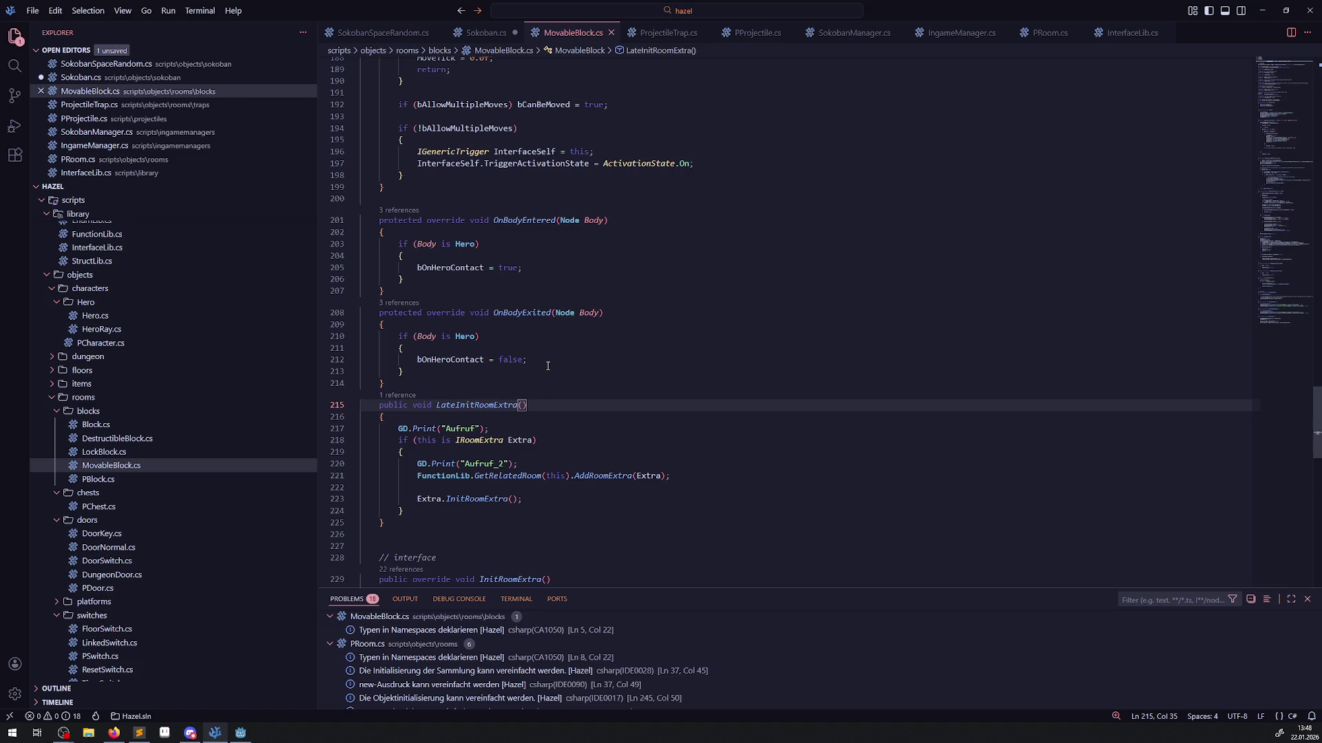
text(string s)
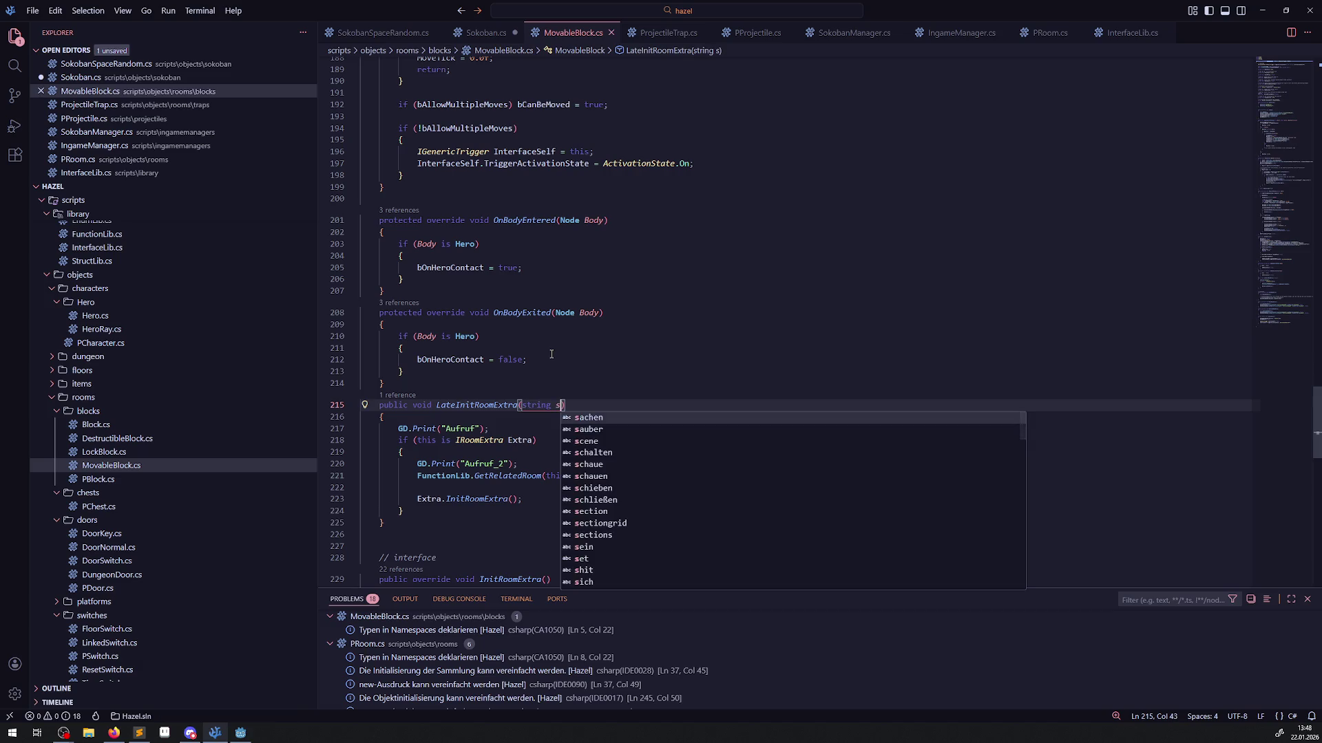
click(384, 291)
key(ctrl+s)
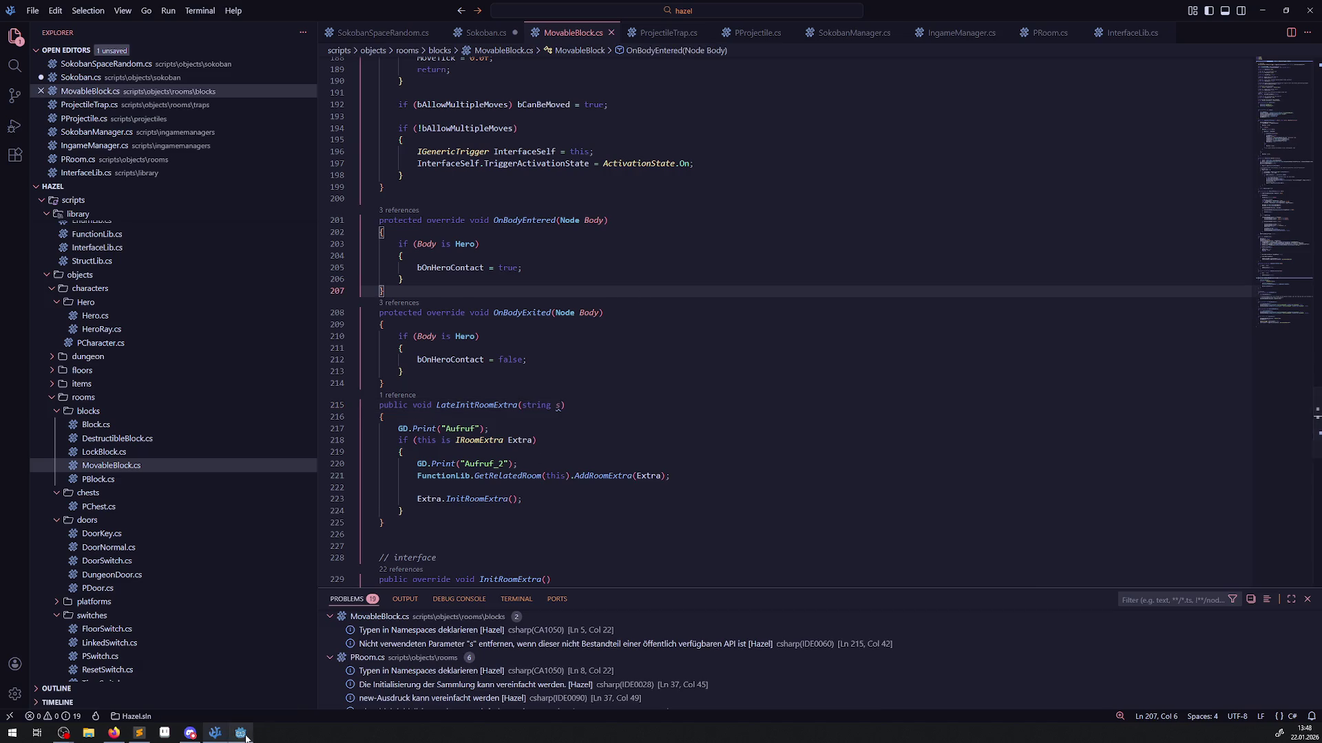
click(241, 734)
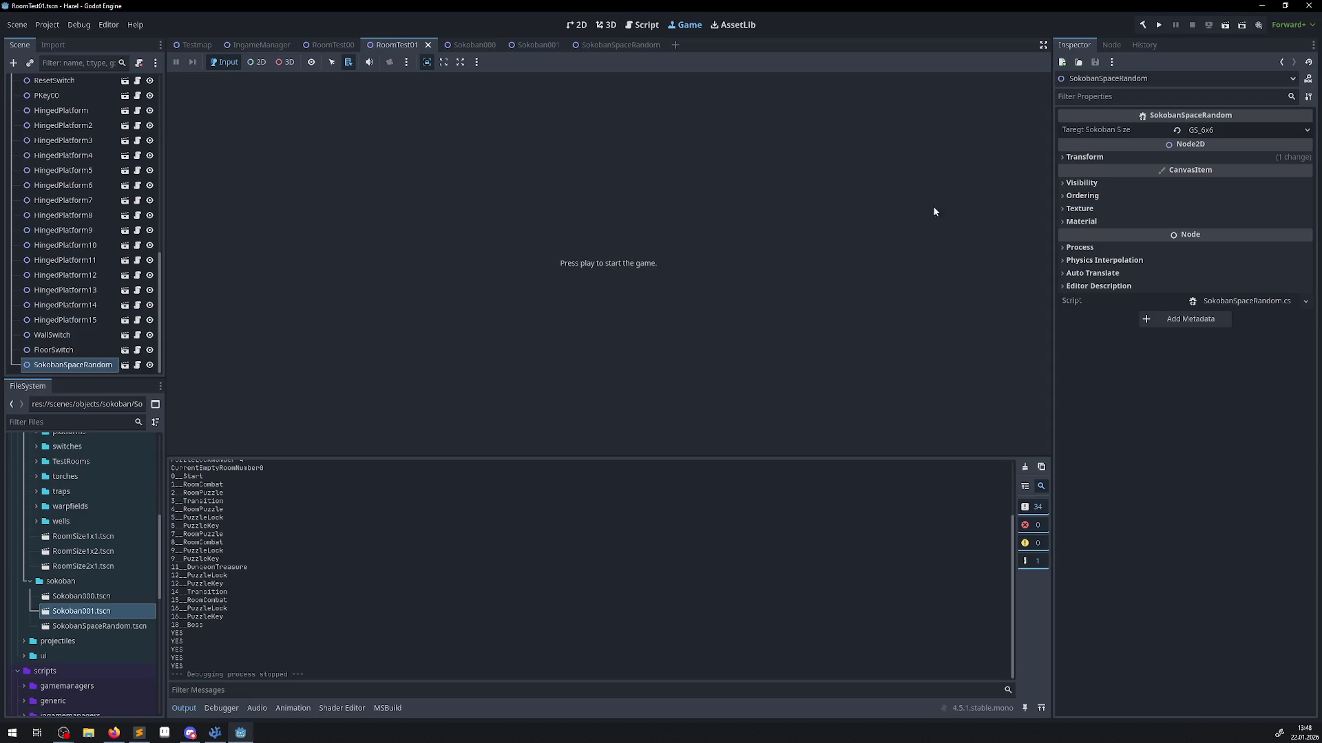
Rebuild and run the game showing the sokoban room, then stop it with F8.
click(1142, 27)
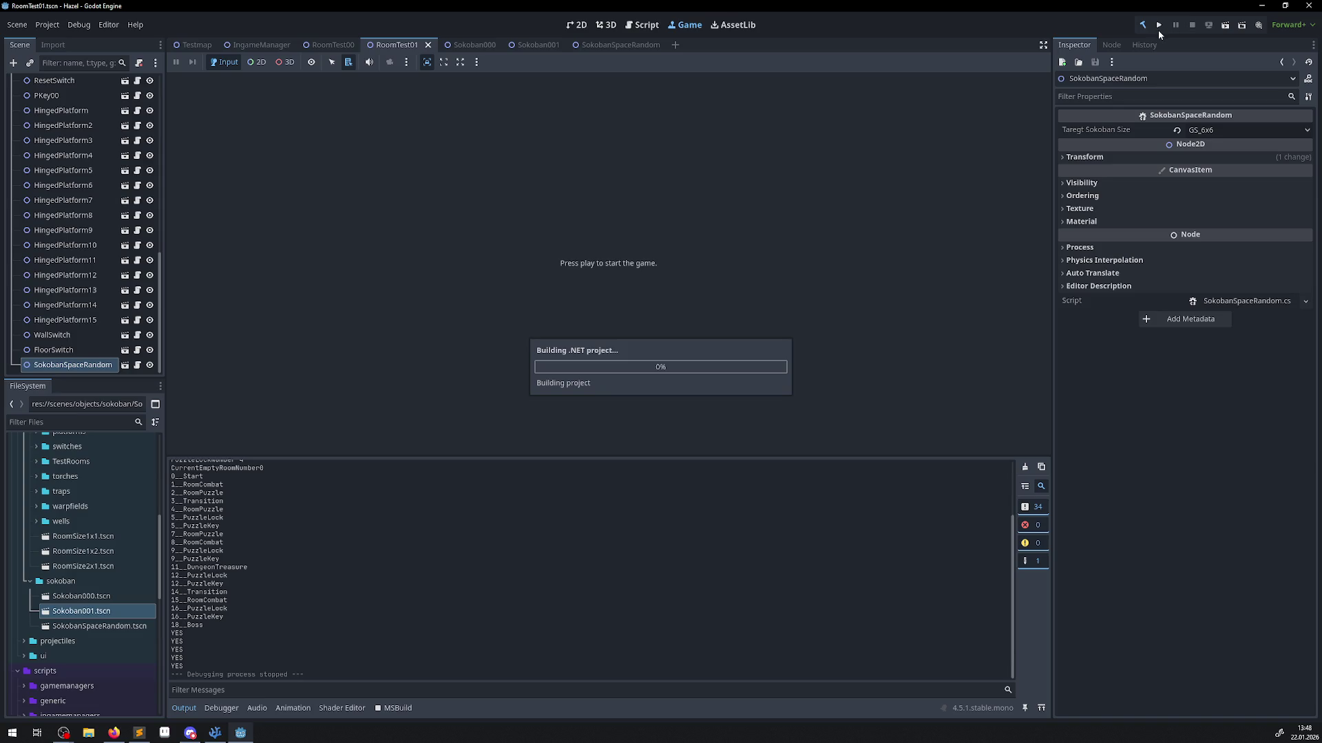
click(1158, 25)
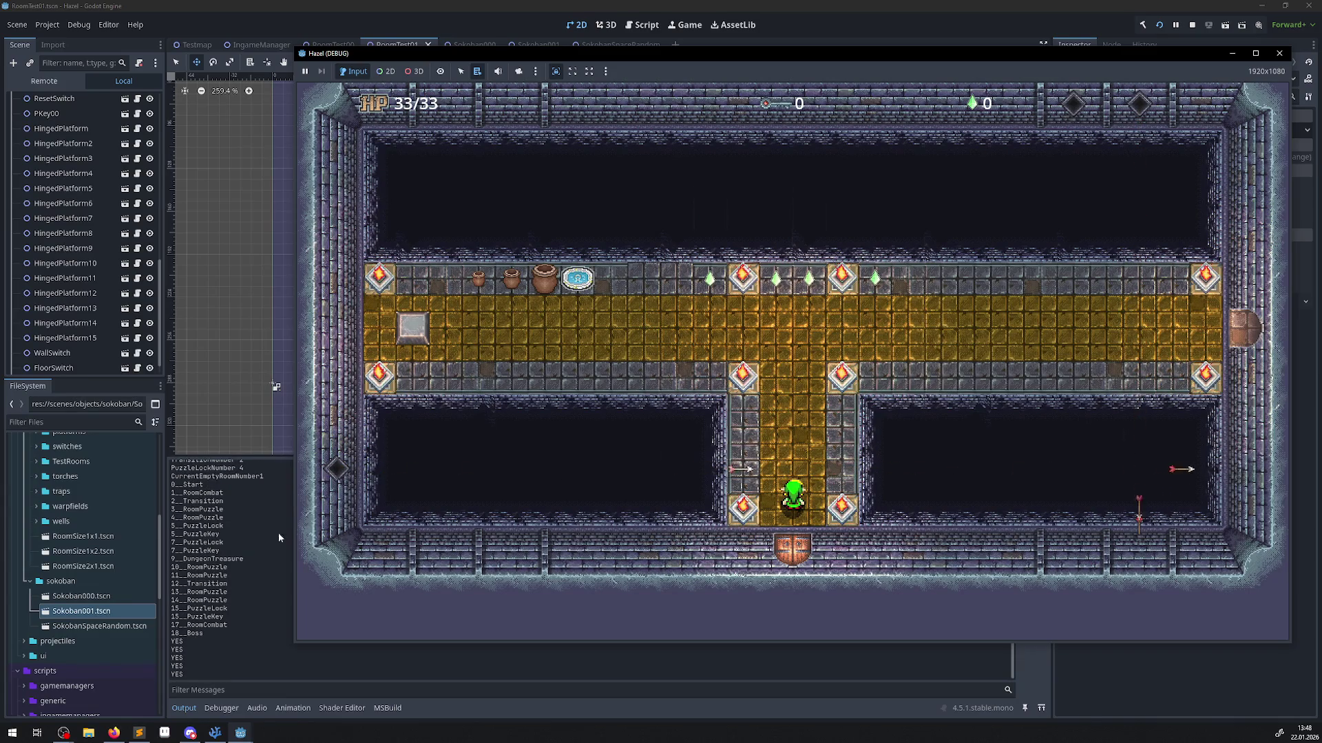
key(F8)
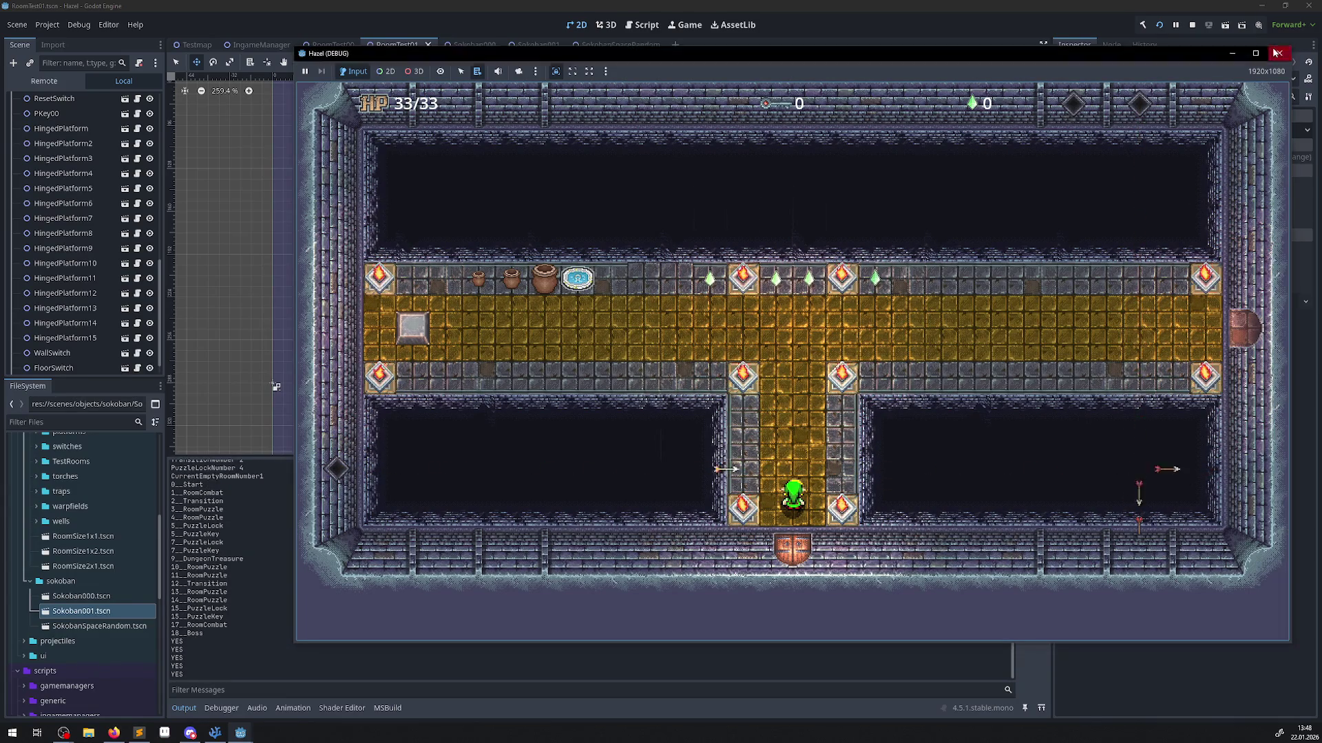
click(215, 733)
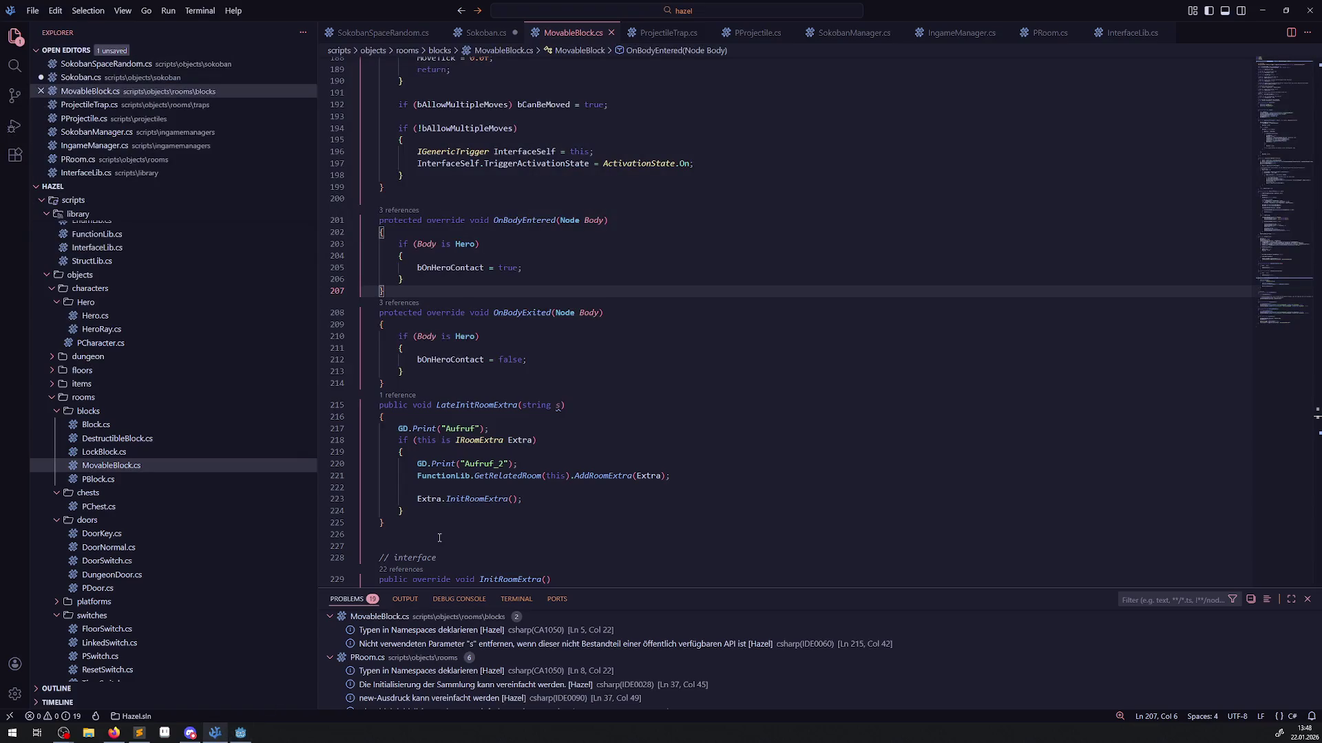
Review LateInitRoomExtra in MovableBlock.cs and the SetDeferred call on line 55 of Sokoban.cs.
mouse_move(468, 504)
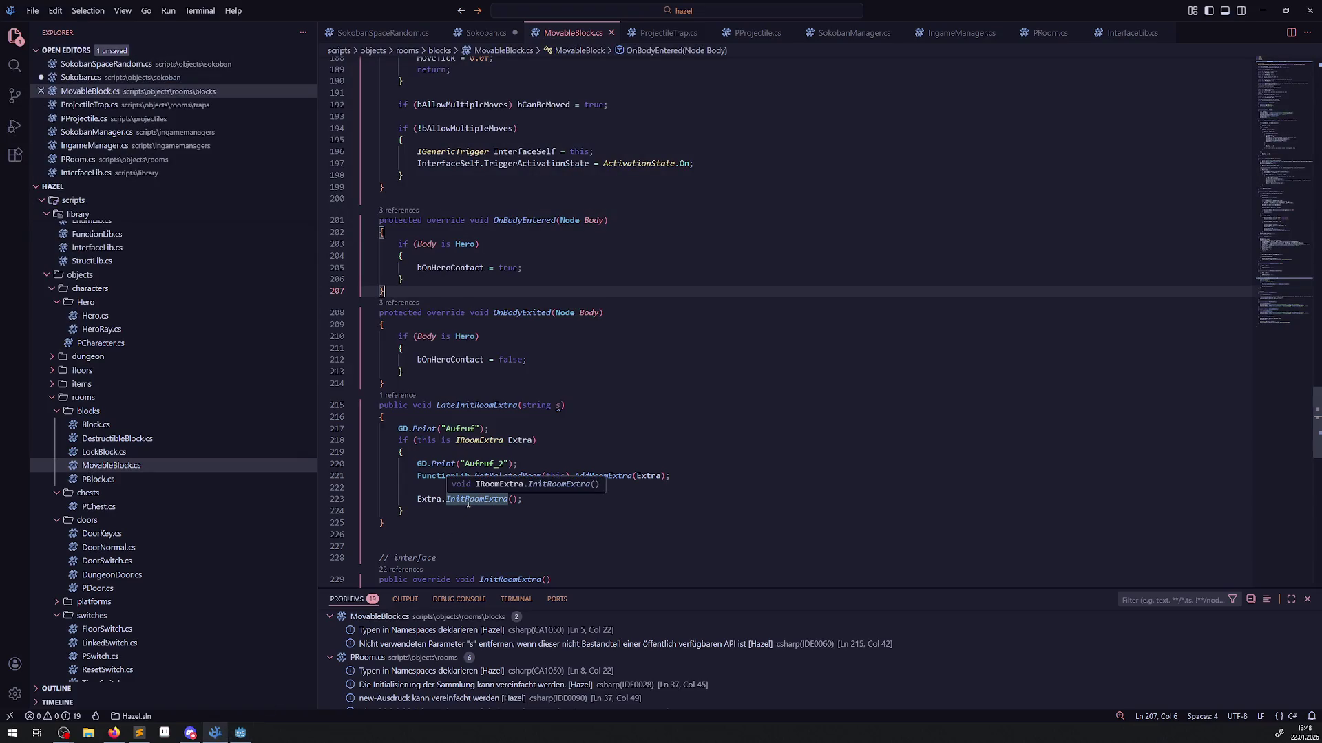
click(582, 435)
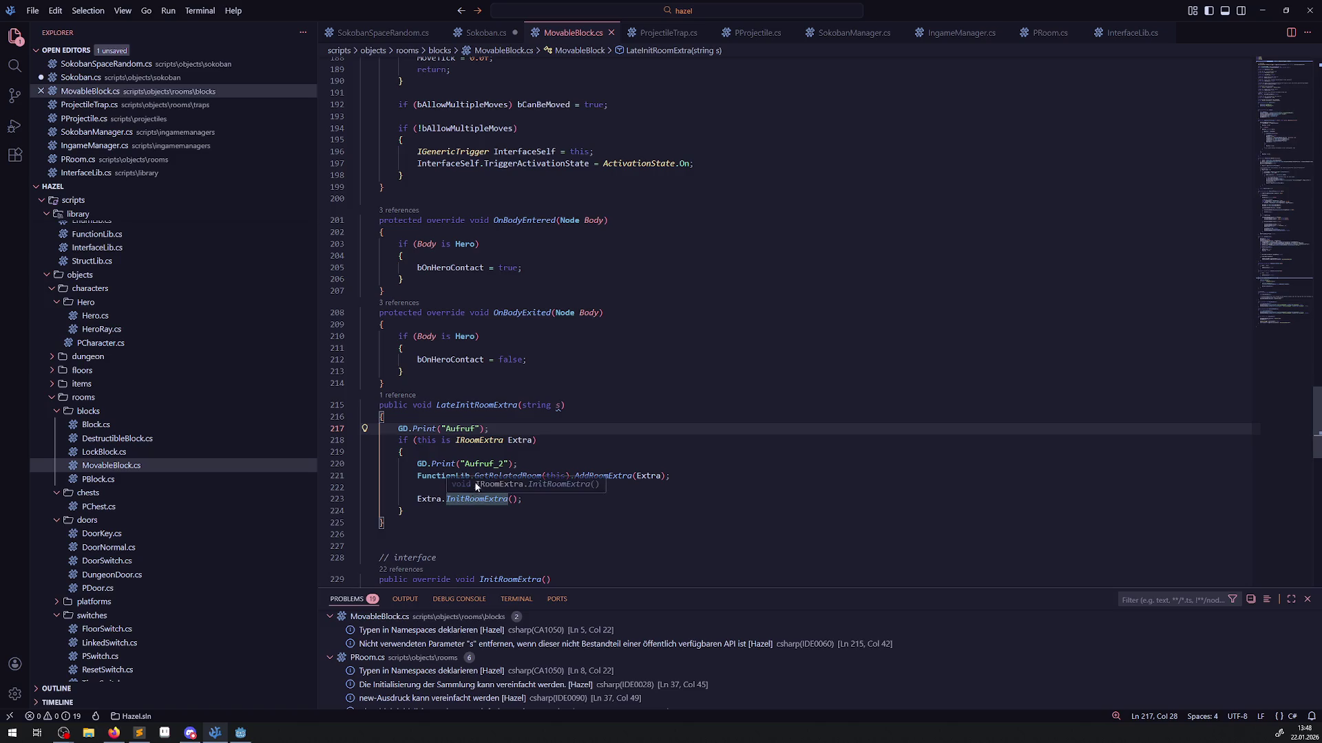
mouse_move(495, 463)
double_click(475, 406)
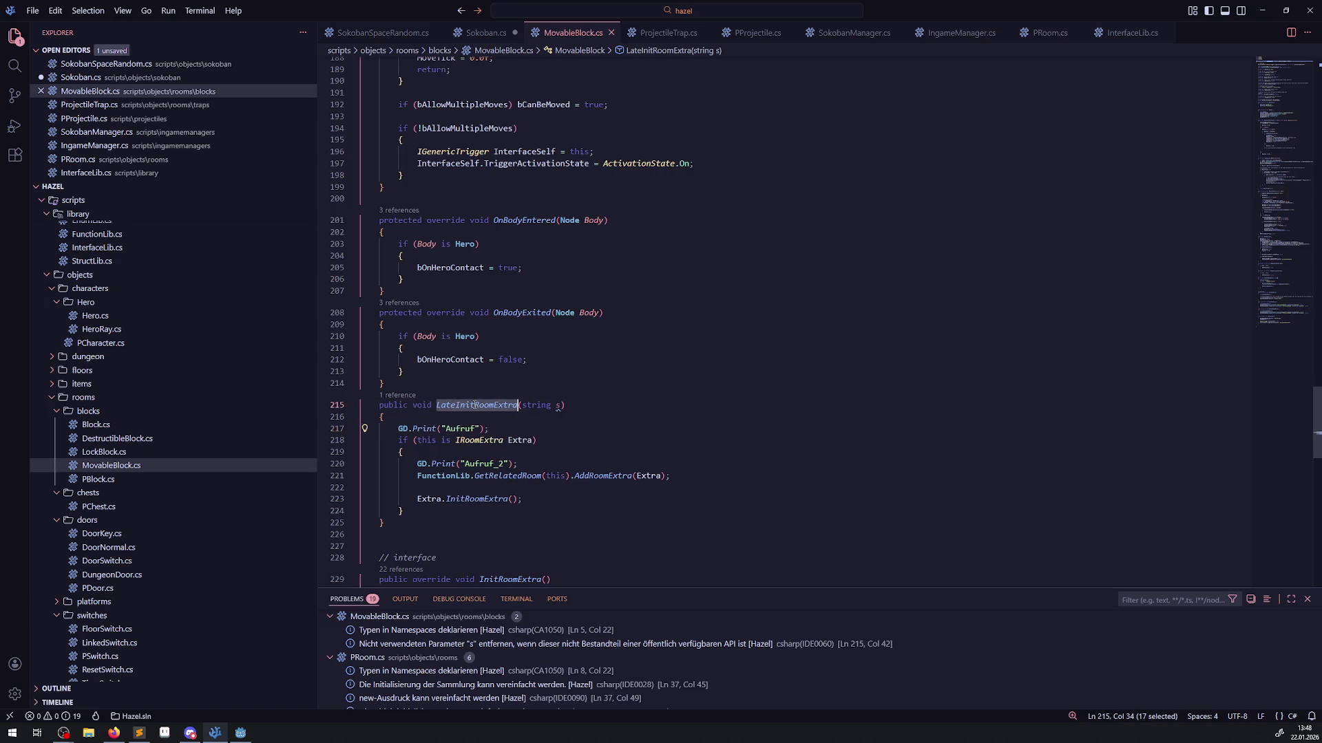
click(486, 32)
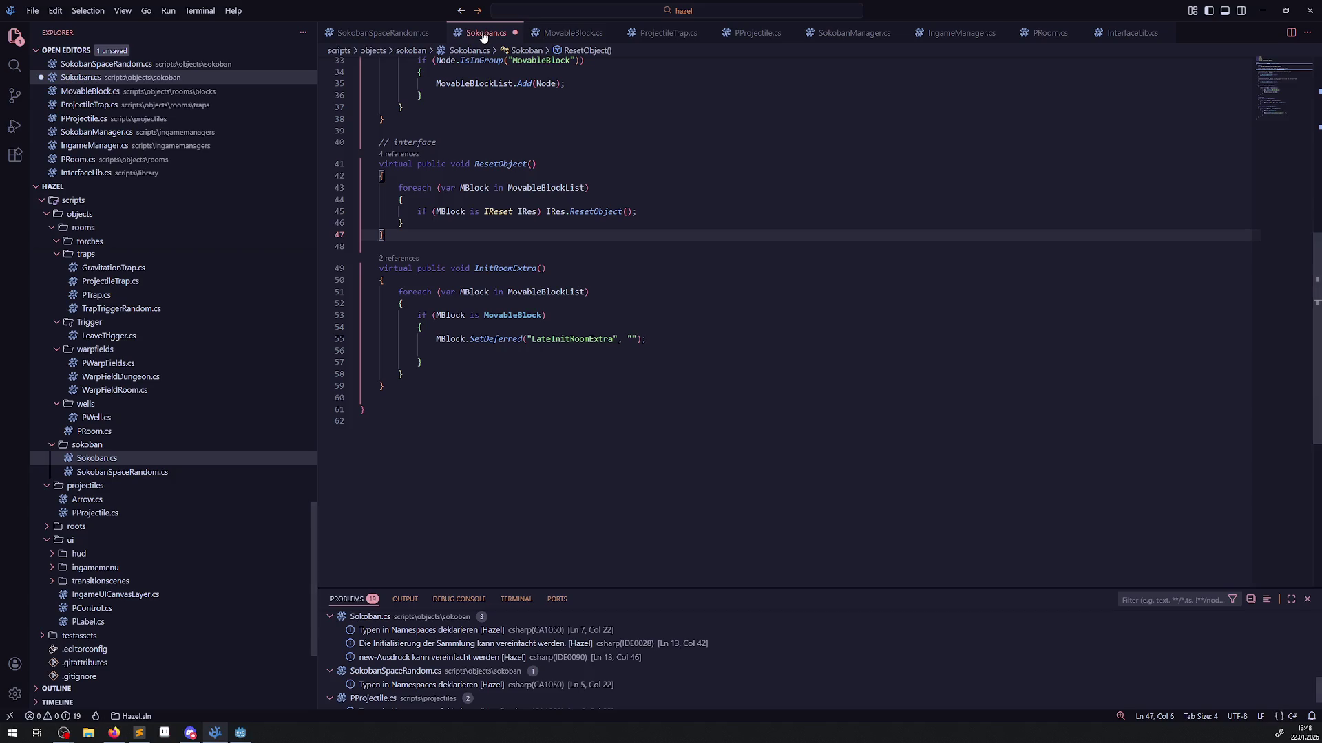
mouse_move(502, 316)
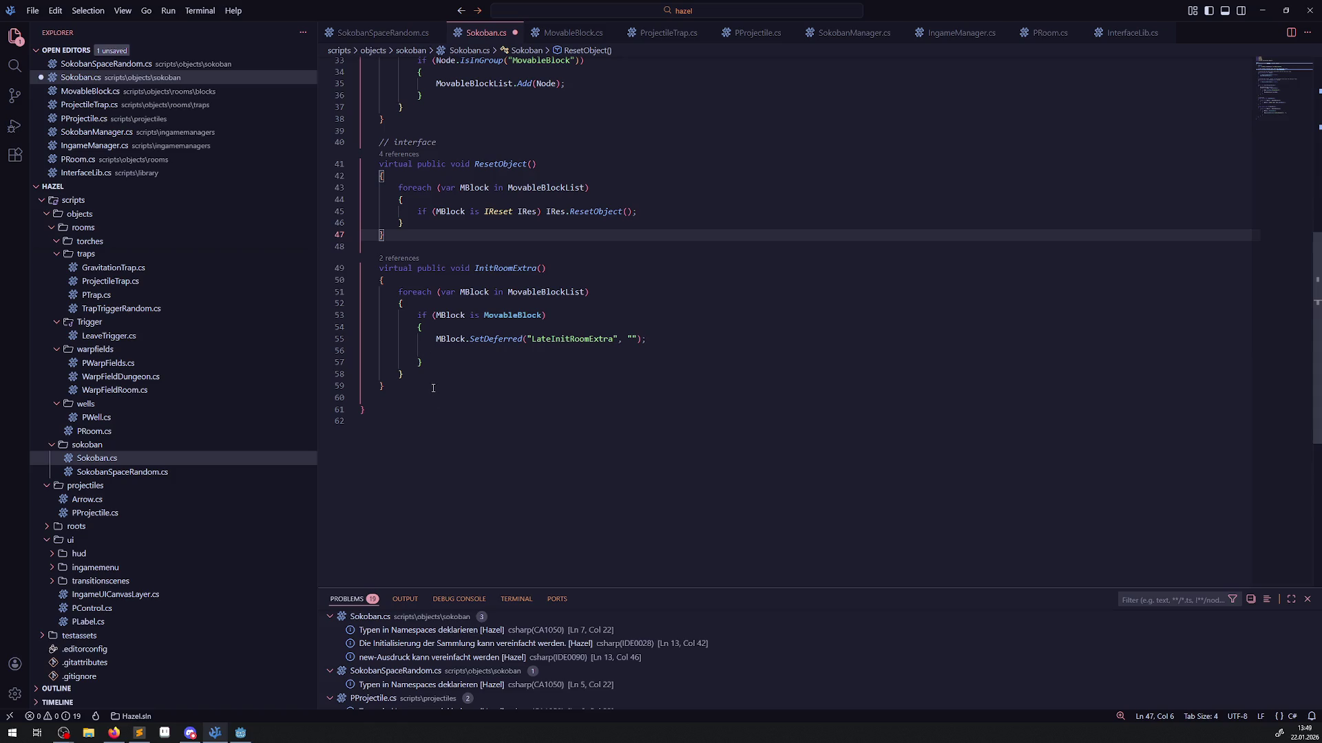
click(472, 348)
double_click(490, 338)
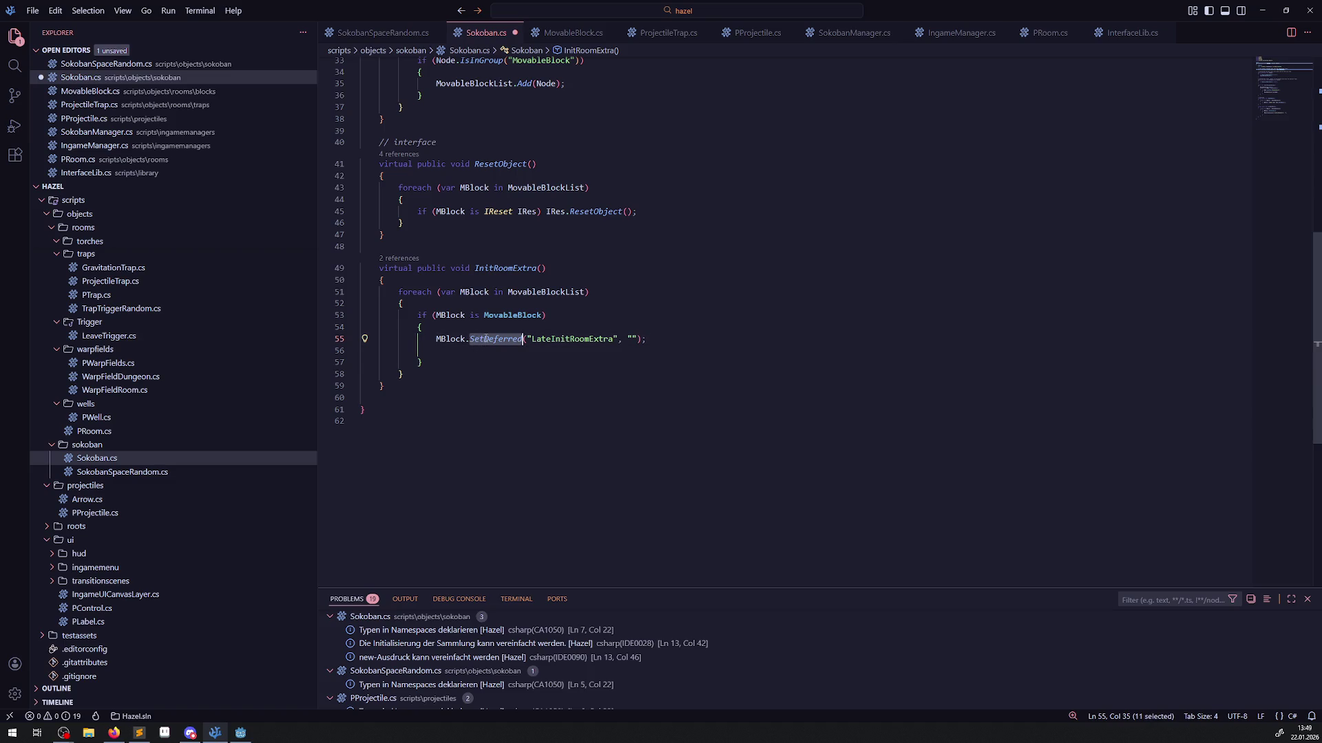
click(484, 347)
double_click(486, 340)
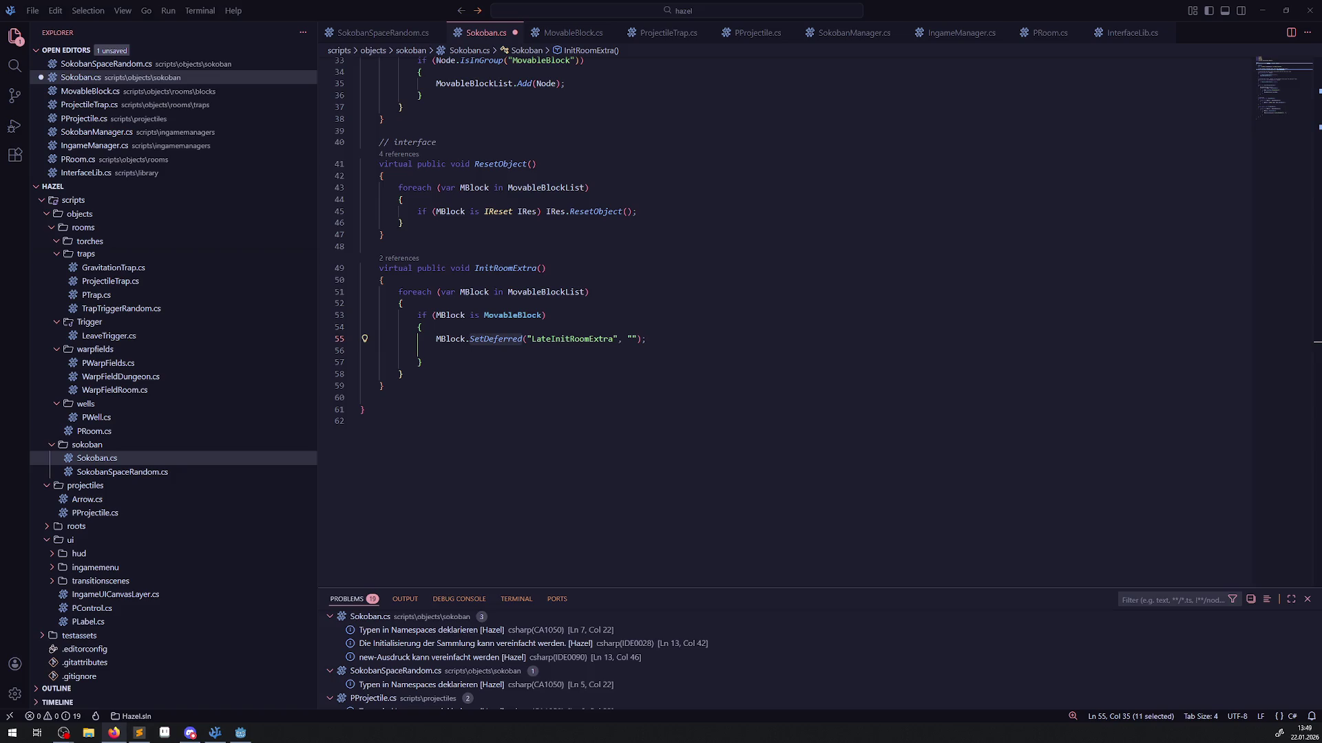
Search the workspace for SetDeferred, then for callDeferred.
click(14, 66)
text(SetDeferred)
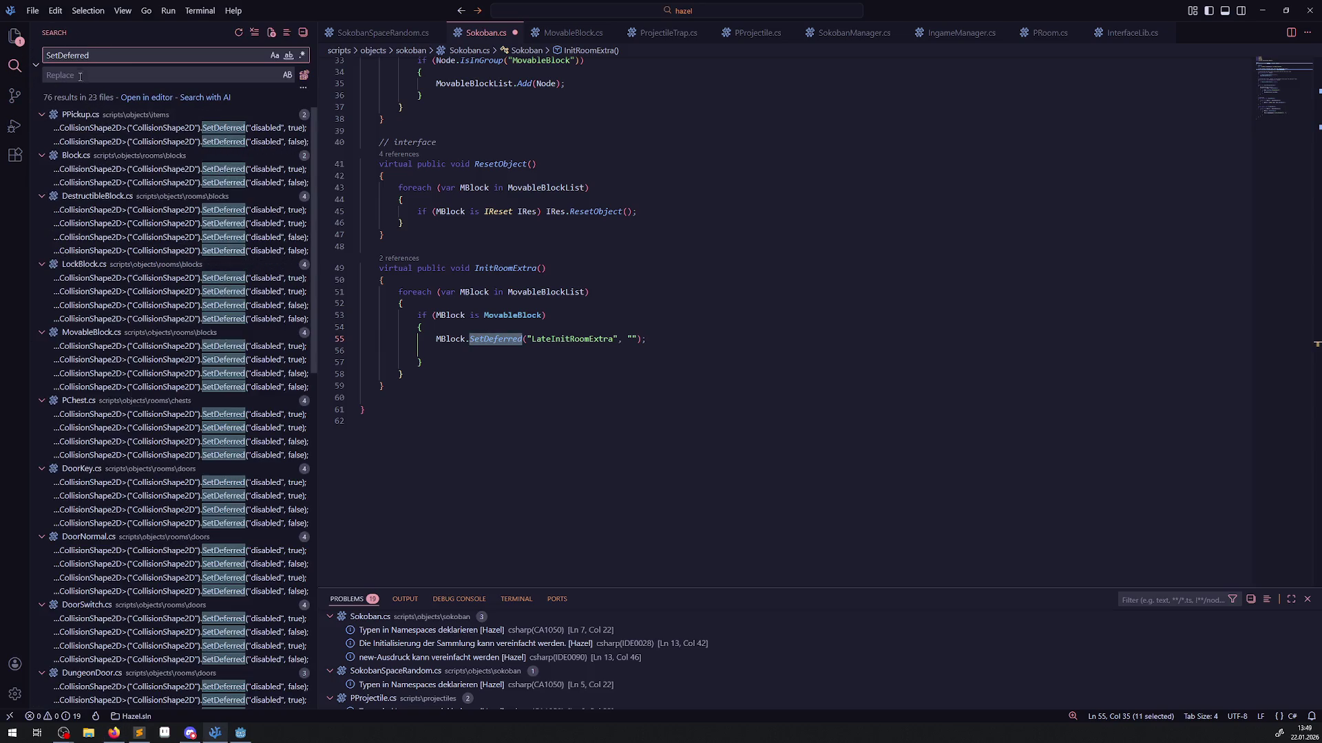
scroll(220, 390, down, 5)
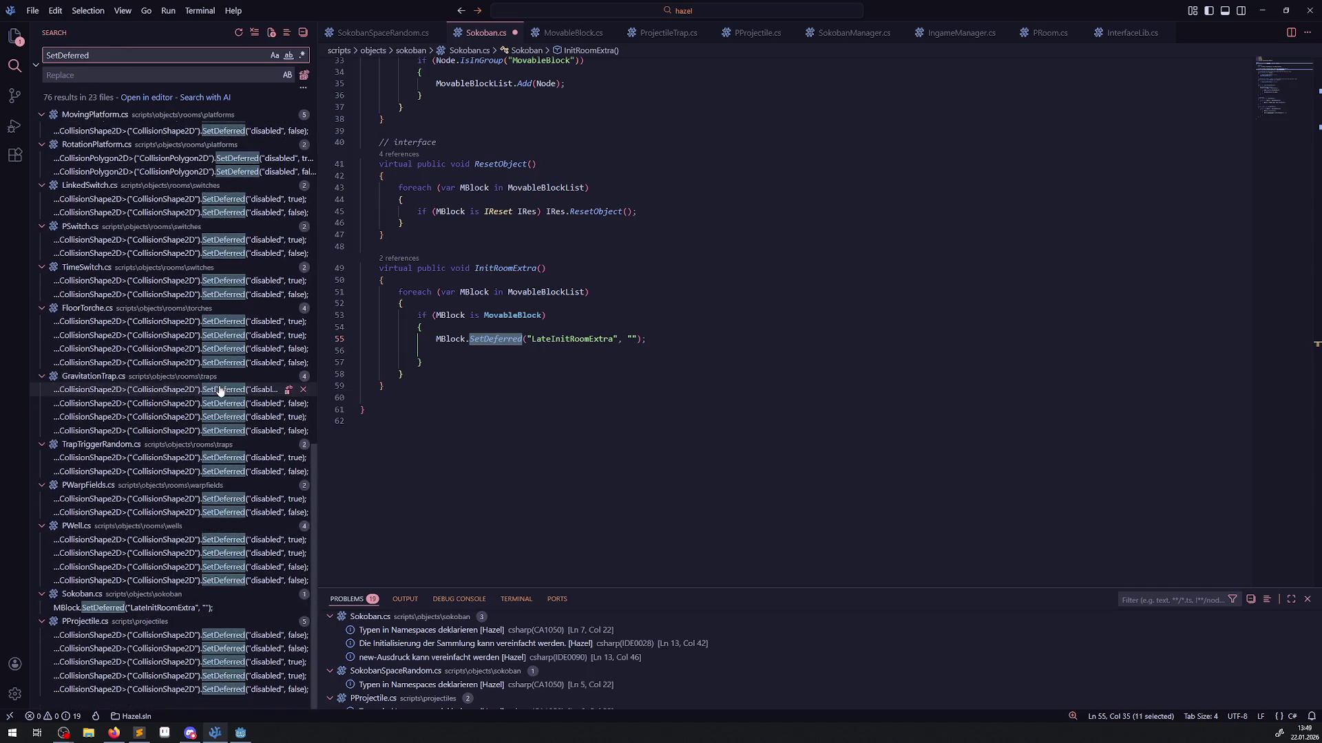
click(43, 60)
key(Delete)
key(Delete)
key(Delete)
text(call)
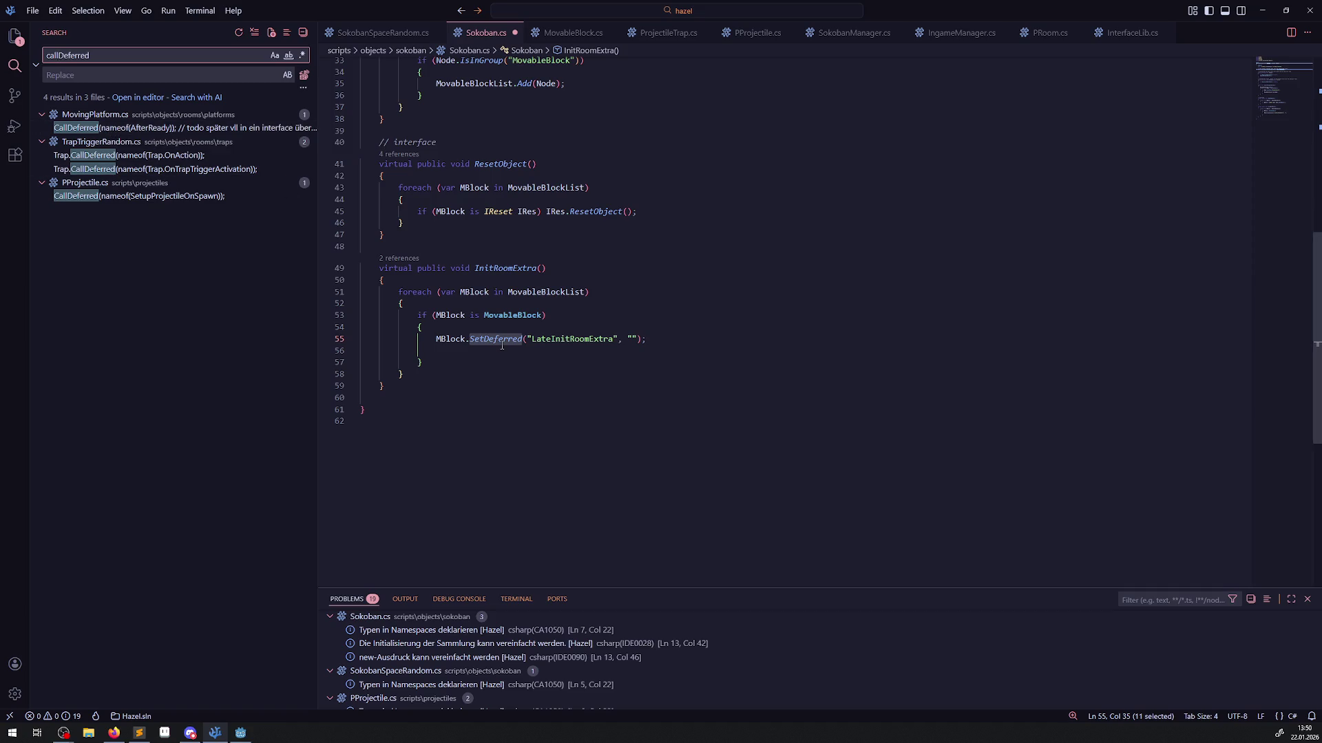
Change line 55 to MBlock.CallDeferred("LateInitRoomExtra") without the empty string, and save.
click(488, 361)
drag(484, 338, 469, 339)
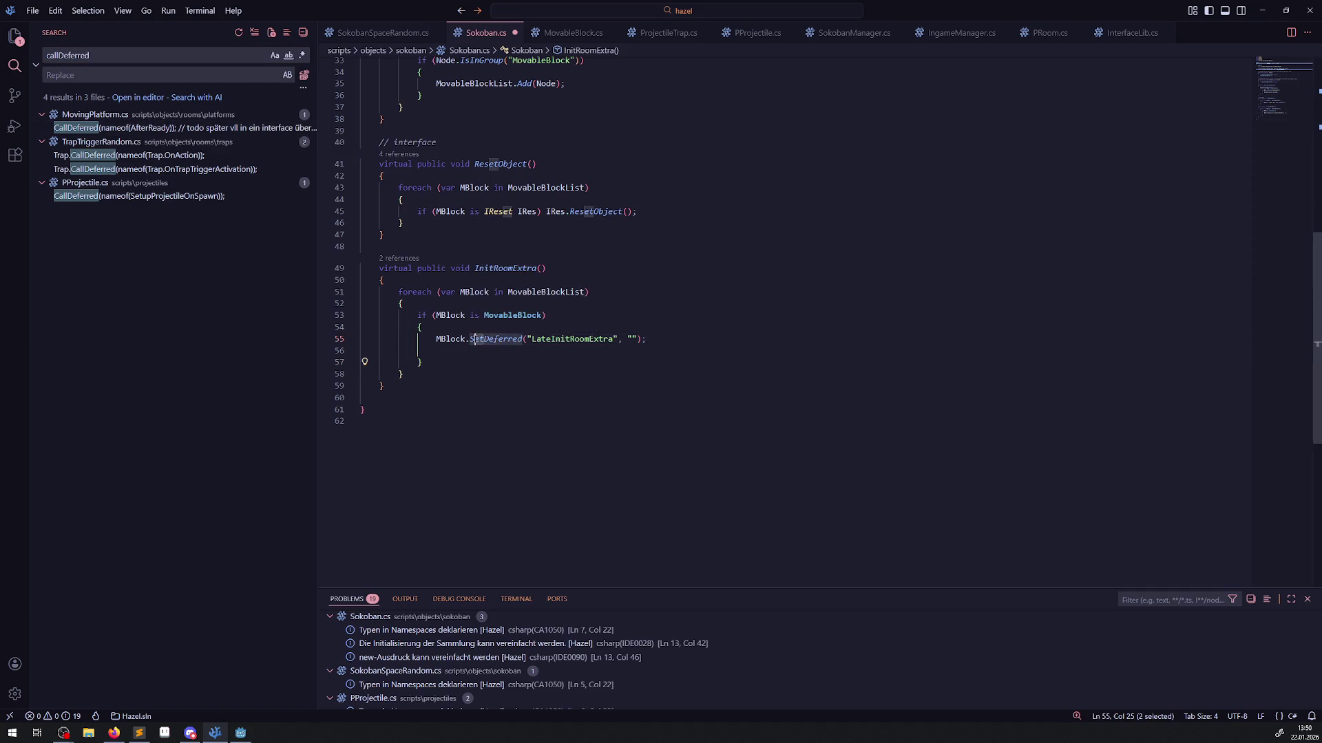
text(Call)
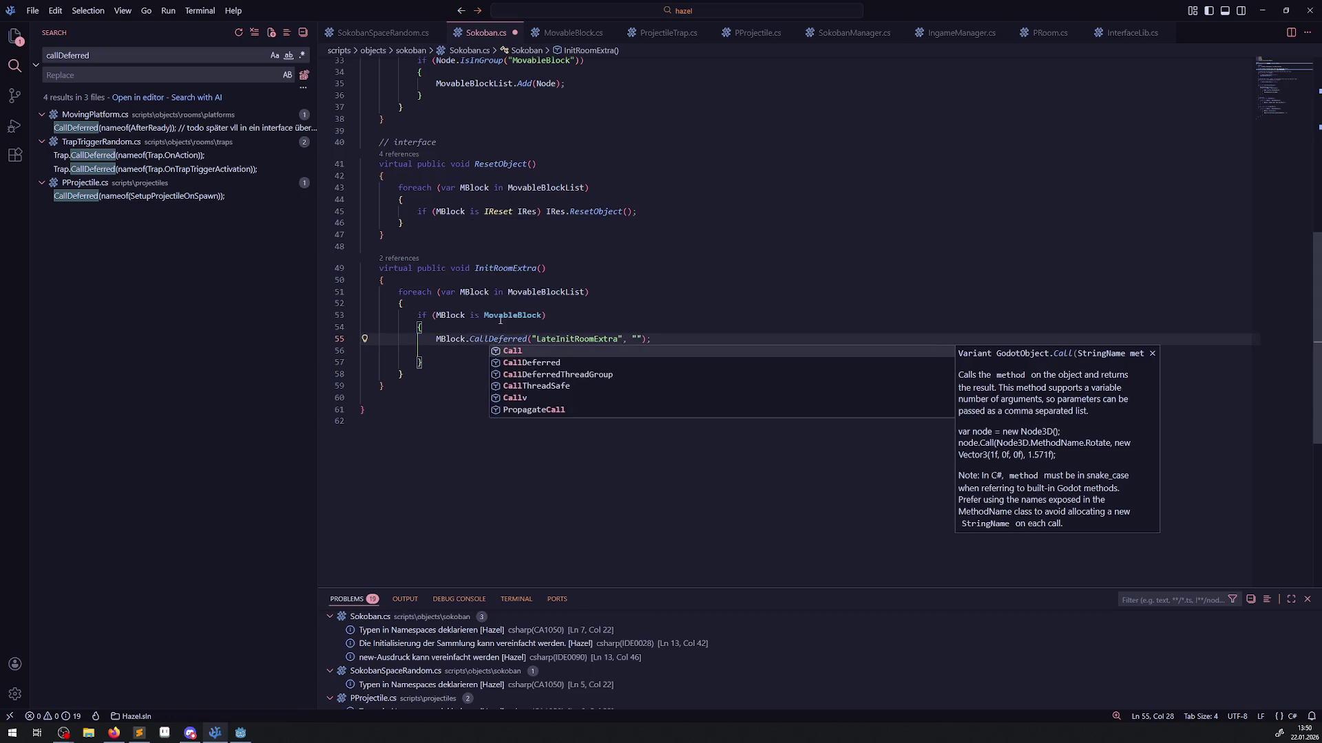
key(Escape)
click(641, 339)
key(BackSpace)
key(BackSpace)
key(BackSpace)
click(639, 324)
key(ctrl+s)
click(636, 320)
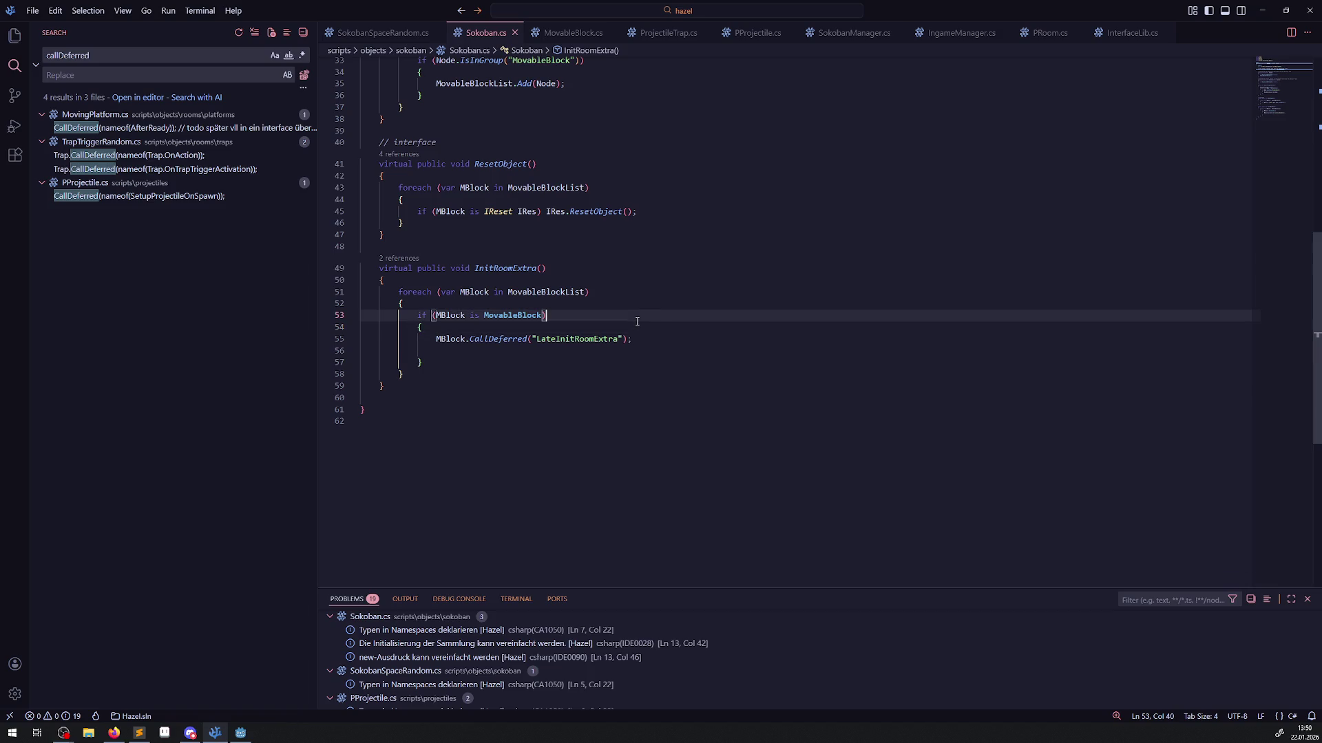
key(alt+Tab)
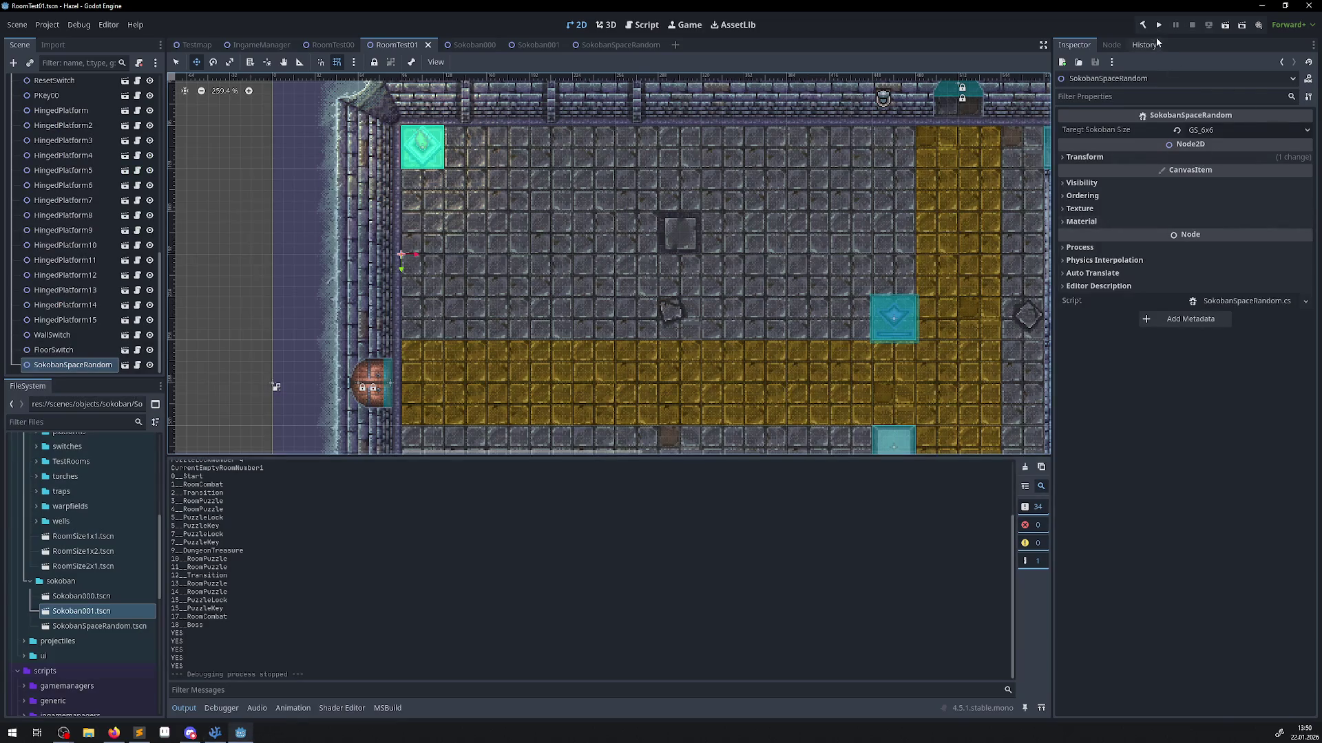
Run the game, check the five 'LateInitRoomExtra: Method not found' debugger errors, then close it.
click(1158, 25)
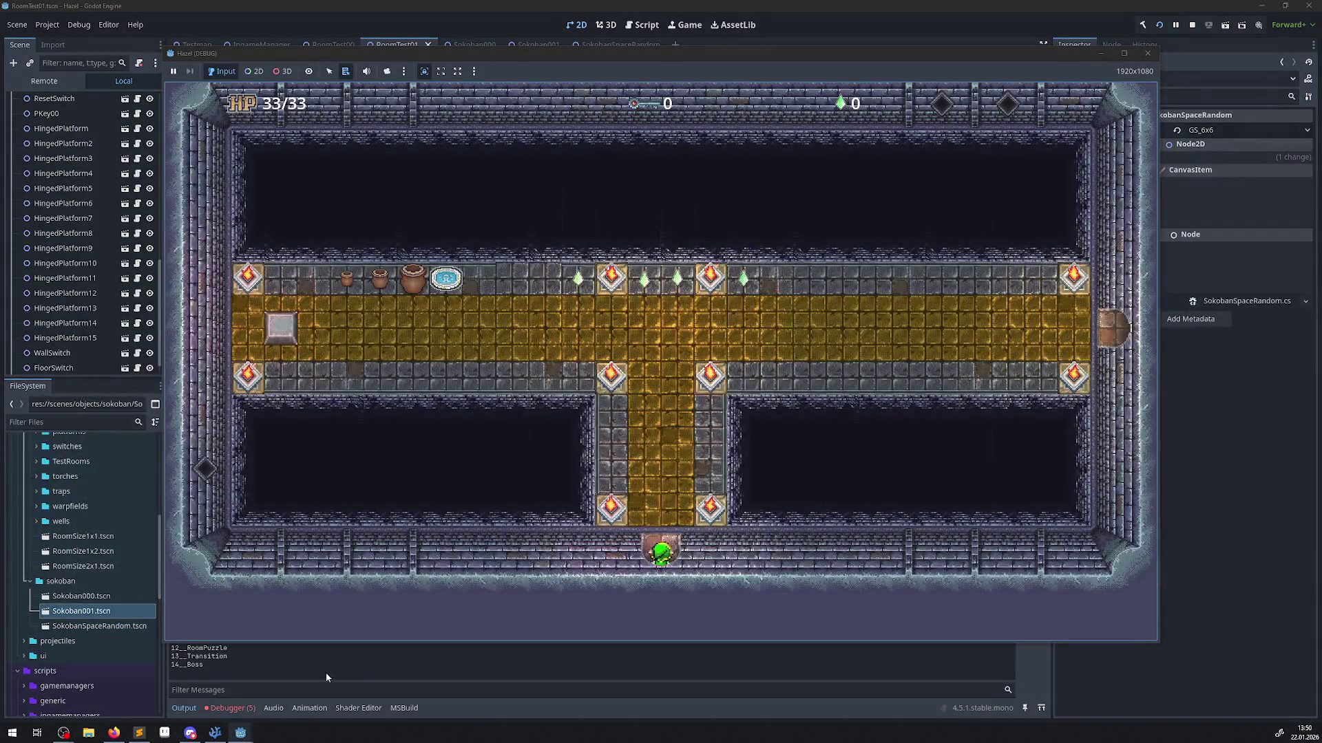
click(232, 708)
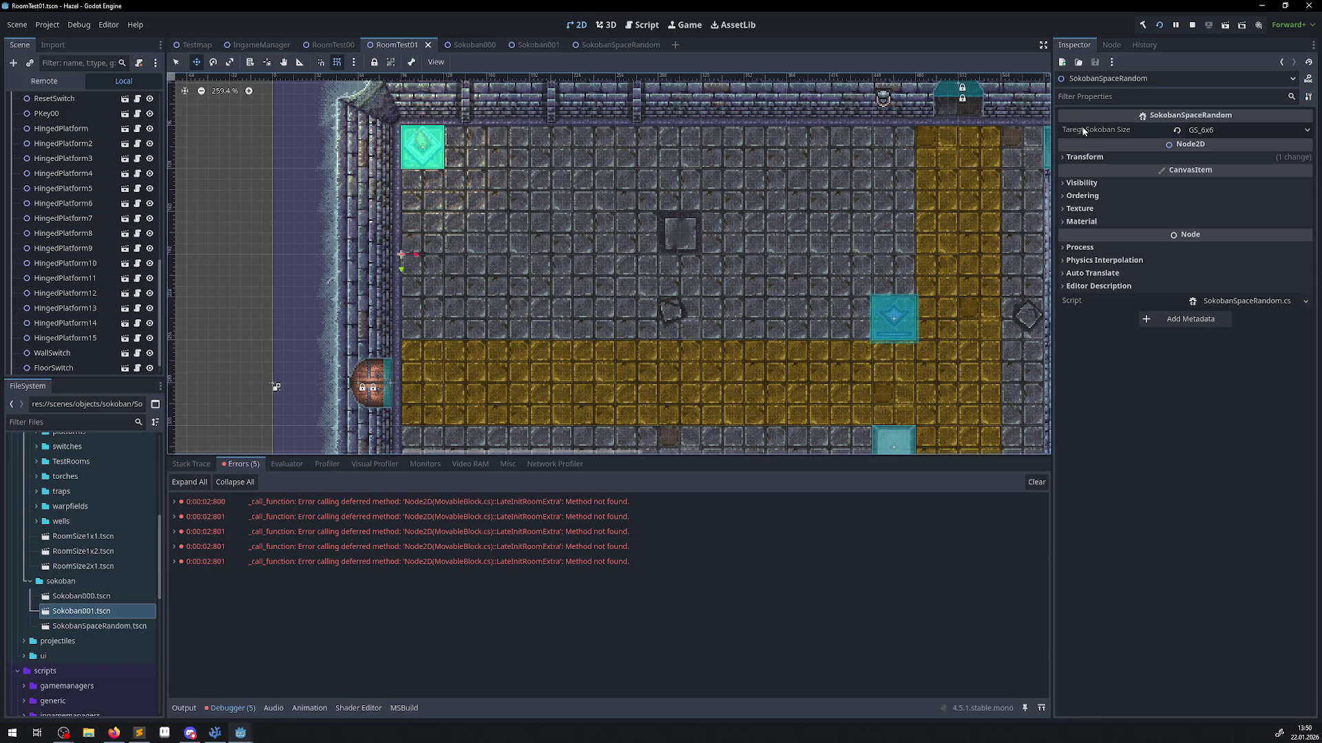
mouse_move(240, 733)
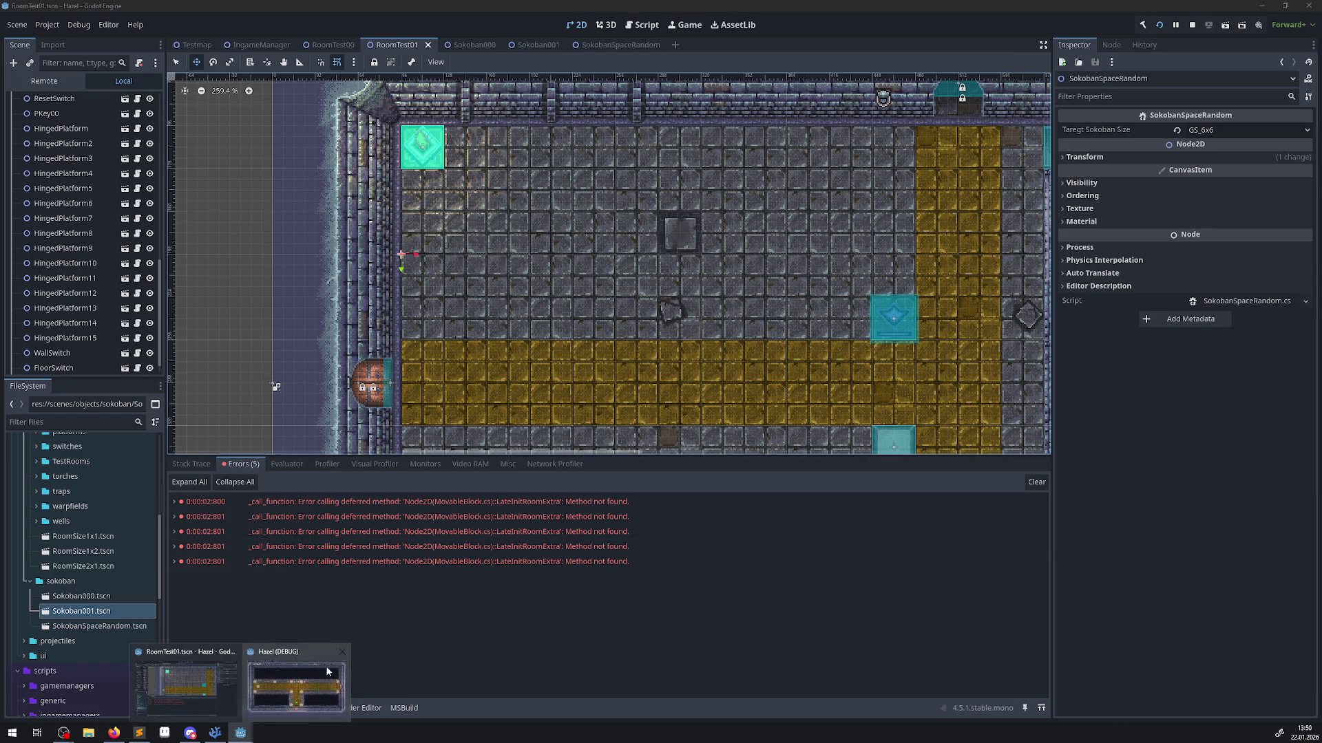
click(341, 651)
Delete the 'string s' parameter from LateInitRoomExtra in MovableBlock.cs, then rebuild the .NET project in Godot.
click(216, 733)
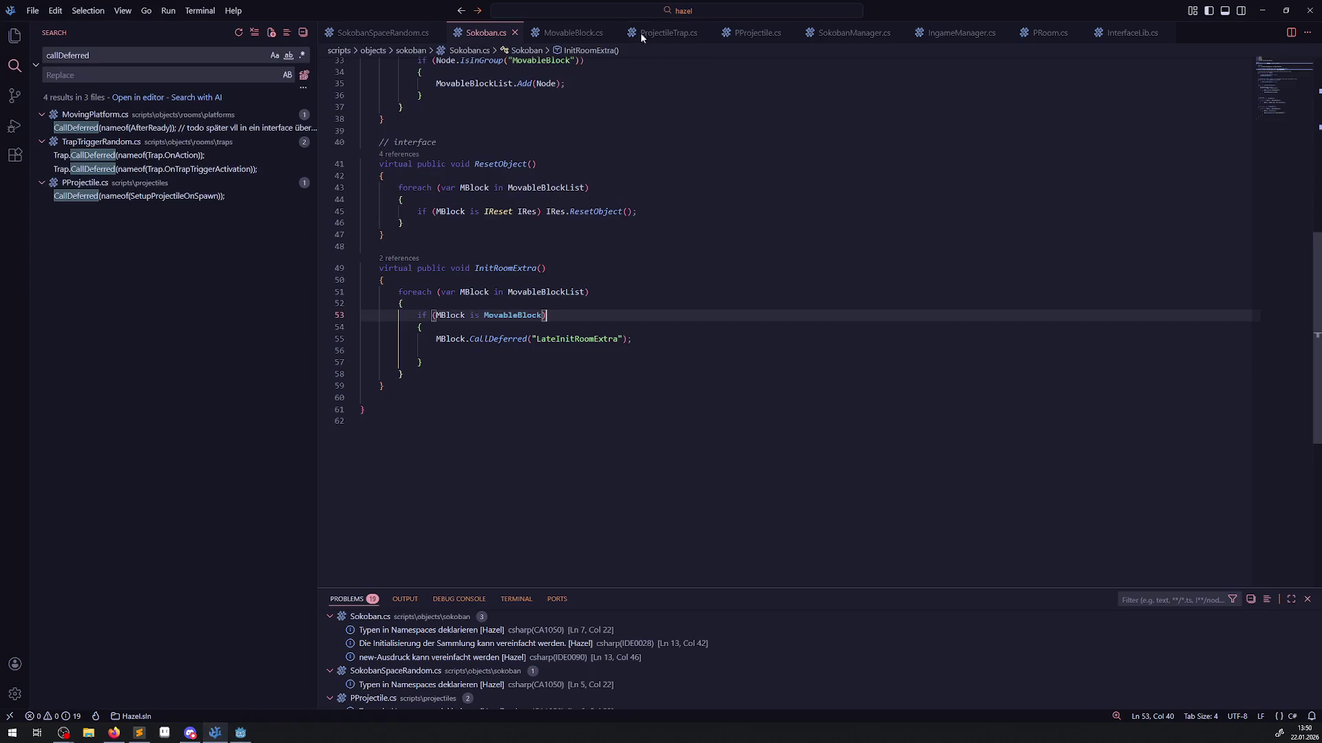
click(573, 33)
drag(523, 406, 555, 406)
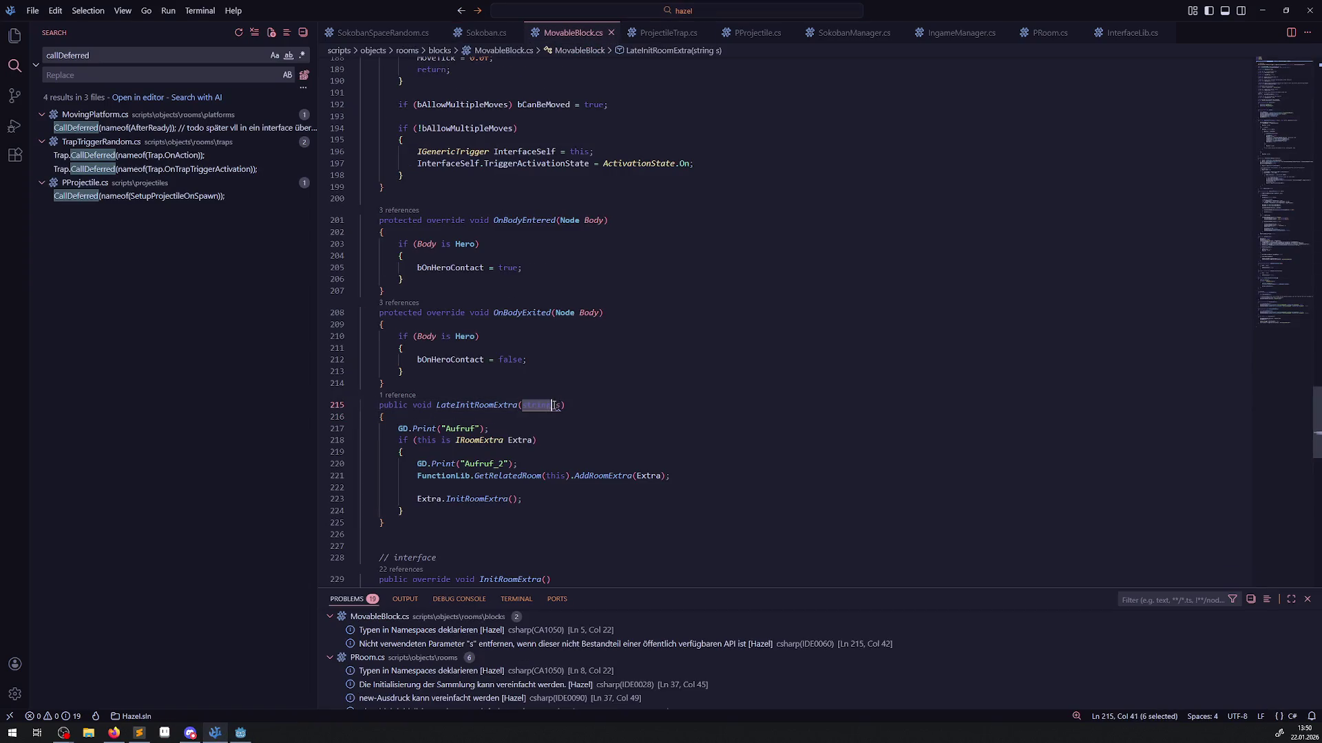
key(BackSpace)
click(572, 372)
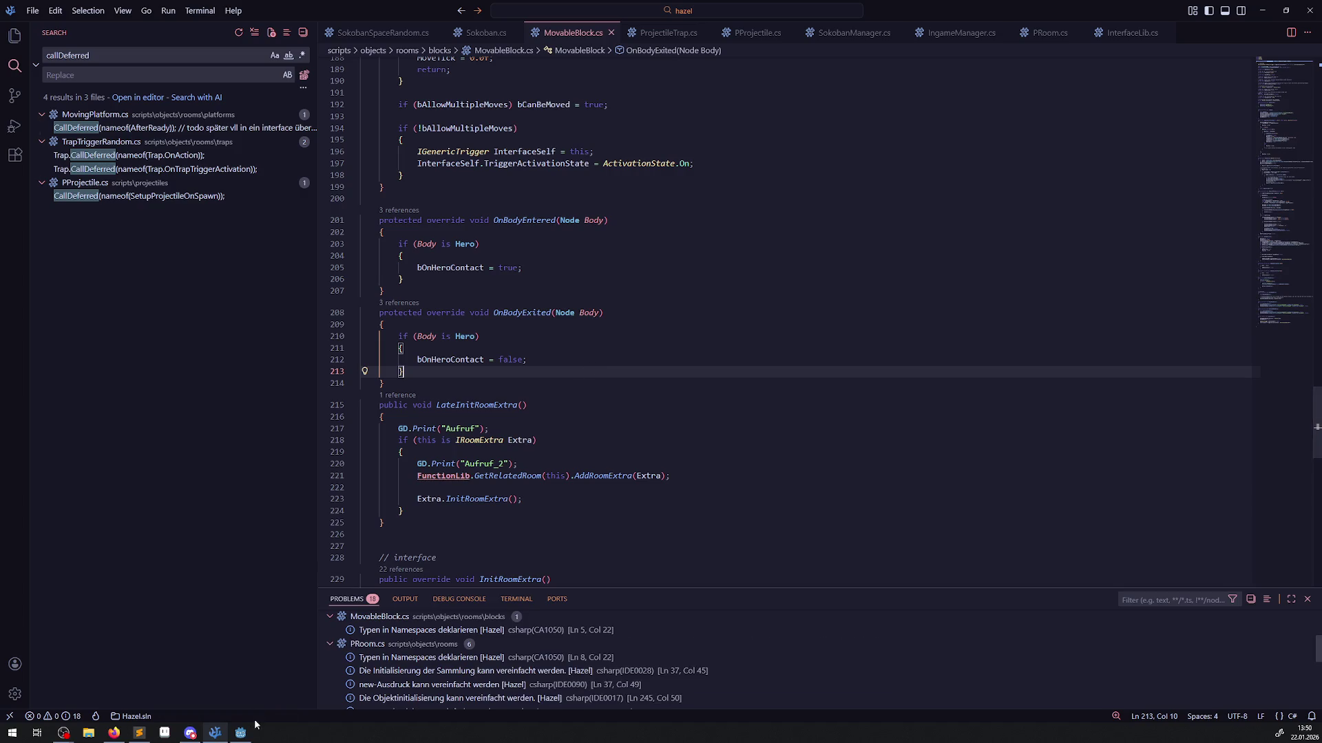
click(240, 733)
click(1141, 26)
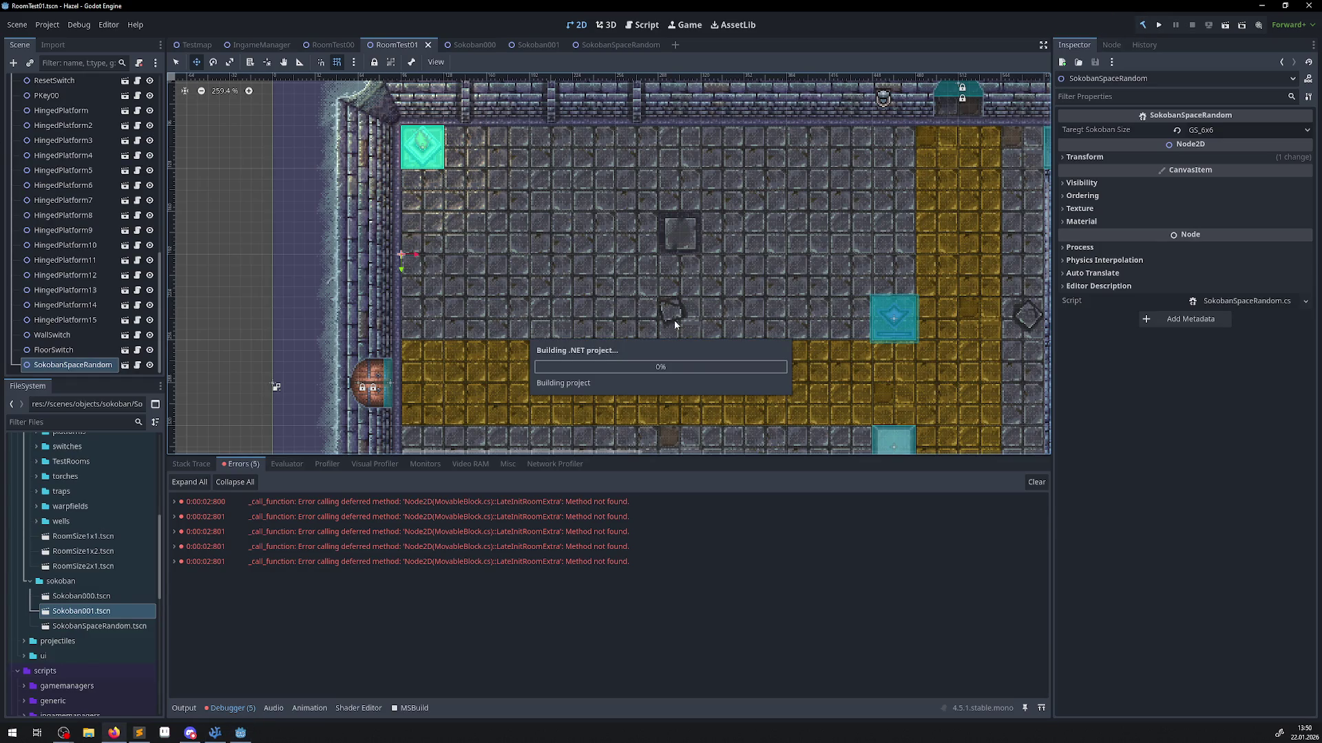
Run the game and walk the hero up and left along the golden path into the sokoban room.
click(1165, 26)
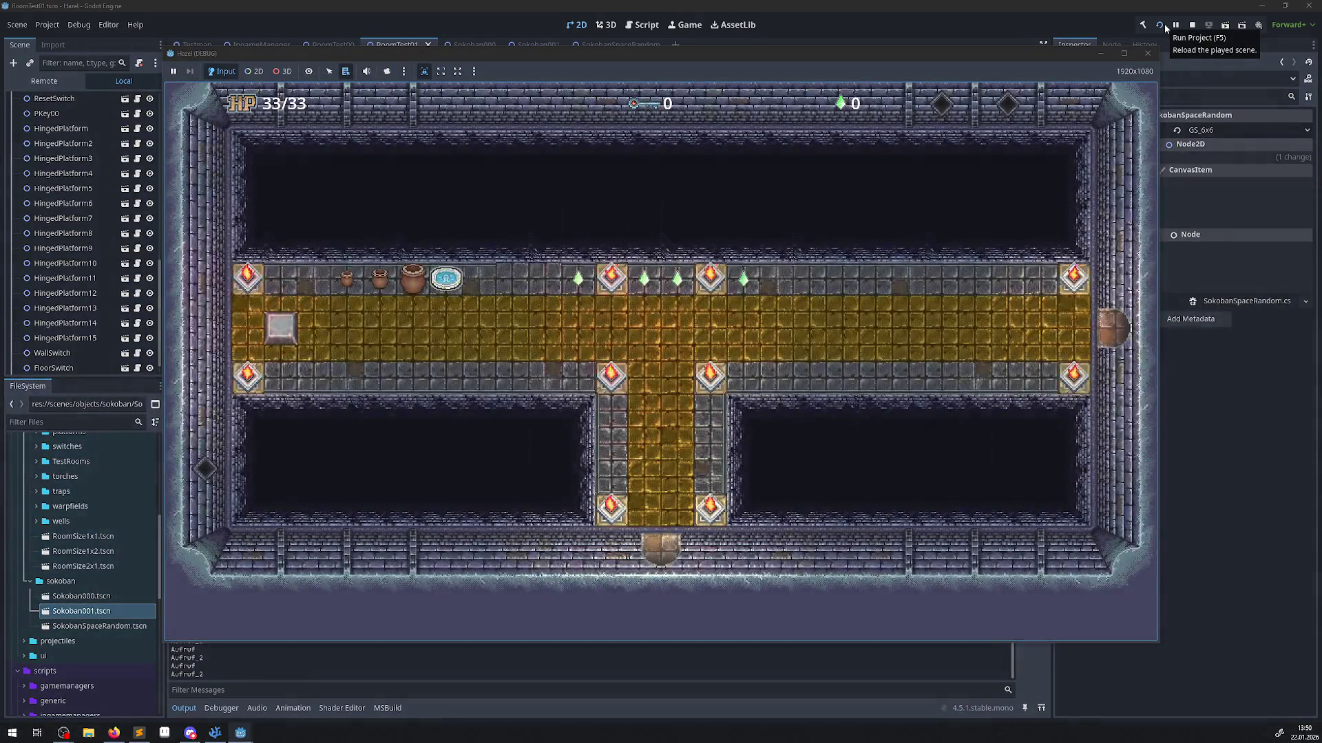
key(Up)
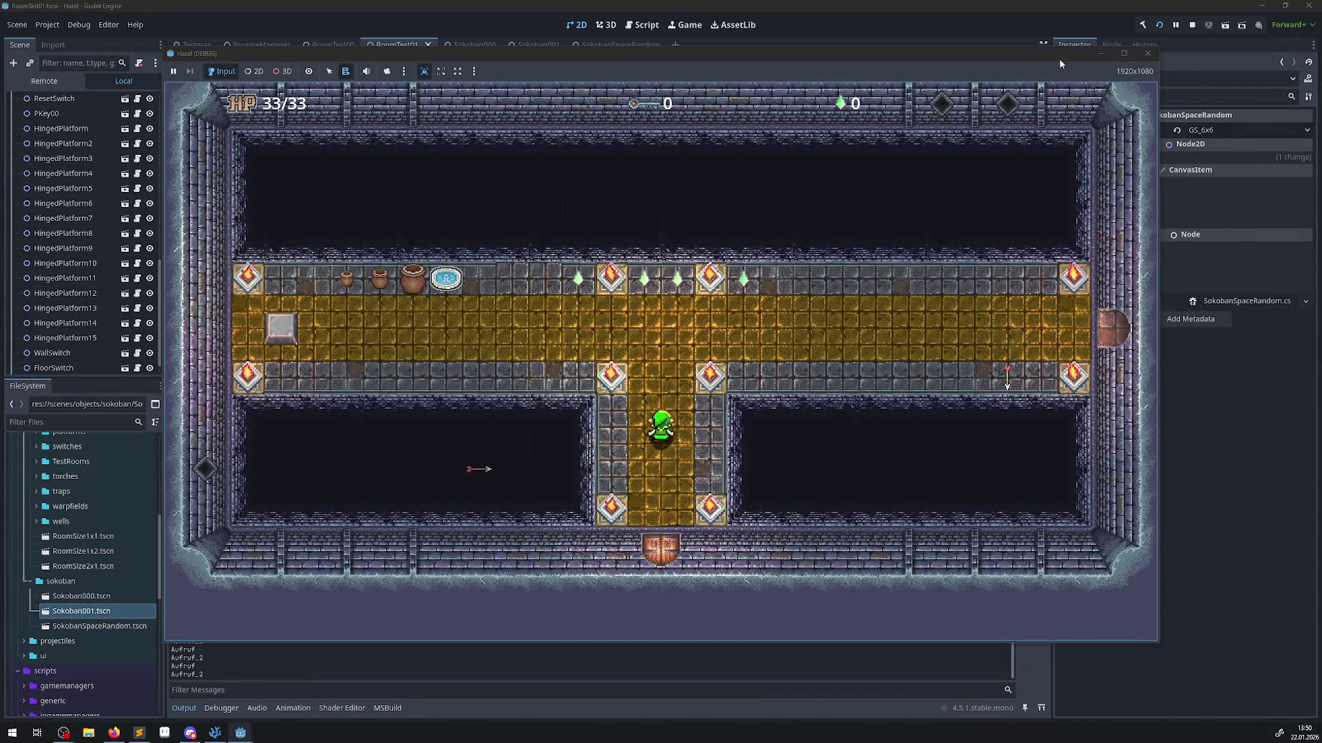
key(Left)
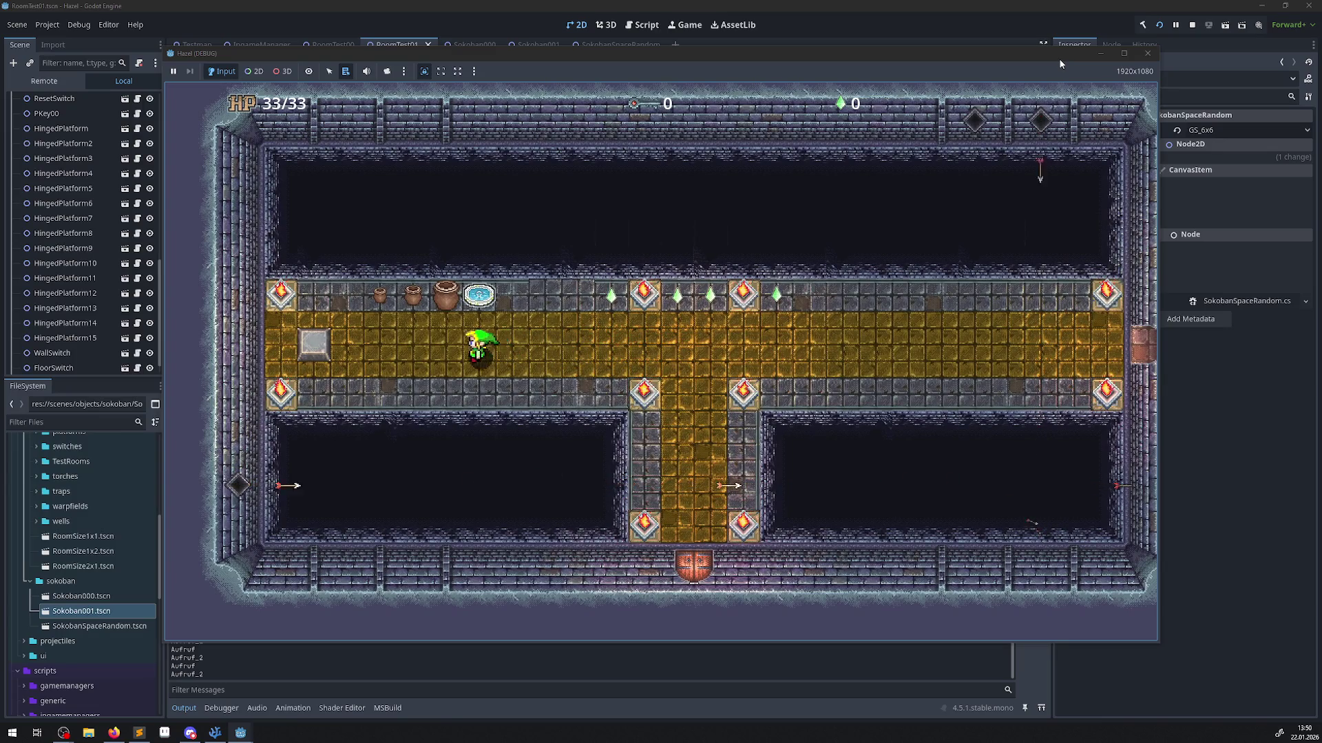
key(Left)
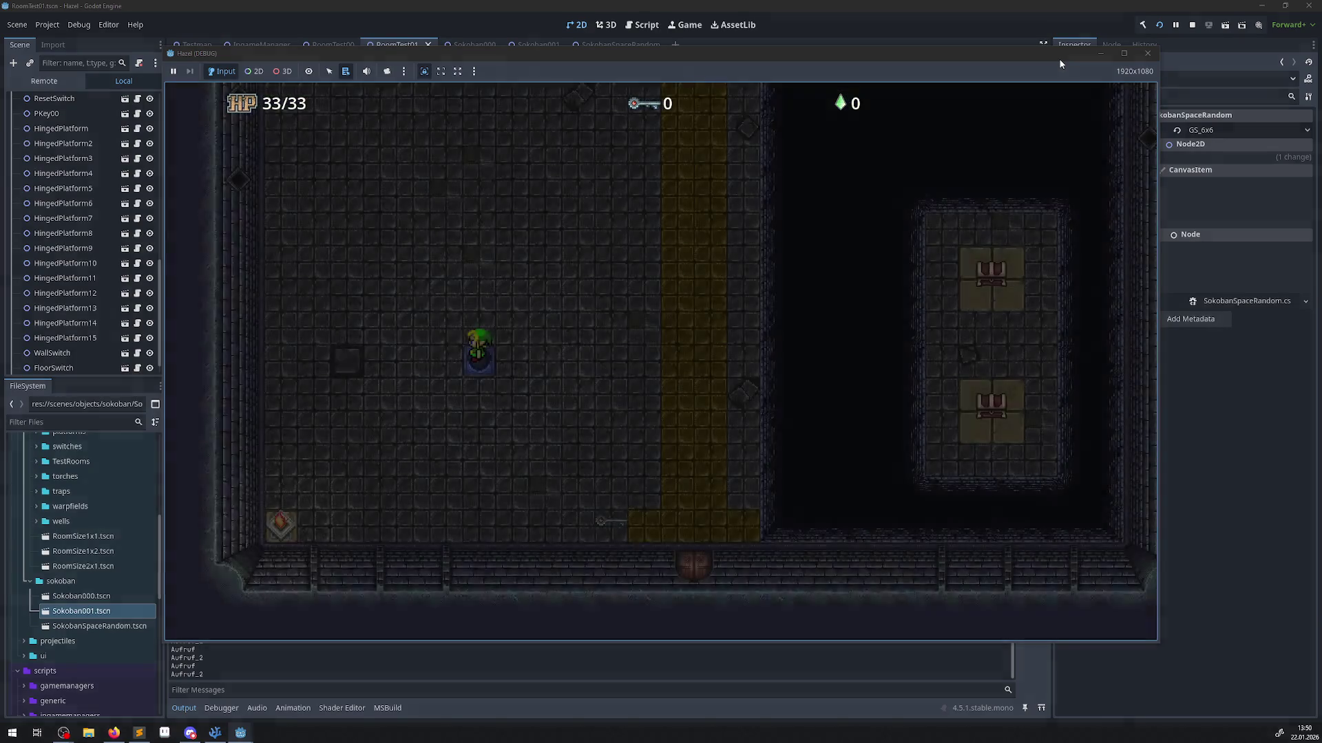
key(Up)
key(Up)
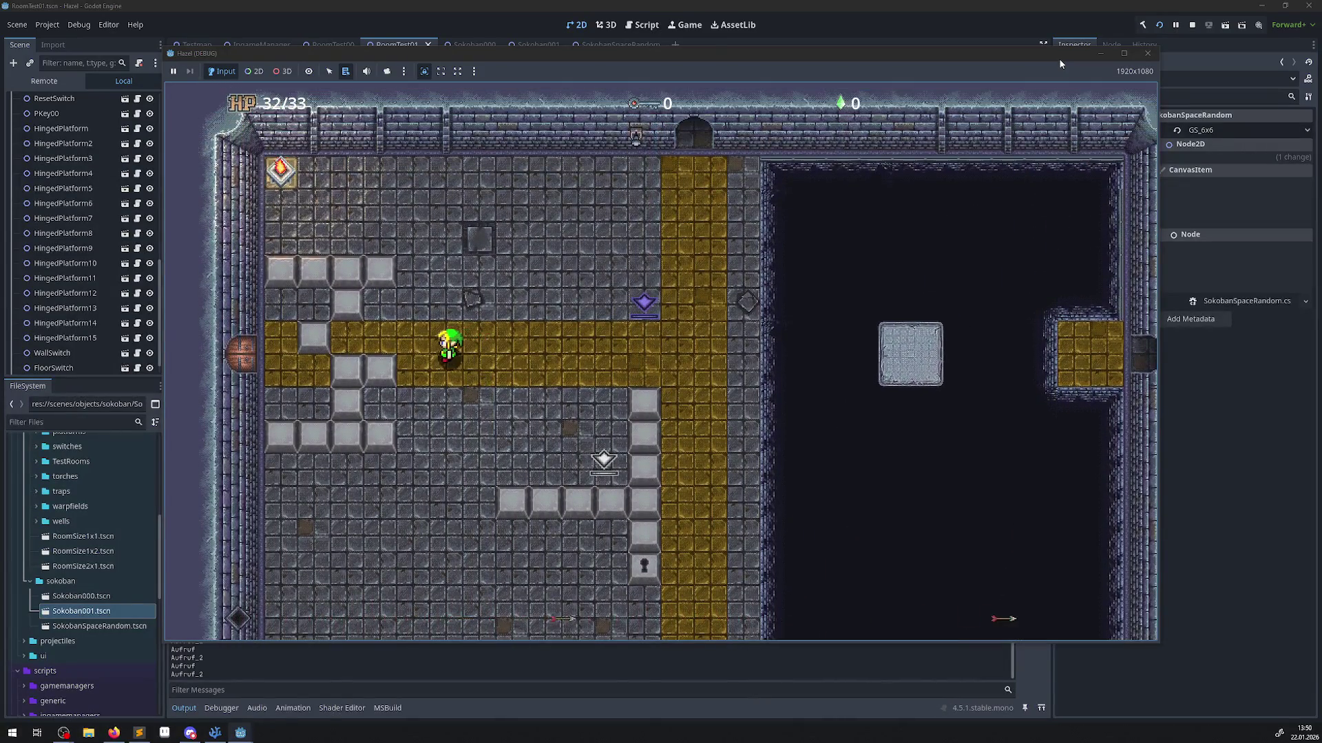
key(Left)
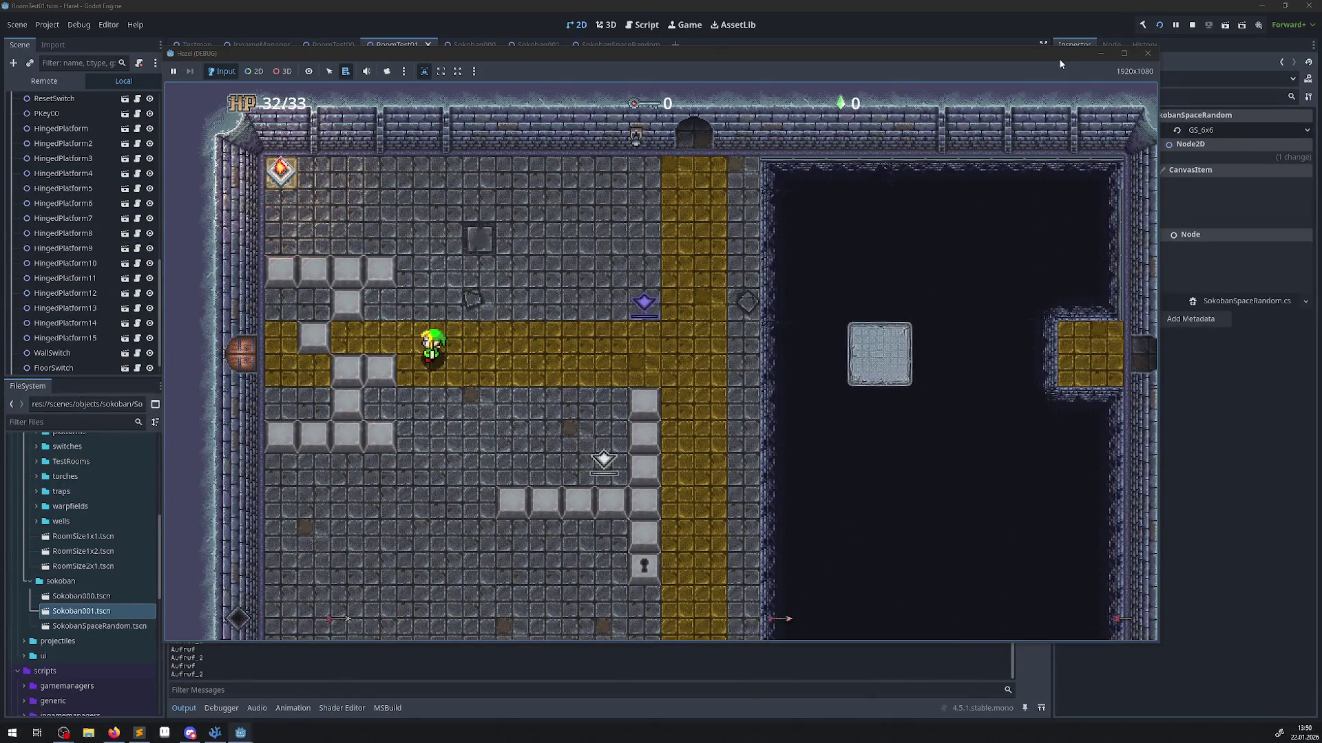
key(Up)
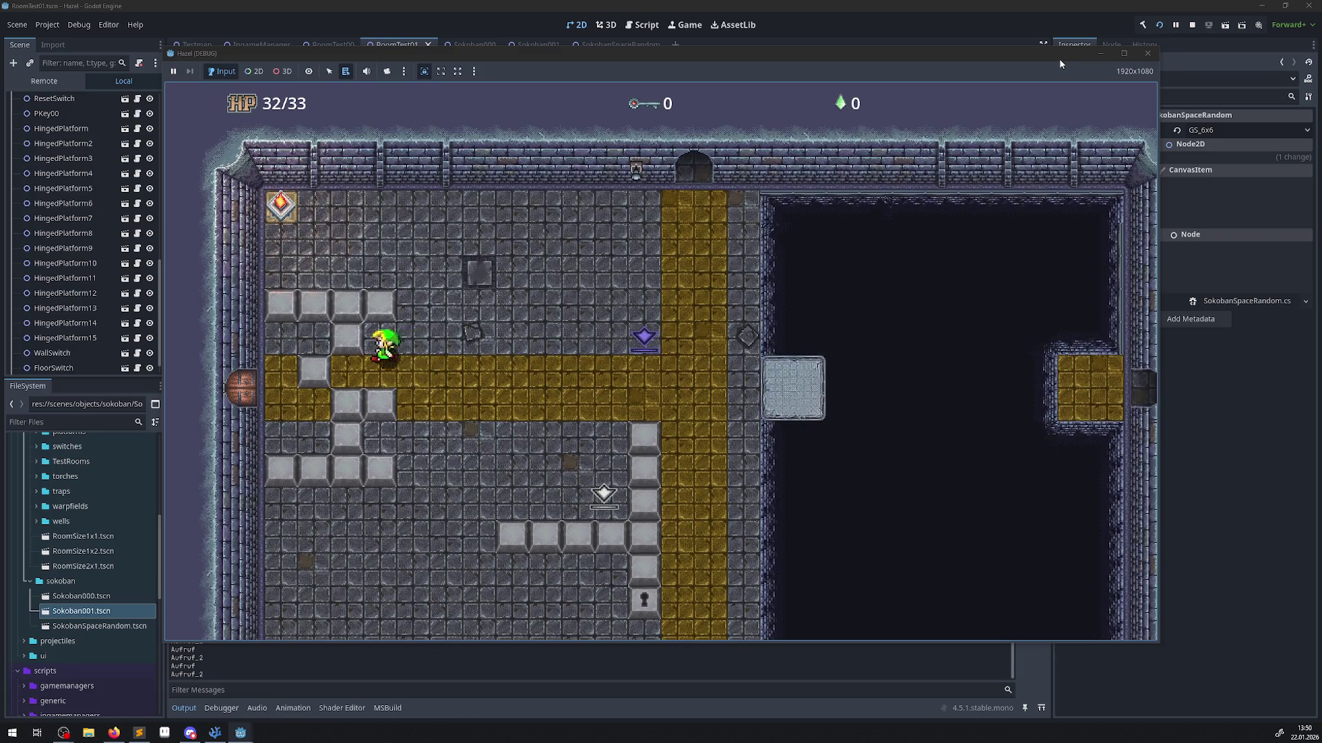
key(Down)
key(Left)
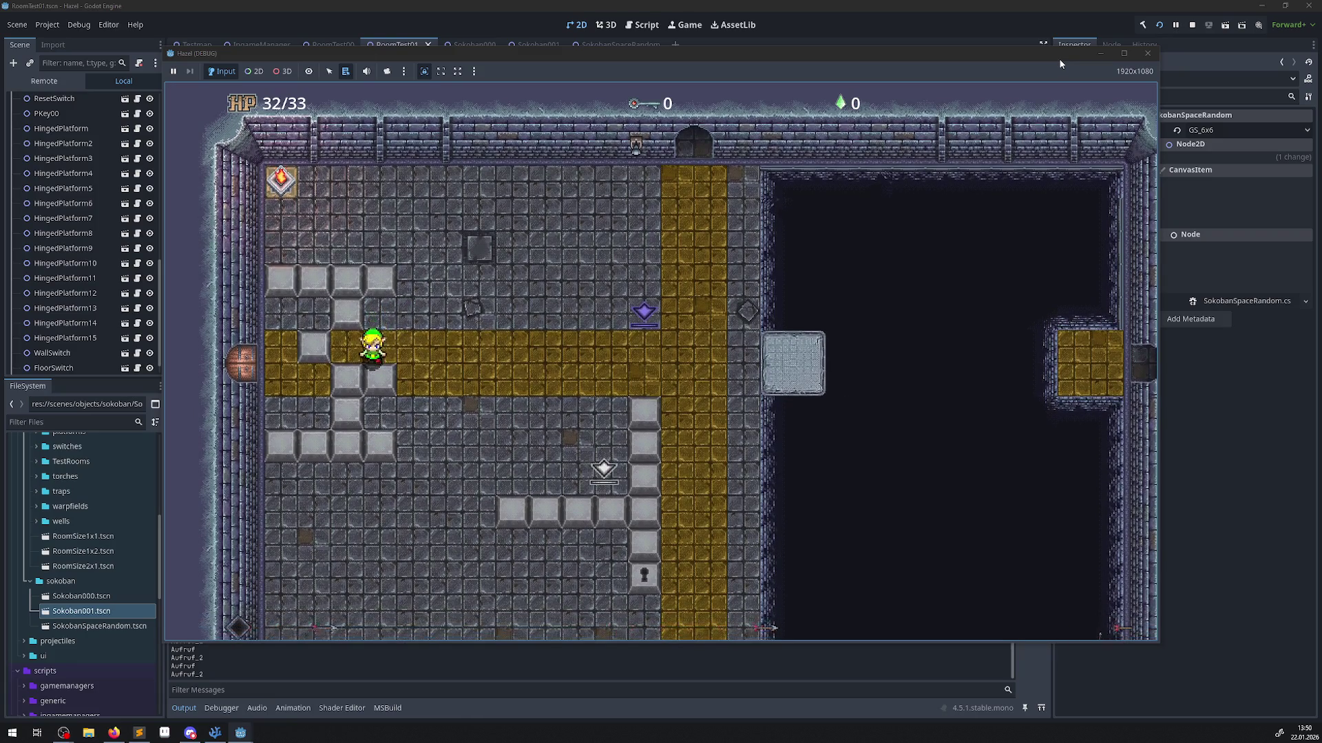